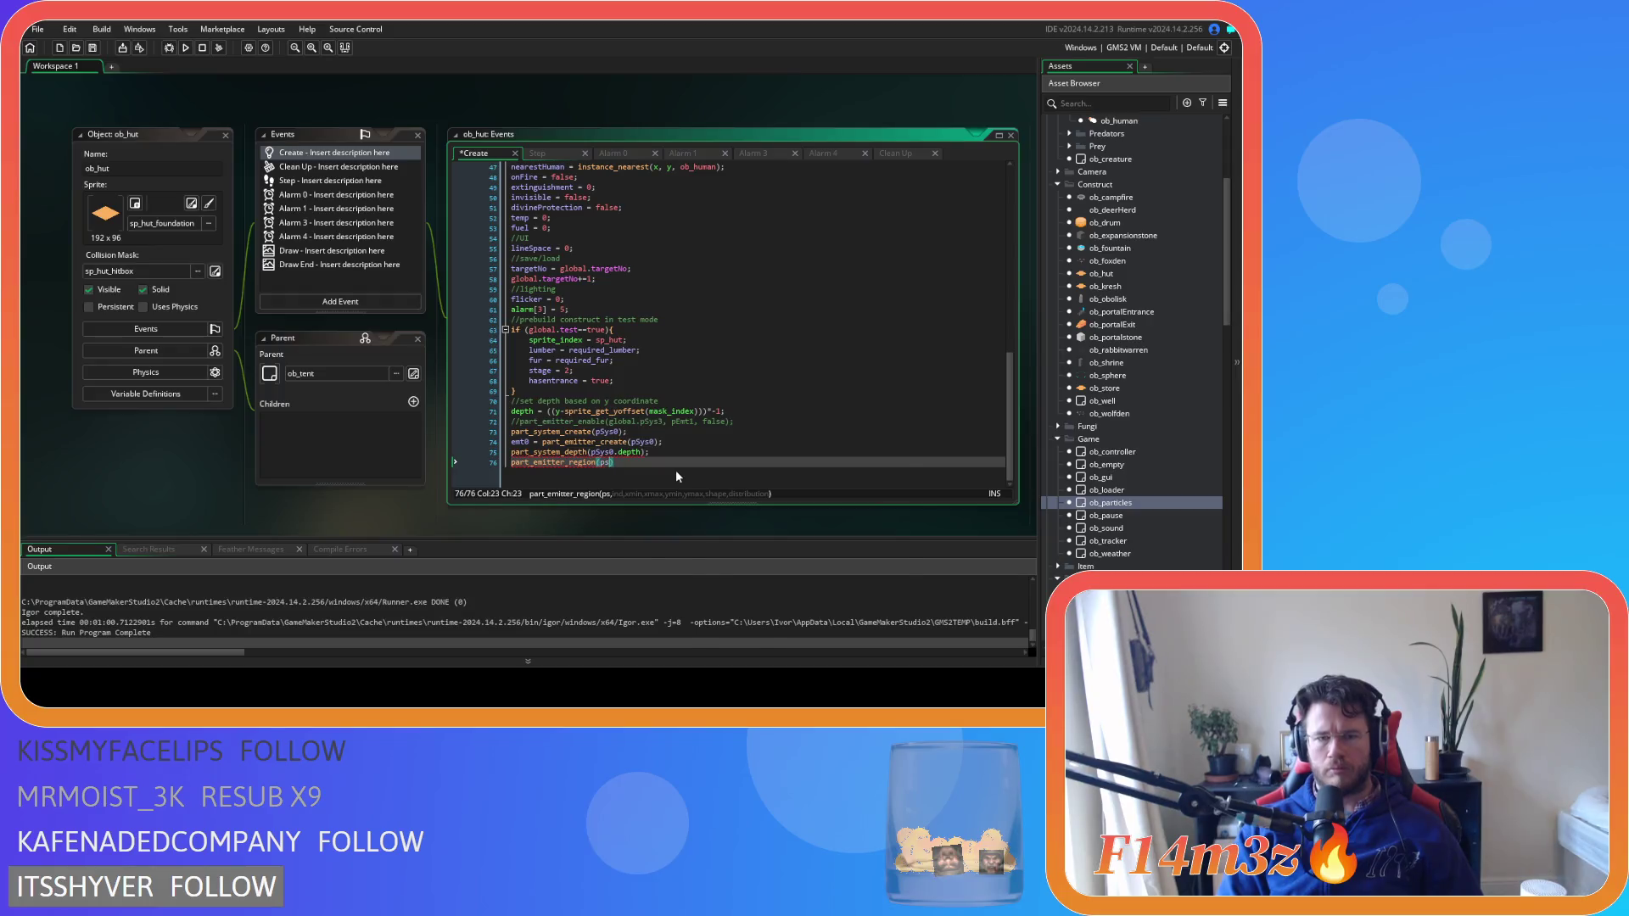
Enter pSys0, emt0 and sprite_xoffset+sprite_width/2 as the emitter region's first arguments
type("s")
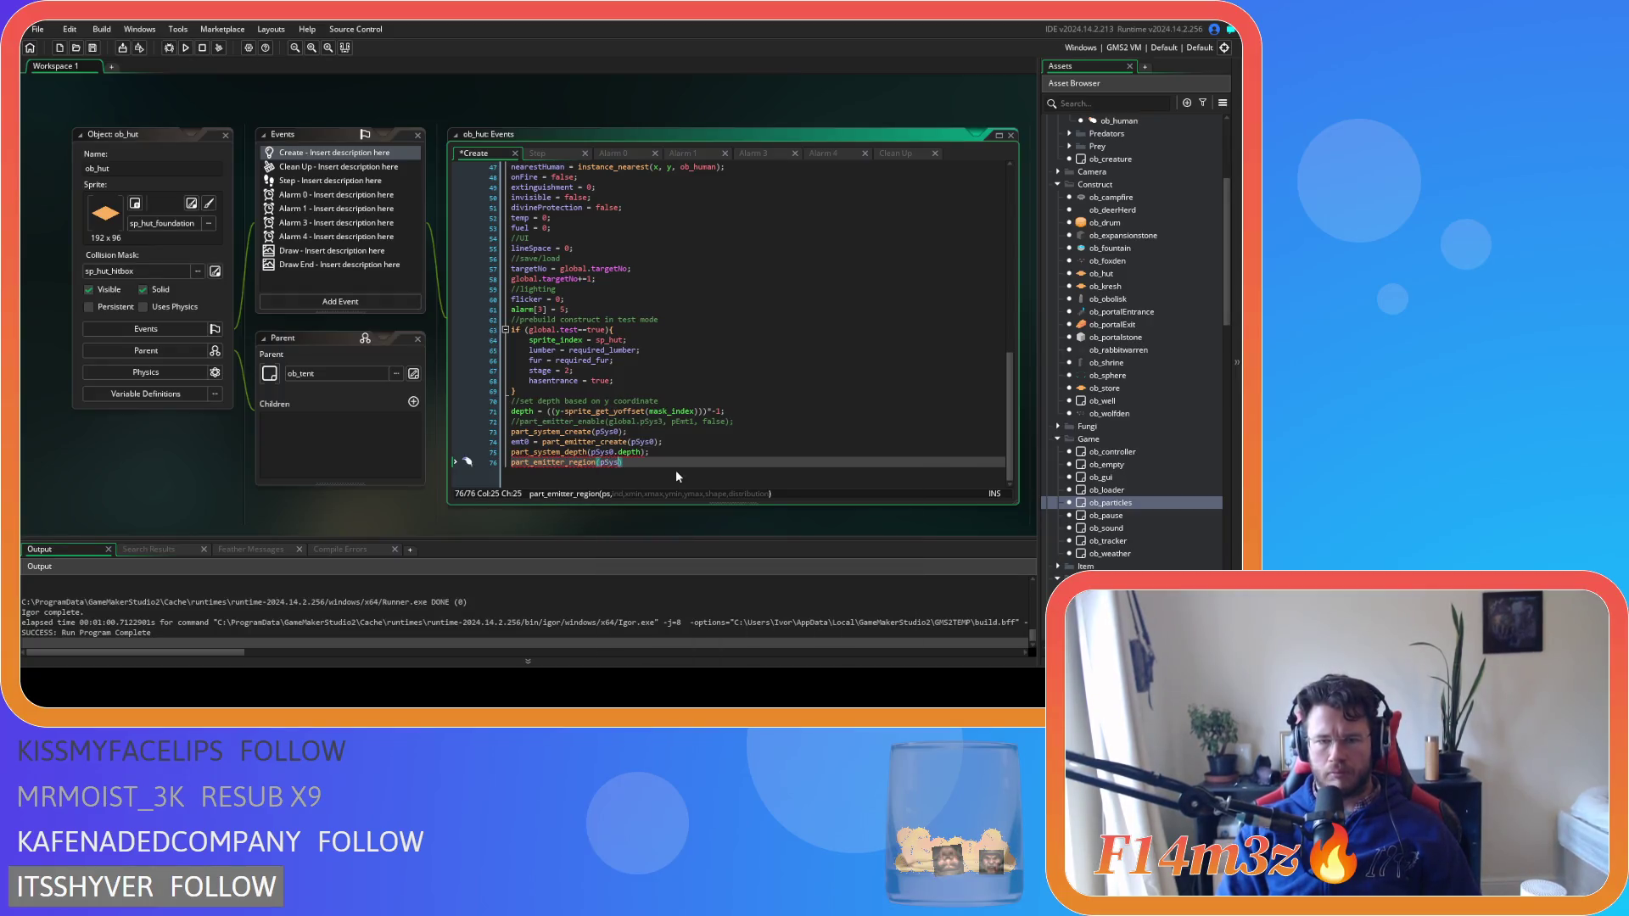
type("0,")
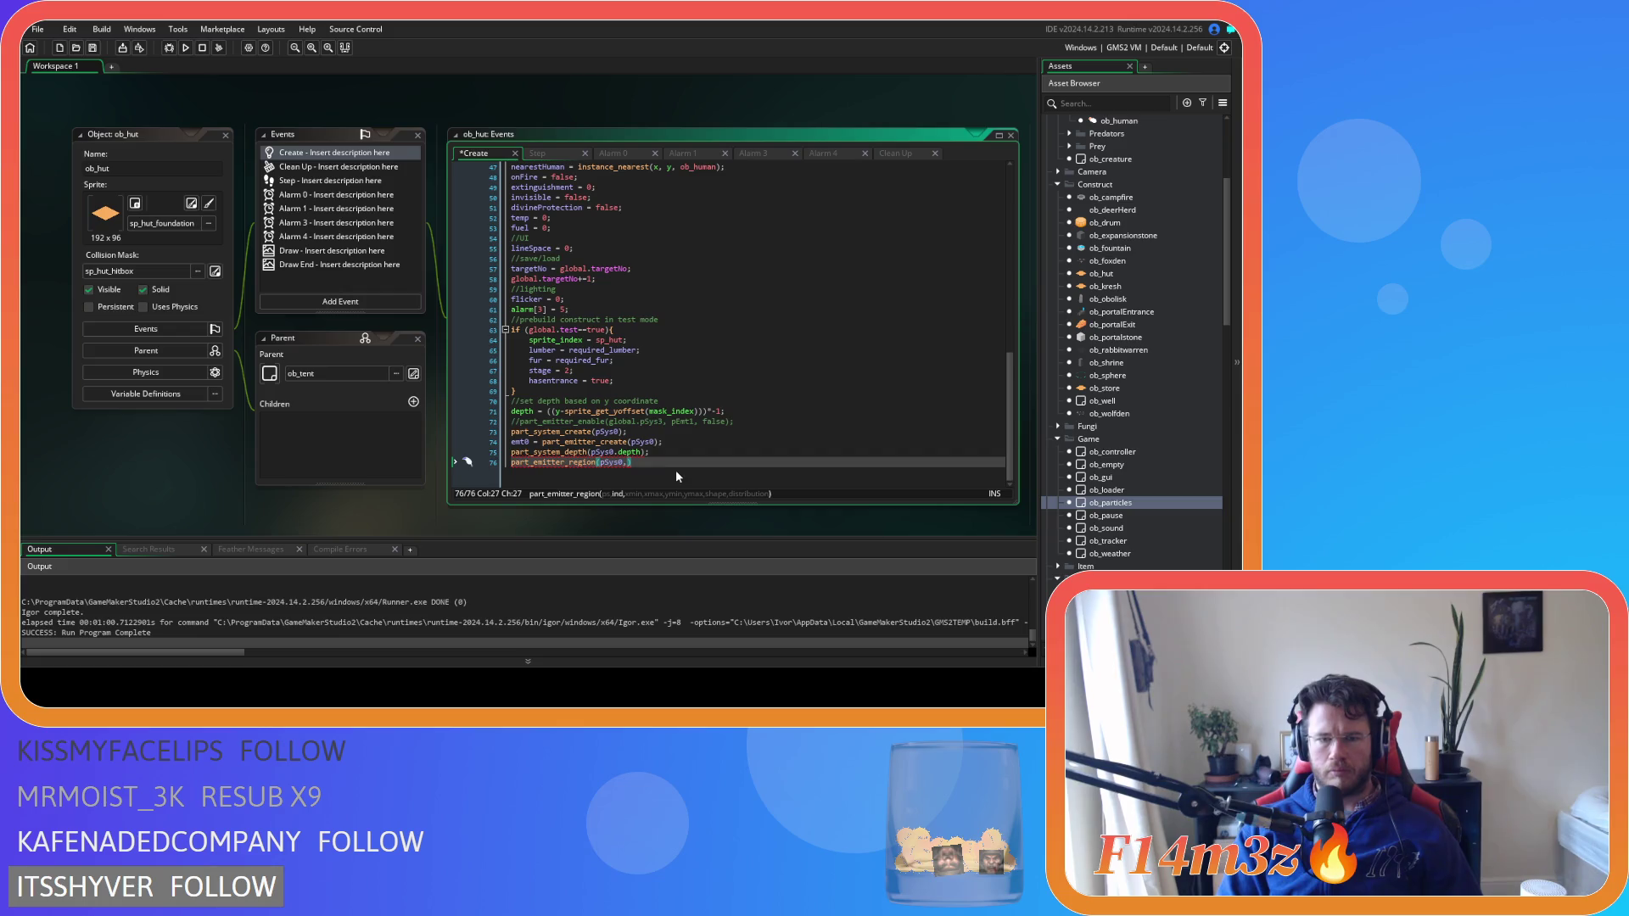
type("t0,")
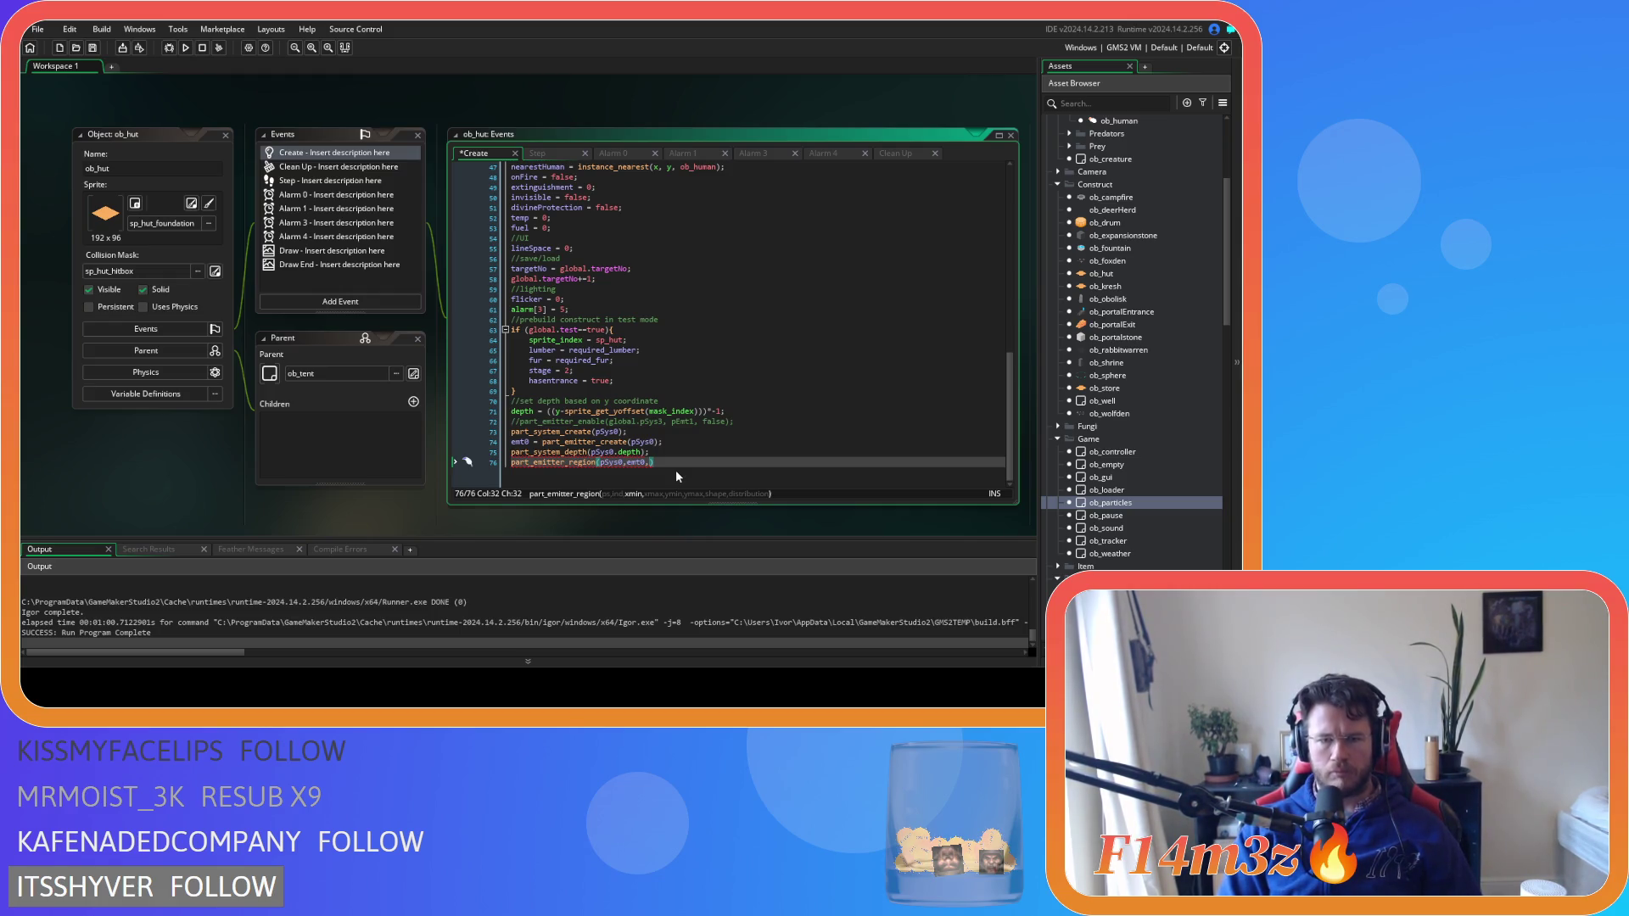
type("sprite")
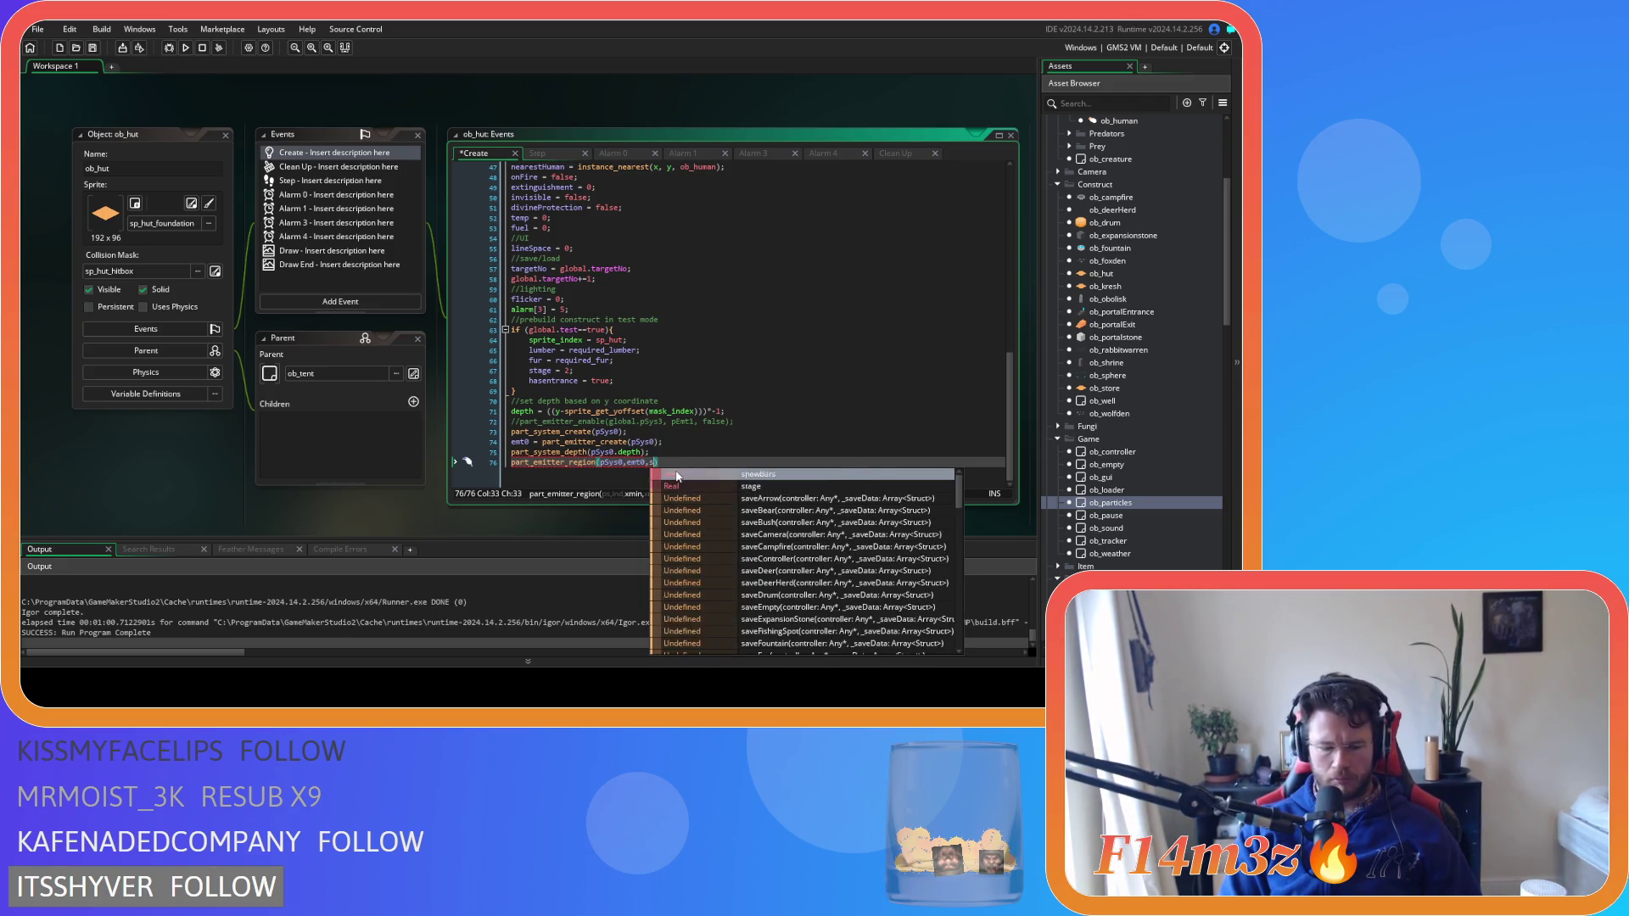
type("_get")
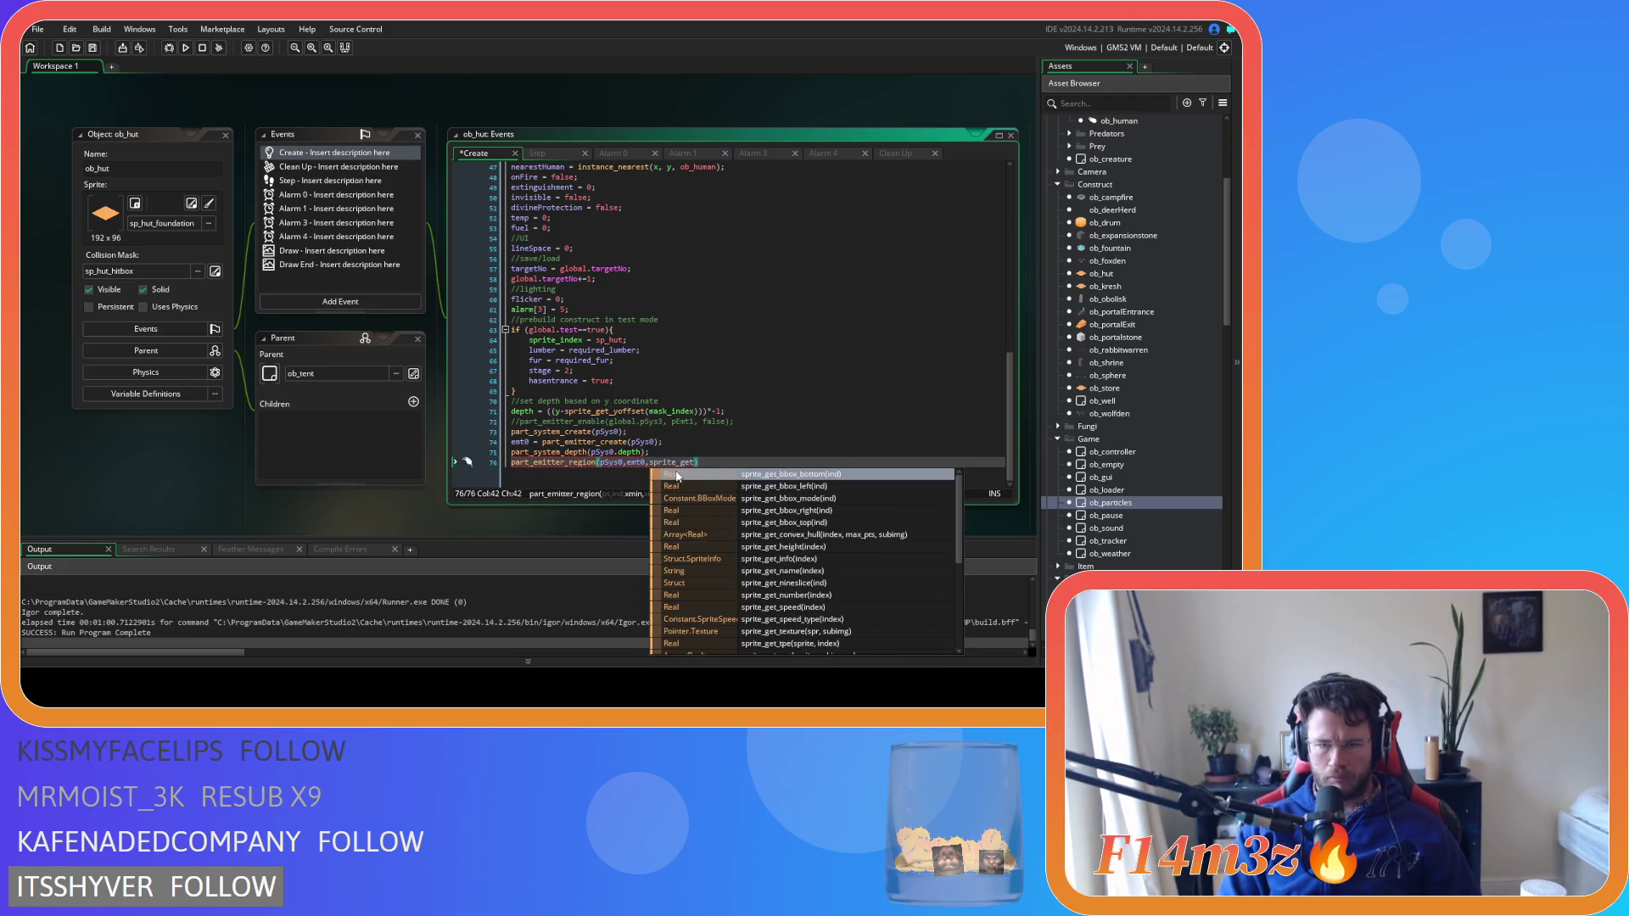
key("BackSpace")
key("BackSpace")
key("BackSpace")
type("x")
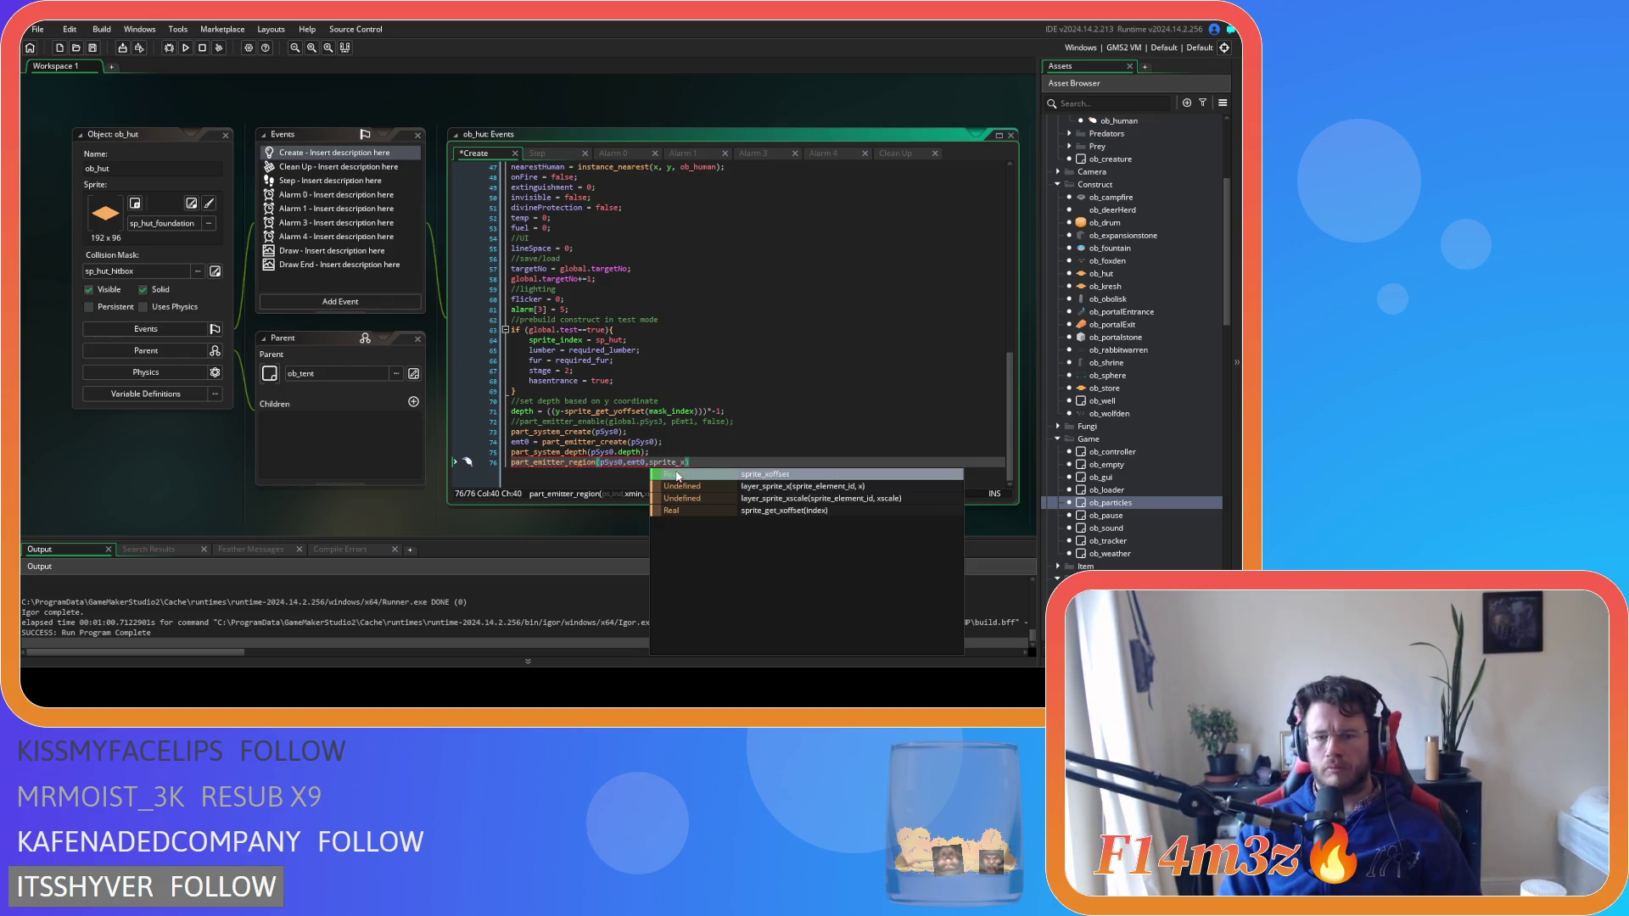
key("Return")
type("+sp")
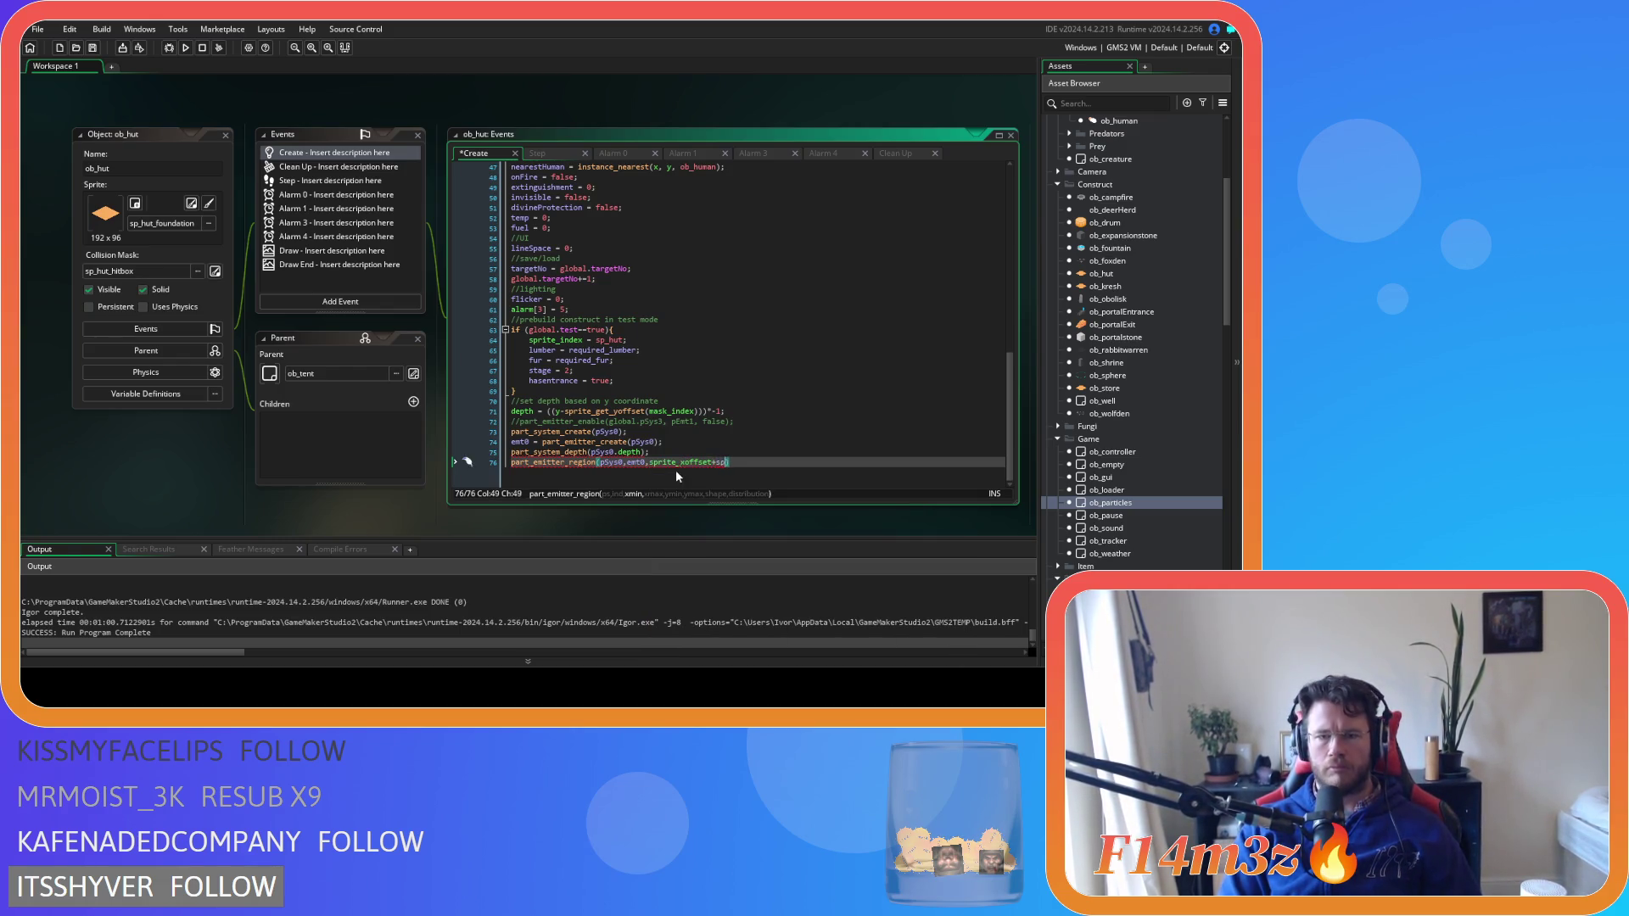
type("rite_w")
key("Return")
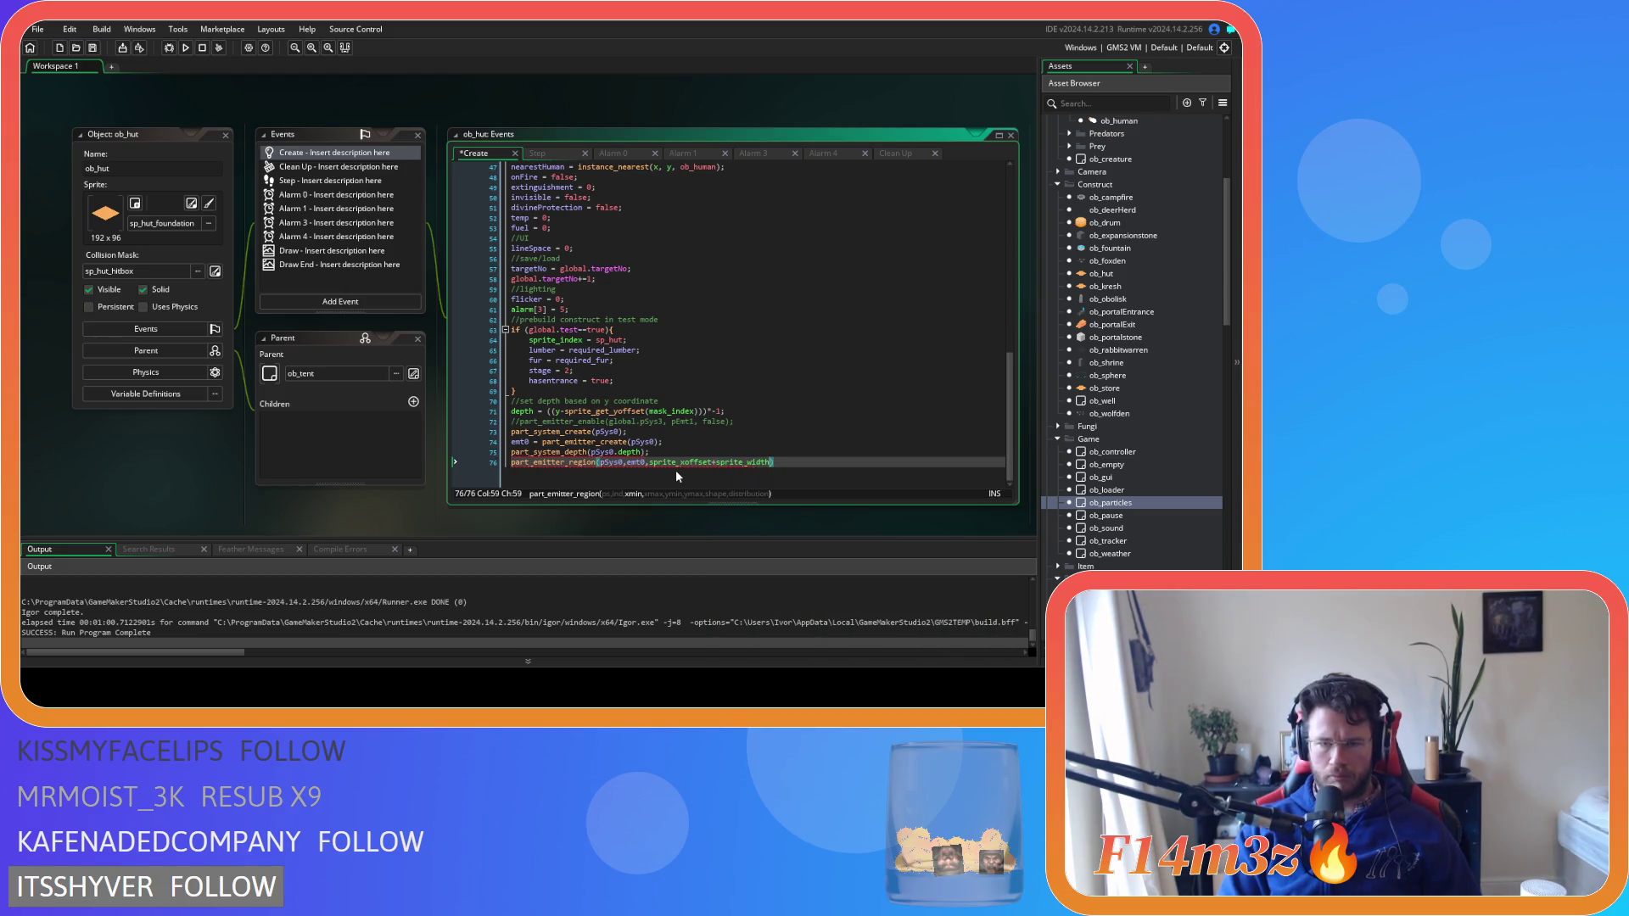
type("/2,")
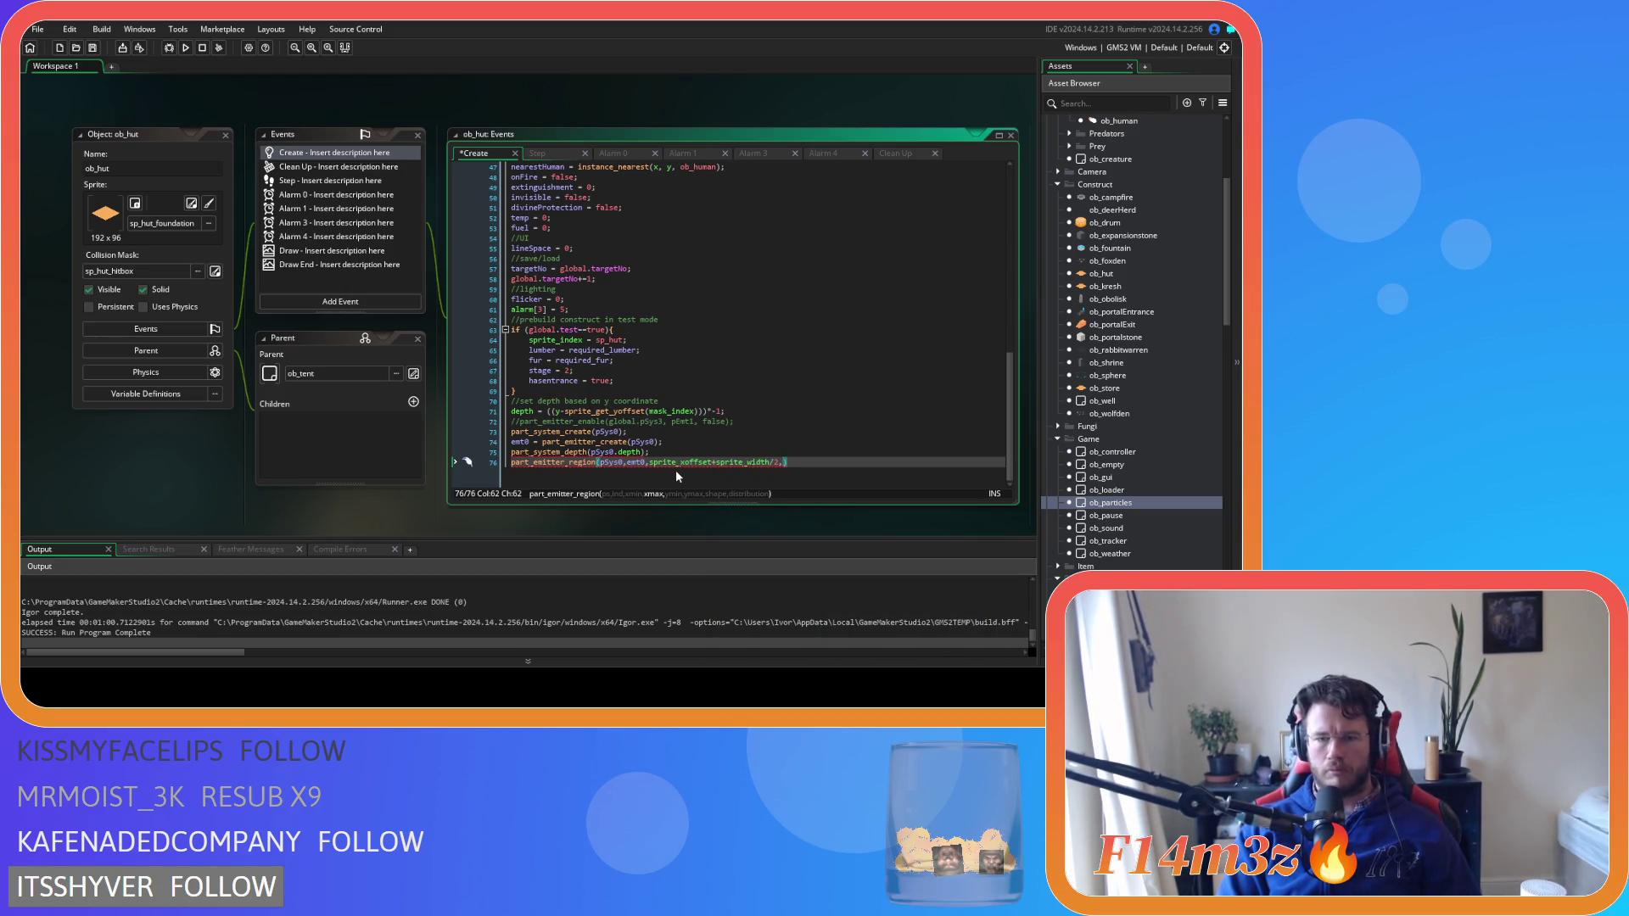
Paste a copy of the x bound and change it to sprite_yoffset+sprite_width/2
key("shift+Left")
key("shift+Left")
key("shift+Left")
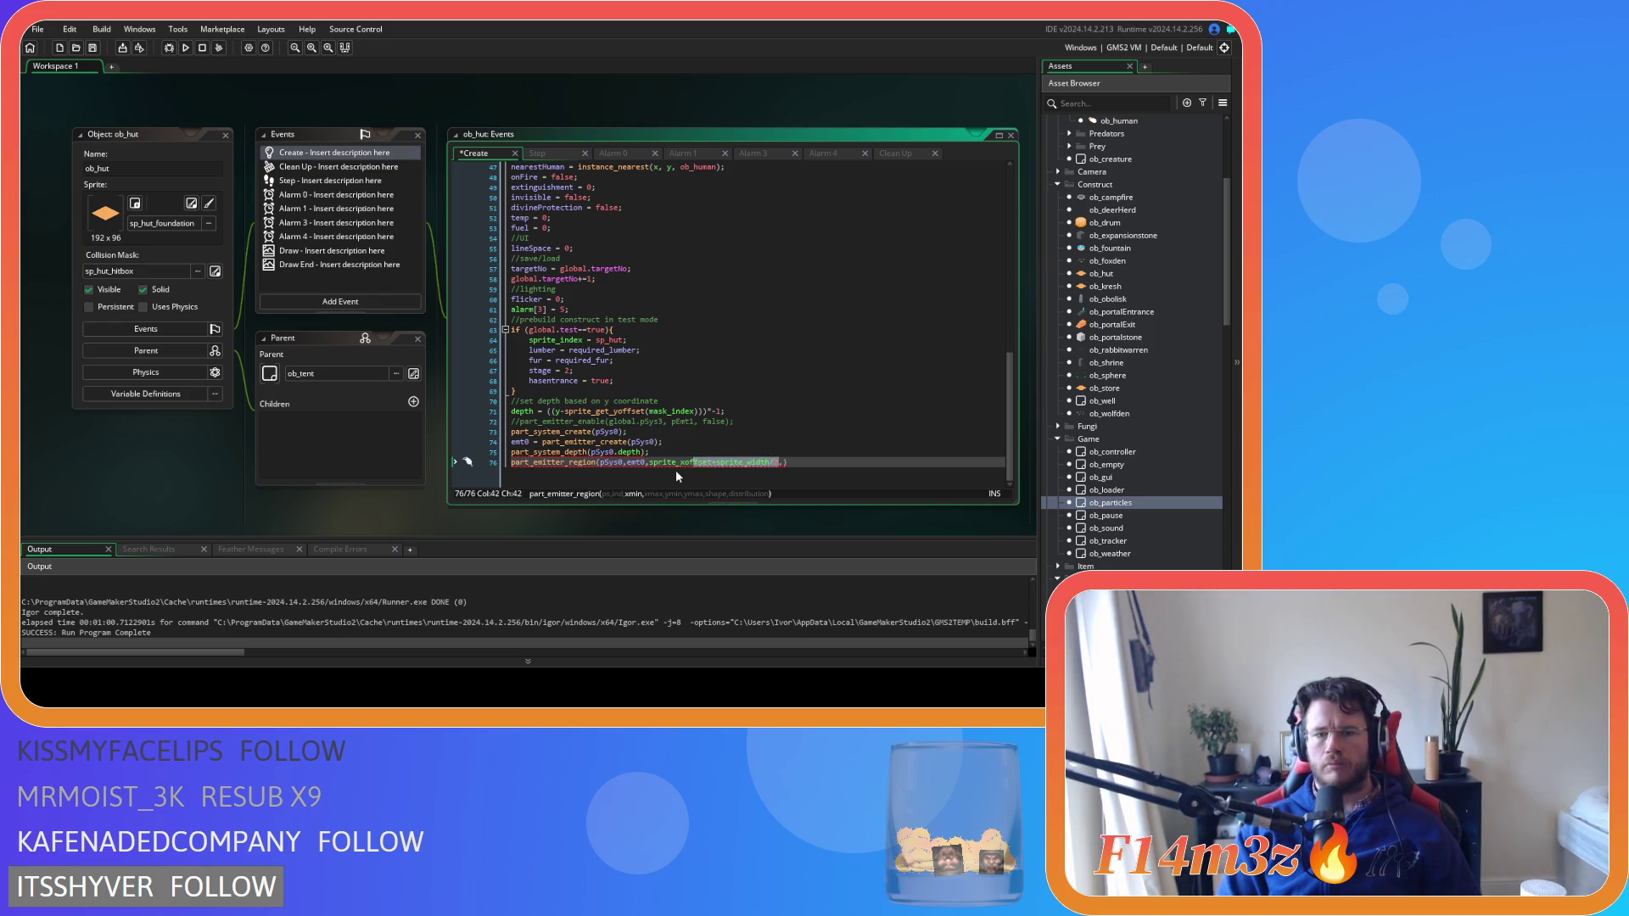
key("Right")
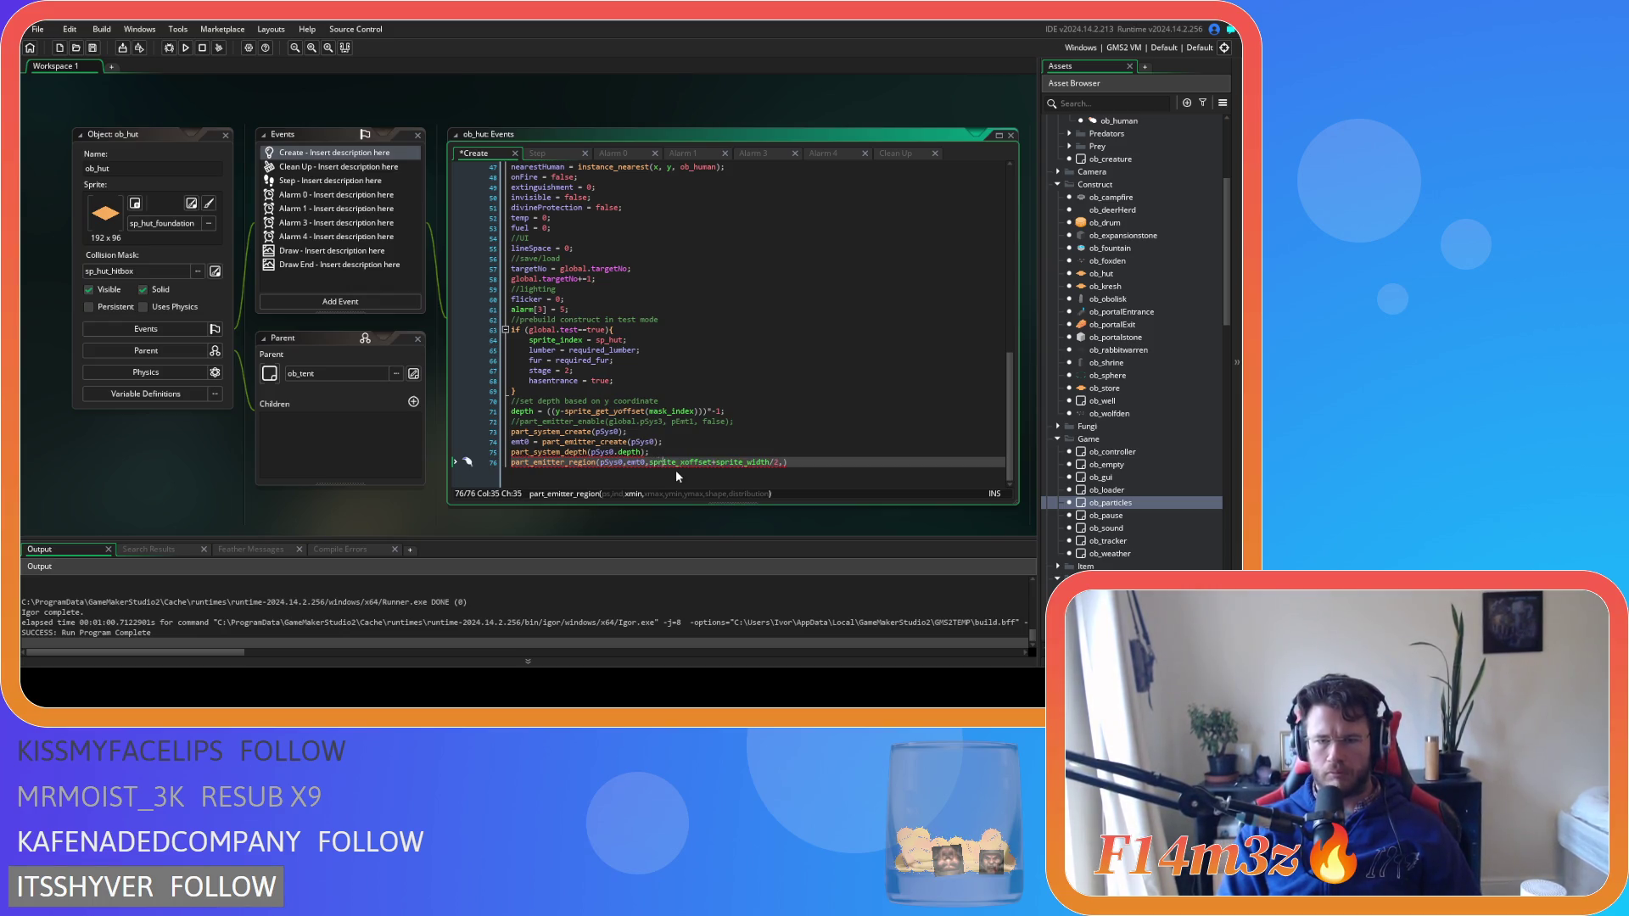
key("End")
key("Left")
type("sprite_xoffset+sprite_width/2")
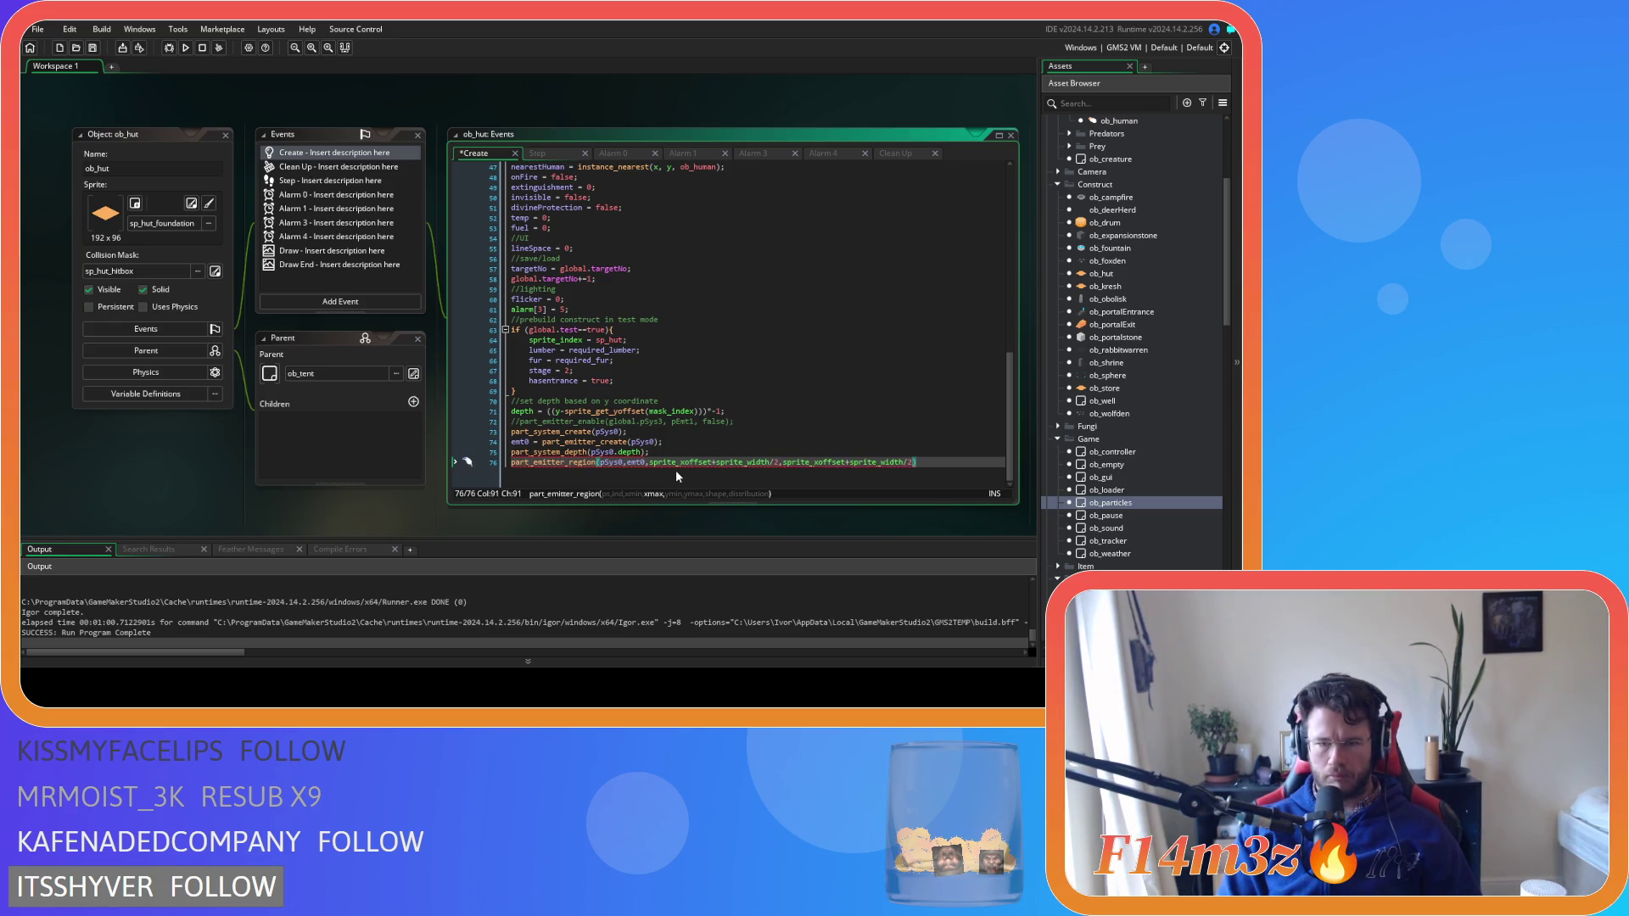
key("Left")
key("Left")
key("Left")
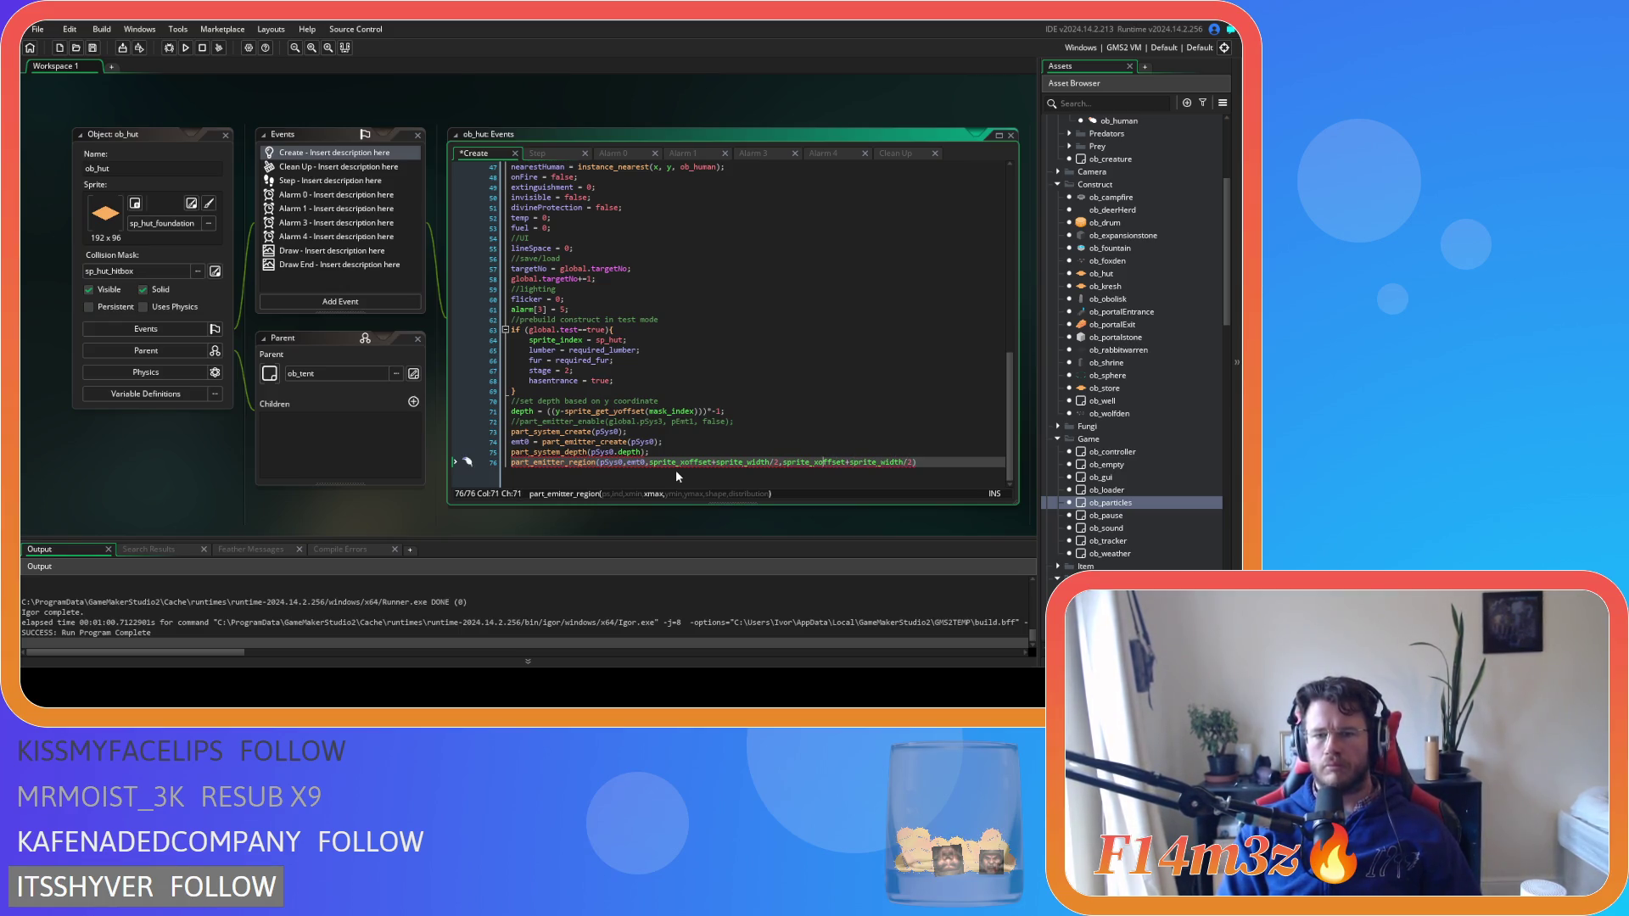
key("BackSpace")
type("y")
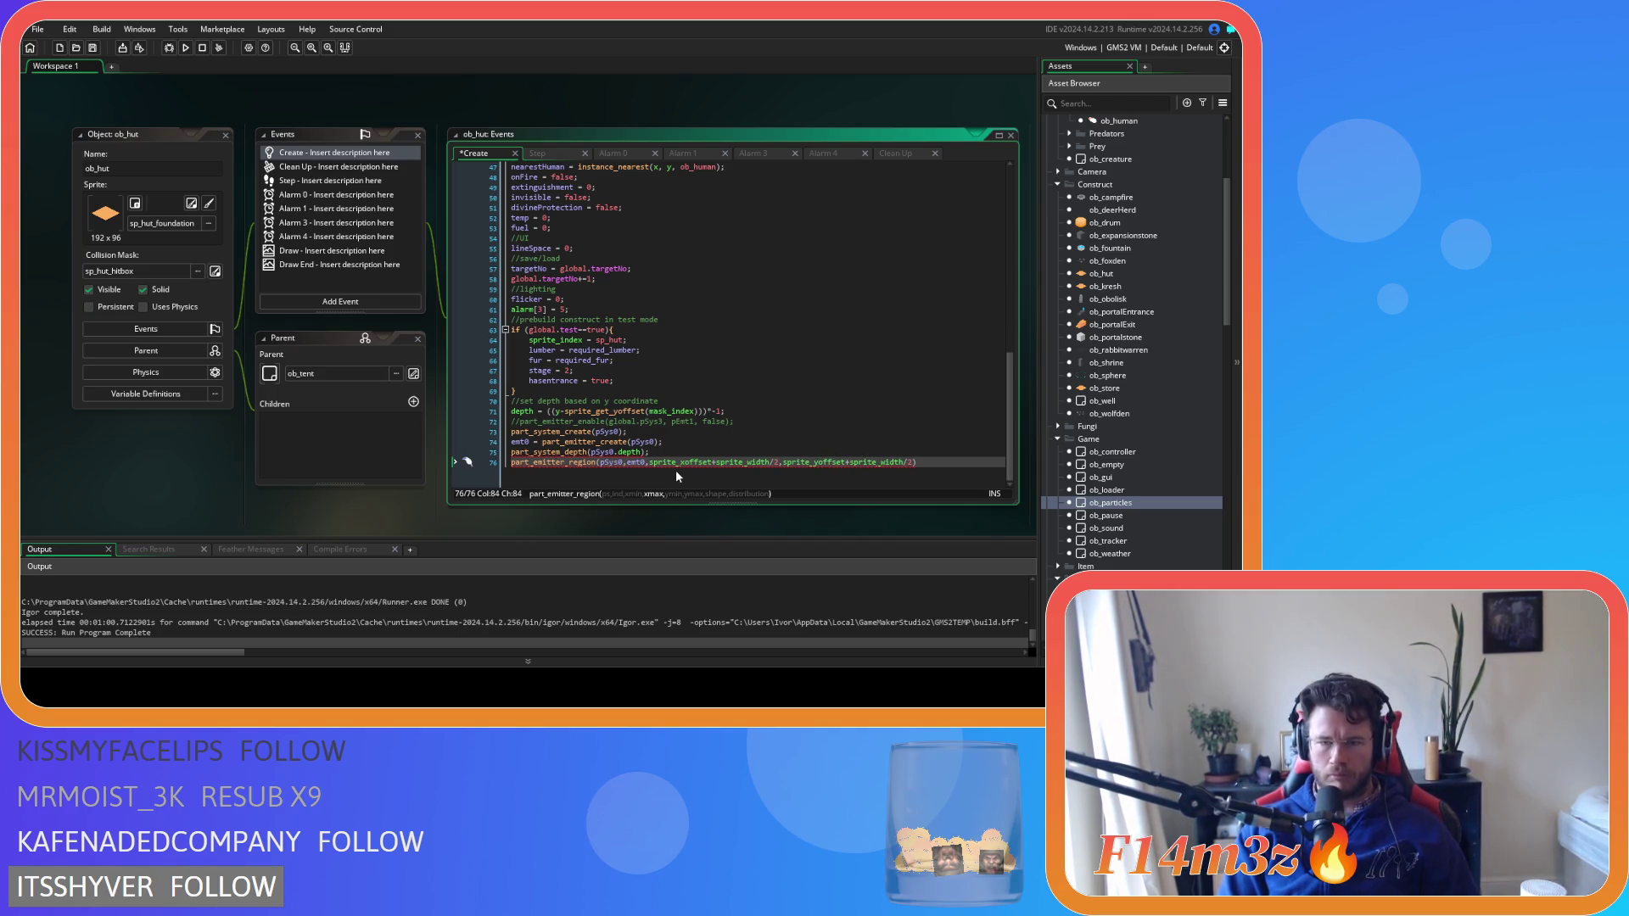
Change the y bound's sprite_width to sprite_height
key("Delete")
key("Delete")
key("Delete")
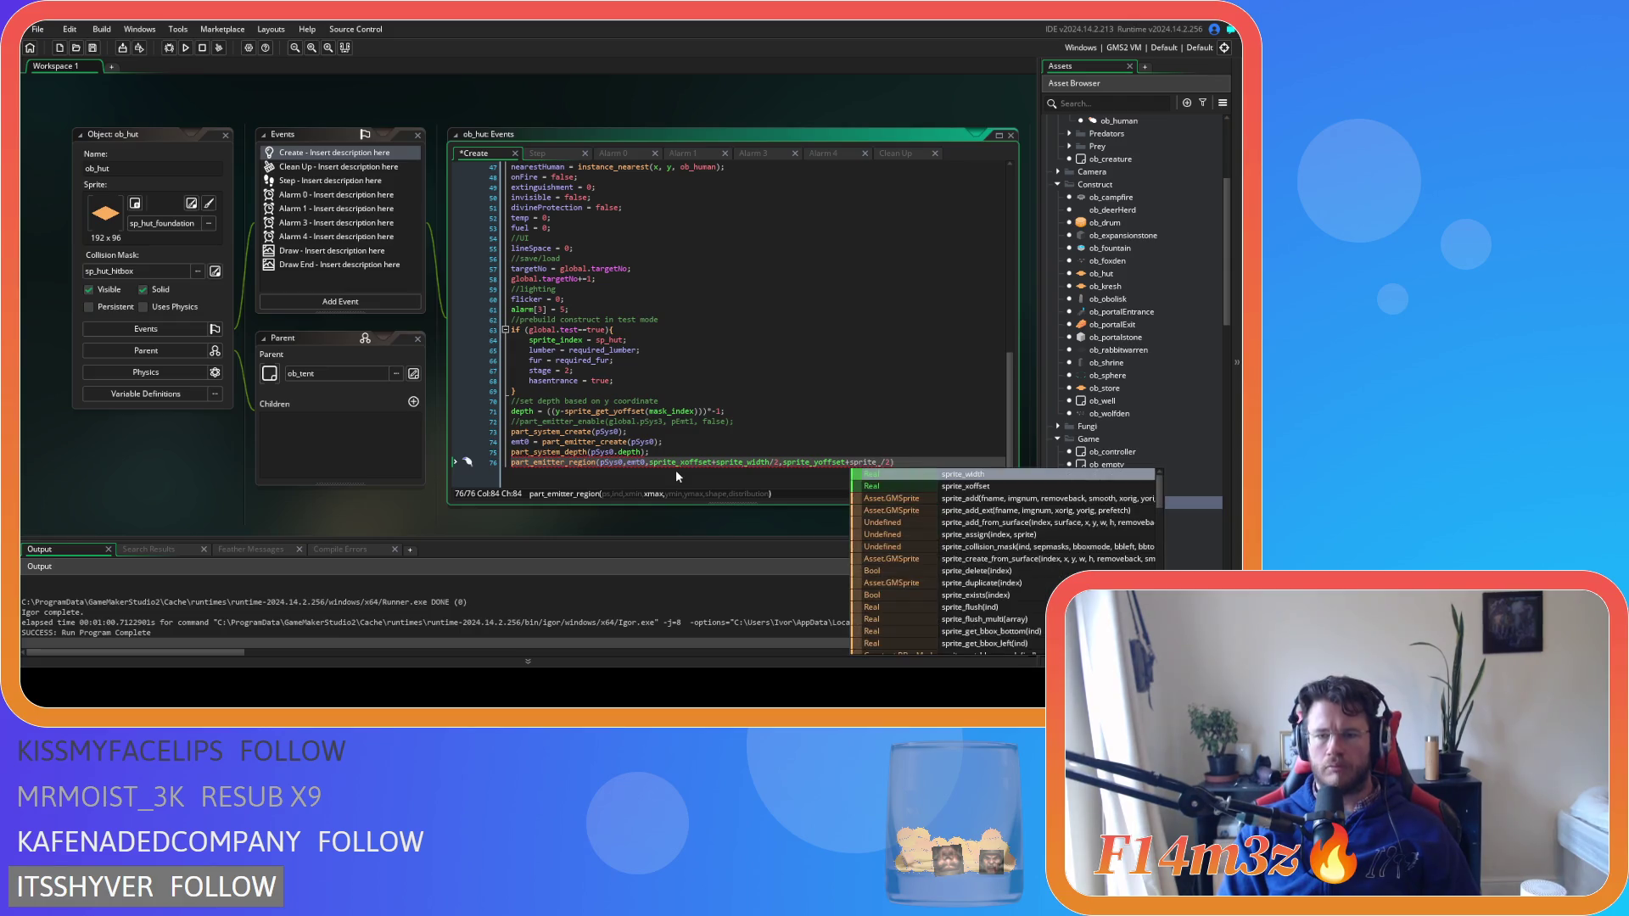
type("height")
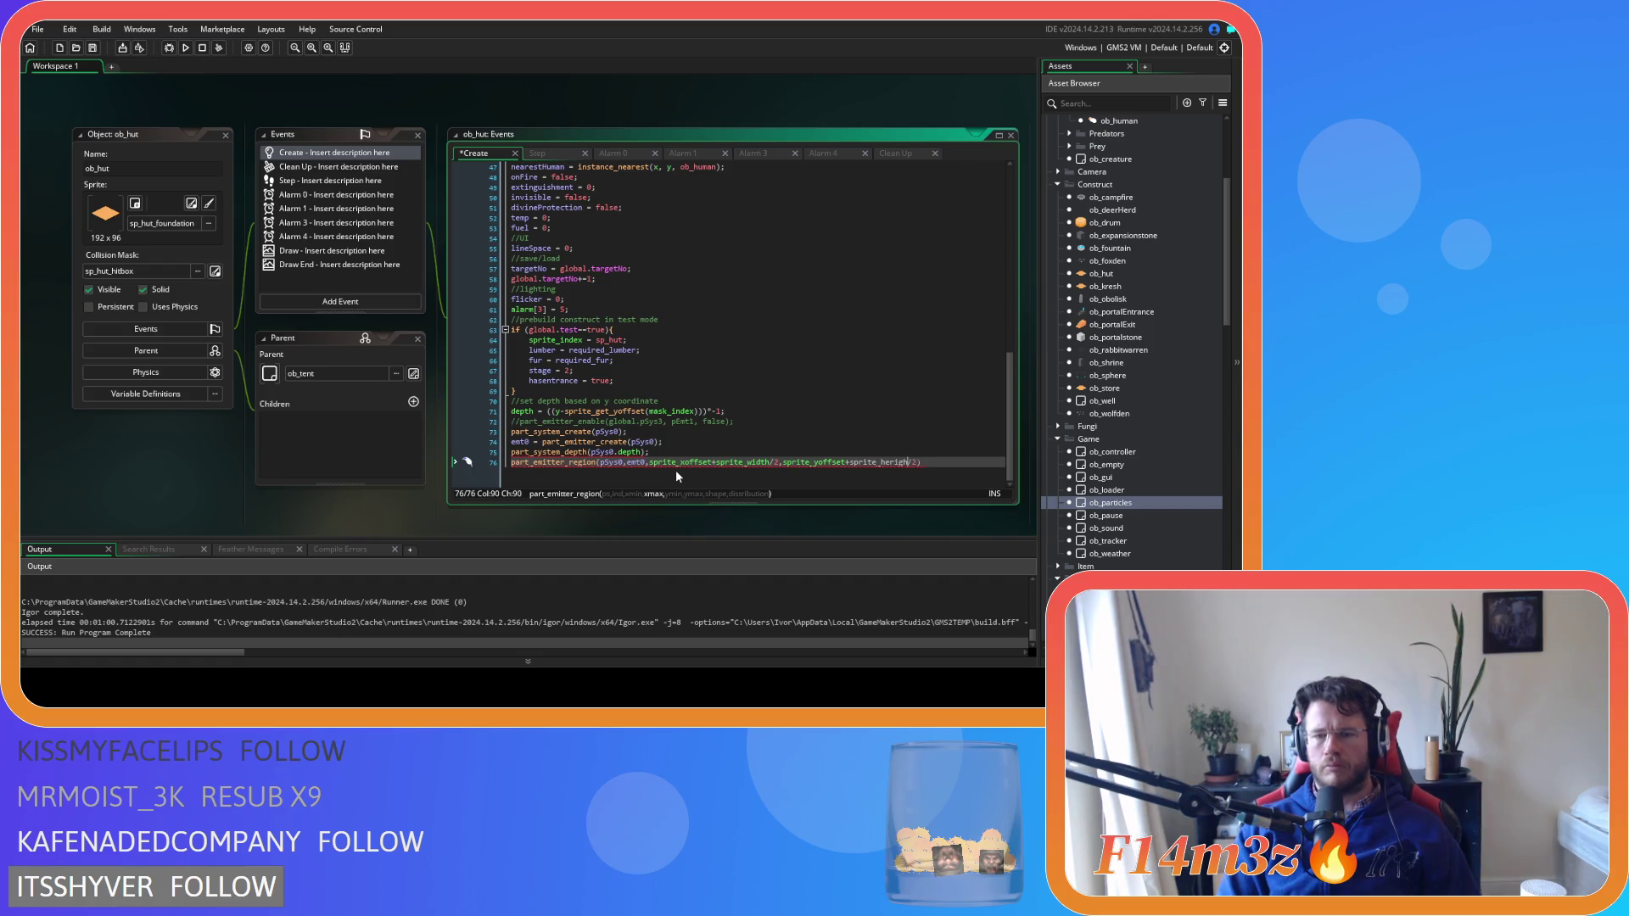
key("BackSpace")
key("BackSpace")
key("BackSpace")
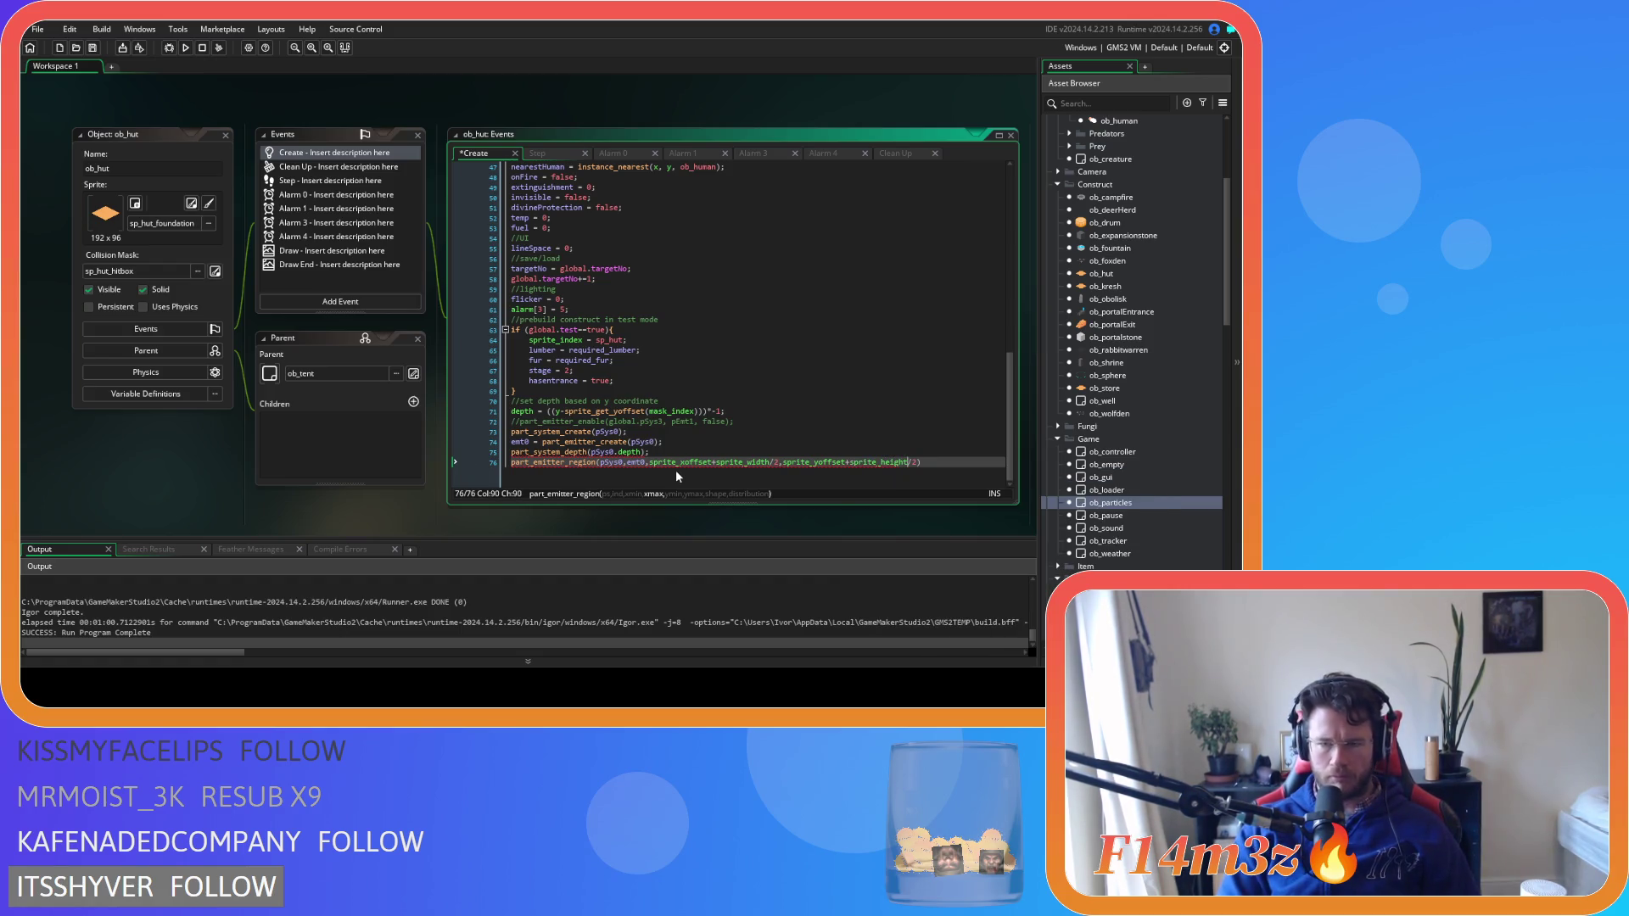
key("Return")
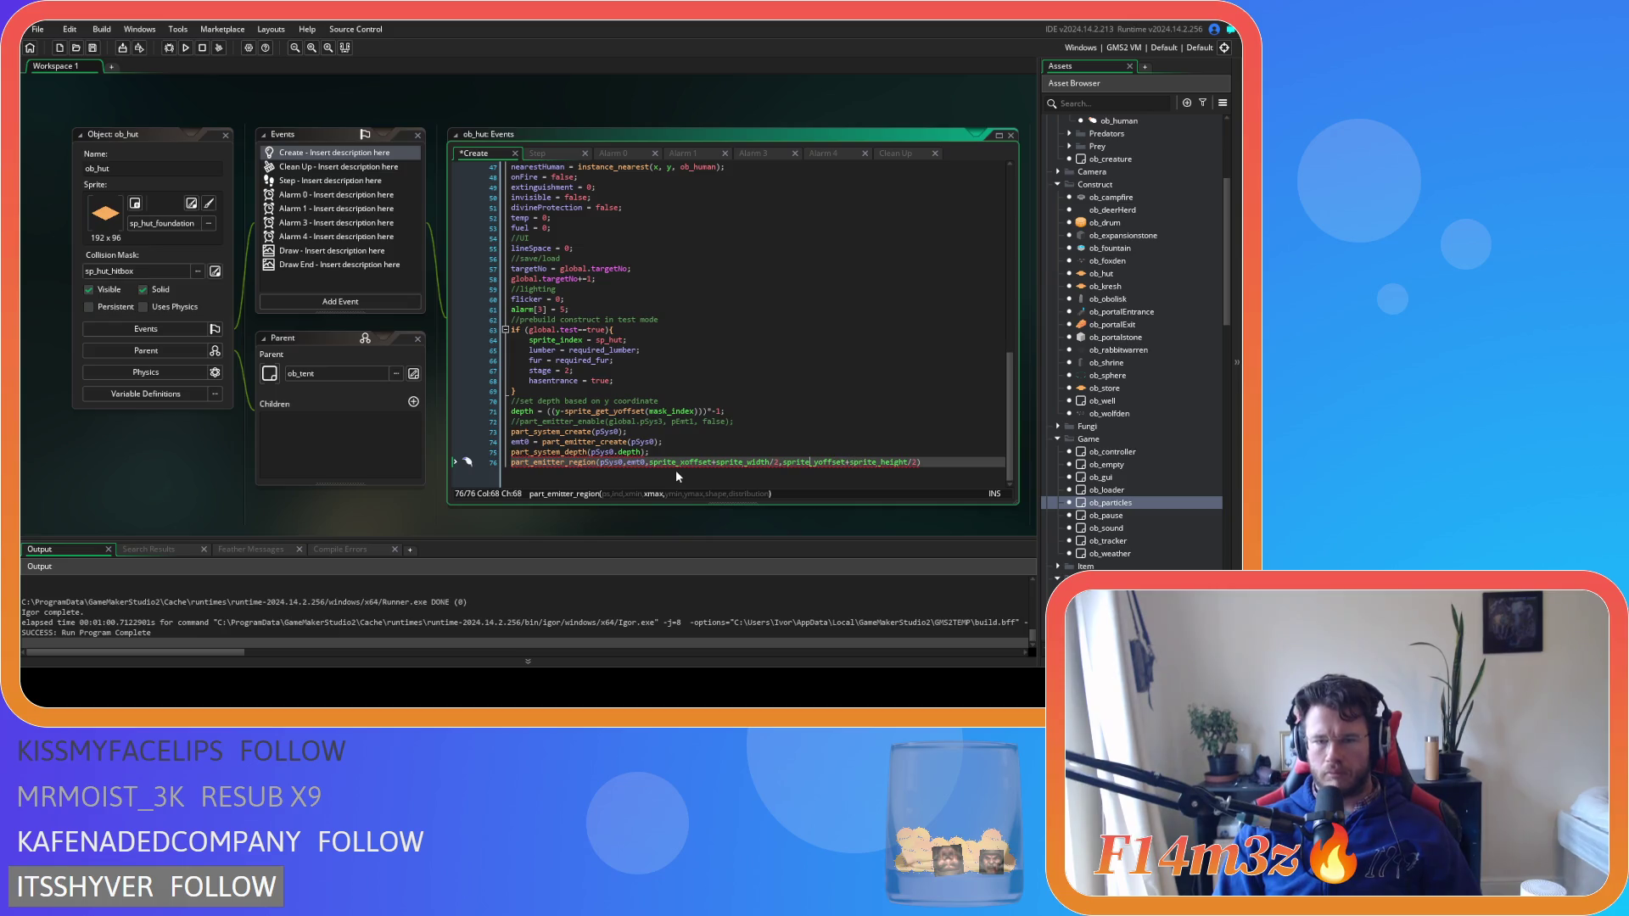
Insert a second copy of the x bound expression into the region call
key("shift+Left")
key("shift+Left")
key("shift+Left")
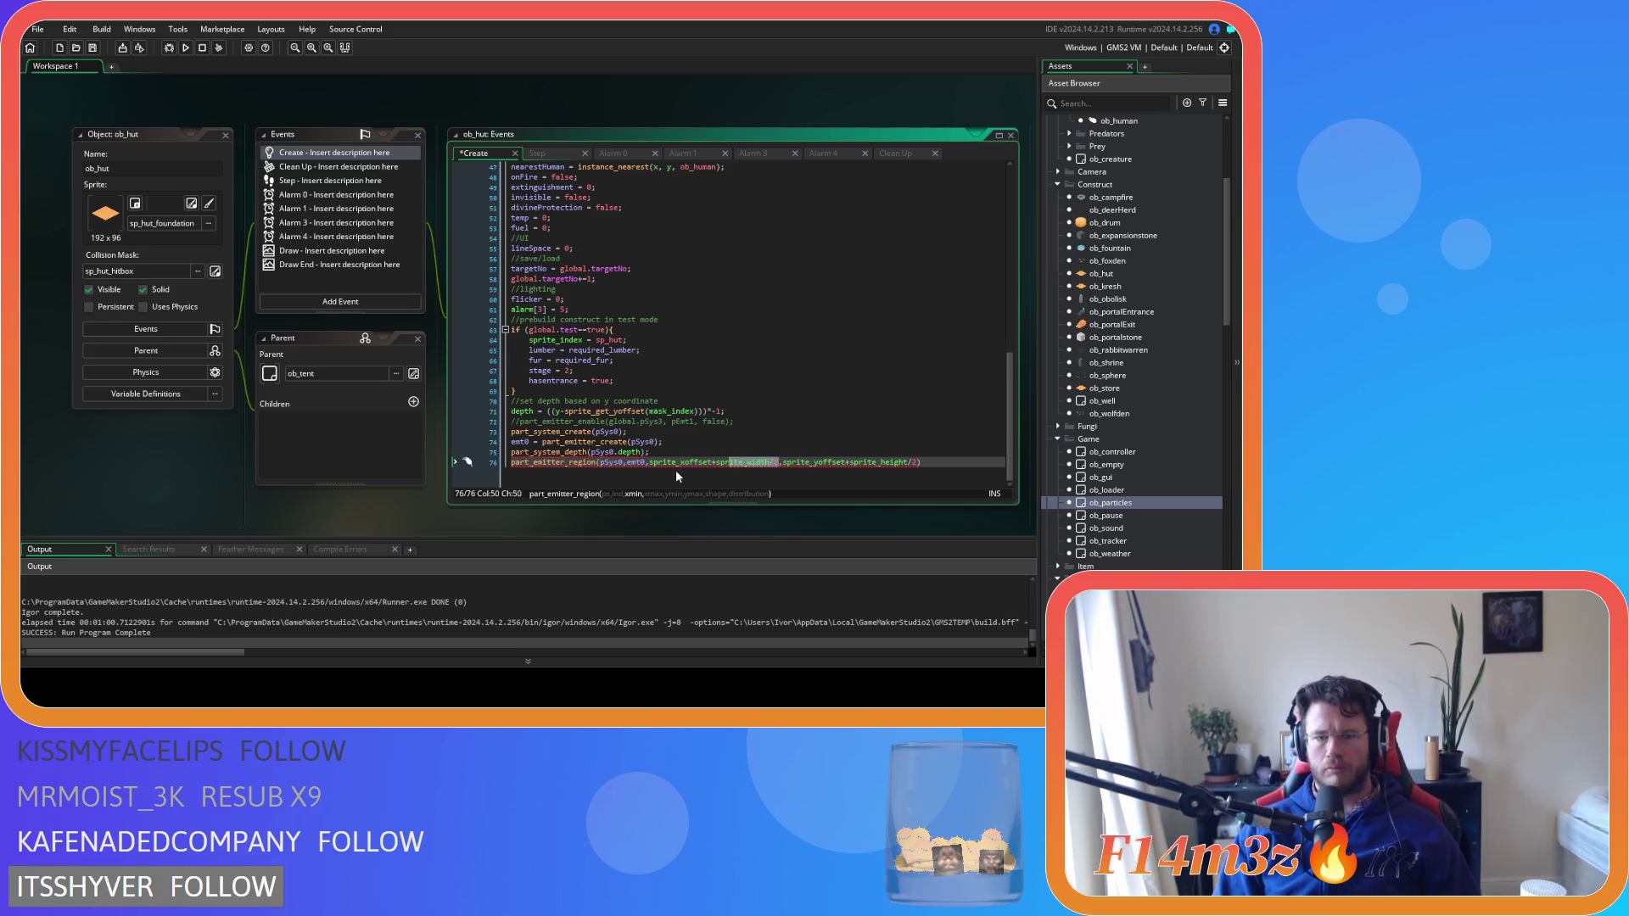
key("Right")
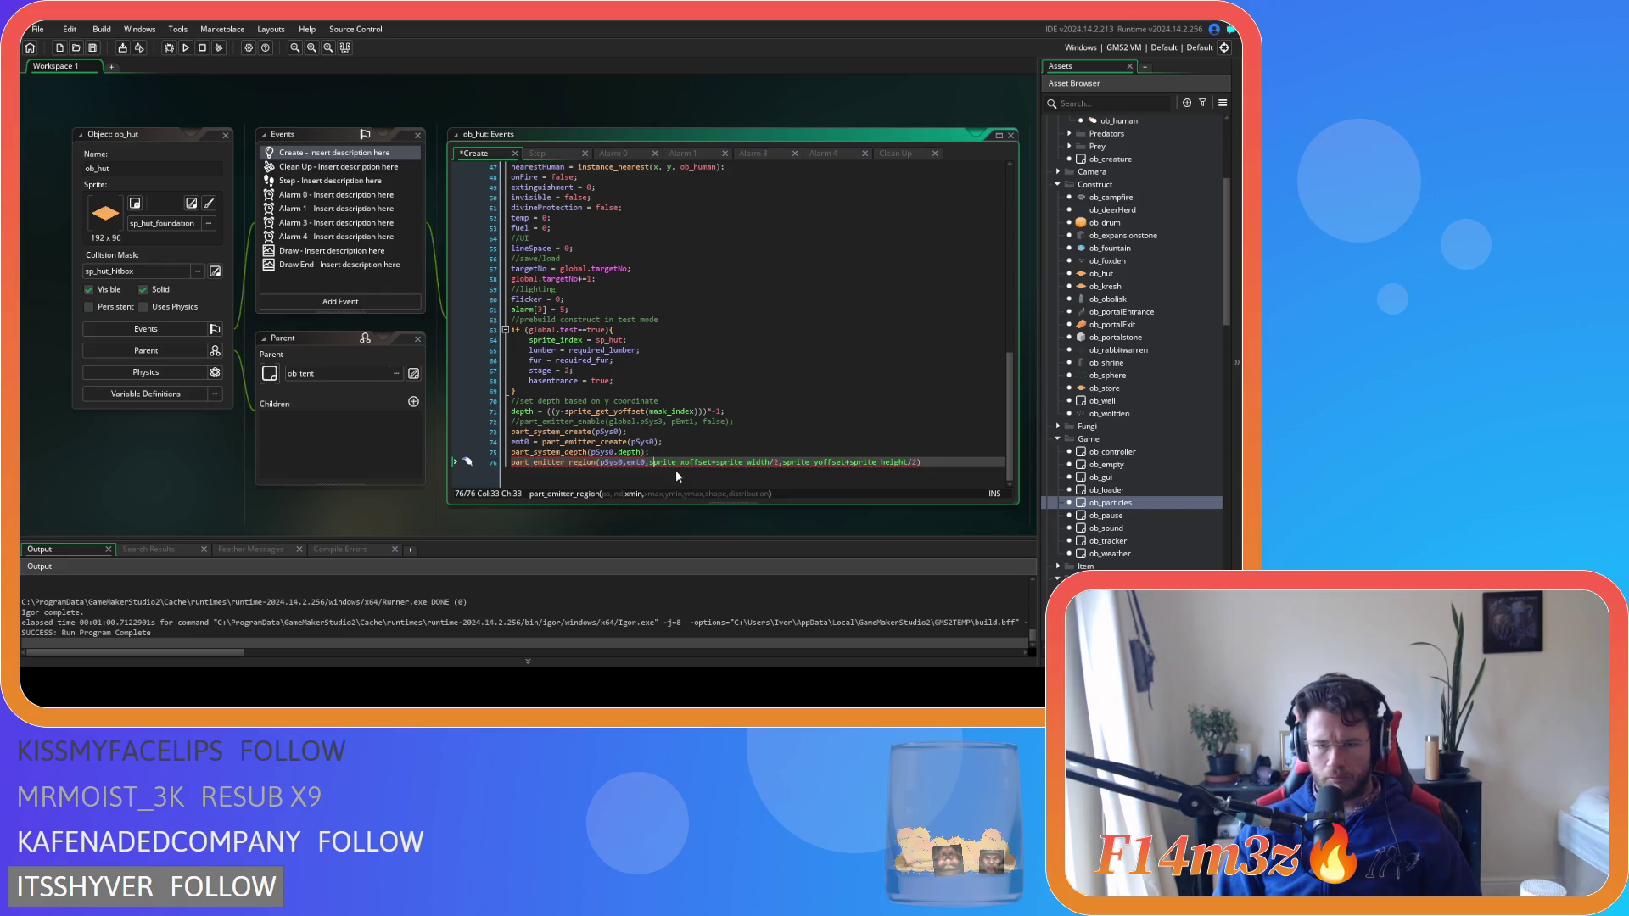
key("Right")
key("Right")
key("Right")
type("sprite_xoffset+sprite_width/2")
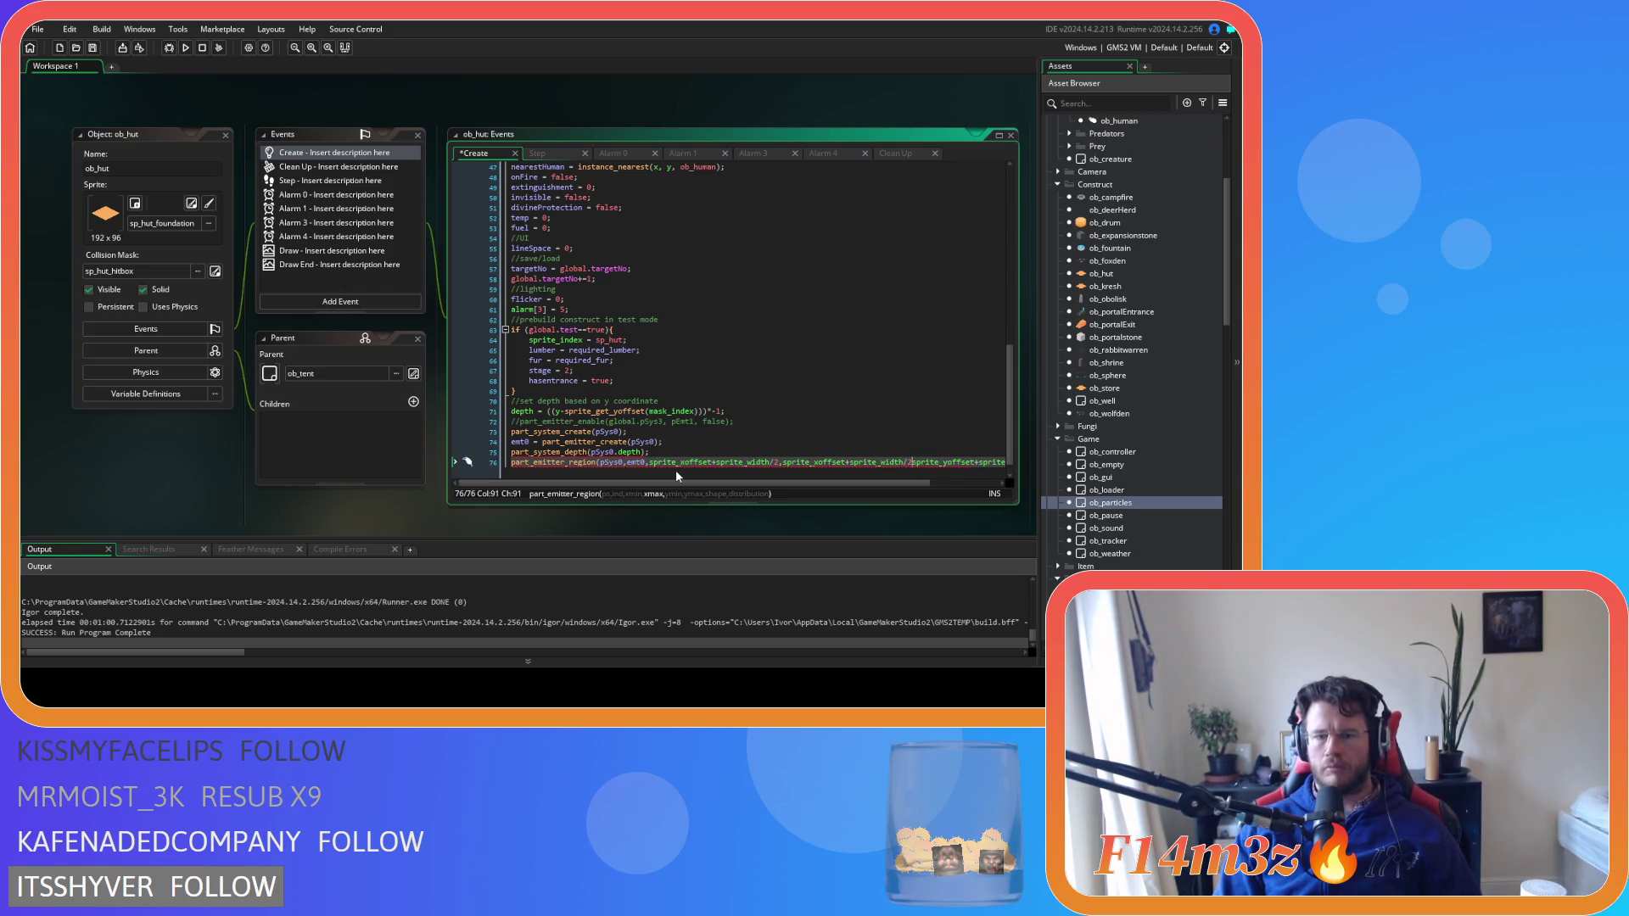
key("Right")
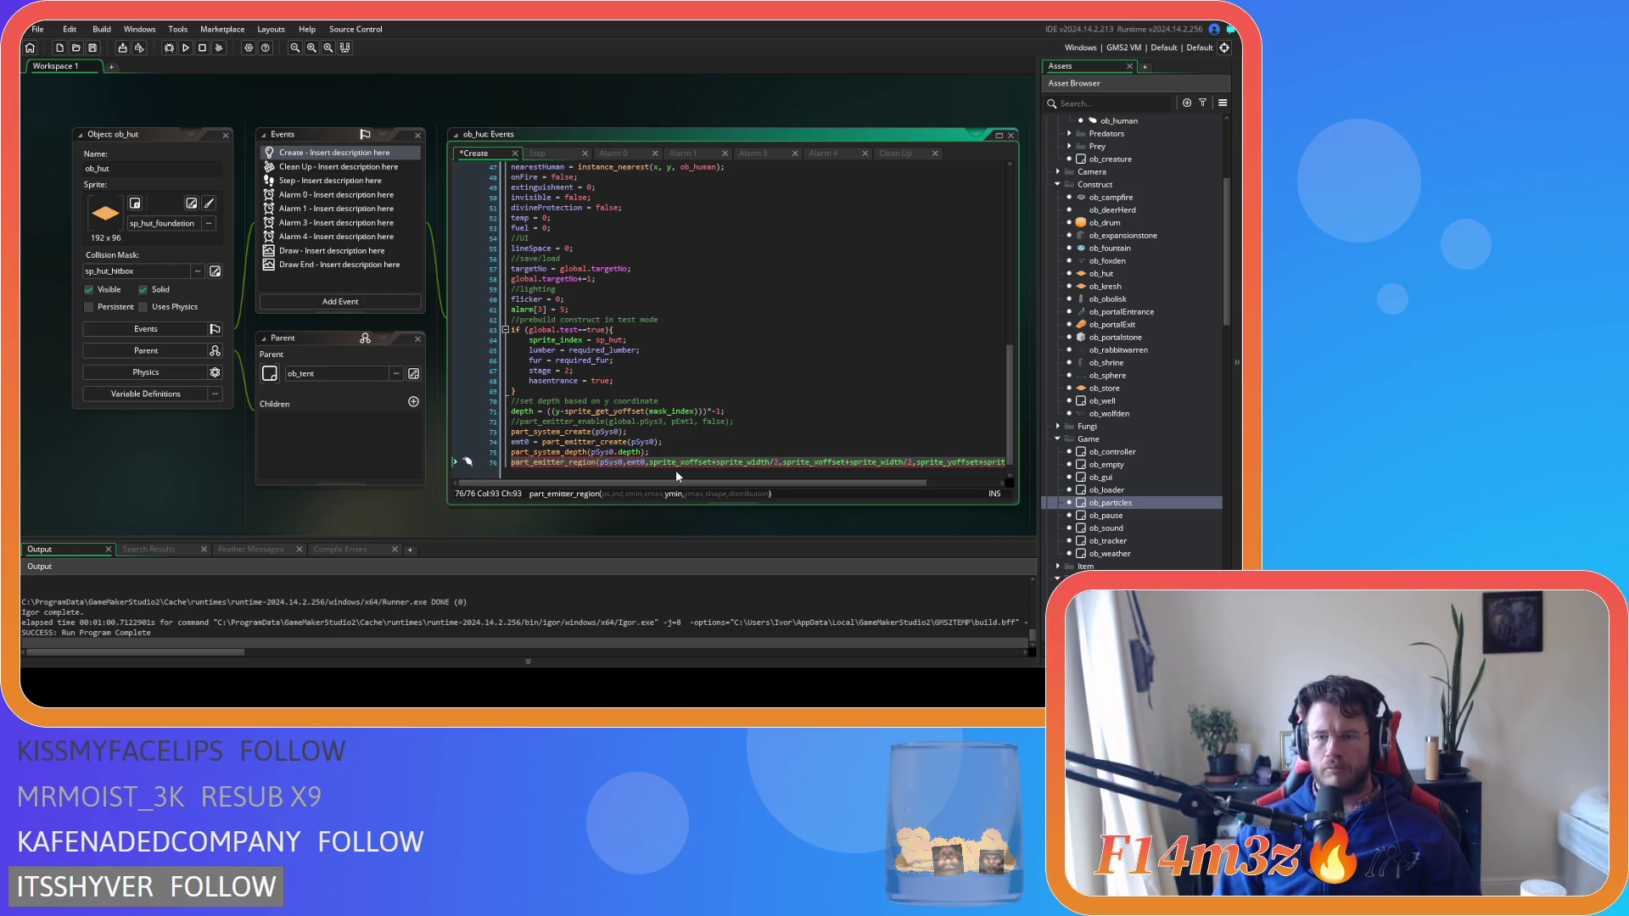
Prefix both x bounds with 'x-' and the y bound with 'y-'
left_click(649, 462)
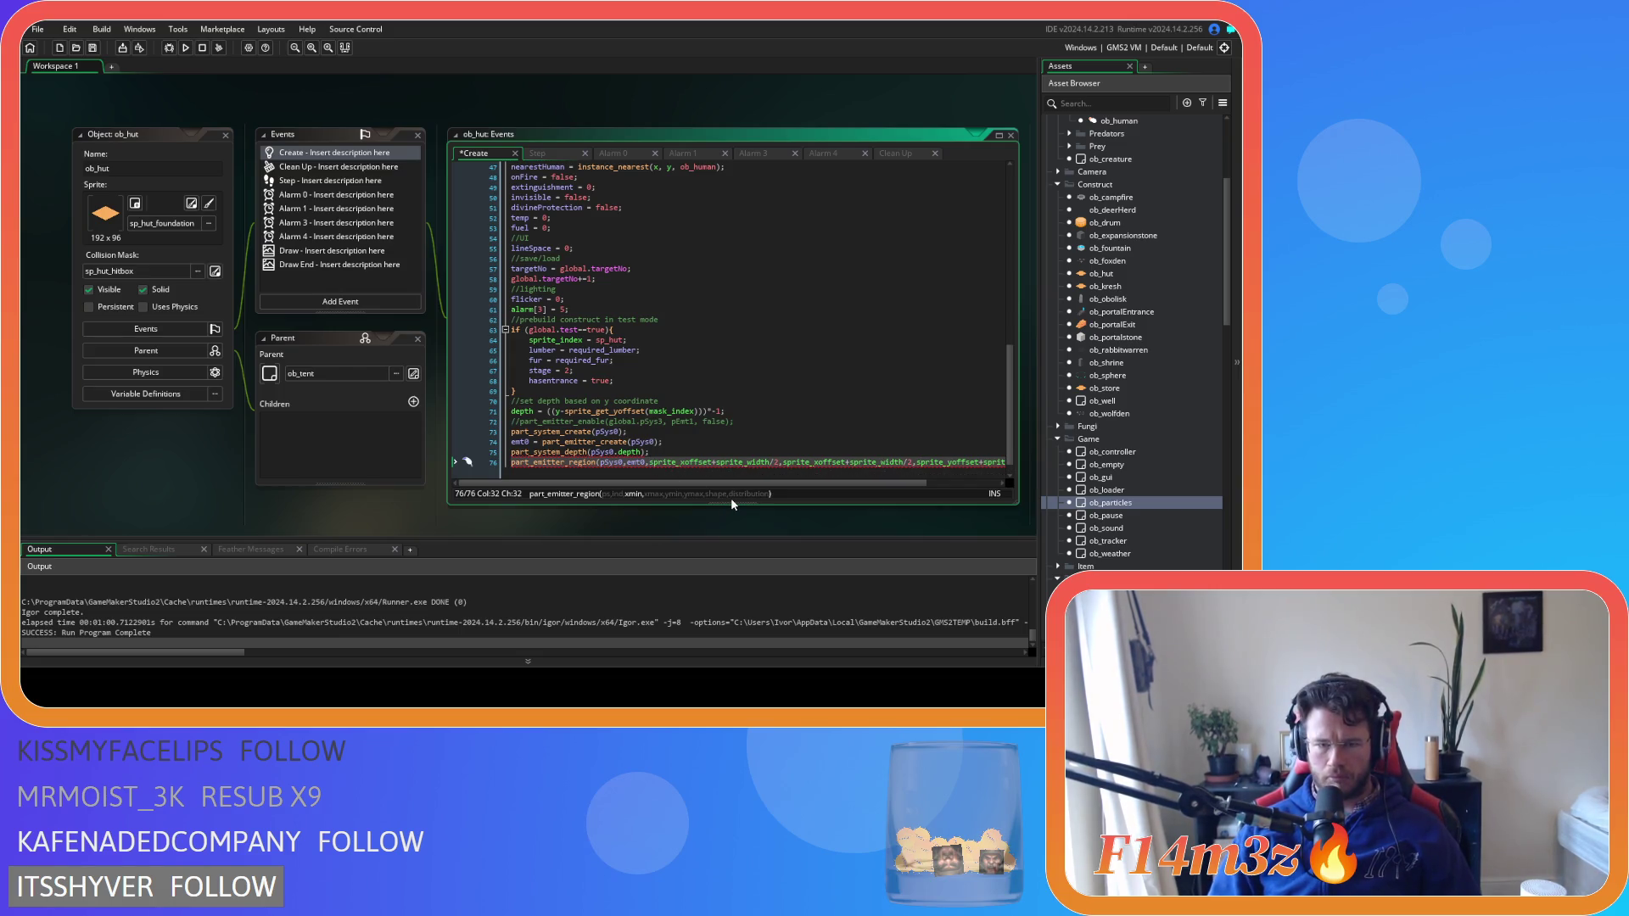
type("x")
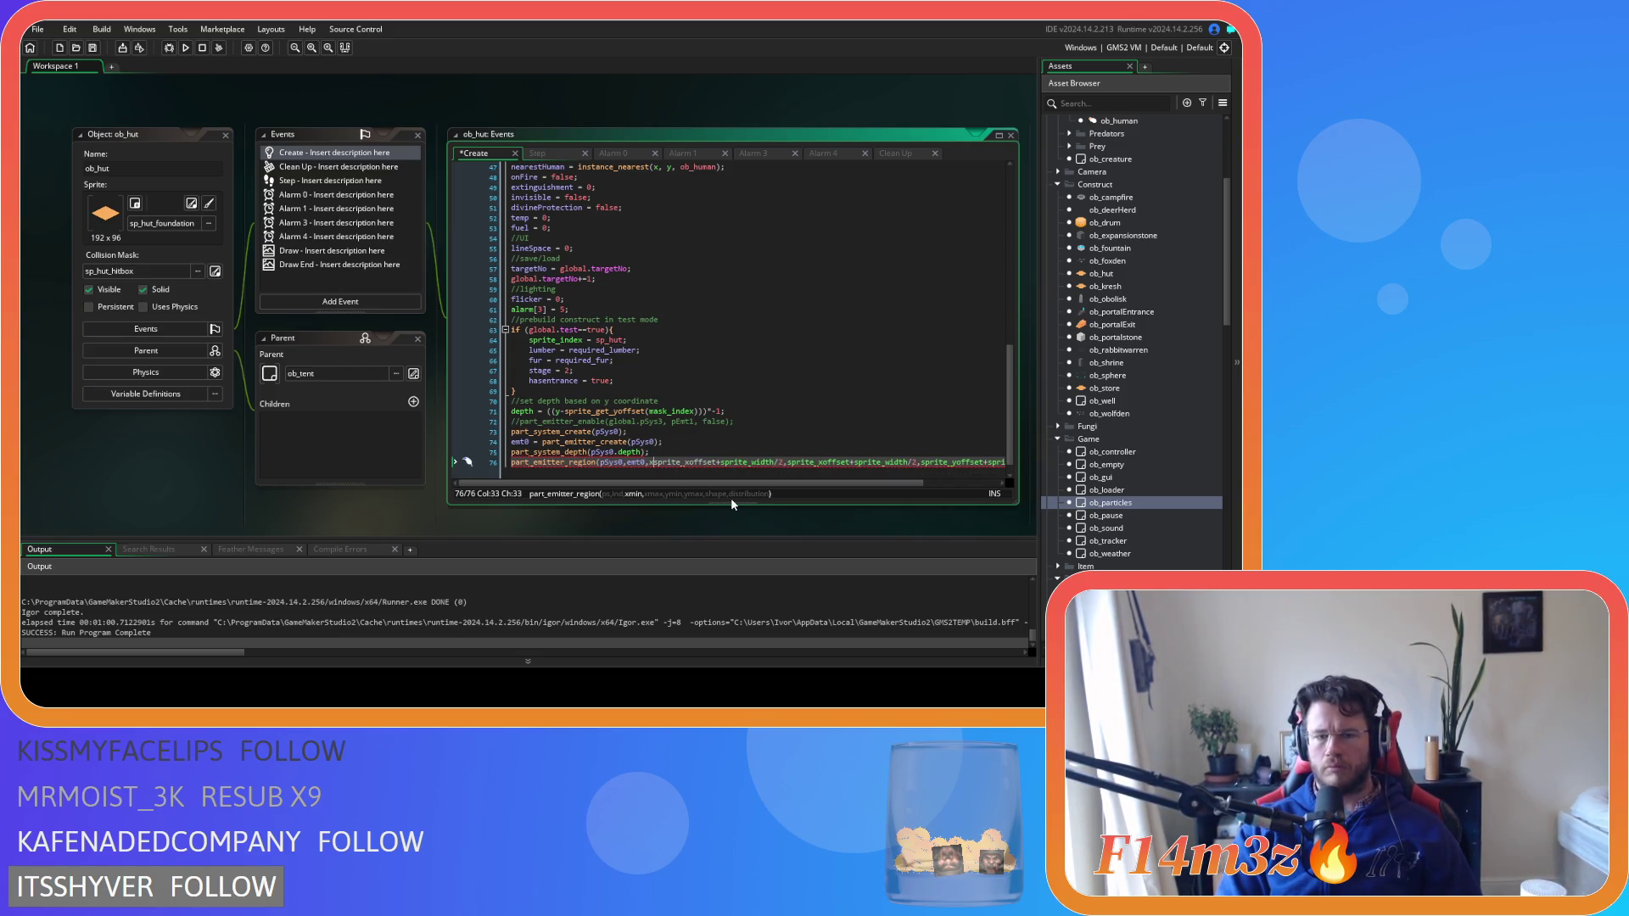
type("-")
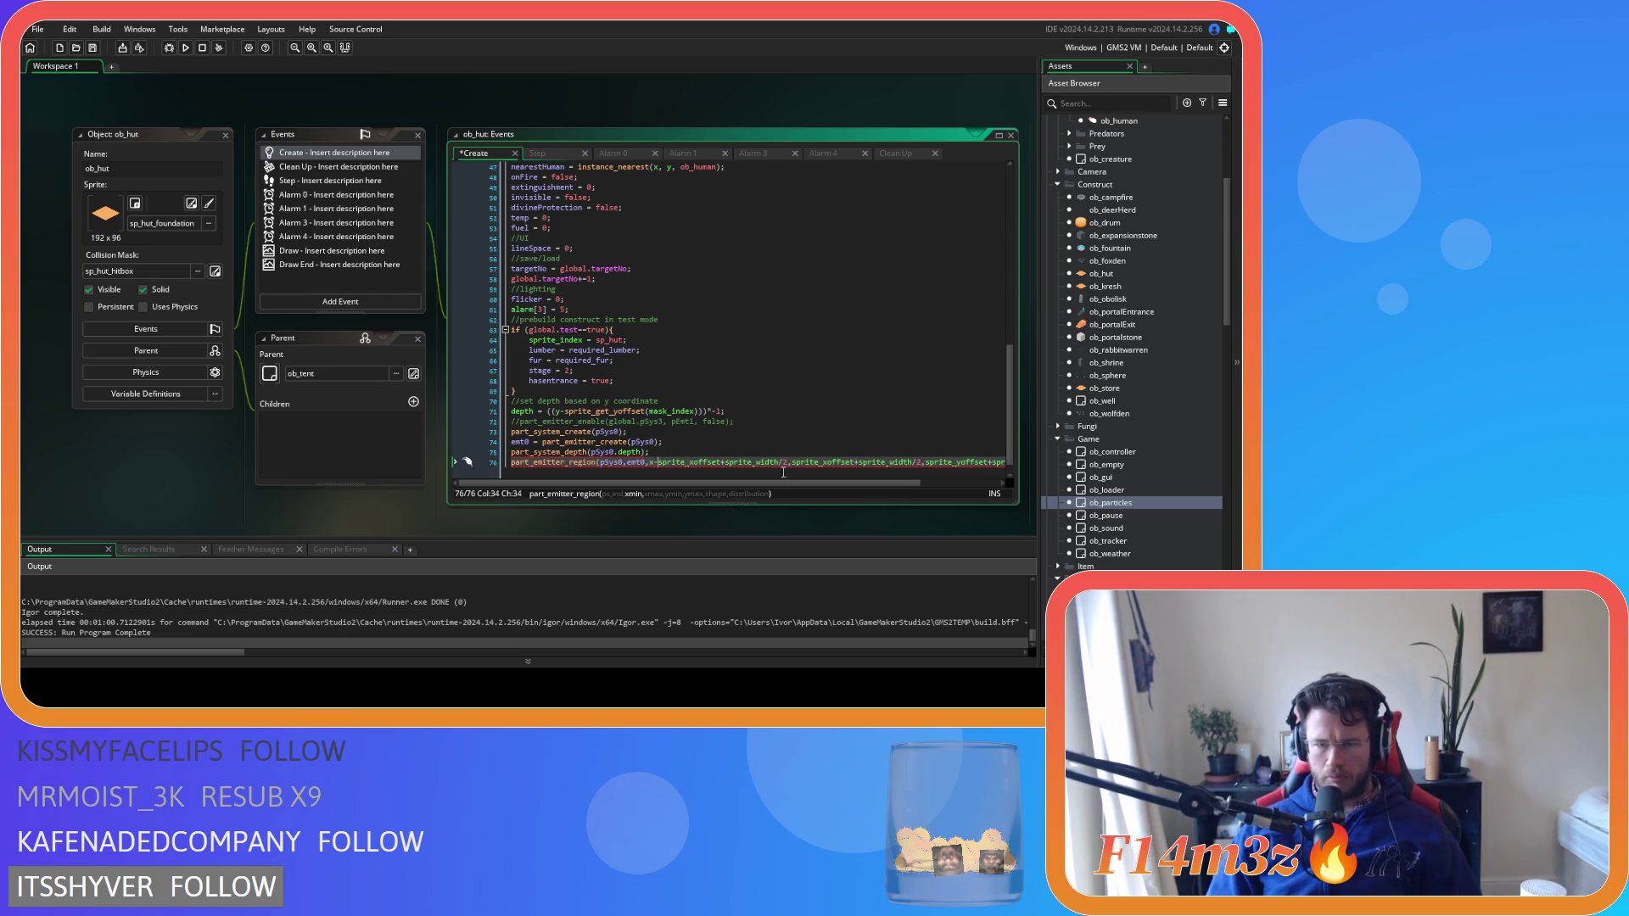
left_click(792, 463)
type("x-")
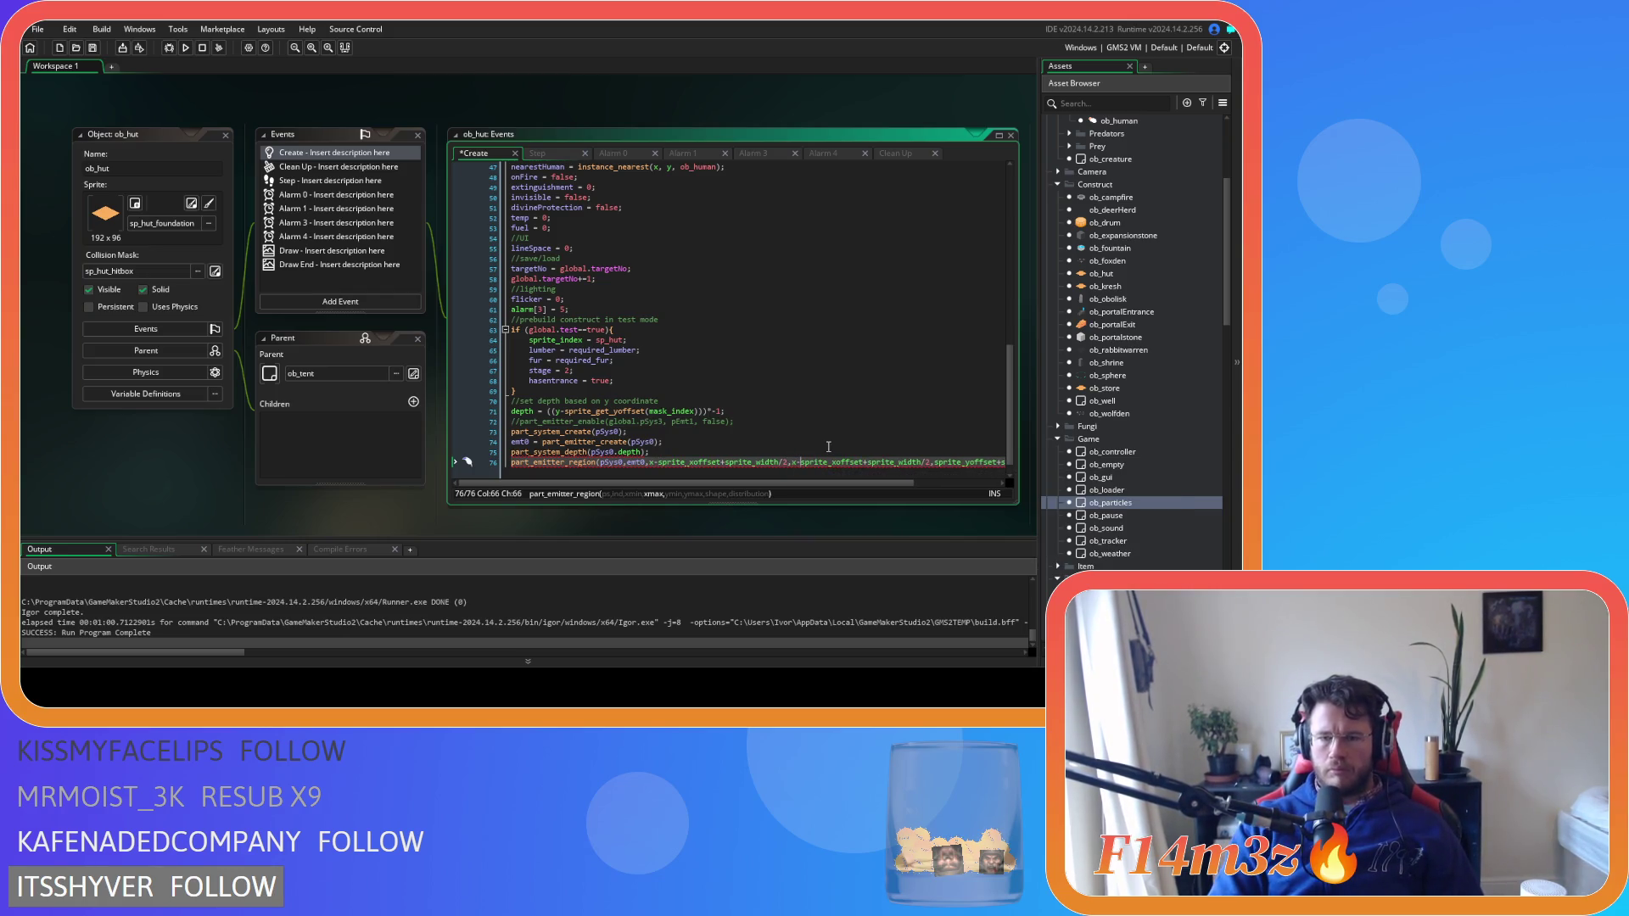
mouse_move(857, 482)
left_mouse_down()
mouse_move(957, 486)
mouse_move(931, 465)
mouse_move(855, 466)
left_mouse_up()
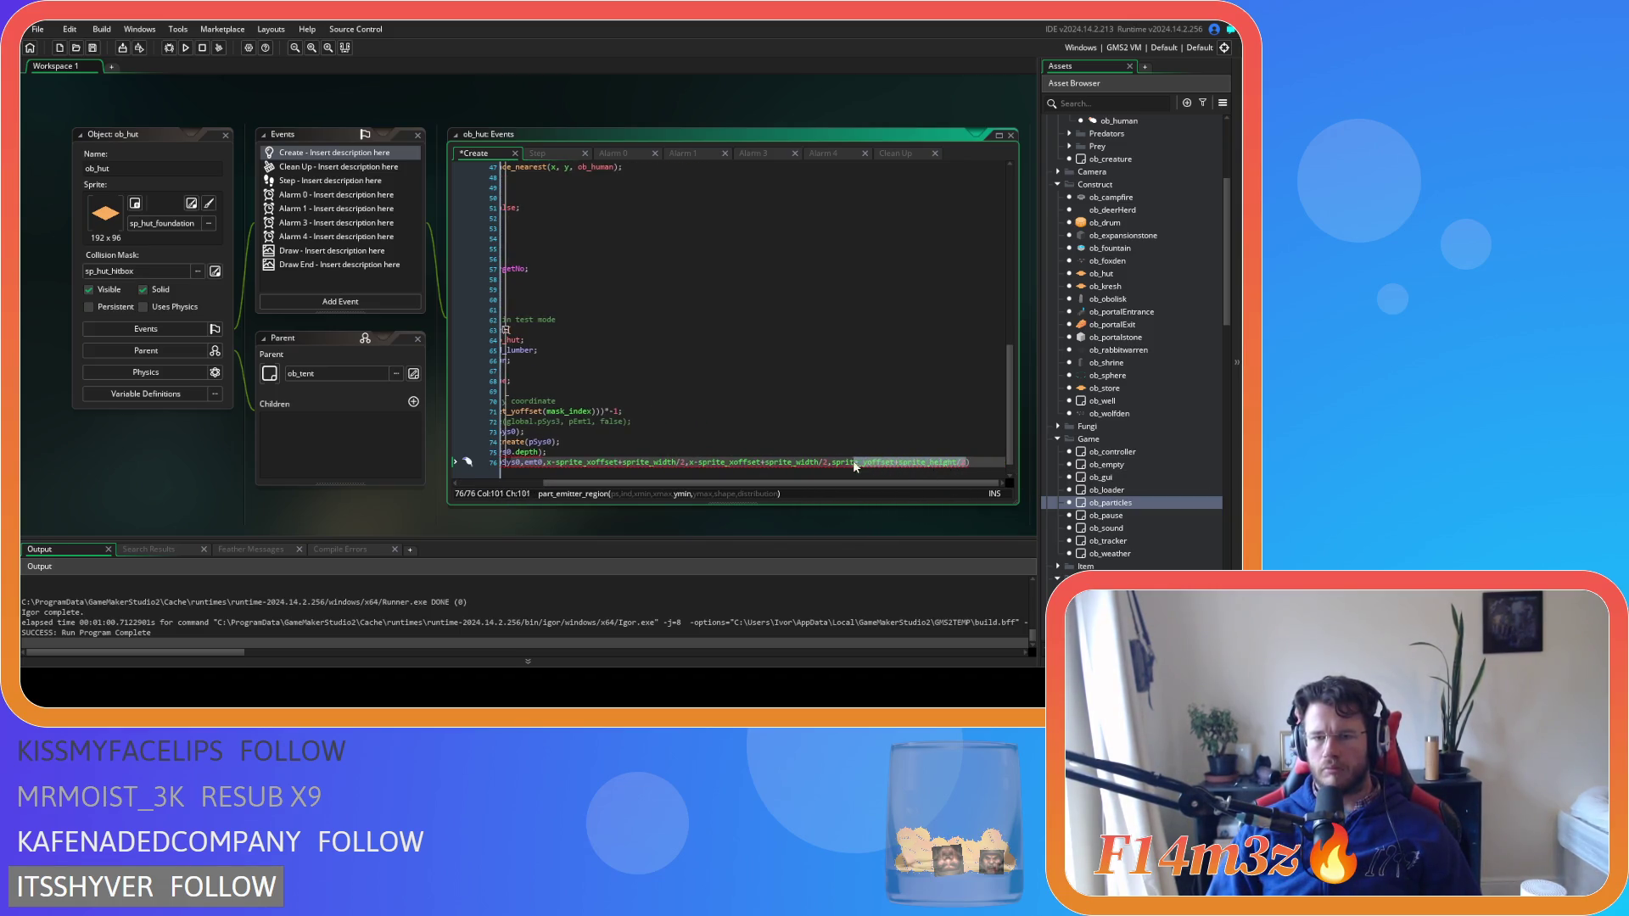
left_click(833, 465)
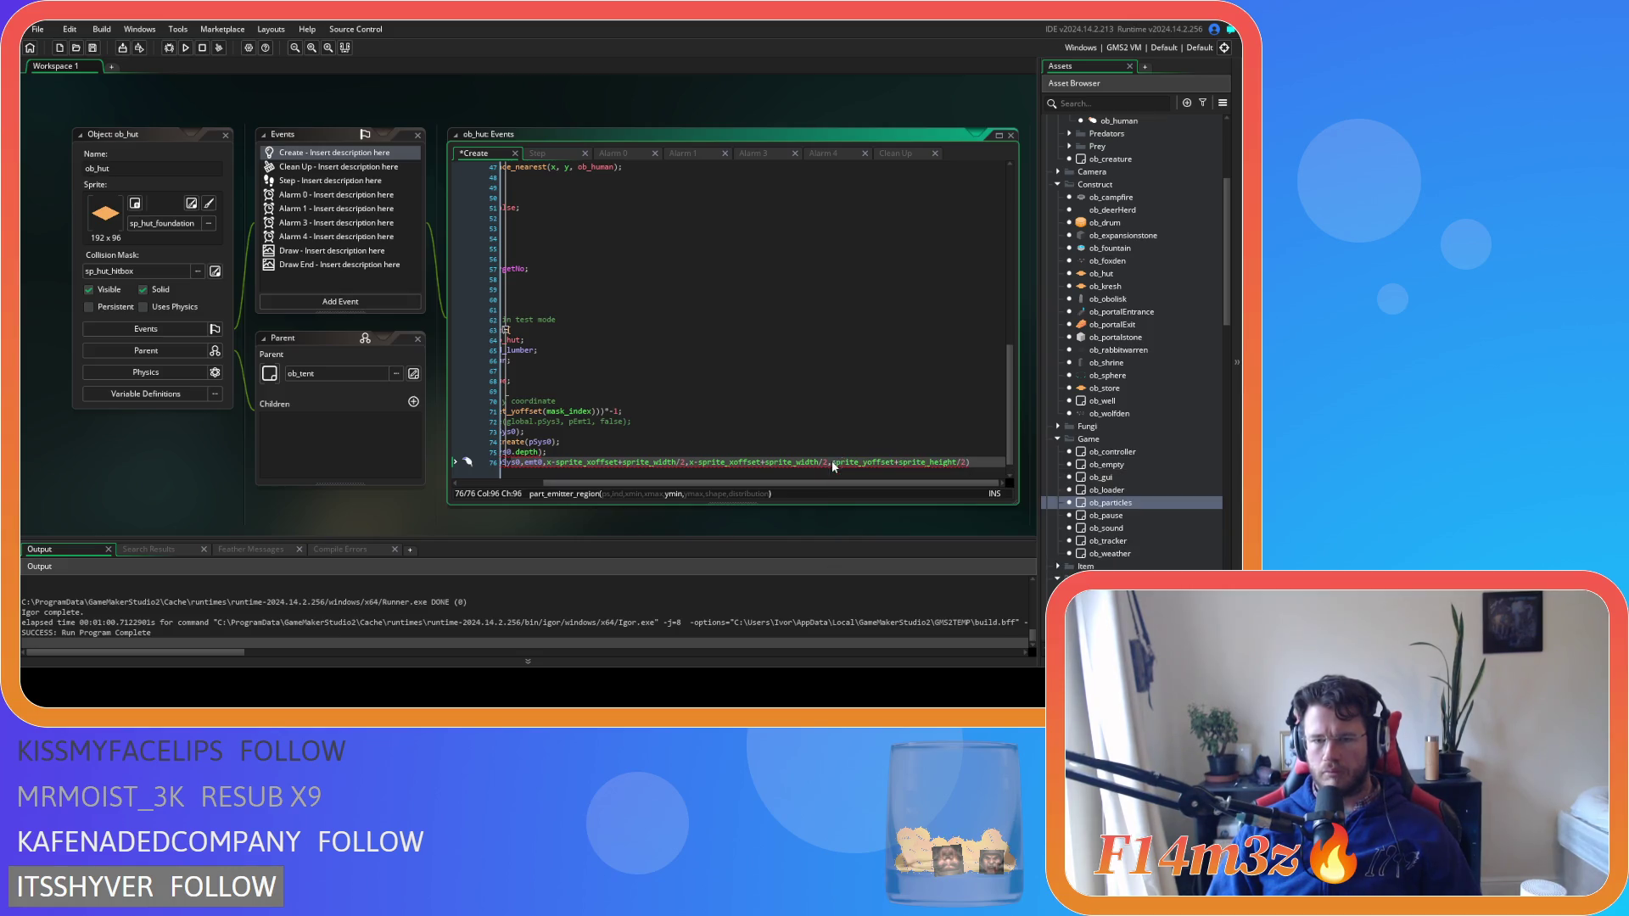
type("y")
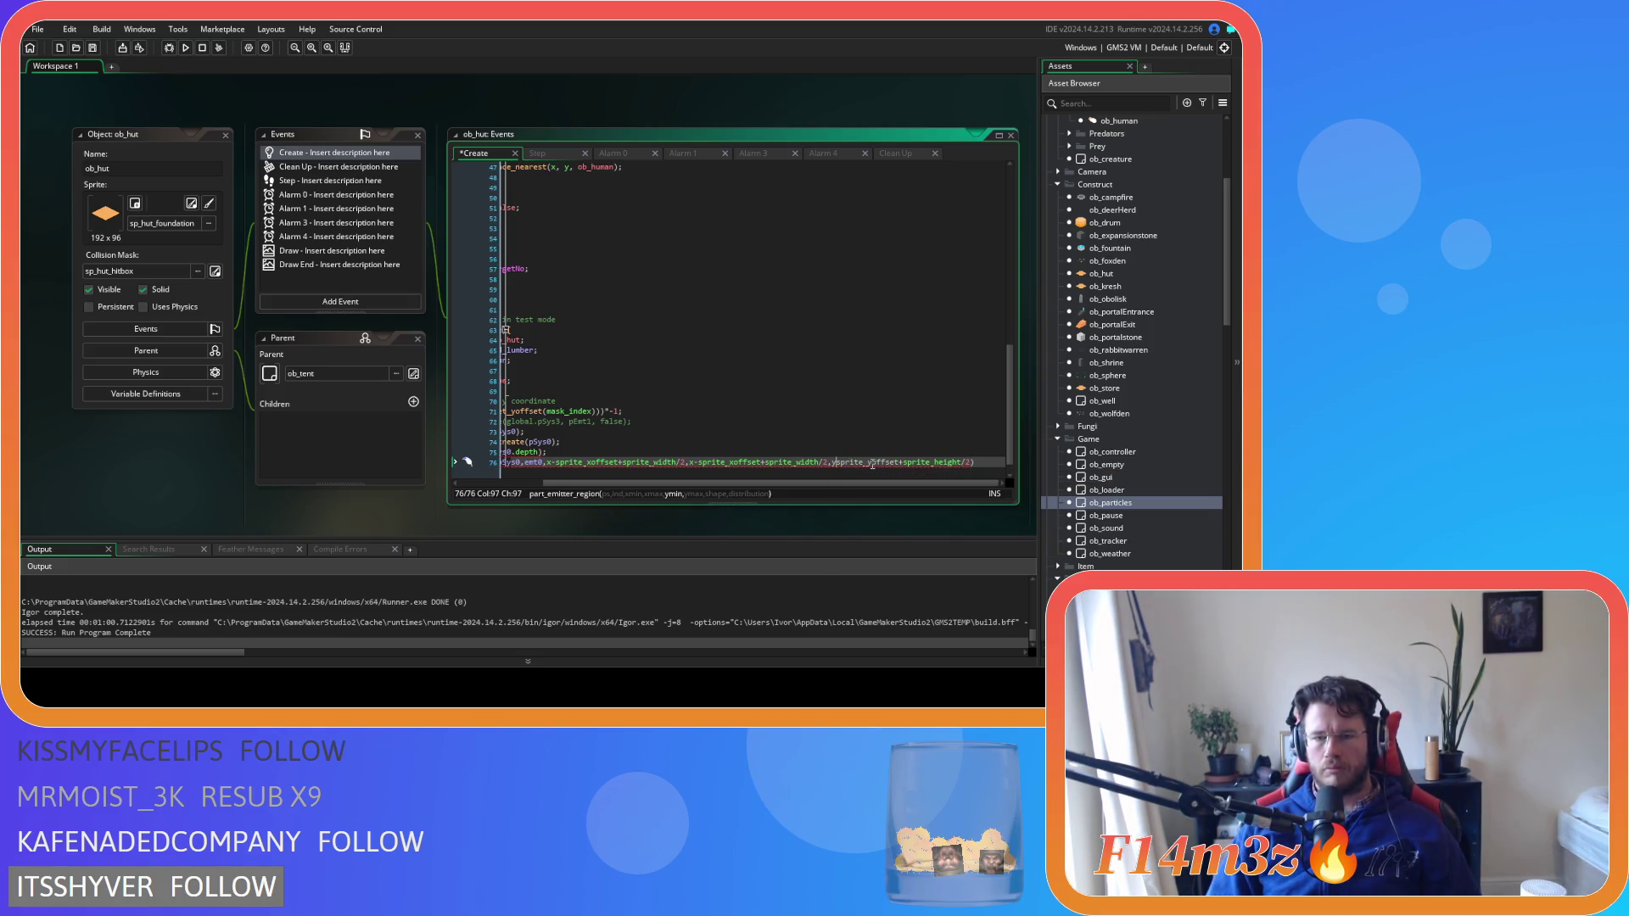
type("-")
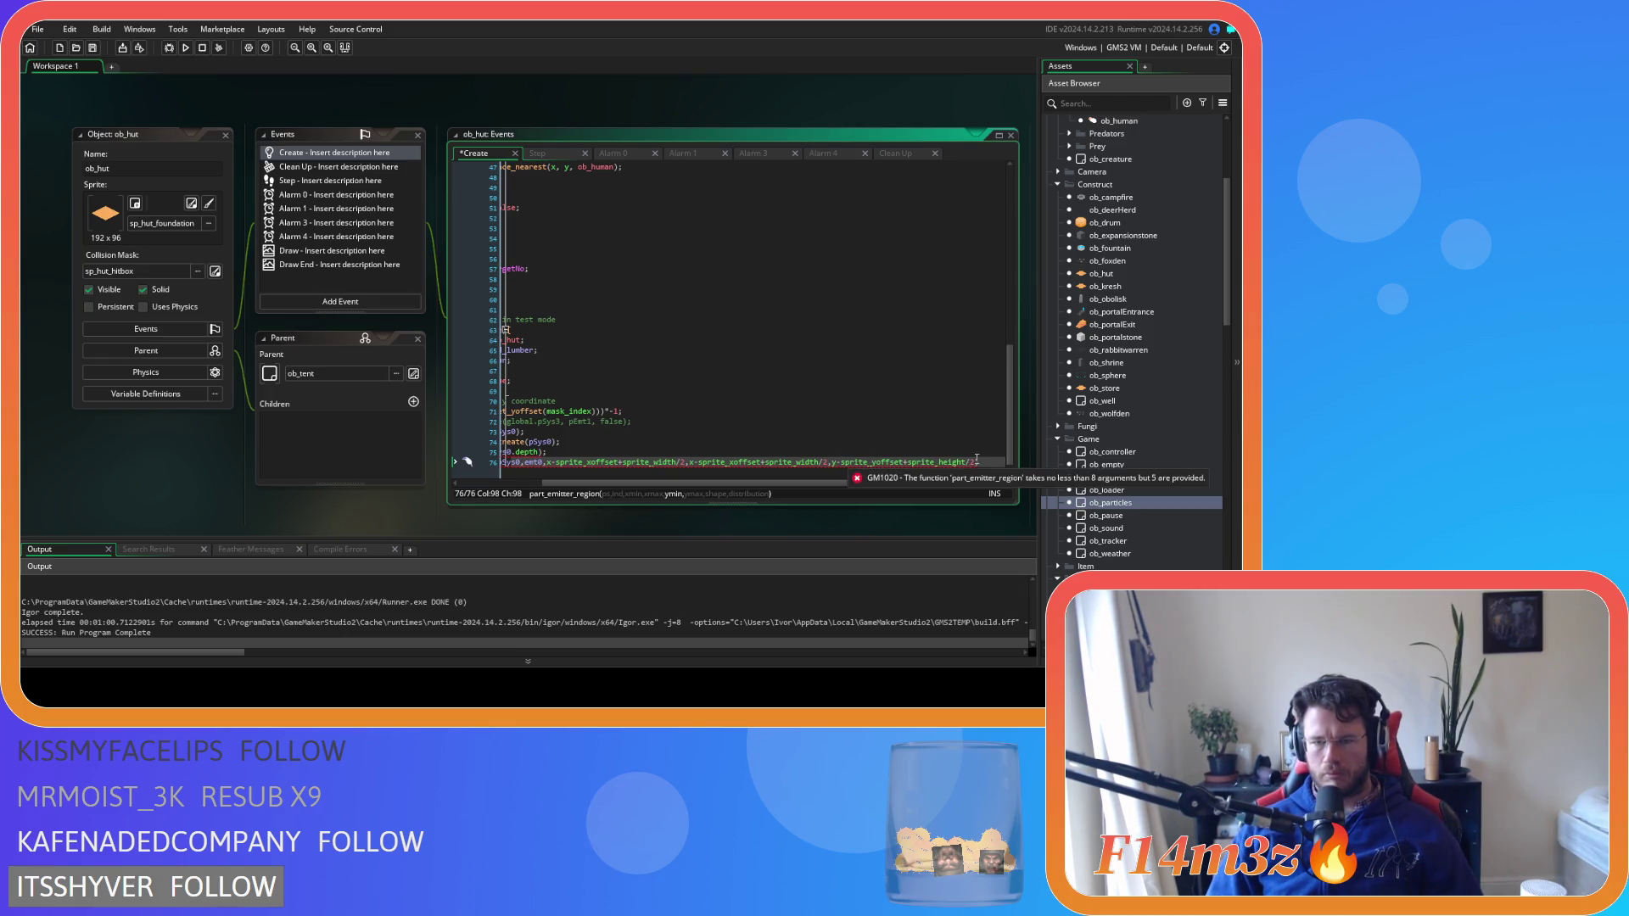
key("End")
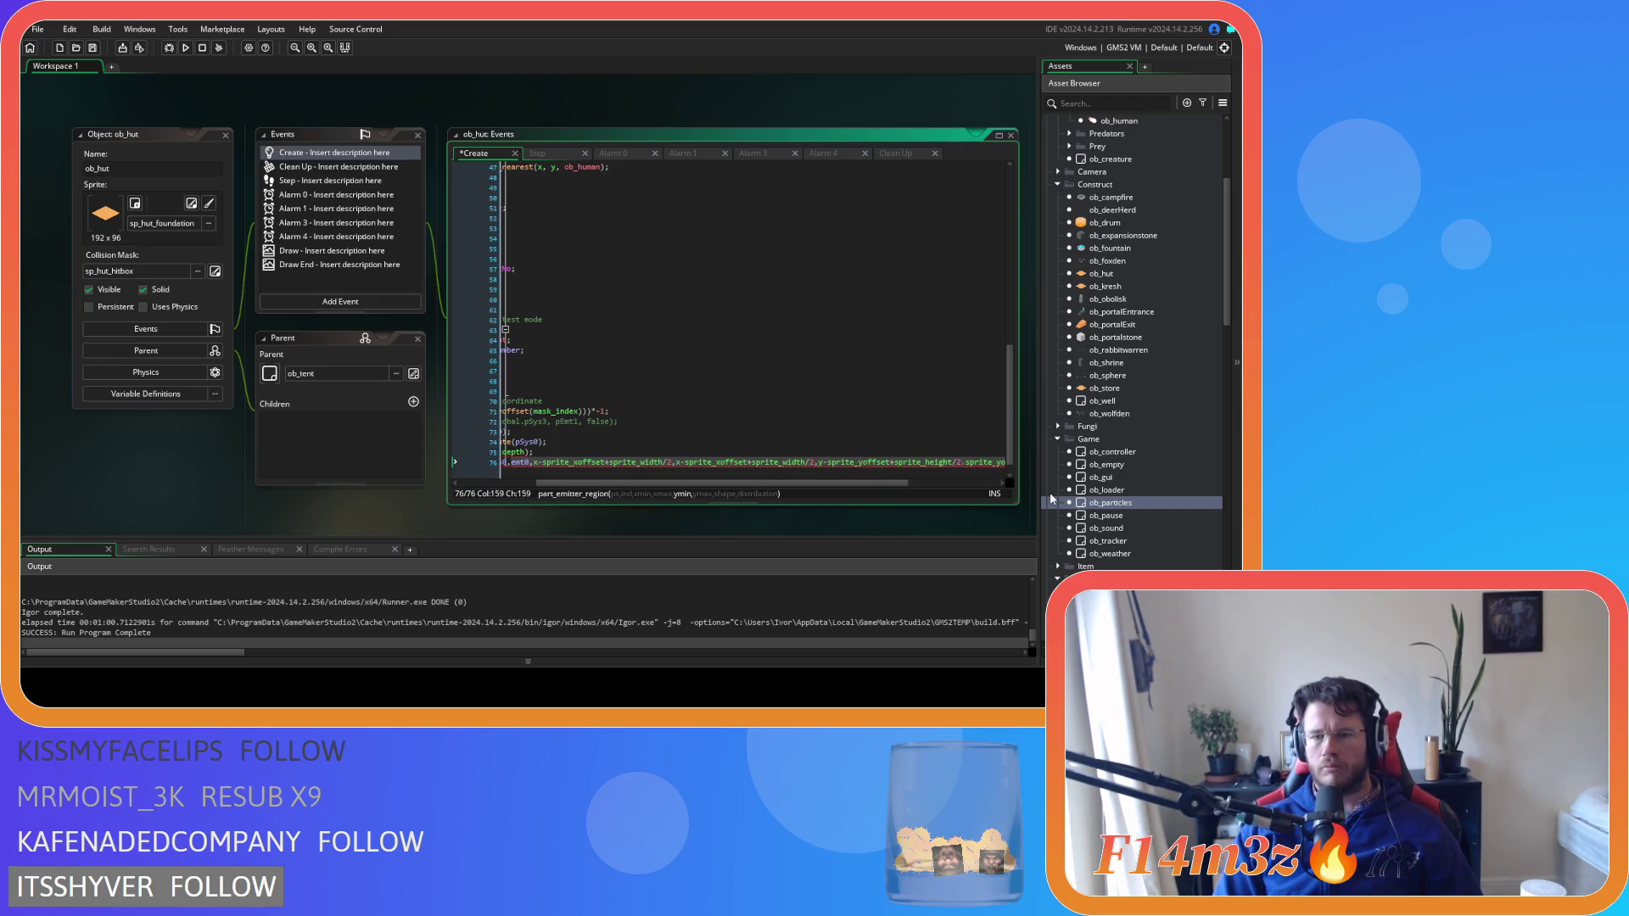
Try typing a ymax term, then undo the emitter line back to its earlier version
type(",sprite_yoffset+sprite_height,sprite_yo")
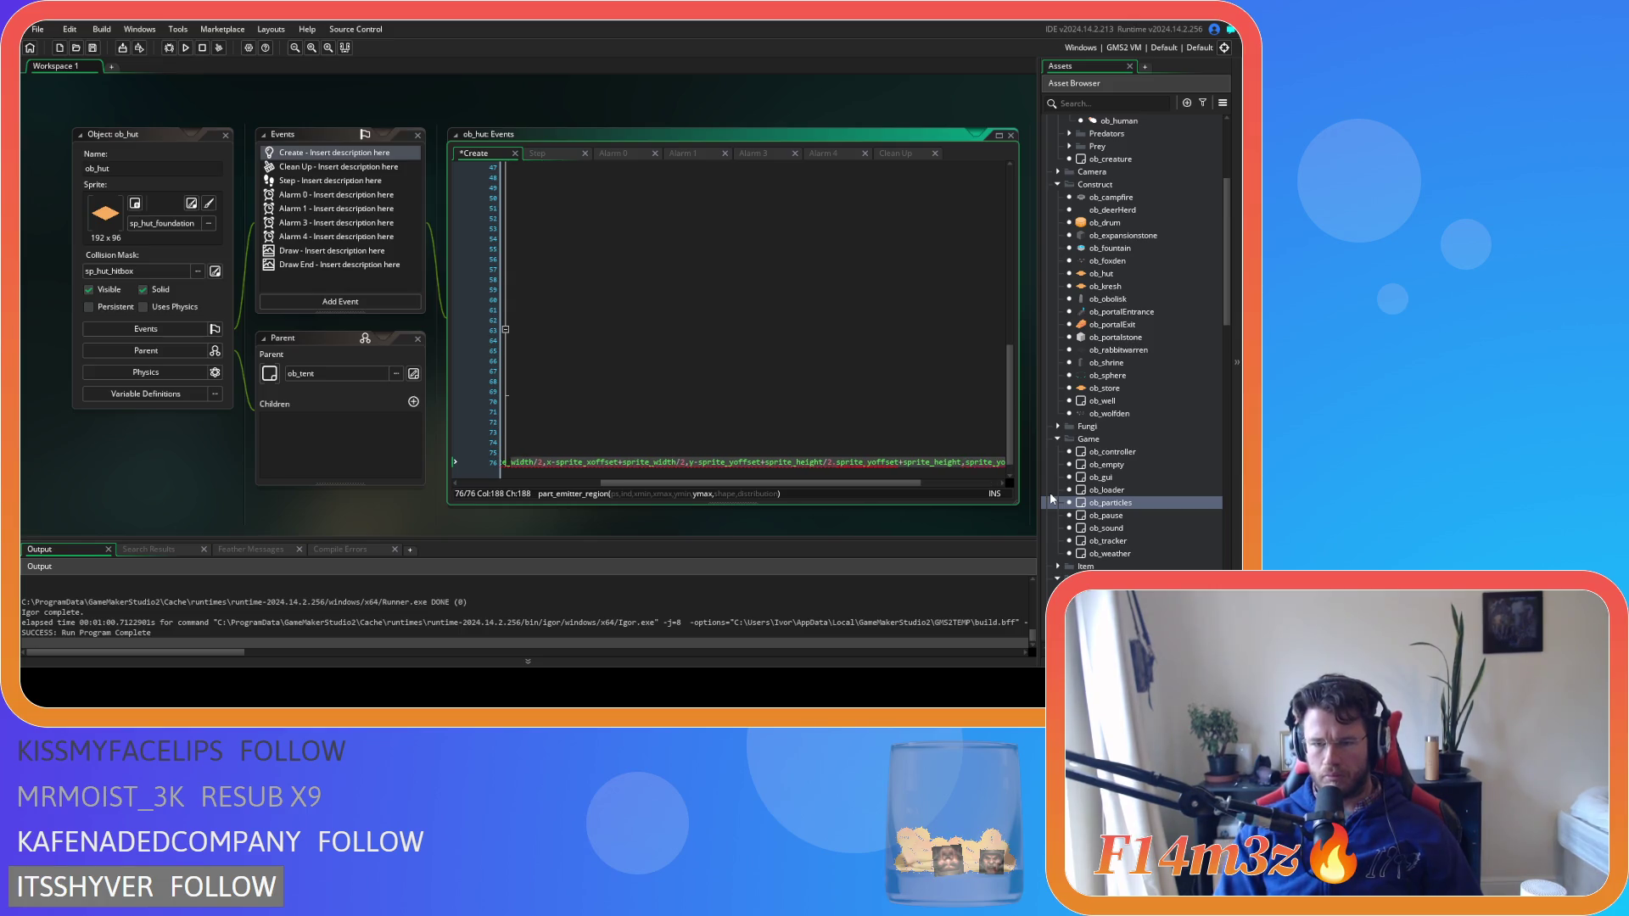
key("ctrl+d")
key("ctrl+z")
key("ctrl+z")
key("ctrl+z")
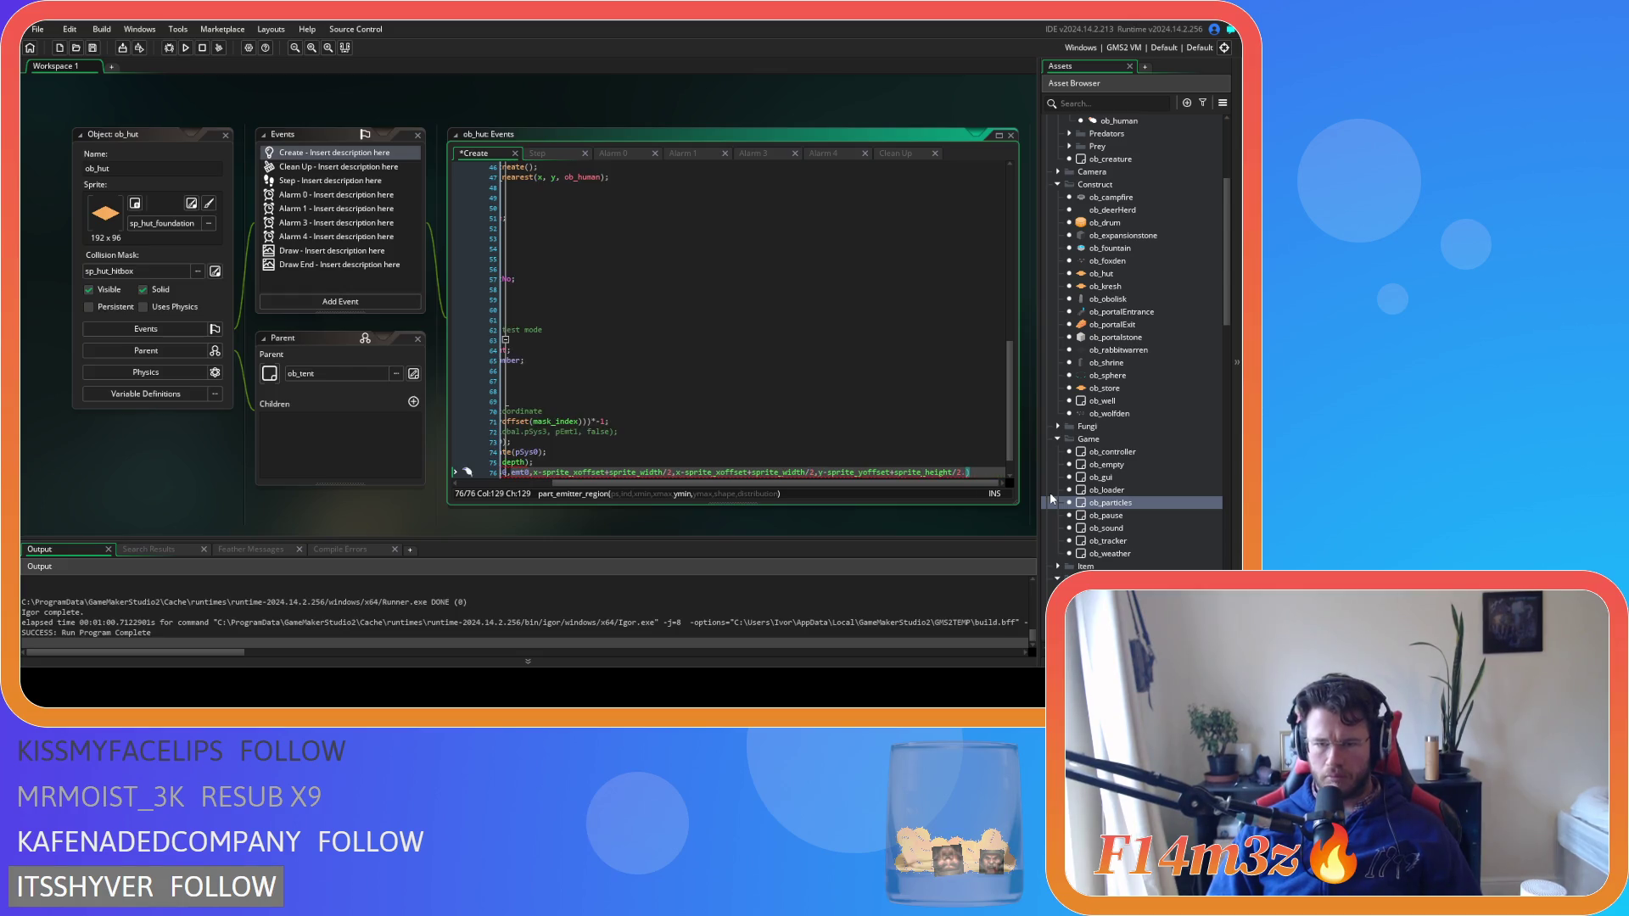
type(",")
key("Return")
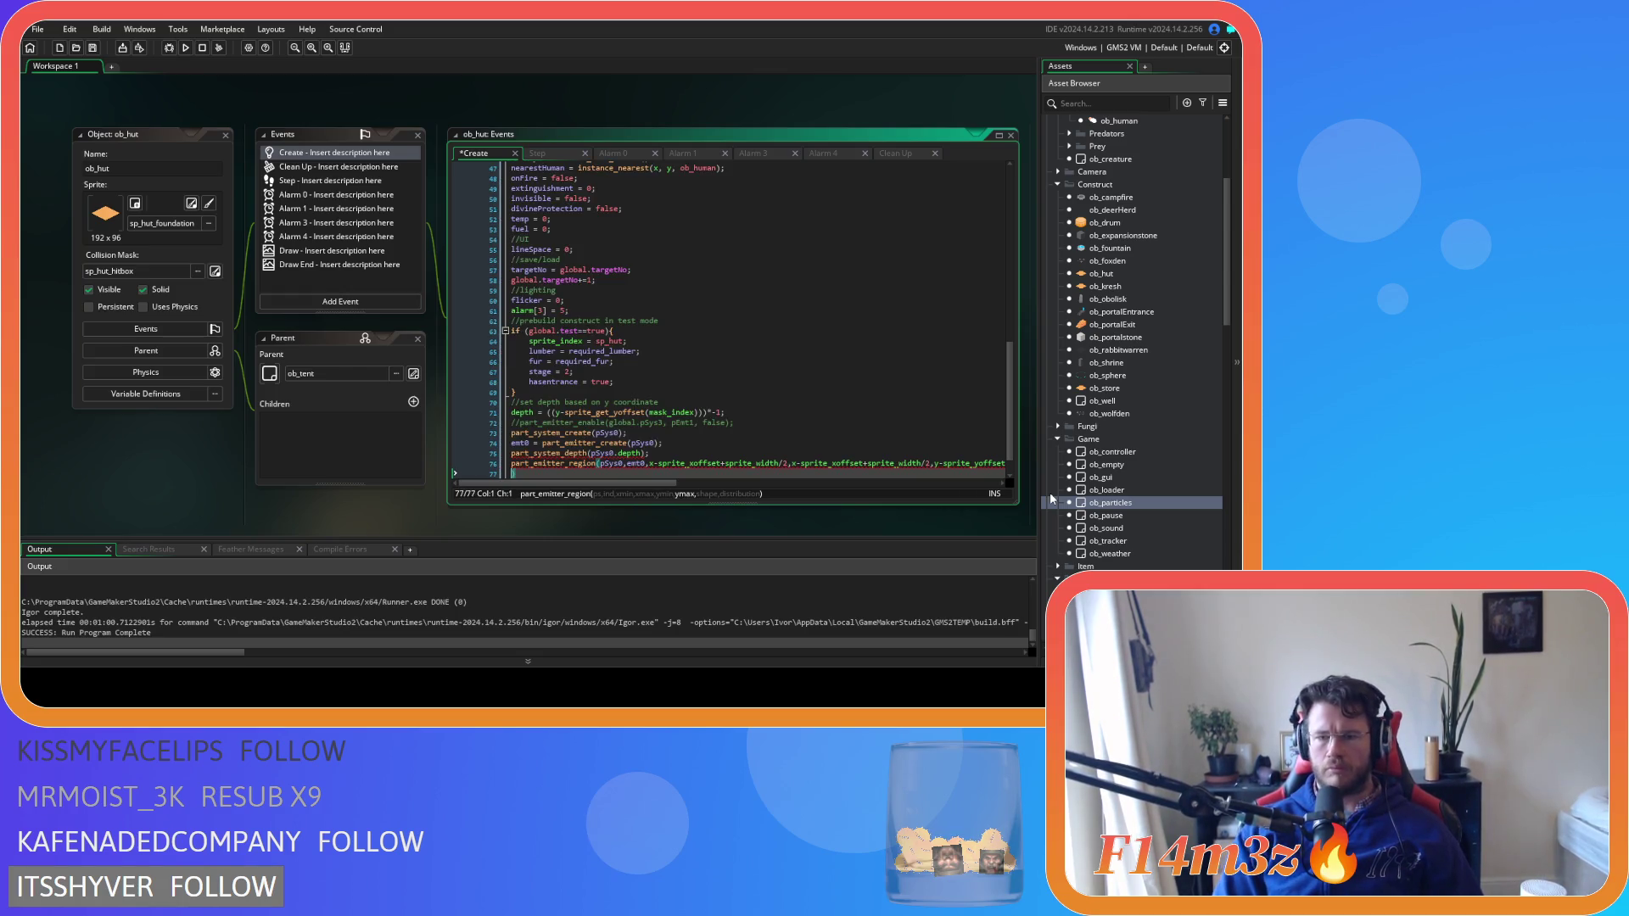
key("BackSpace")
key("BackSpace")
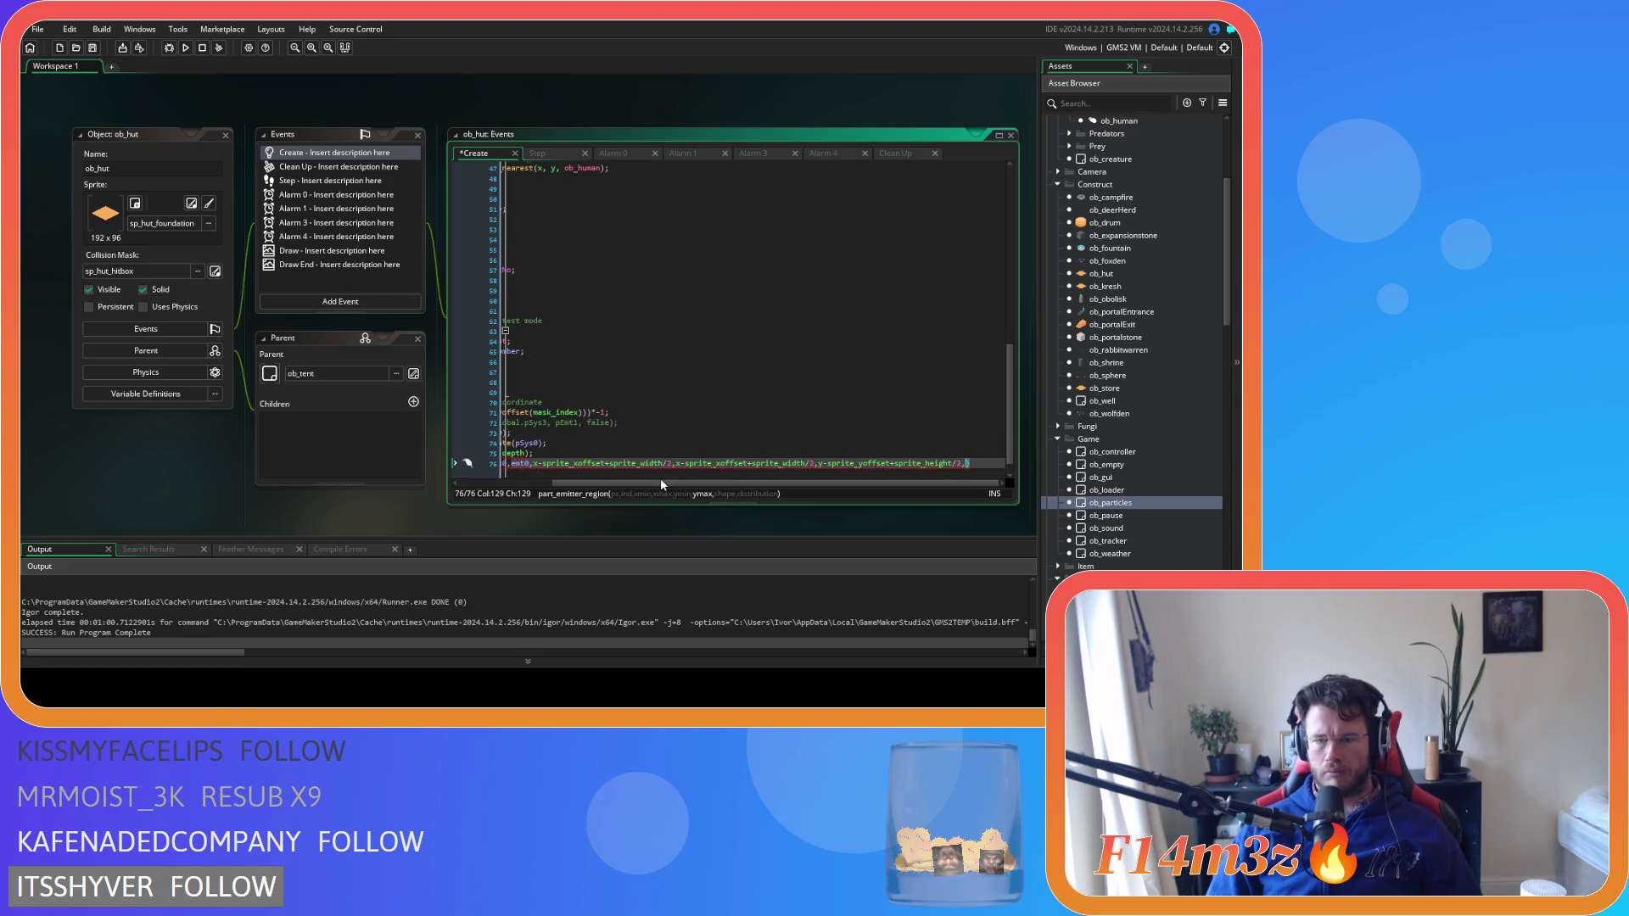
Copy the ymin expression as ymax, drop the stray 'elipse', then open ob_particles
key("ctrl+shift+Left")
key("ctrl+shift+Left")
key("ctrl+shift+Left")
key("ctrl+c")
key("End")
type(",")
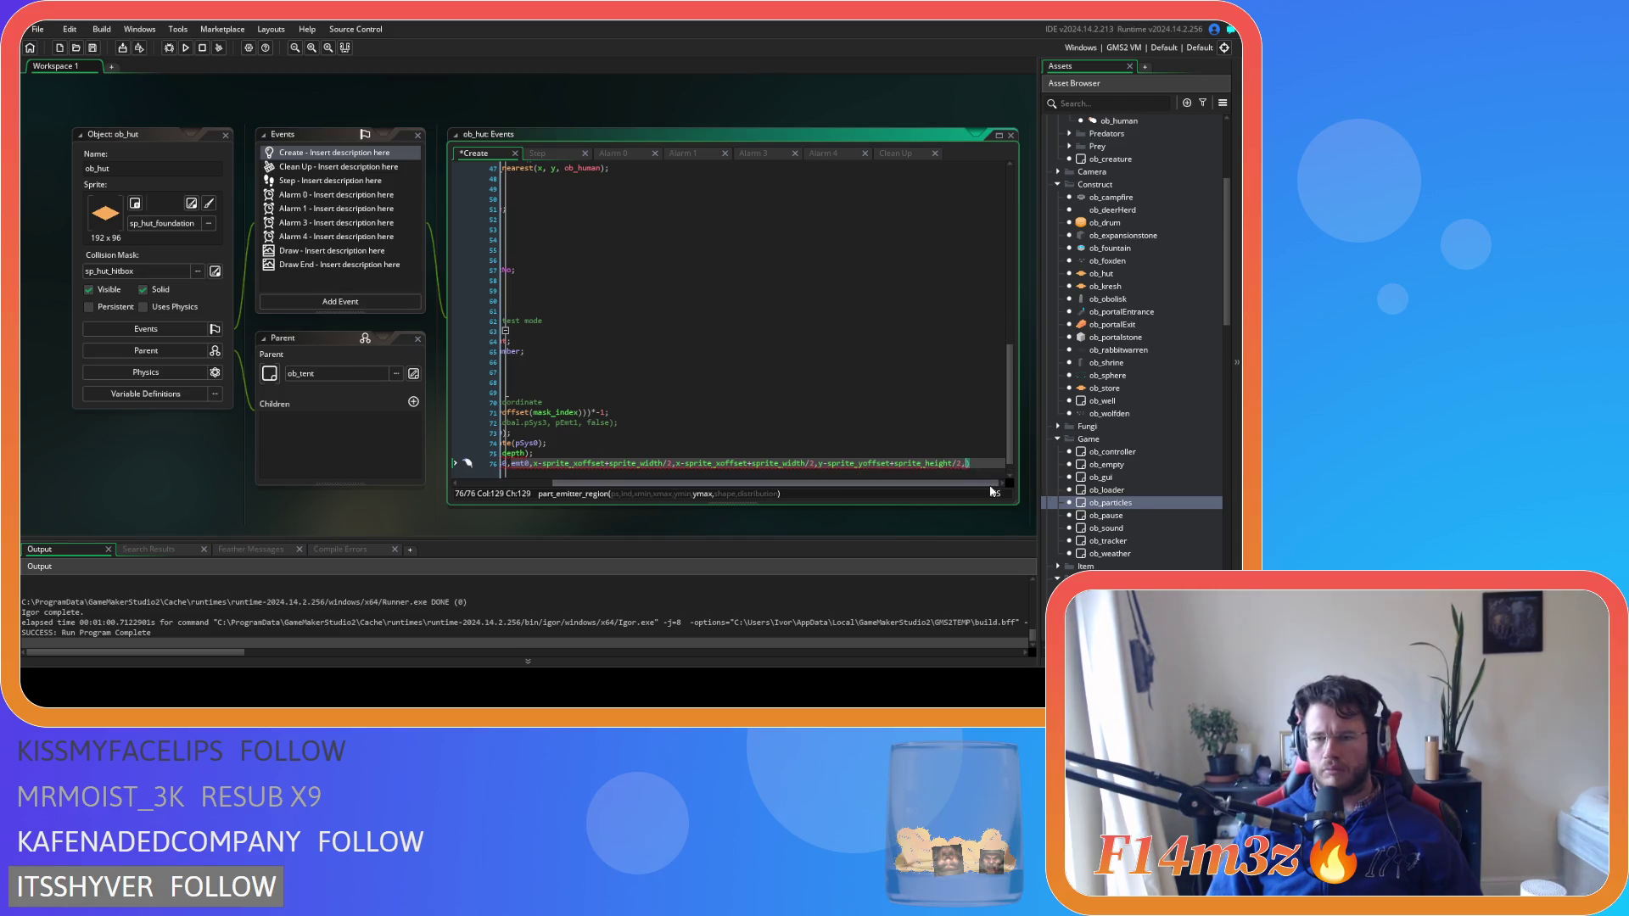
key("ctrl+v")
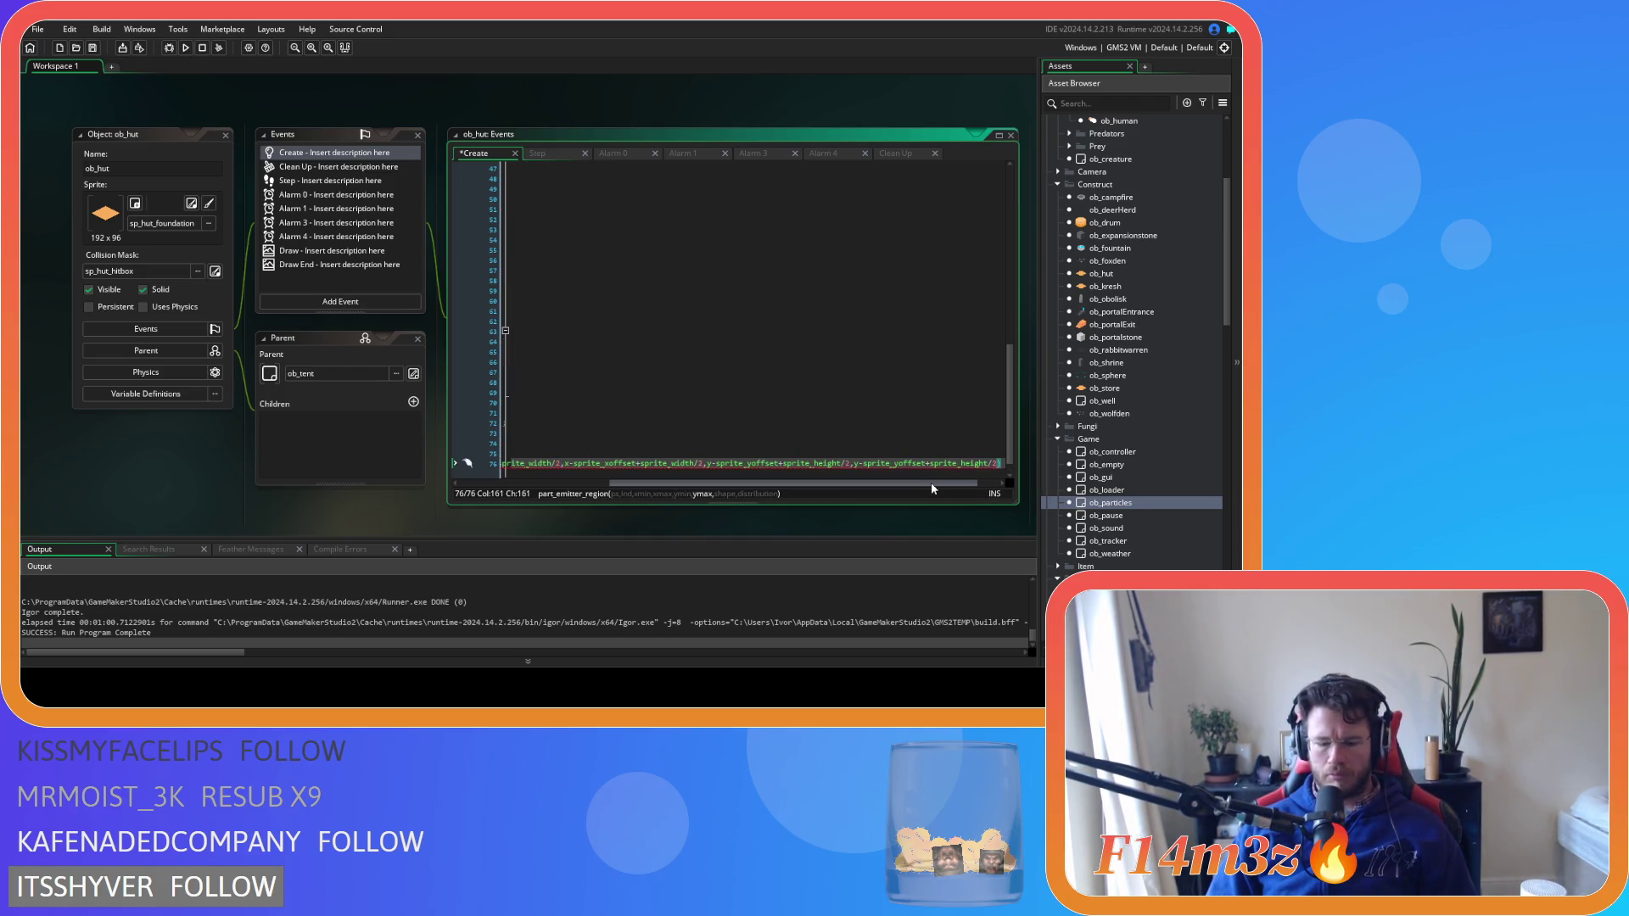
type(",")
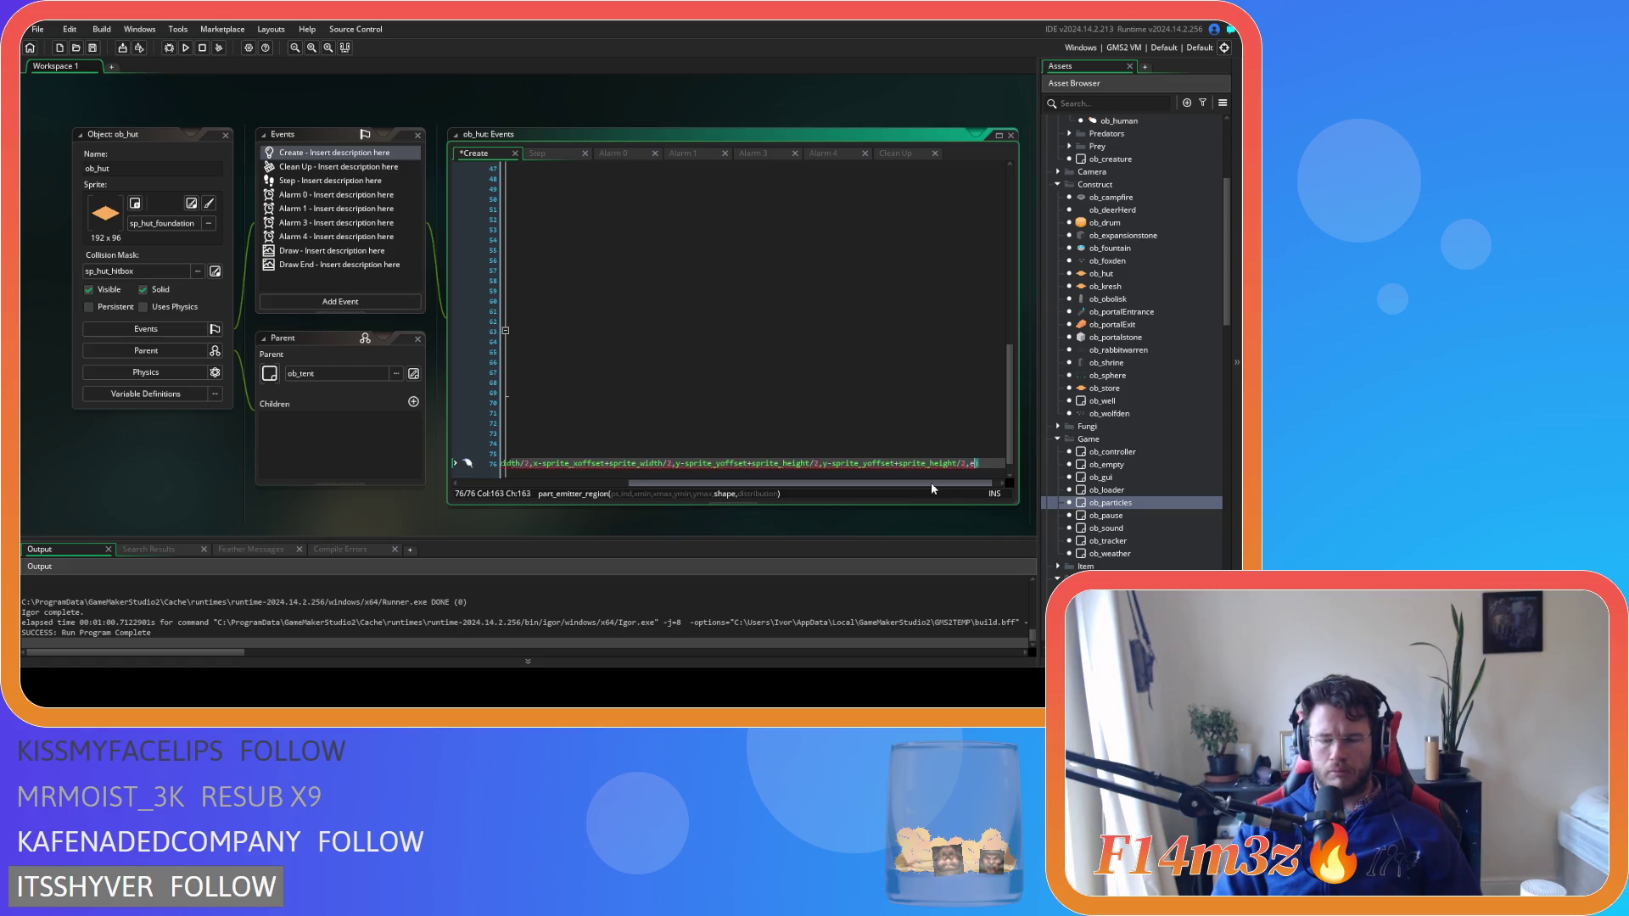
type("elipse")
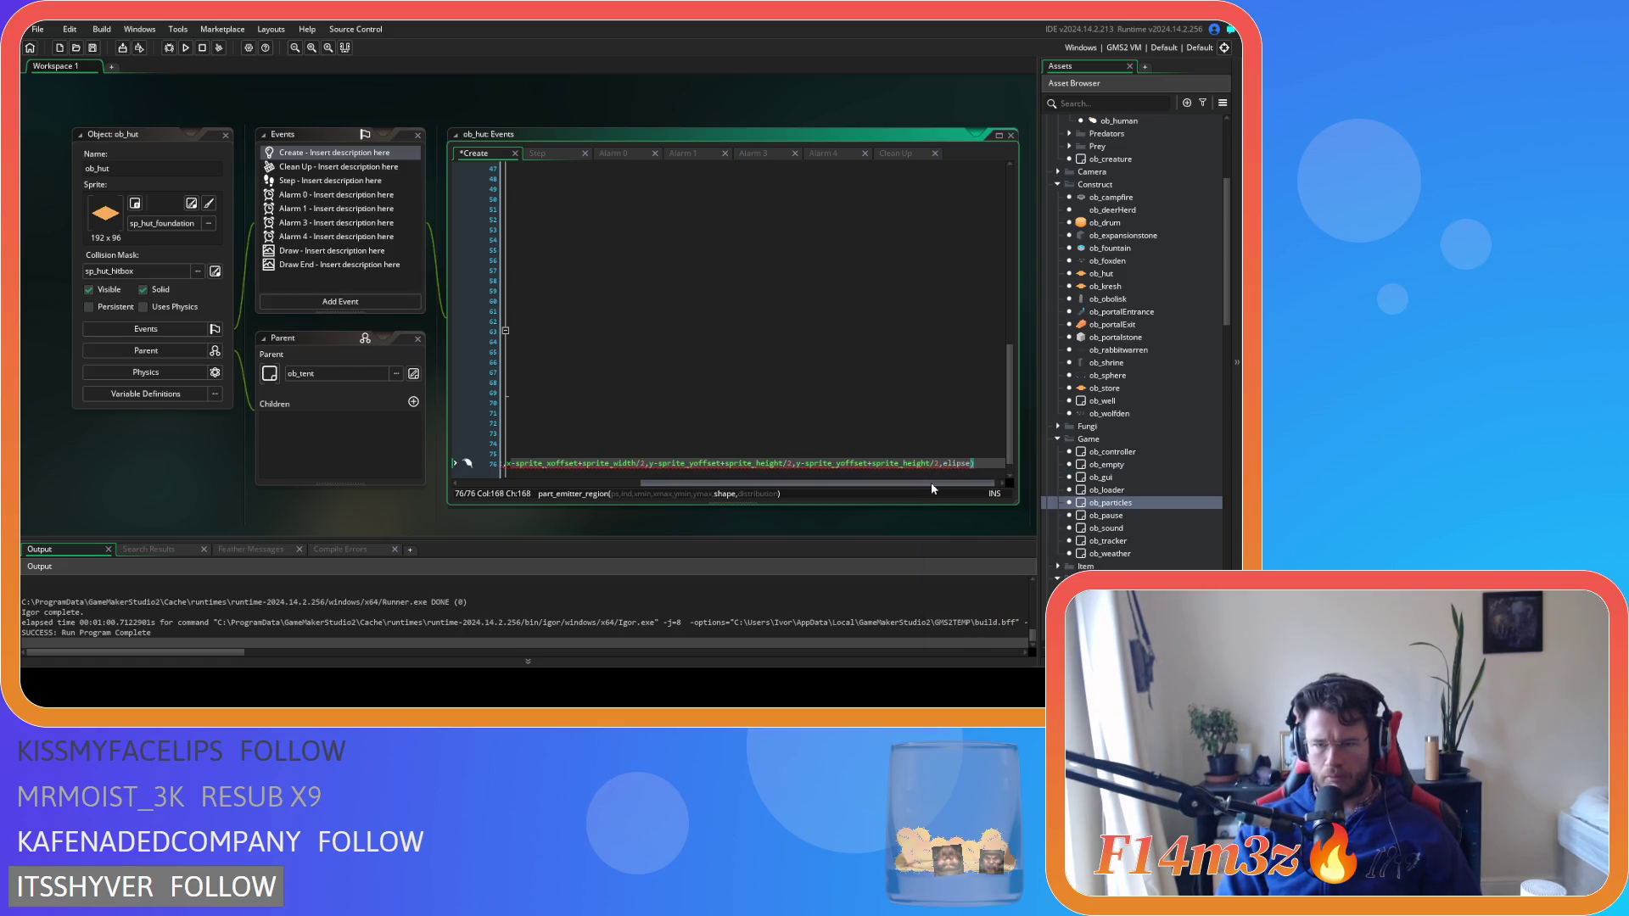
key("BackSpace")
key("BackSpace")
key("BackSpace")
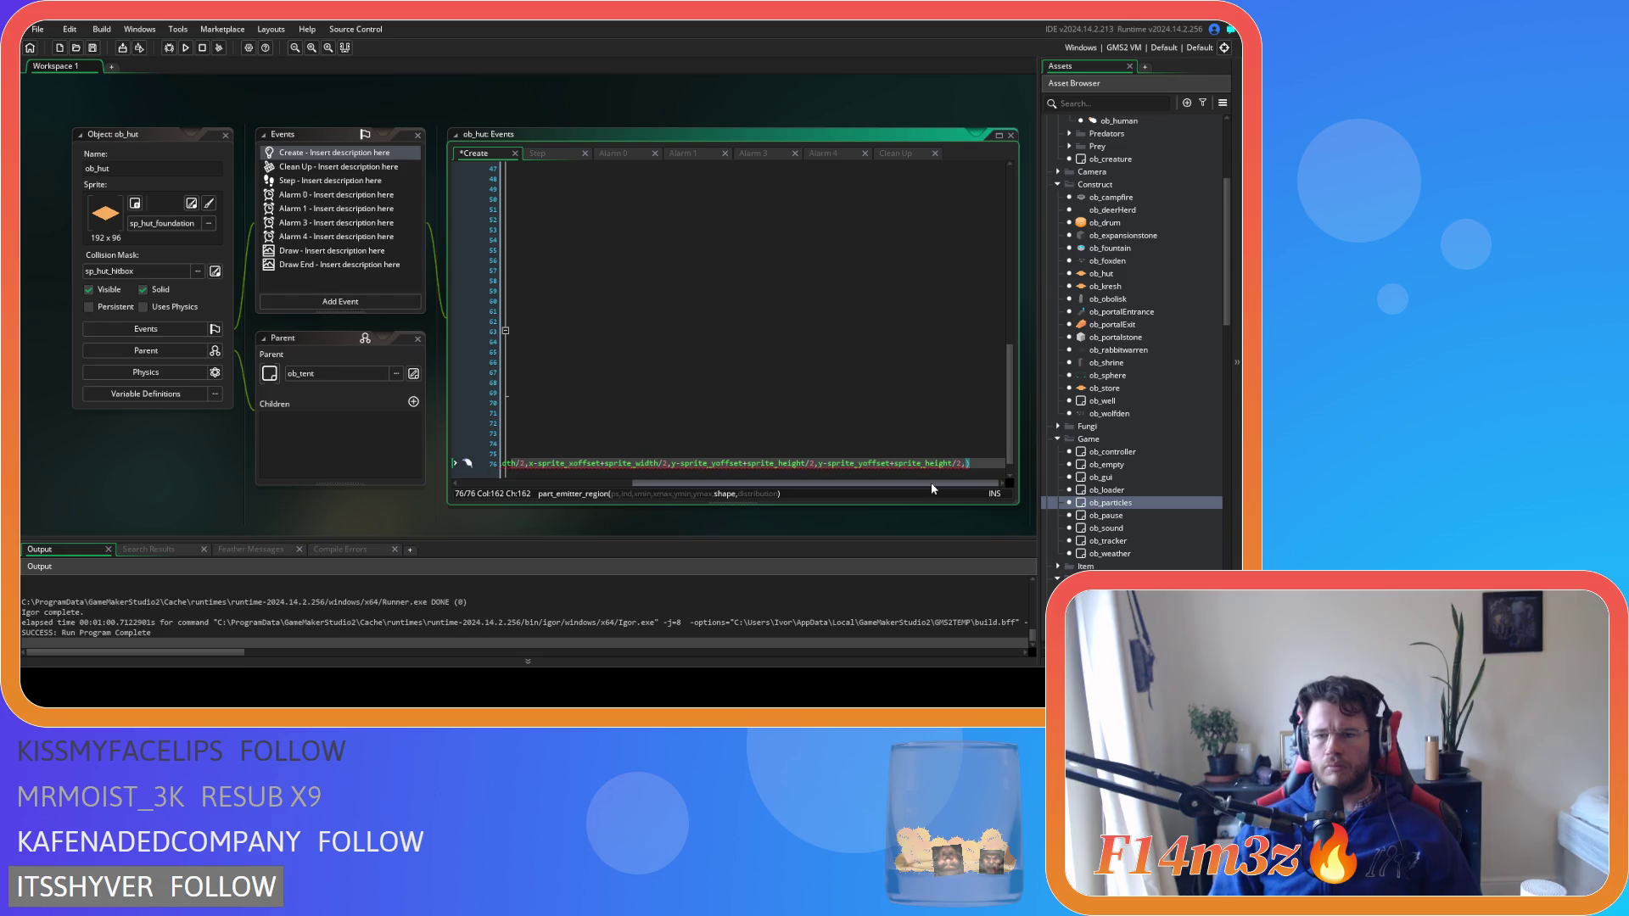
double_click(1126, 505)
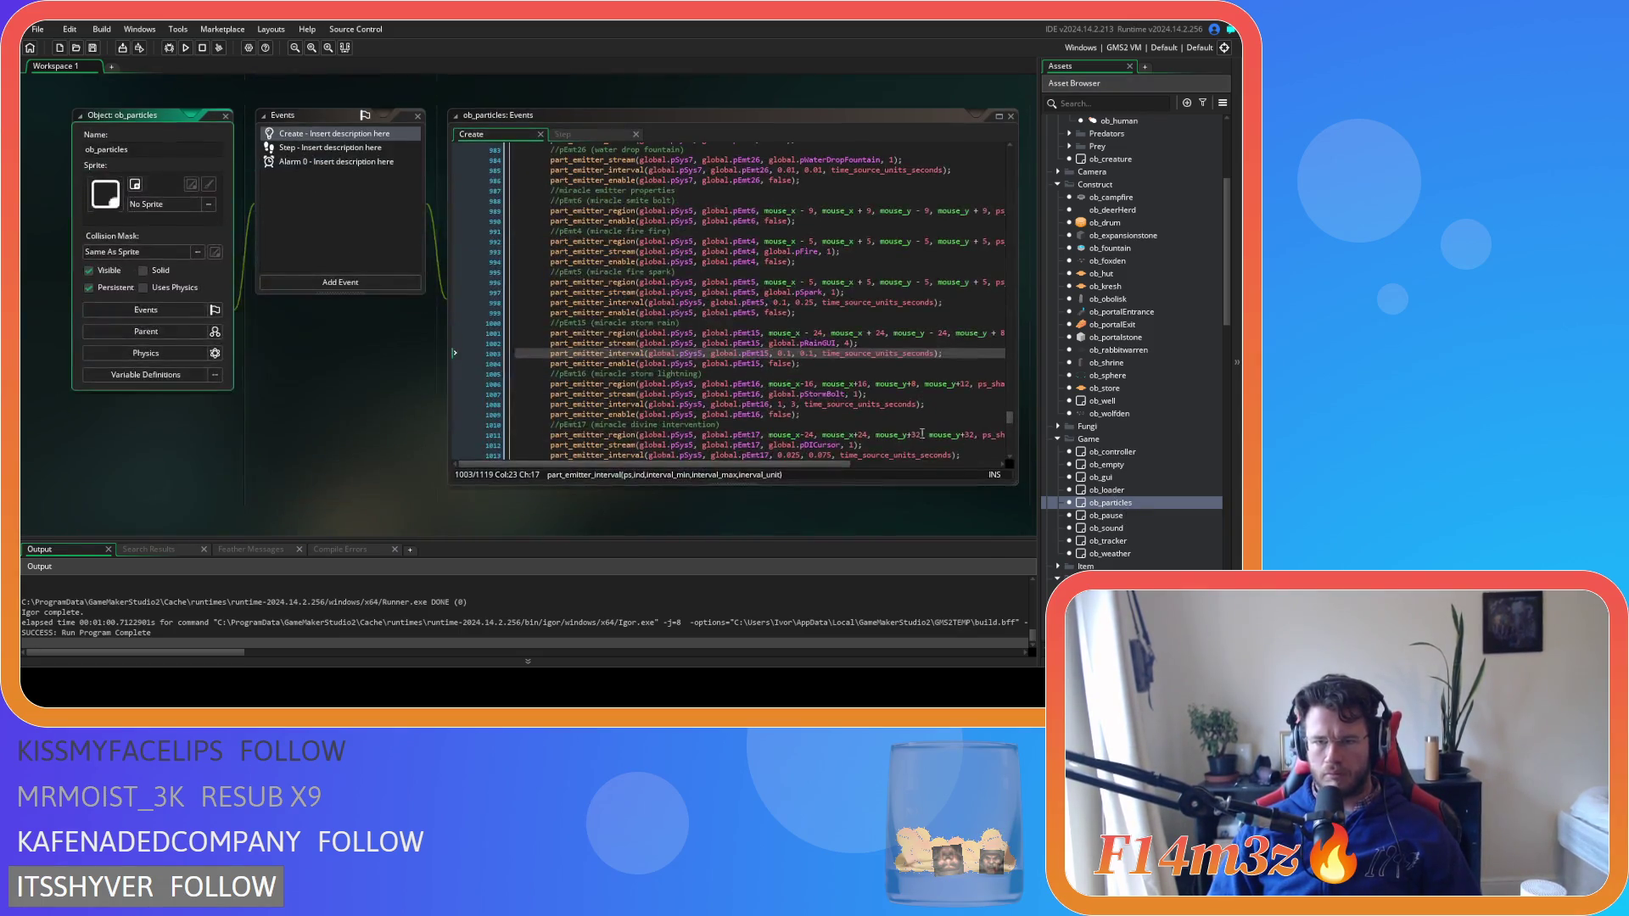
mouse_move(772, 466)
left_mouse_down()
mouse_move(950, 472)
mouse_move(764, 466)
left_mouse_up()
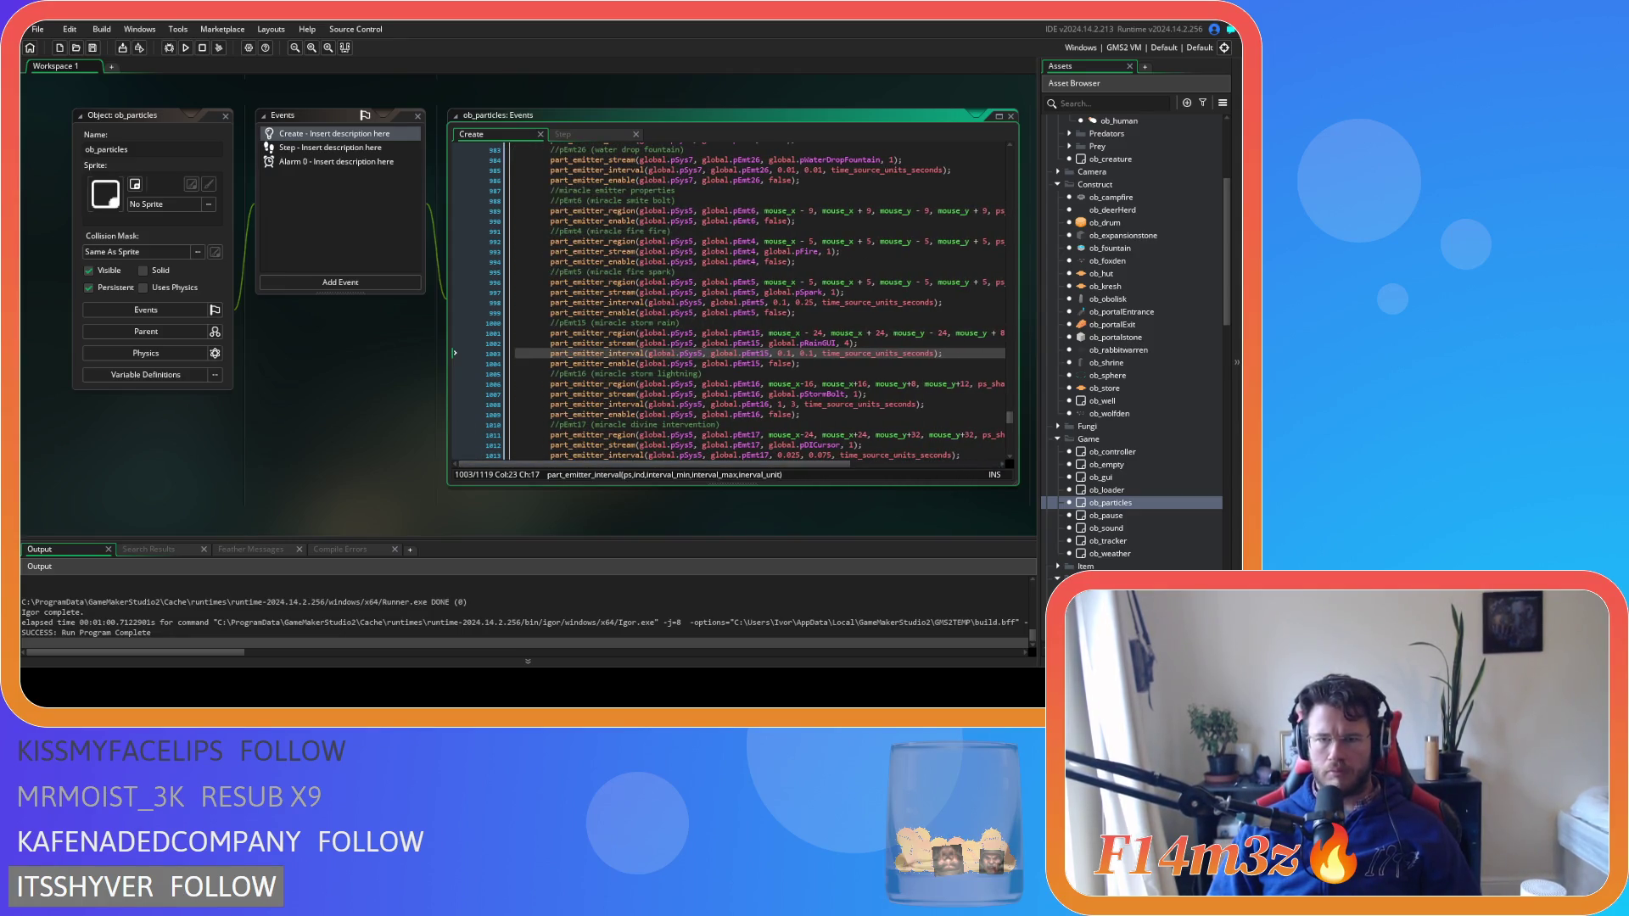
scroll(351, 327, "down", 5)
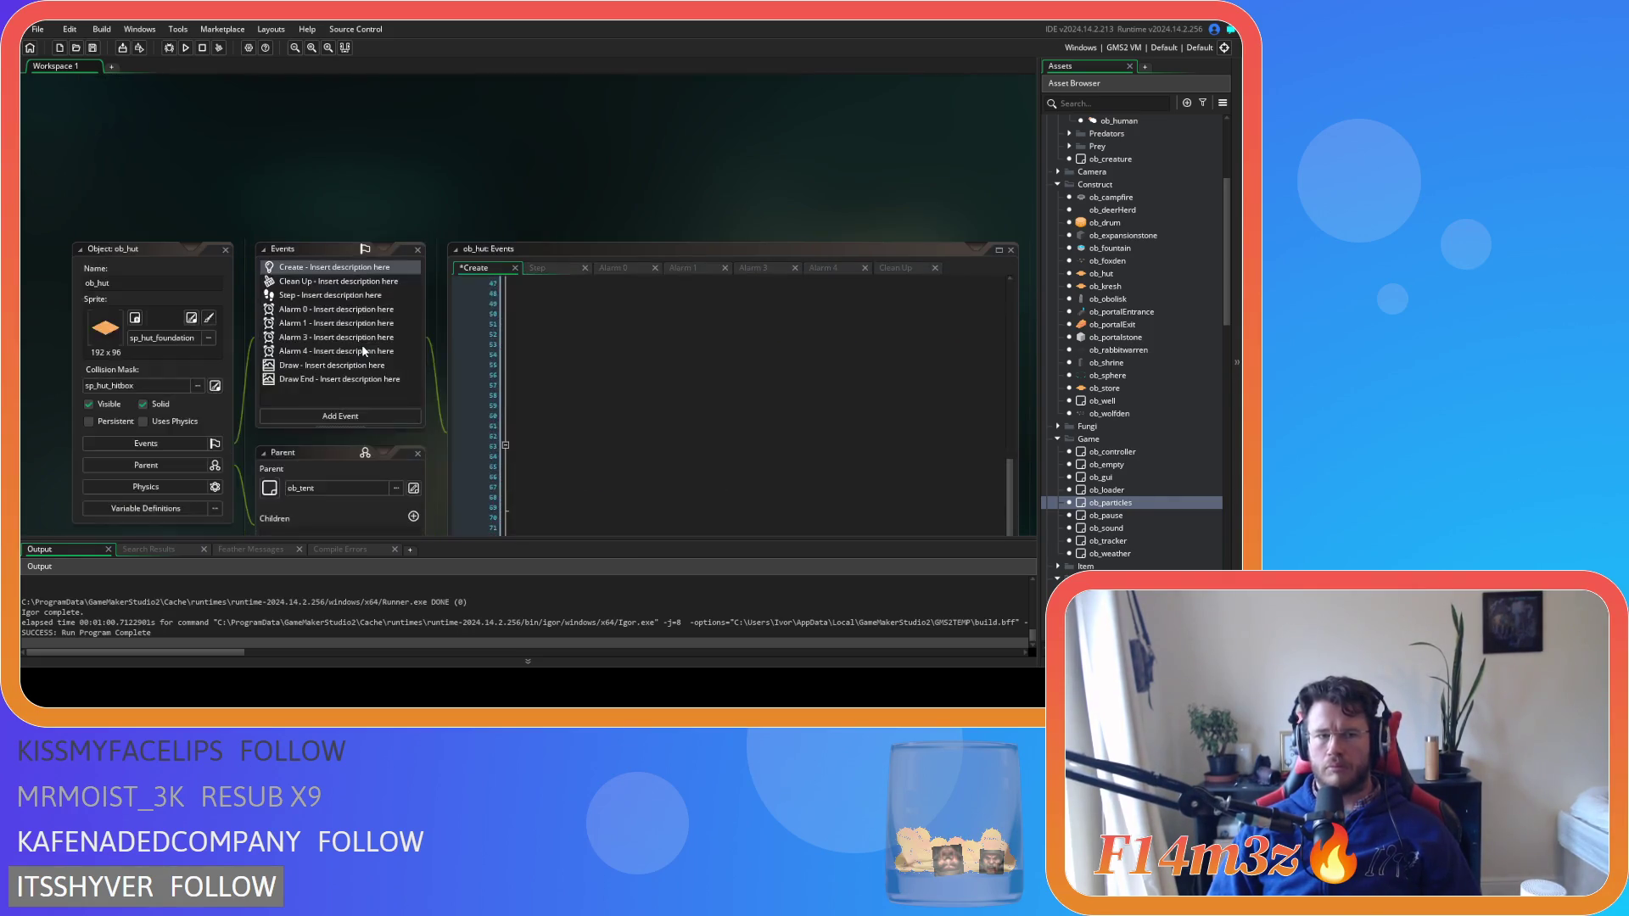
scroll(361, 344, "up", 3)
scroll(361, 344, "down", 6)
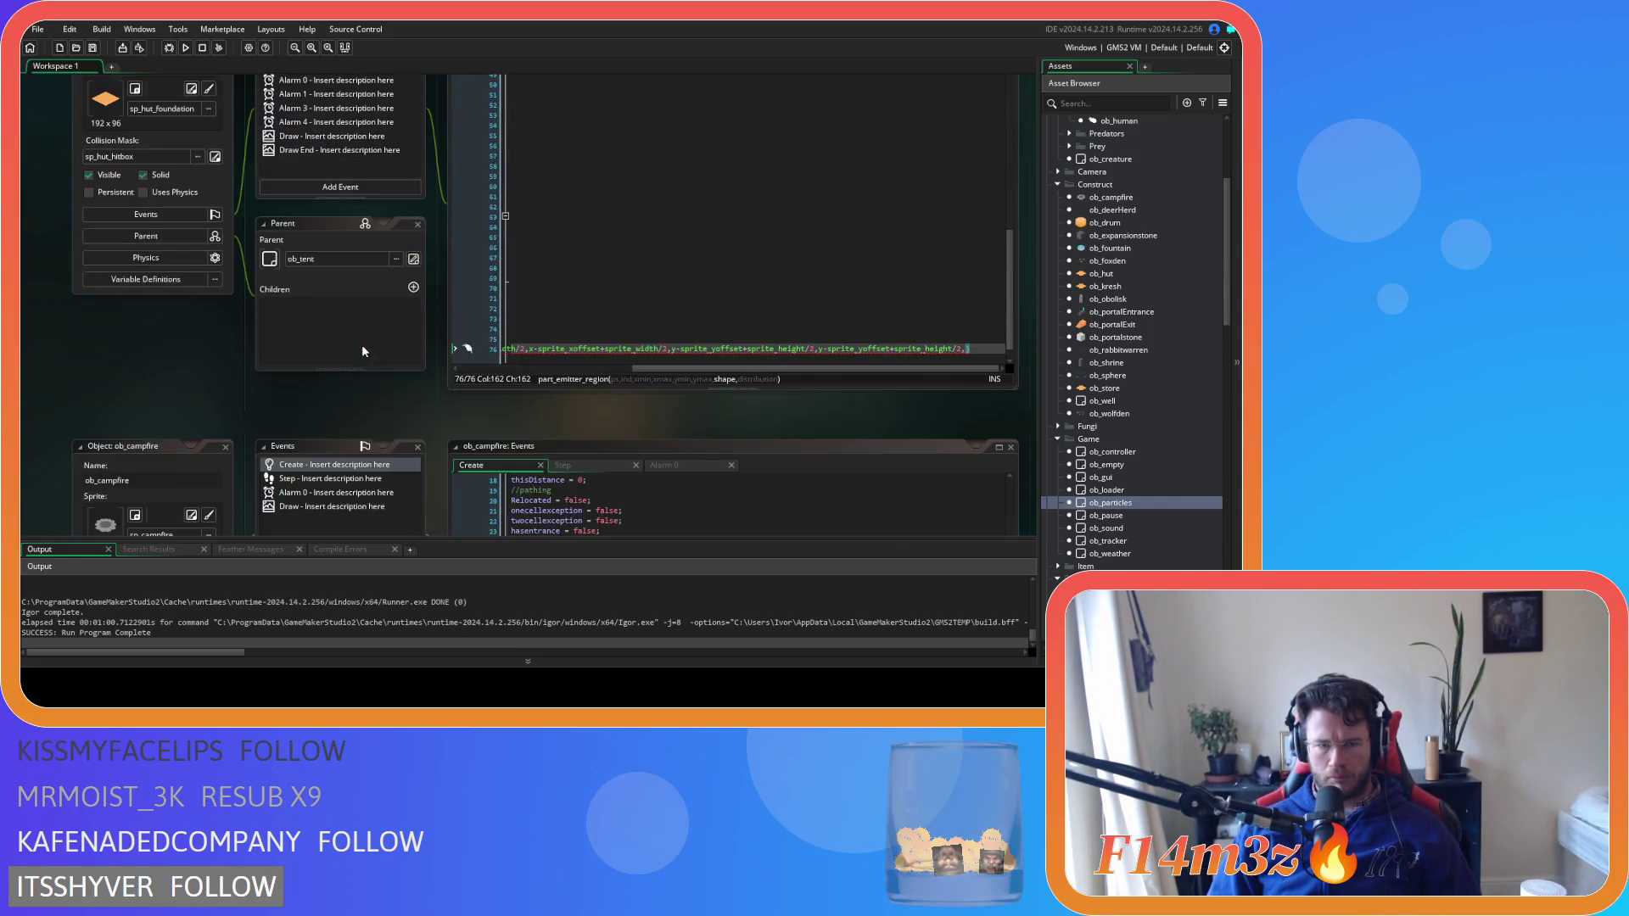
Add ps_shape_ellipse and ps_distr_gaussian as the hut emitter region's shape and distribution
left_click(1012, 361)
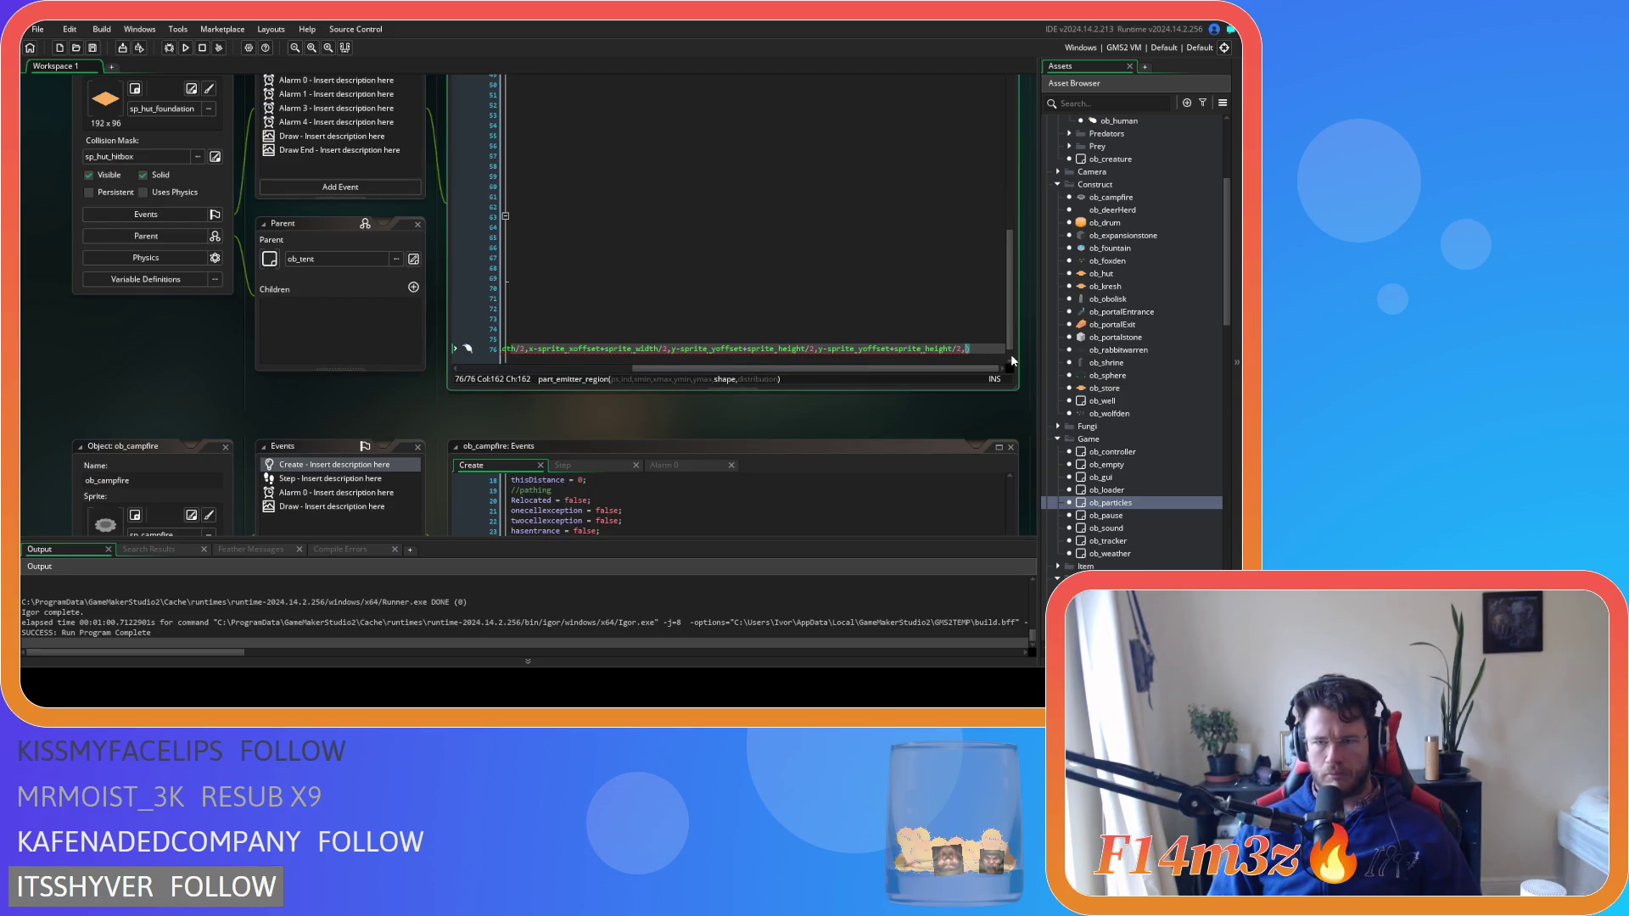
type("ps_sha")
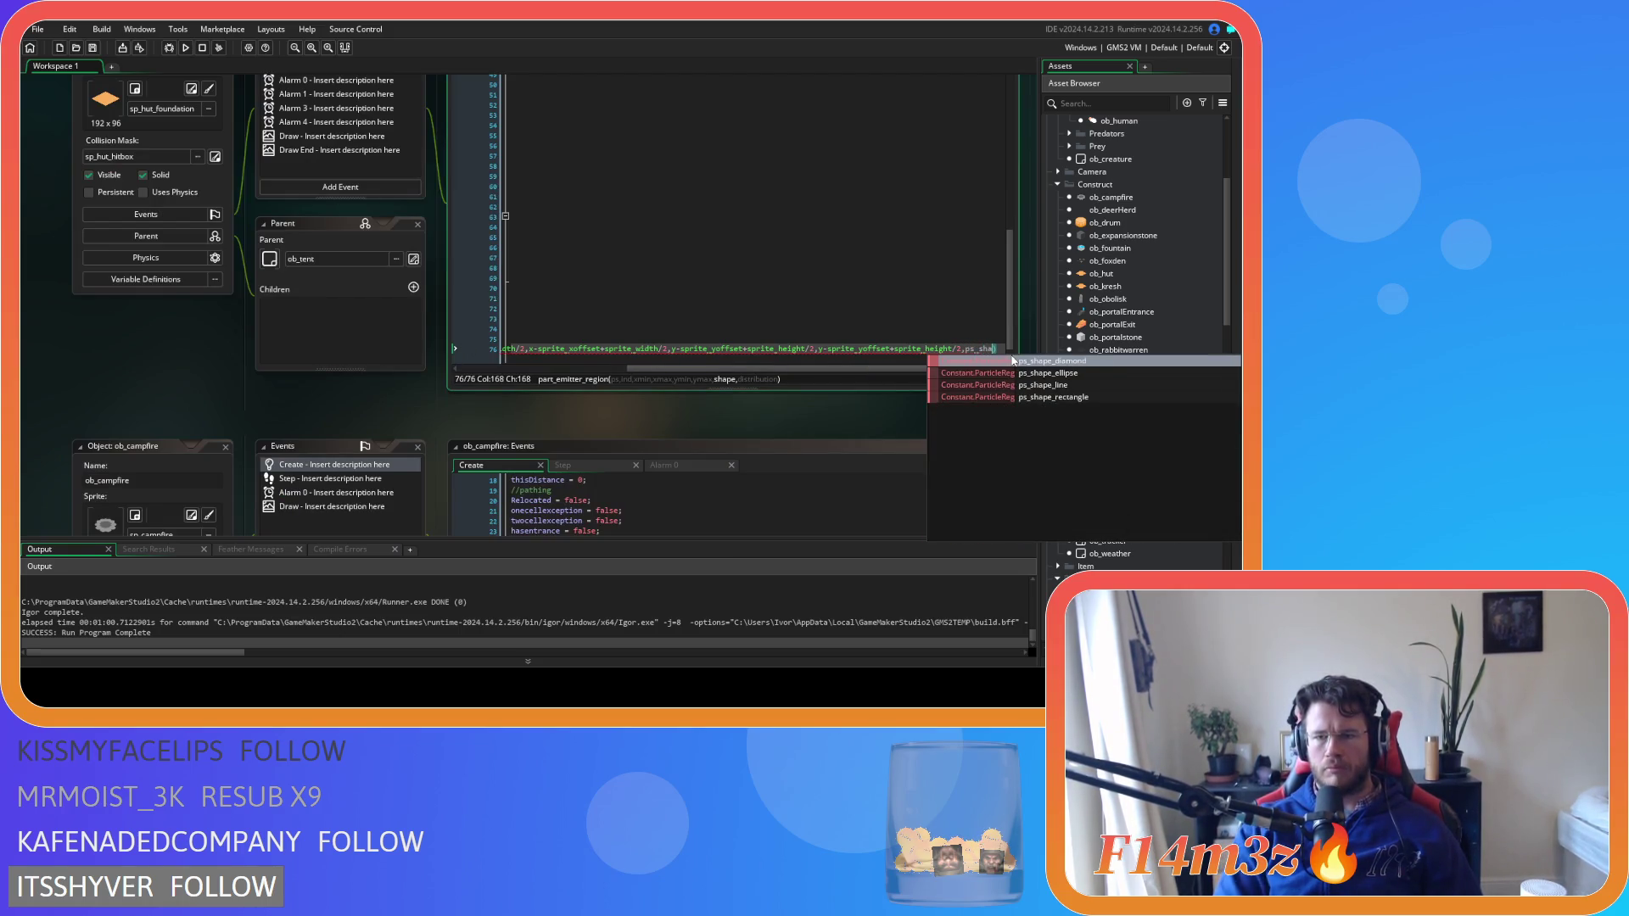
key("Down")
key("Return")
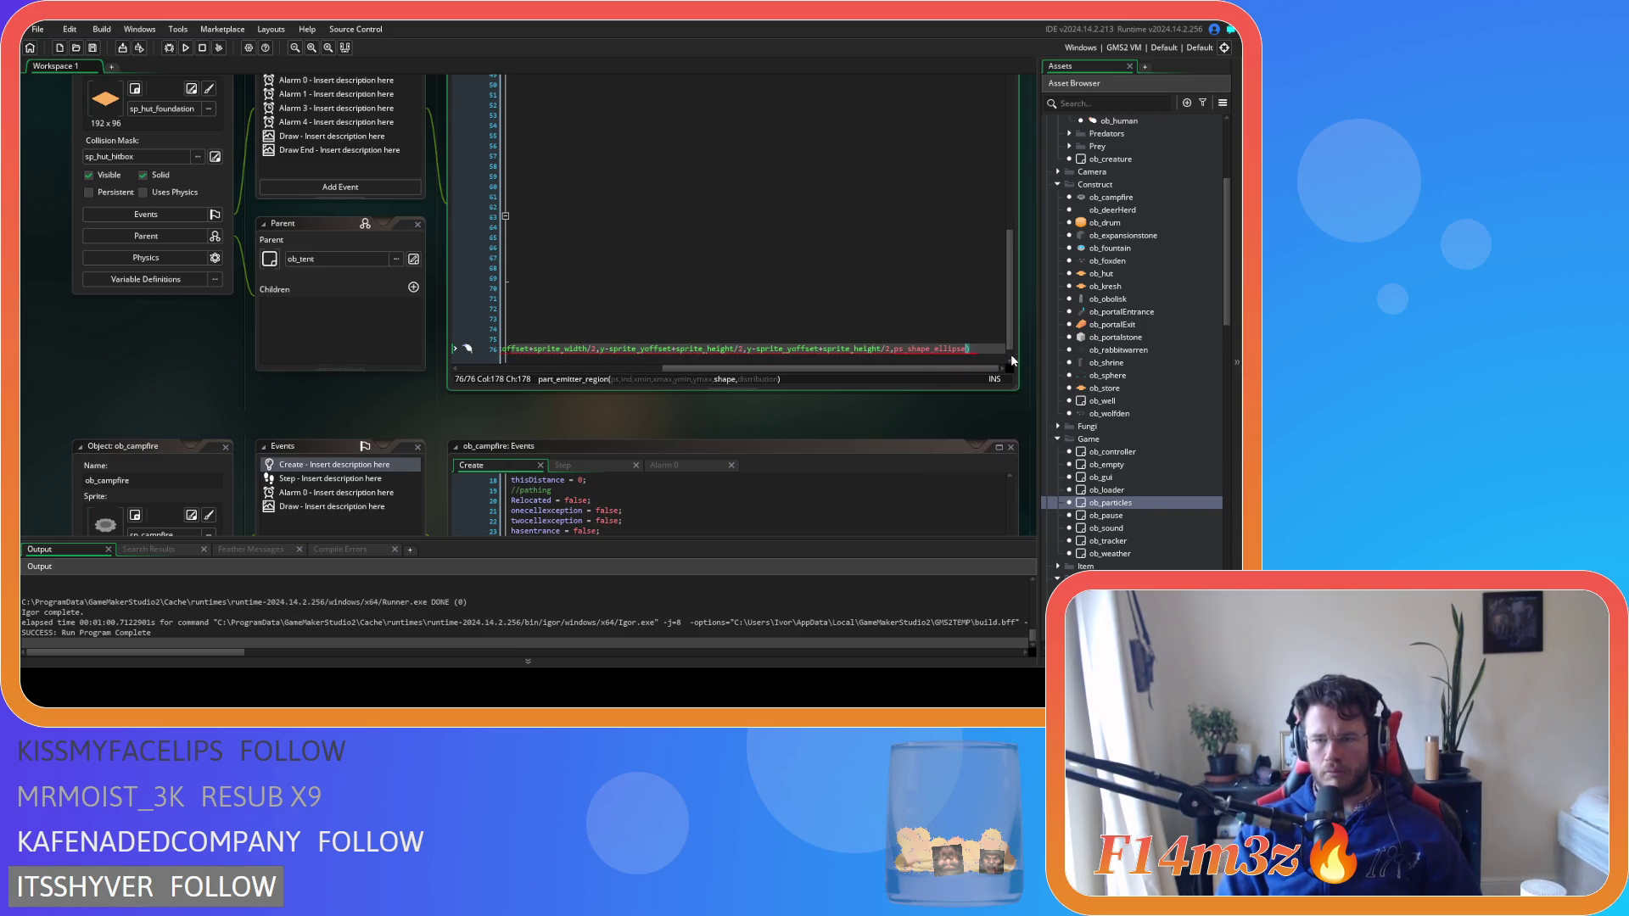
type(",ps")
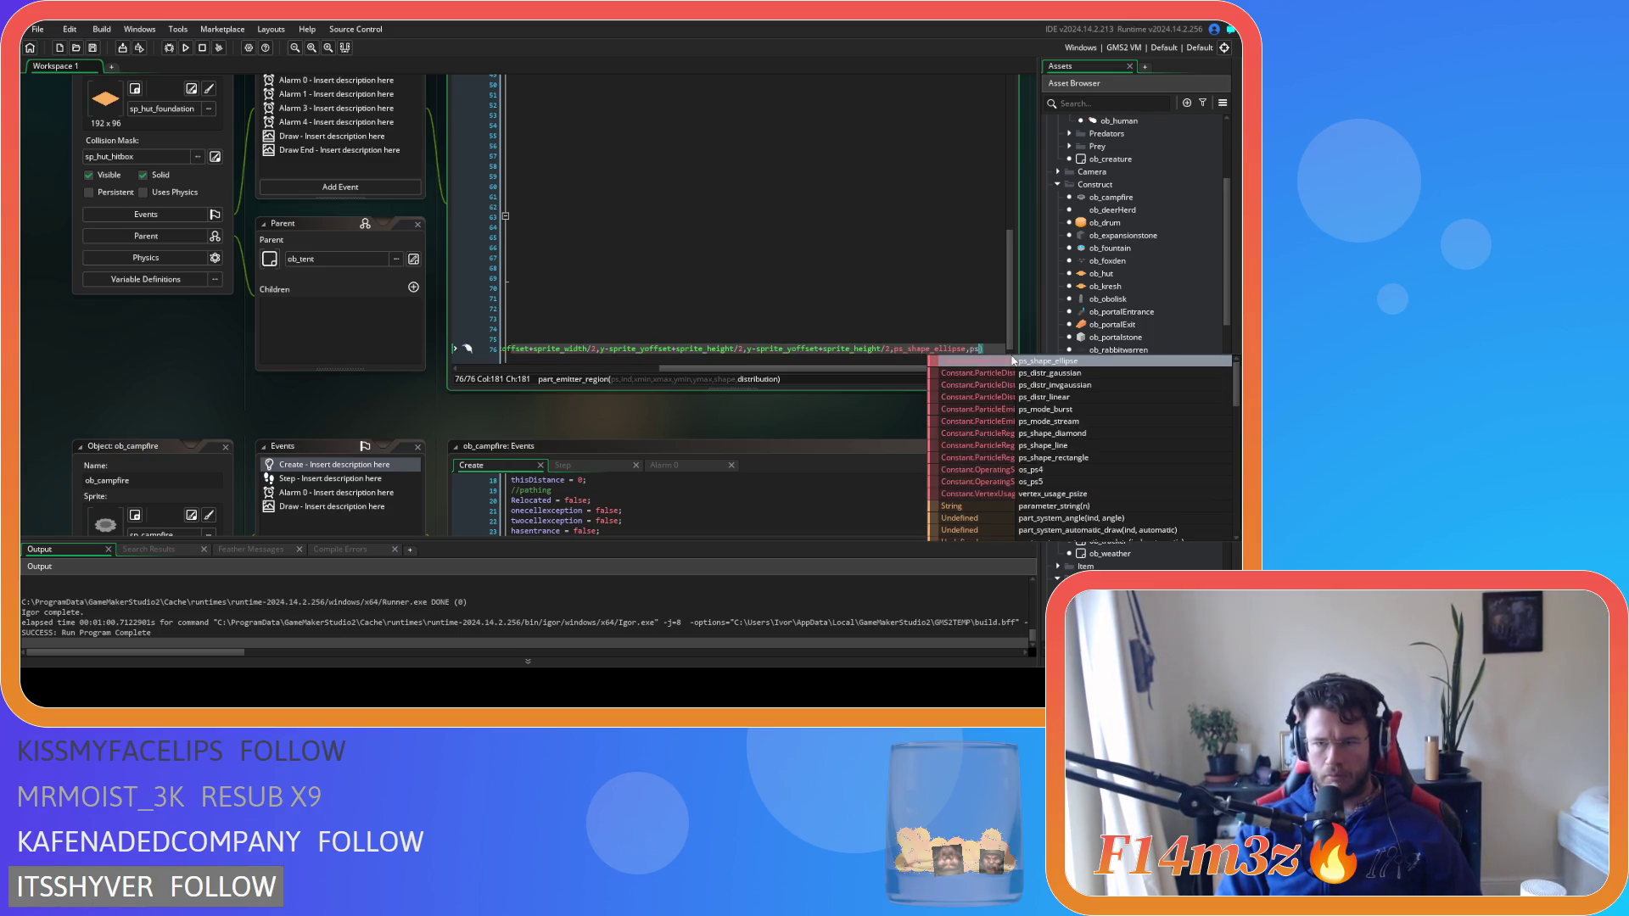
type("_")
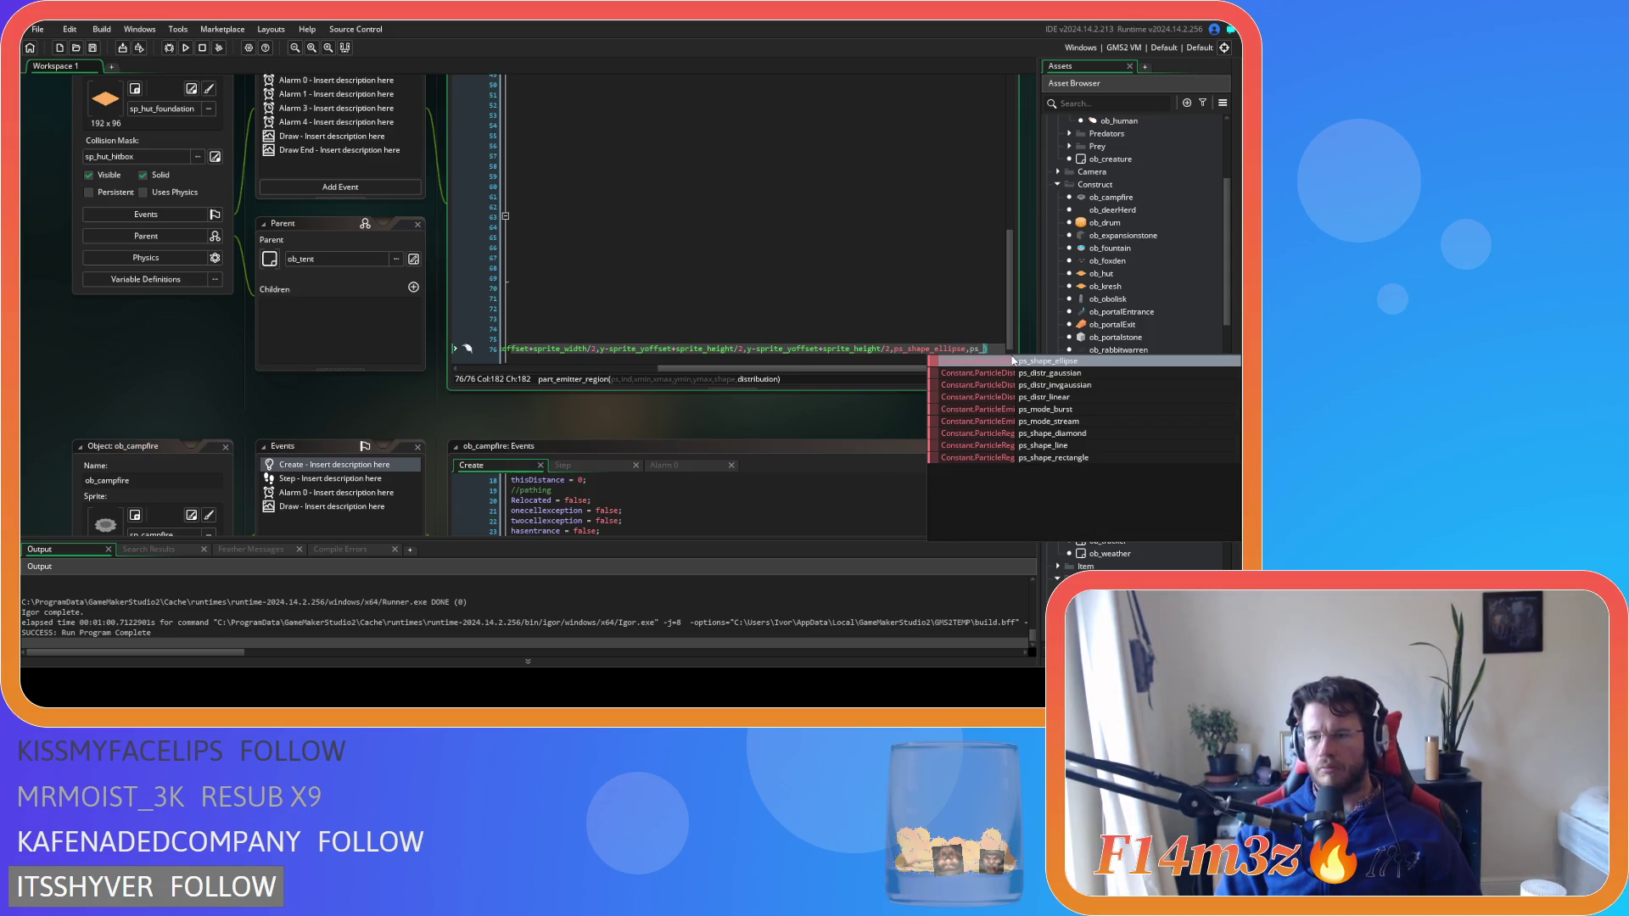
key("Down")
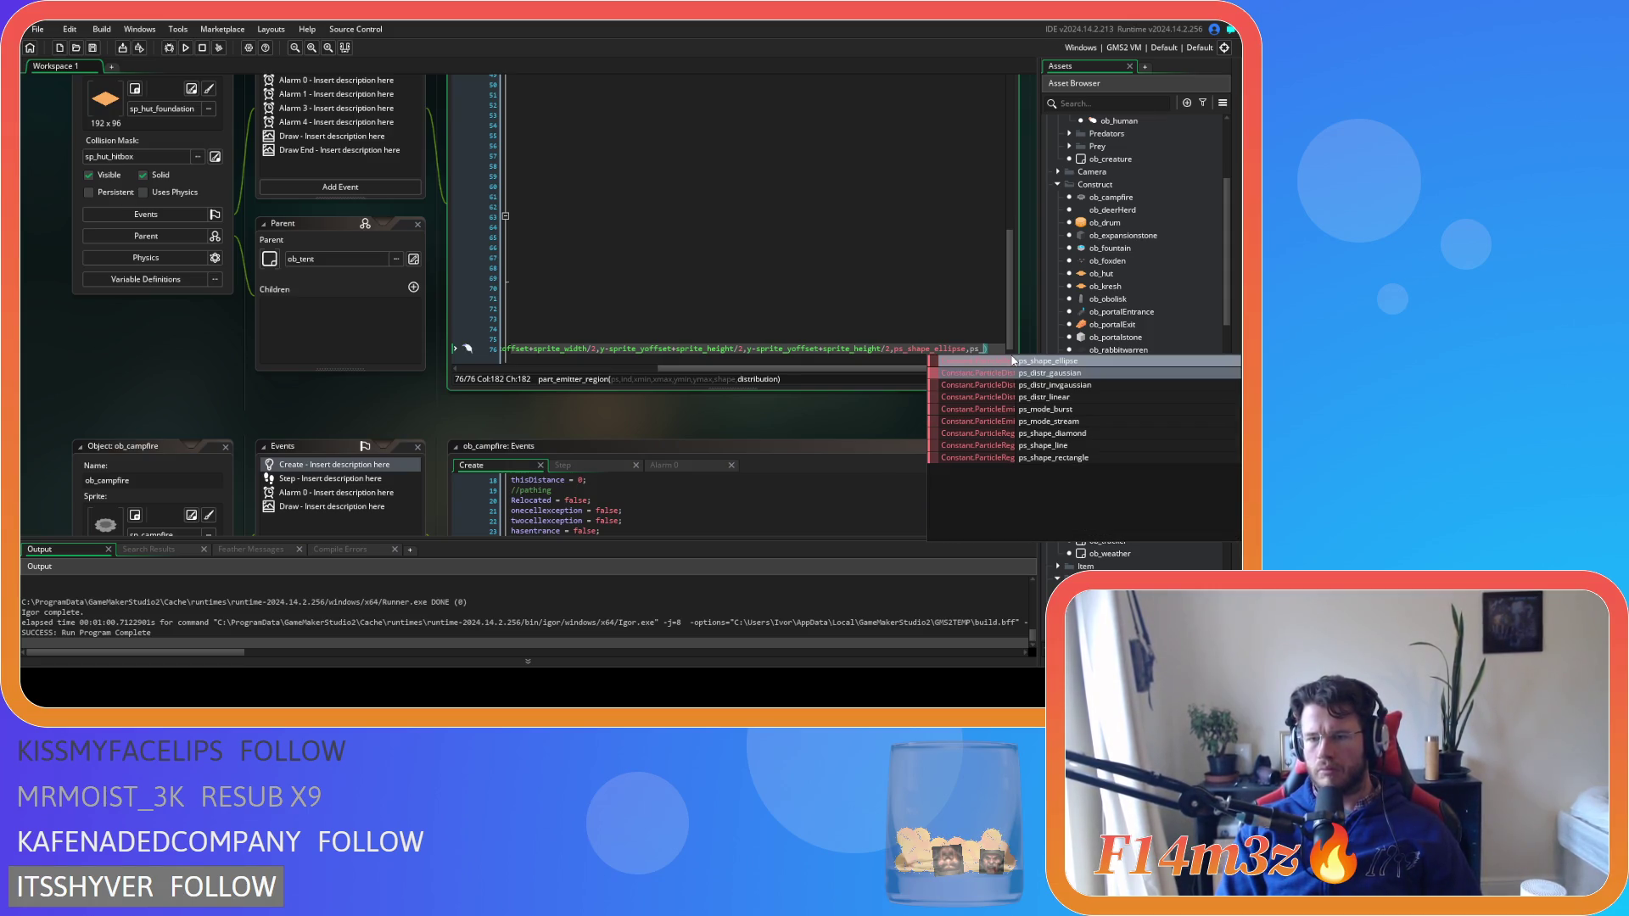
key("Return")
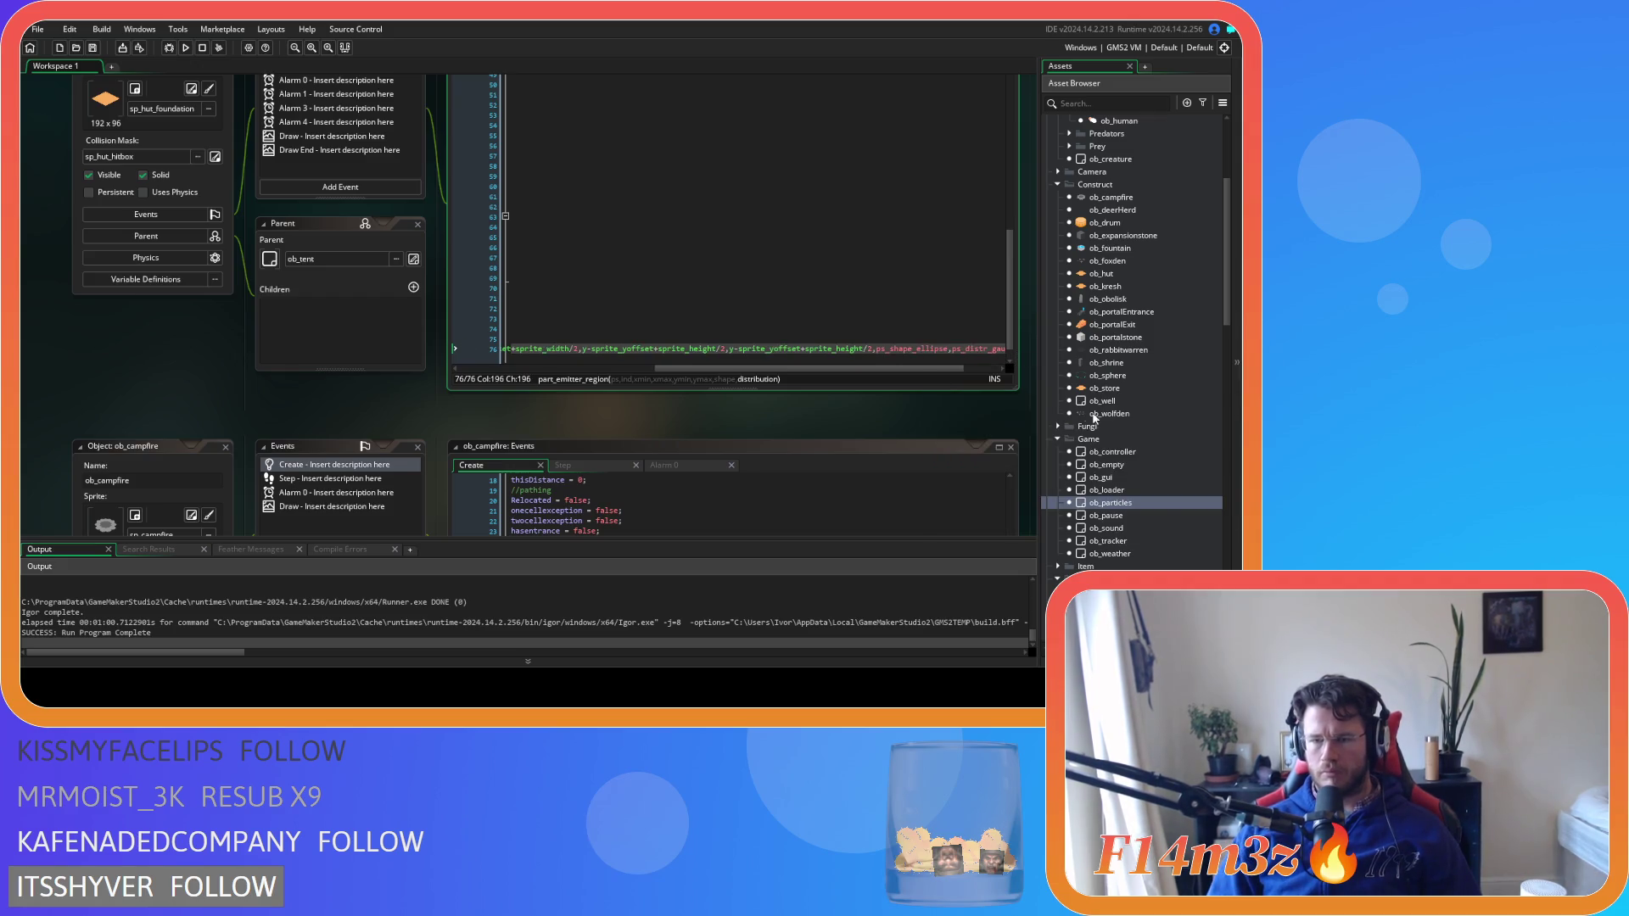
double_click(1113, 503)
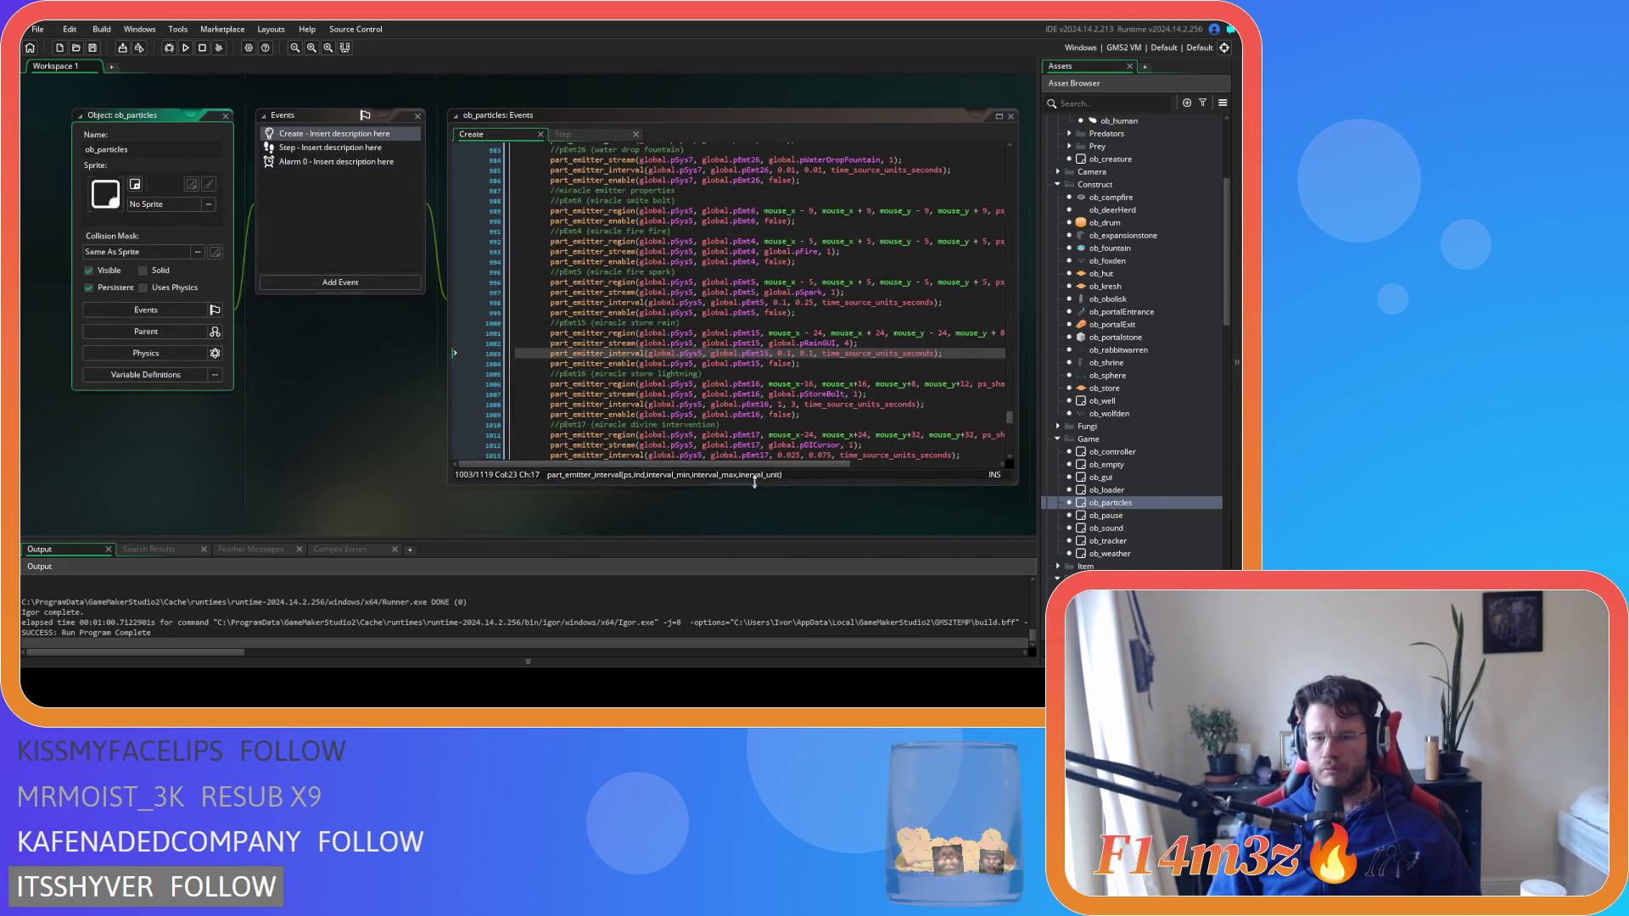
mouse_move(754, 464)
left_mouse_down()
mouse_move(907, 473)
mouse_move(762, 465)
left_mouse_up()
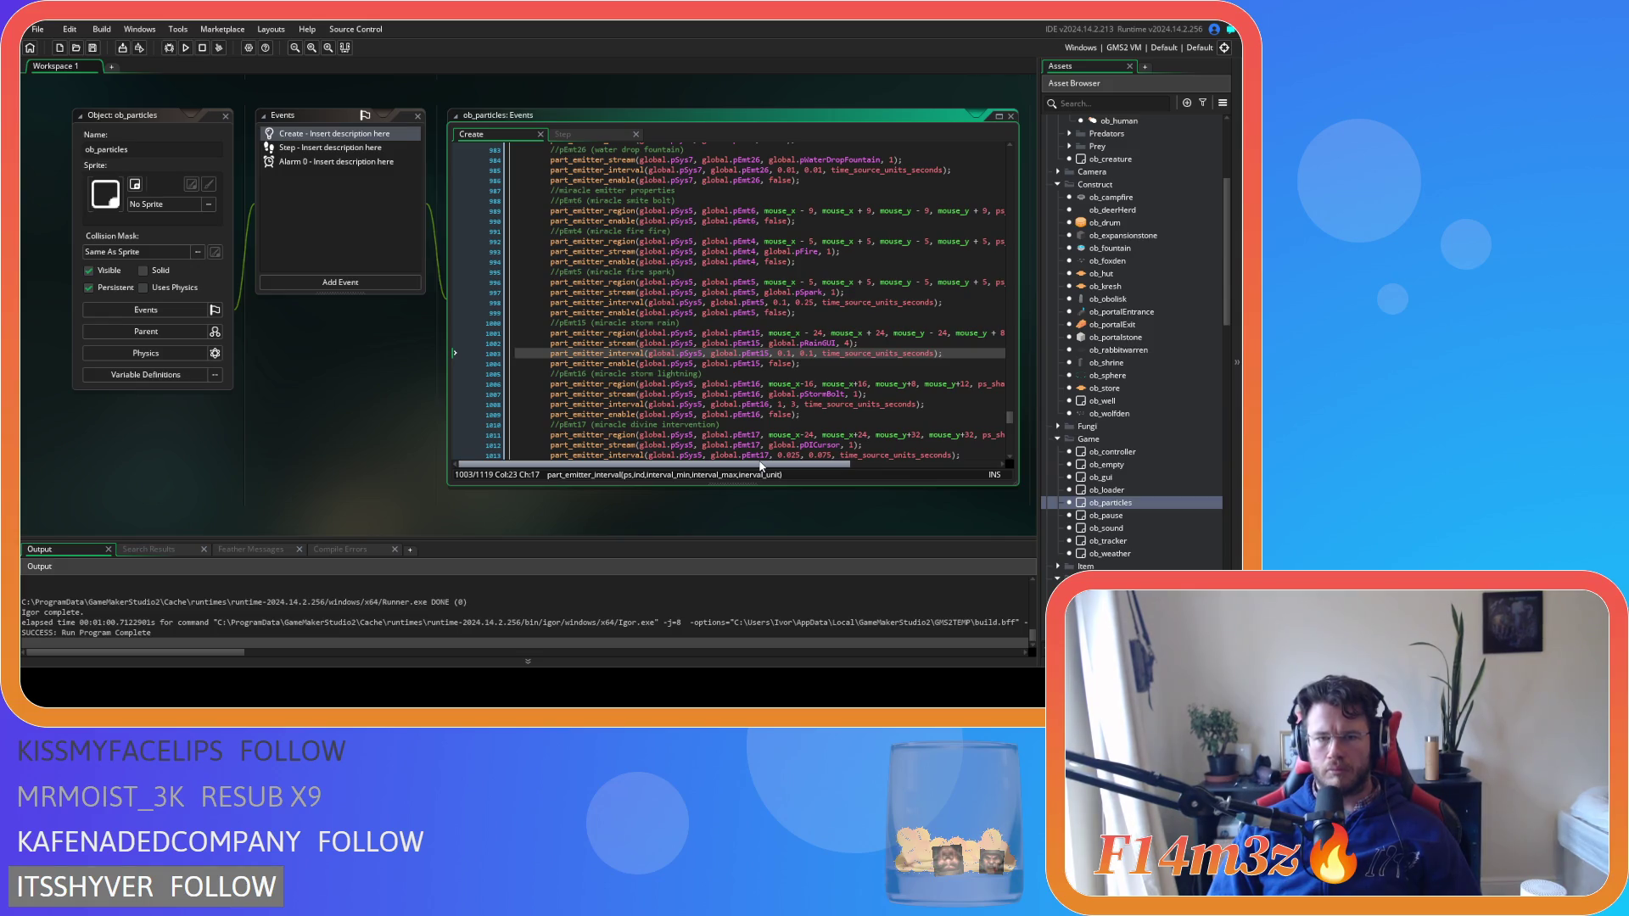
left_click_drag(760, 465, 782, 466)
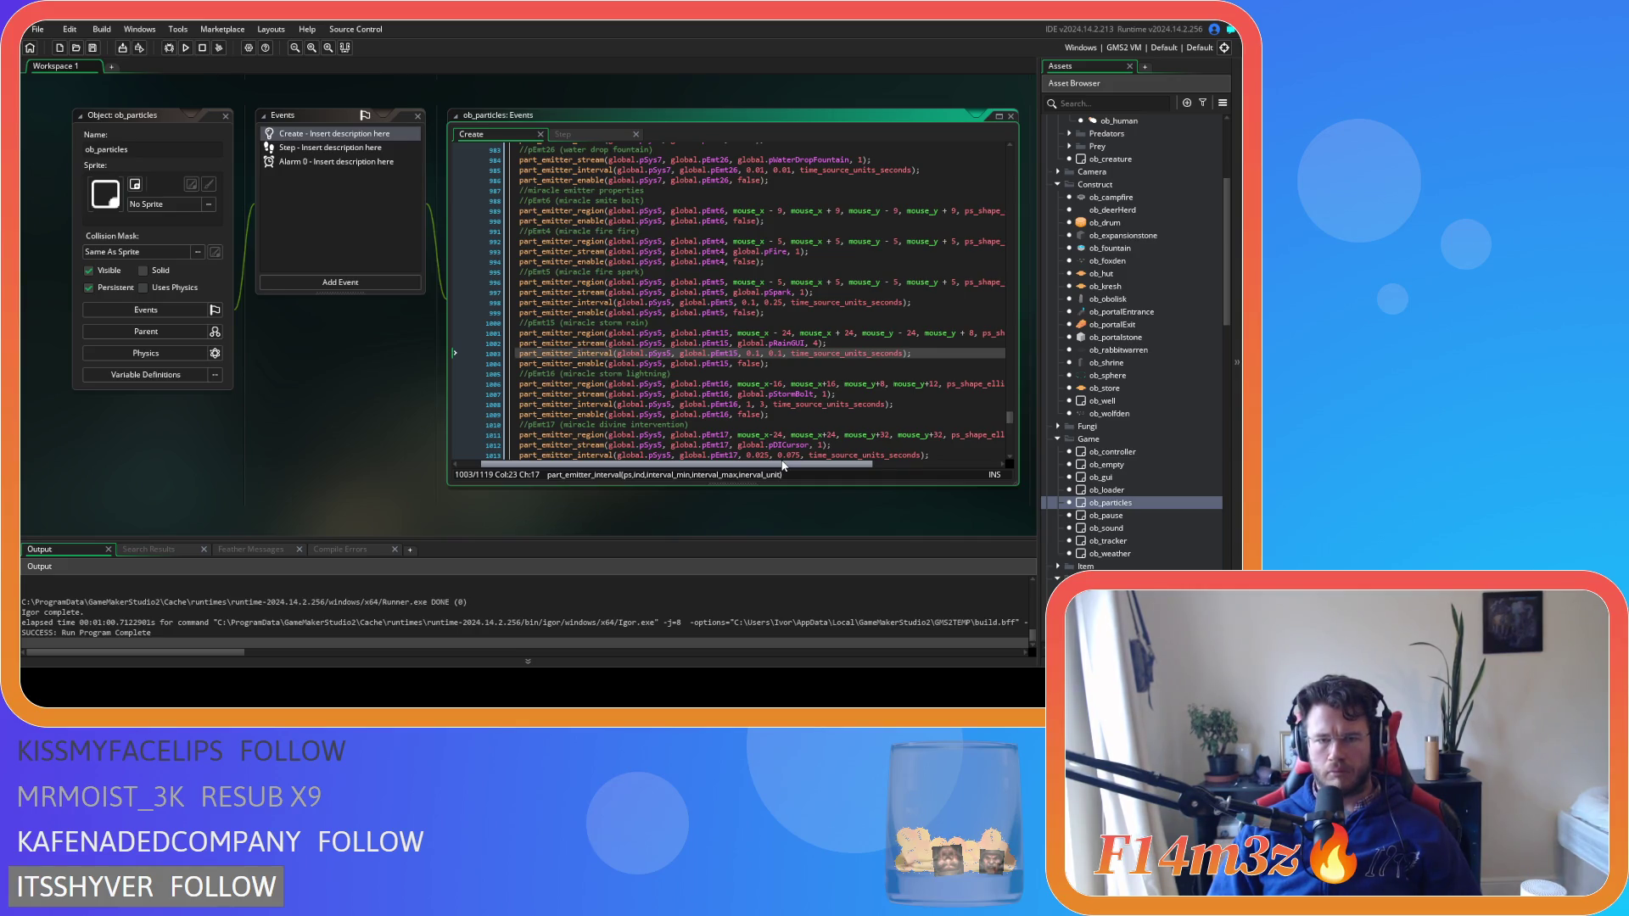
left_click_drag(782, 466, 753, 466)
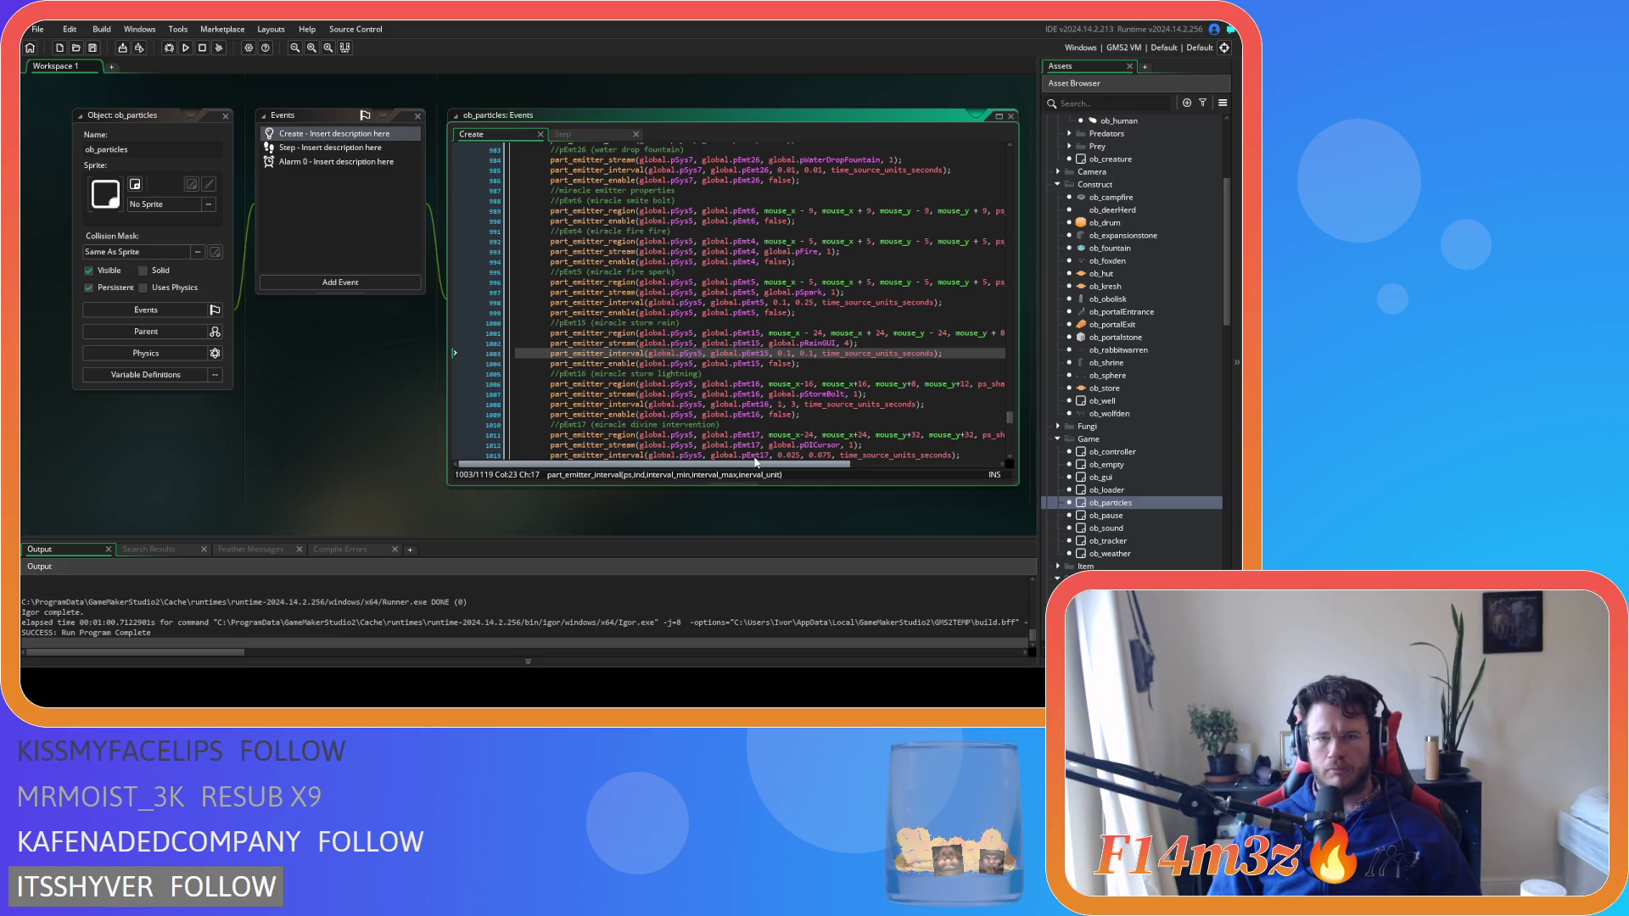
scroll(768, 421, "up", 2)
scroll(767, 422, "up", 3)
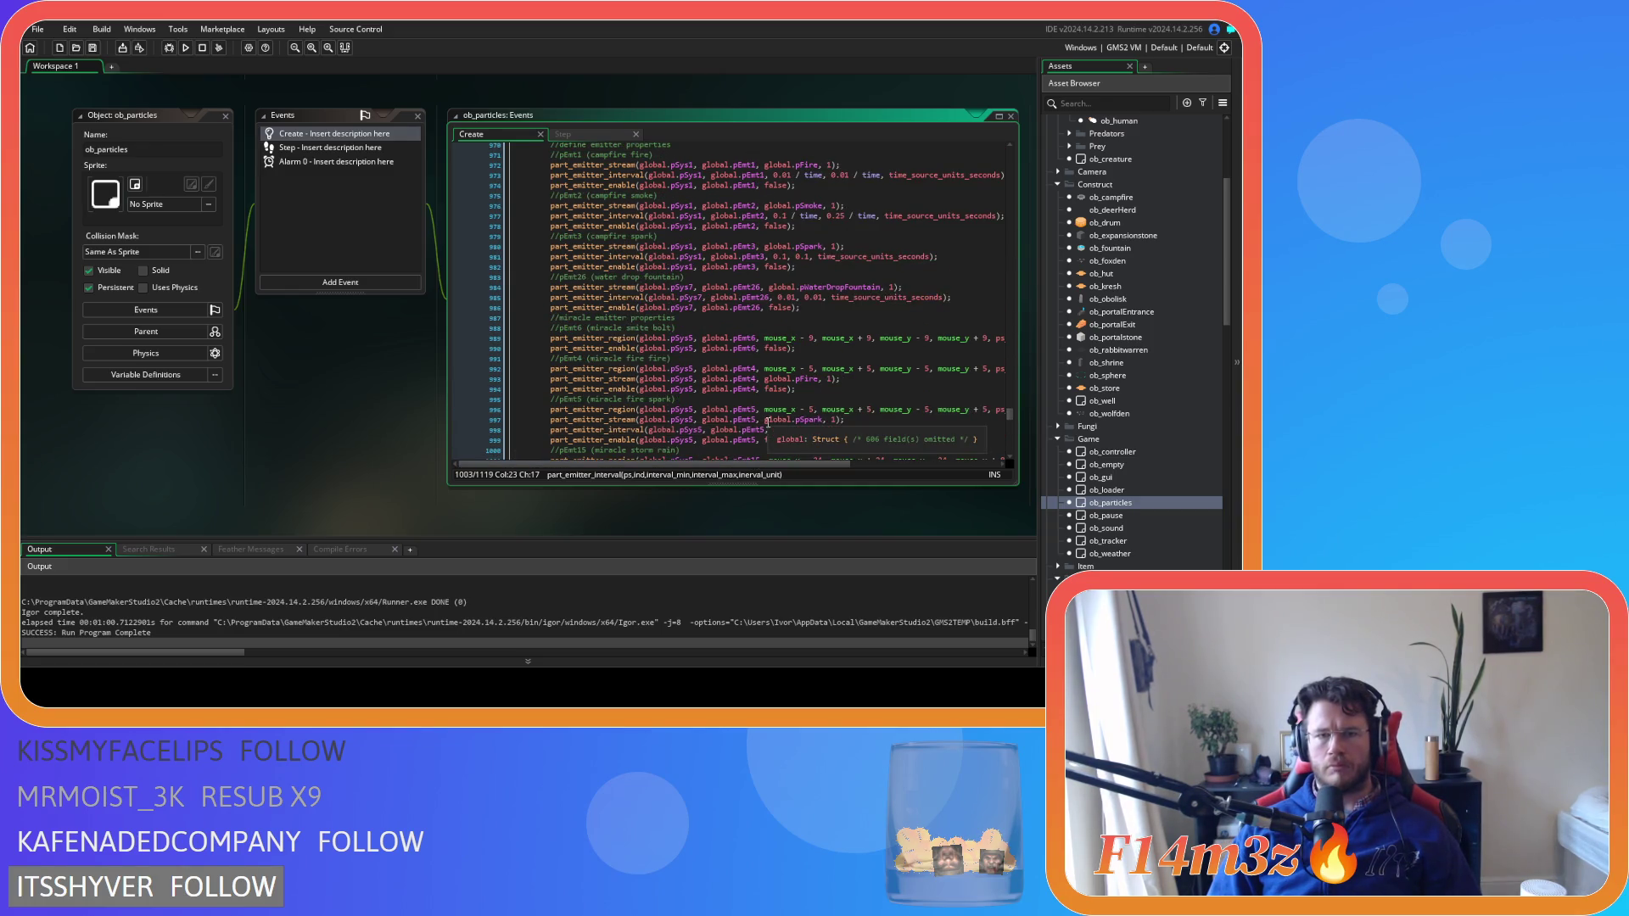
scroll(768, 421, "up", 2)
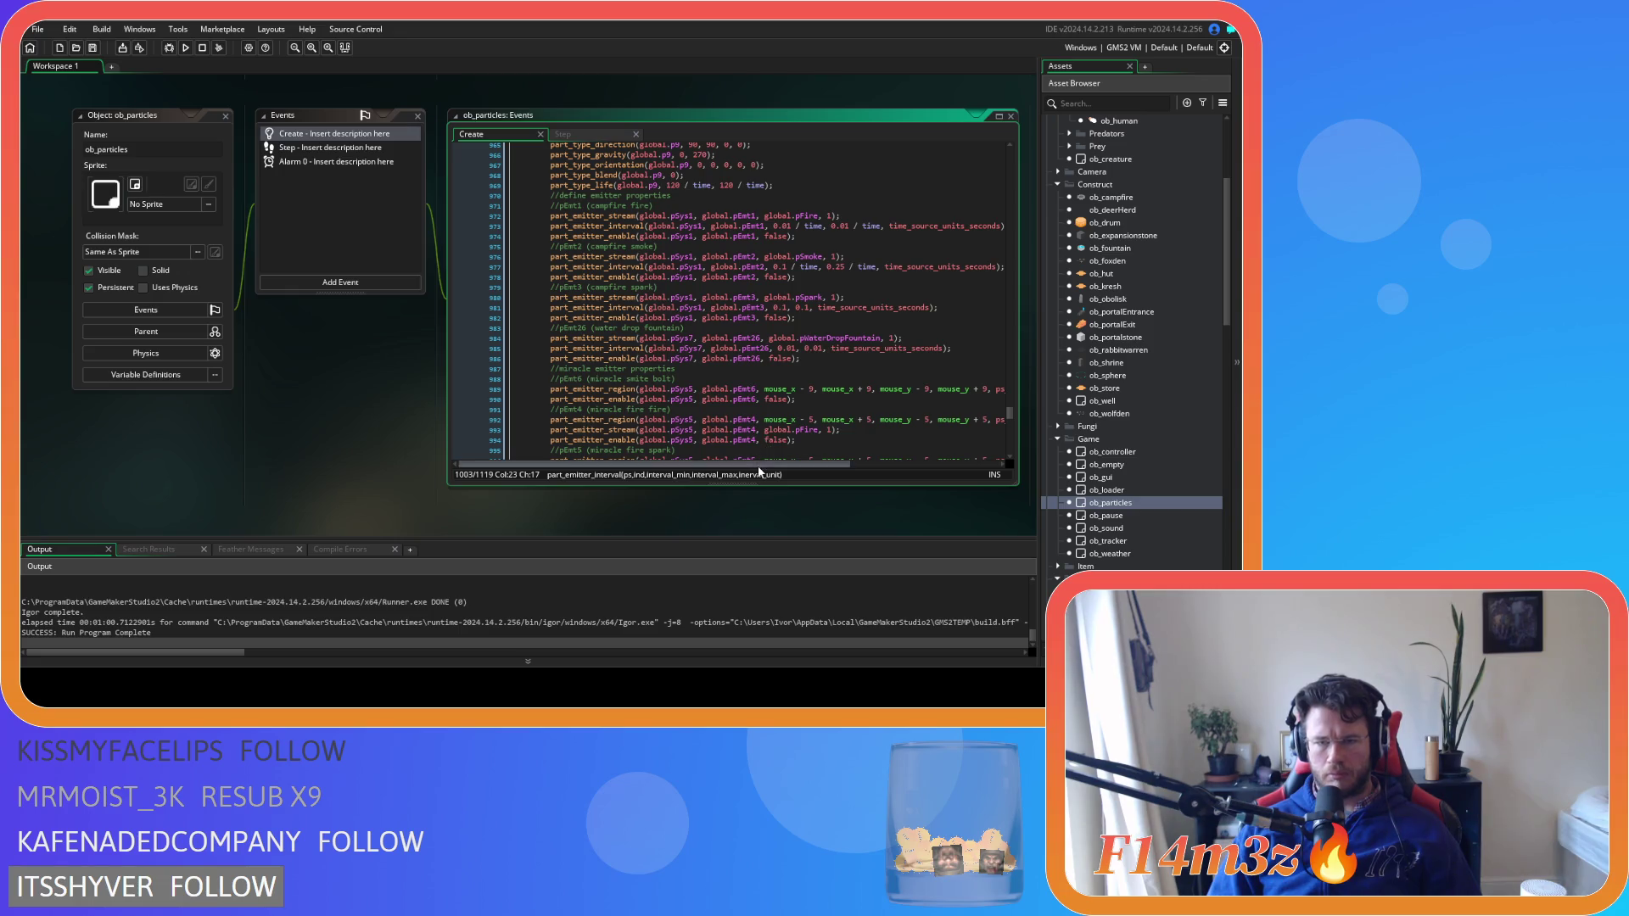
mouse_move(761, 466)
left_mouse_down()
mouse_move(842, 481)
mouse_move(755, 469)
left_mouse_up()
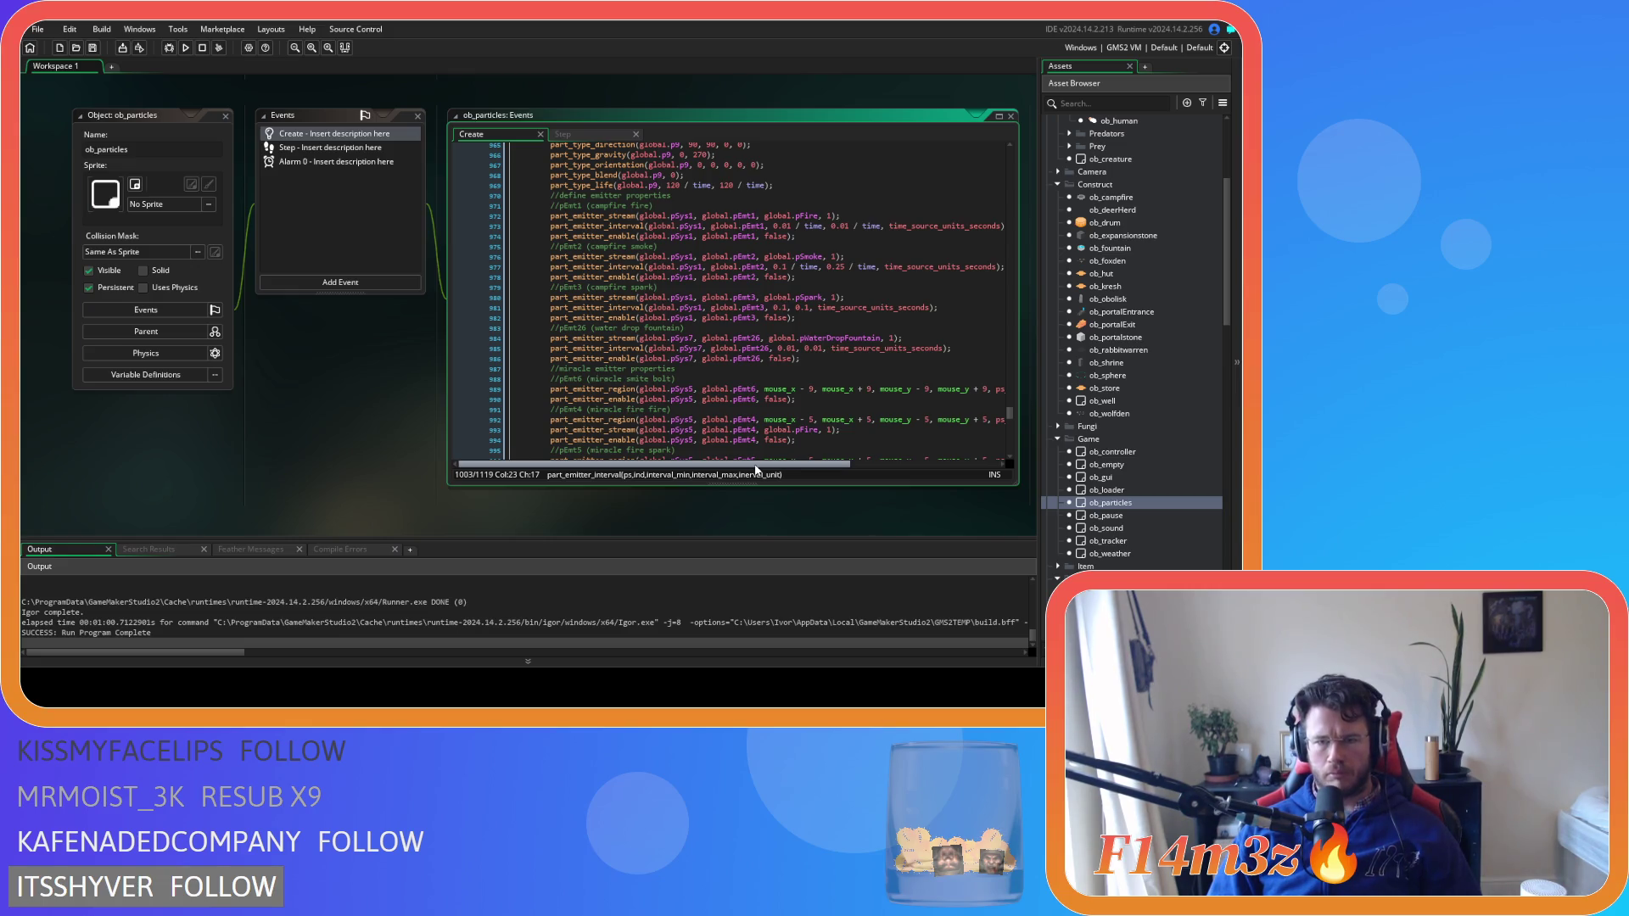
scroll(1153, 445, "up", 3)
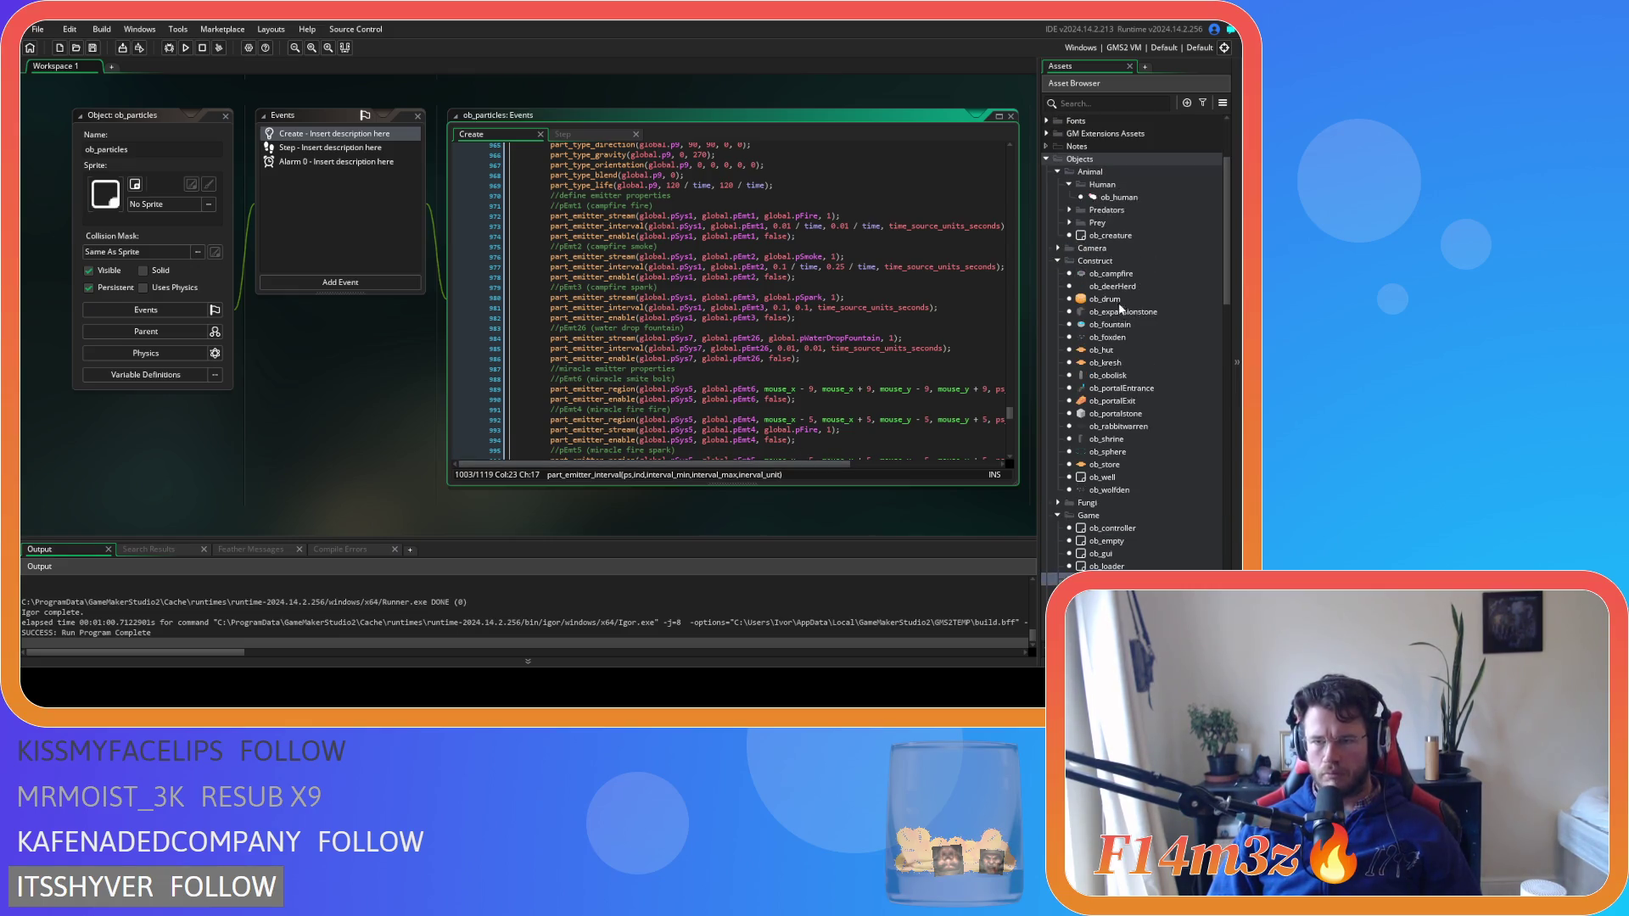
Review ob_campfire's emitter region code, then reopen ob_hut's Create event
double_click(1111, 273)
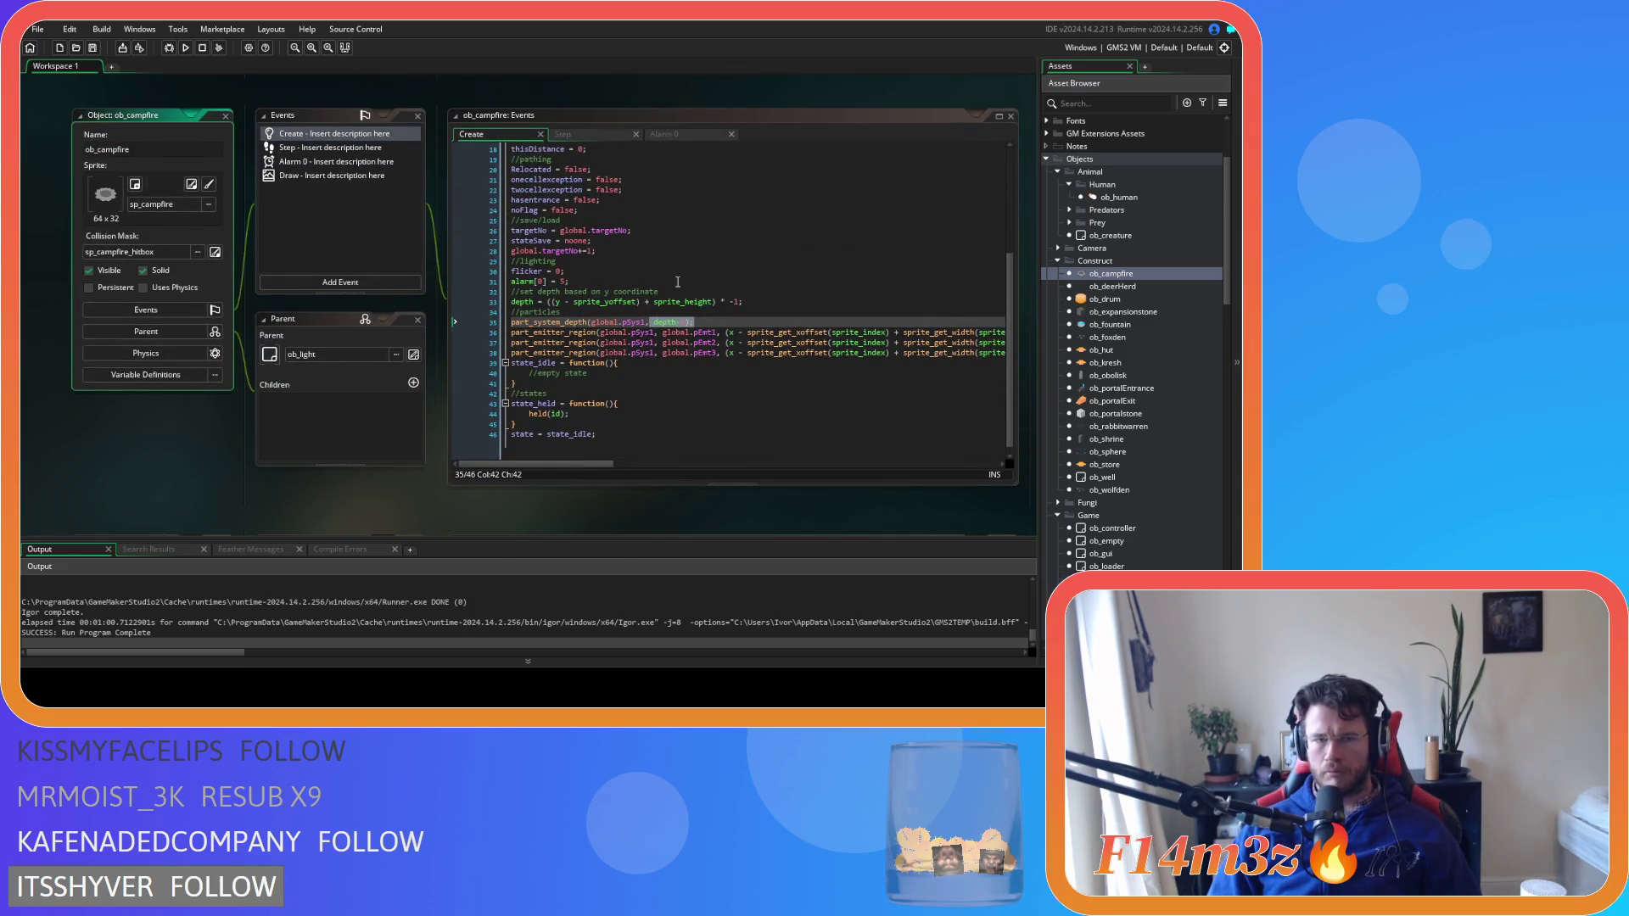
mouse_move(604, 464)
left_mouse_down()
mouse_move(994, 452)
mouse_move(588, 465)
mouse_move(852, 429)
mouse_move(1016, 440)
left_mouse_up()
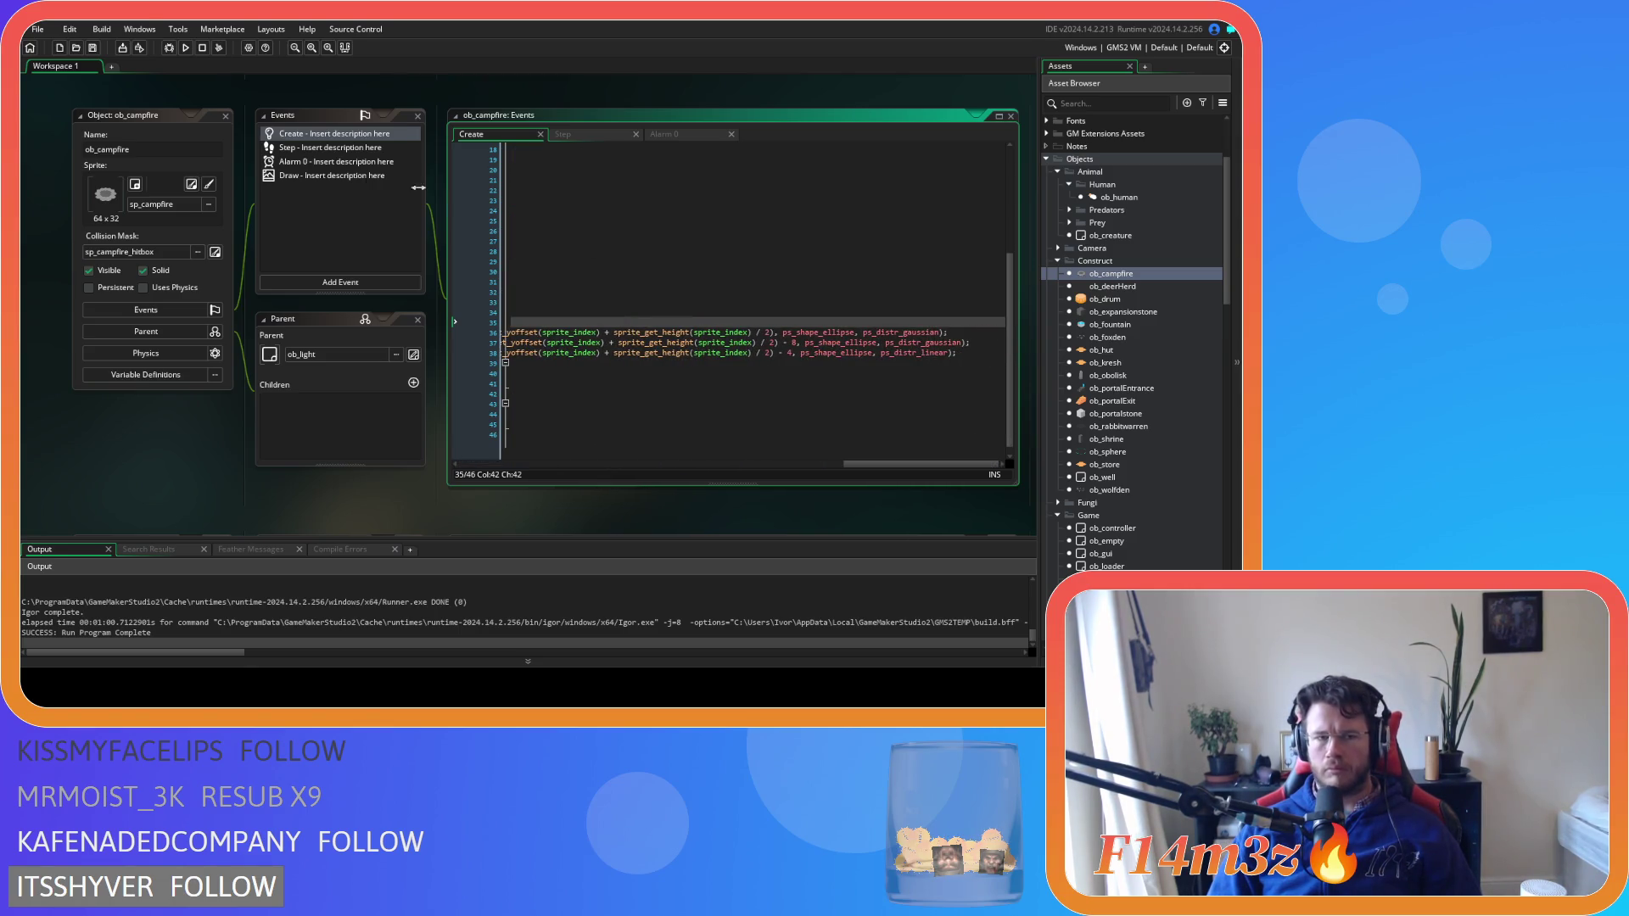
left_click(226, 115)
double_click(1128, 346)
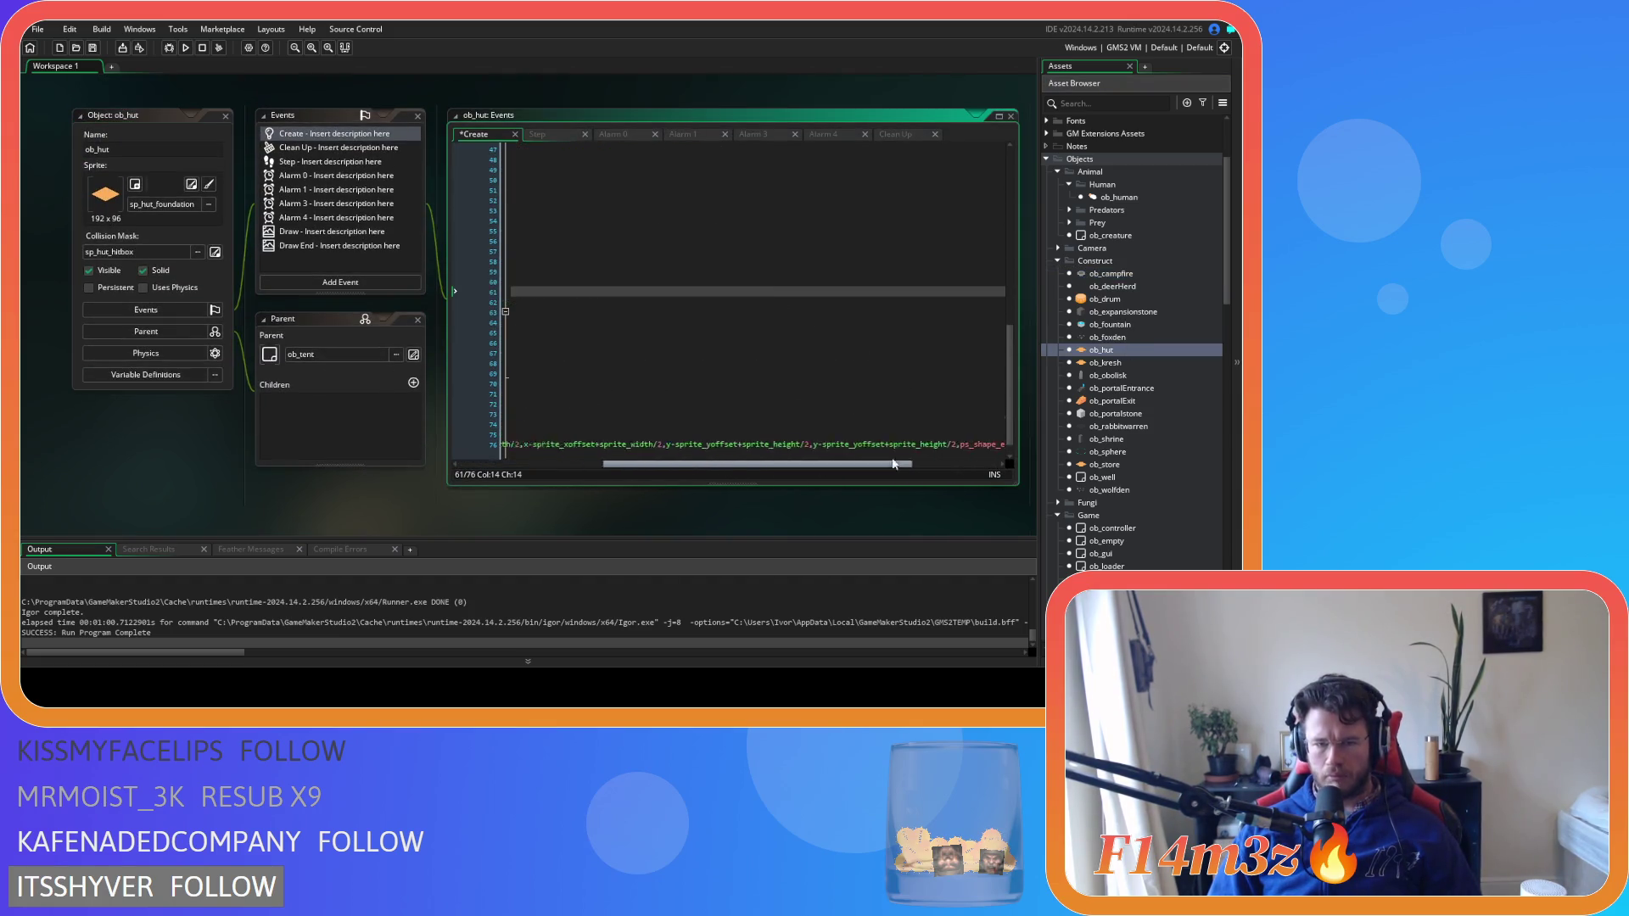
Change pSys0.depth to pSys0,depth in part_system_depth and save
left_click(603, 433)
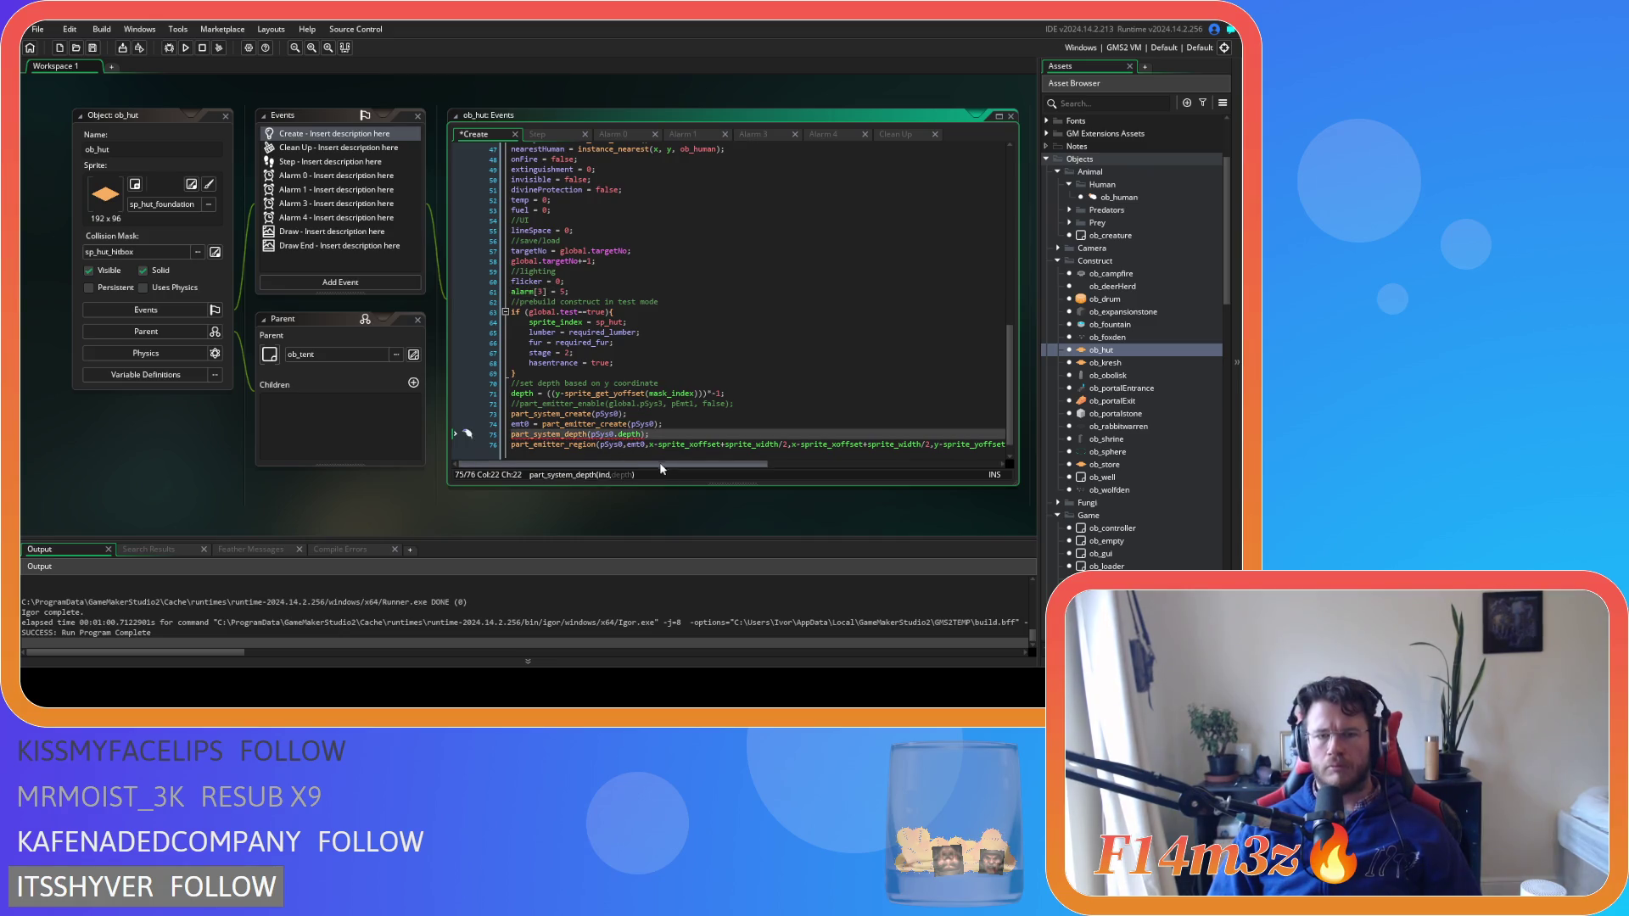
left_click(615, 434)
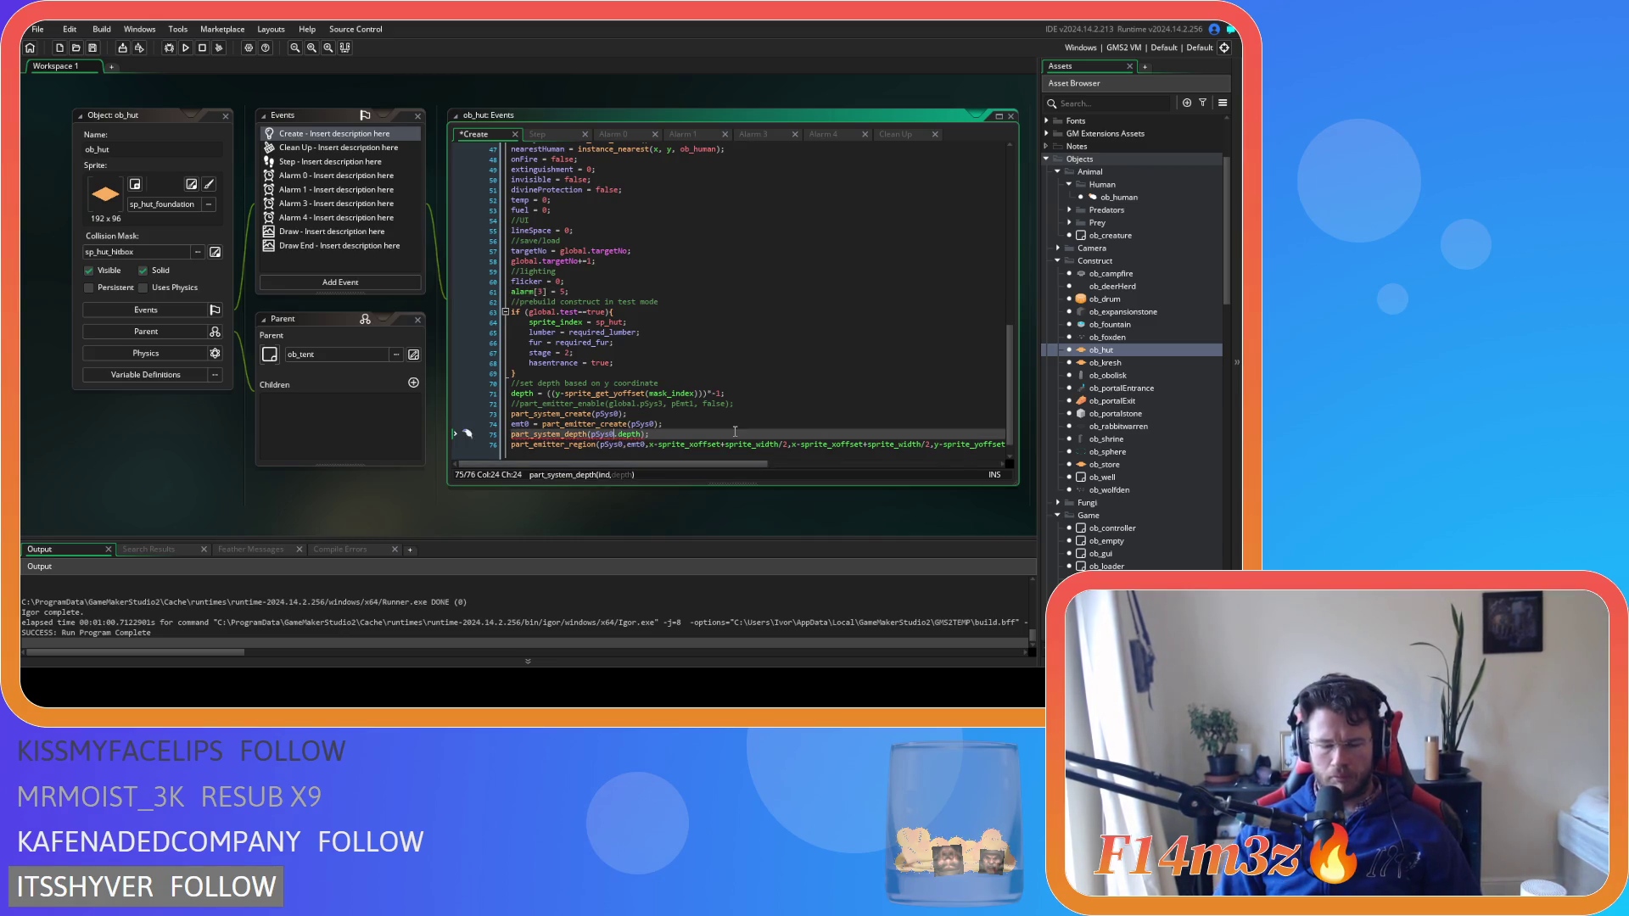
key("Delete")
type(",")
key("ctrl+s")
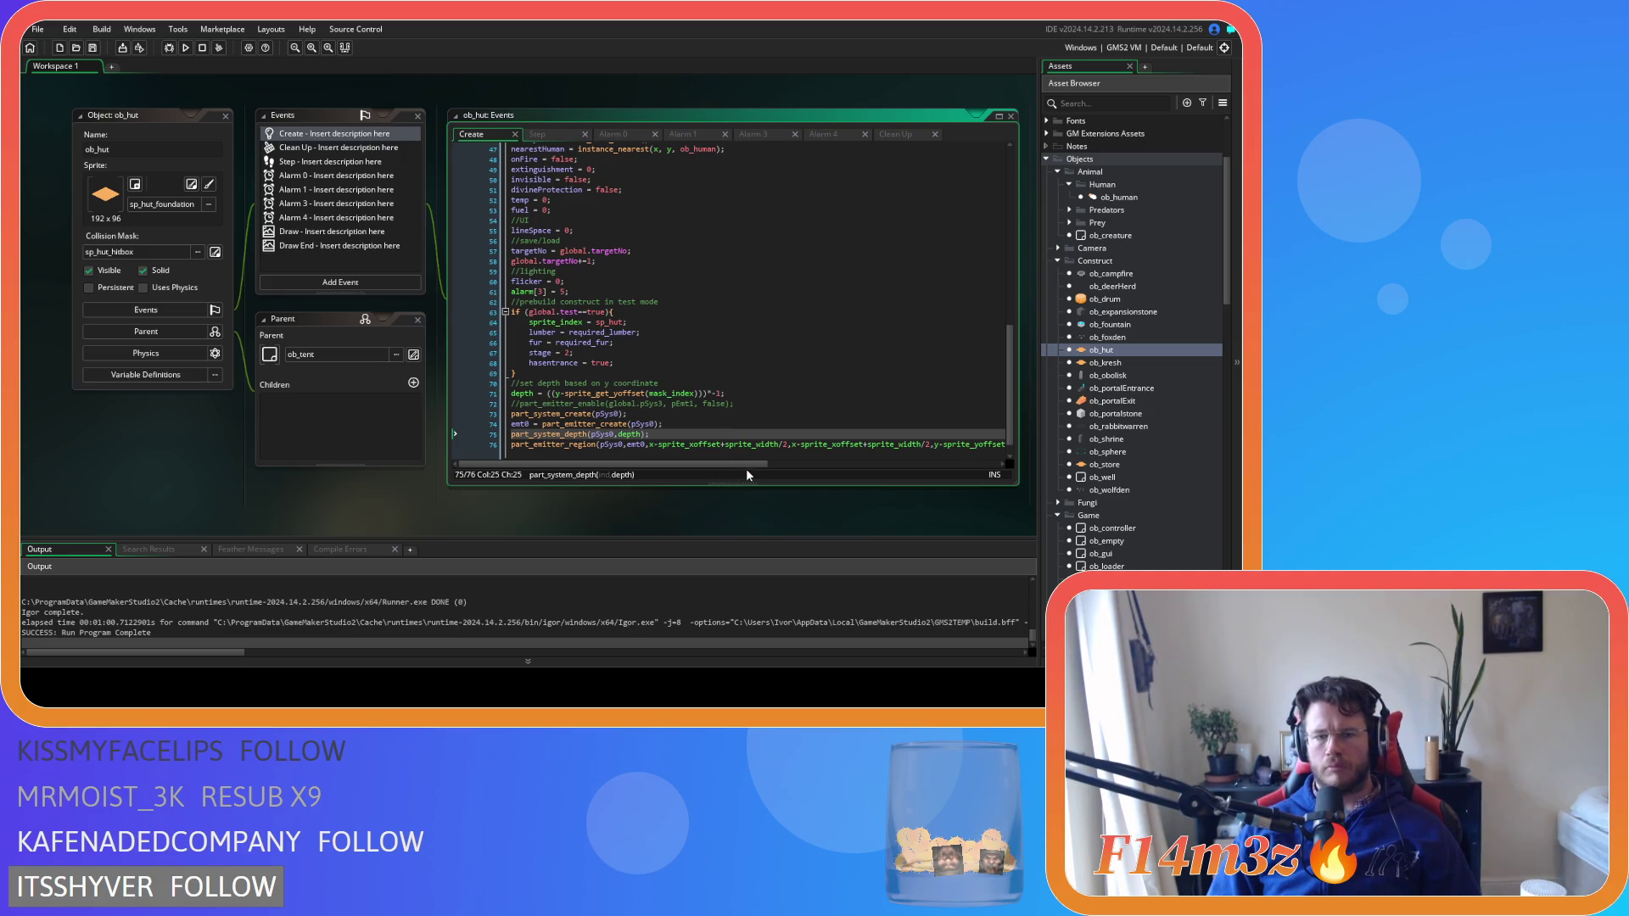
Append +16 to both the ymin and ymax sprite_height/2 terms and save
mouse_move(746, 468)
left_mouse_down()
mouse_move(965, 470)
mouse_move(741, 474)
left_mouse_up()
left_click(787, 444)
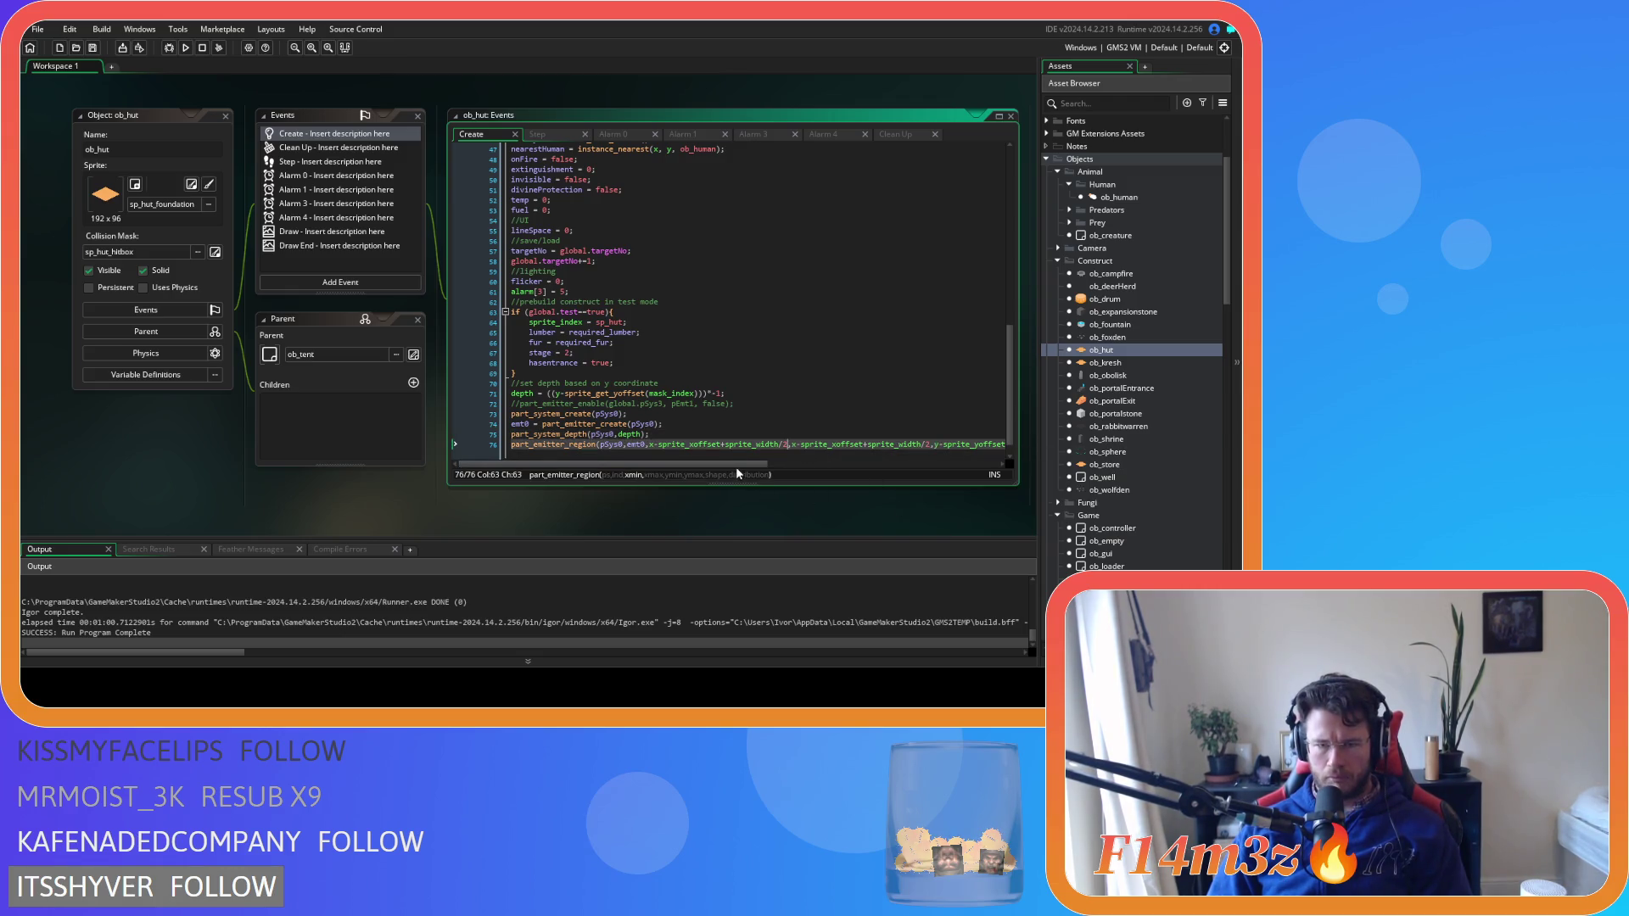
mouse_move(735, 464)
left_mouse_down()
mouse_move(883, 471)
mouse_move(848, 471)
left_mouse_up()
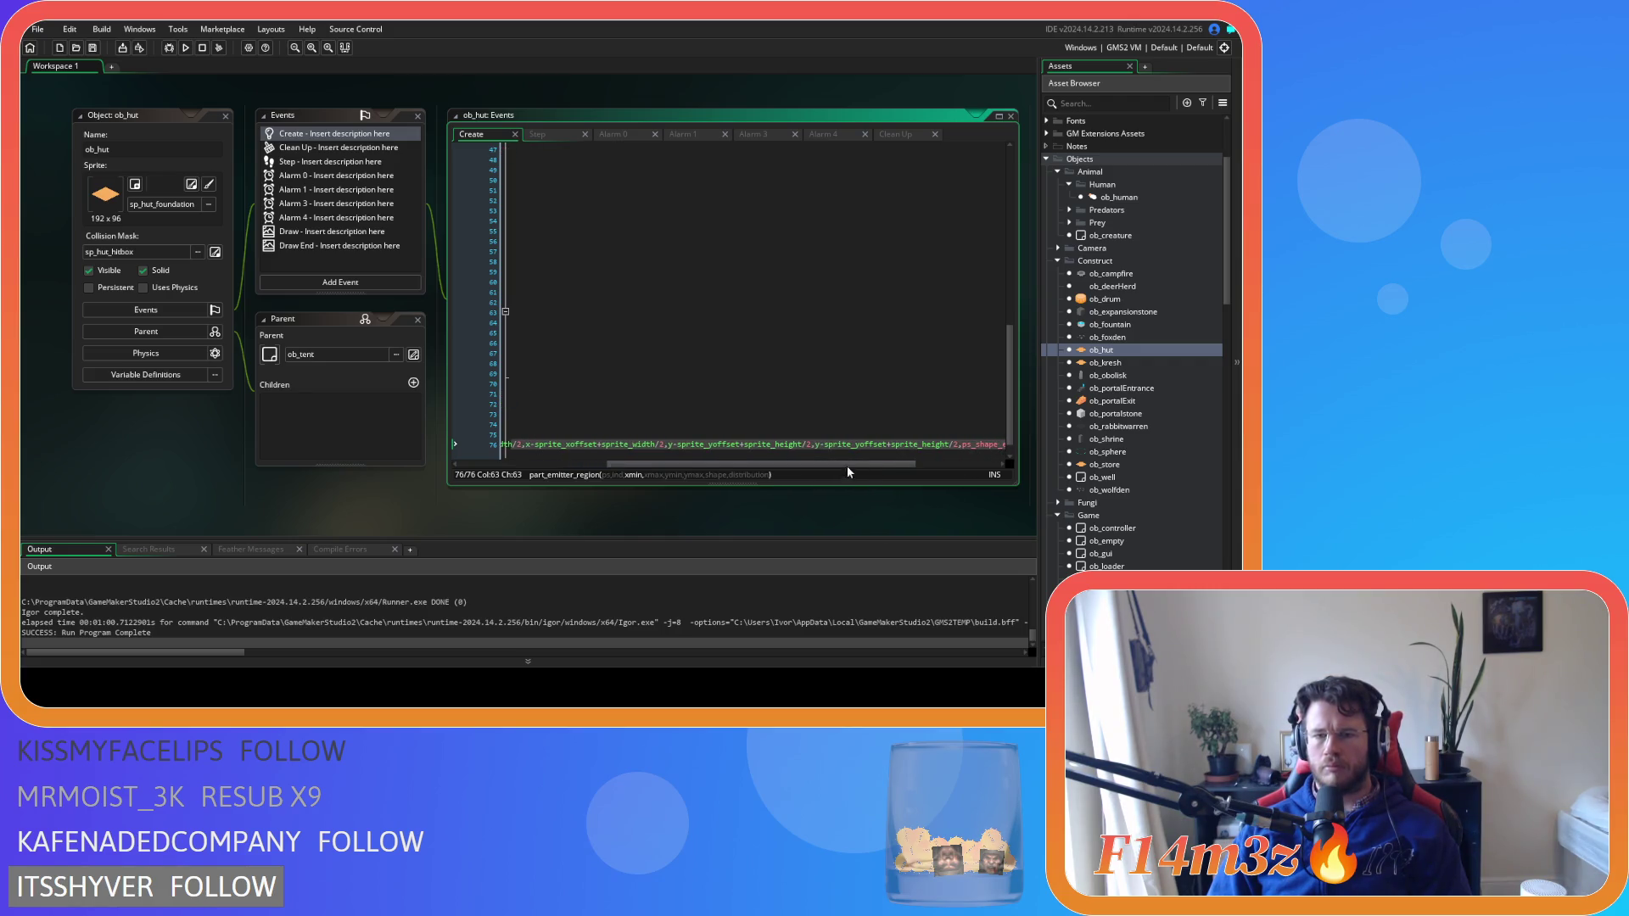
left_click(808, 445)
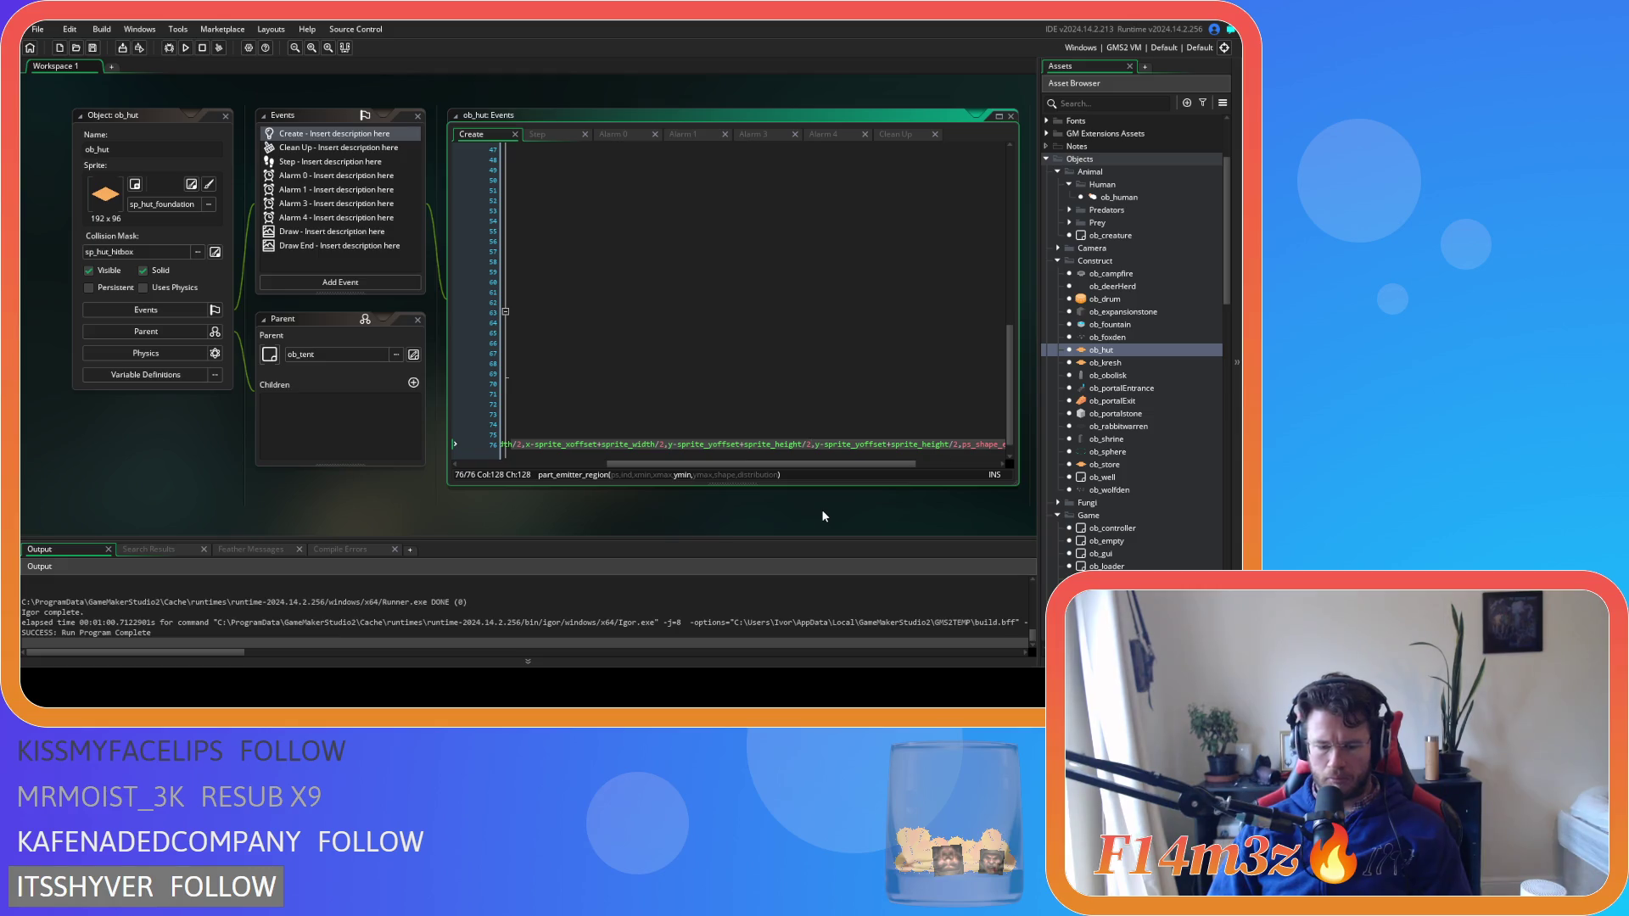
type("+16")
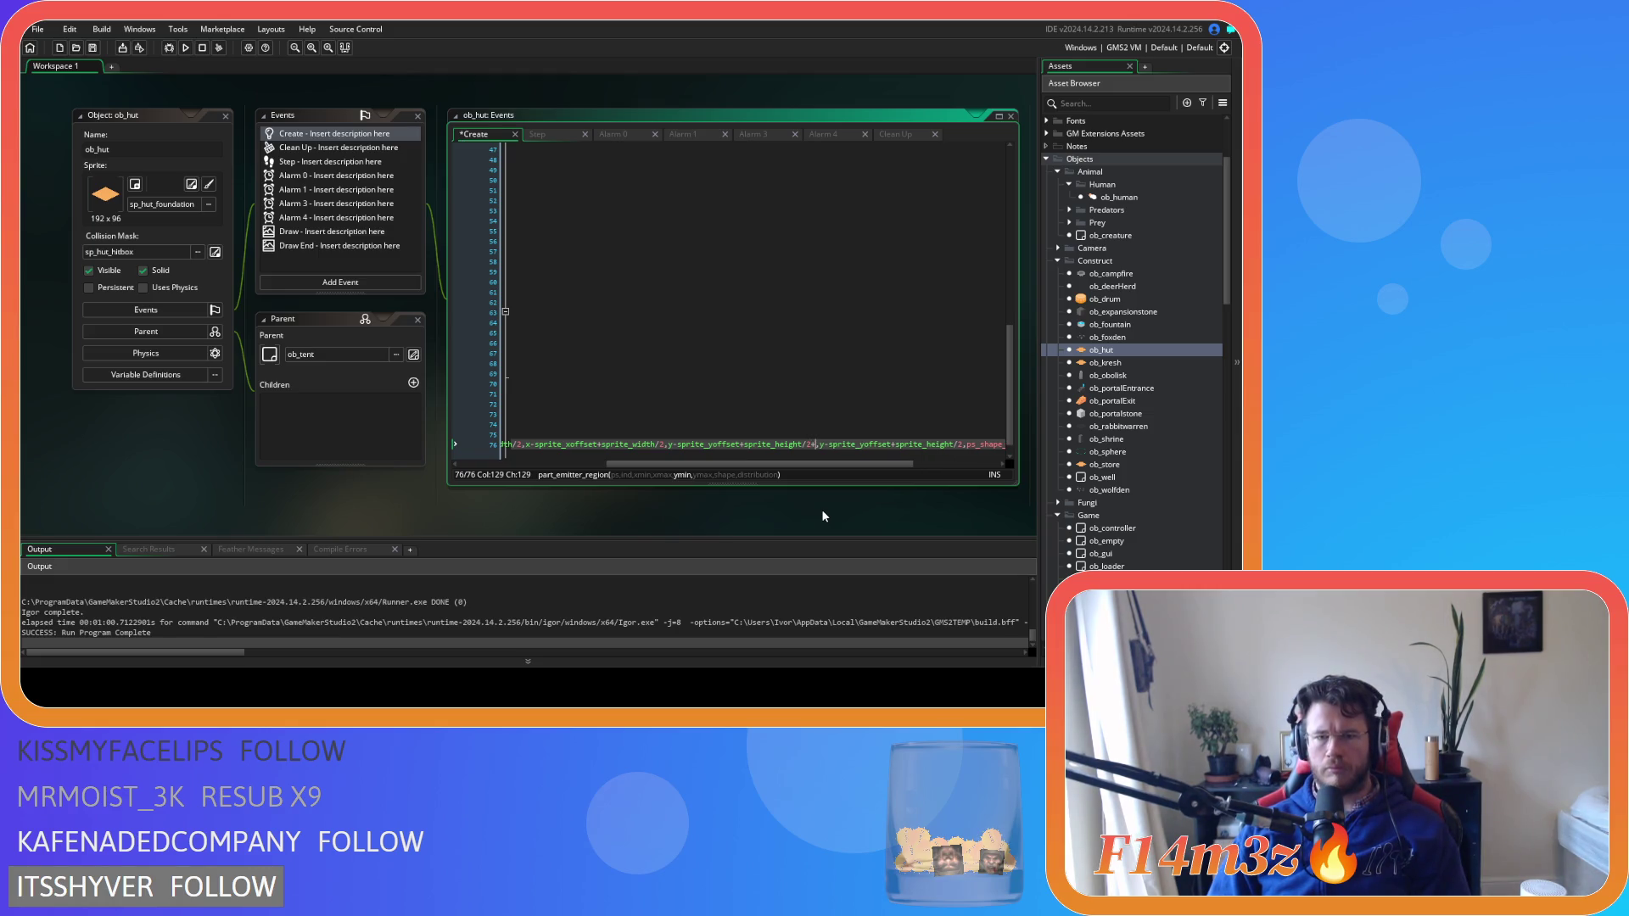
left_click_drag(837, 465, 928, 467)
left_click(810, 444)
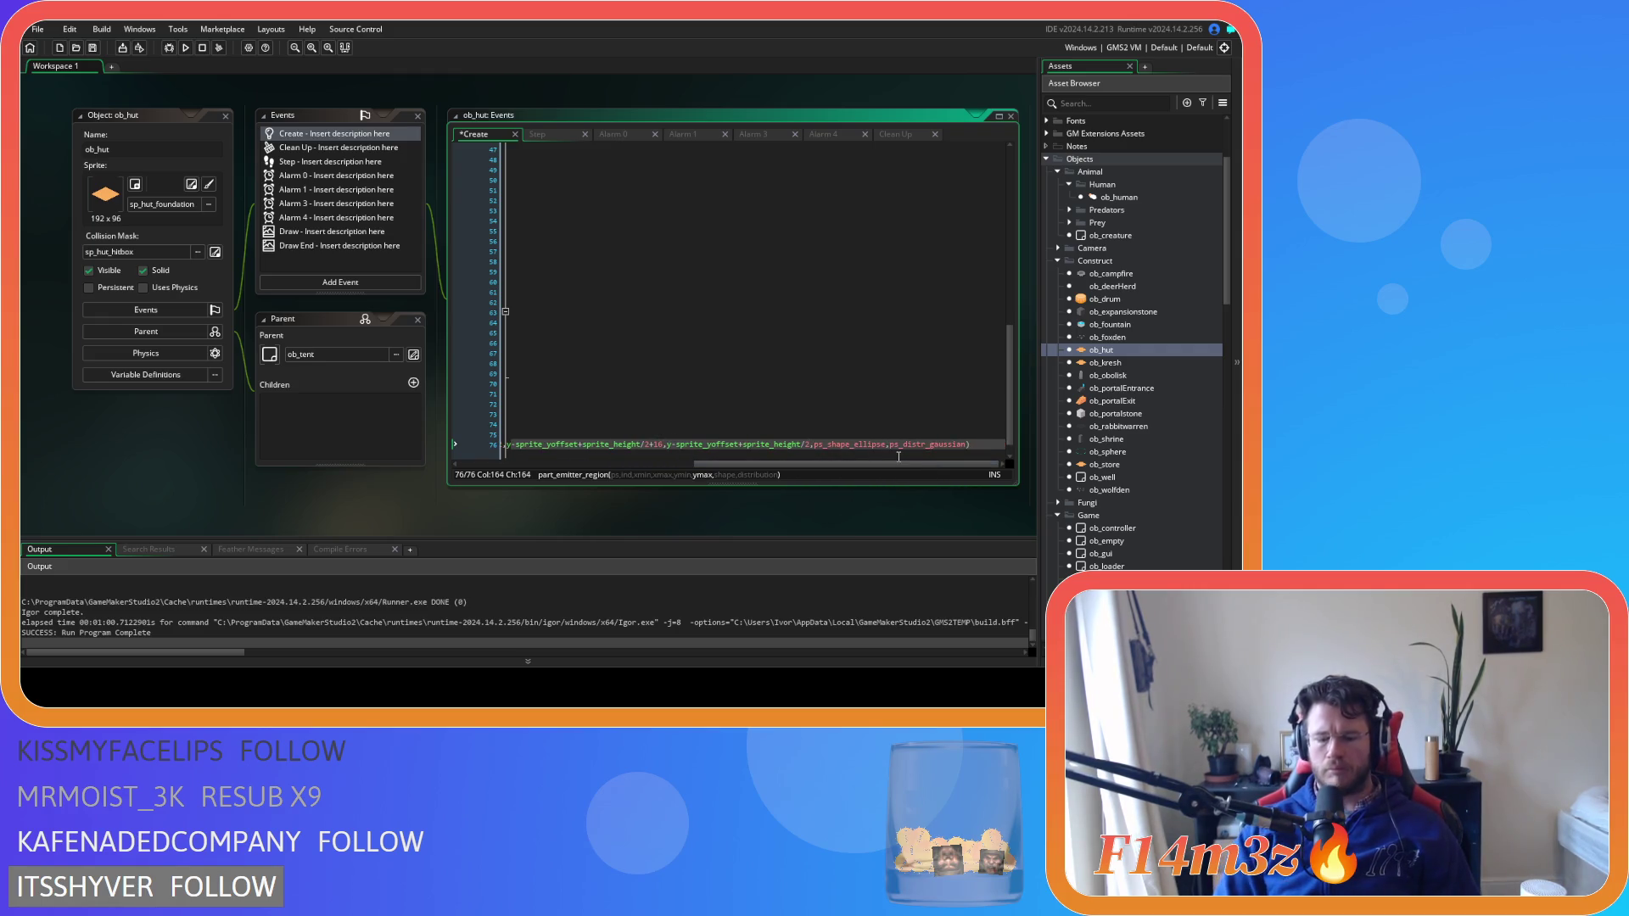
type("-16")
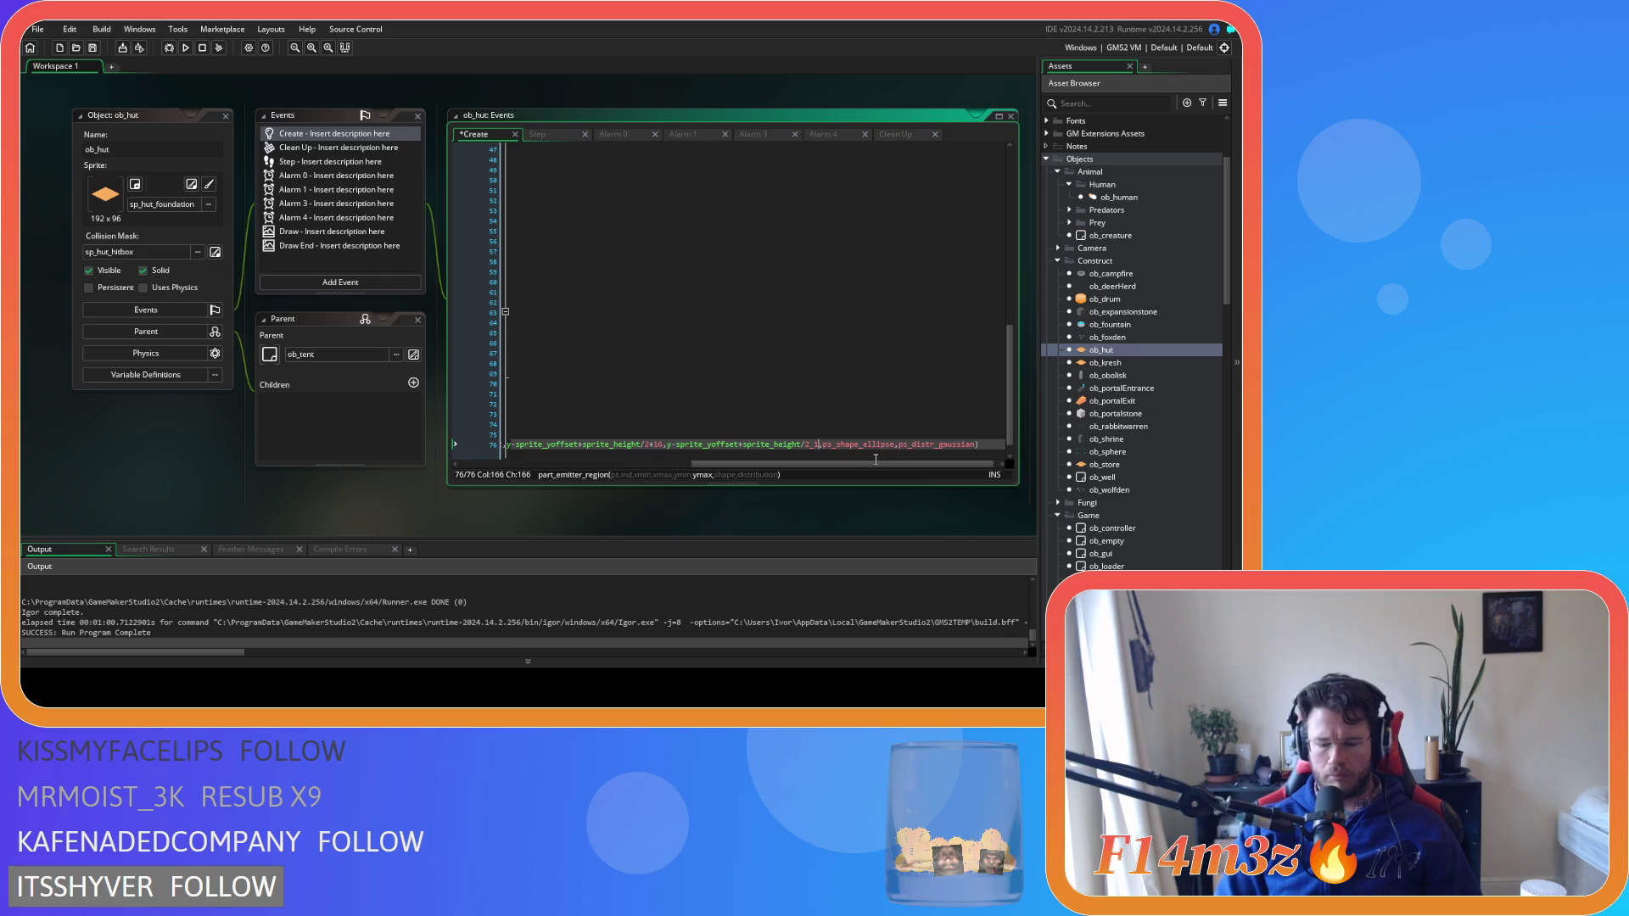
key("BackSpace")
key("BackSpace")
key("BackSpace")
type("+16")
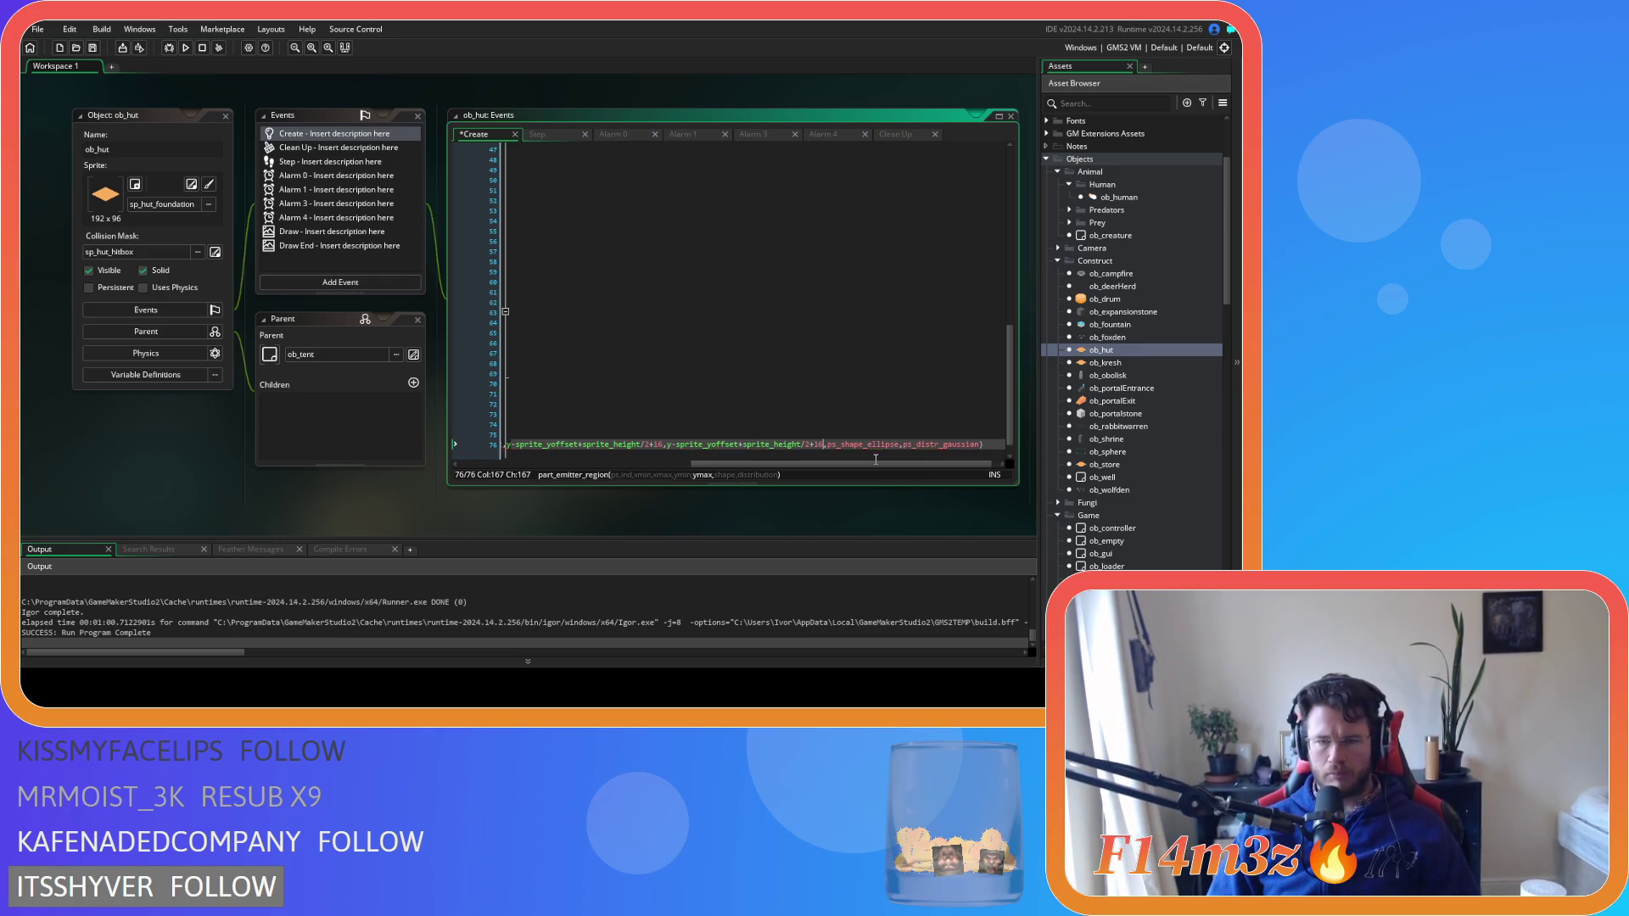
key("ctrl+s")
Recheck the part_system_depth and emitter region lines, ending at the region line
left_click(993, 447)
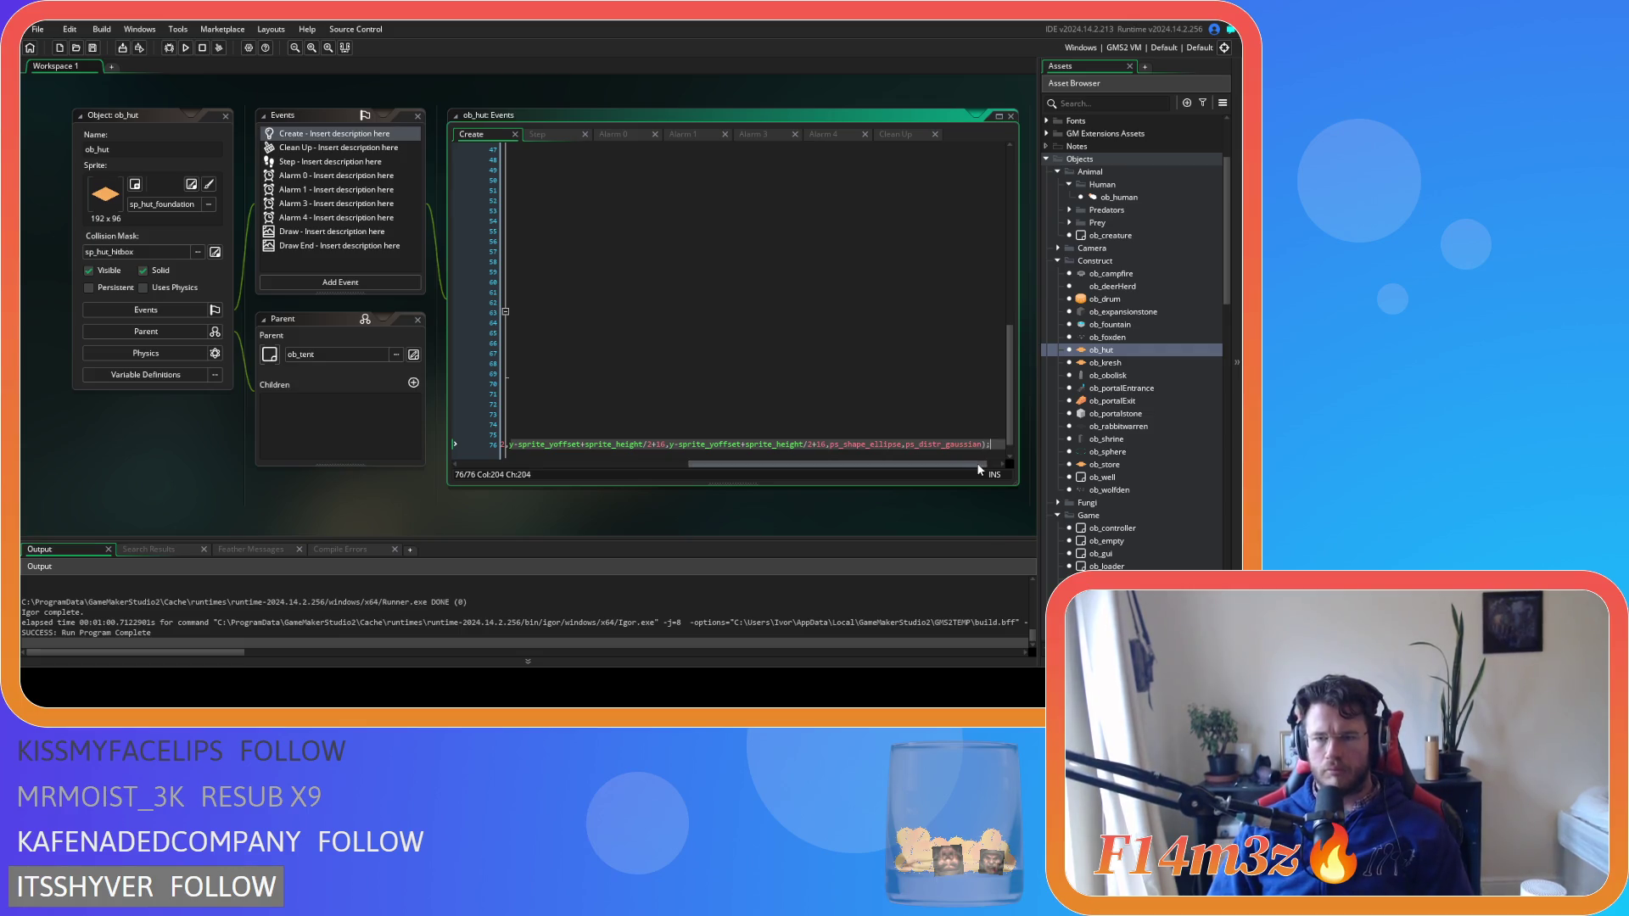
left_click_drag(975, 463, 676, 472)
scroll(623, 454, "down", 1)
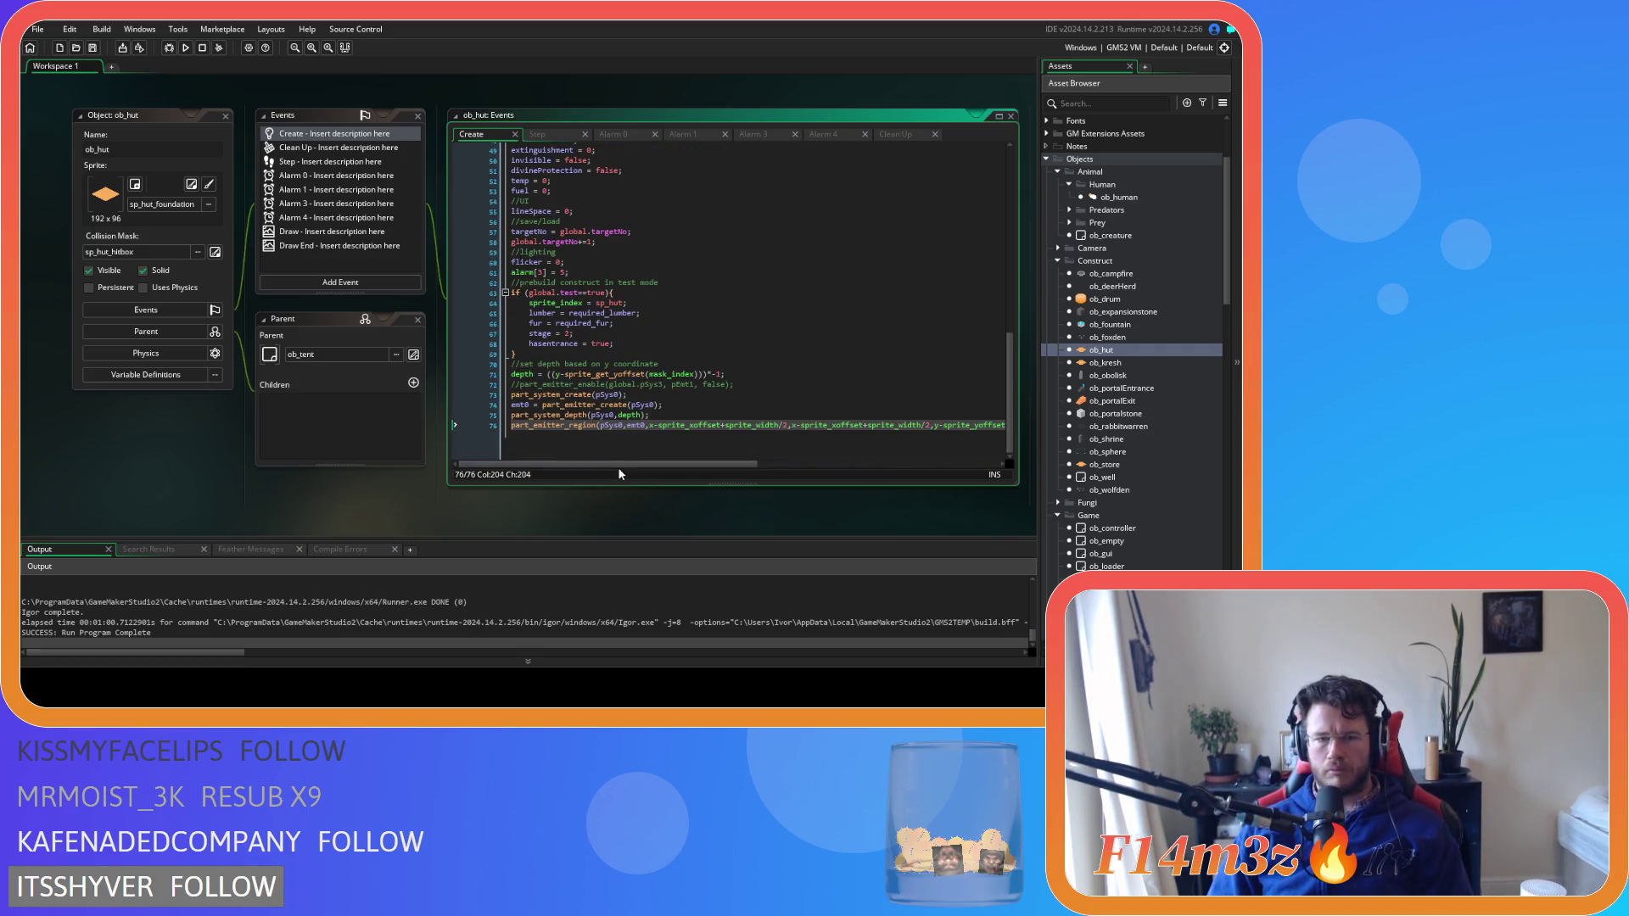
left_click(637, 415)
scroll(637, 415, "up", 1)
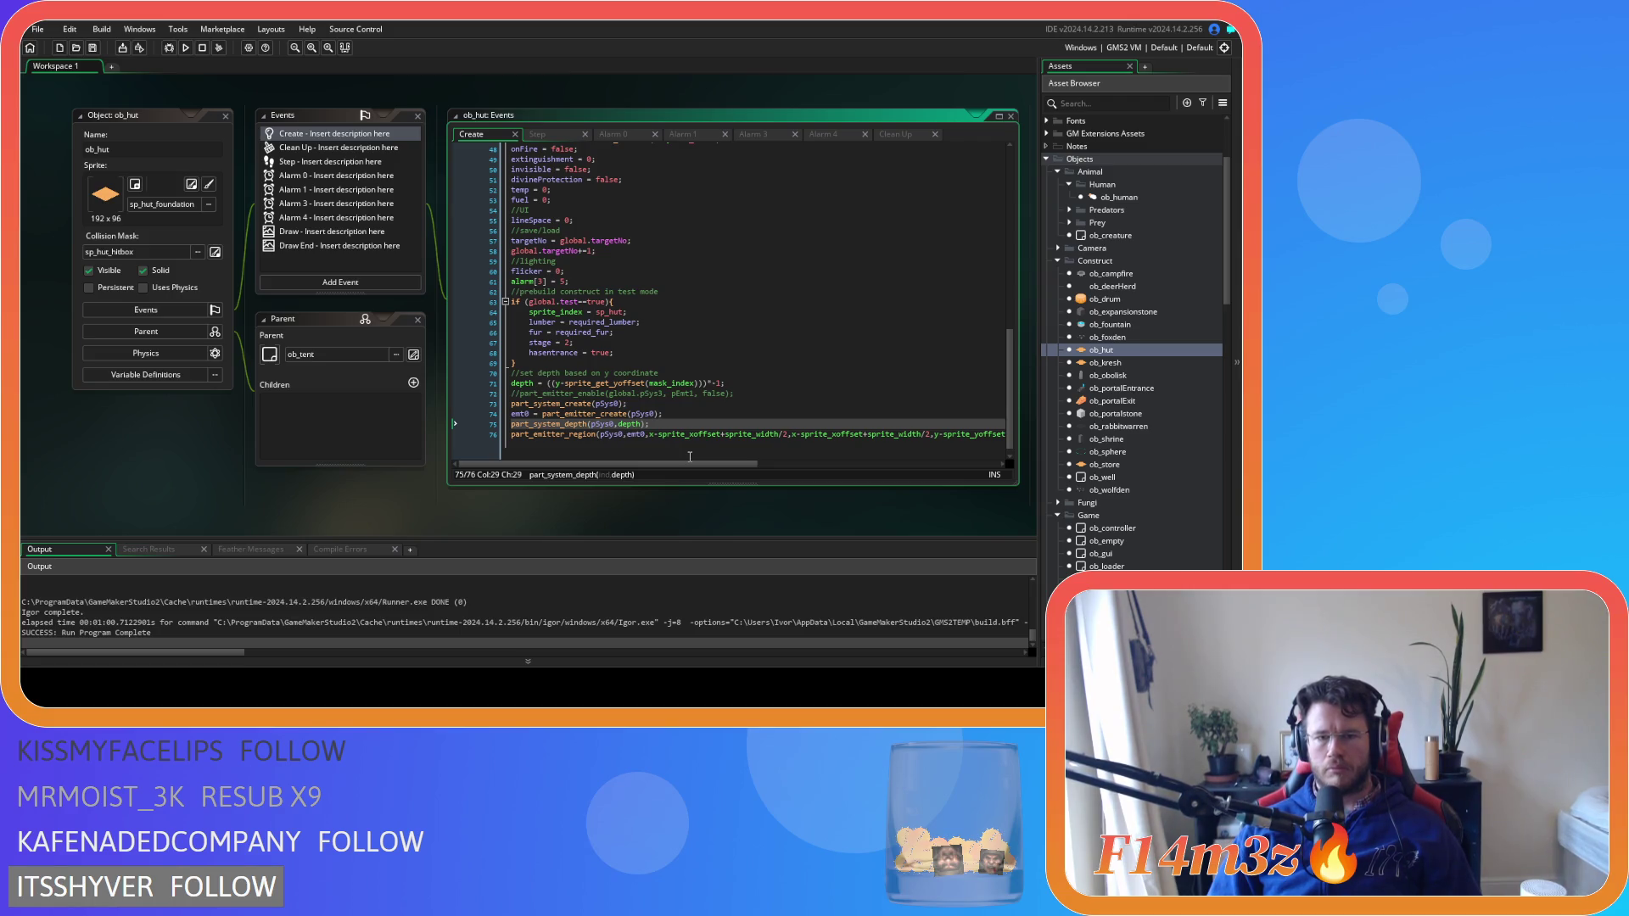
left_click_drag(690, 463, 932, 463)
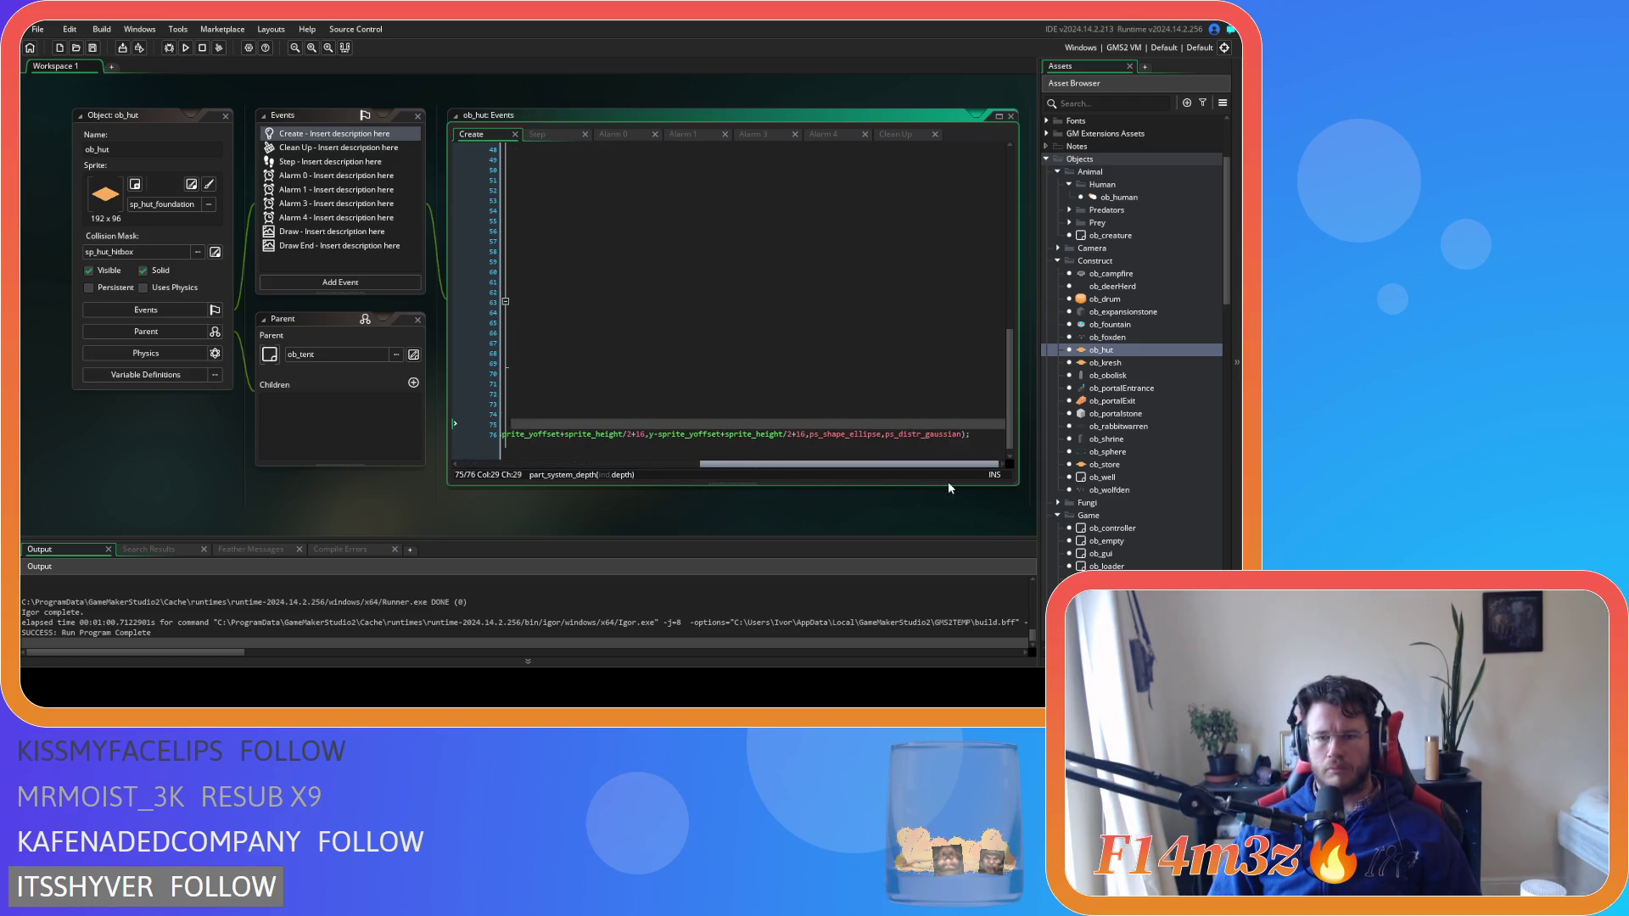
left_click(997, 436)
Add part_emitter_stream(pSys0,emt0,global.pSmoke,1); below the emitter region call
key("Return")
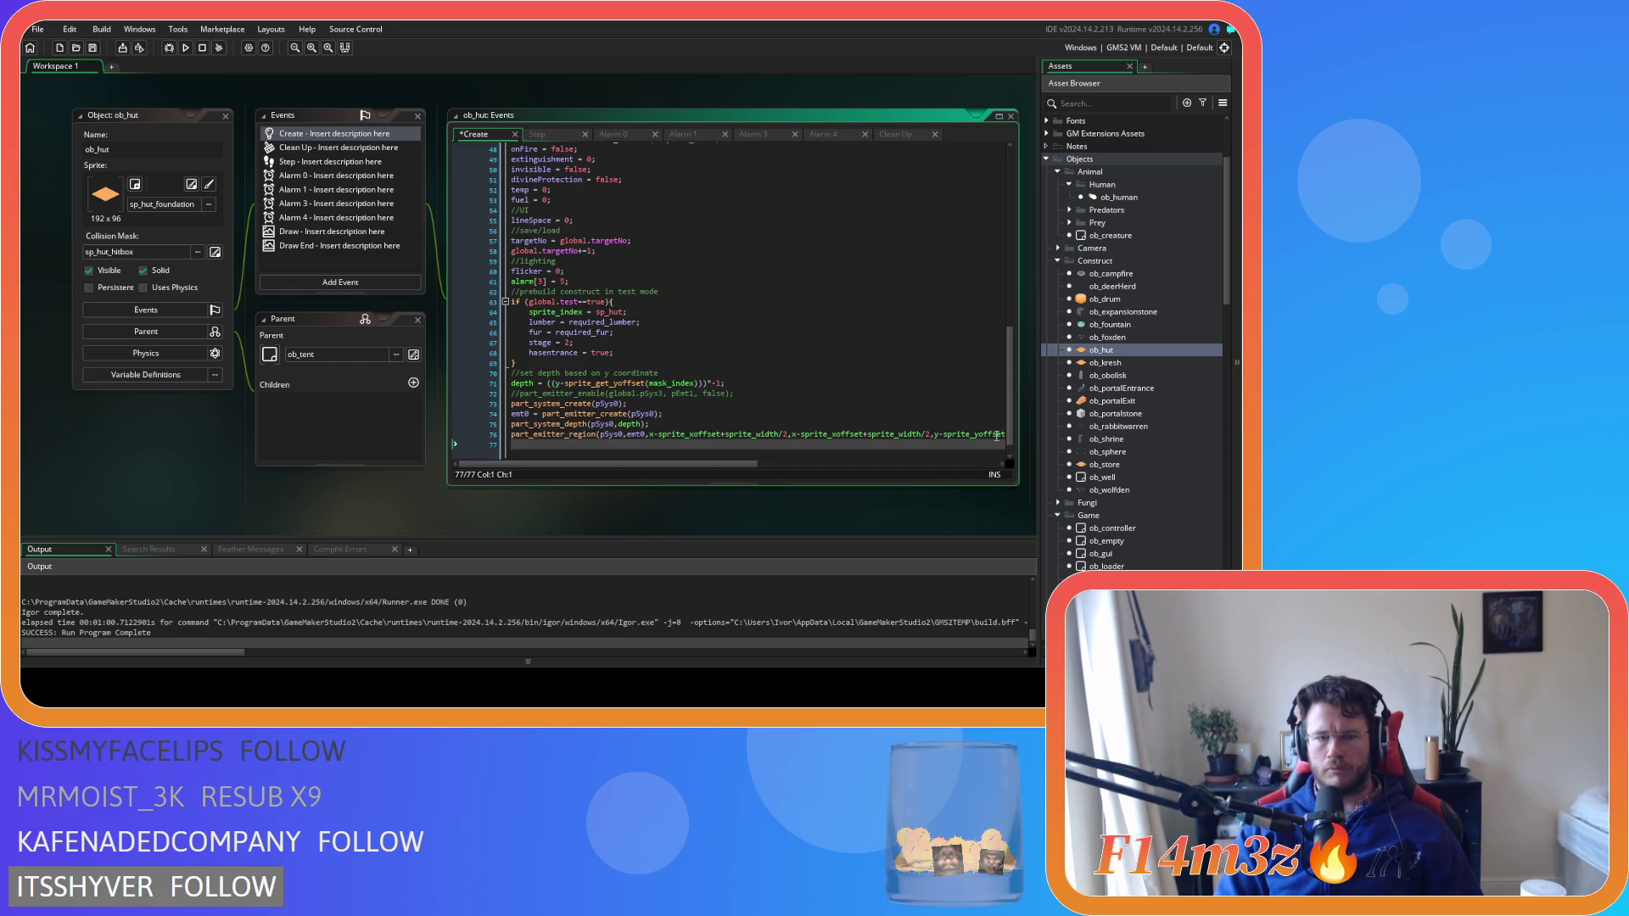
type("part_e")
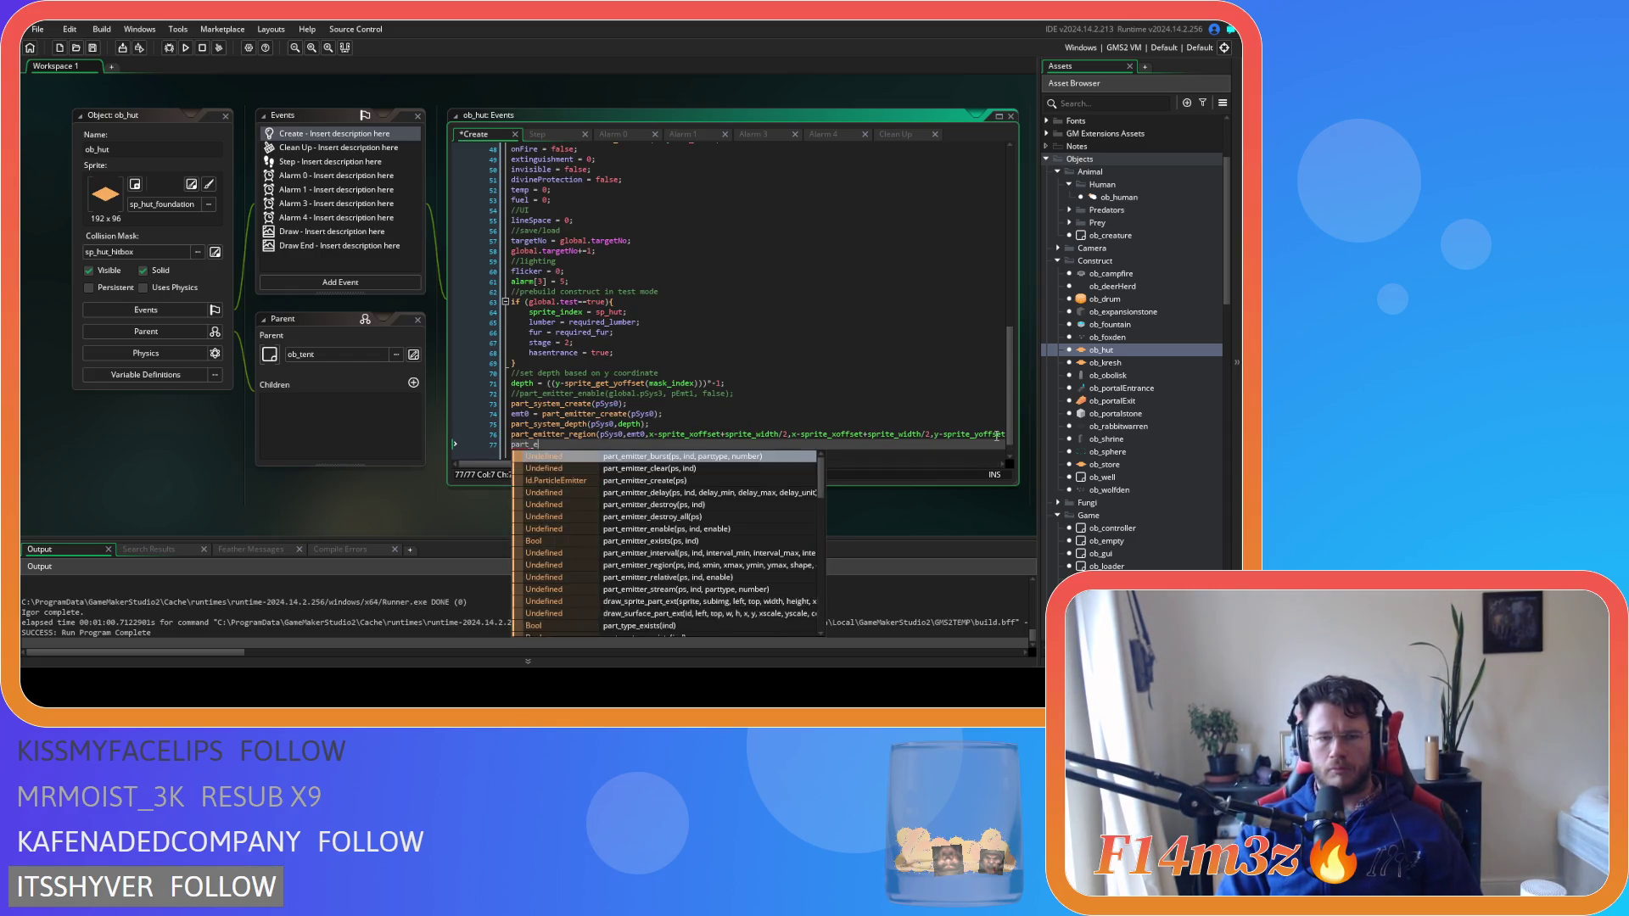
type("mitter_st")
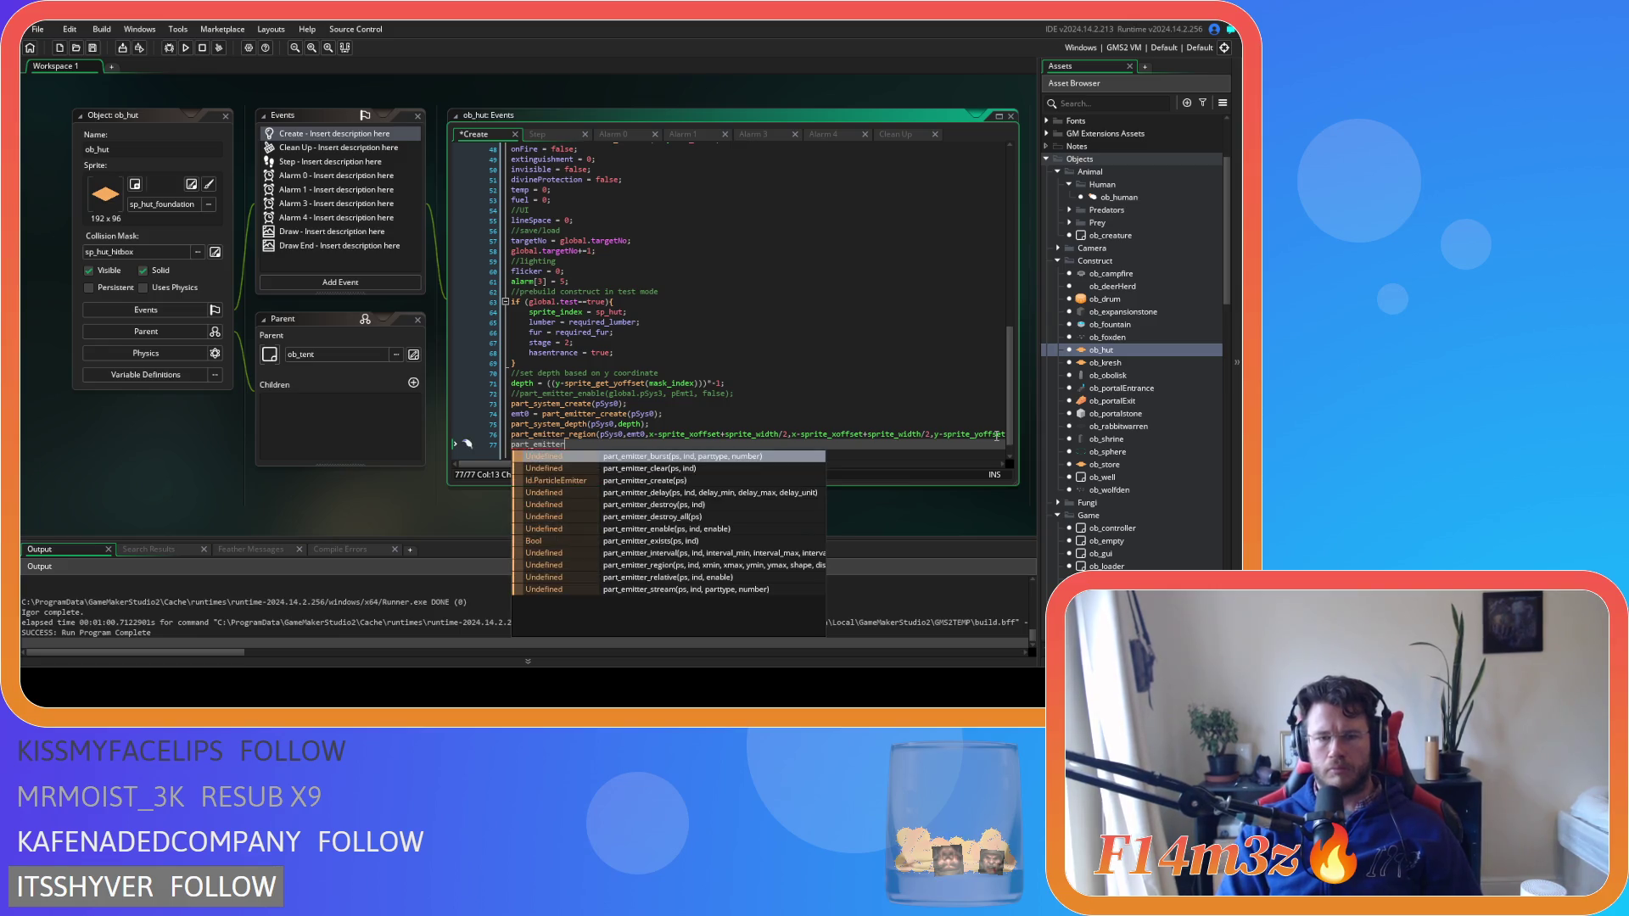
key("Return")
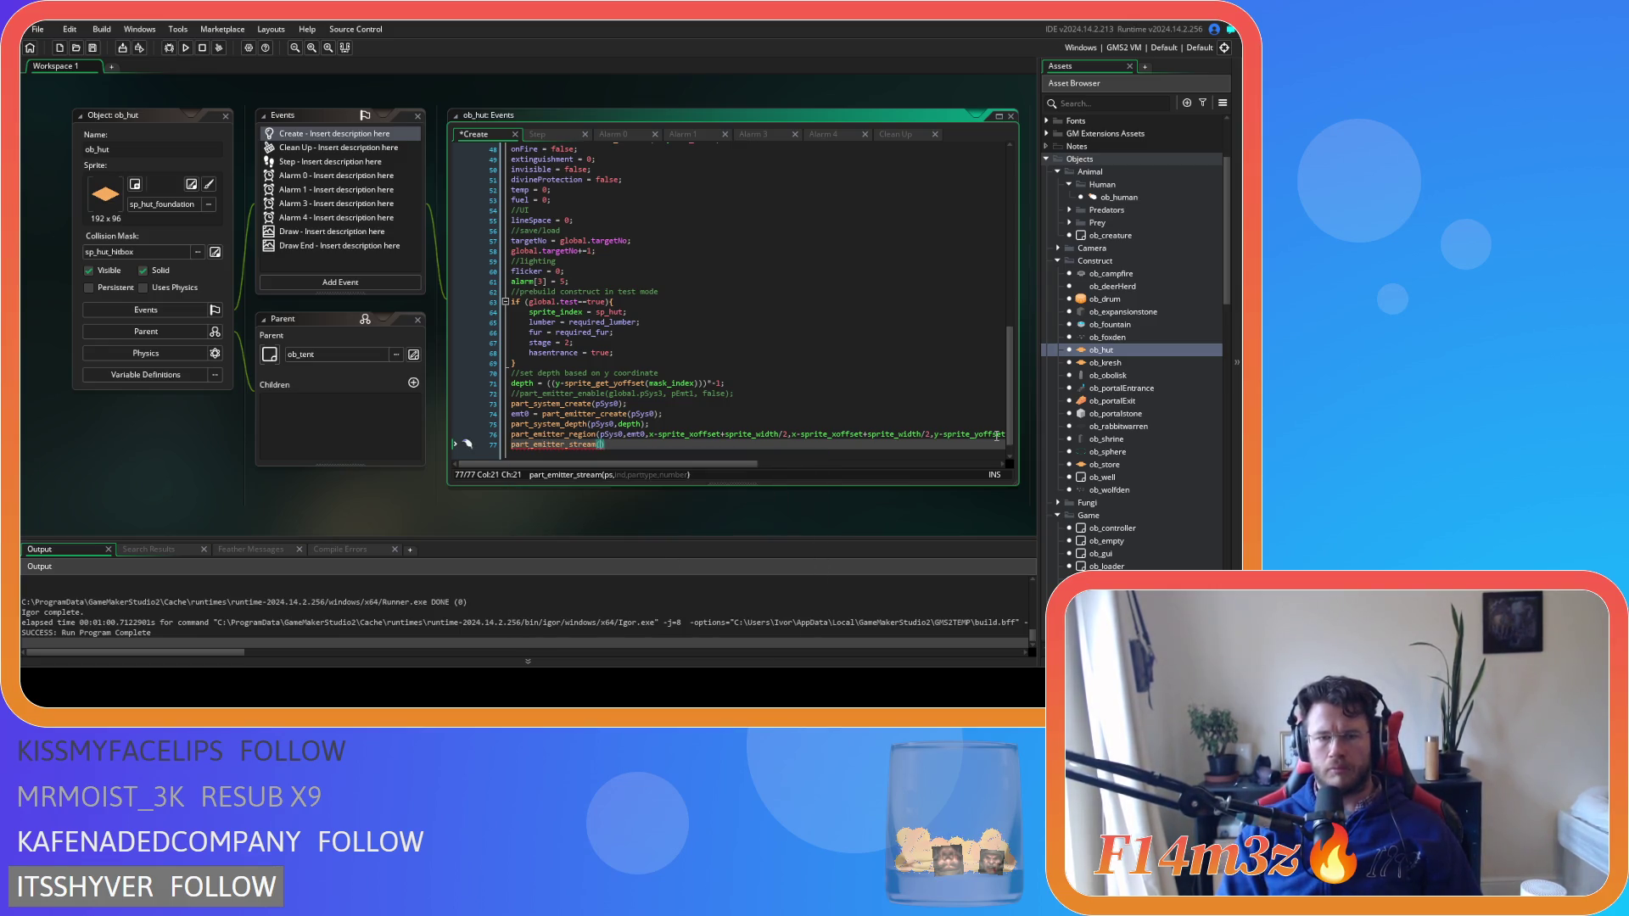
type("pSys")
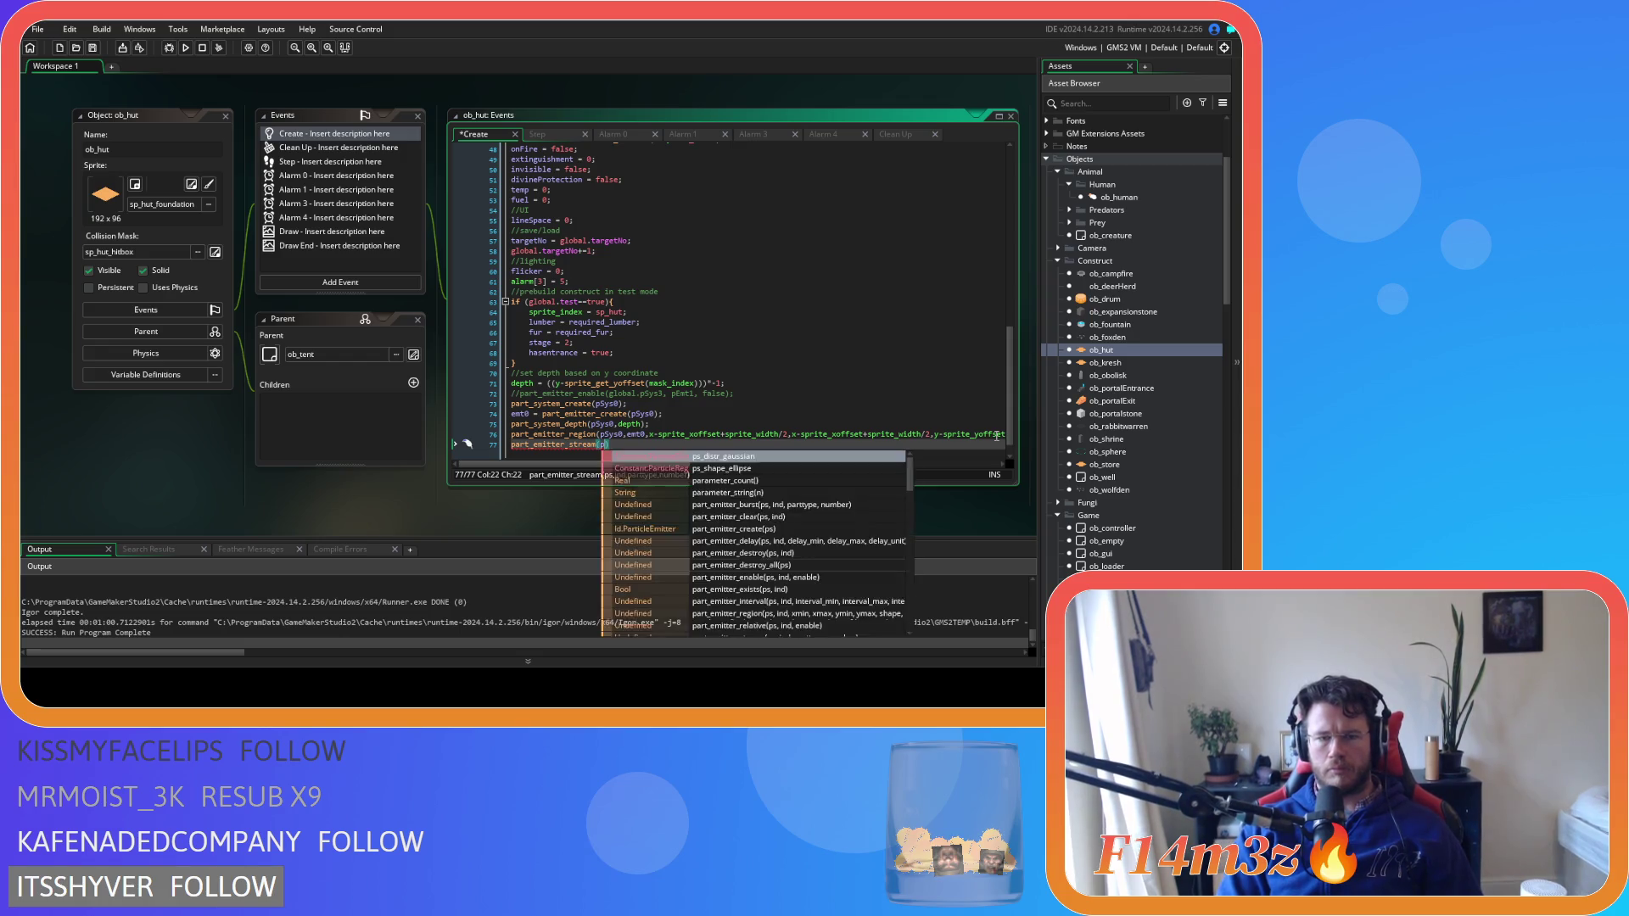
type("0,")
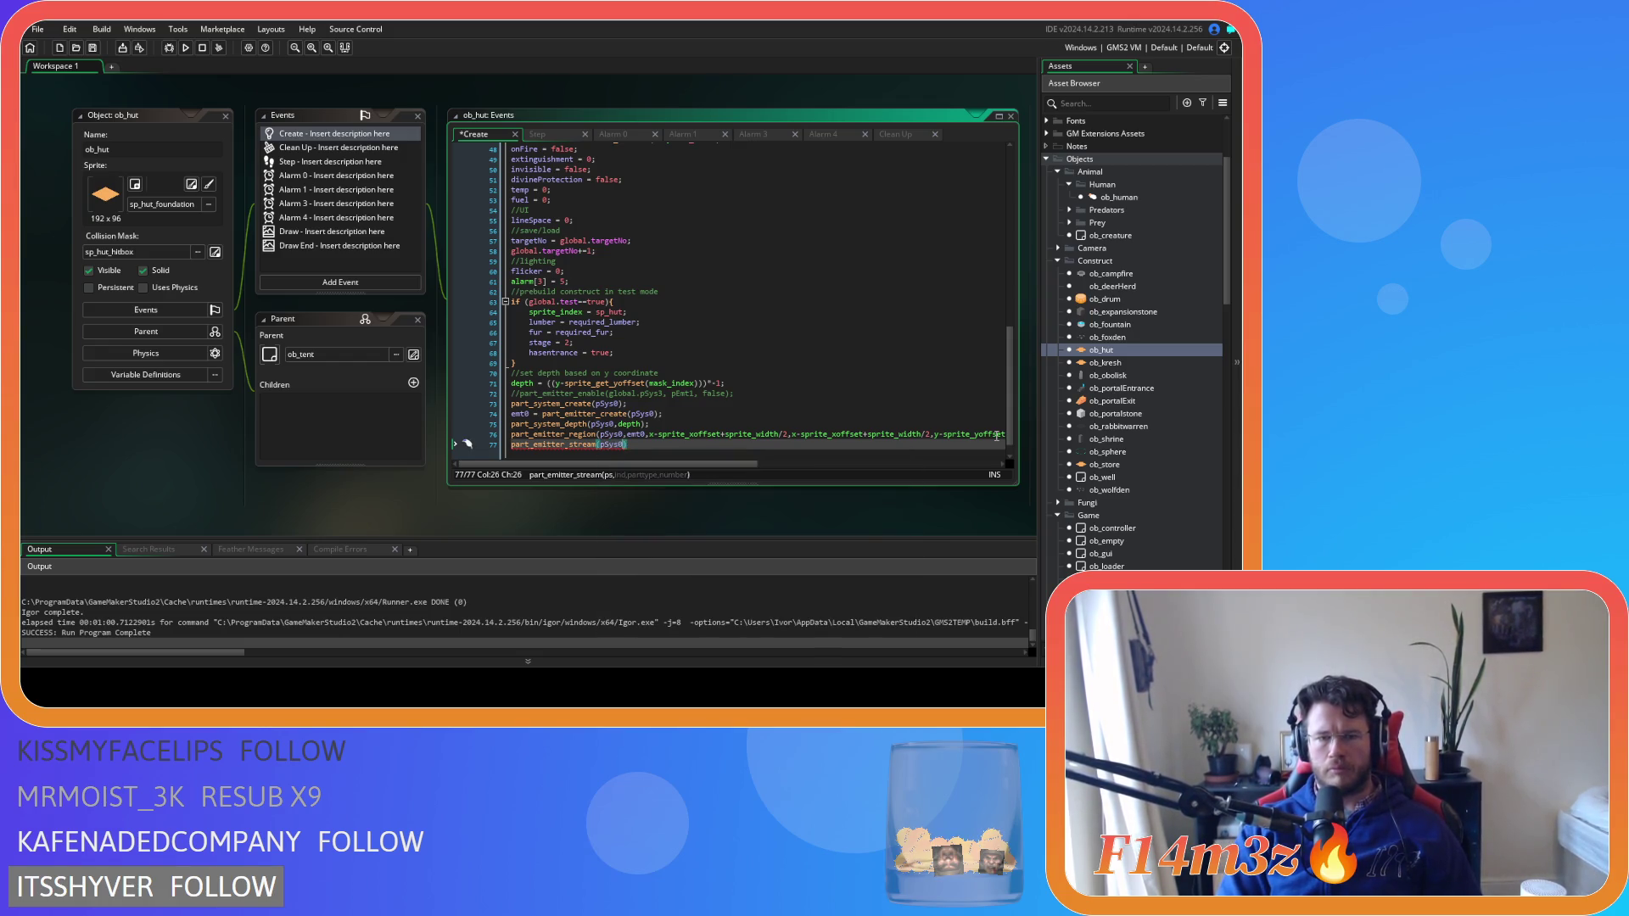
type("emt")
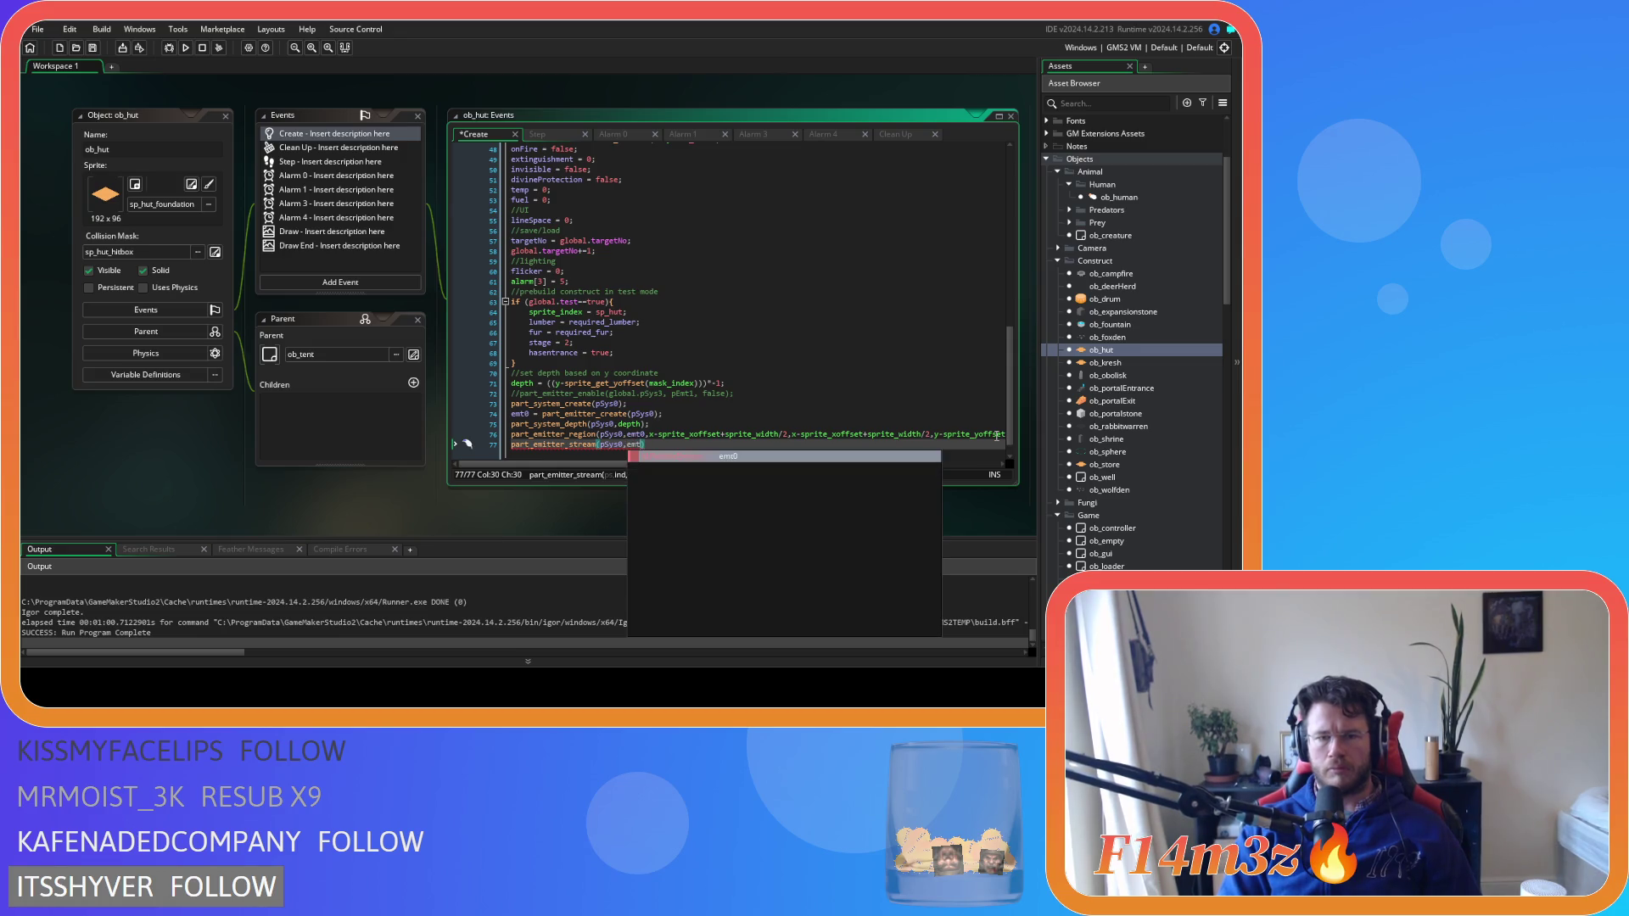
type("0")
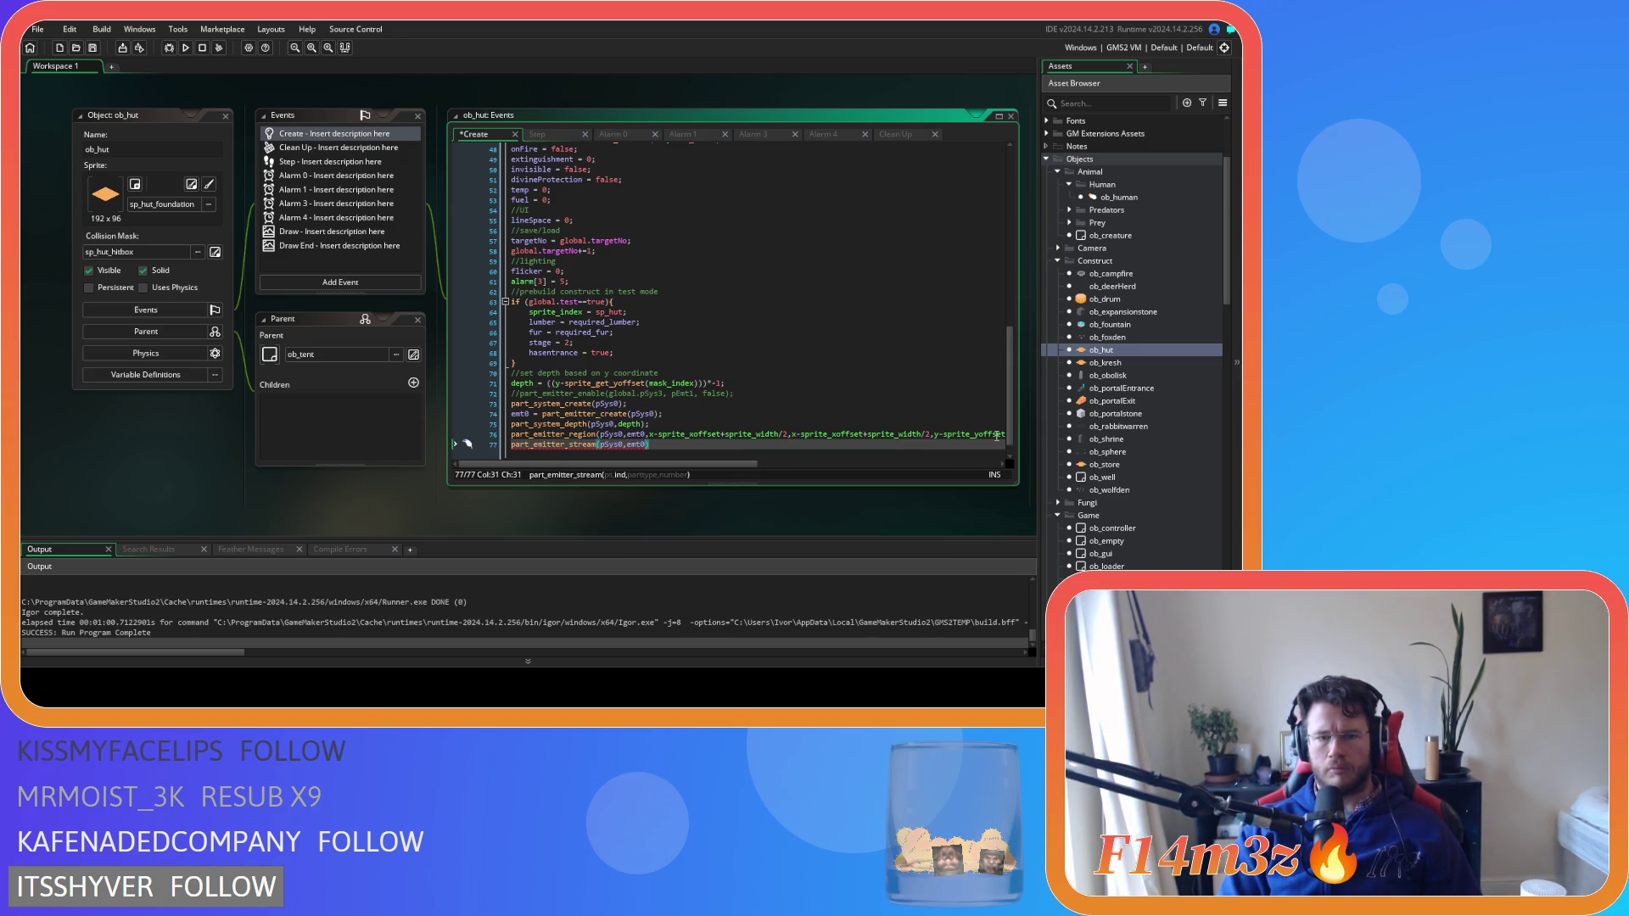
type(",")
type("global.")
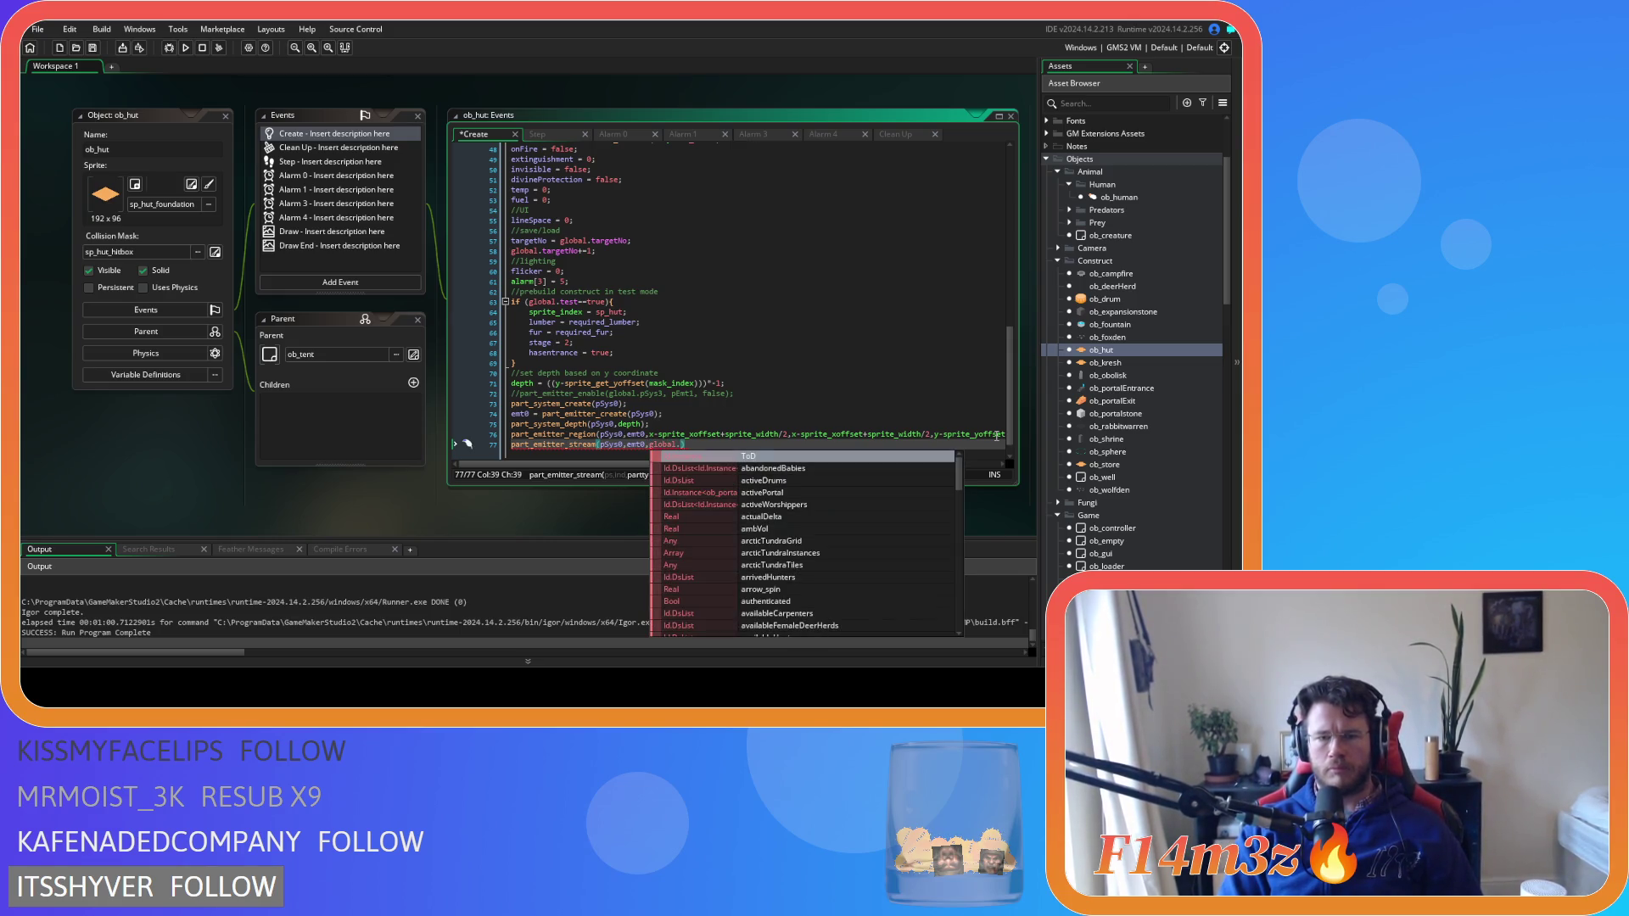
type("smoke")
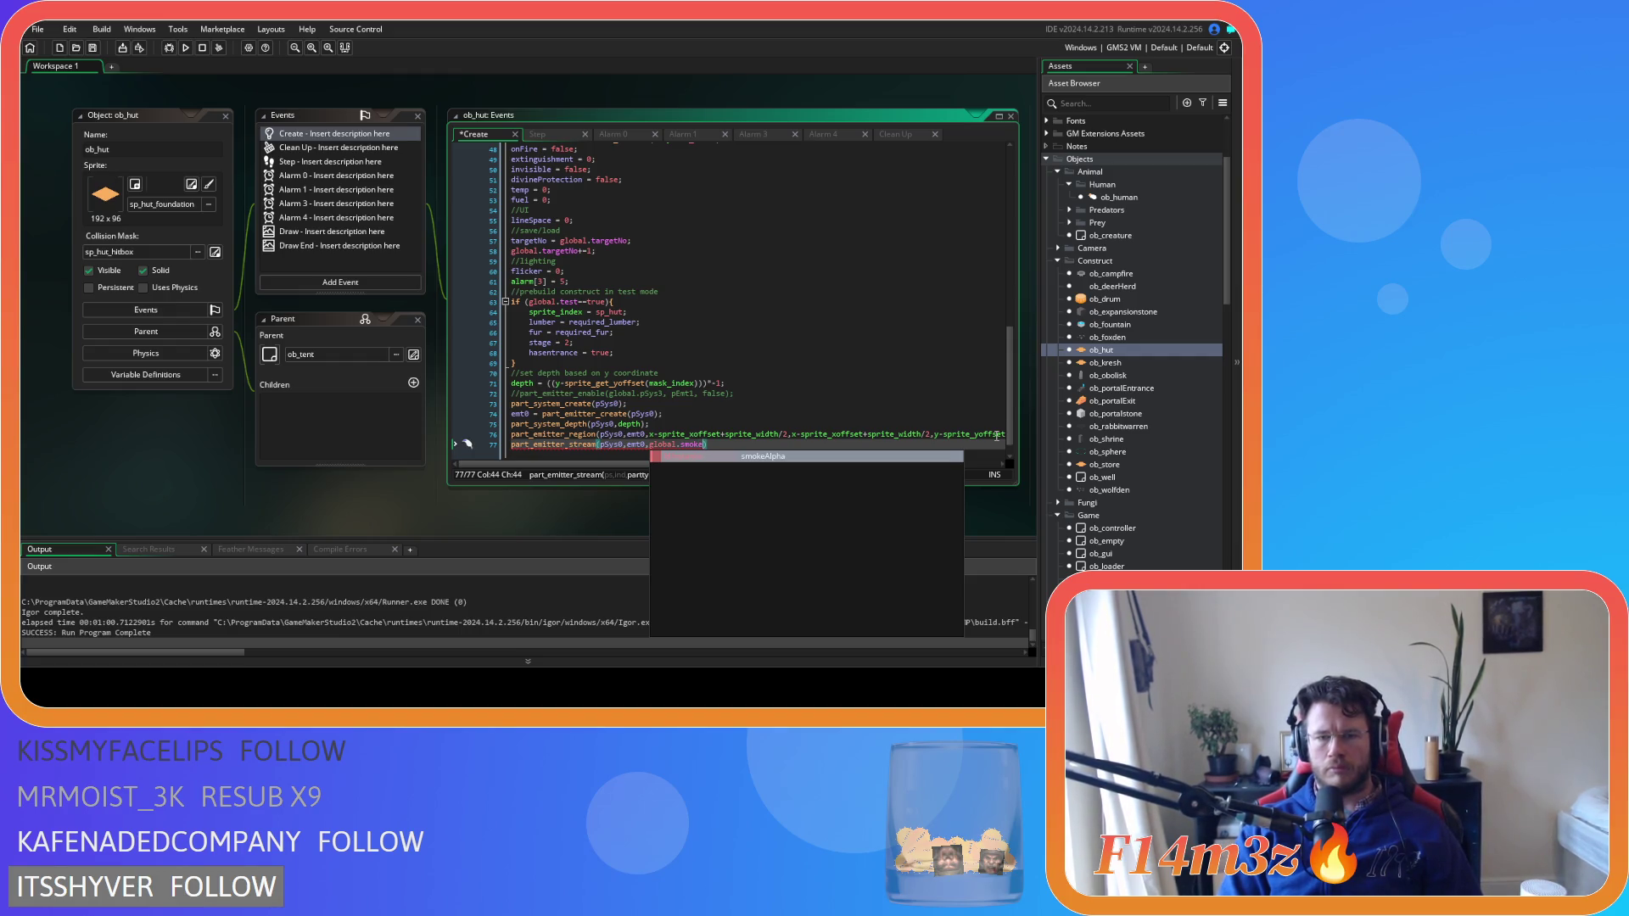
key("BackSpace")
key("BackSpace")
key("BackSpace")
type("pS")
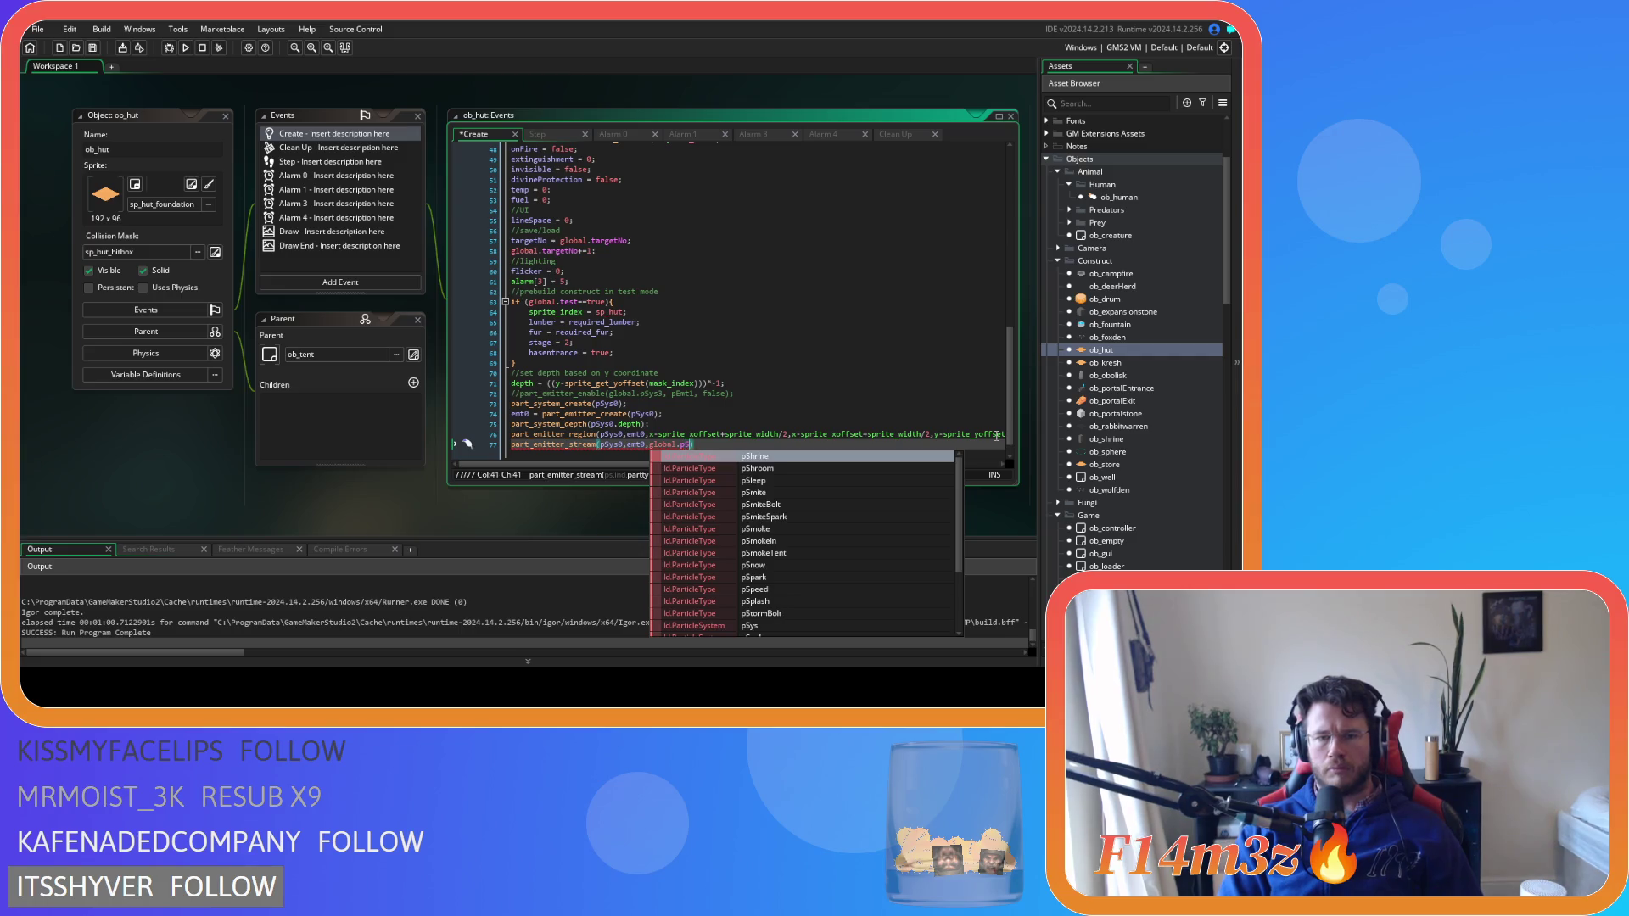
type("moke,")
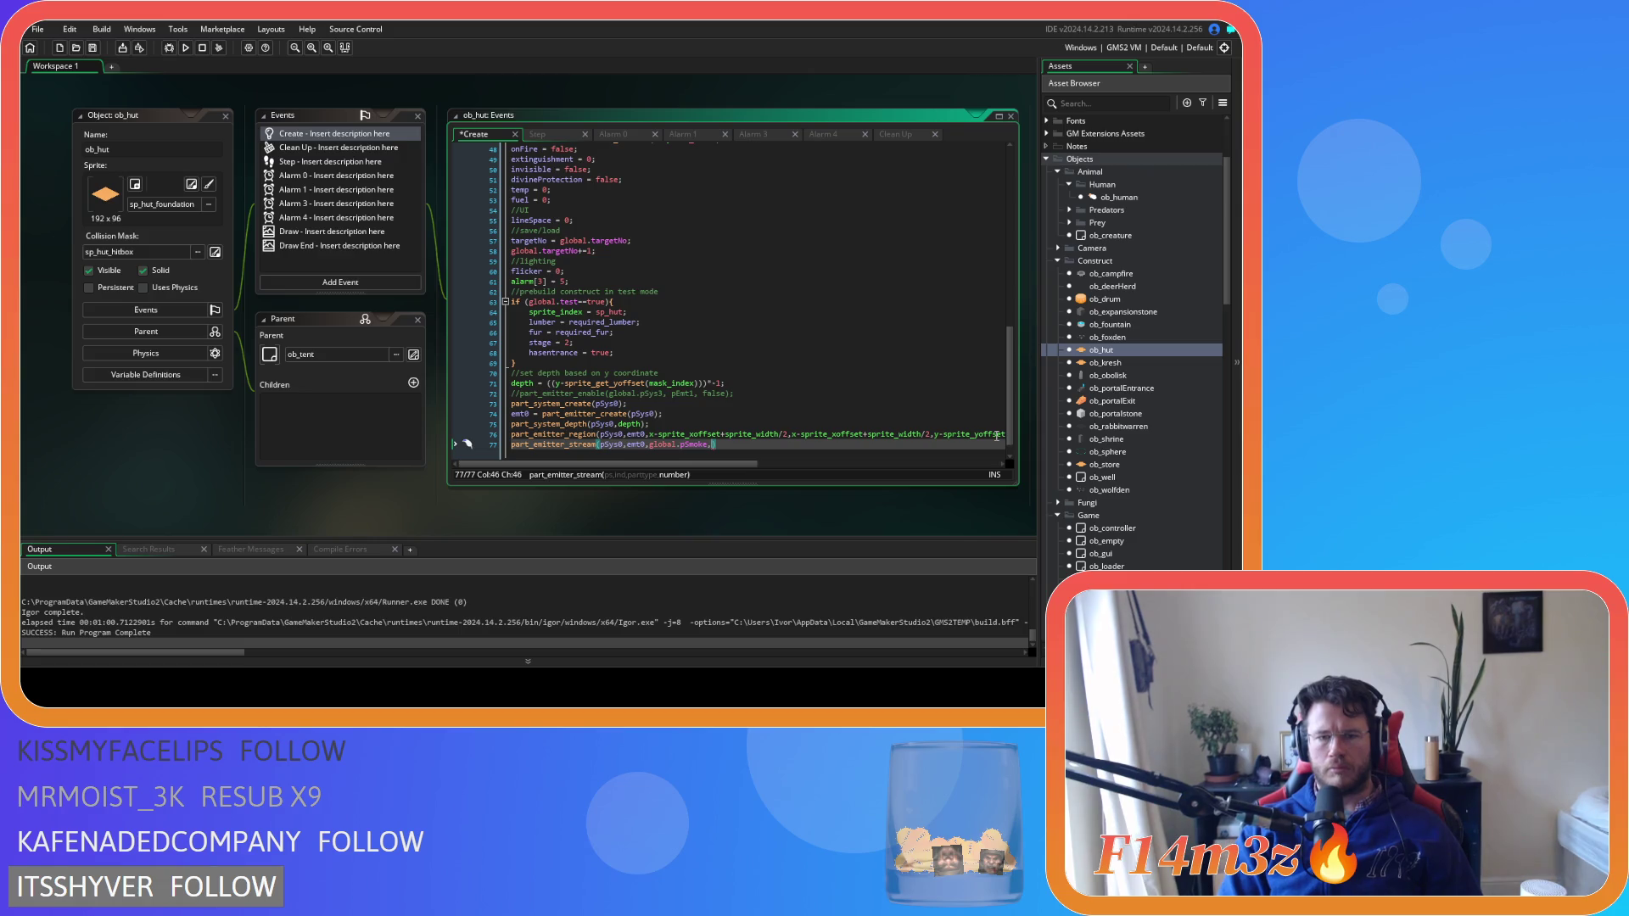
type("1);")
key("Left")
key("Left")
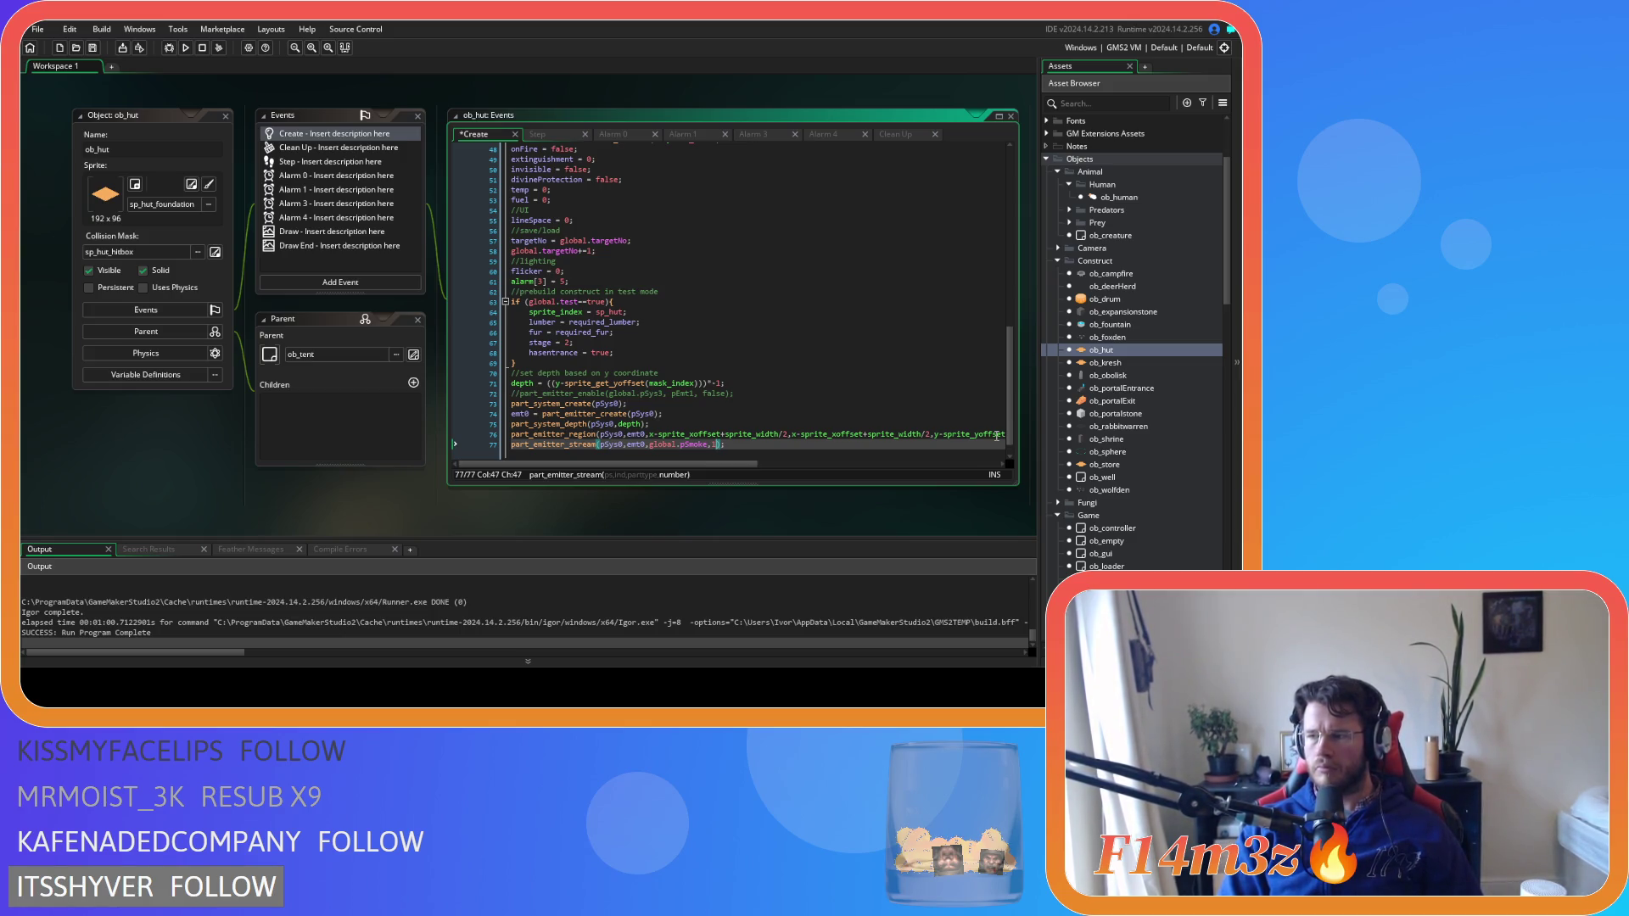
key("Right")
key("Right")
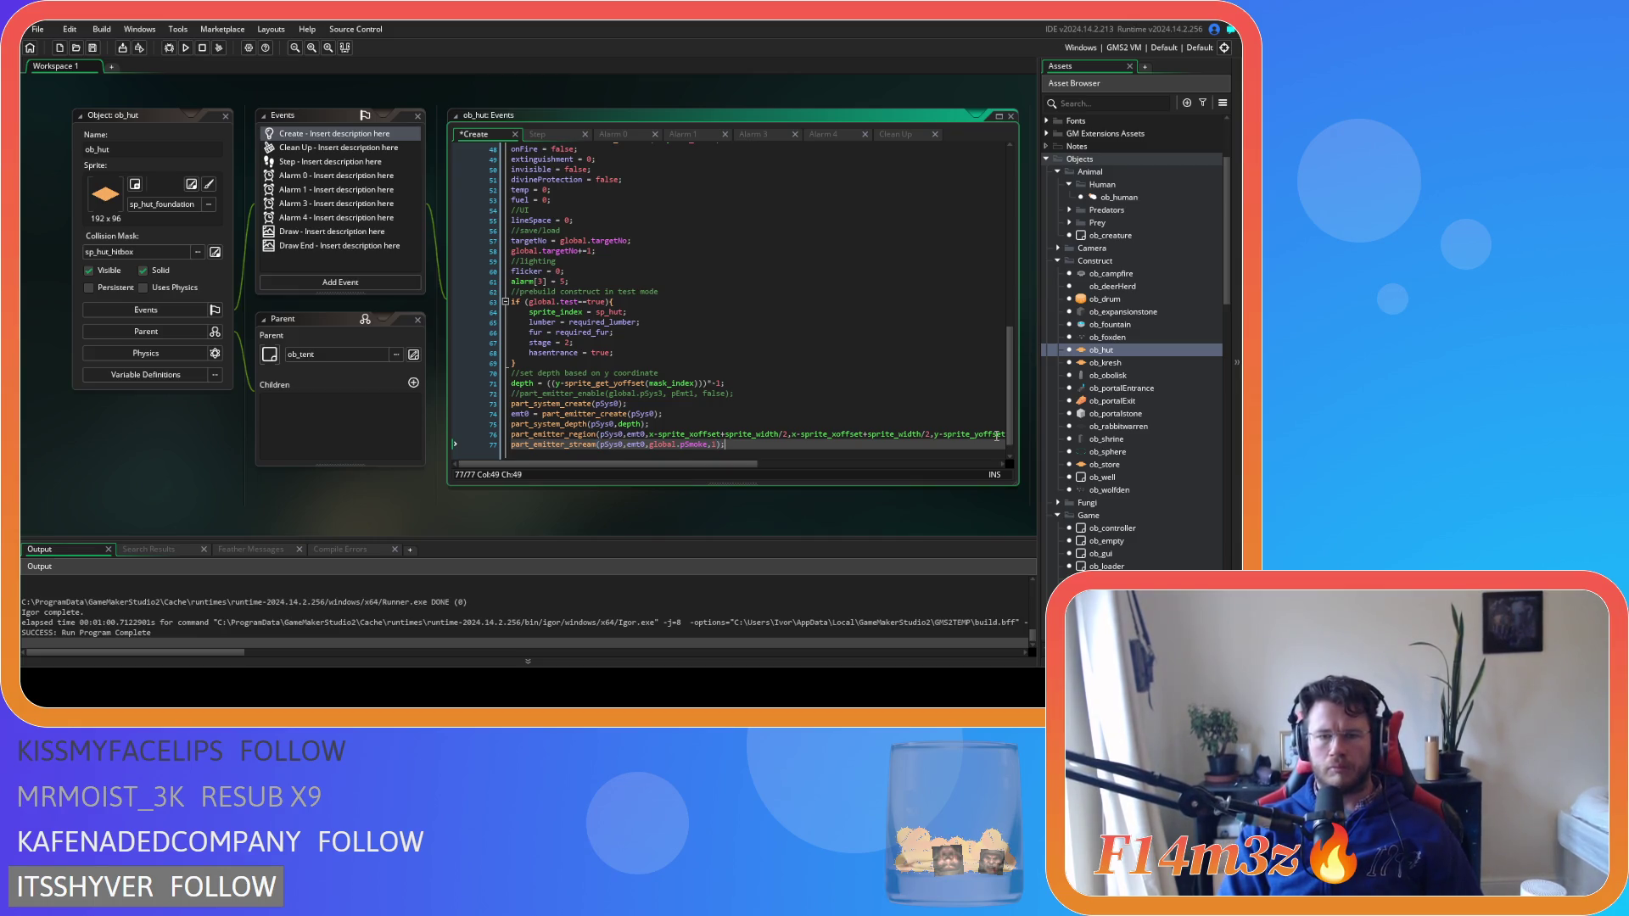
key("Return")
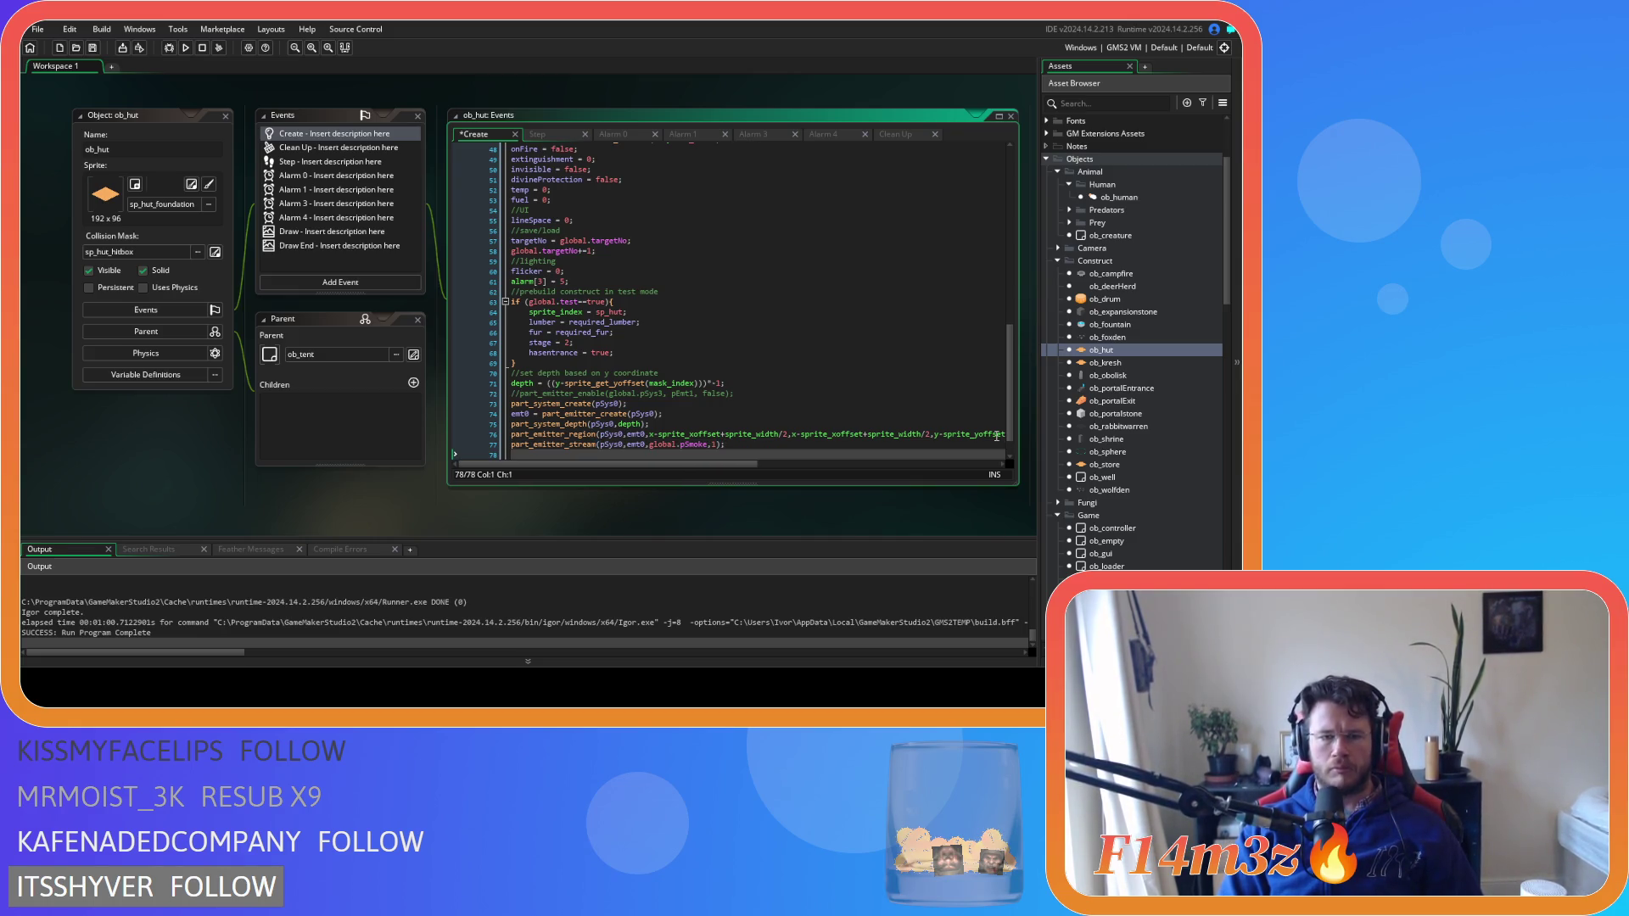
Start a part_emitter_interval call with pSys0 and emt0 as arguments
type("part")
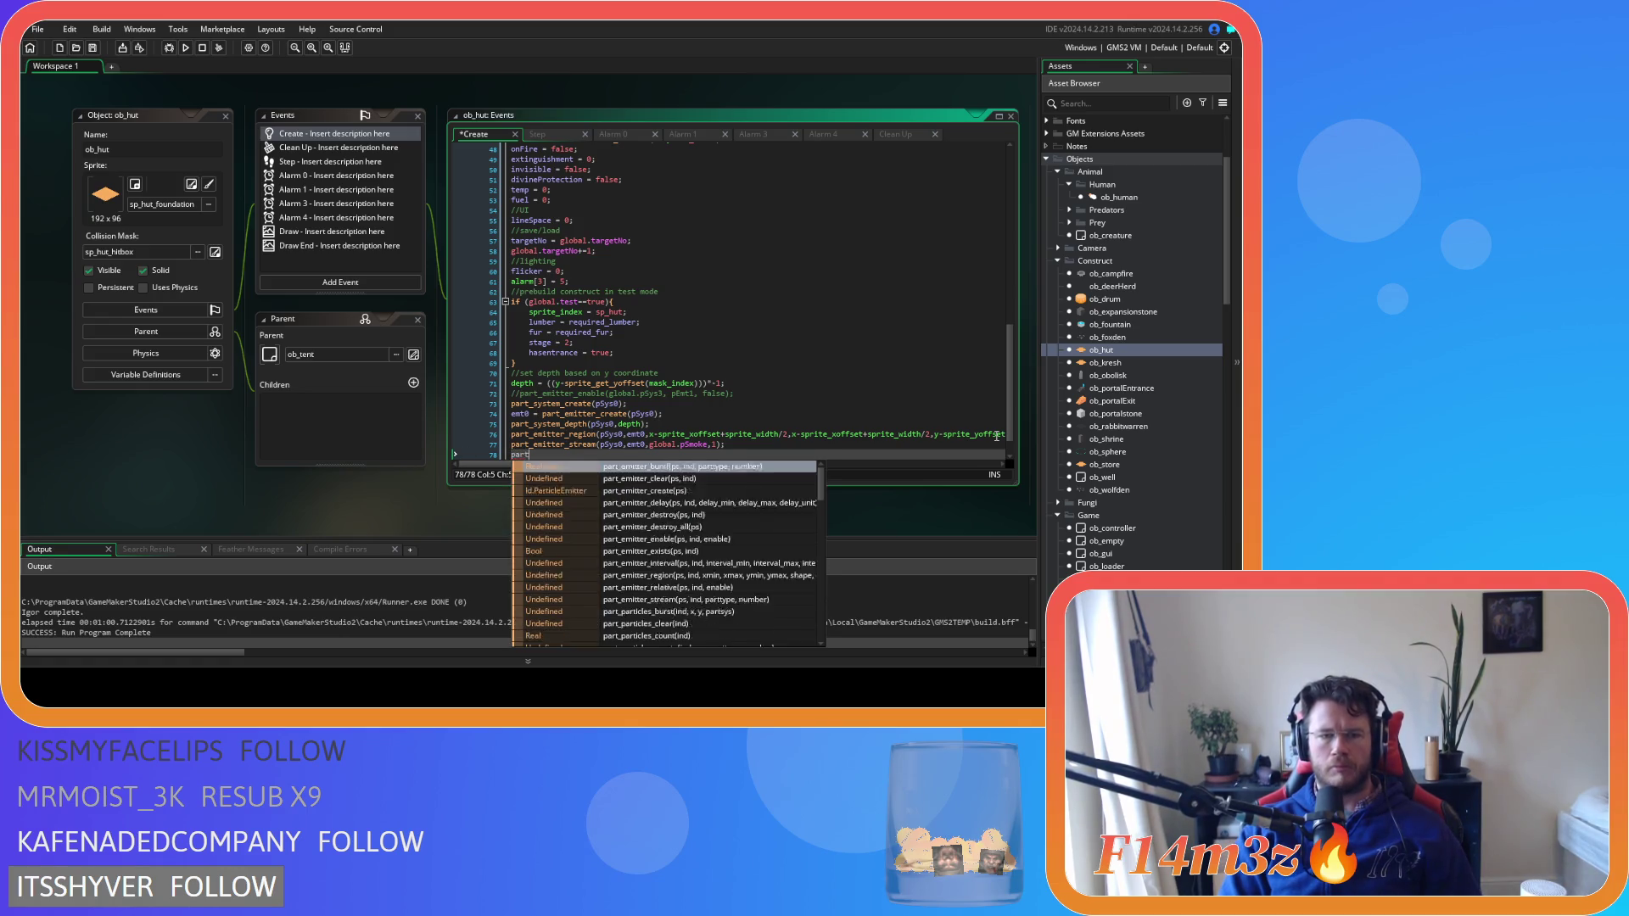
type("_emitter")
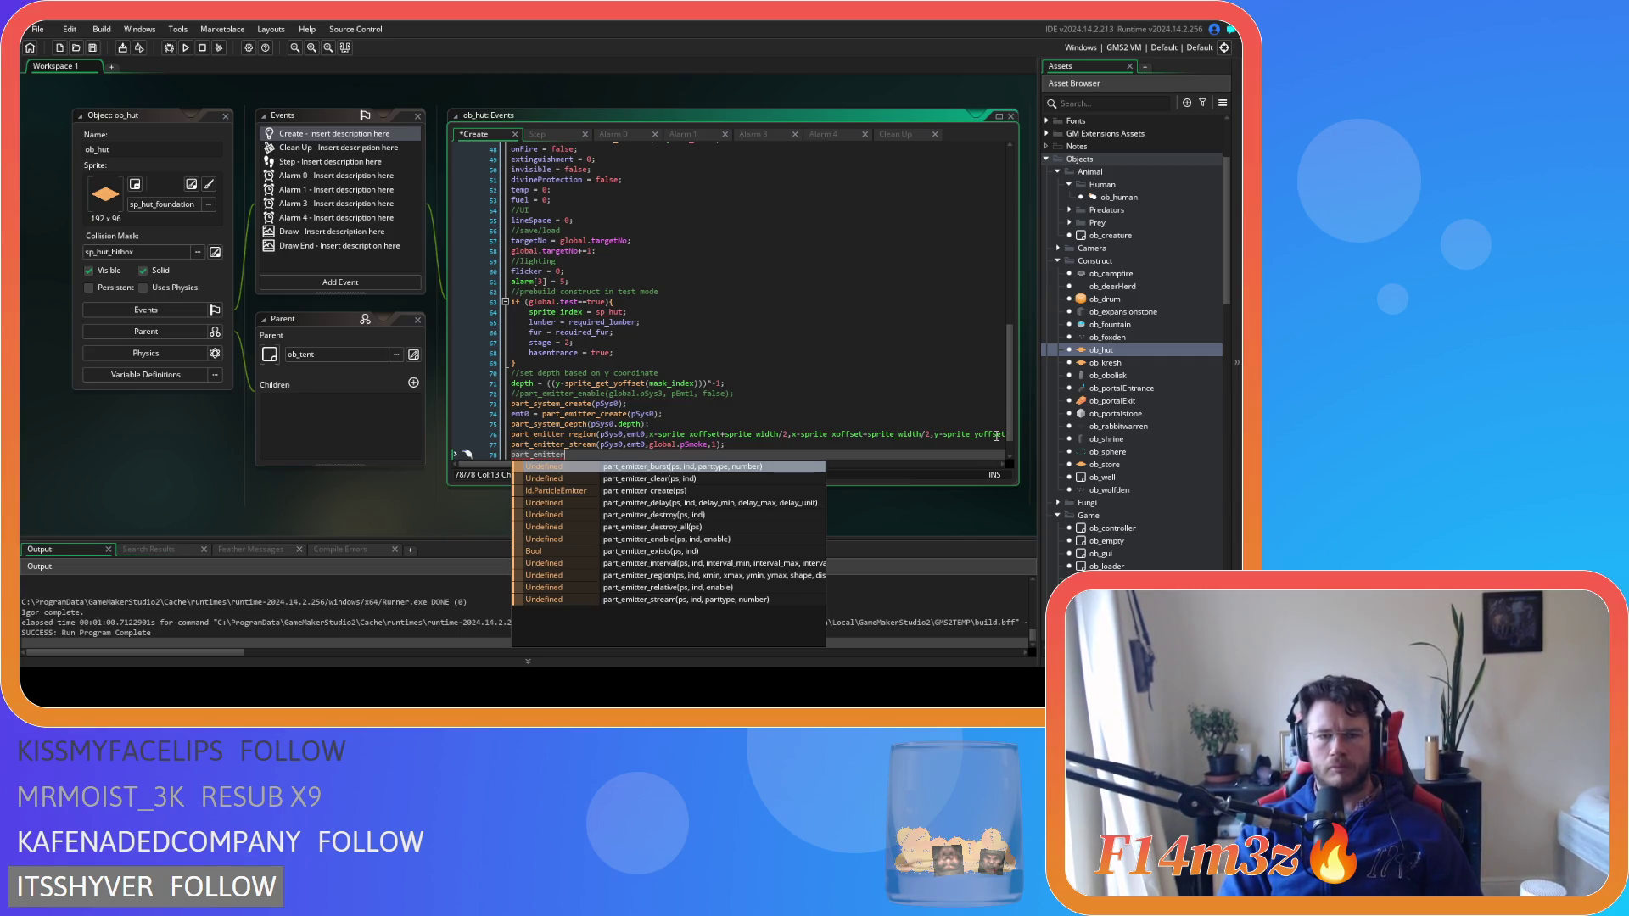
type("_")
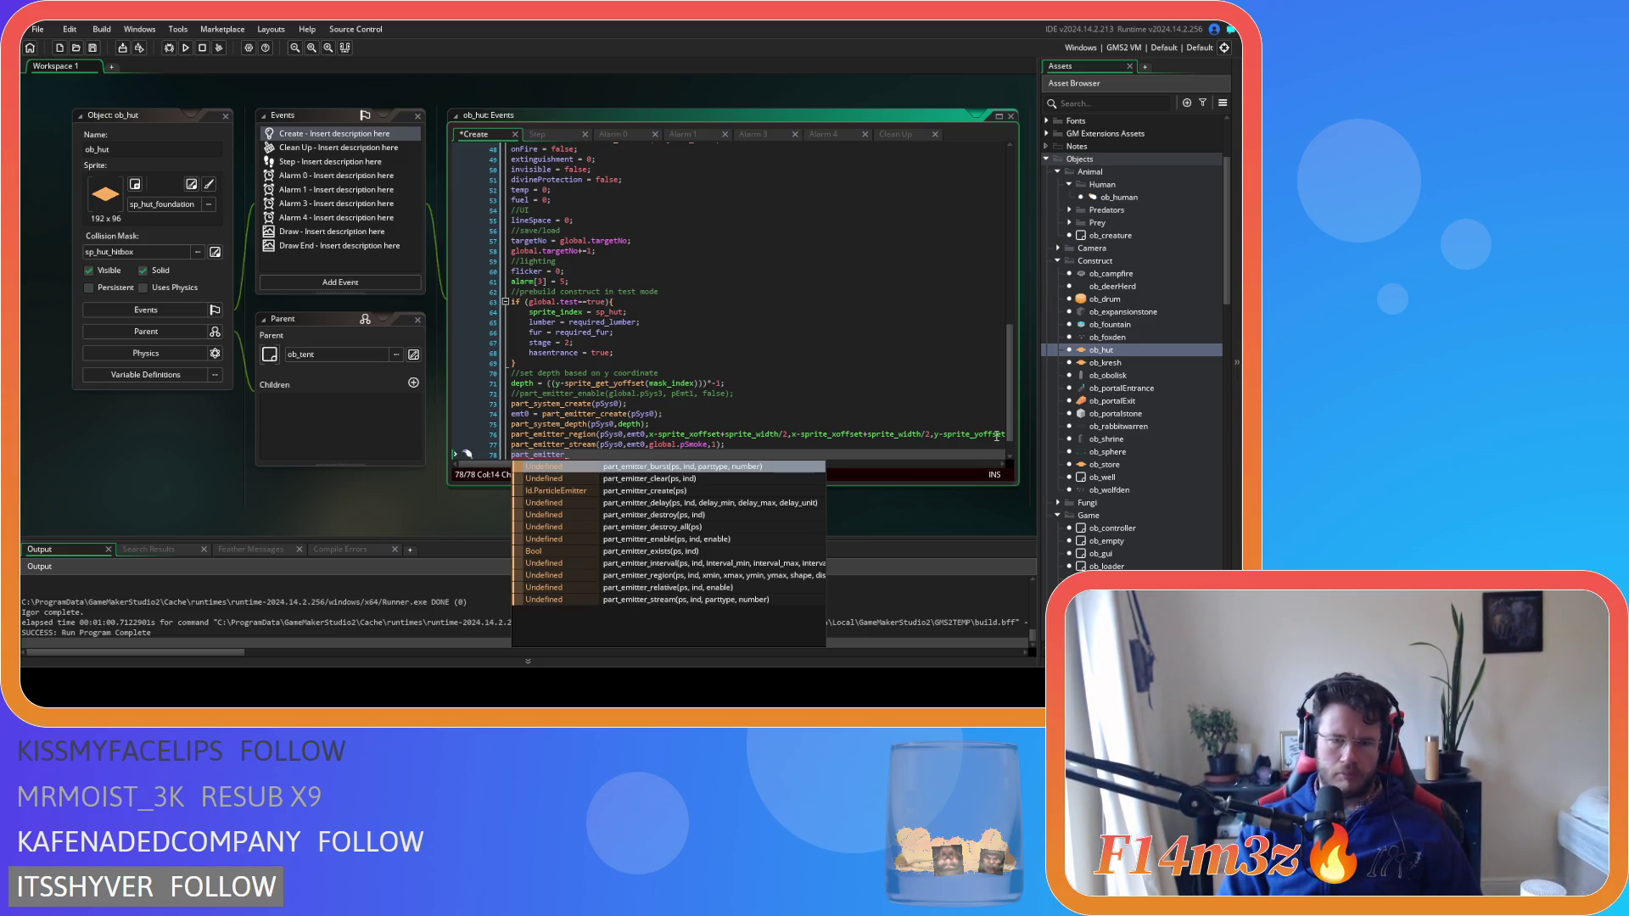
key("Down")
key("Down")
key("Down")
key("Down")
key("Down")
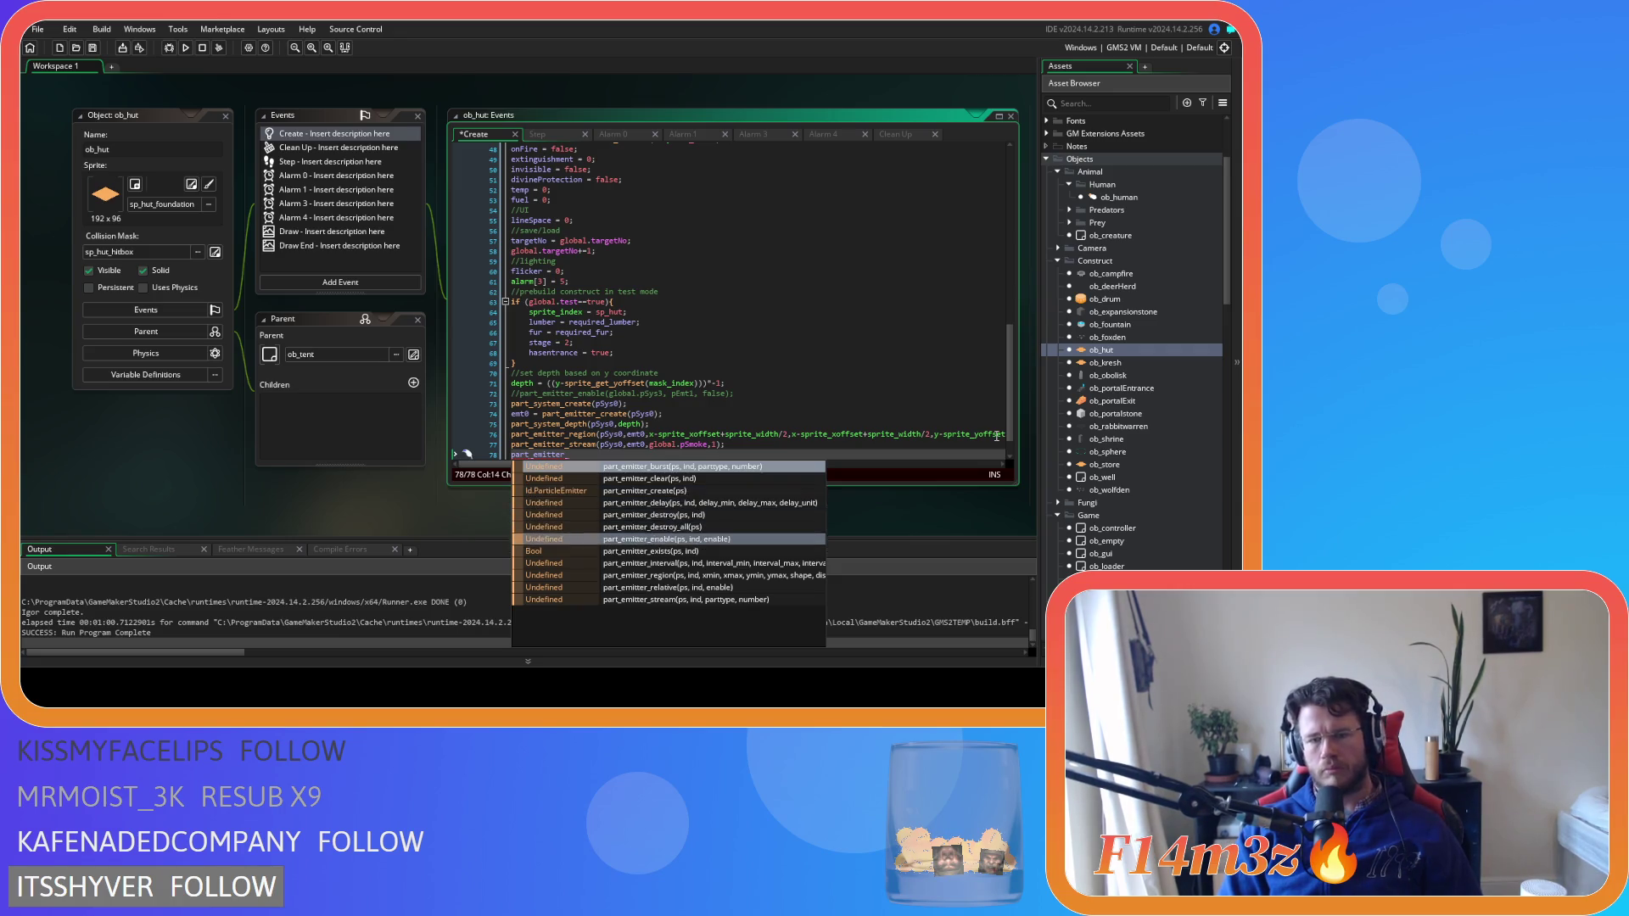
key("Return")
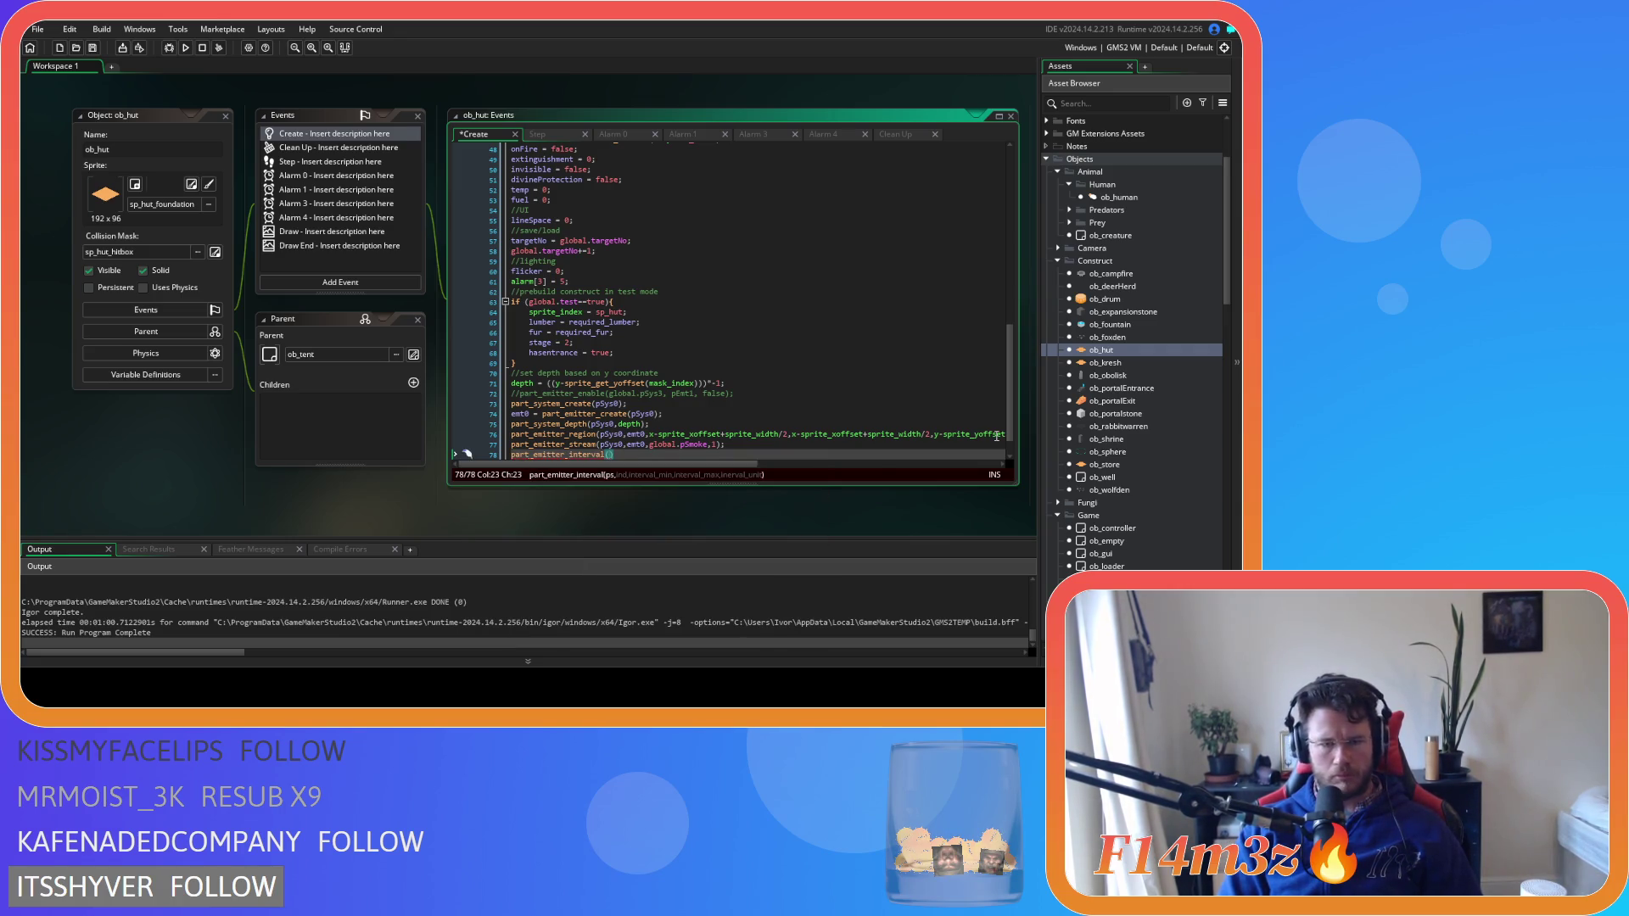
type("pSys")
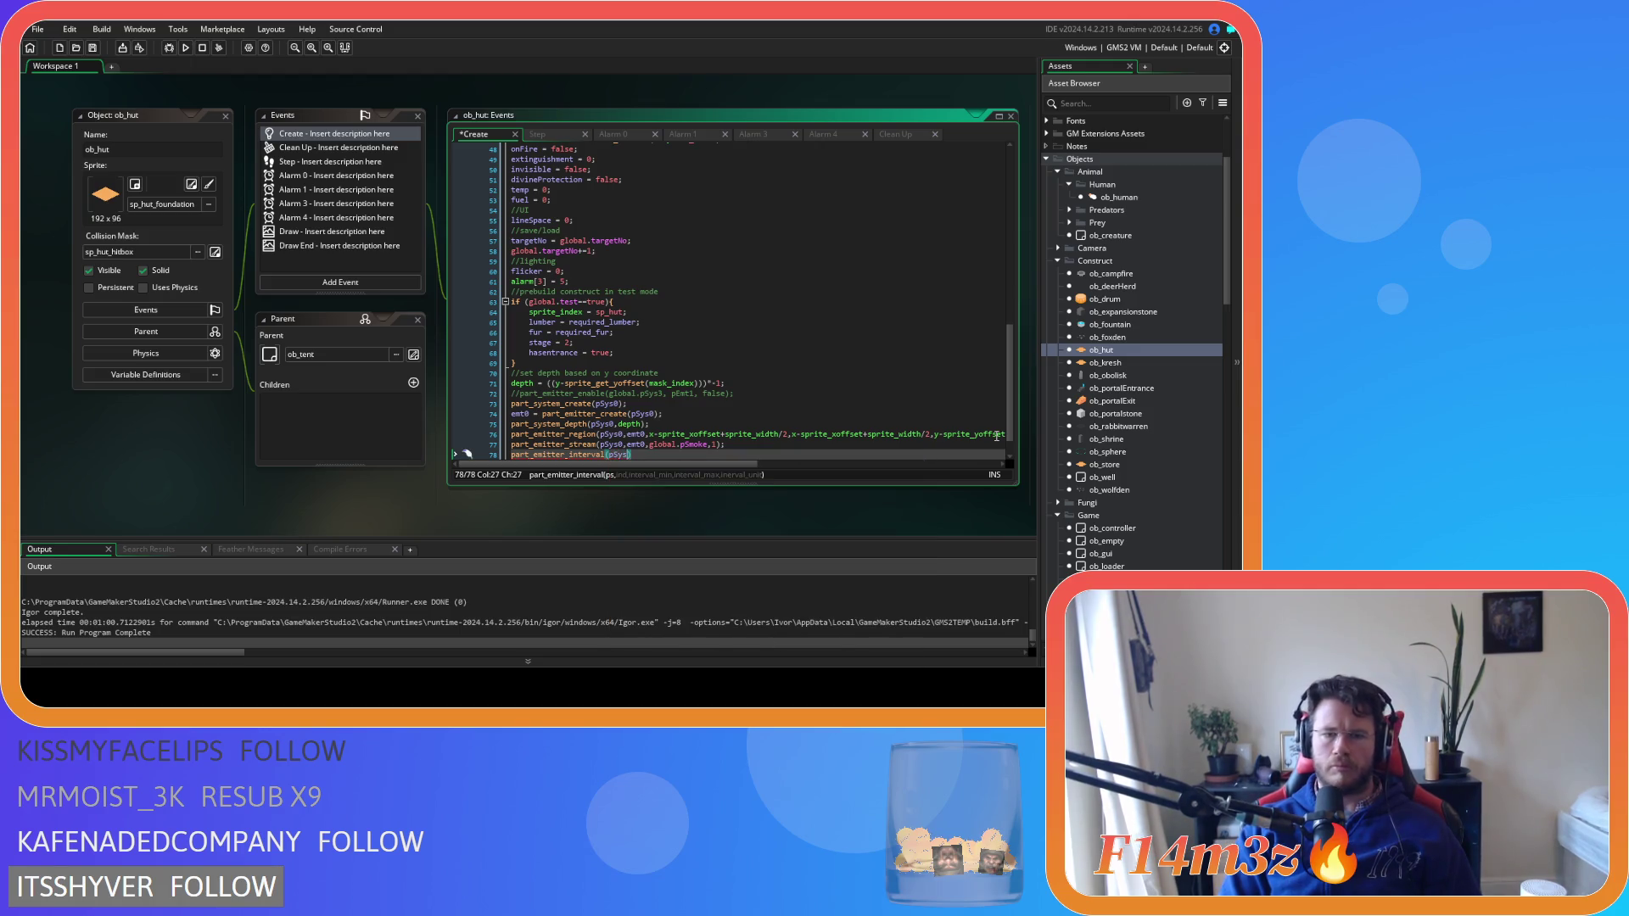
type("0")
key("BackSpace")
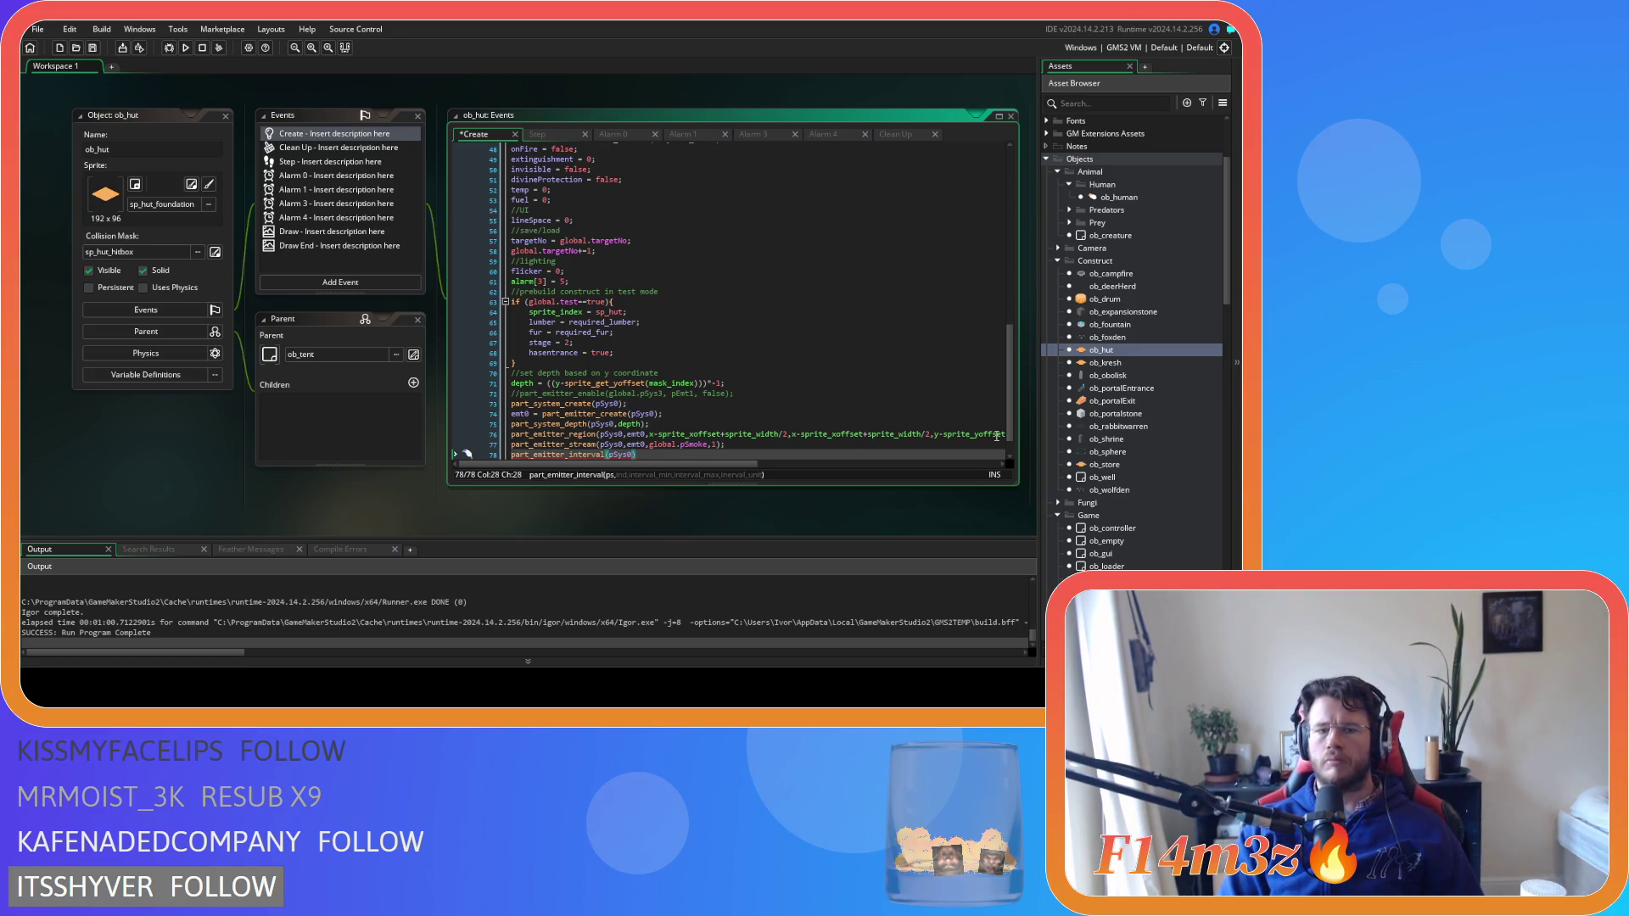
type(",emt0,")
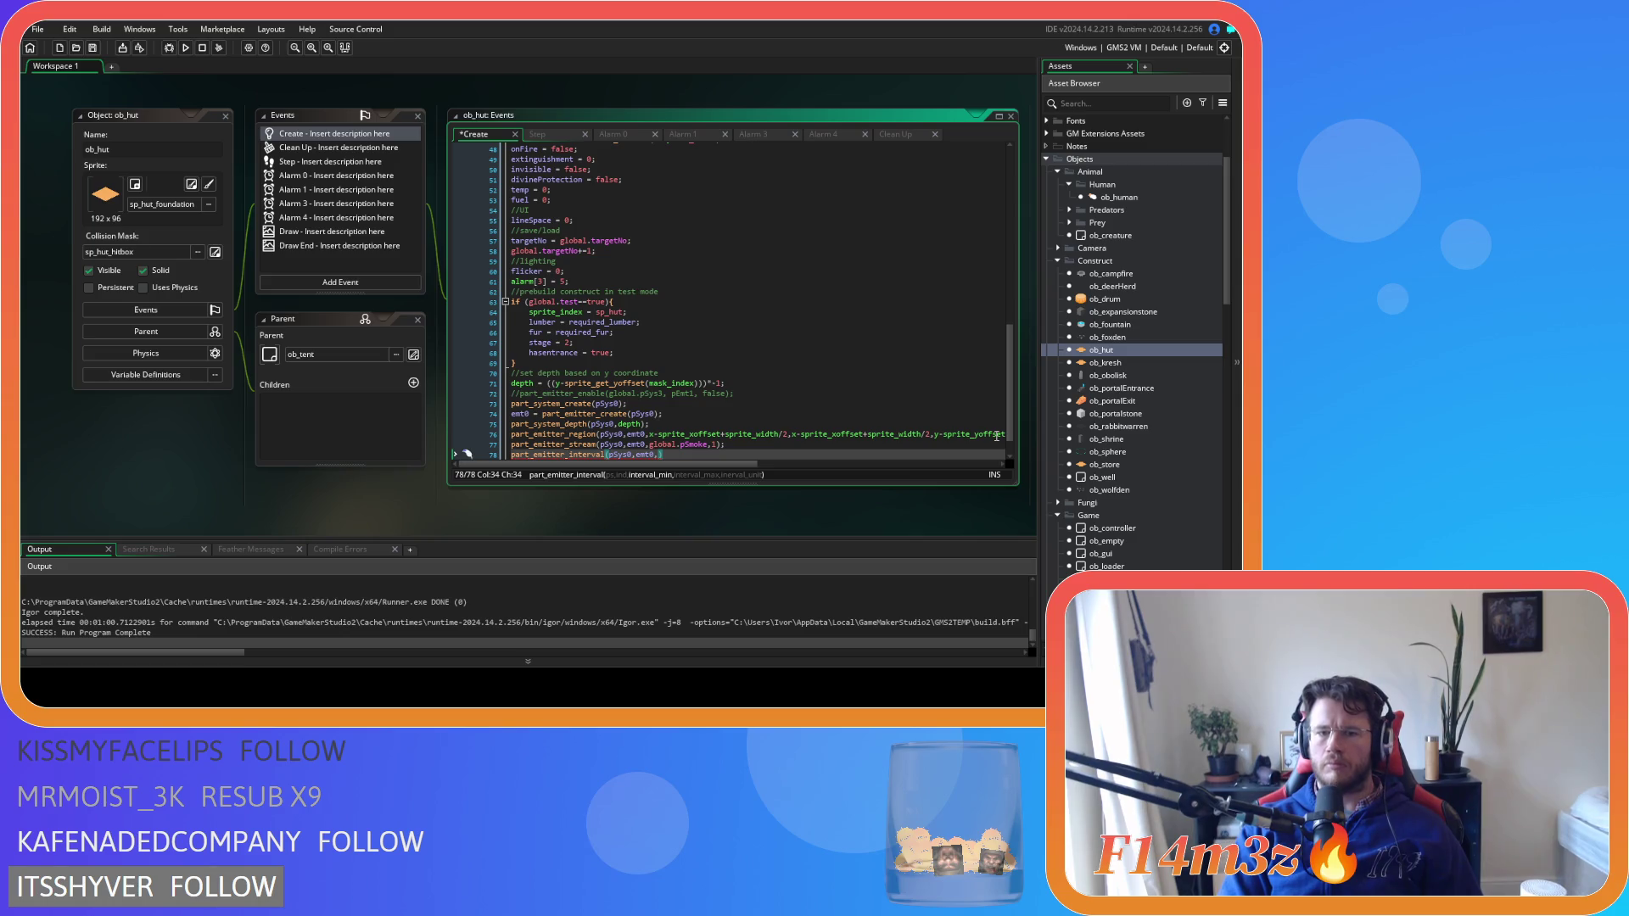
Give the interval a 0.1/time minimum and 0.25/time maximum
type("0.1,")
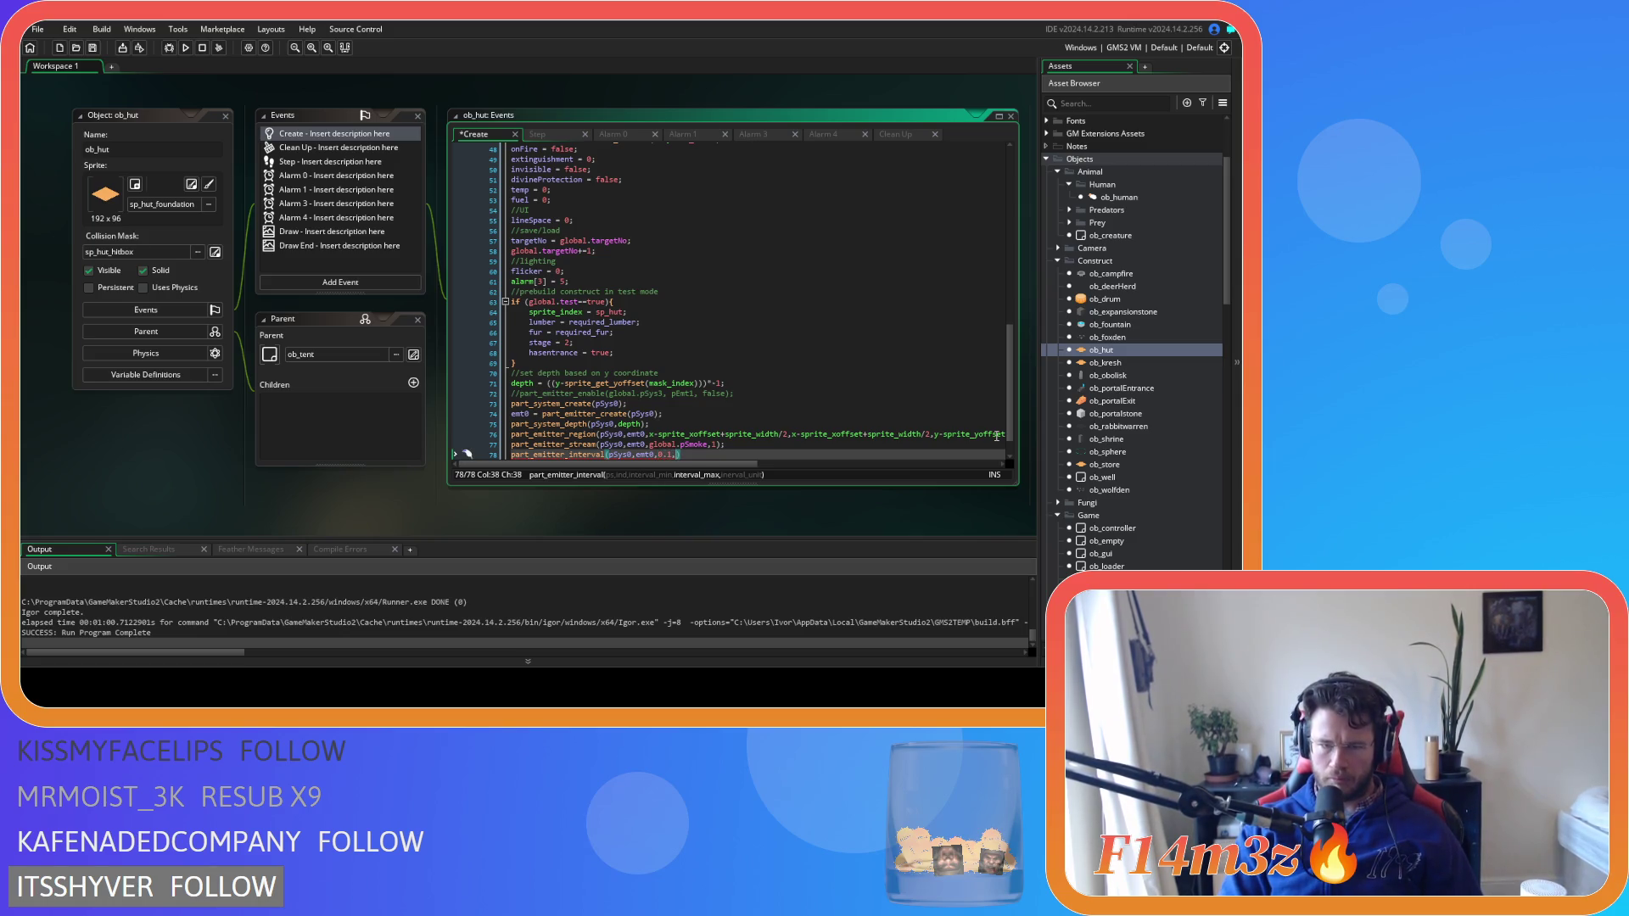
type("0.")
type("20")
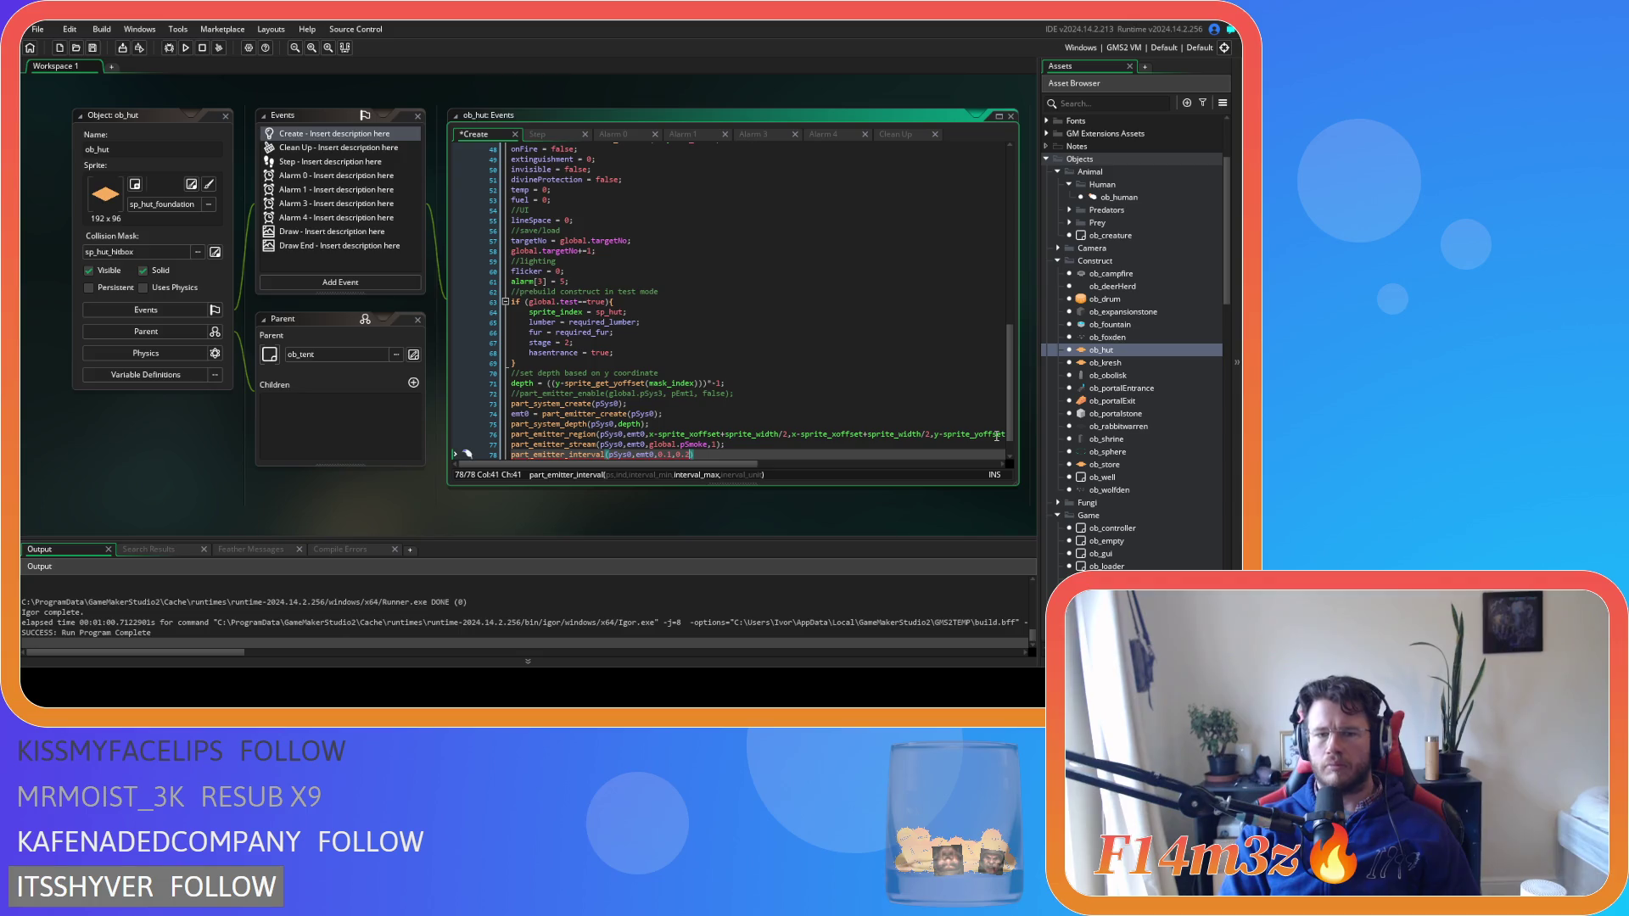
key("BackSpace")
type("5")
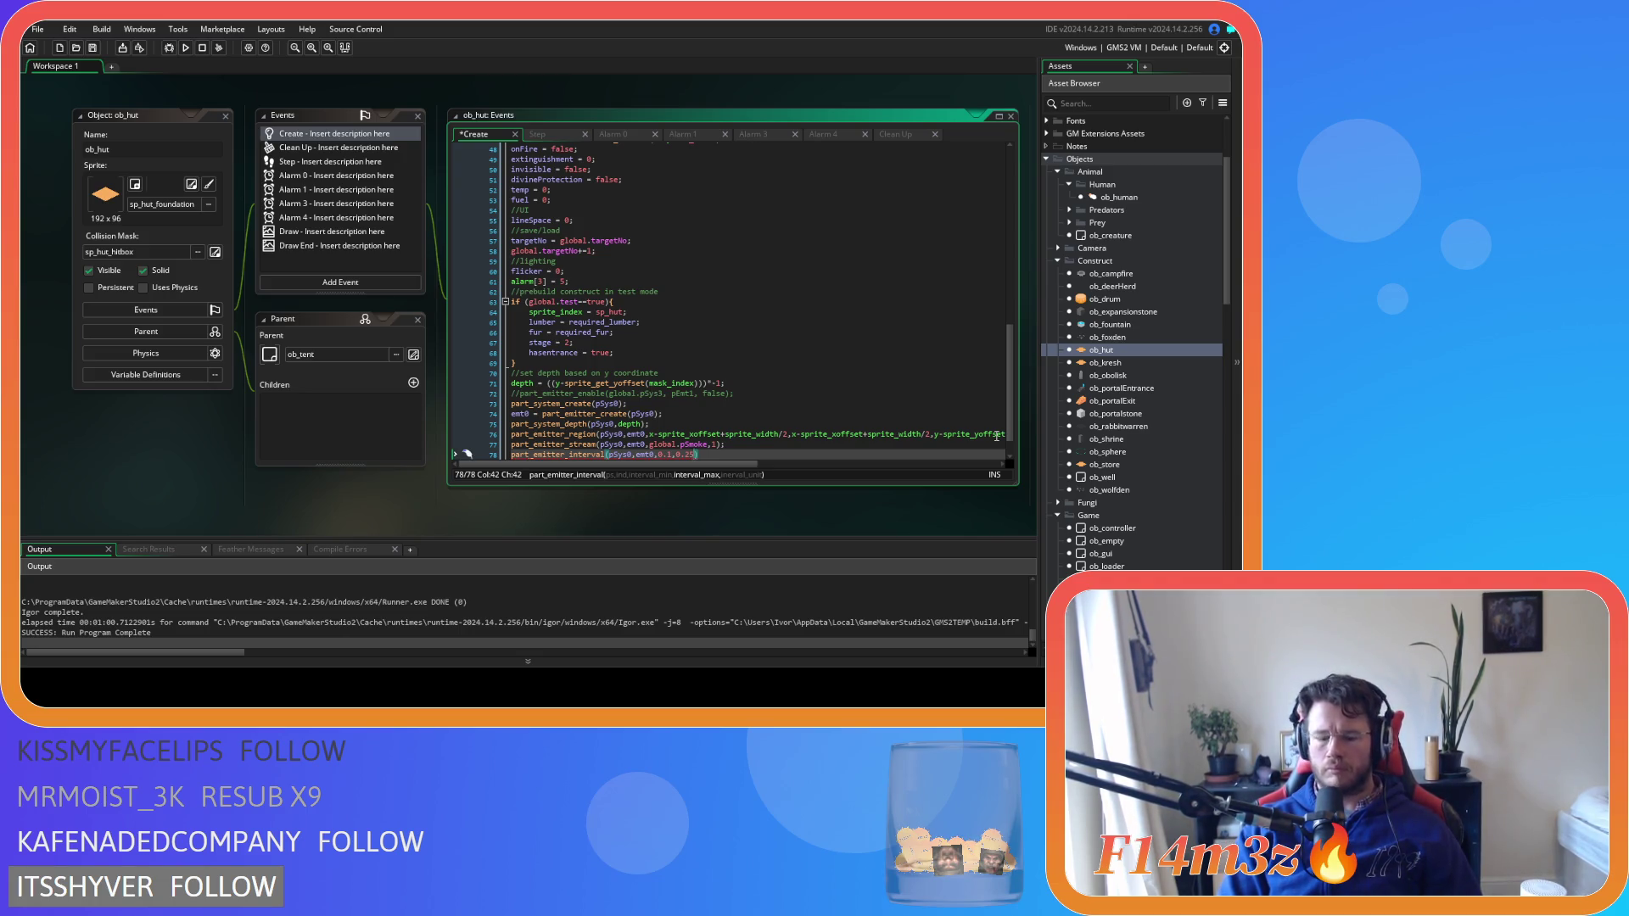
type("/time")
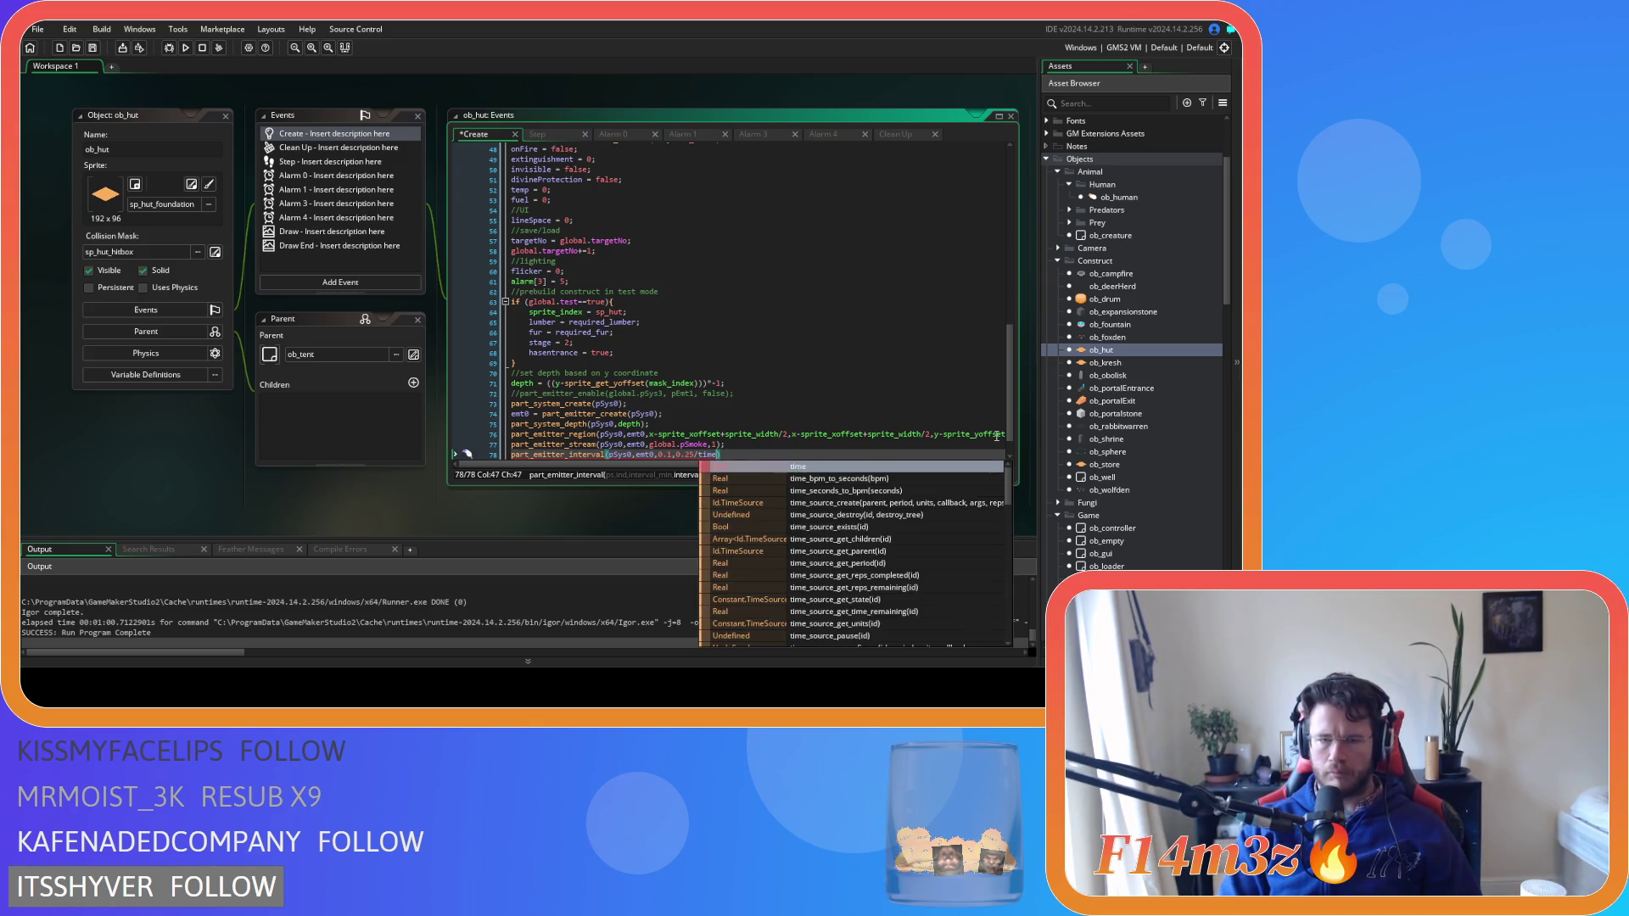
key("Left")
key("Left")
key("Left")
type("/")
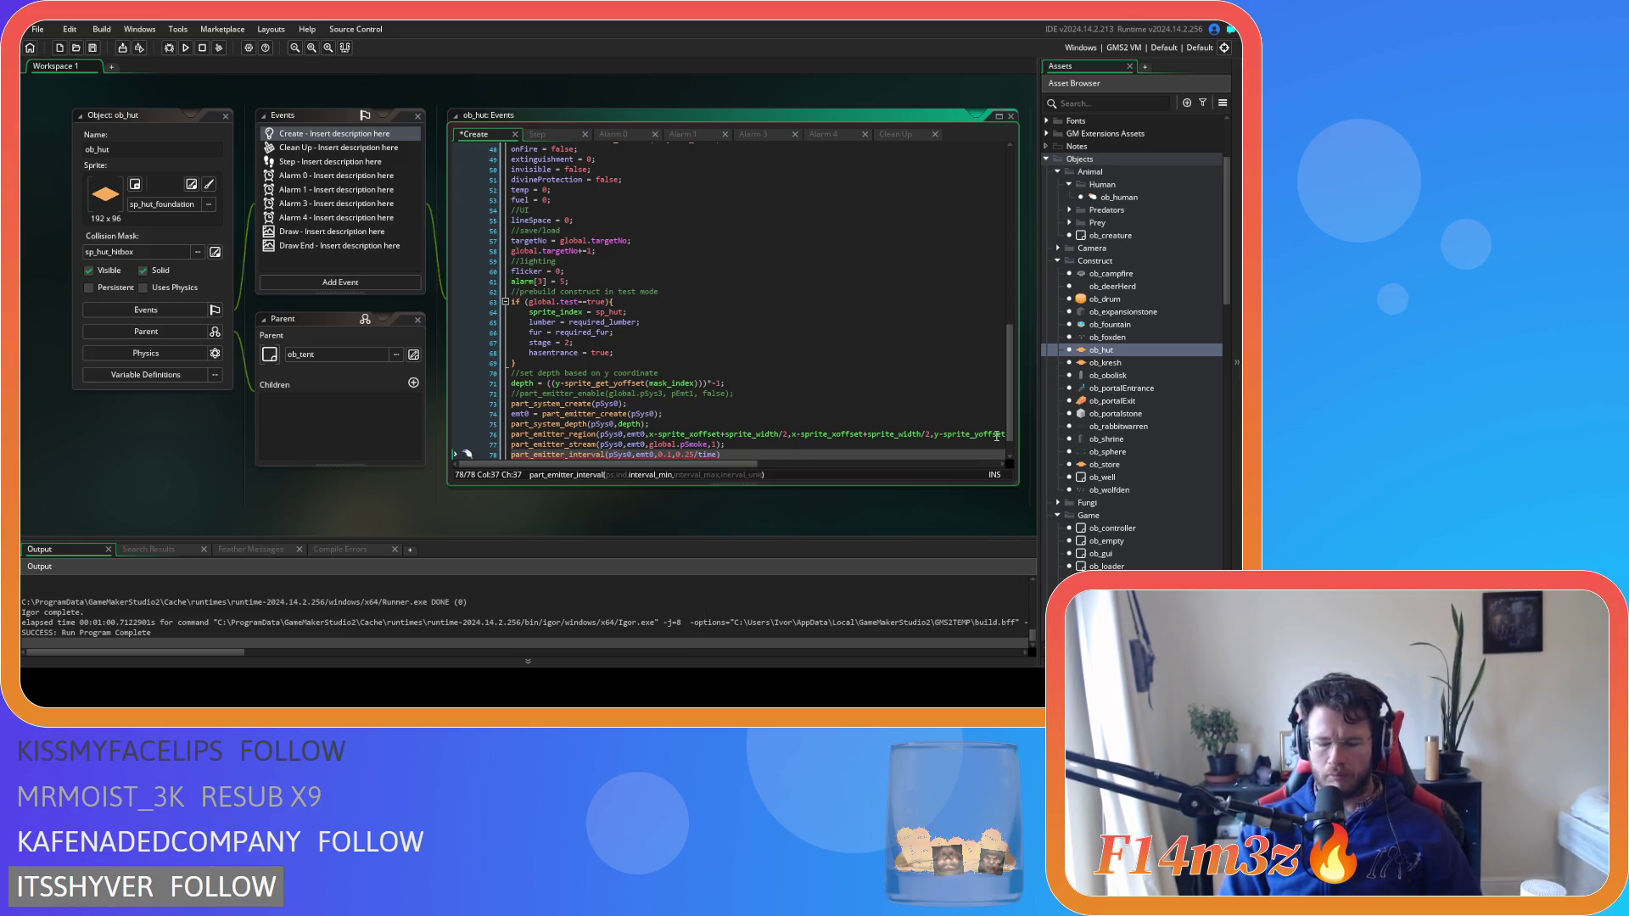
type("time")
key("Right")
key("Right")
key("Right")
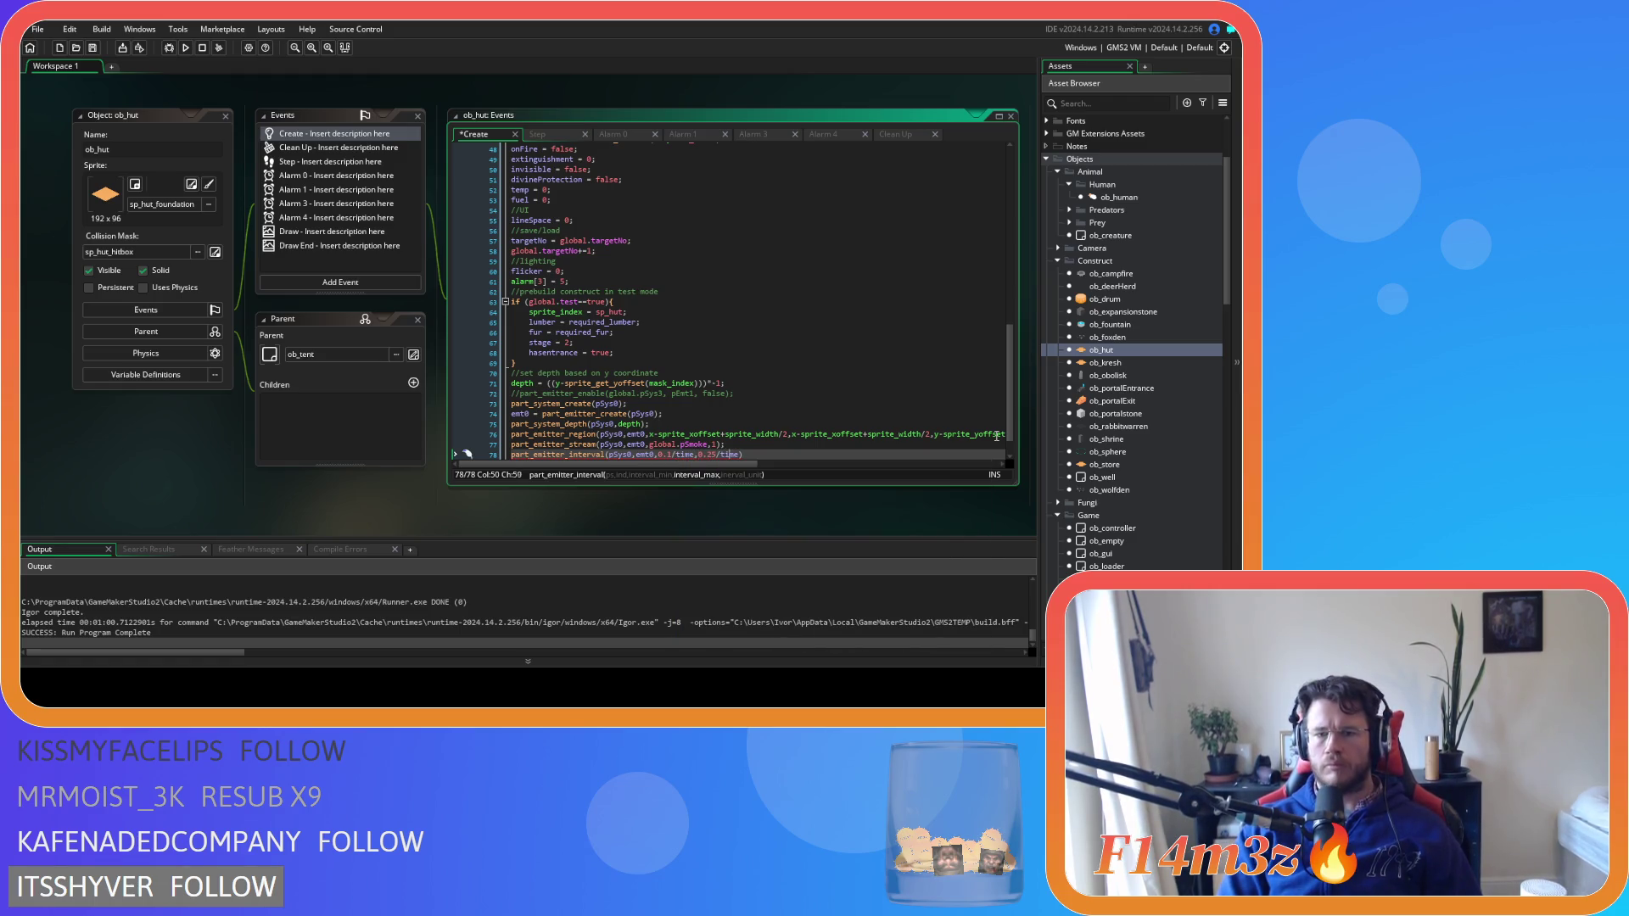
type(",")
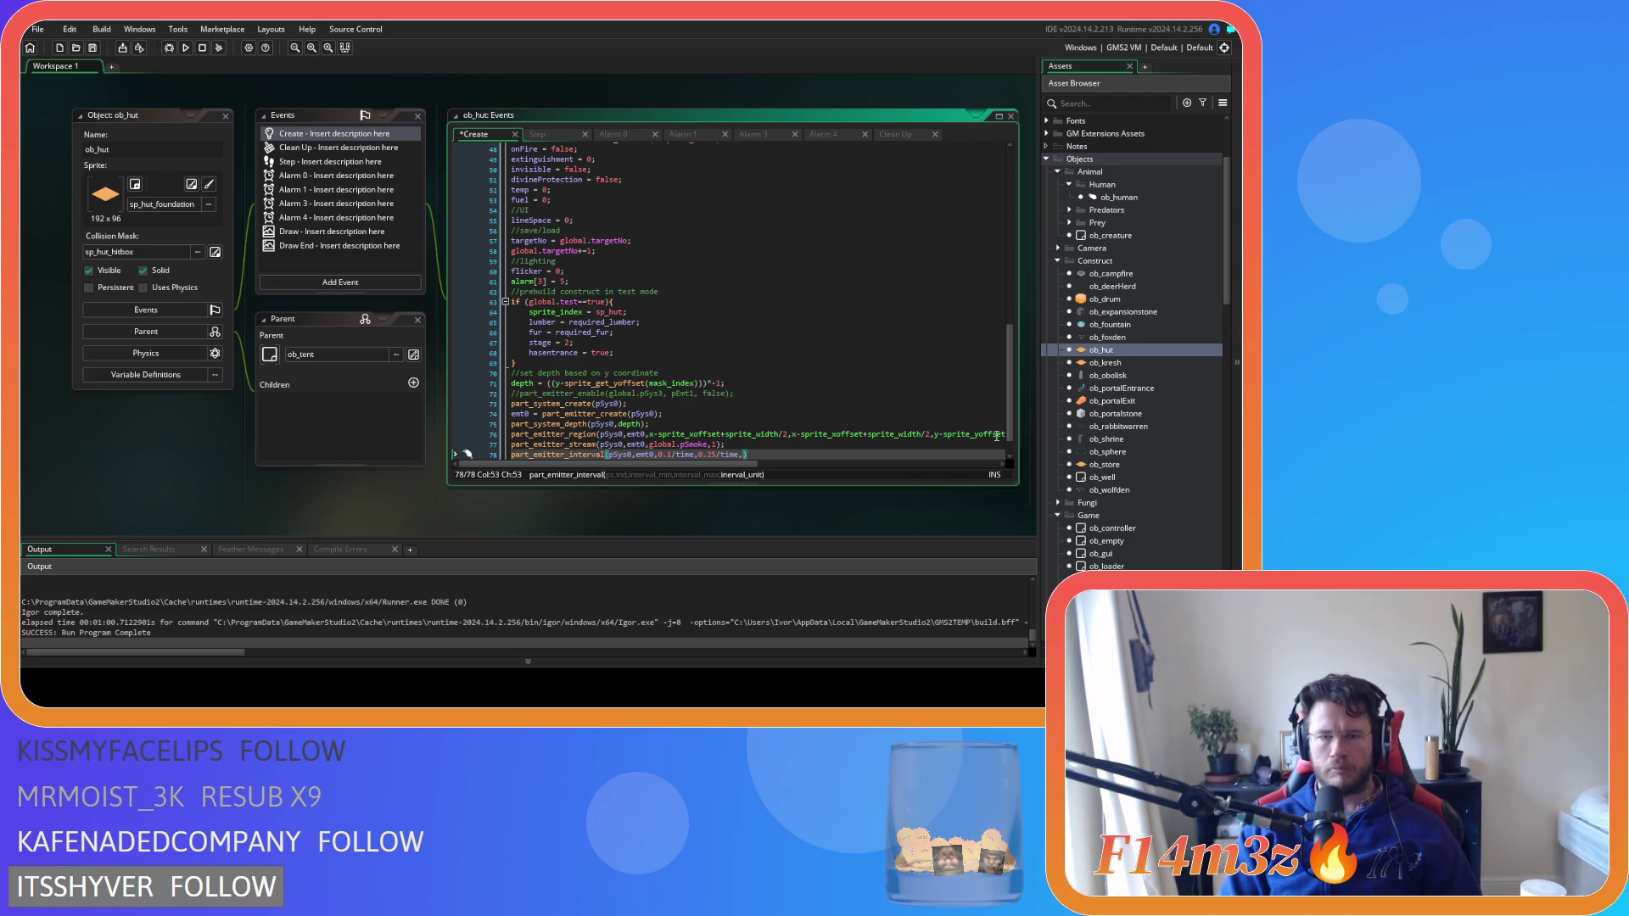
scroll(1120, 509, "down", 2)
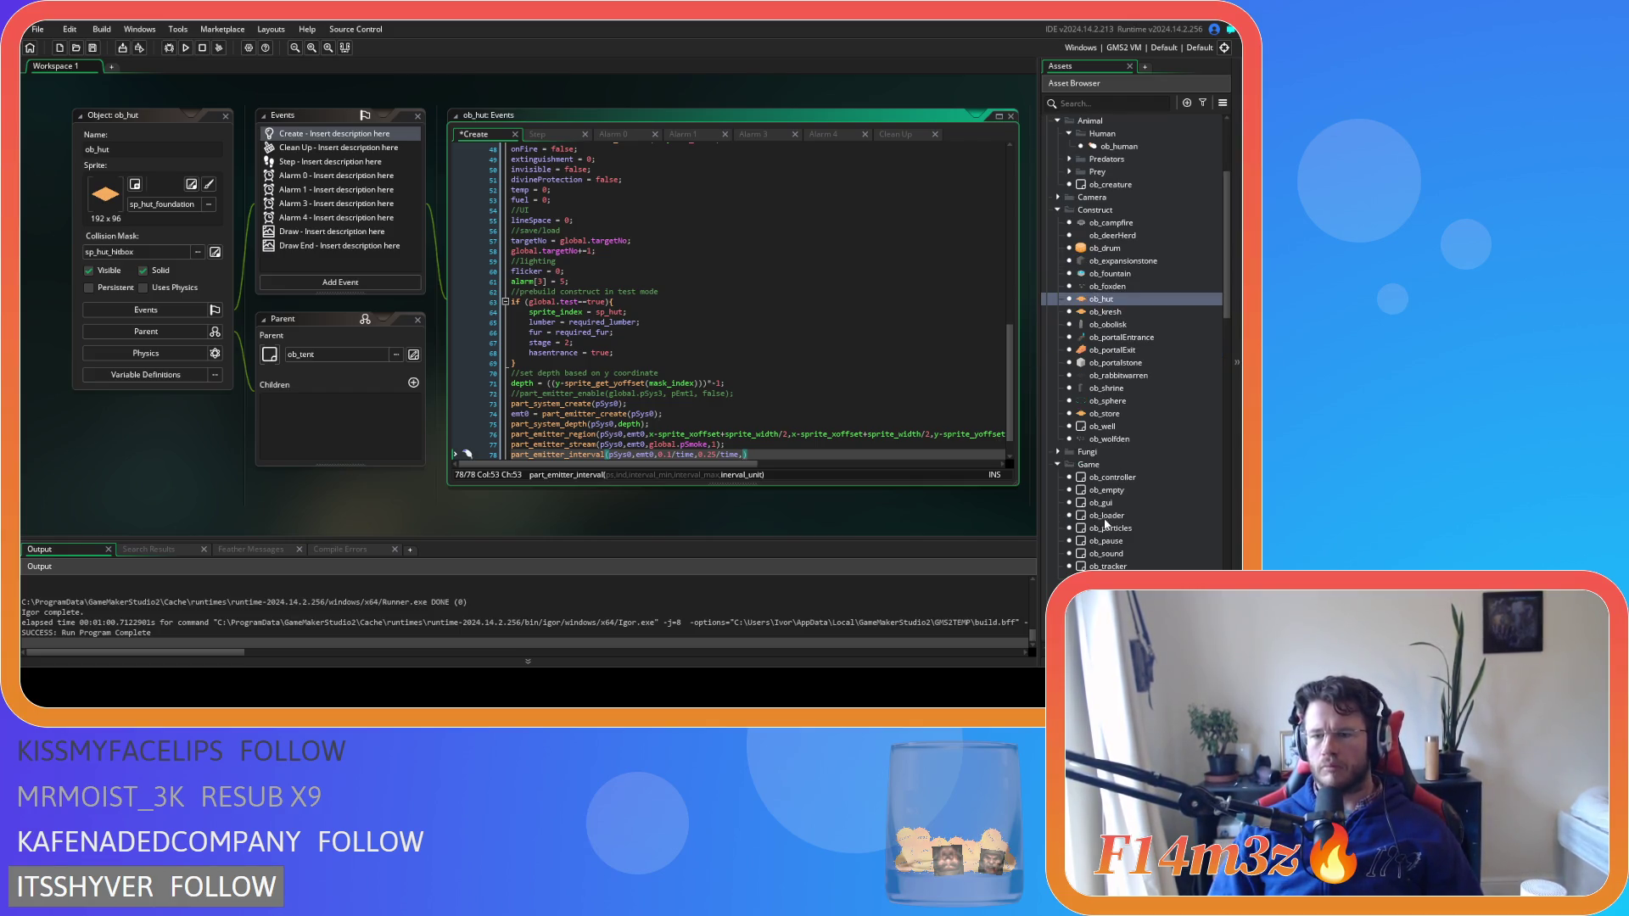
left_click(1124, 533)
double_click(1124, 535)
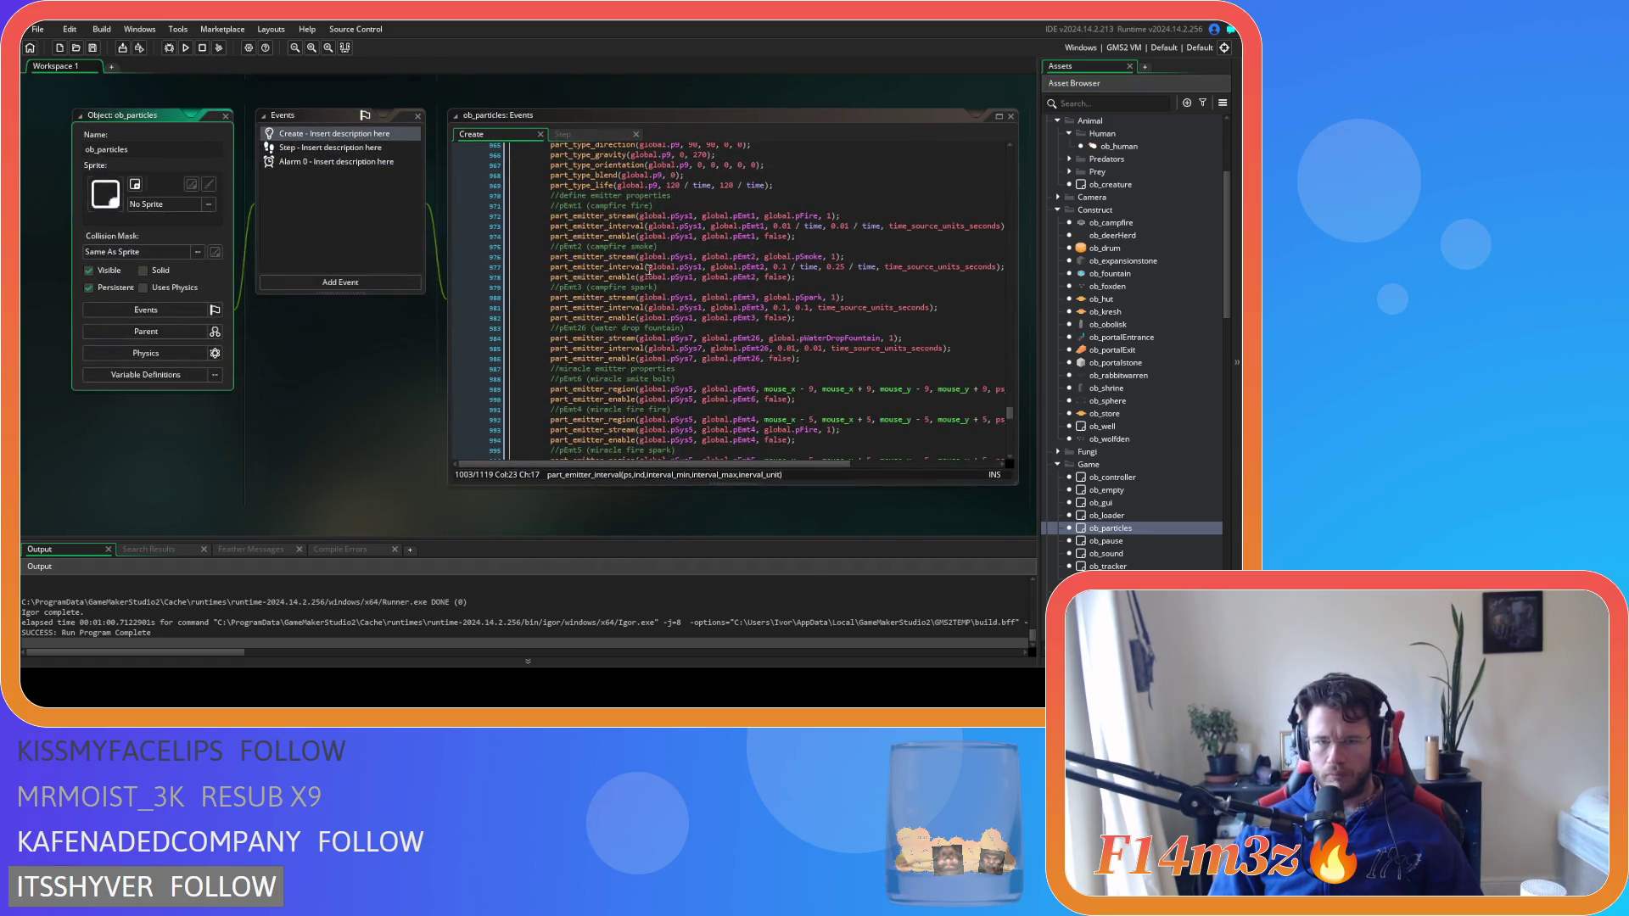
double_click(941, 266)
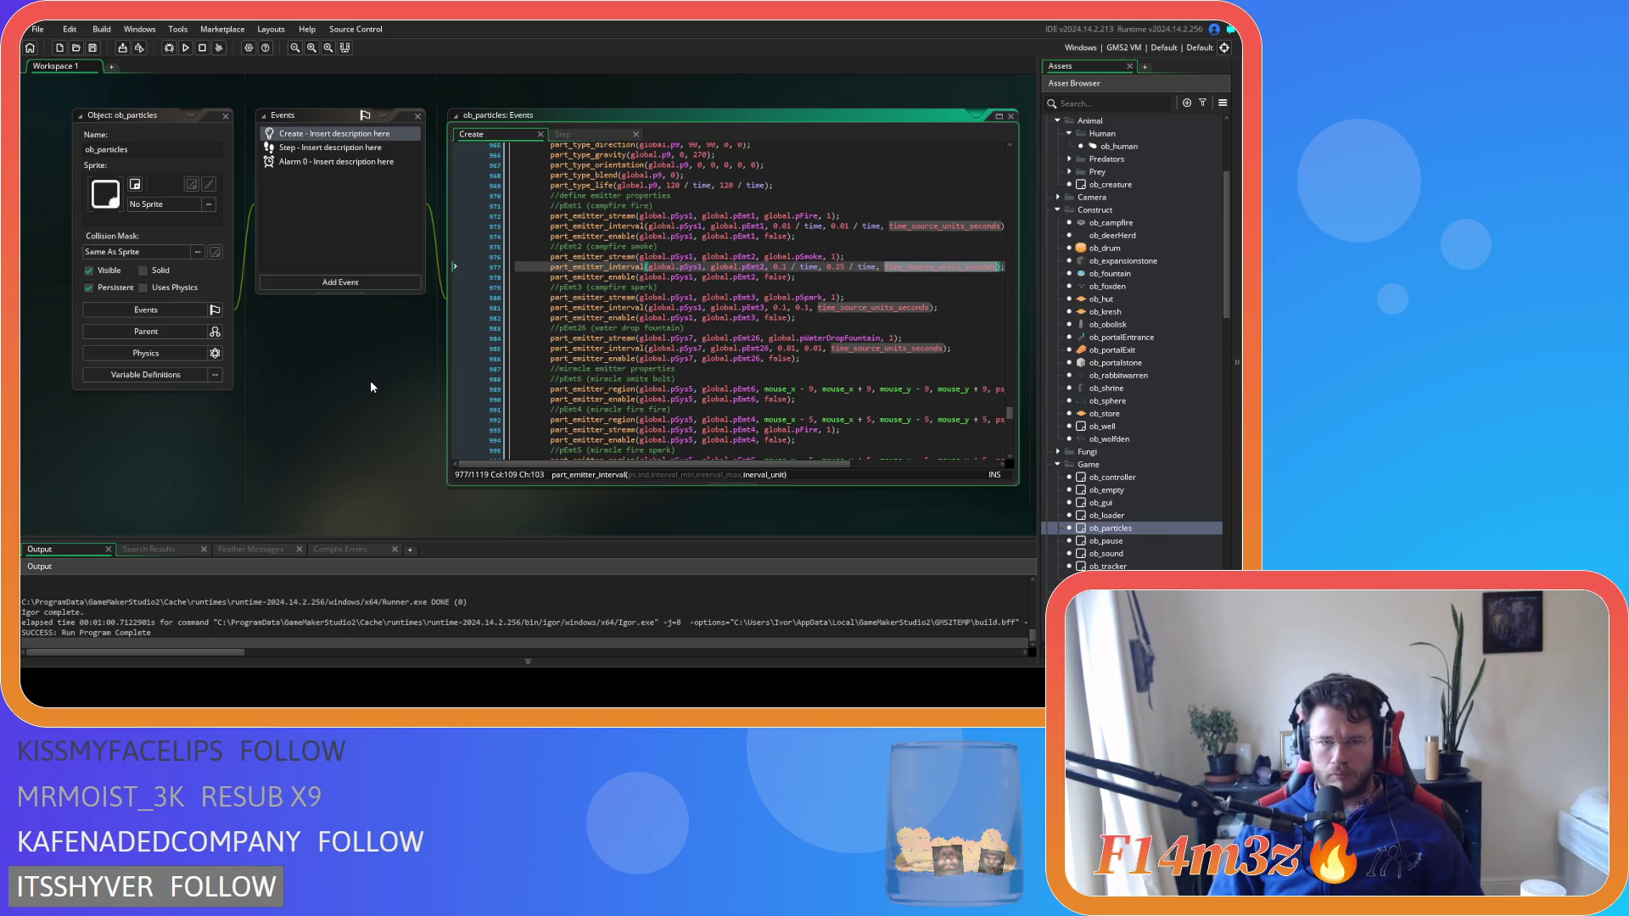
key("ctrl+Tab")
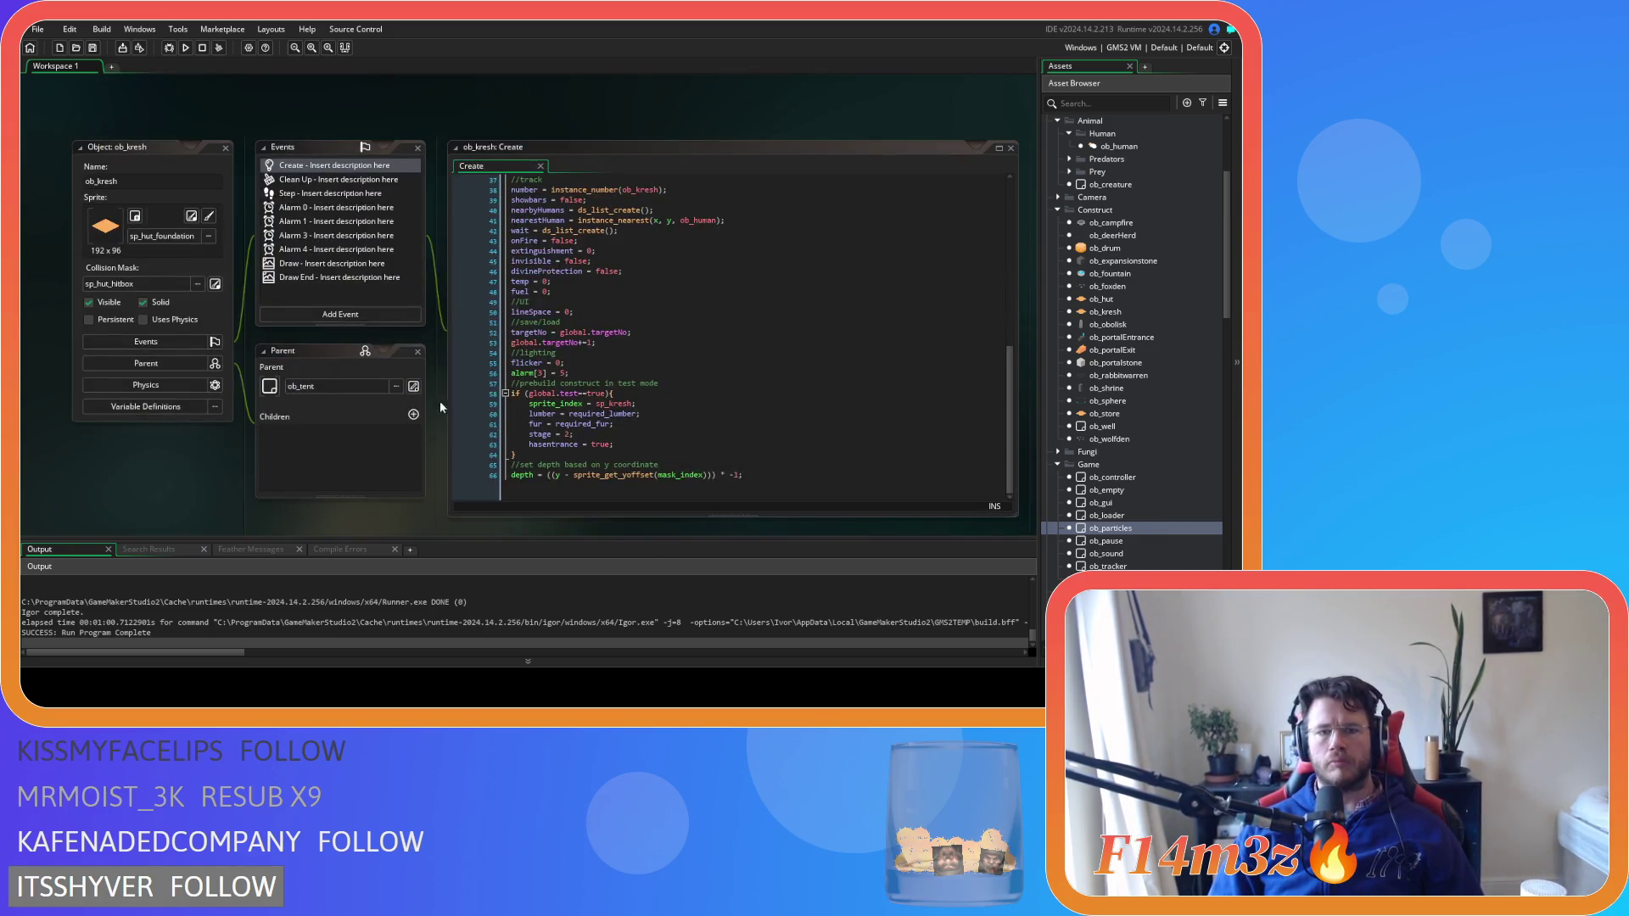
scroll(404, 358, "up", 3)
scroll(403, 358, "down", 3)
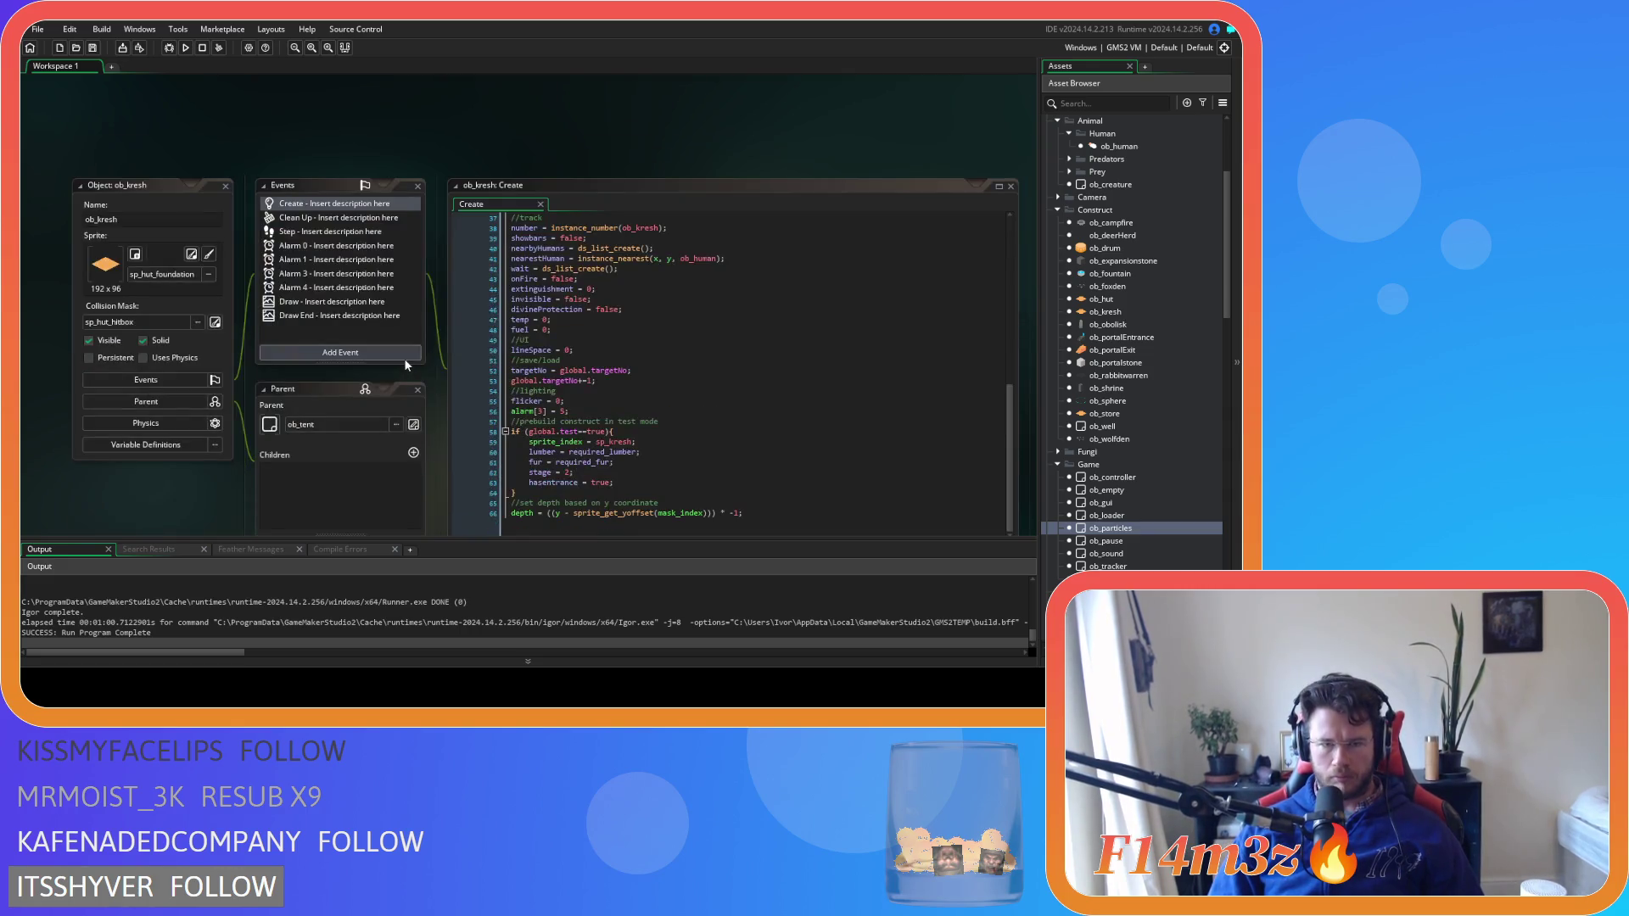
scroll(404, 358, "up", 5)
scroll(377, 397, "down", 3)
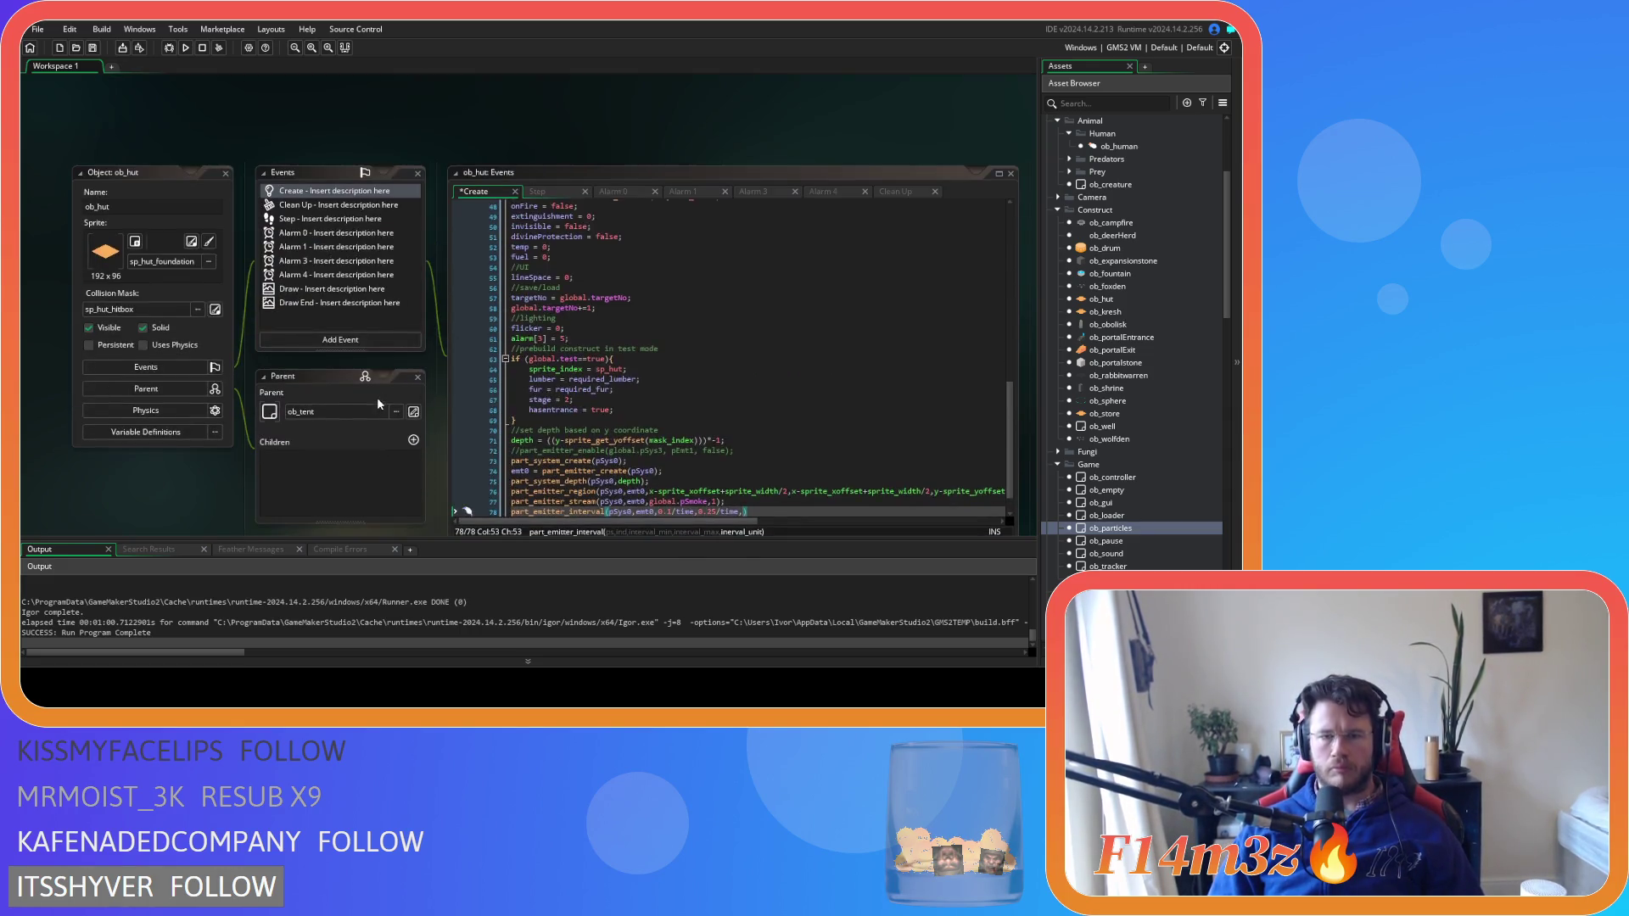
scroll(376, 408, "down", 1)
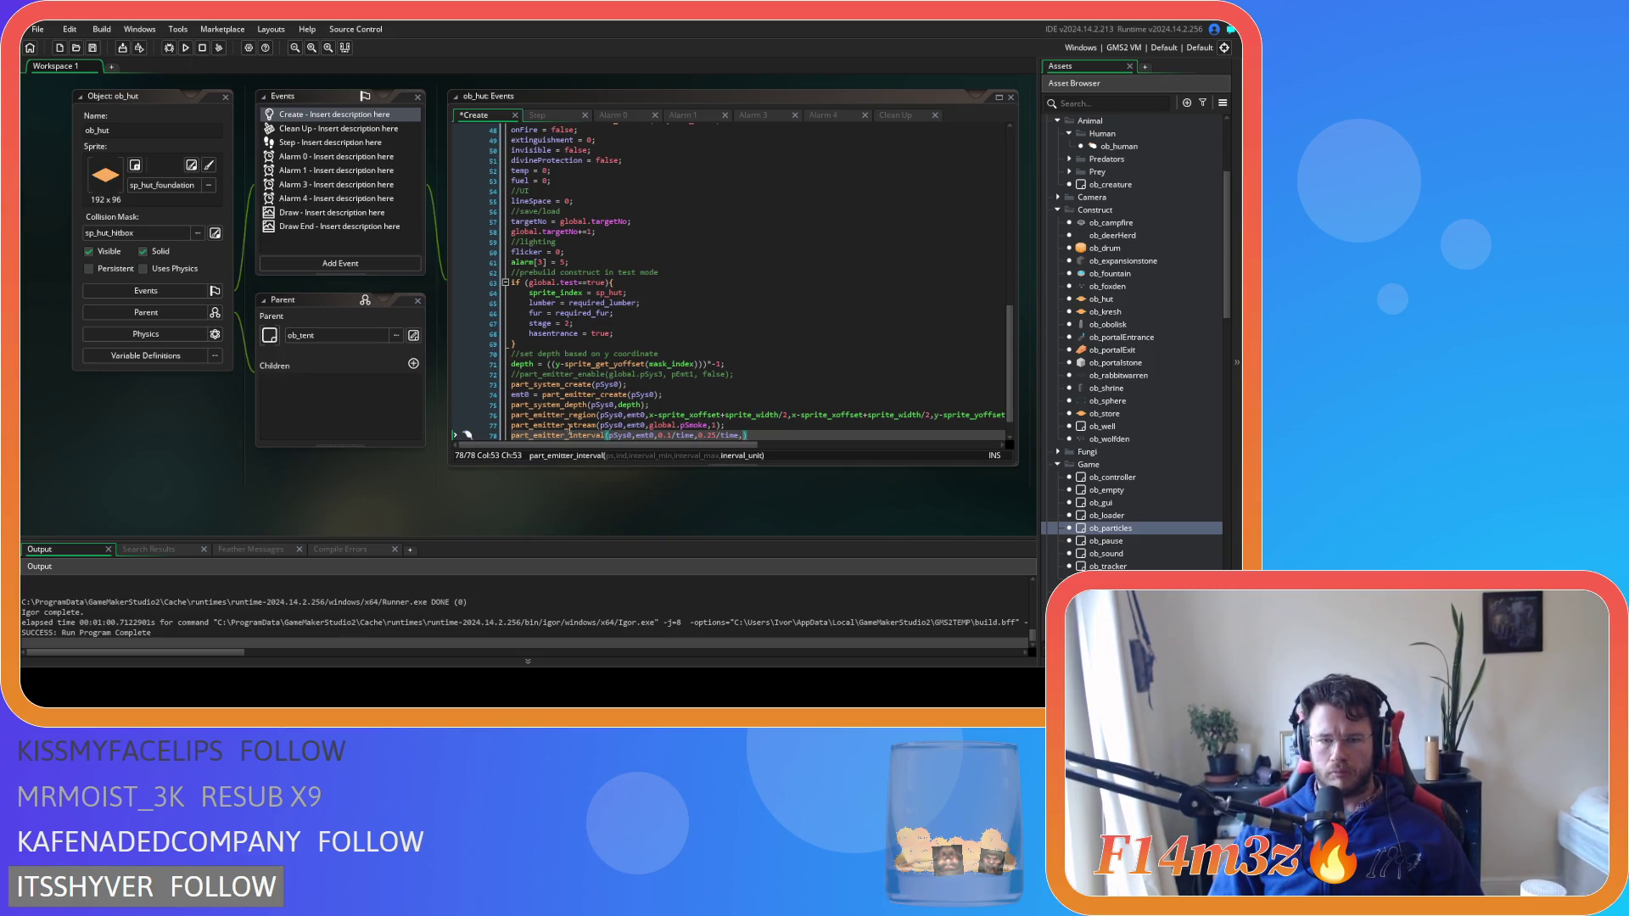
Finish the interval line with time_source_units_seconds); and open ob_campfire for comparison
left_click(743, 436)
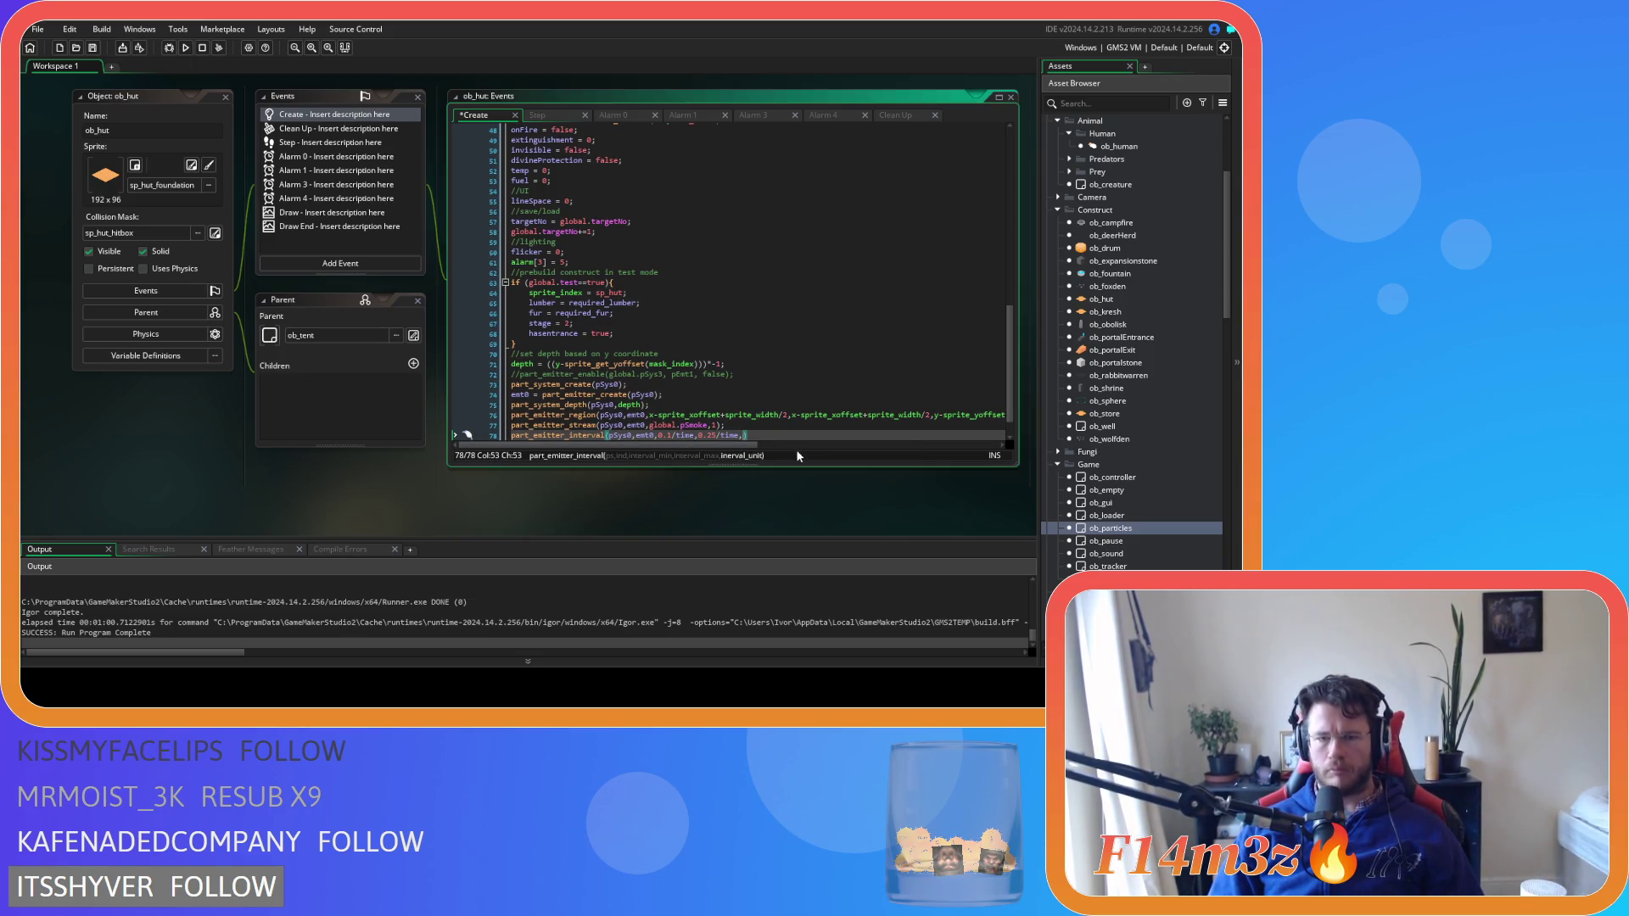
type("time_source_units_seconds);")
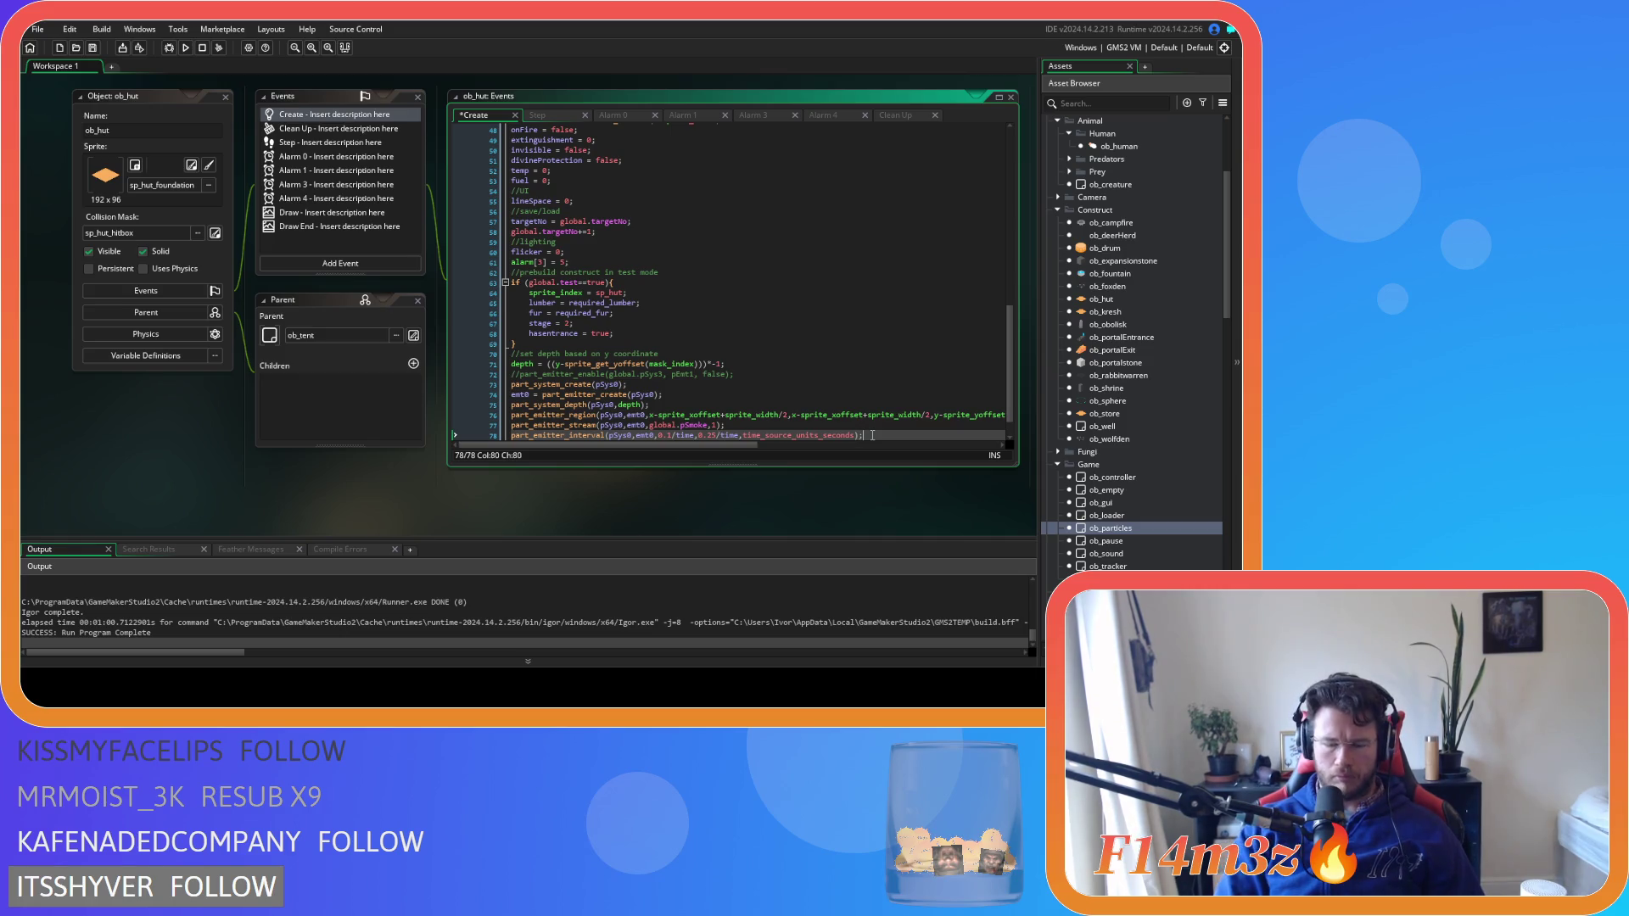
scroll(781, 396, "down", 1)
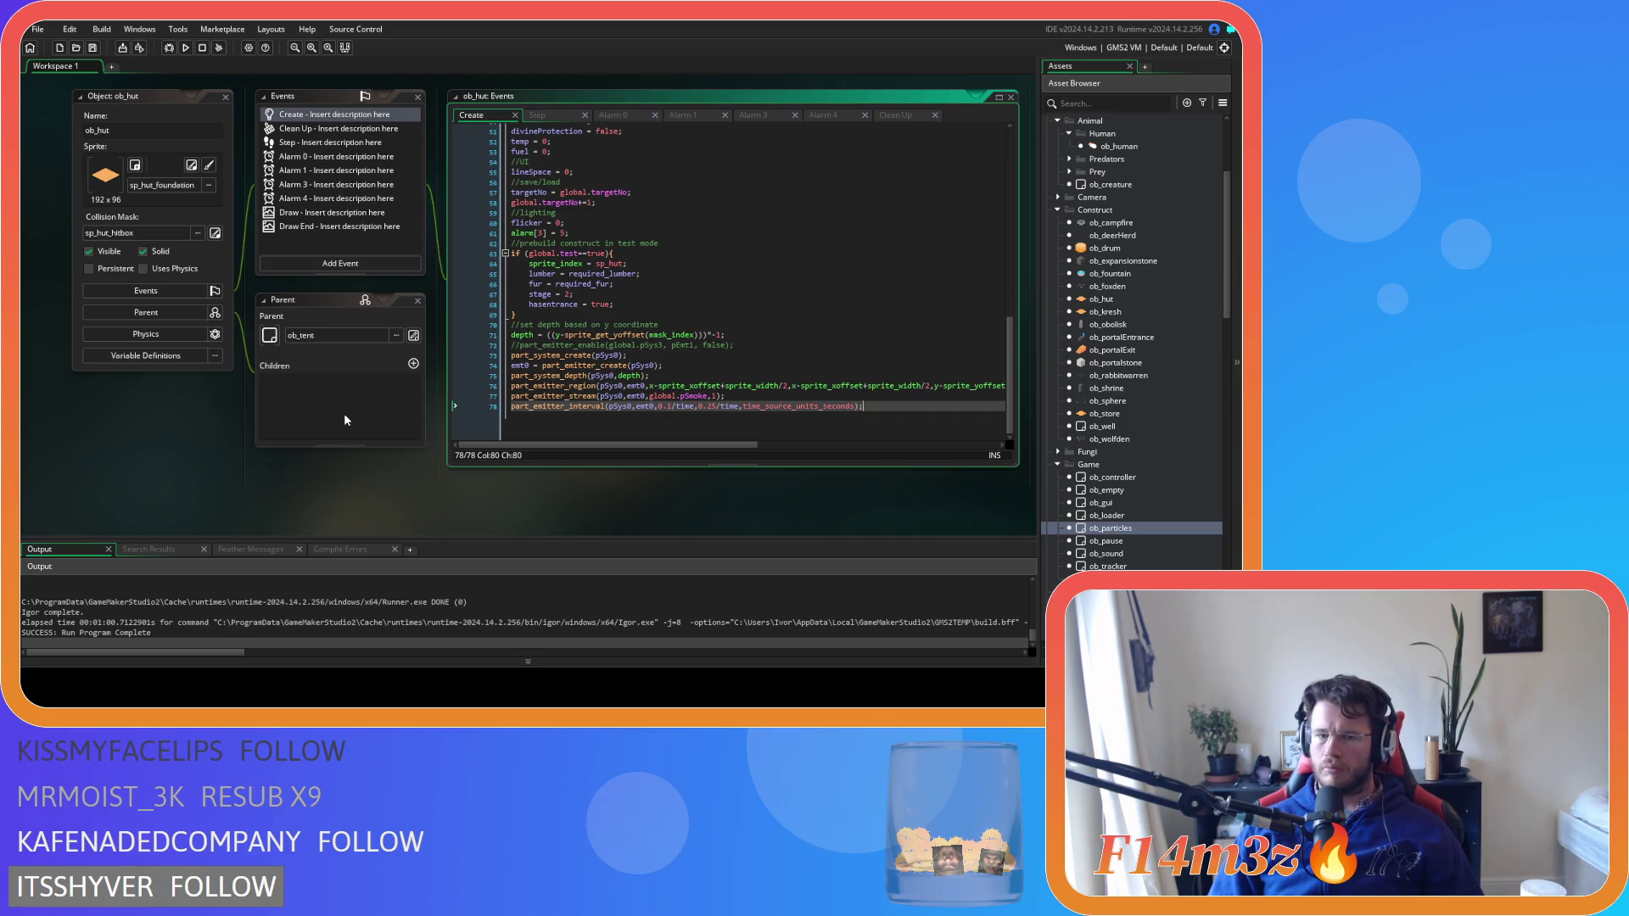
left_click(735, 394)
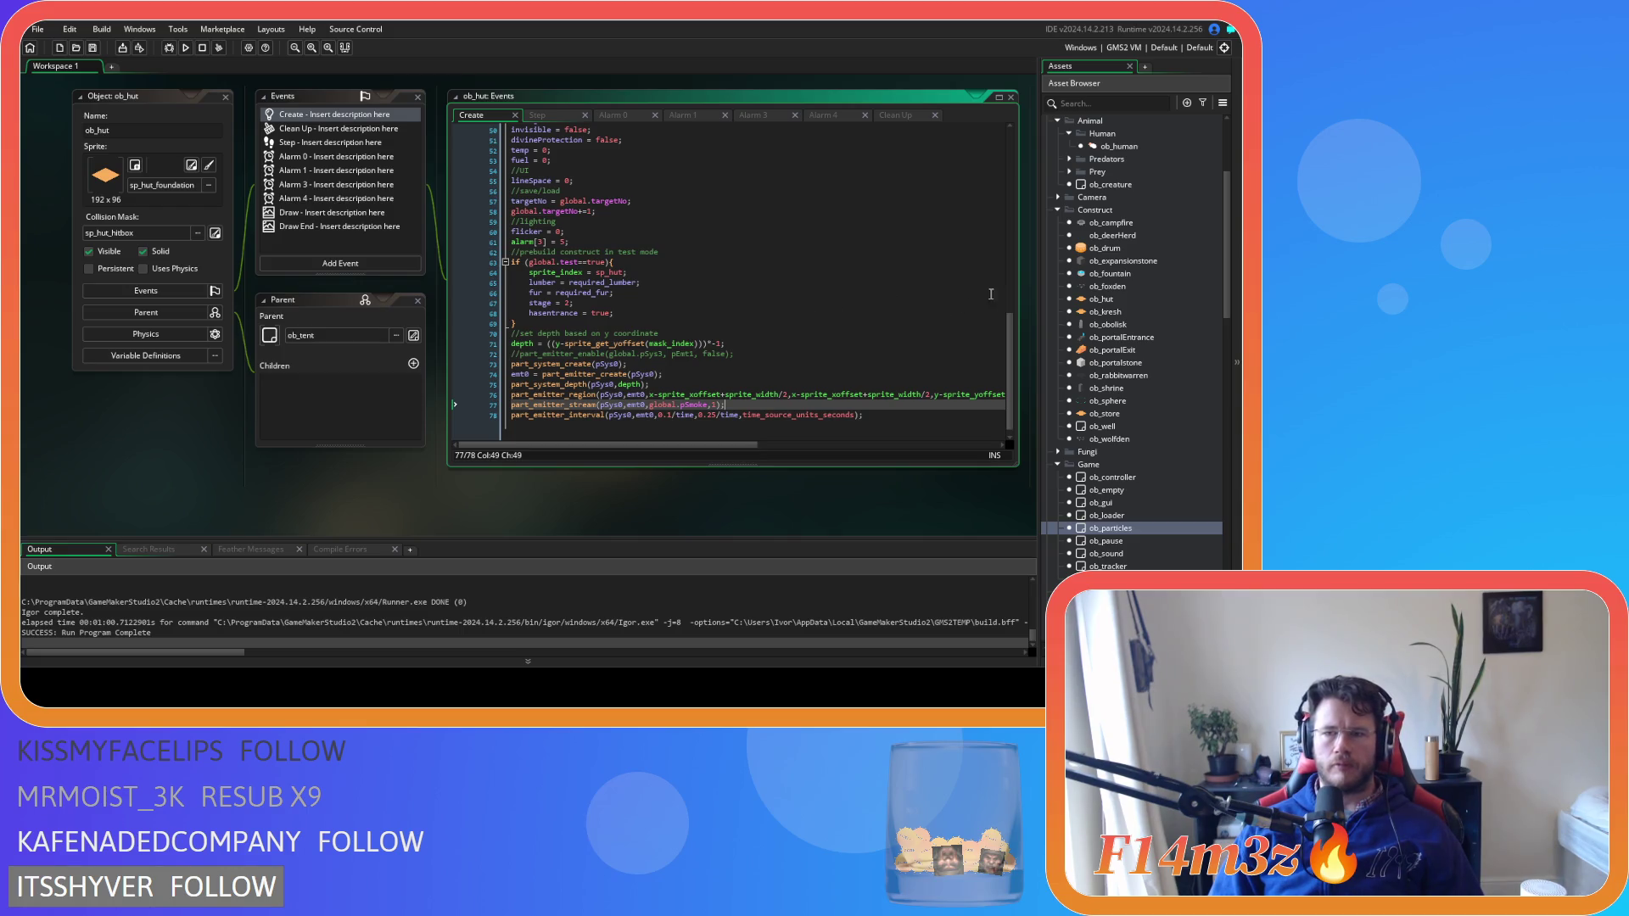
double_click(1111, 223)
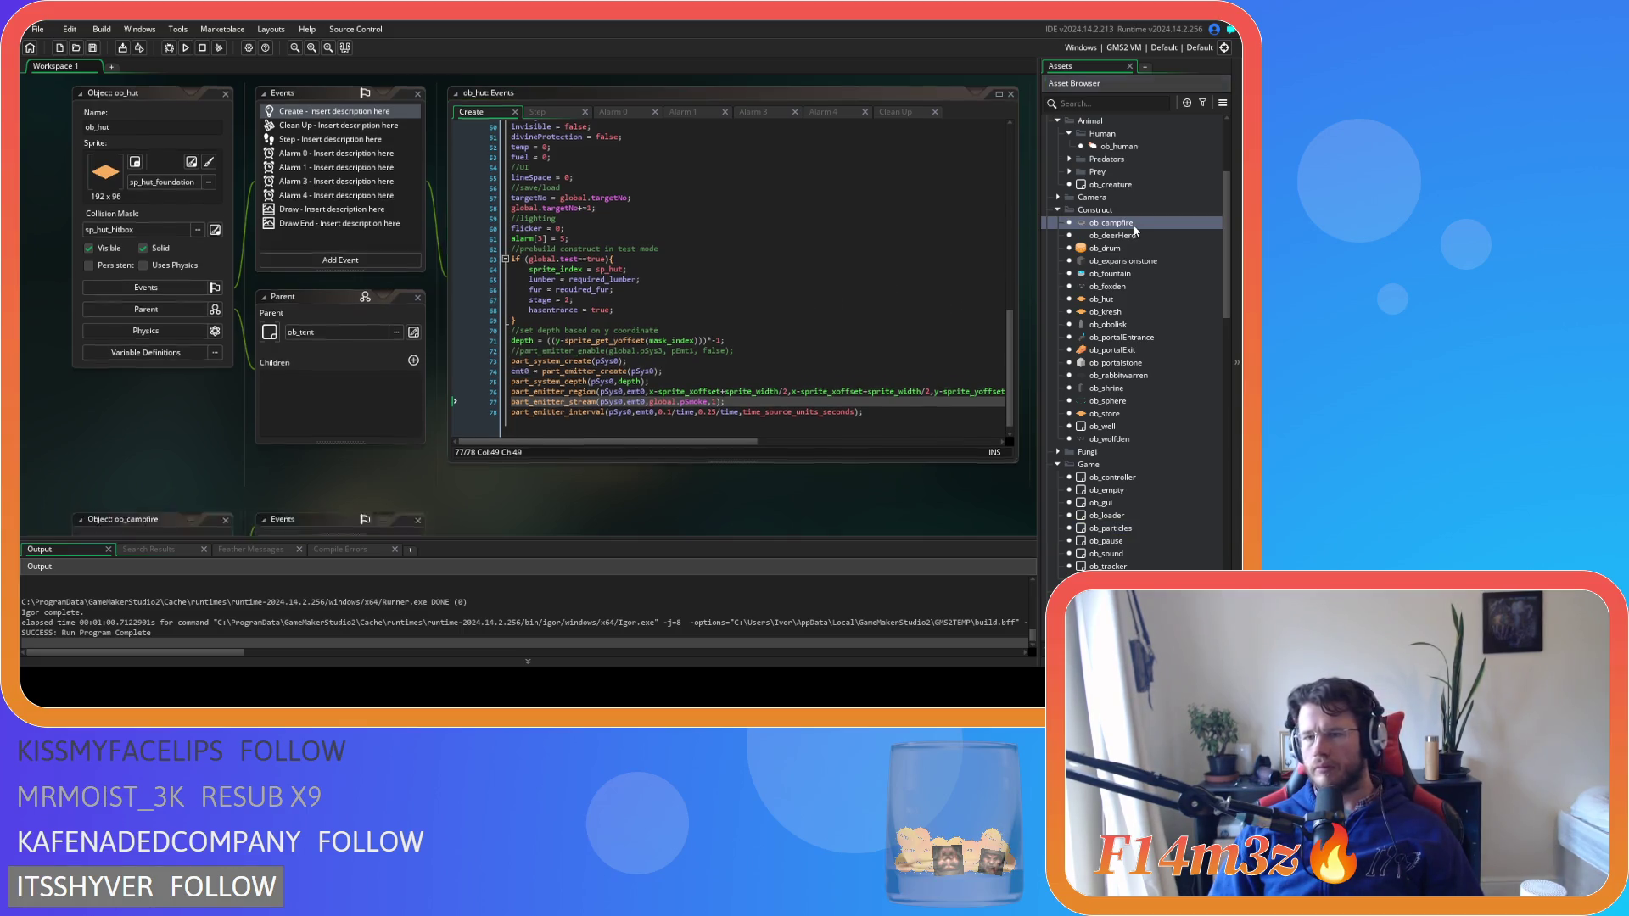
Read through ob_campfire's Step event, including the commented smokeAlpha fuel lines
left_click(591, 136)
scroll(729, 297, "down", 3)
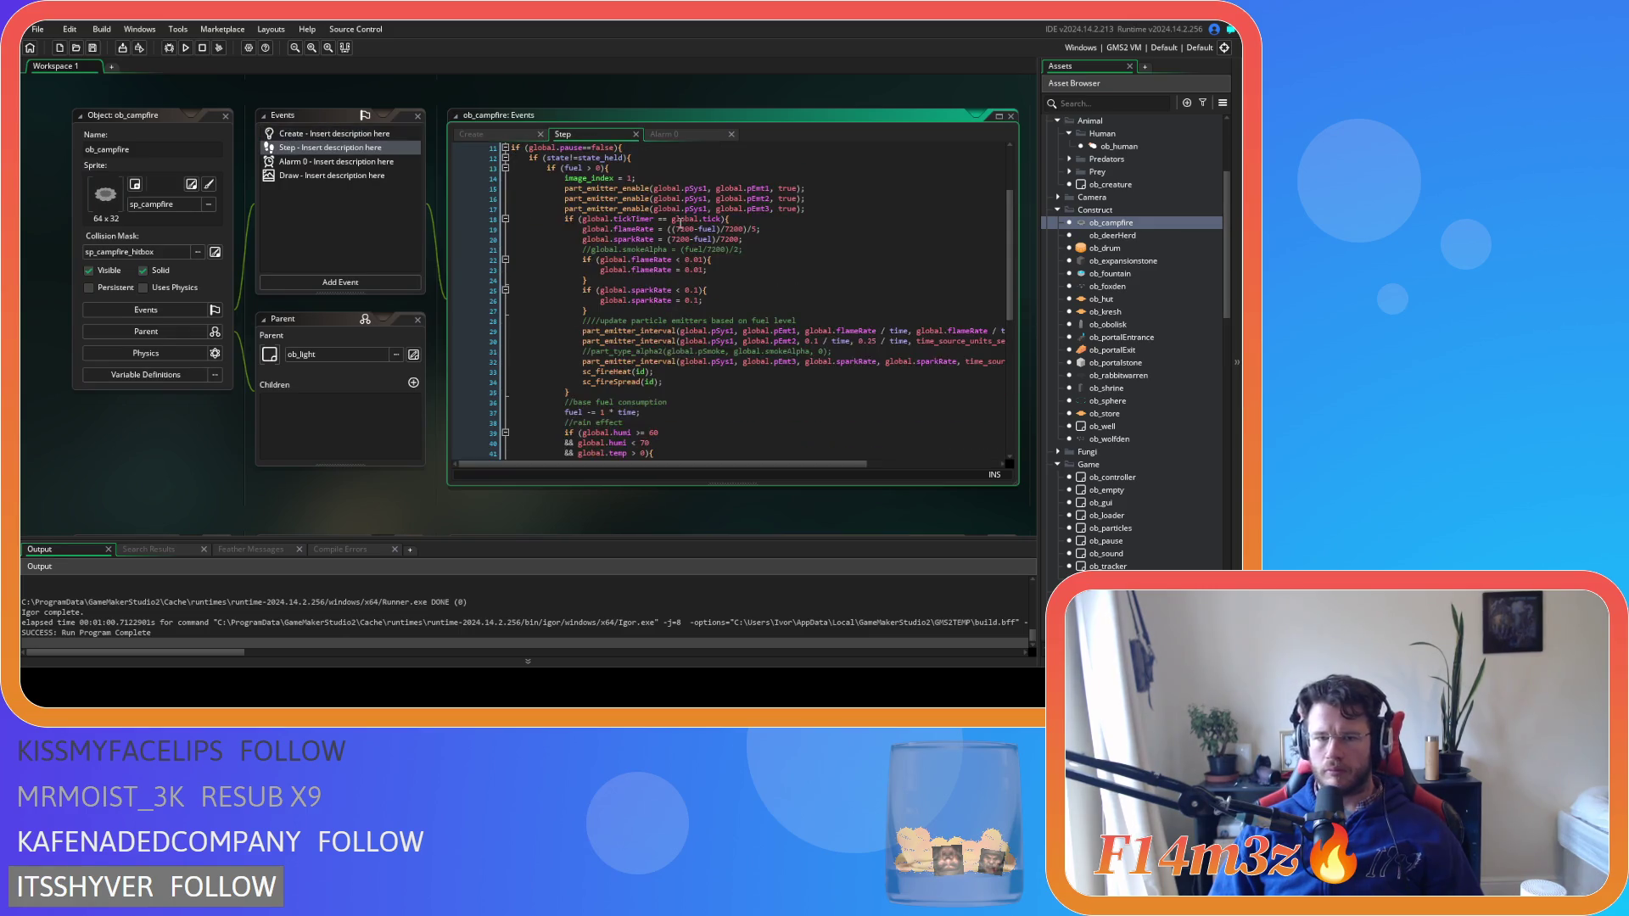
left_click(727, 352)
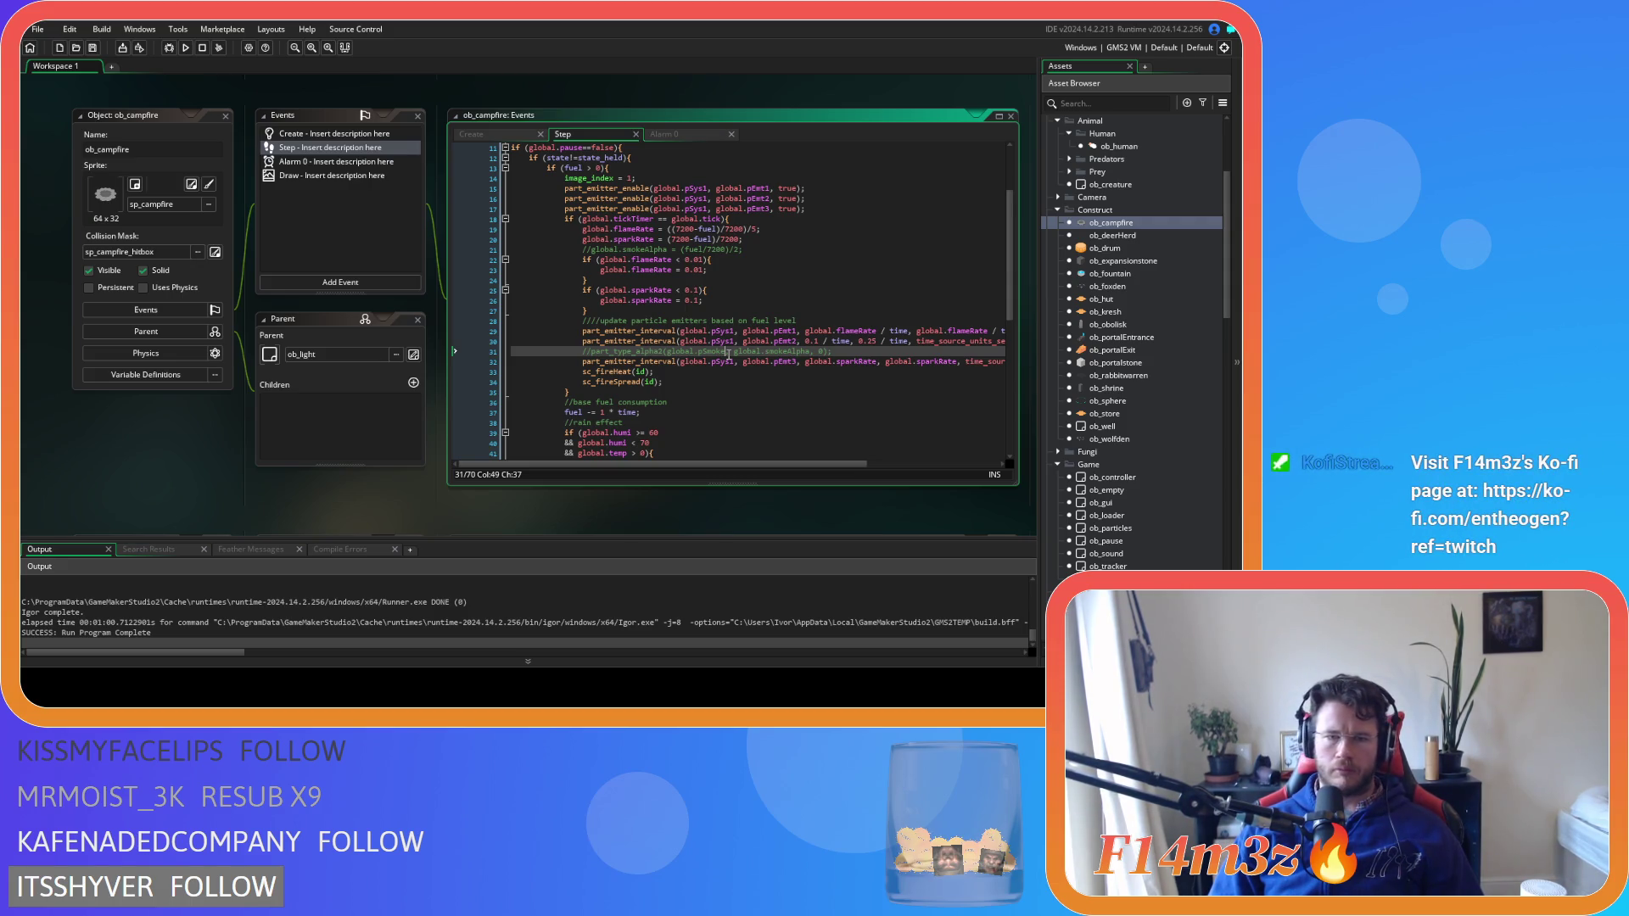
scroll(728, 354, "up", 2)
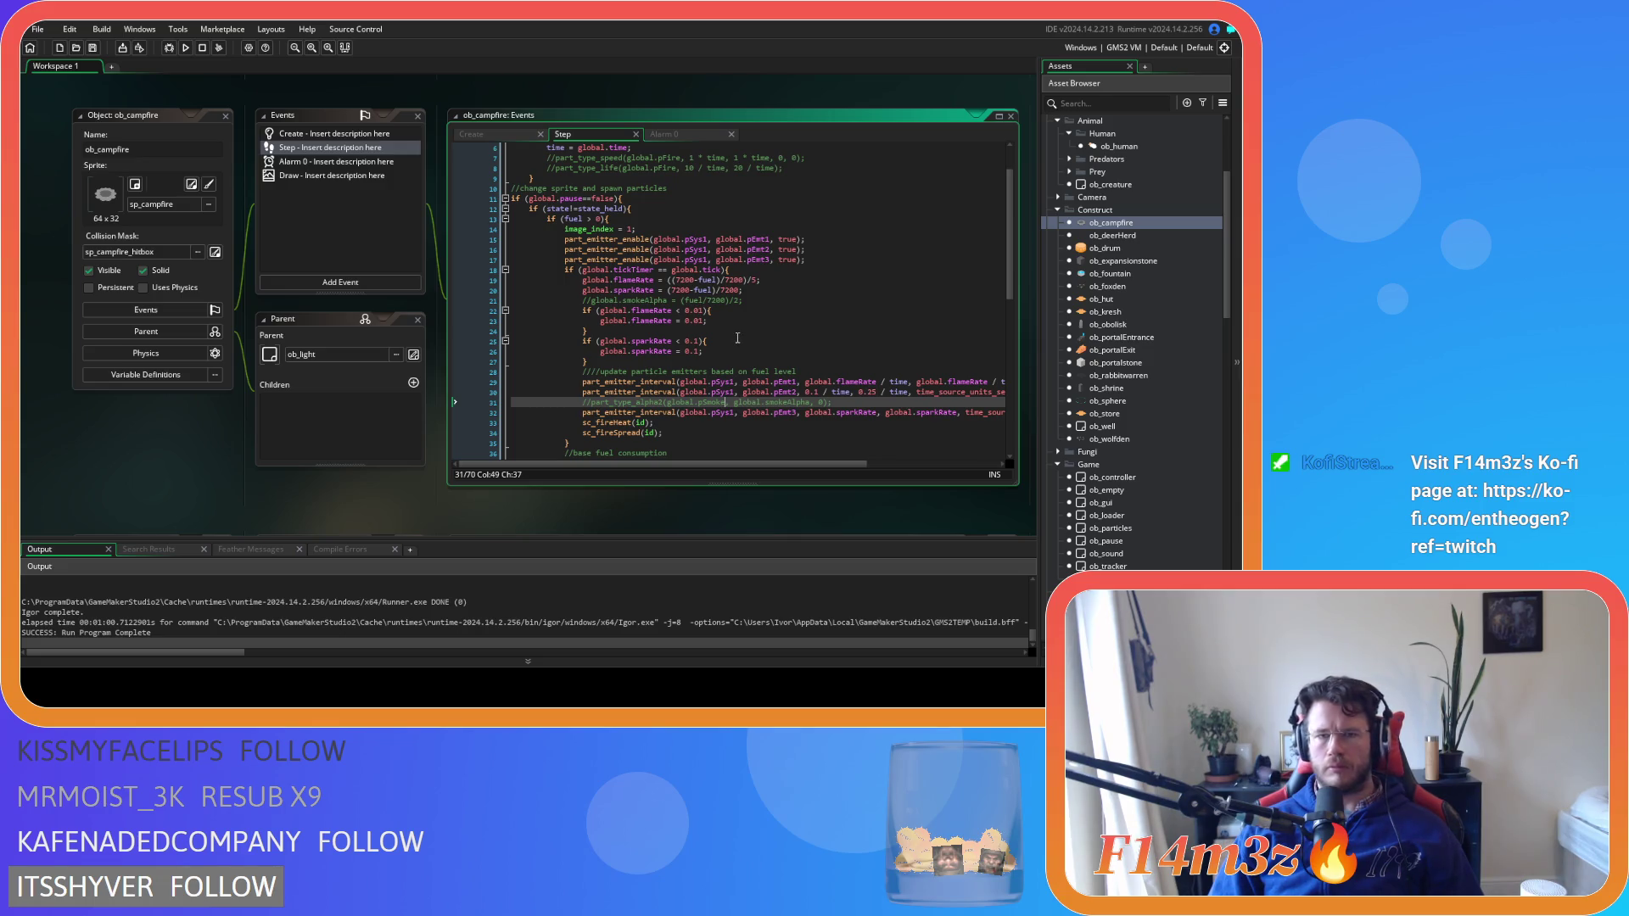
left_click(760, 296)
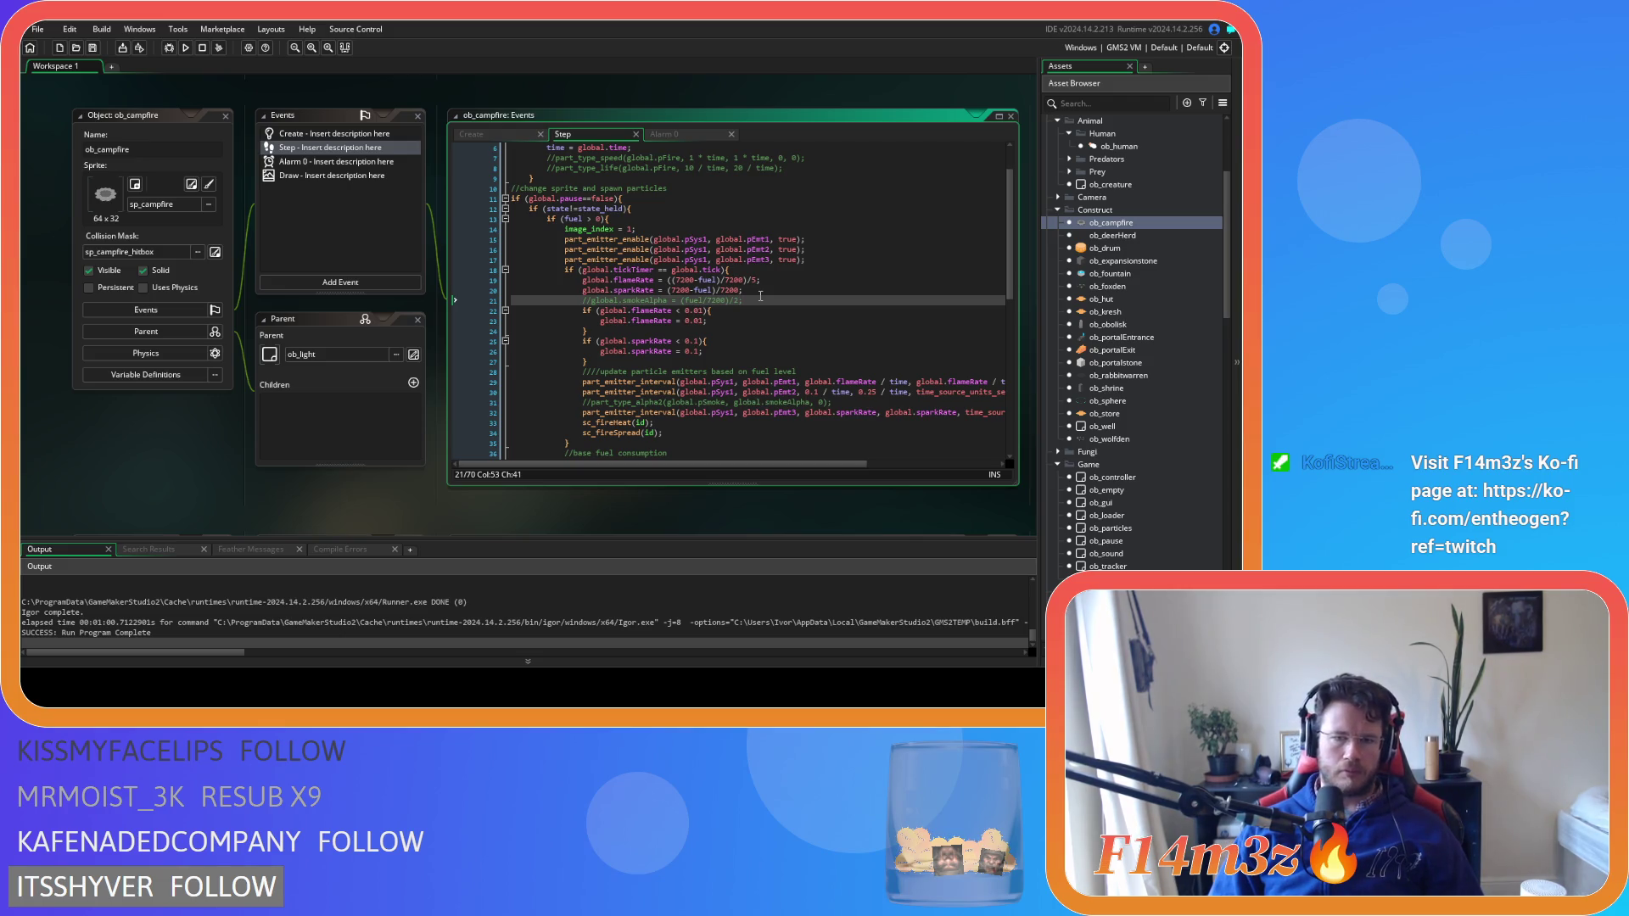
scroll(760, 296, "down", 2)
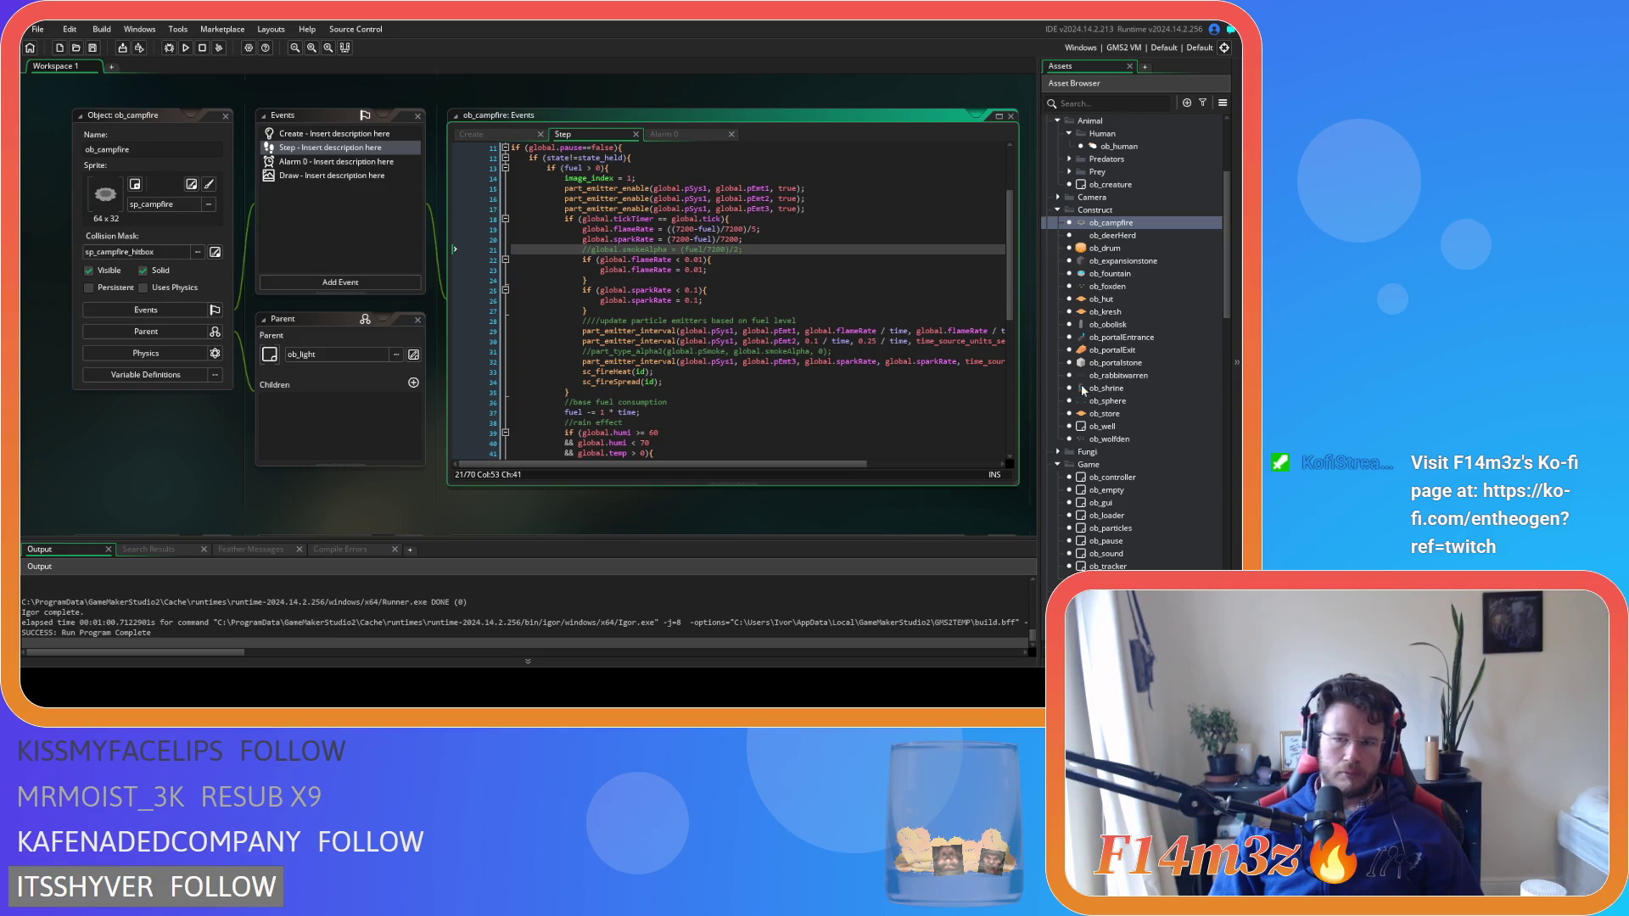
scroll(1113, 395, "down", 10)
scroll(1114, 397, "down", 8)
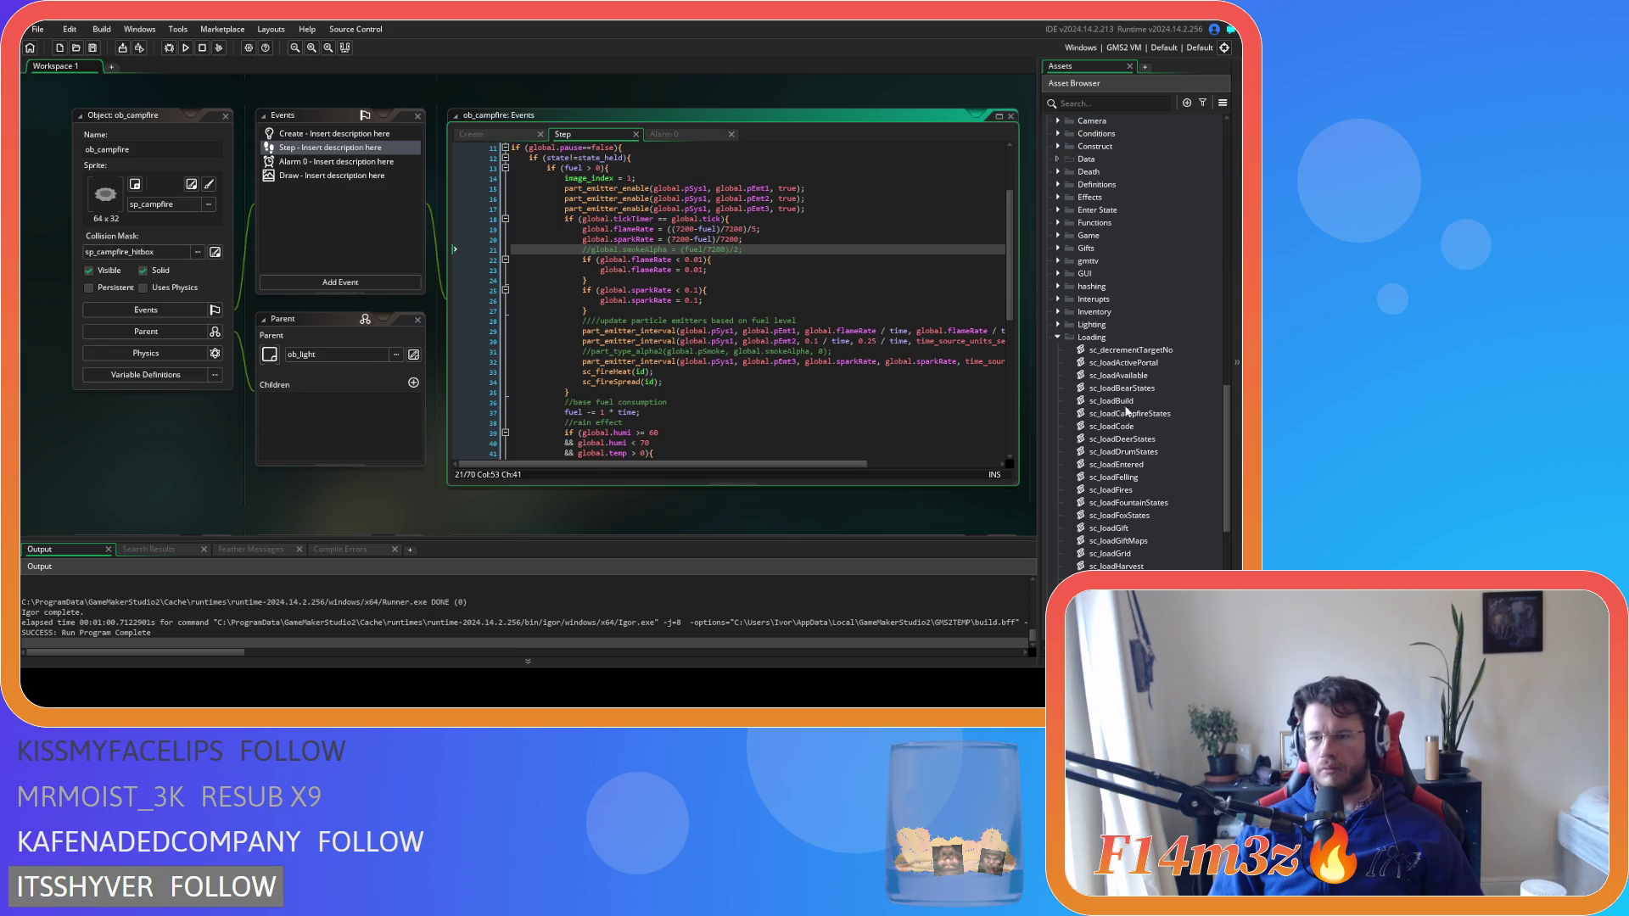
Open the sc_loadCampfireStates script
left_click(1125, 412)
left_click(1129, 413)
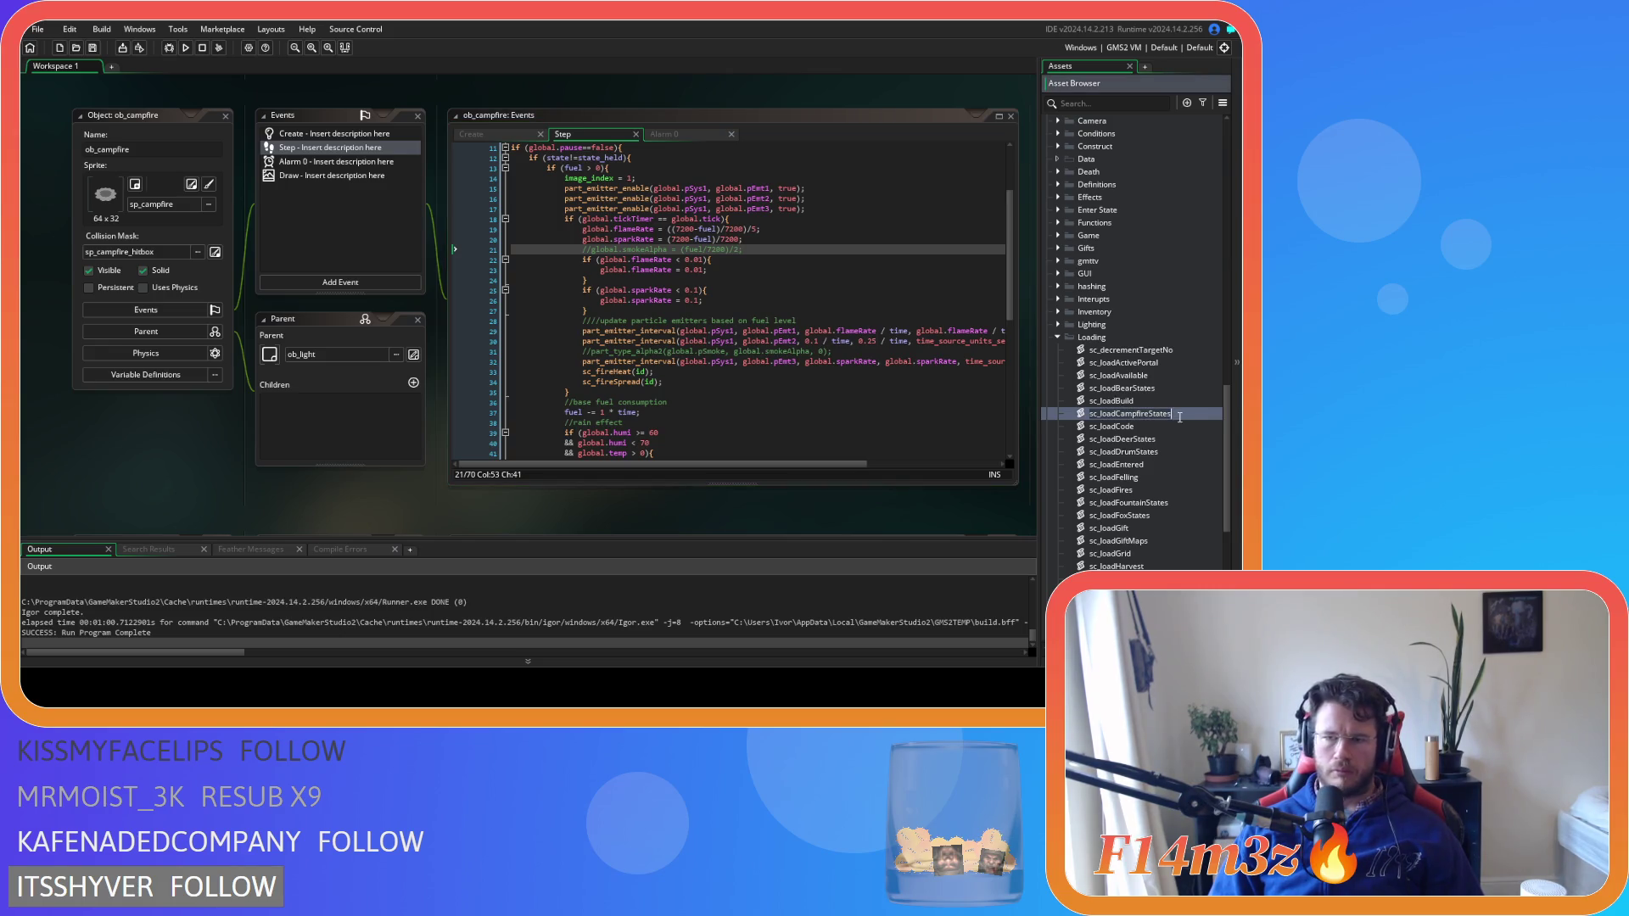
double_click(1147, 416)
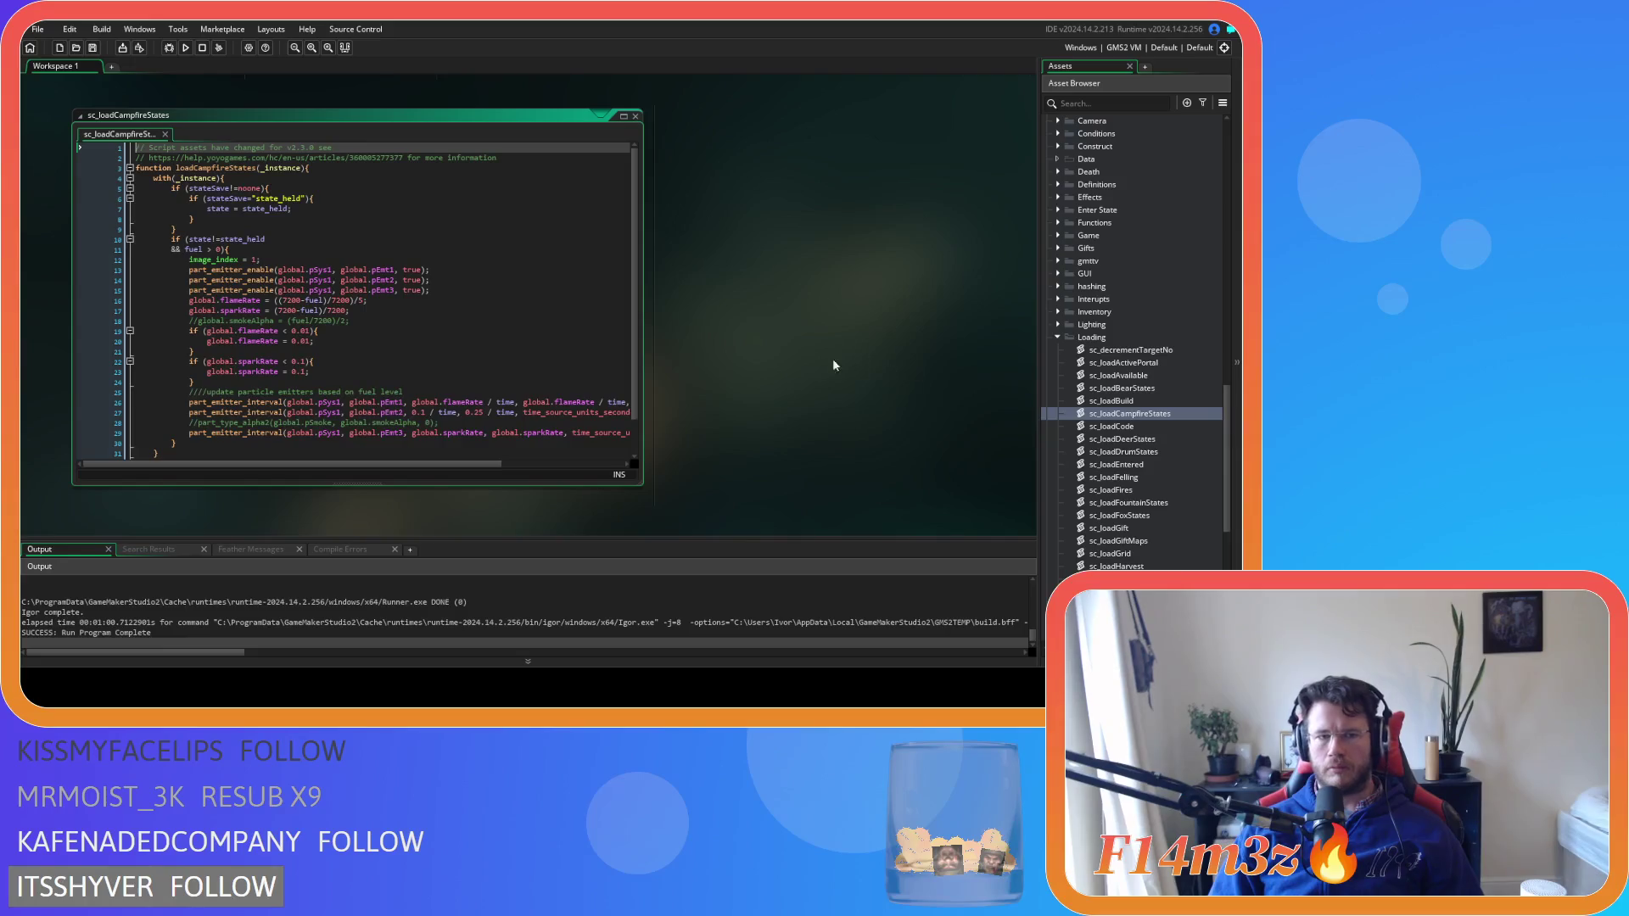
Review how line 14 of sc_loadCampfireStates re-enables the campfire emitter, then close it and return to ob_hut
left_click(483, 281)
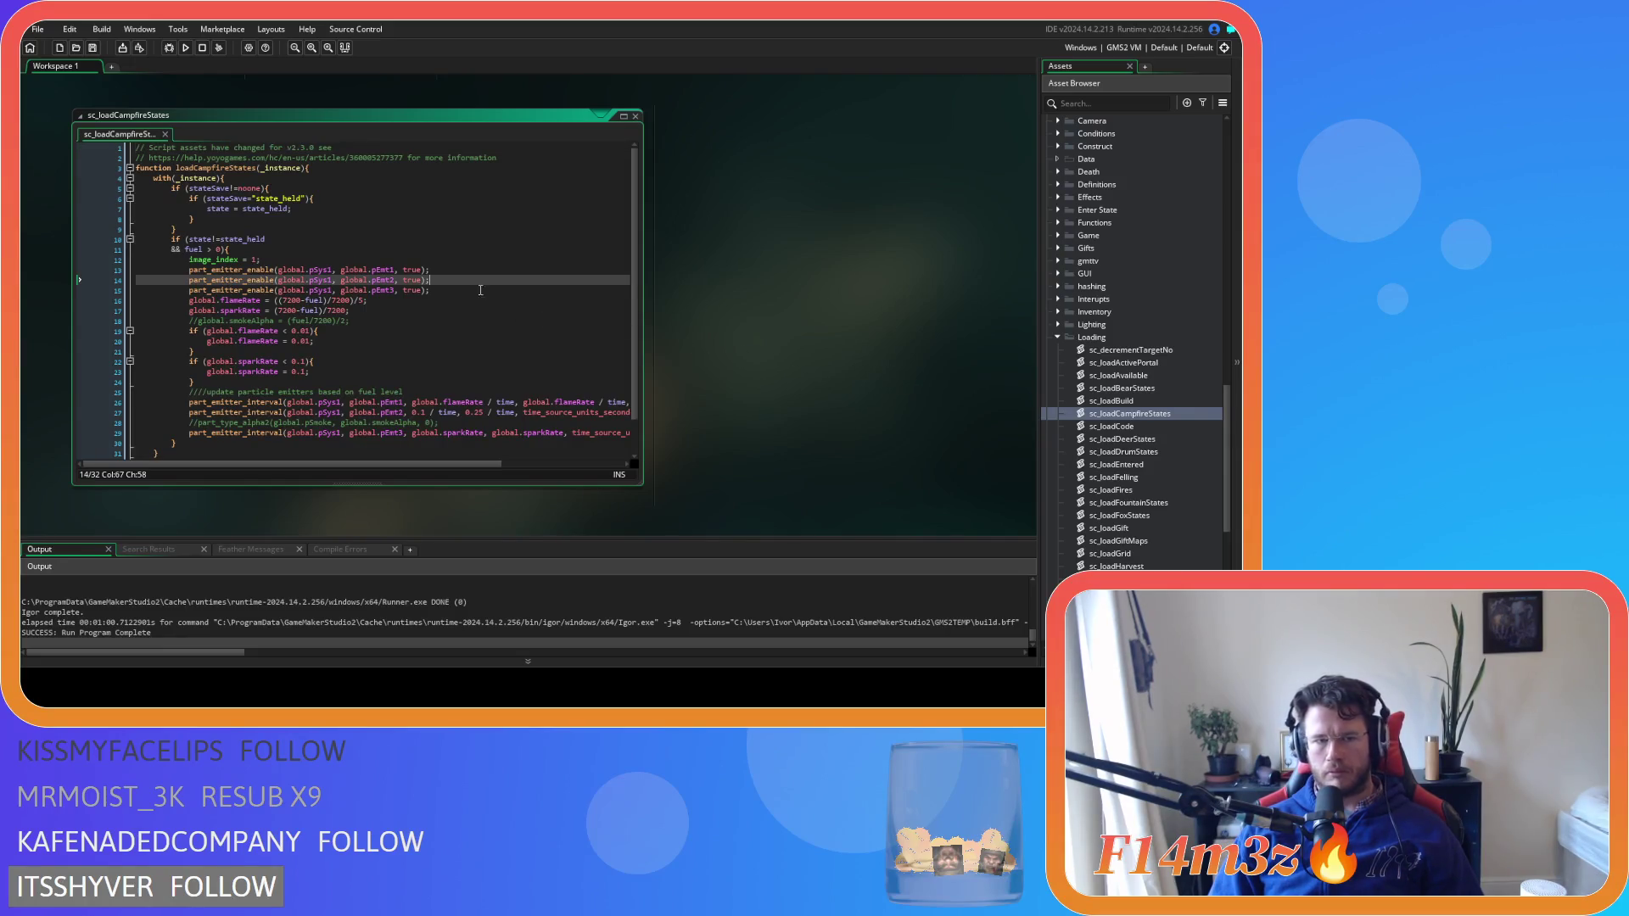
left_click(635, 116)
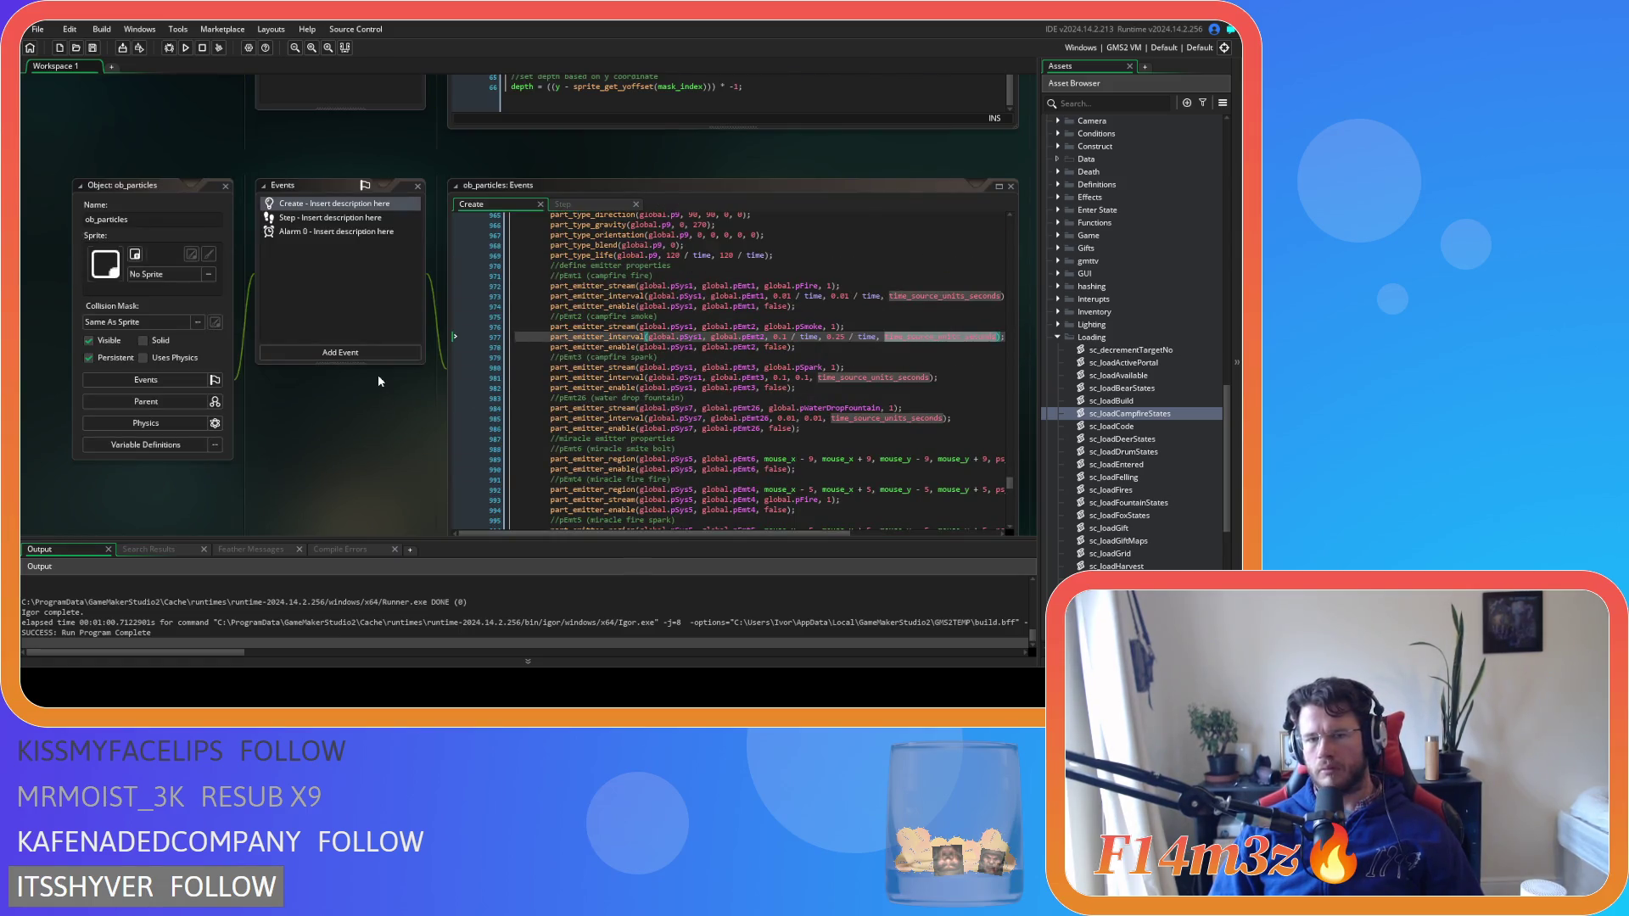
scroll(379, 381, "up", 3)
scroll(1103, 355, "up", 10)
scroll(1104, 356, "up", 6)
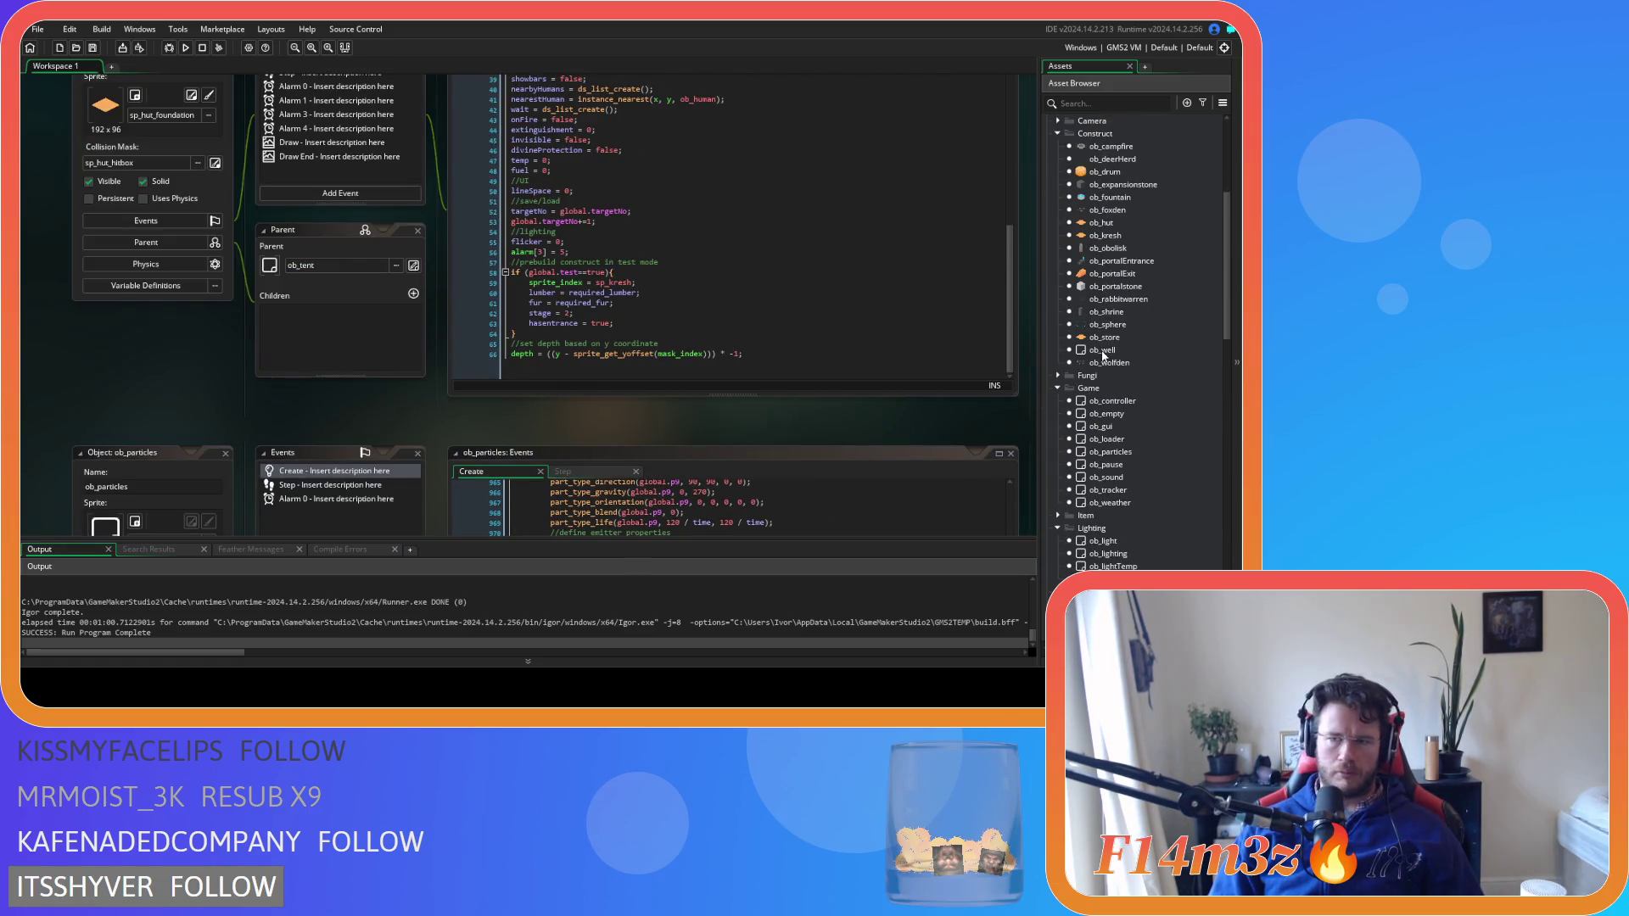
double_click(1101, 222)
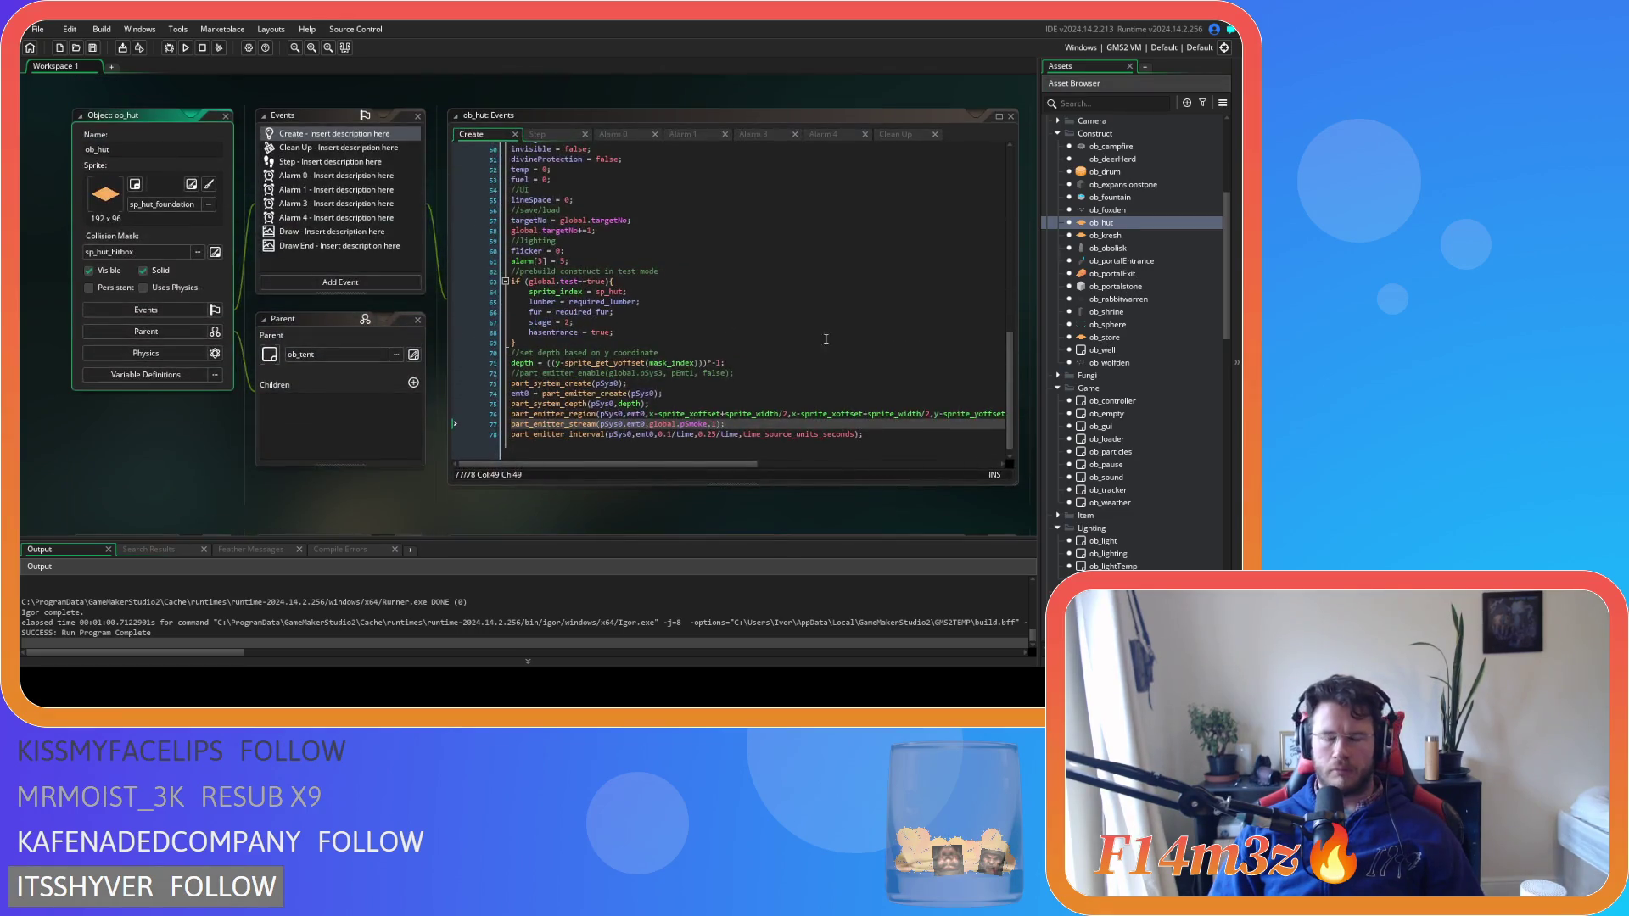
Compare ob_hut's emitter interval line 78 against ob_campfire's emitter code, then reopen ob_hut
left_click(921, 436)
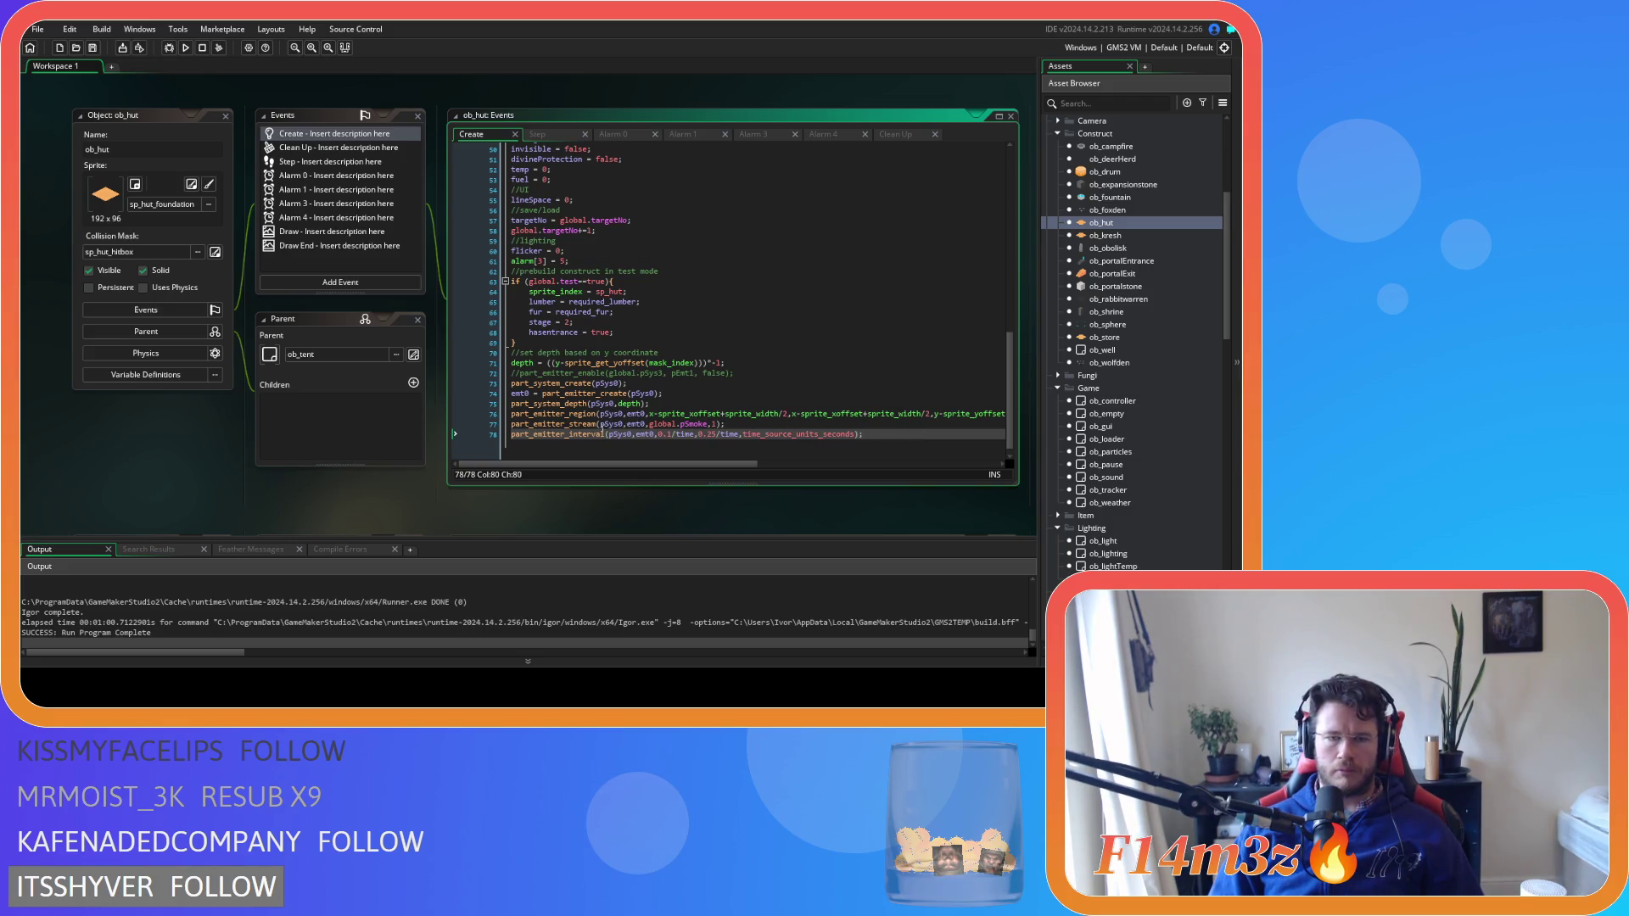
mouse_move(581, 437)
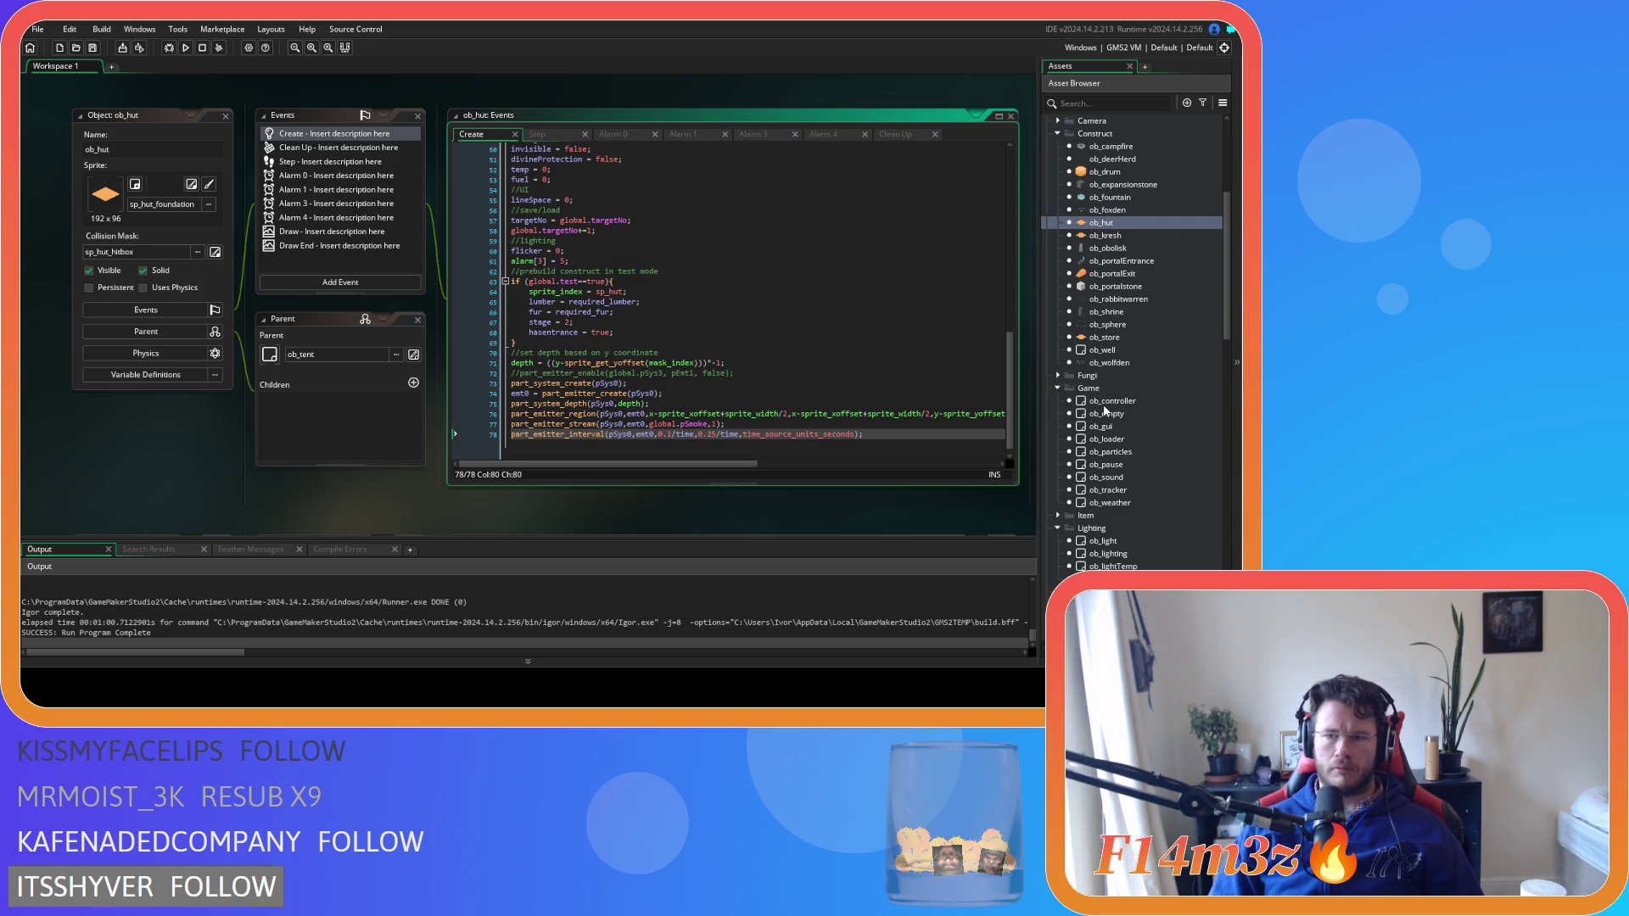
double_click(1110, 146)
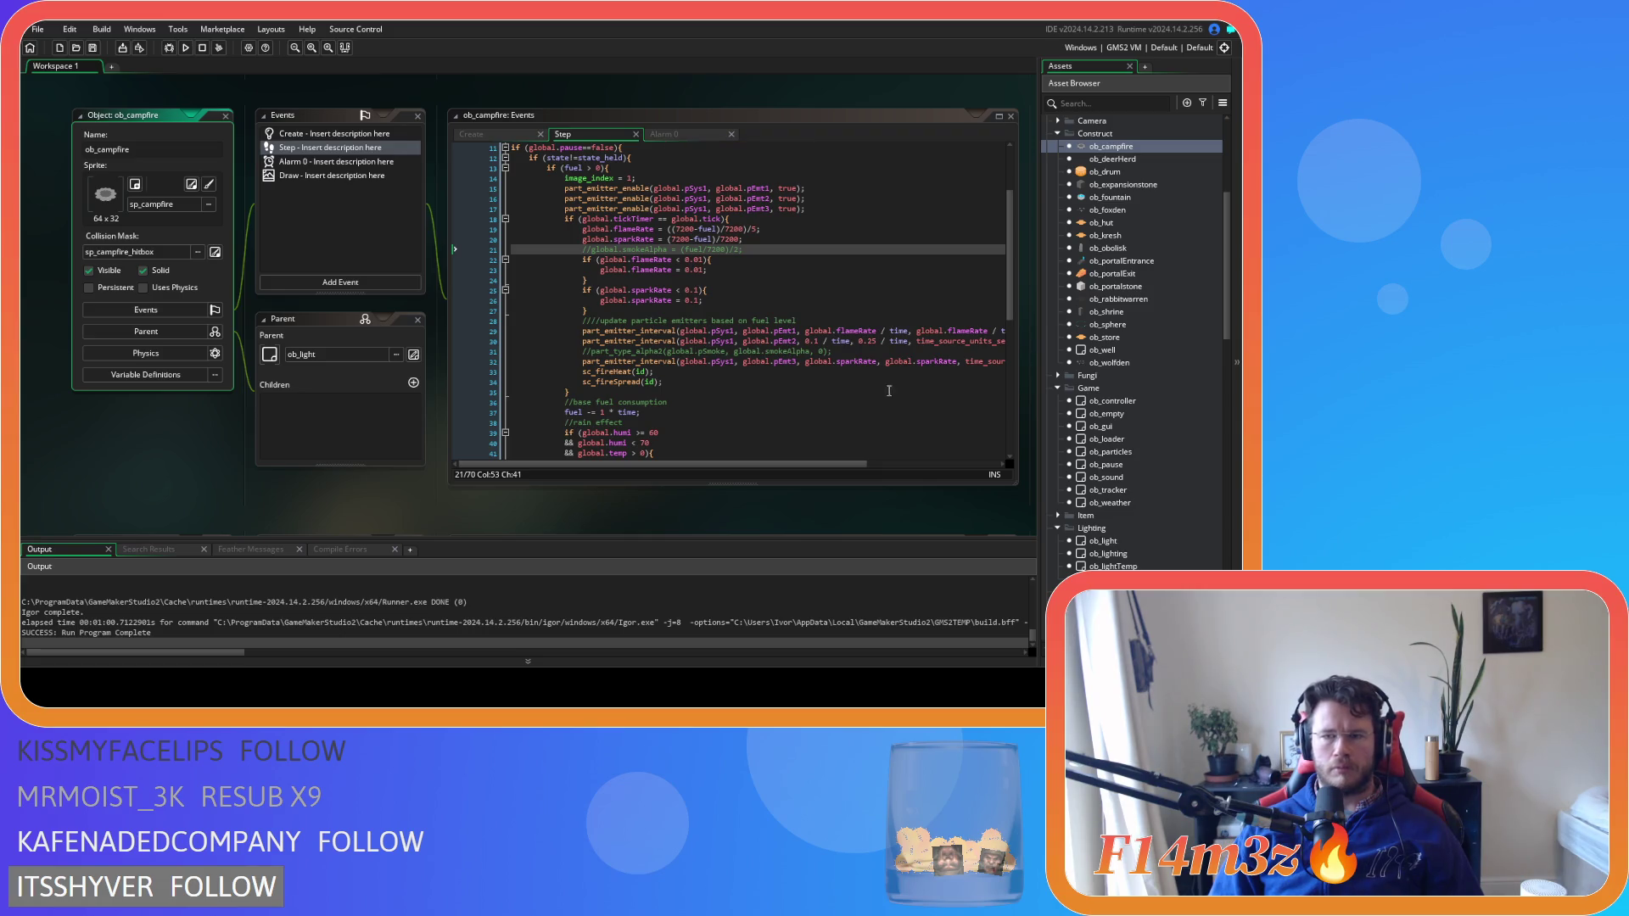
scroll(1107, 476, "down", 10)
scroll(1107, 476, "down", 1)
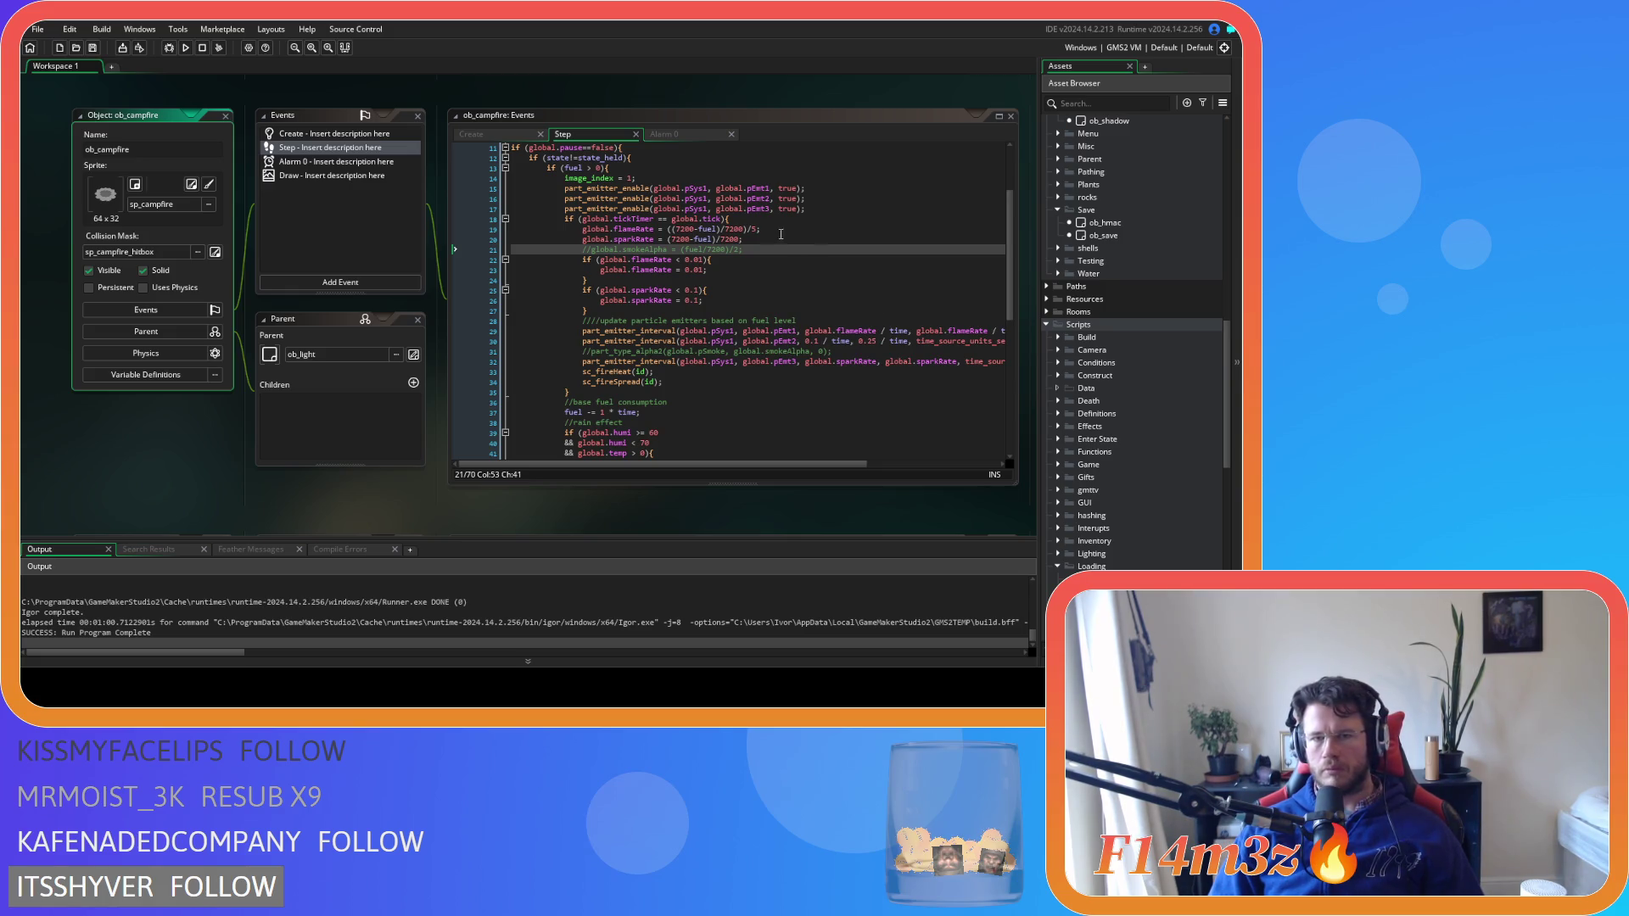
scroll(1148, 285, "up", 10)
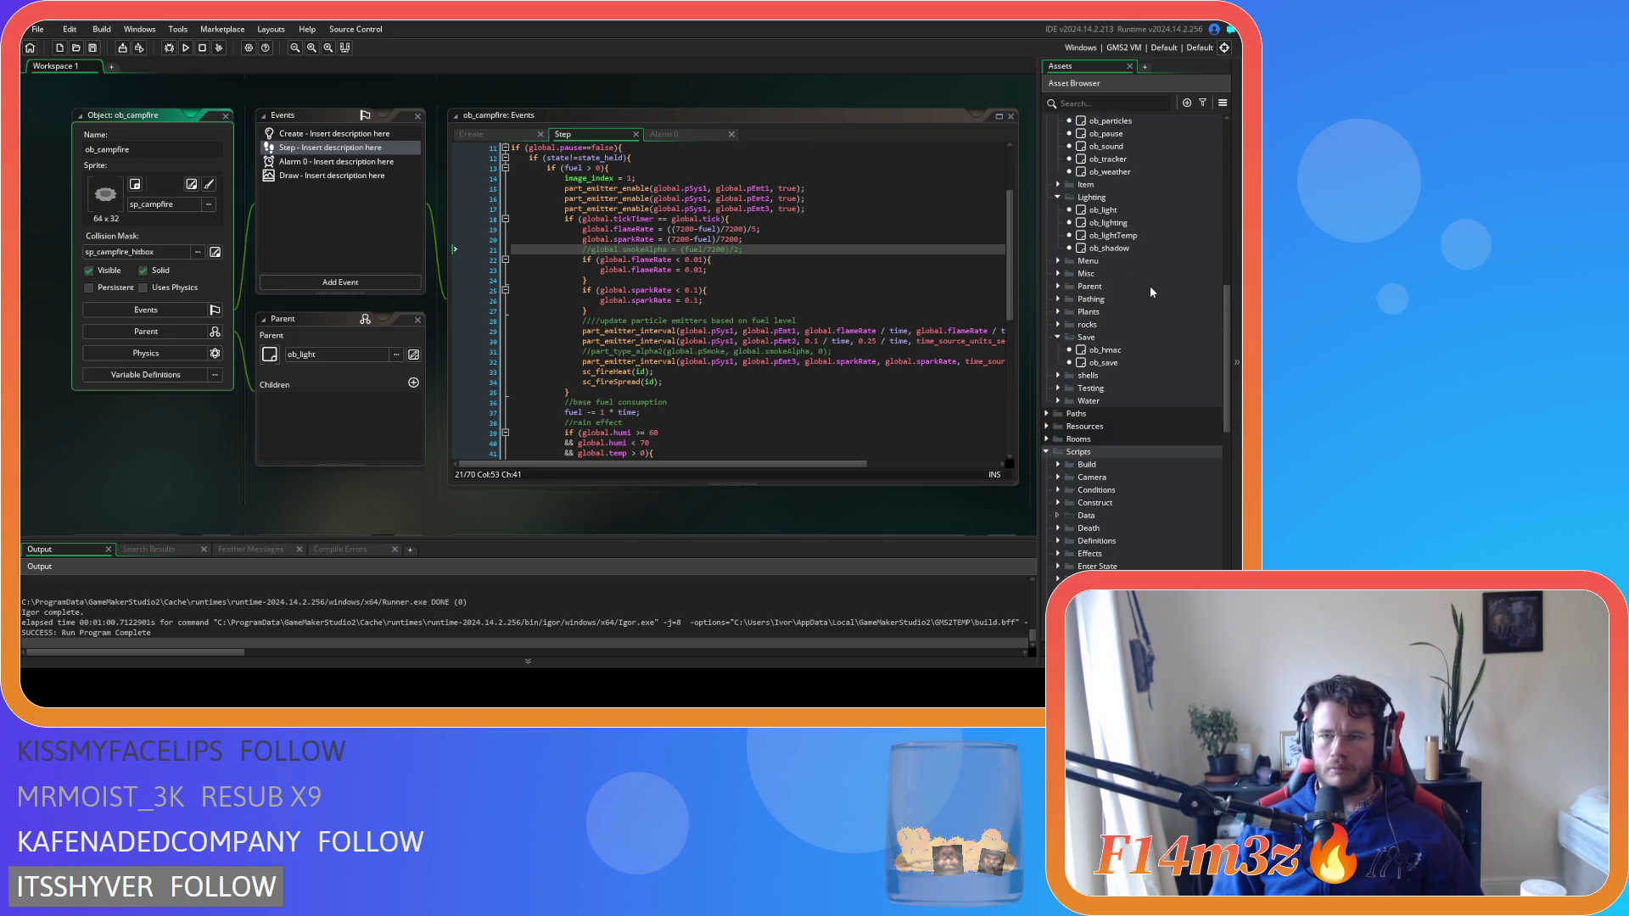
scroll(1150, 297, "up", 3)
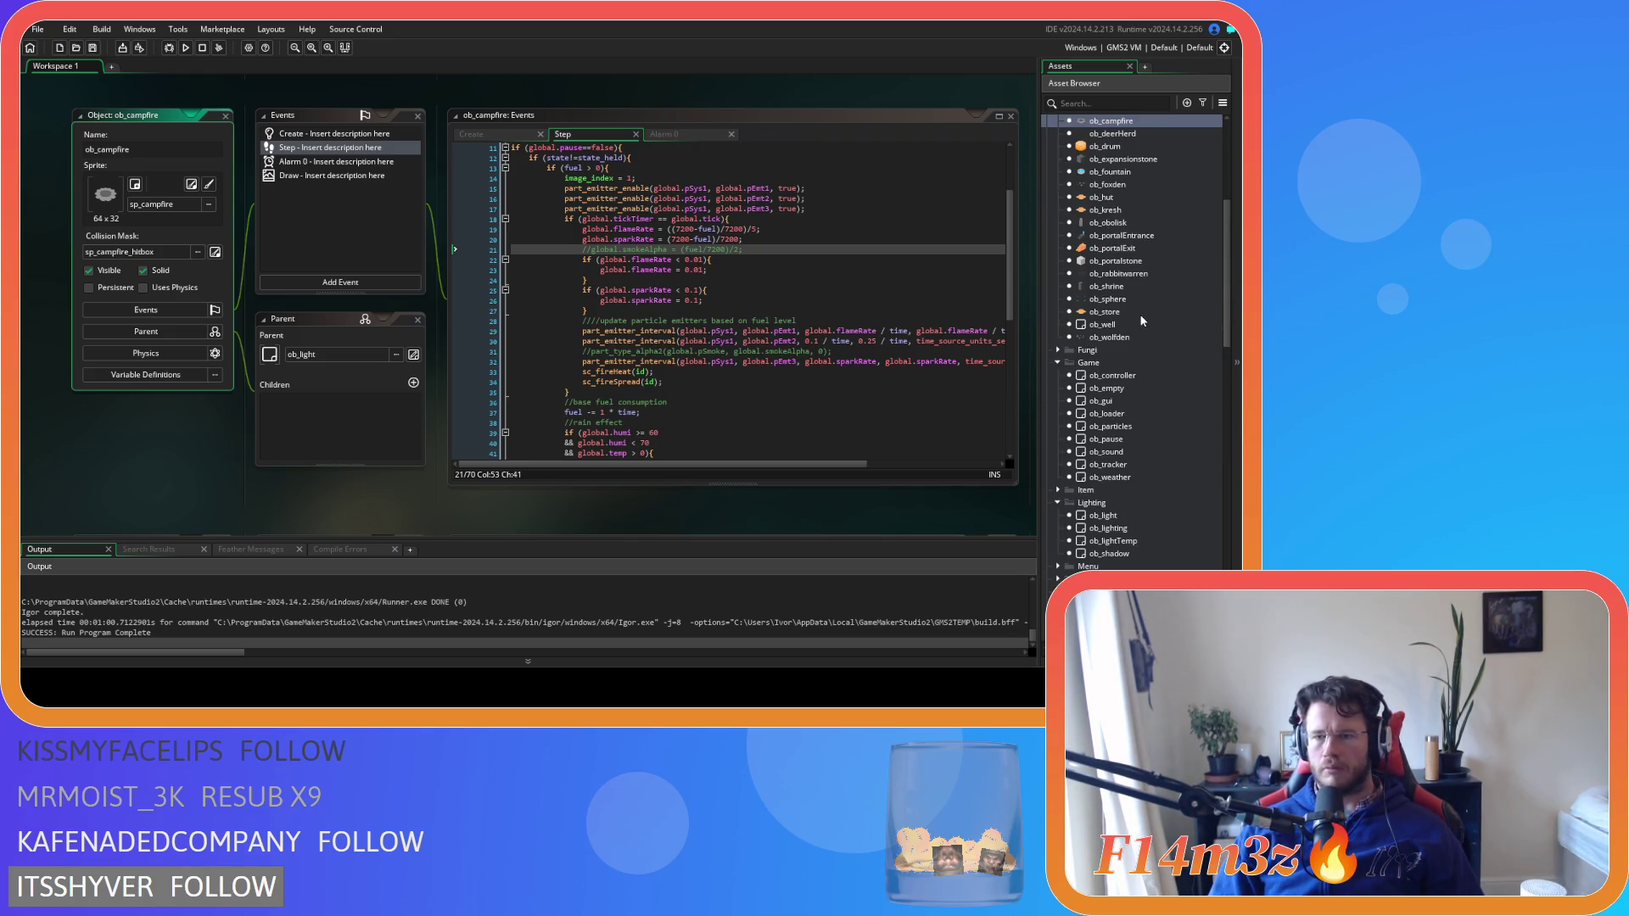
scroll(1140, 313, "up", 3)
double_click(1131, 273)
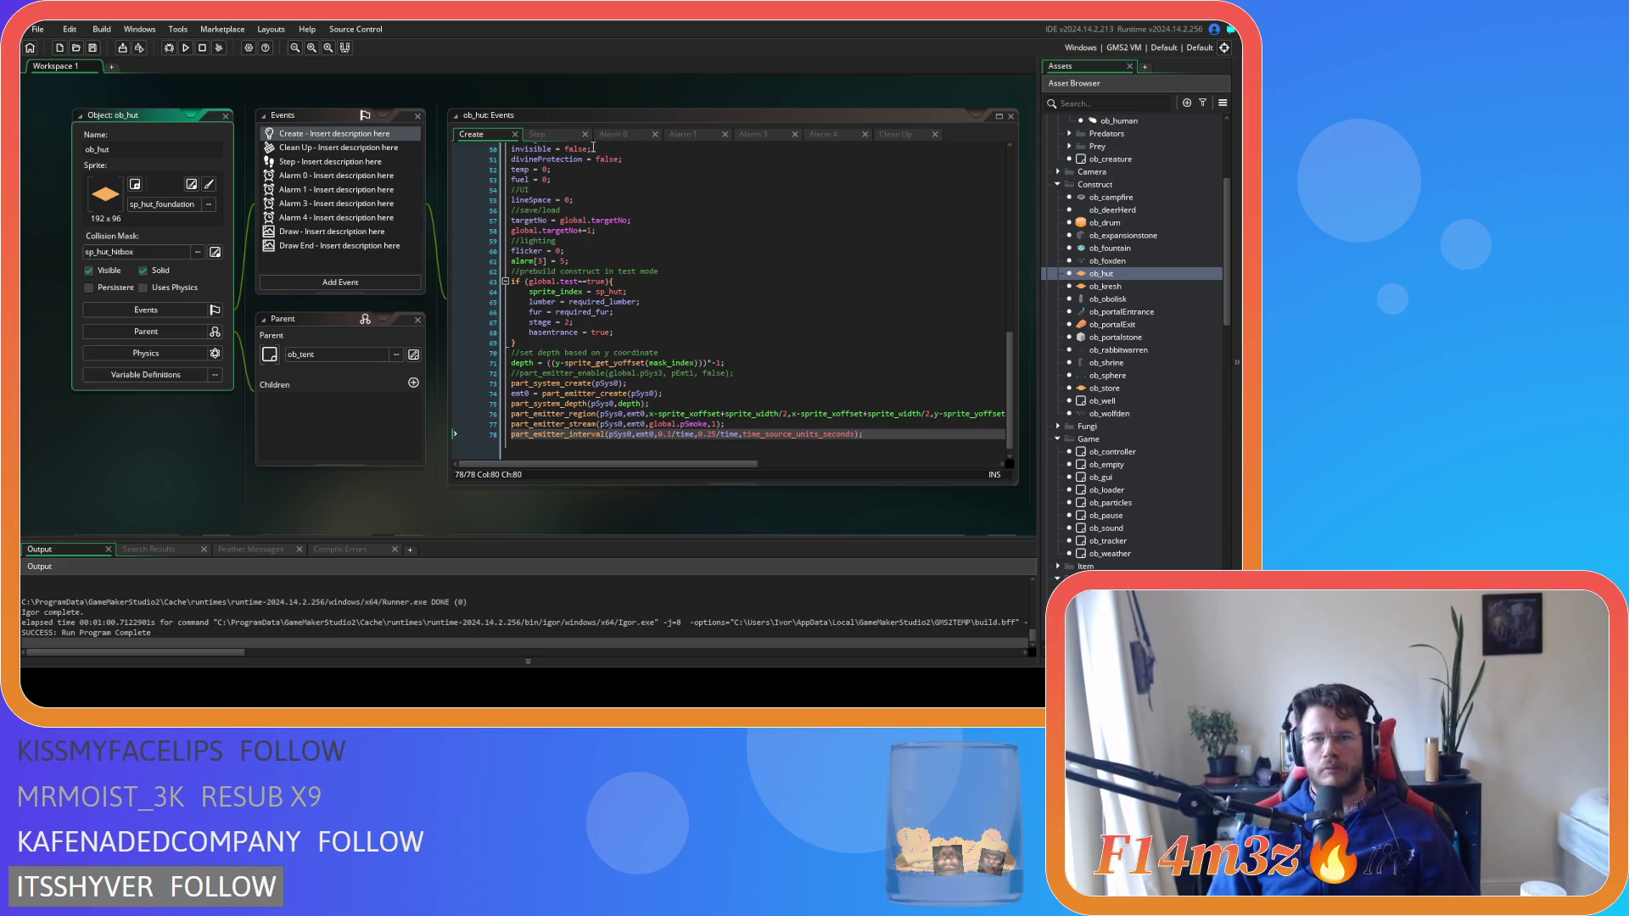
Append part_emitter_enable(pSys0,emt0,true); as the last line of ob_hut's Create code
left_click(560, 135)
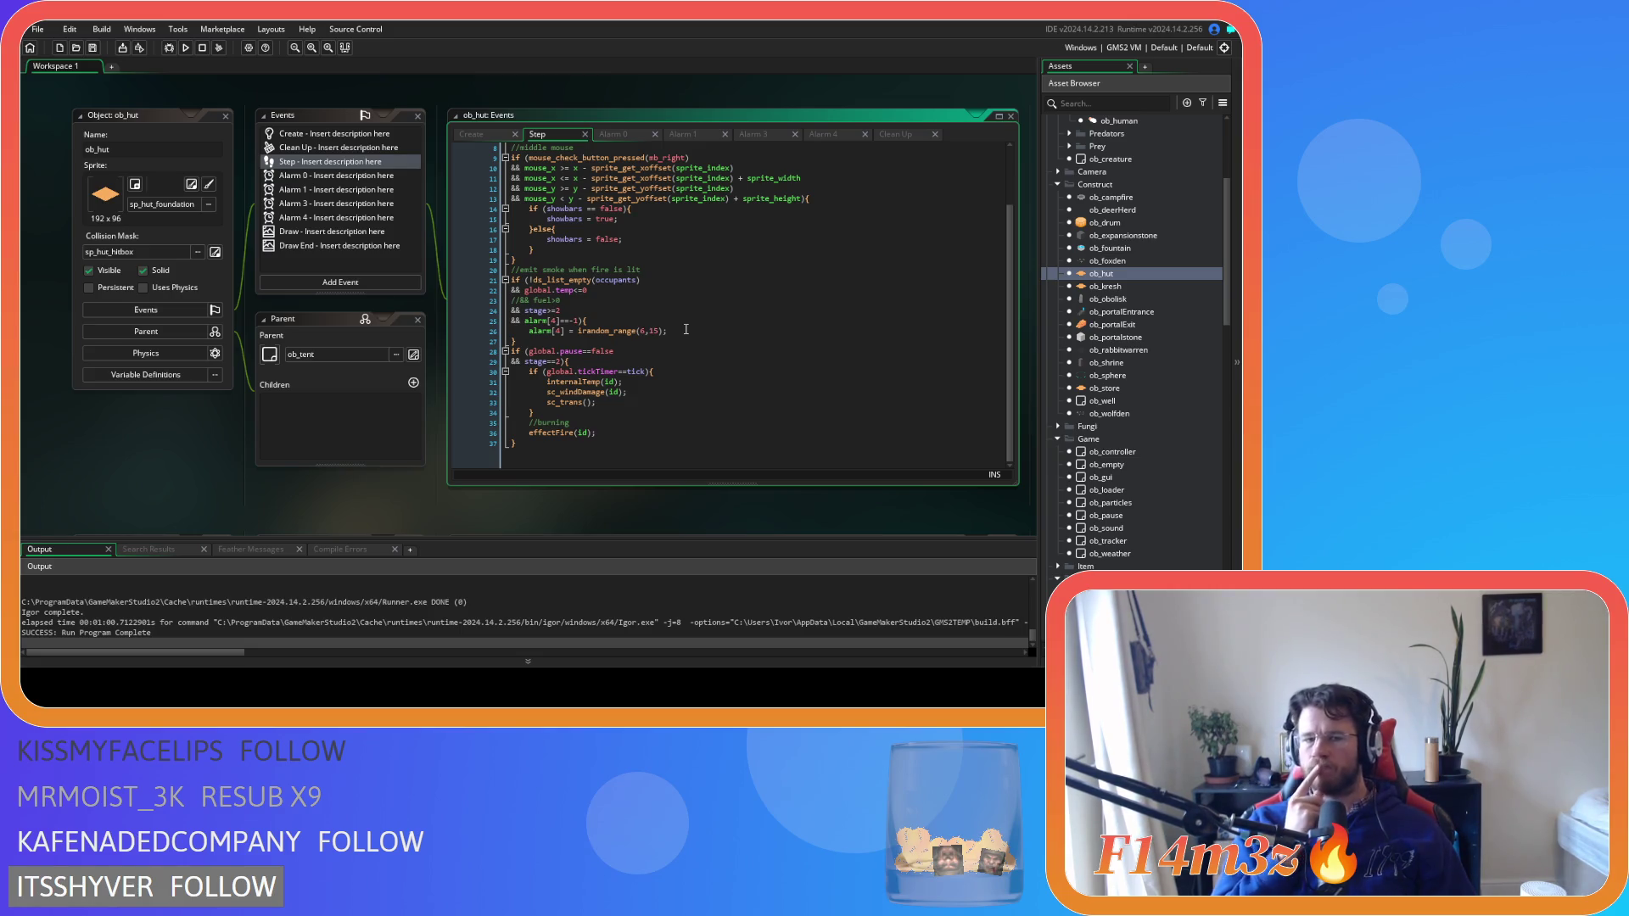
left_click(472, 137)
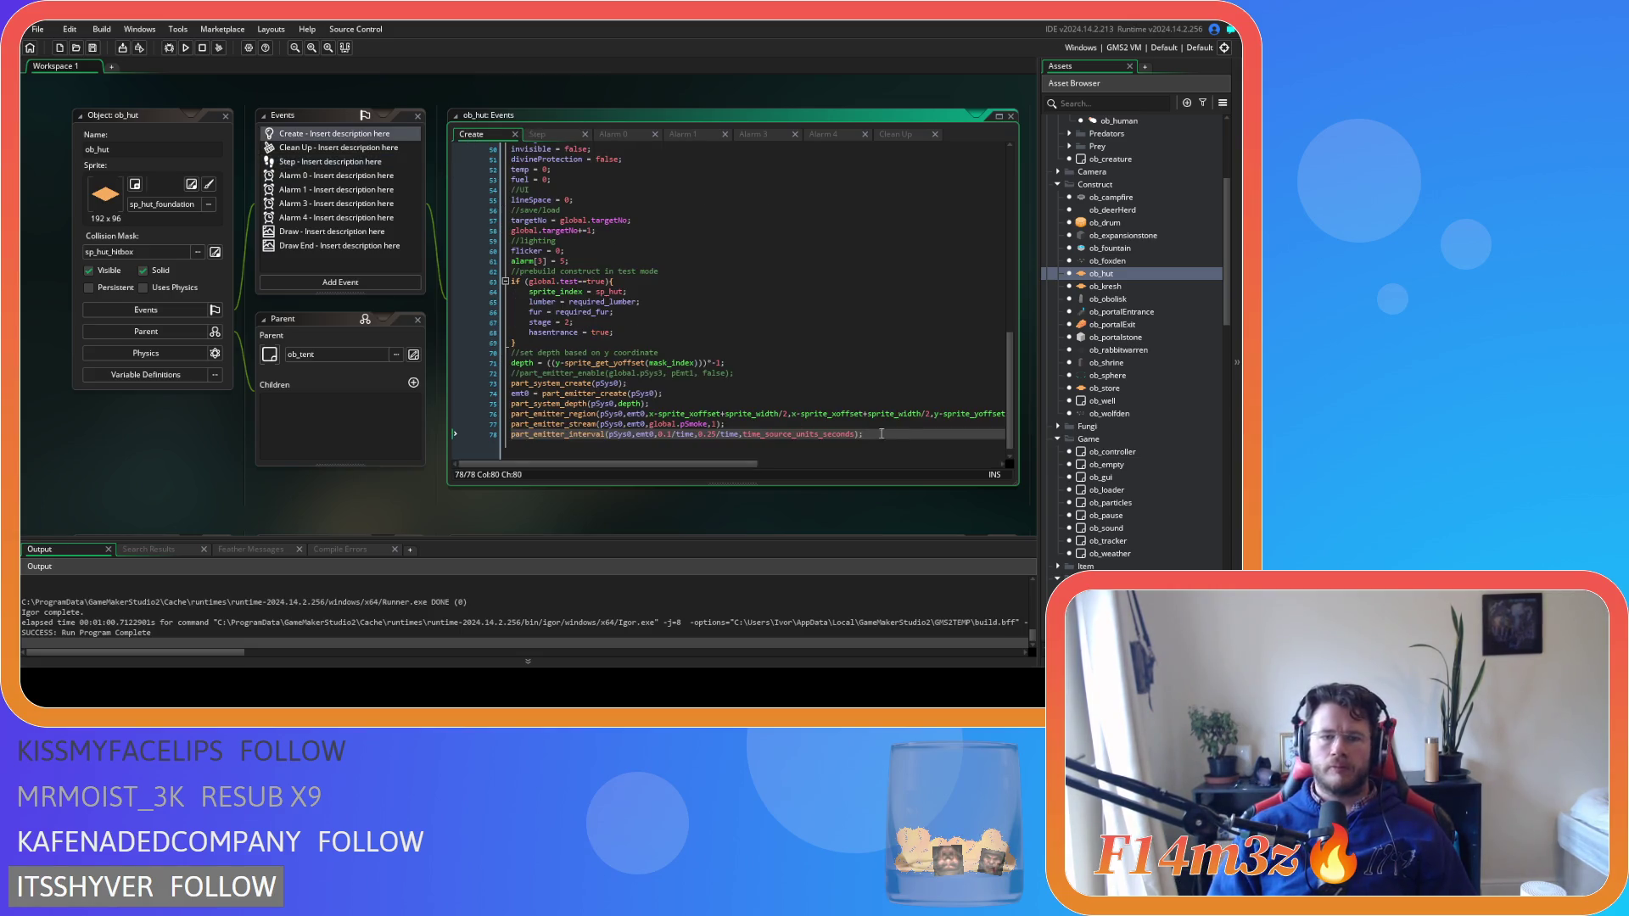
key("Return")
type("part")
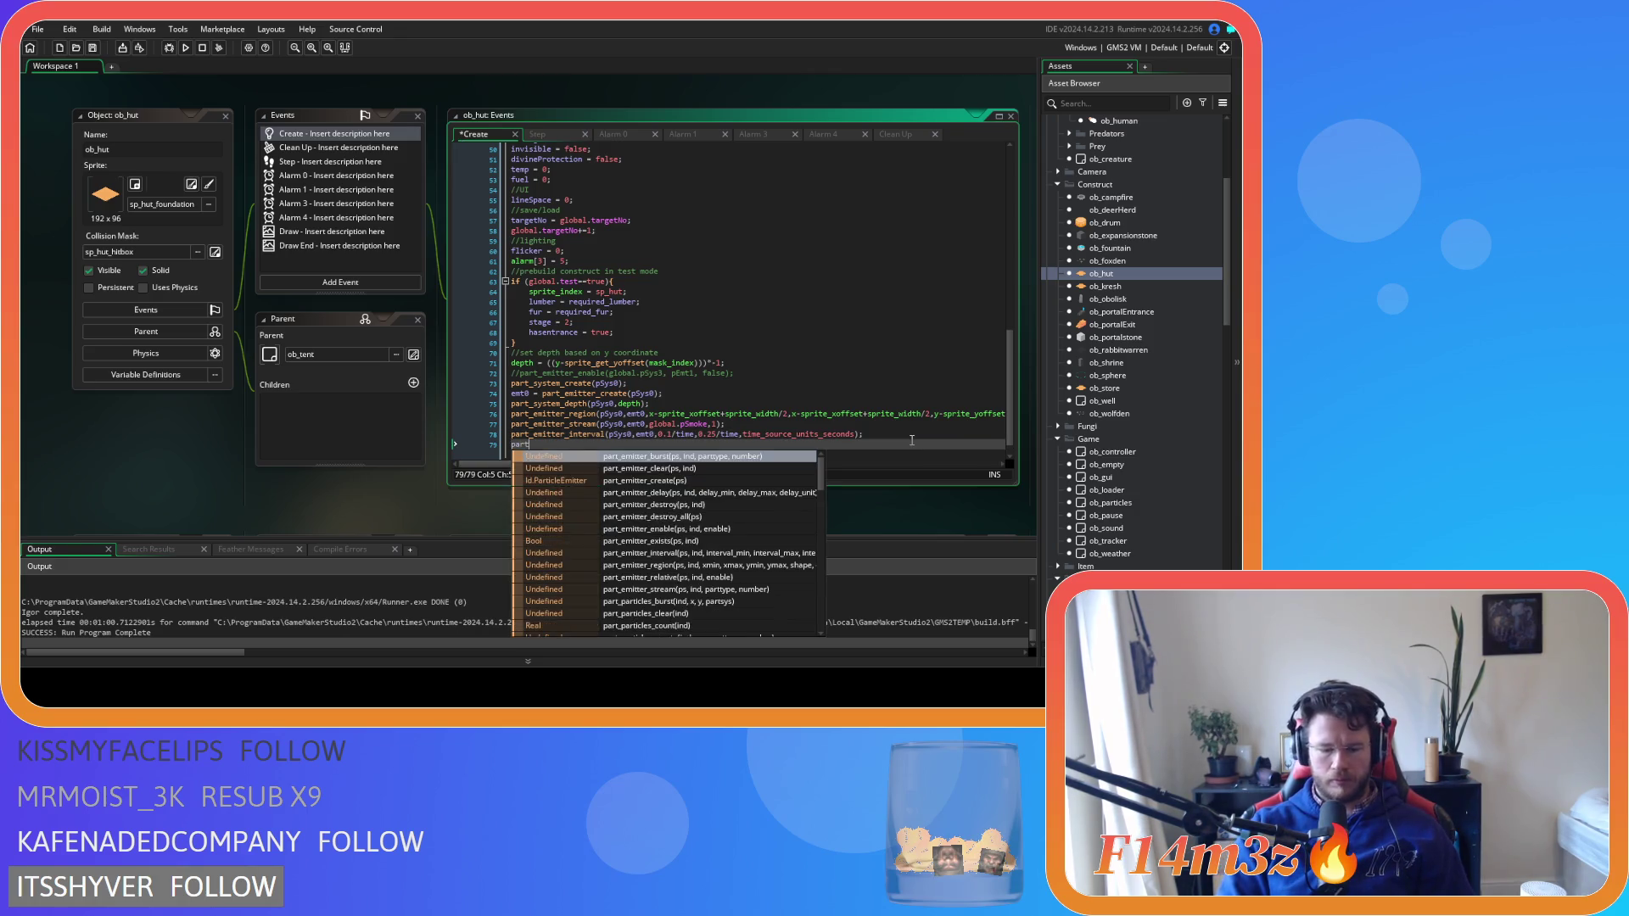
type("_emitte")
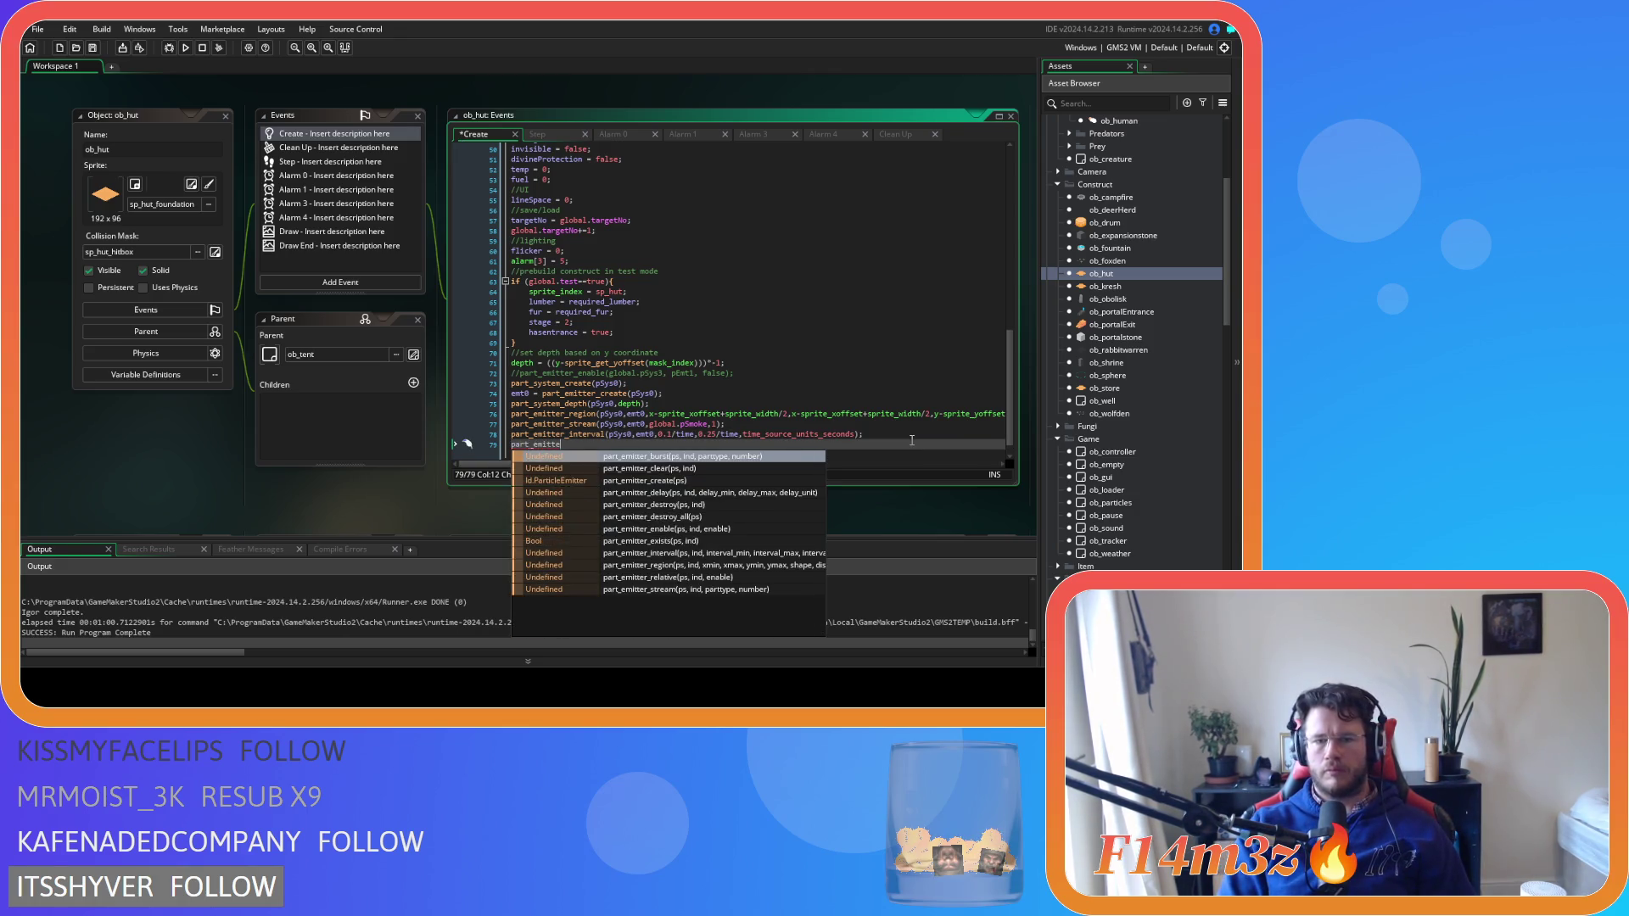
key("Down")
key("Down")
key("Down")
key("Return")
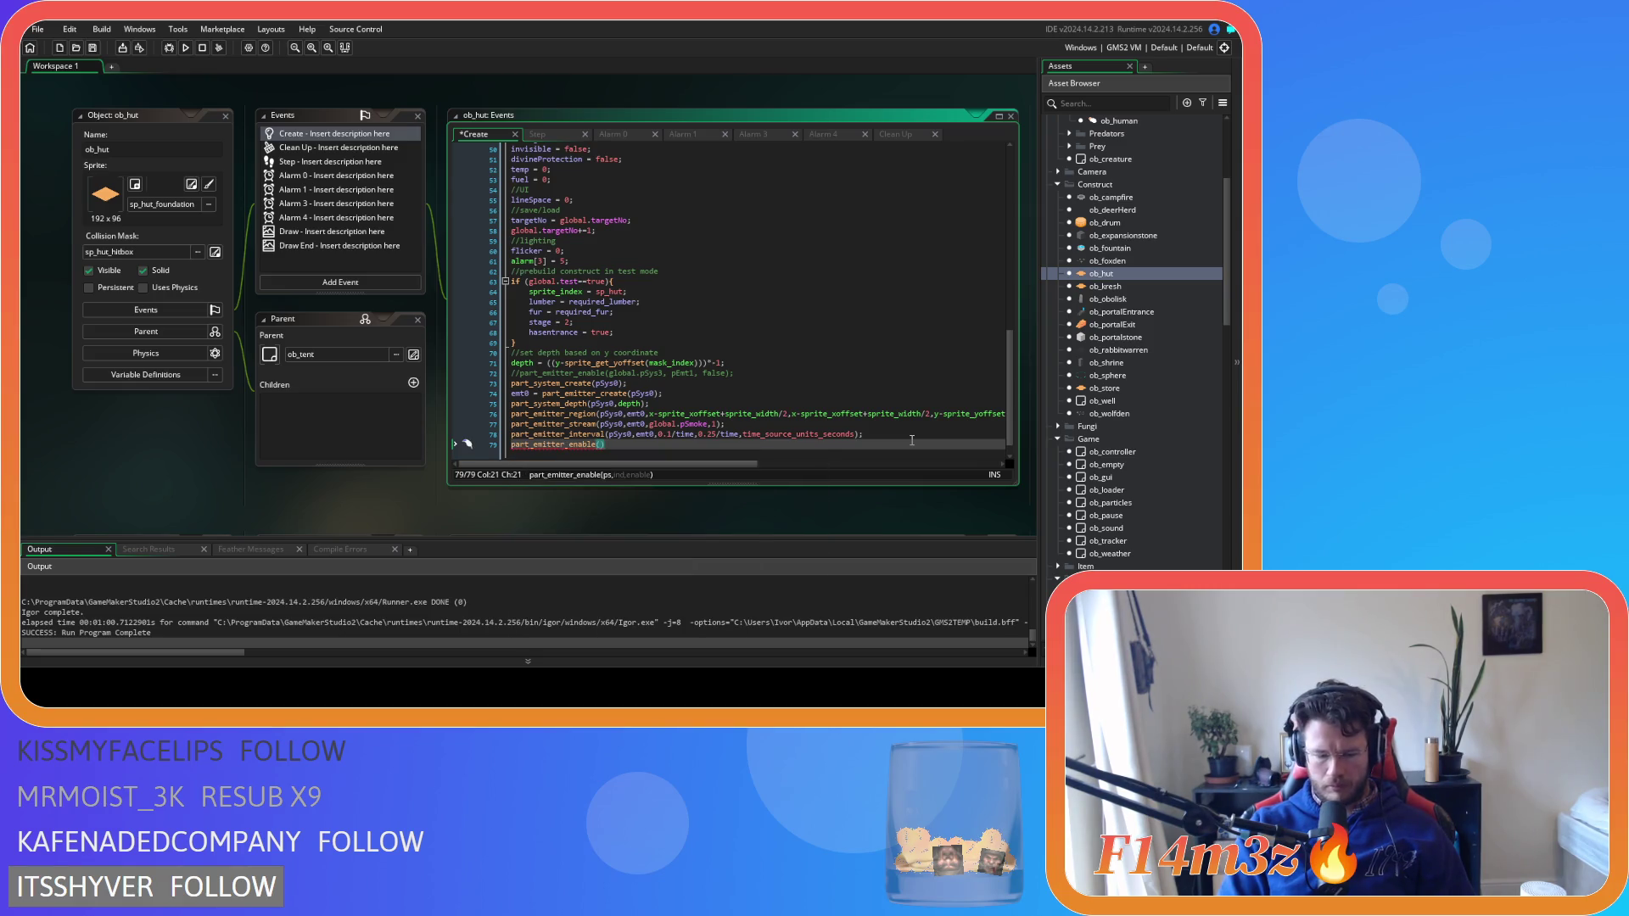
type("pSys")
type("0,")
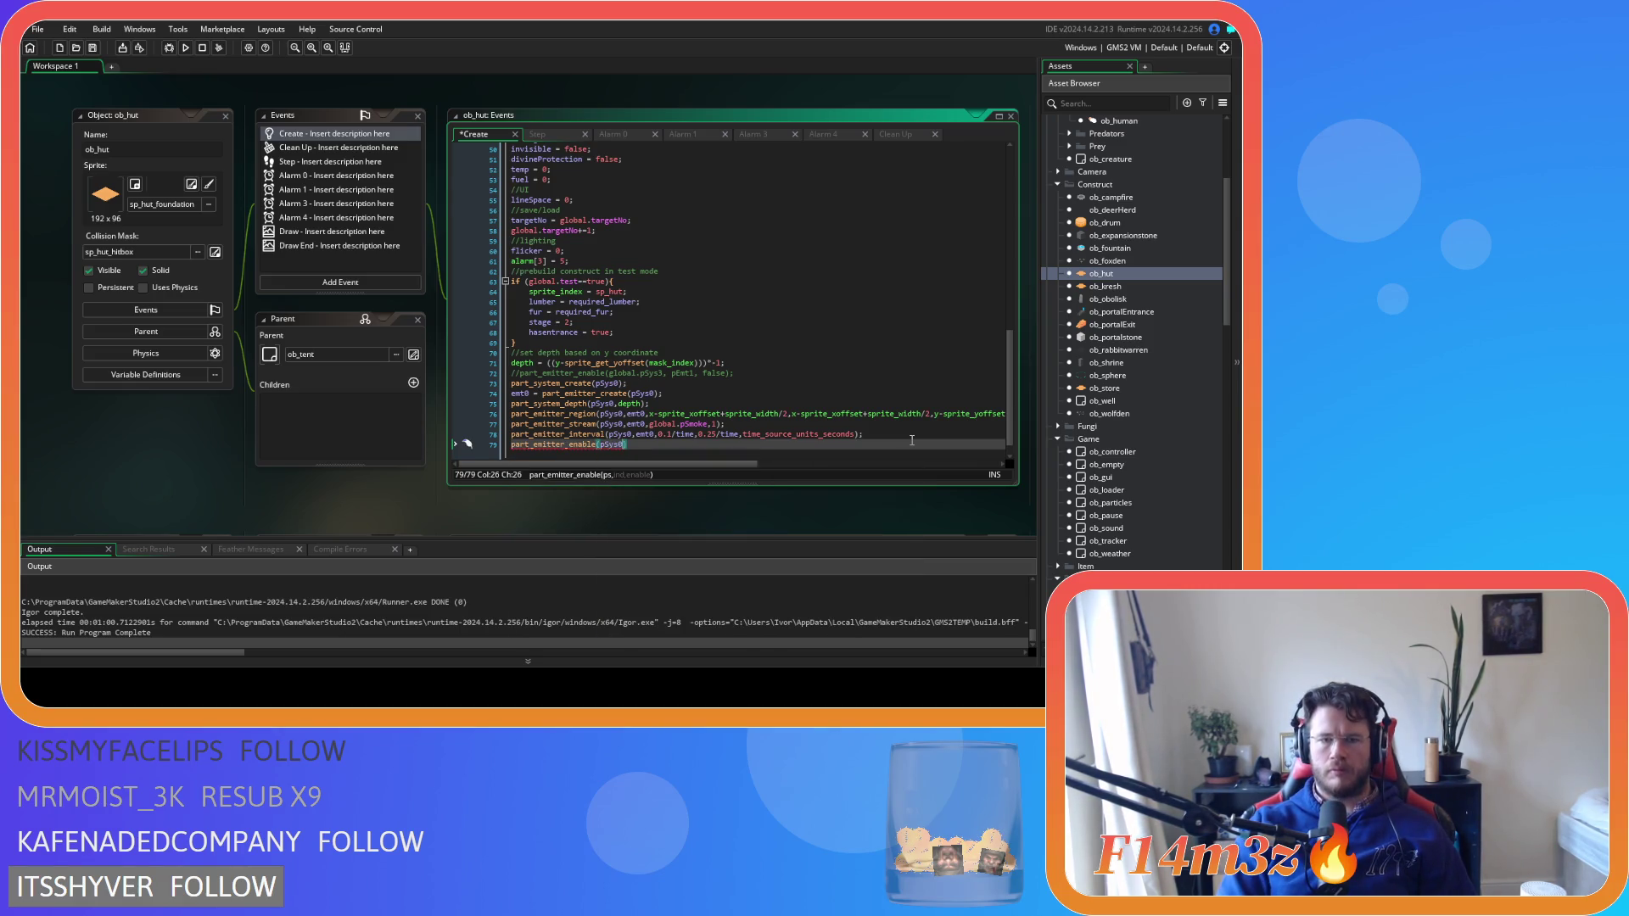
type("emt0,")
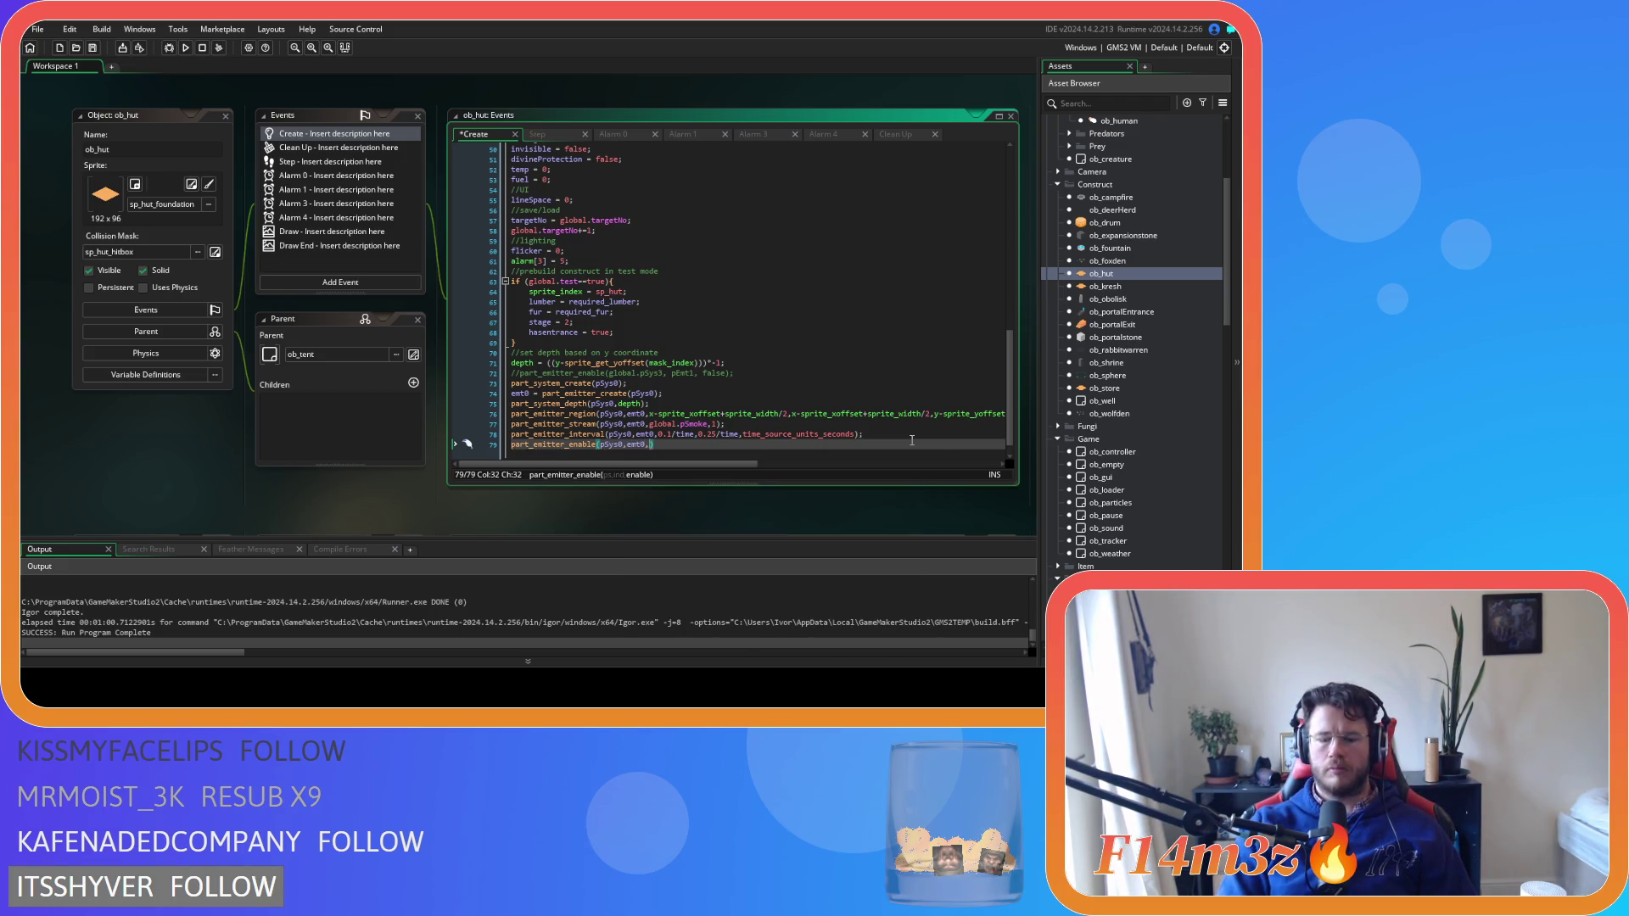
type("0.1")
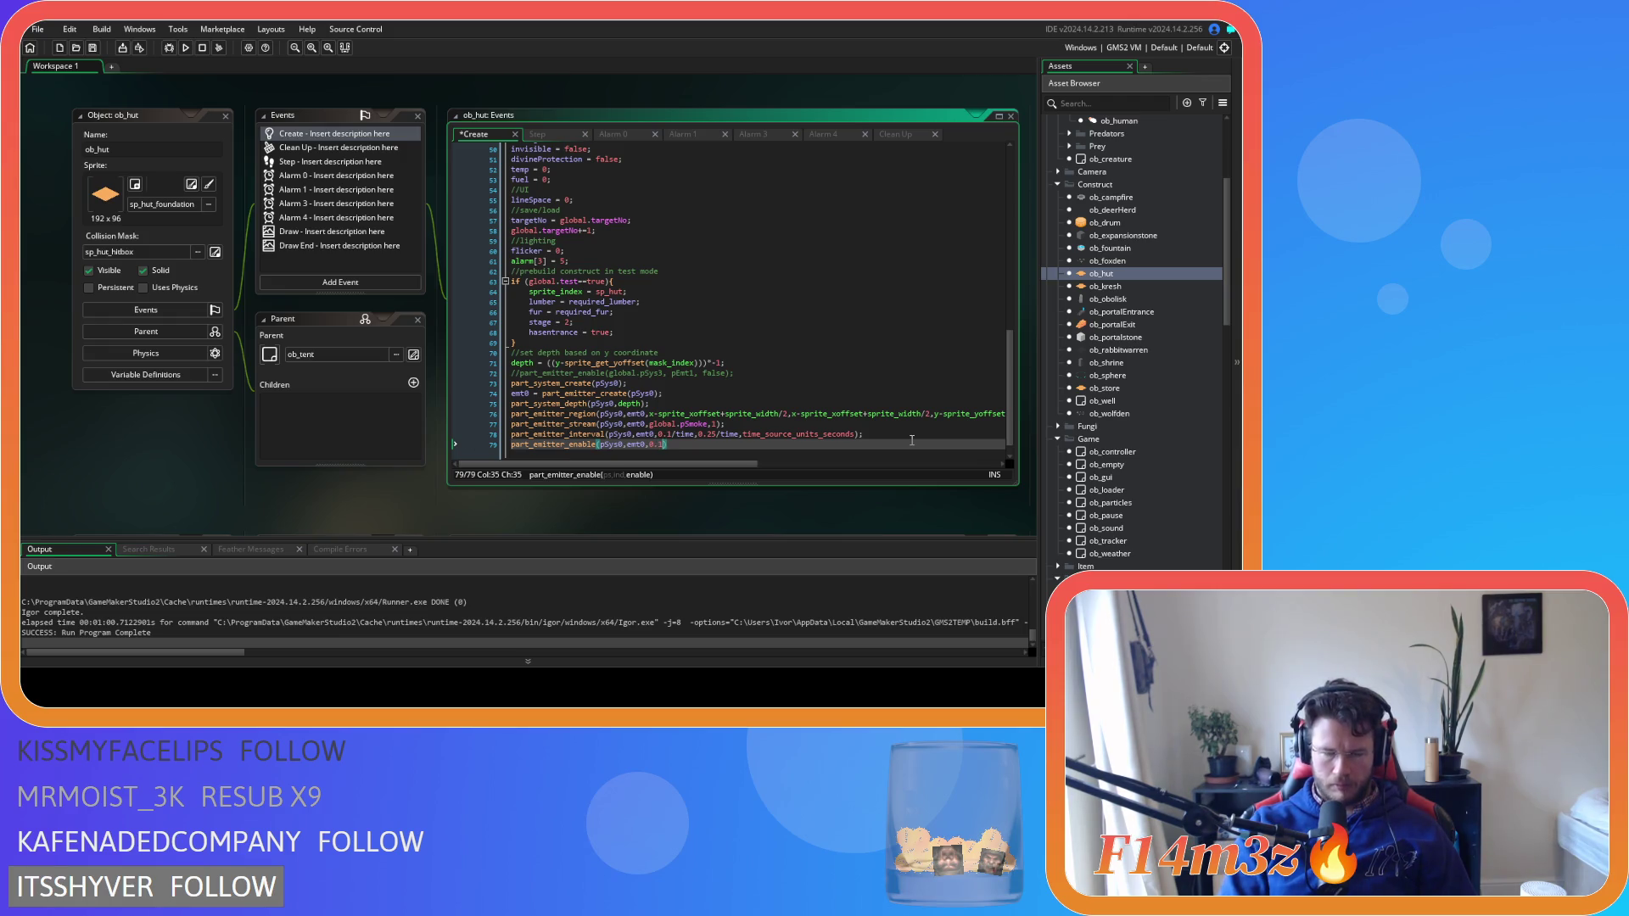
key("BackSpace")
key("BackSpace")
key("BackSpace")
type("true)")
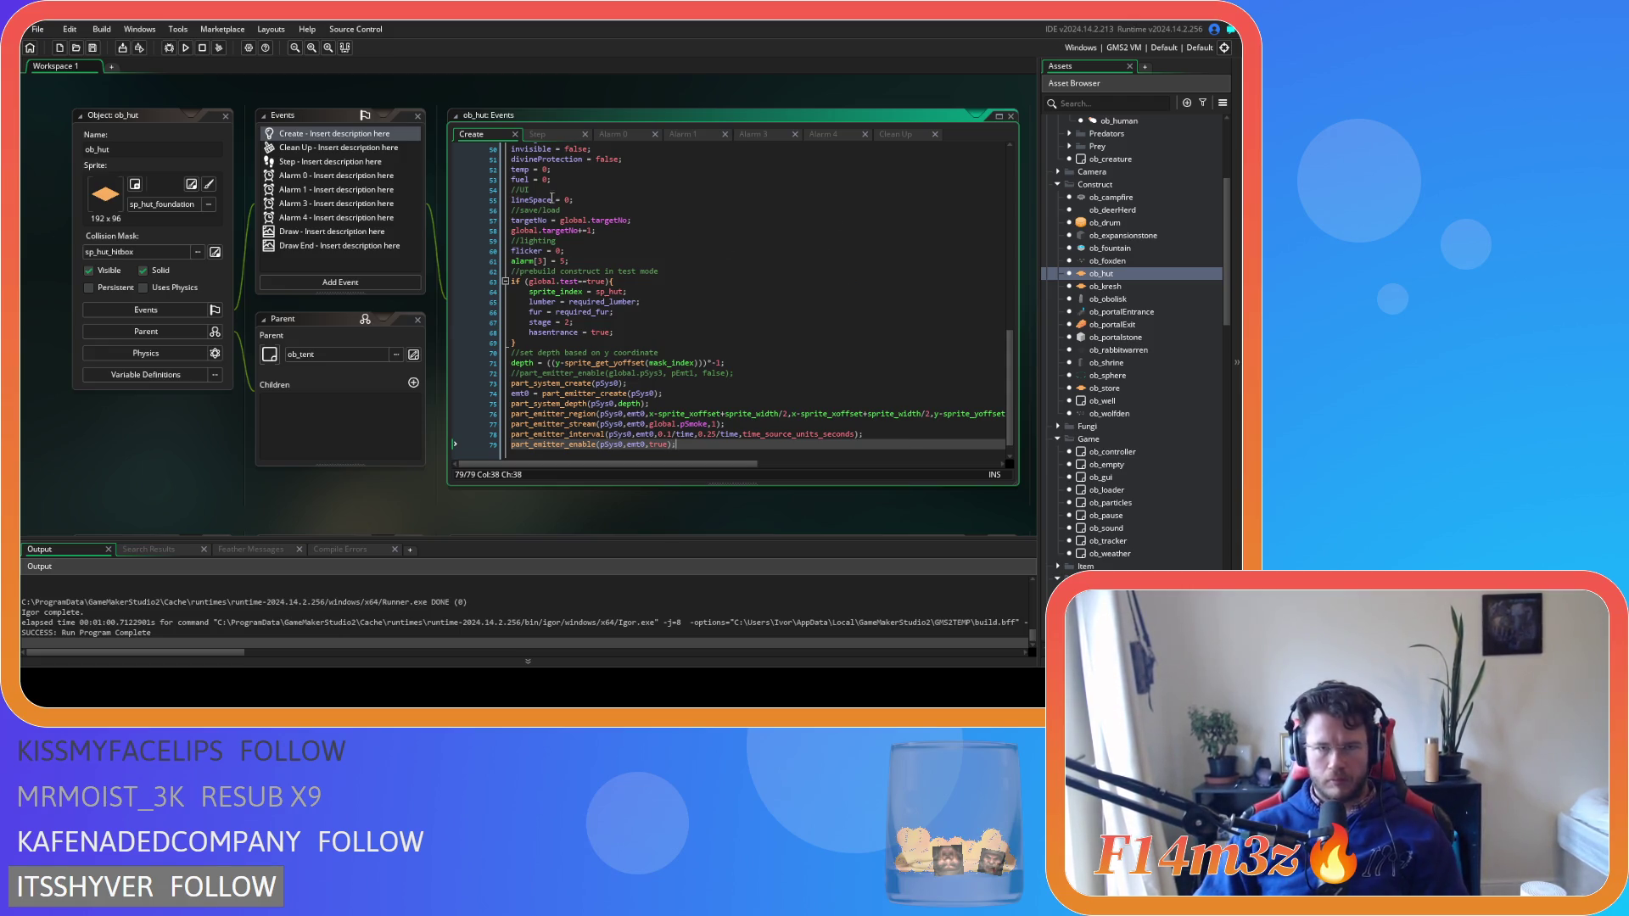
left_click(570, 135)
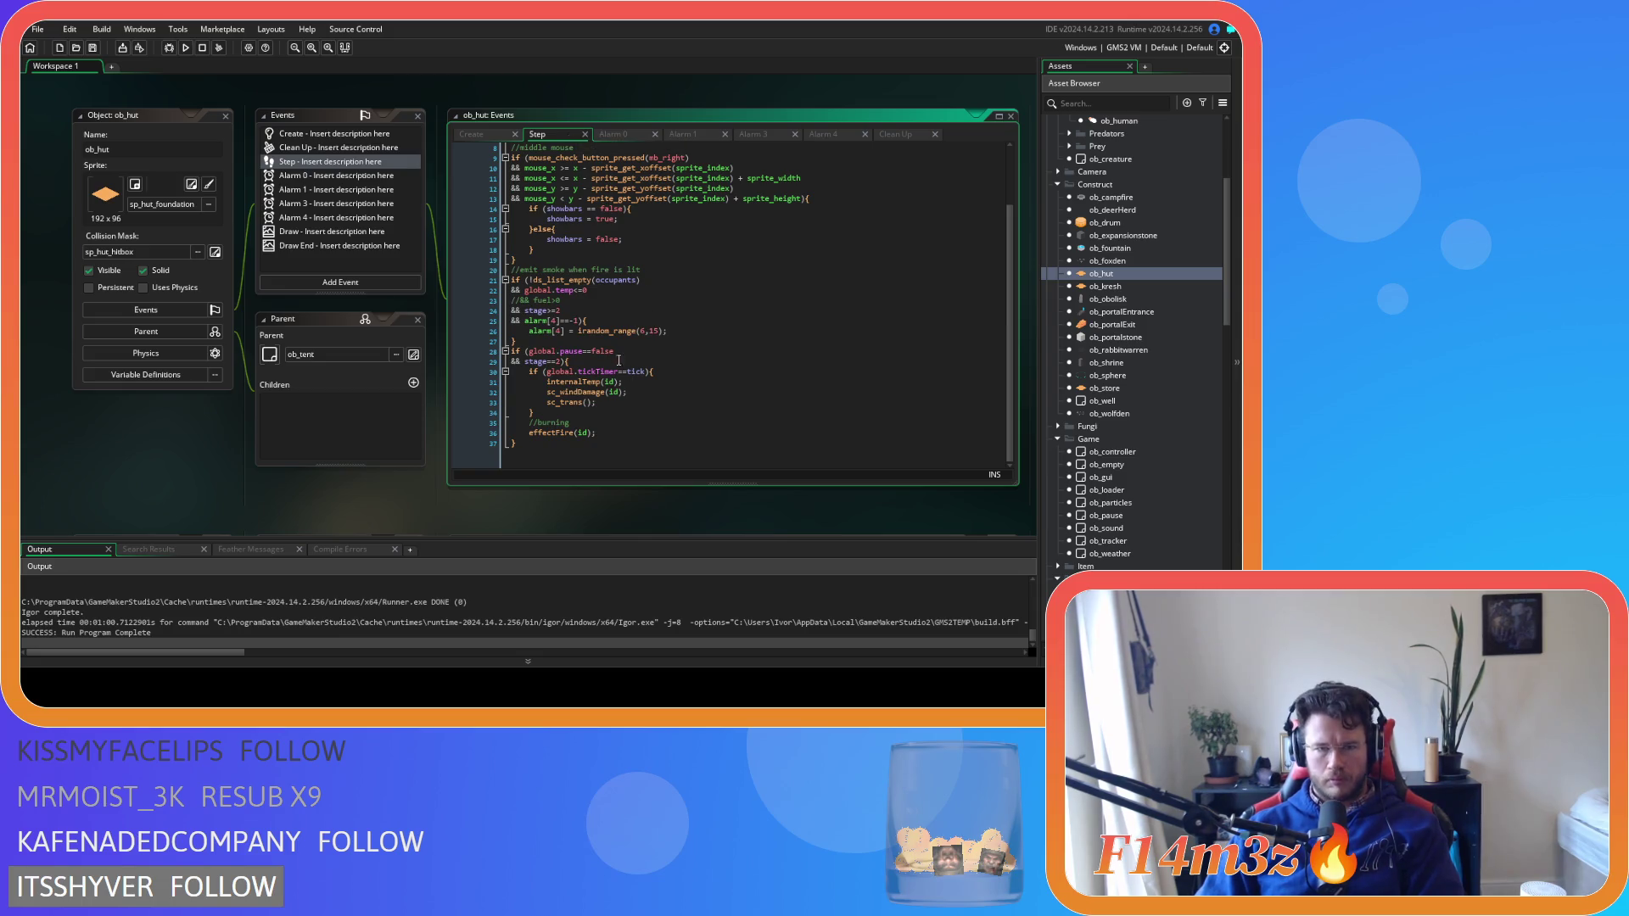
Comment out the old smoke block on lines 21–27 of ob_hut's Step event with Ctrl+K
mouse_move(534, 340)
left_mouse_down()
mouse_move(526, 289)
mouse_move(506, 278)
left_mouse_up()
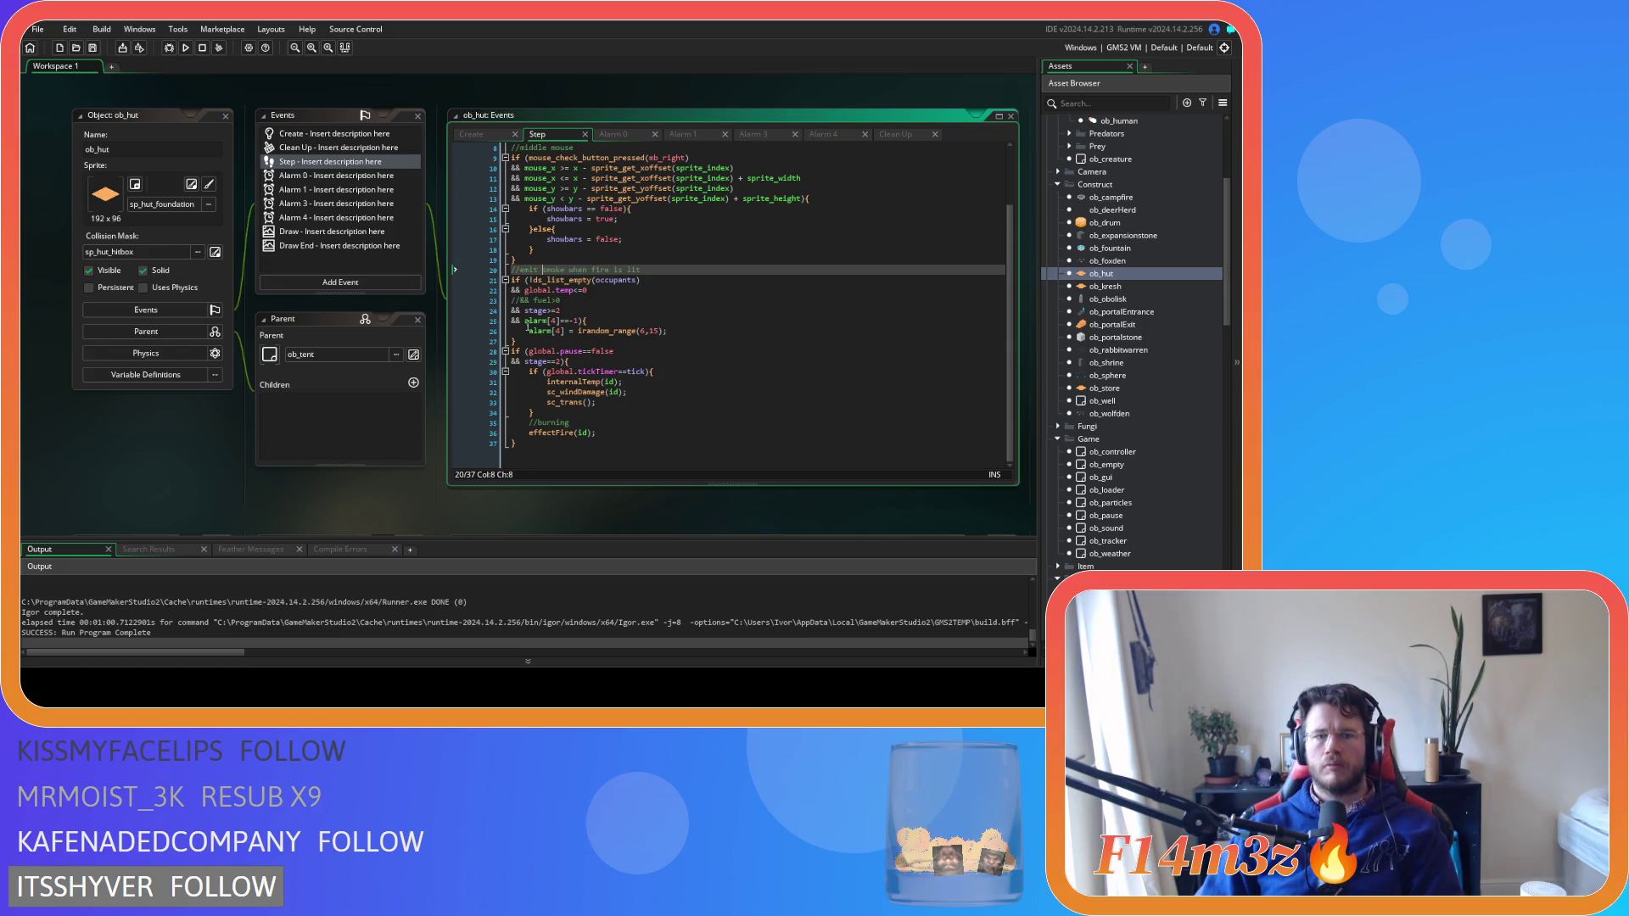
left_click_drag(534, 340, 505, 284)
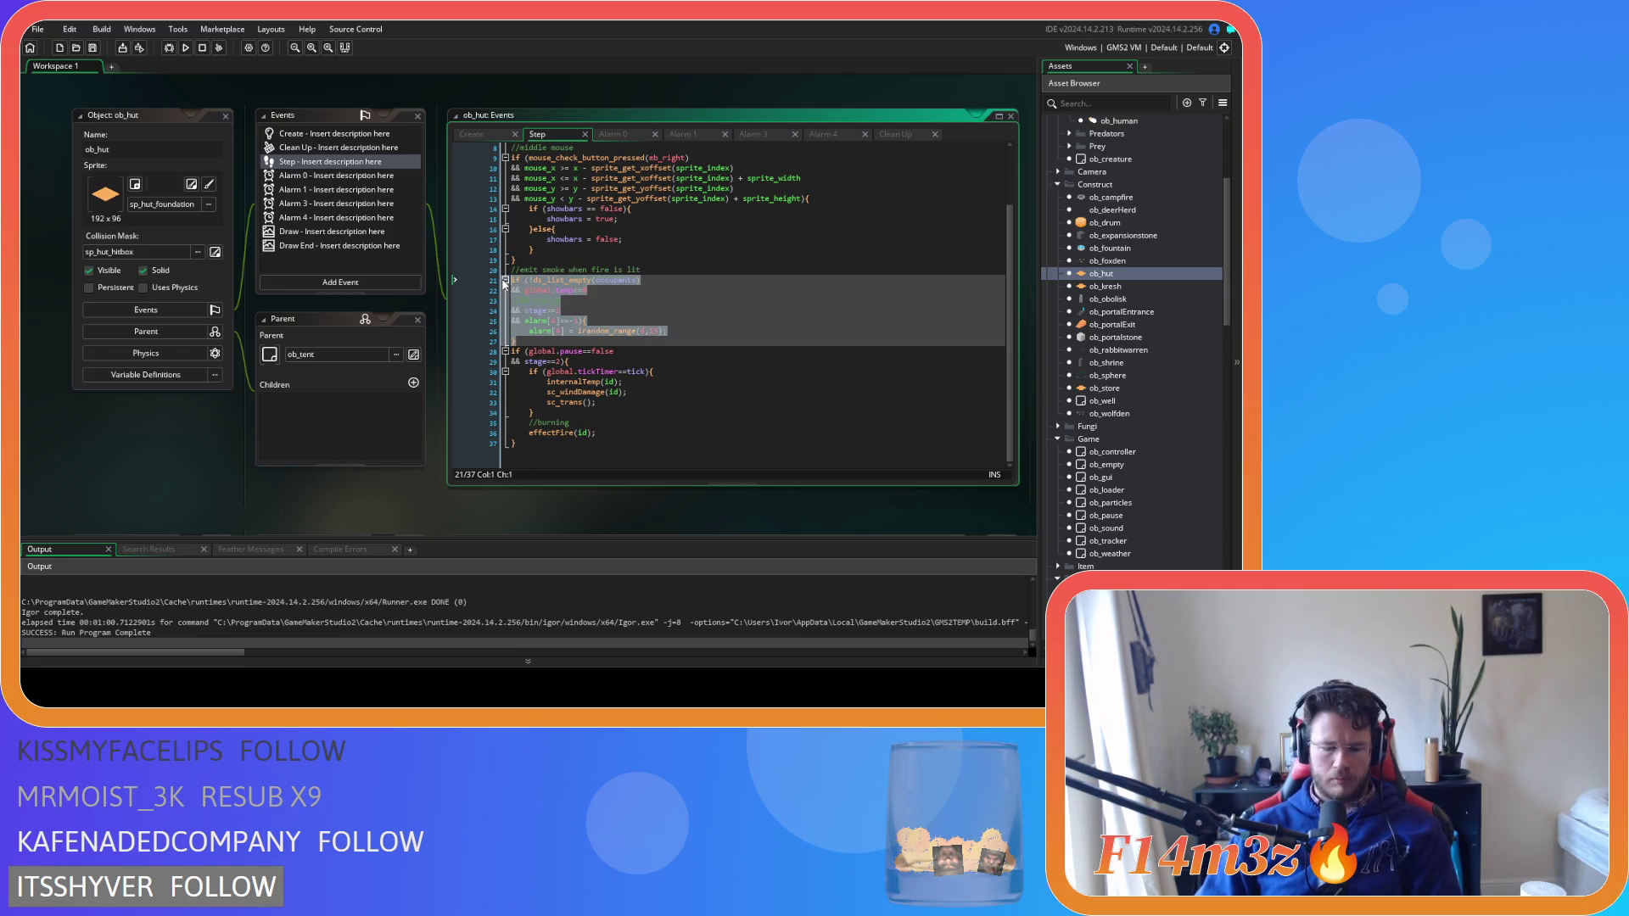
key("ctrl+k")
left_click(639, 287)
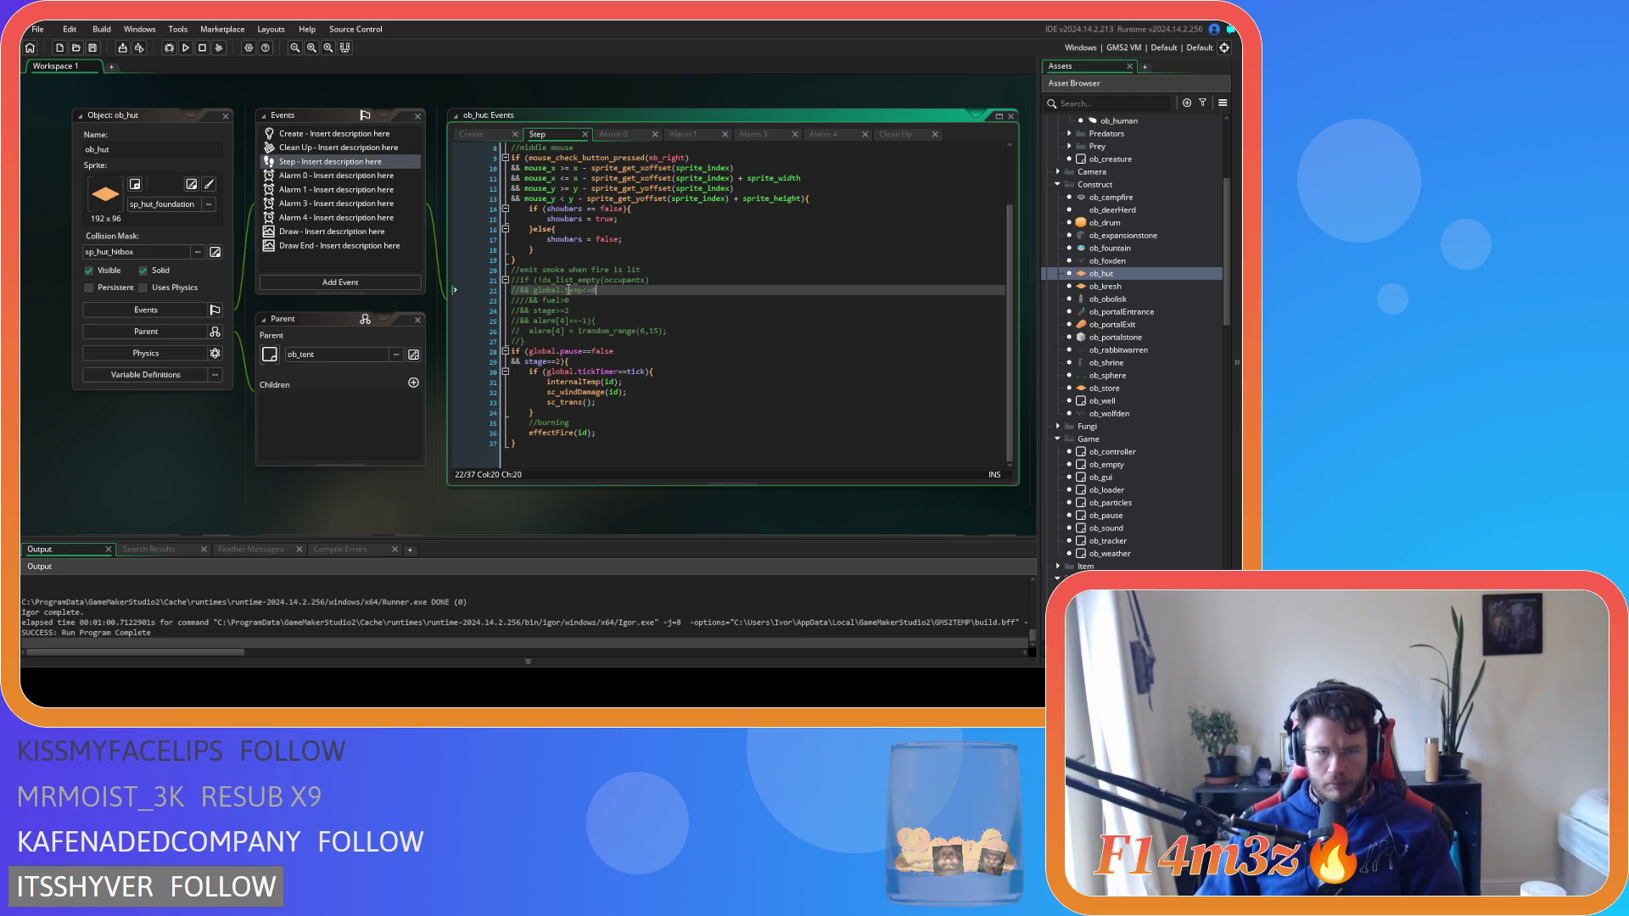
left_click(348, 218)
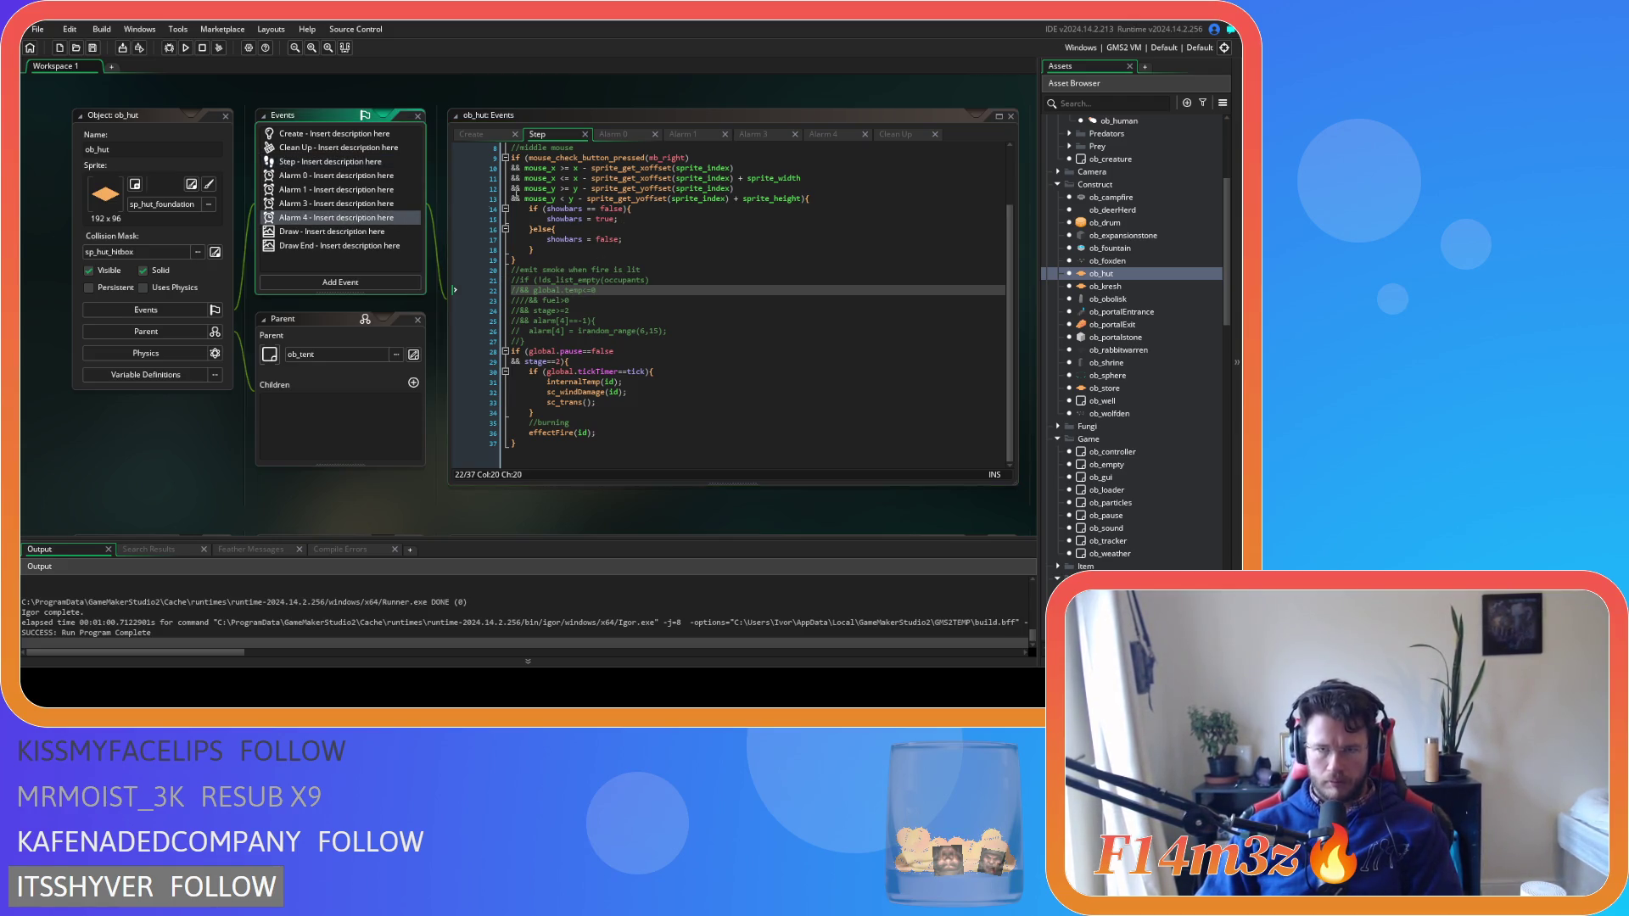
left_click(350, 149)
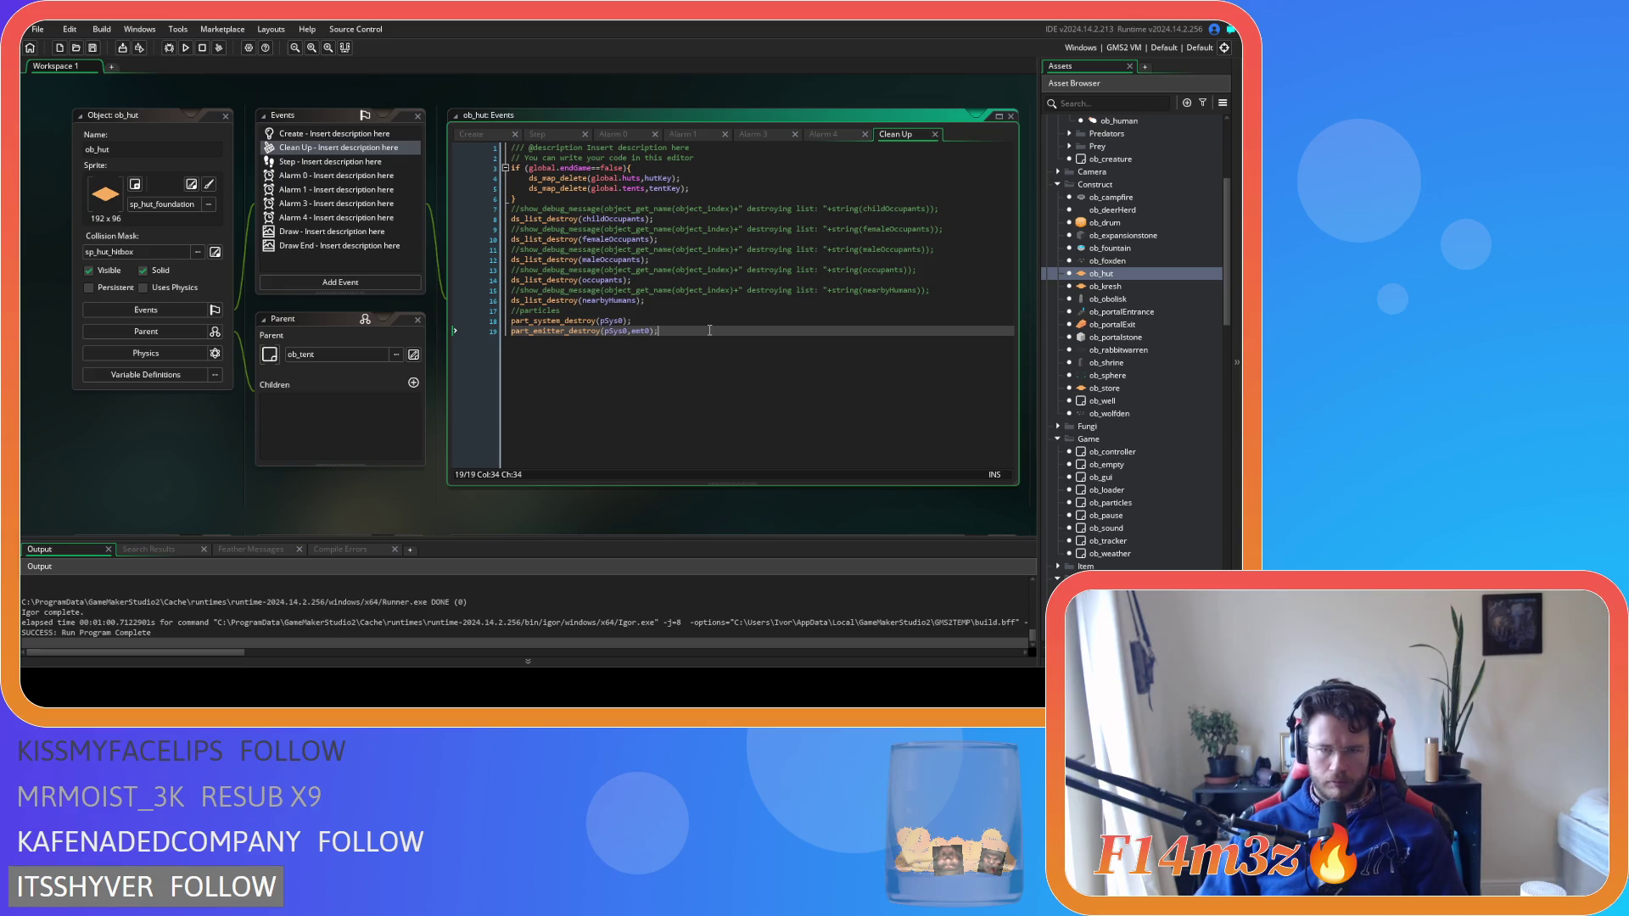
Look through ob_hut's Alarm 0, Alarm 1, Step and Alarm 4 event code
left_click(829, 135)
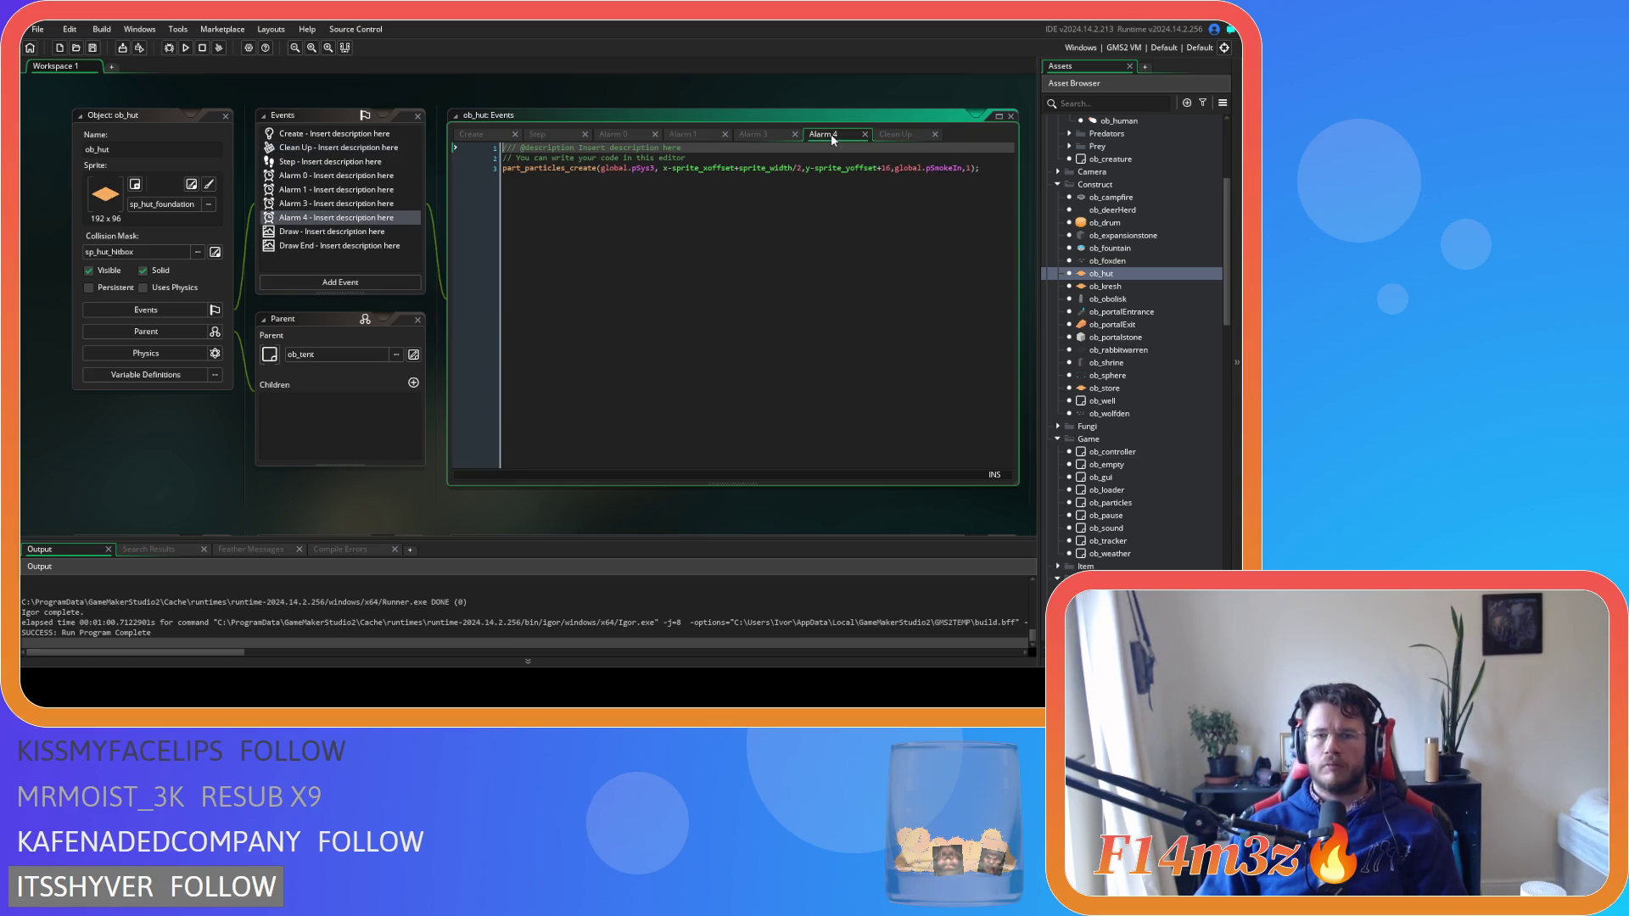
left_click(771, 134)
left_click(683, 135)
left_click(609, 134)
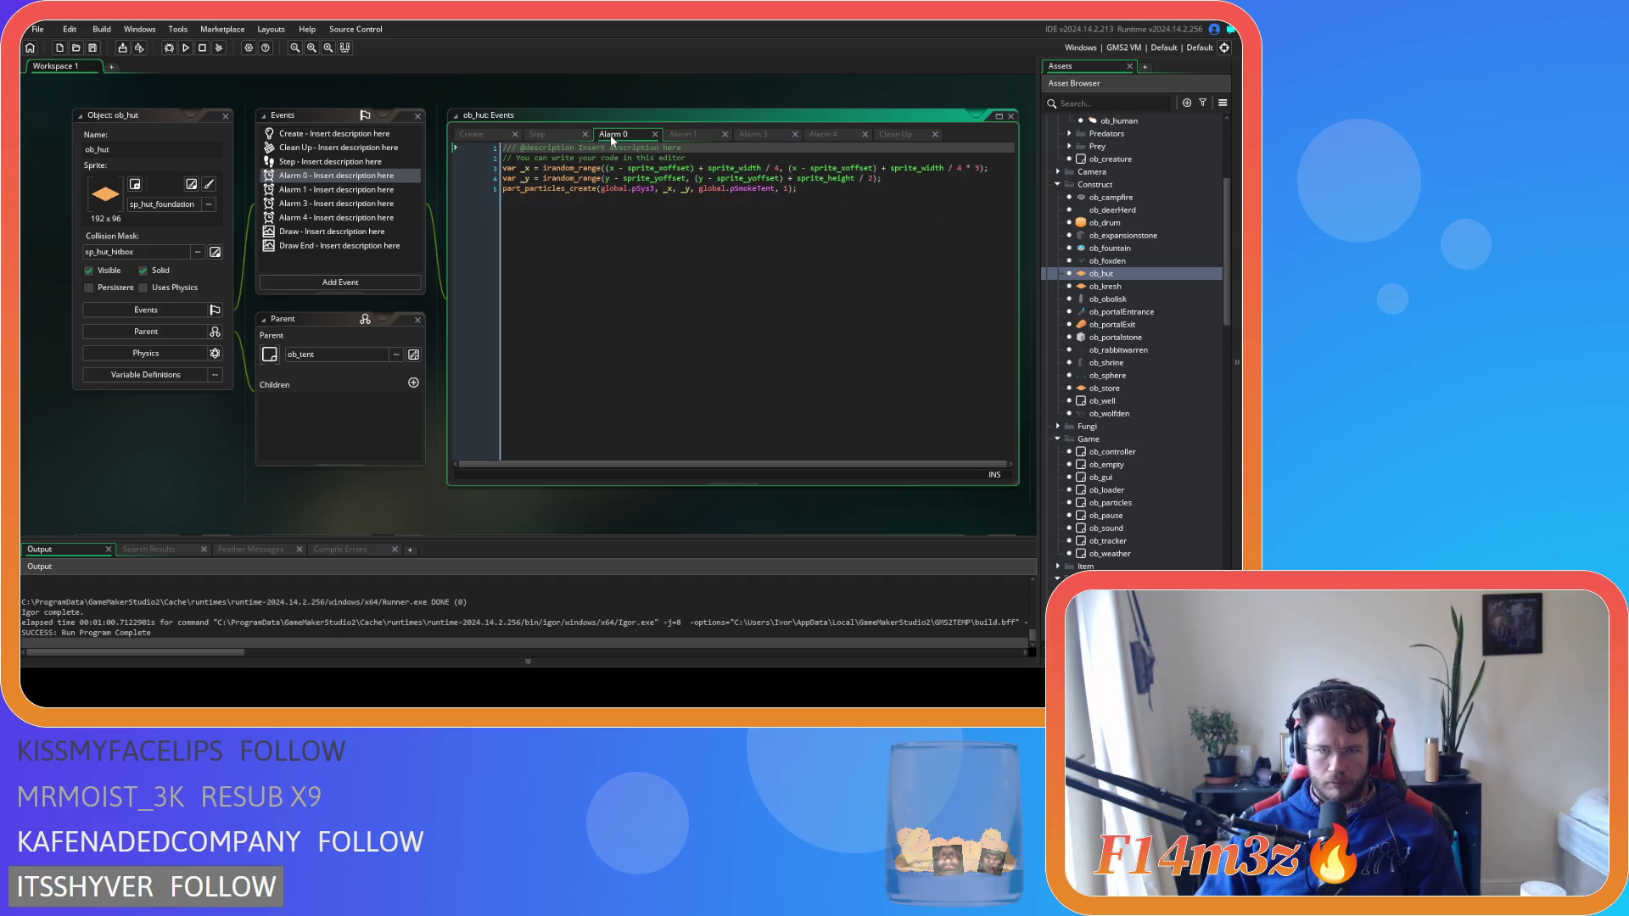
left_click(546, 136)
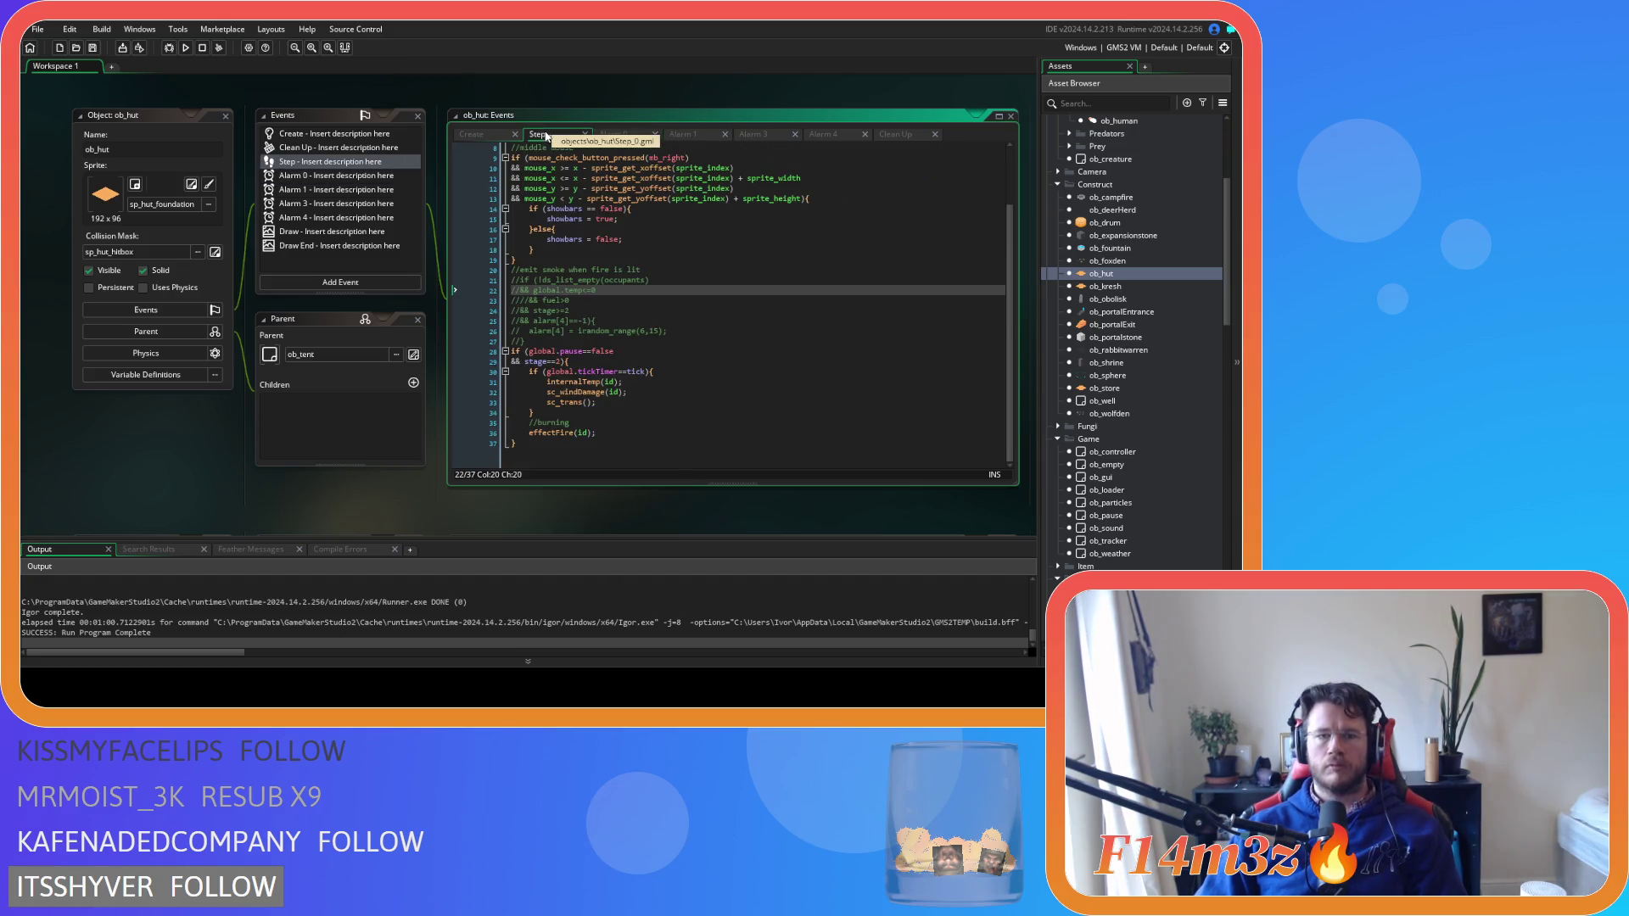
left_click(816, 133)
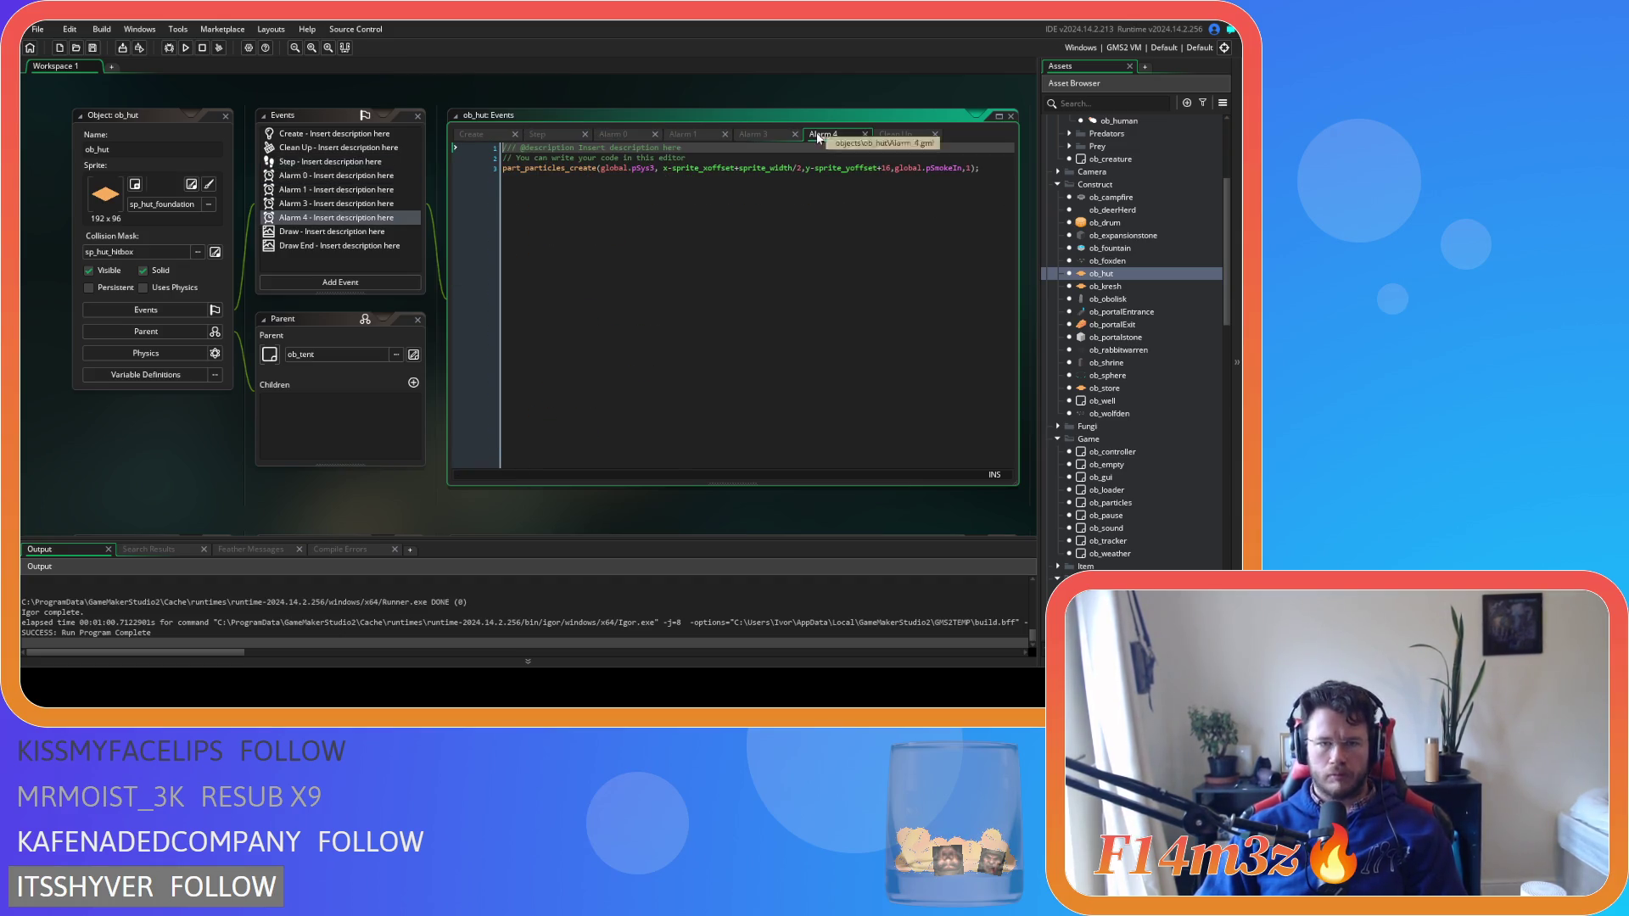
Delete ob_hut's Alarm 4 event and confirm the removal
left_click(354, 218)
key("Delete")
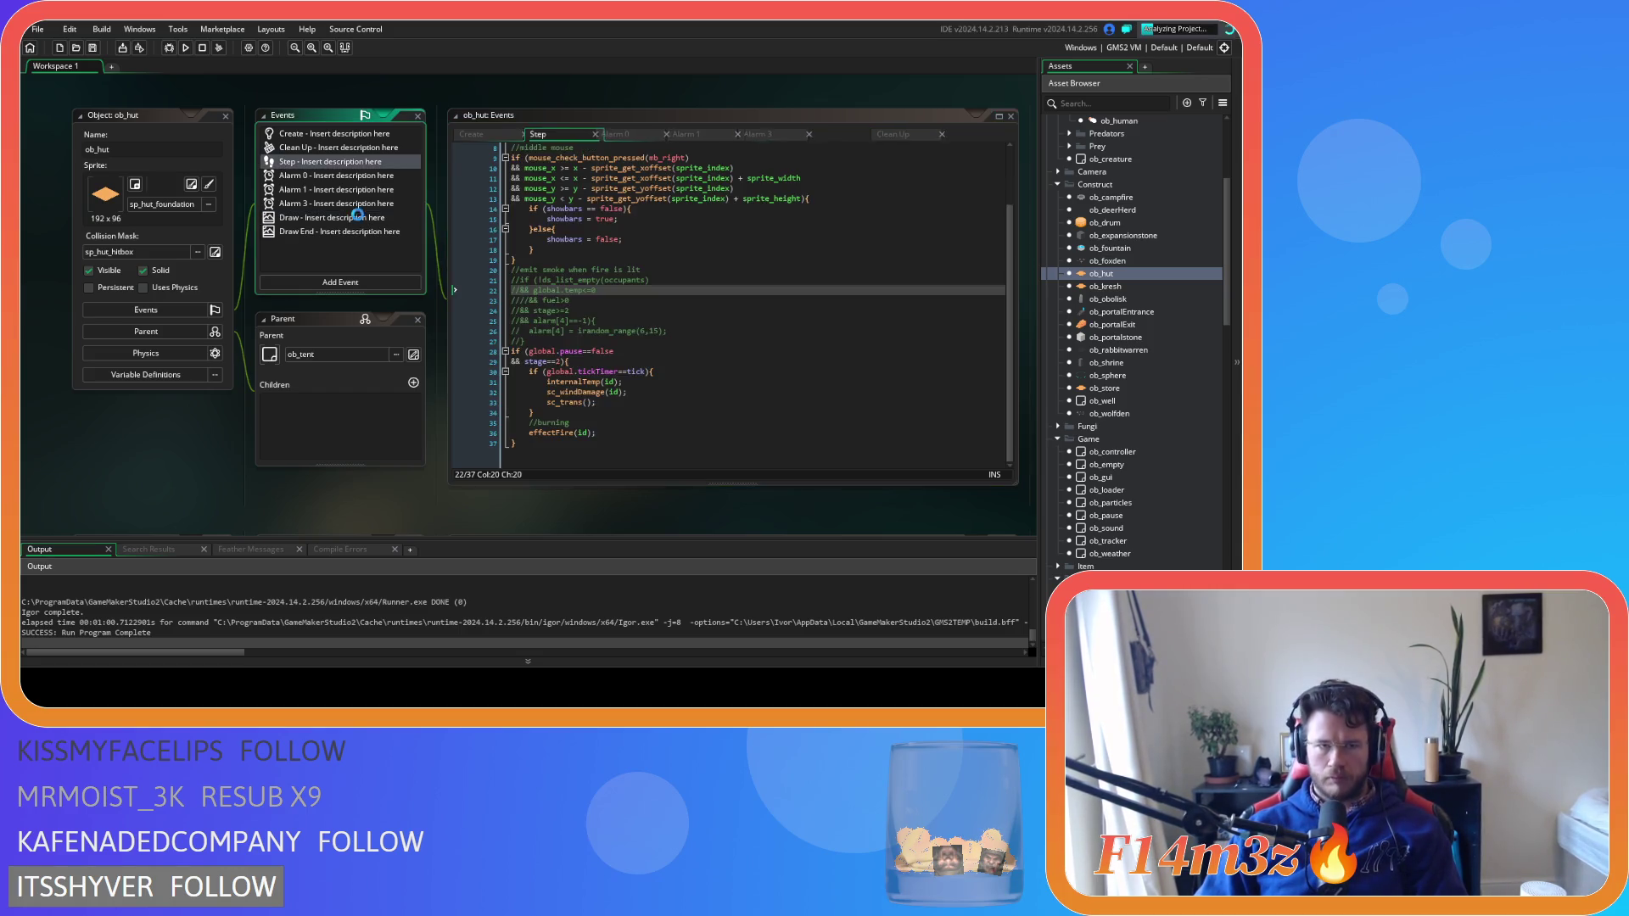
left_click(371, 204)
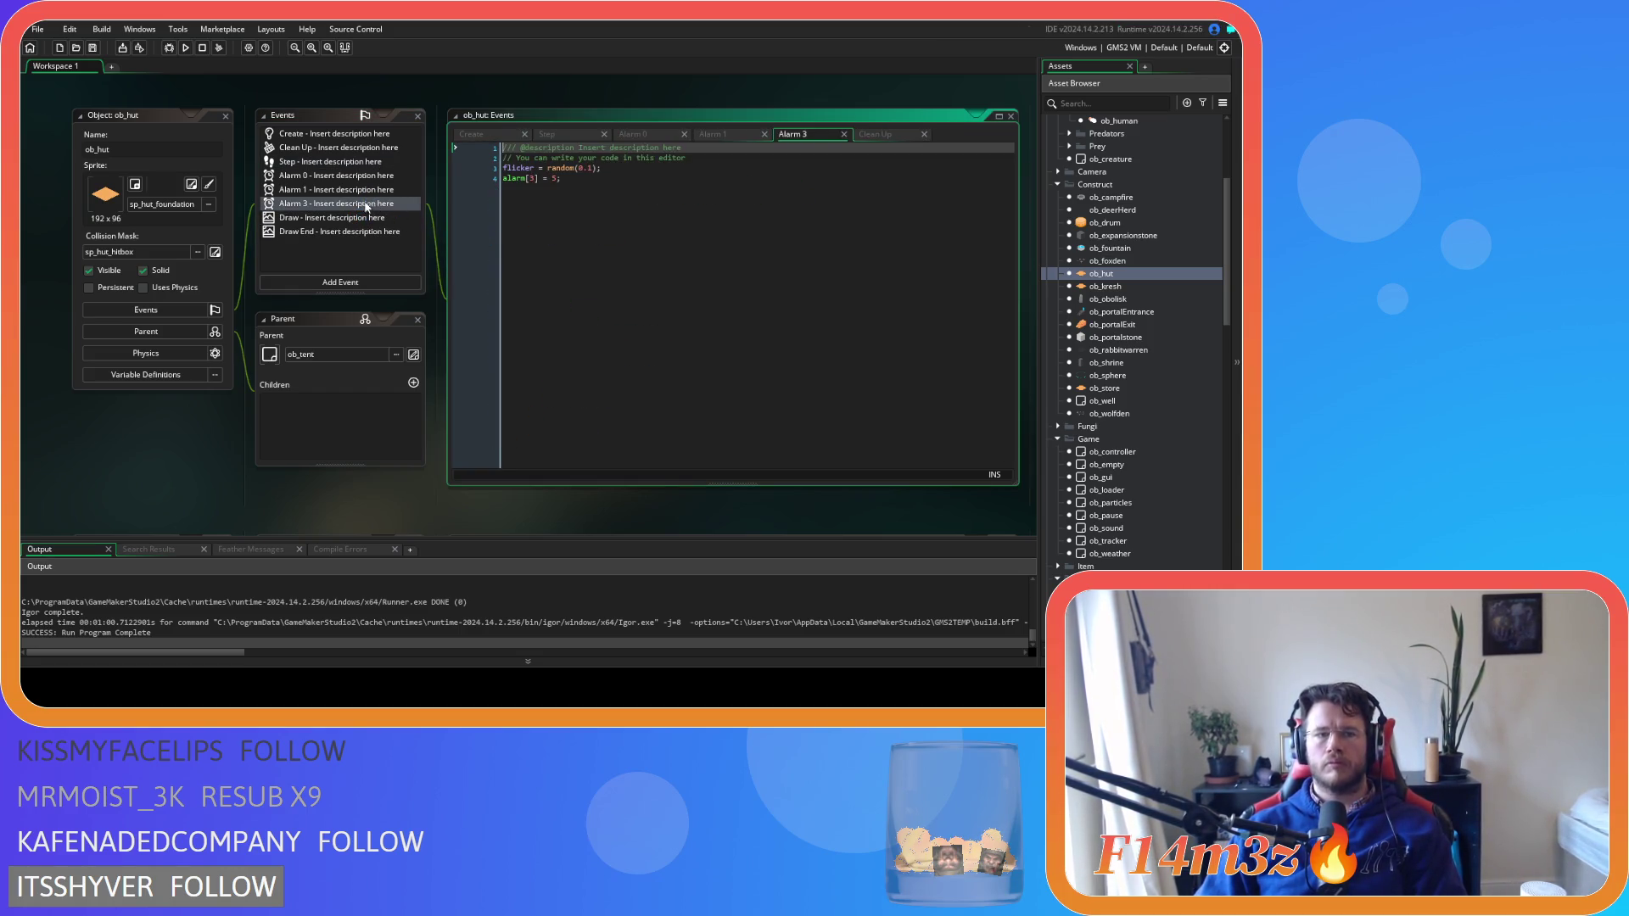
left_click(355, 191)
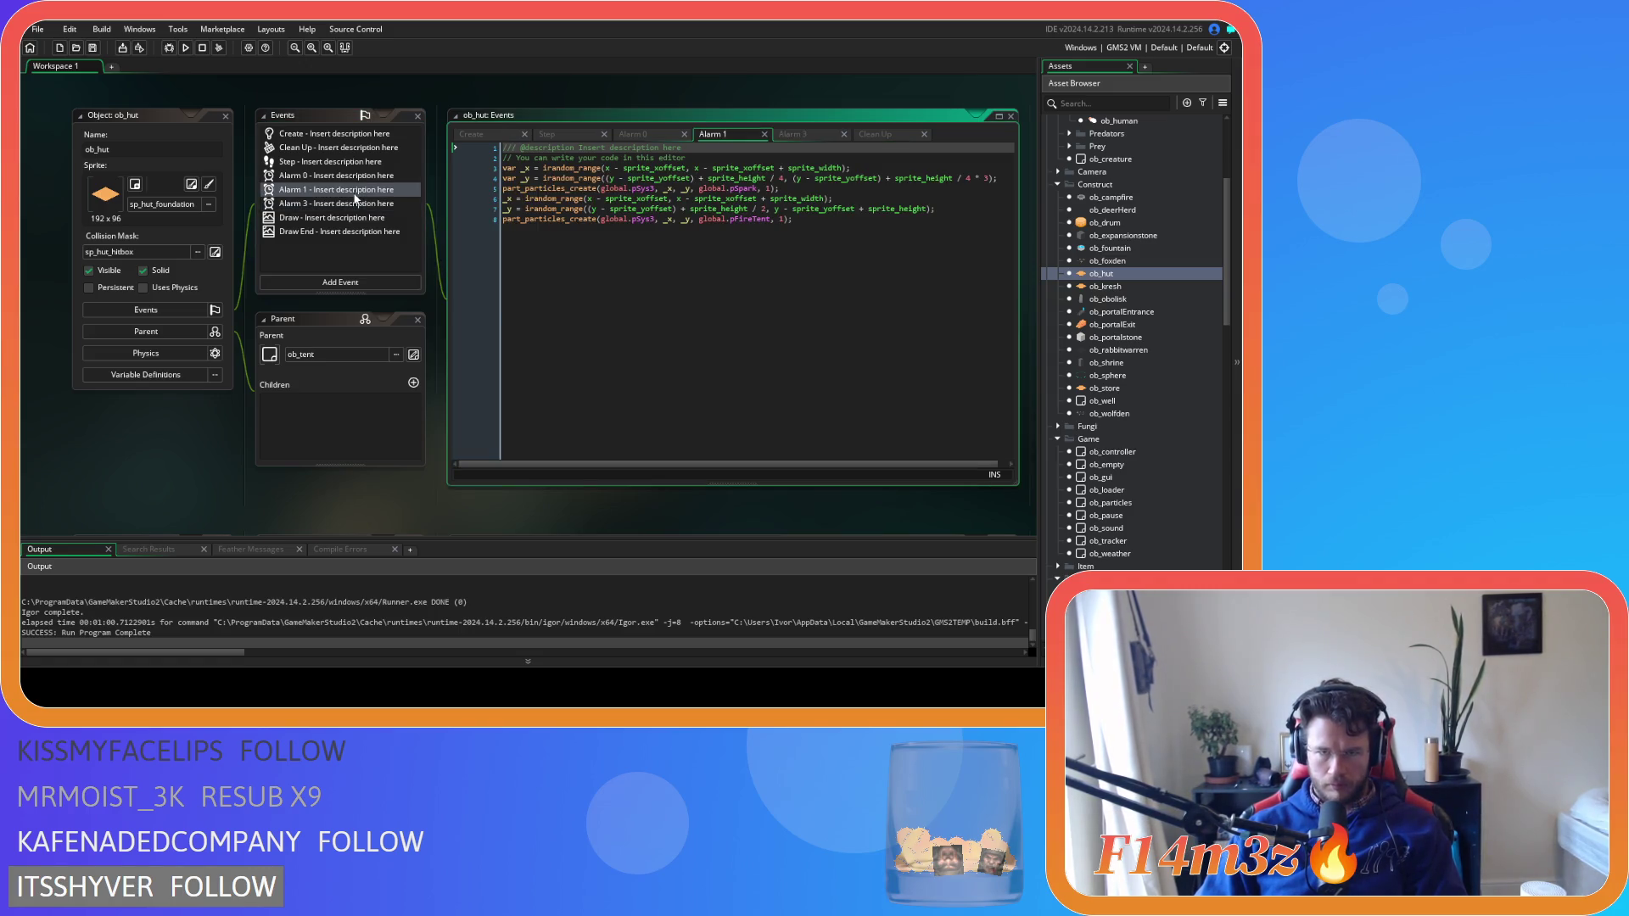
left_click(488, 134)
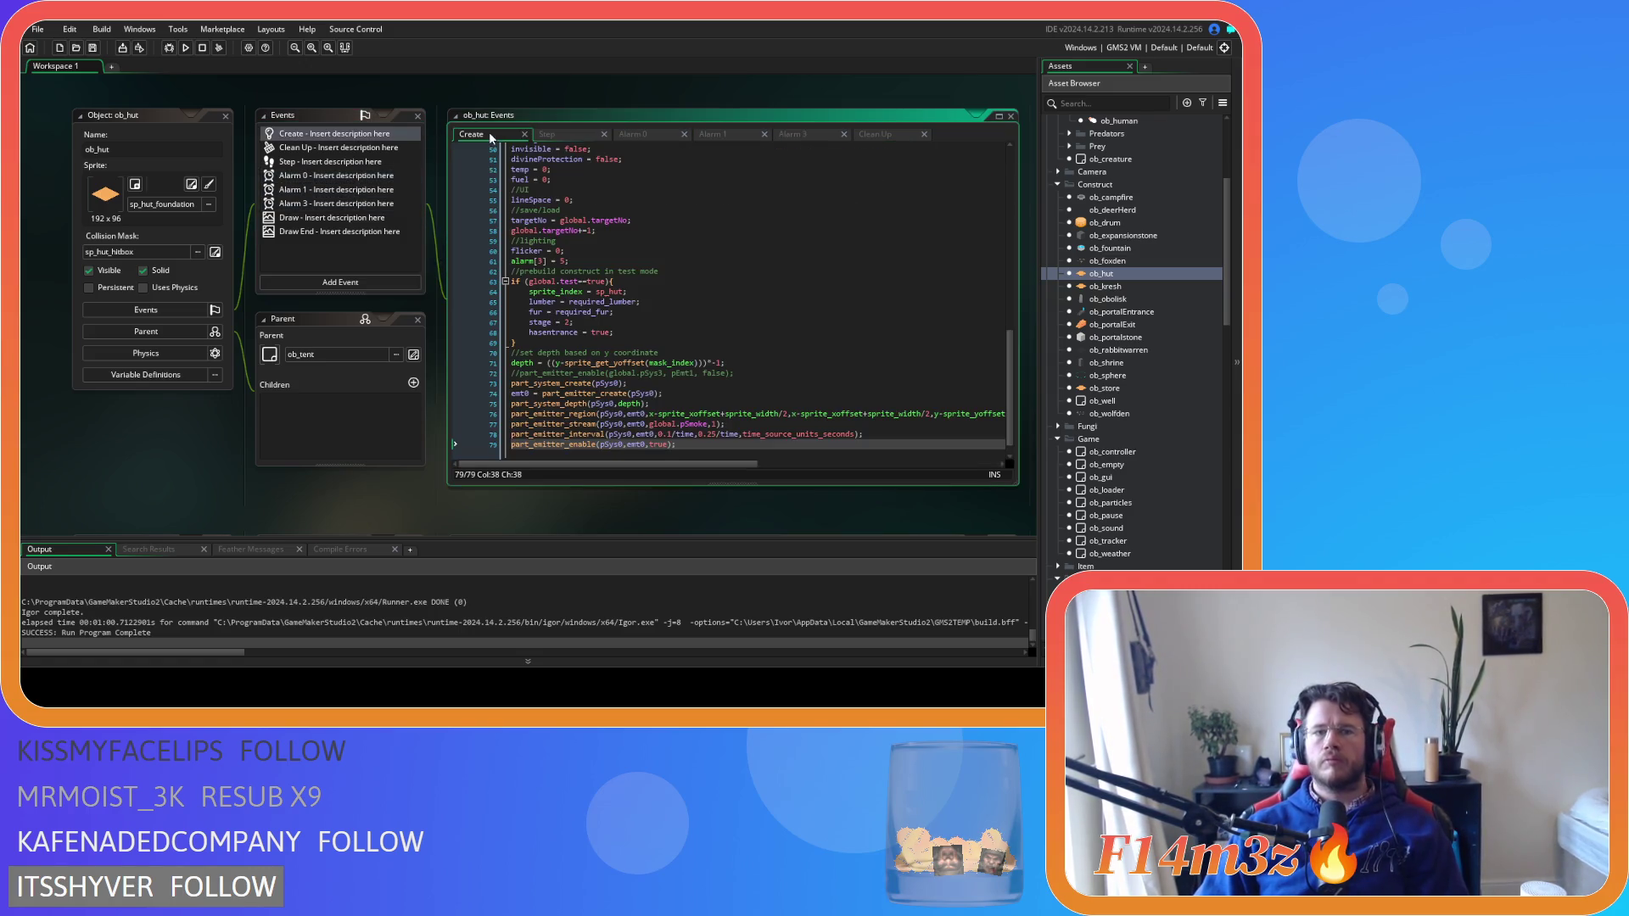
Run the game with F5 and, after it fails, highlight every use of pSys0 from line 73
left_click(710, 243)
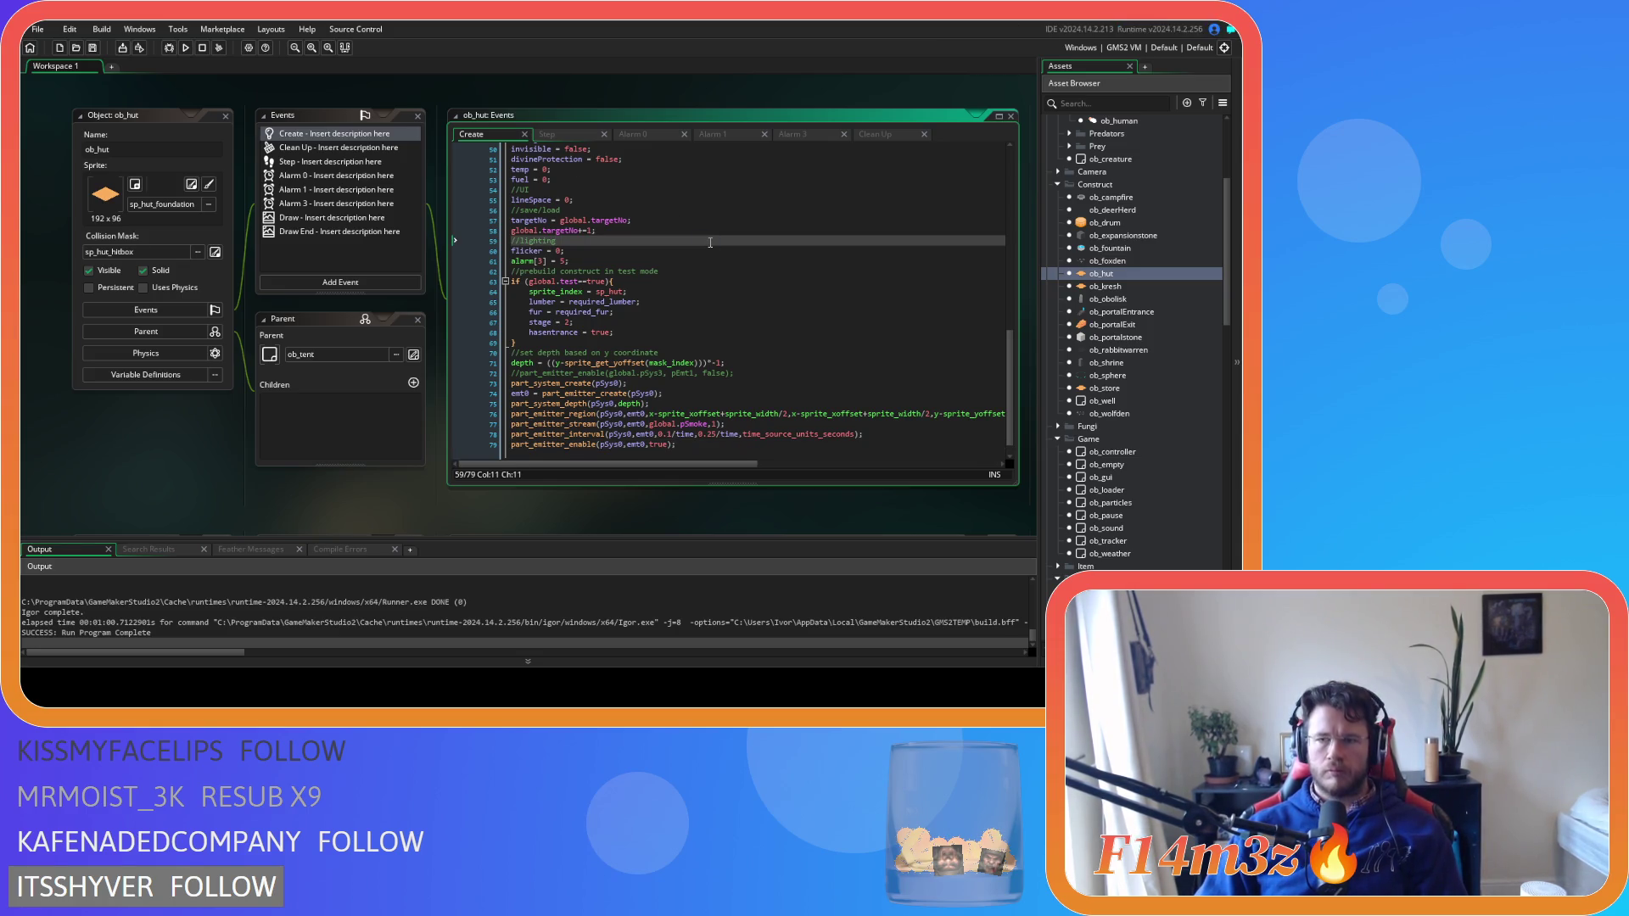
key("F5")
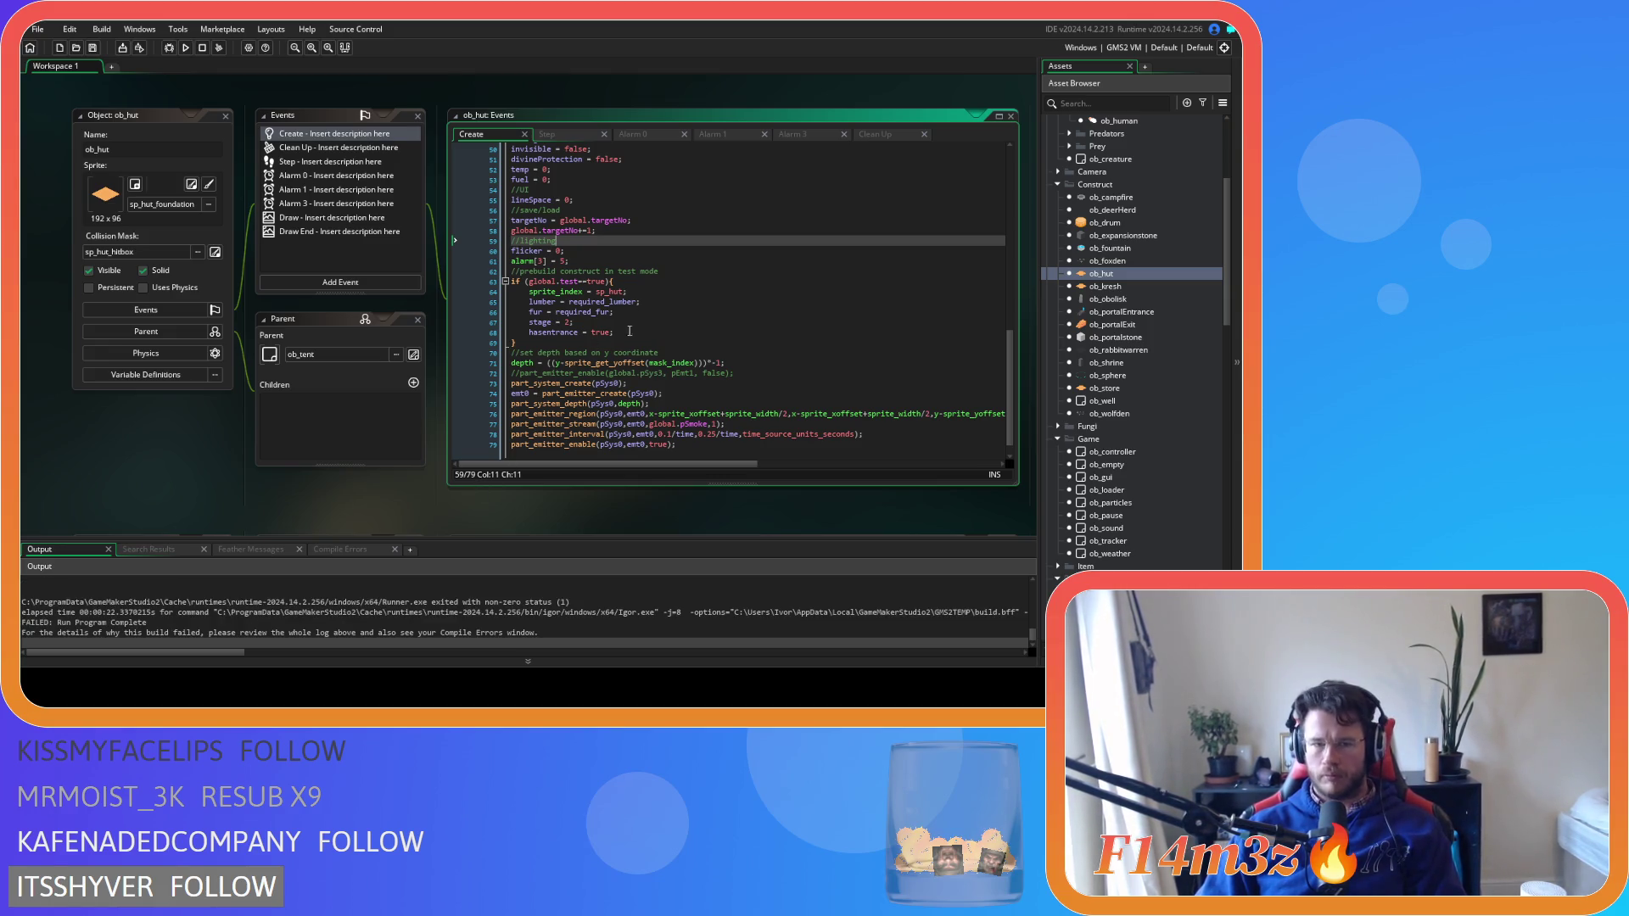
left_click(610, 384)
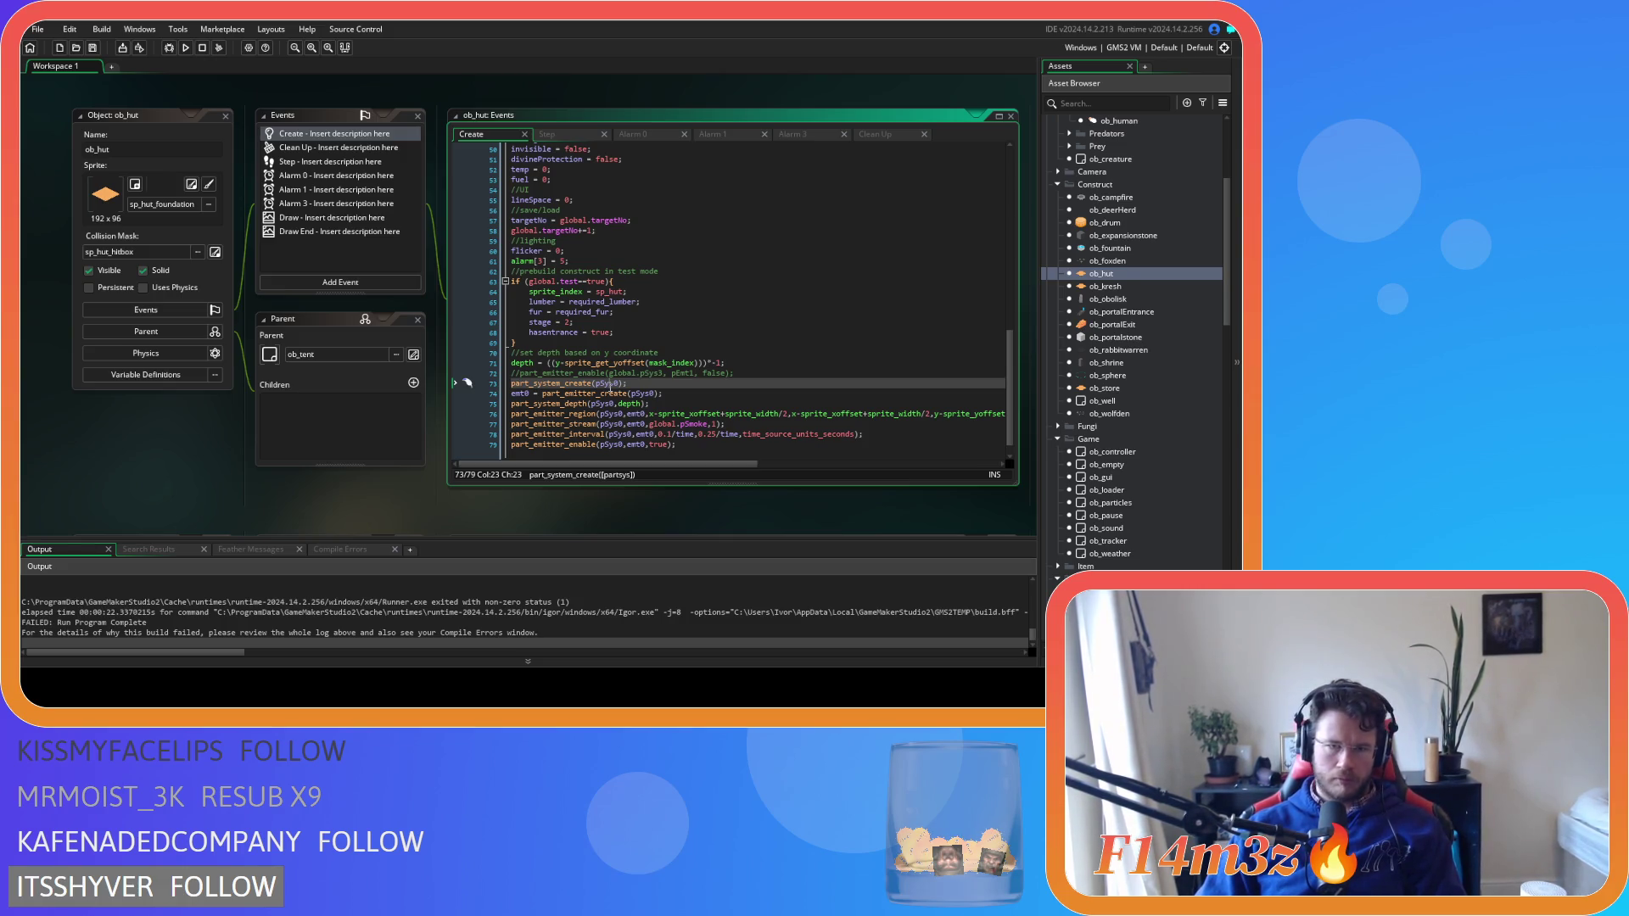
double_click(606, 383)
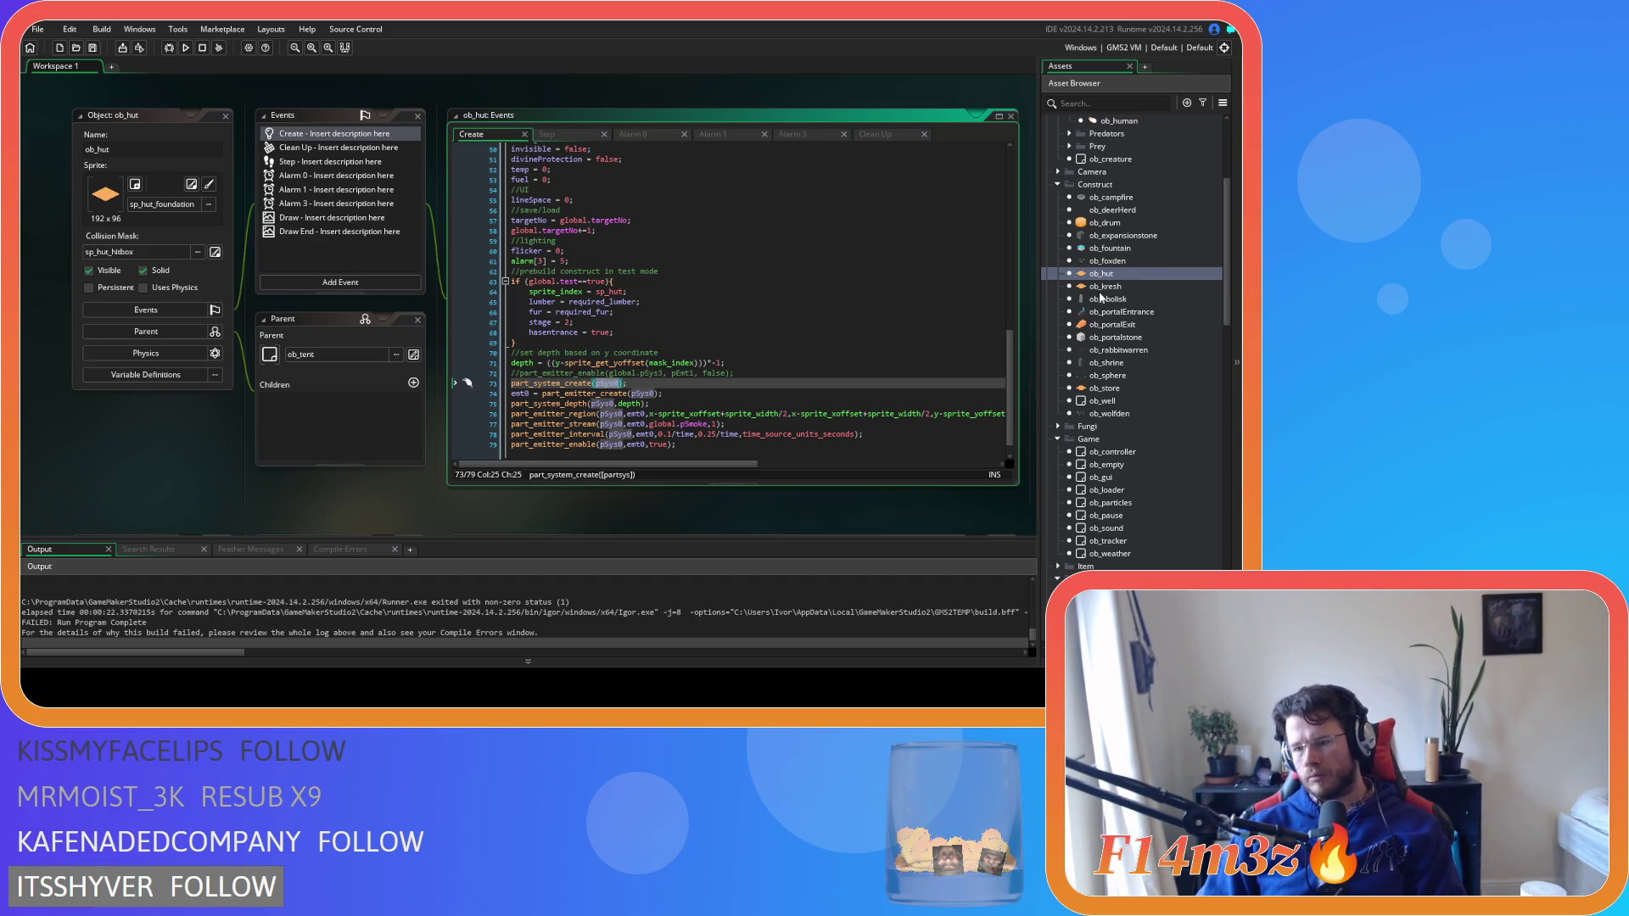
scroll(1111, 348, "down", 5)
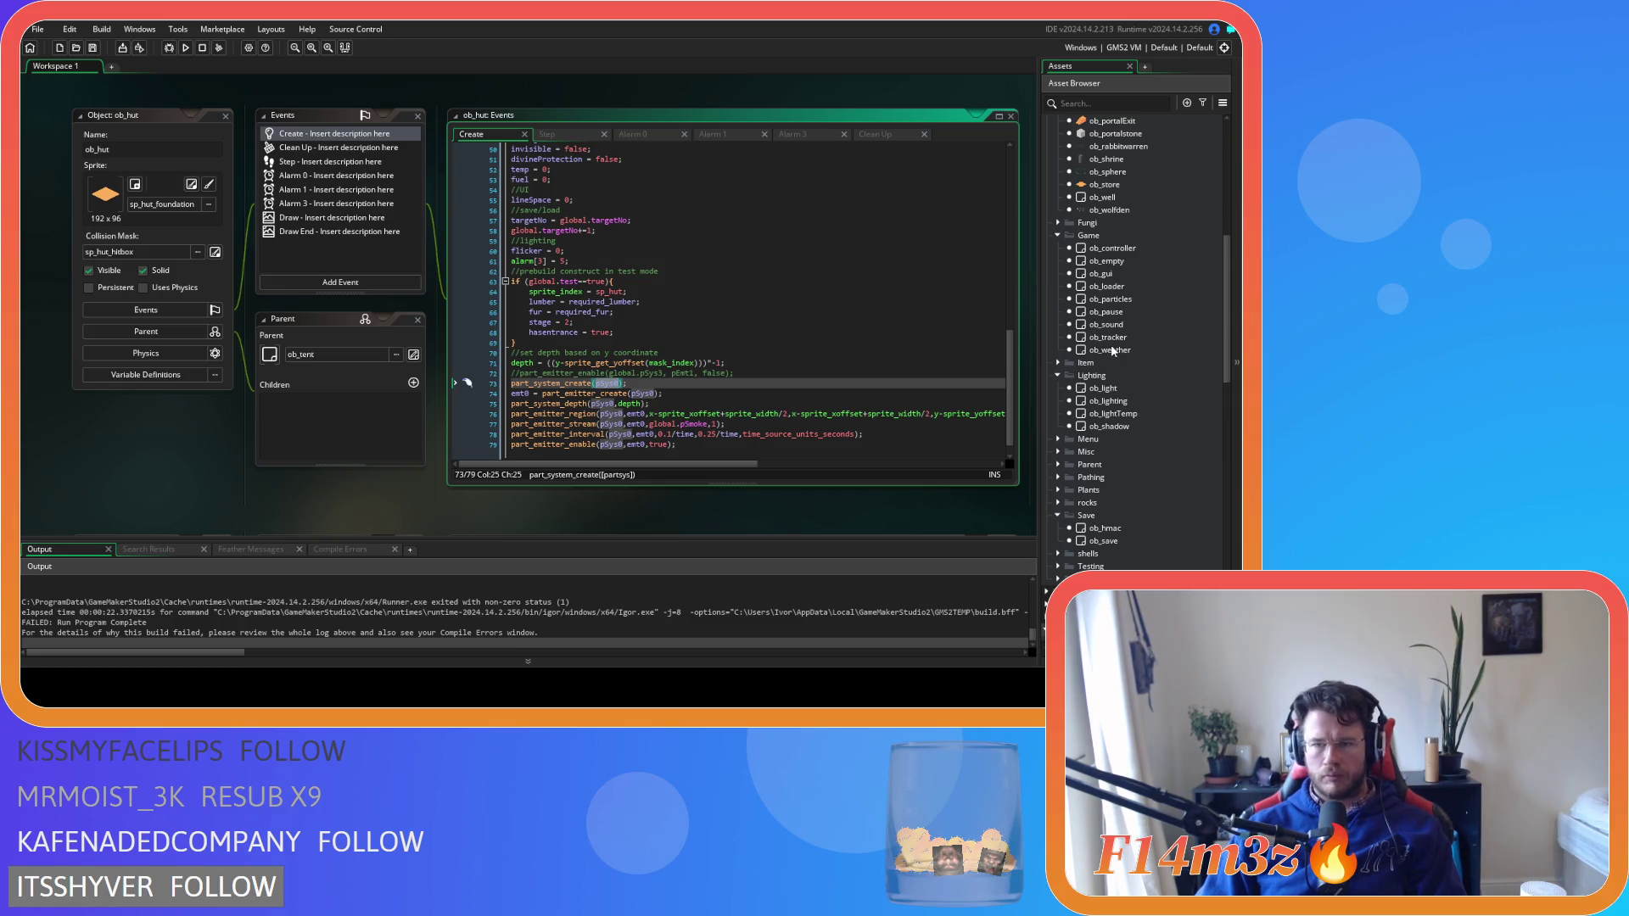
Open ob_particles' Create code and inspect its emitter setup around line 70
double_click(1111, 302)
scroll(959, 315, "up", 20)
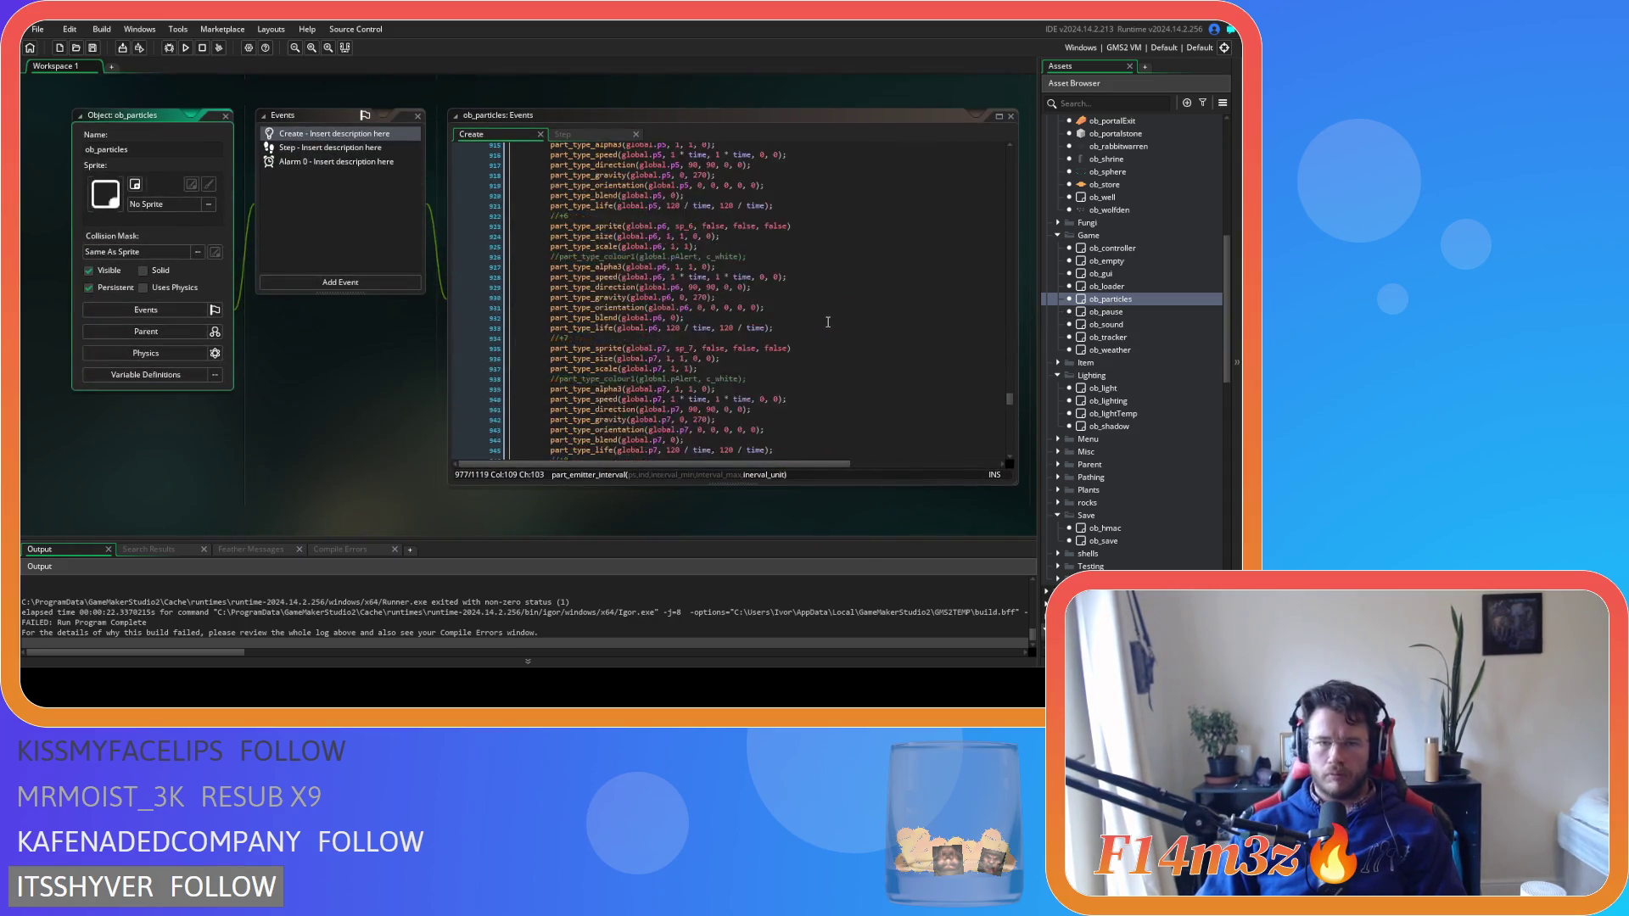
left_click_drag(1005, 387, 1007, 172)
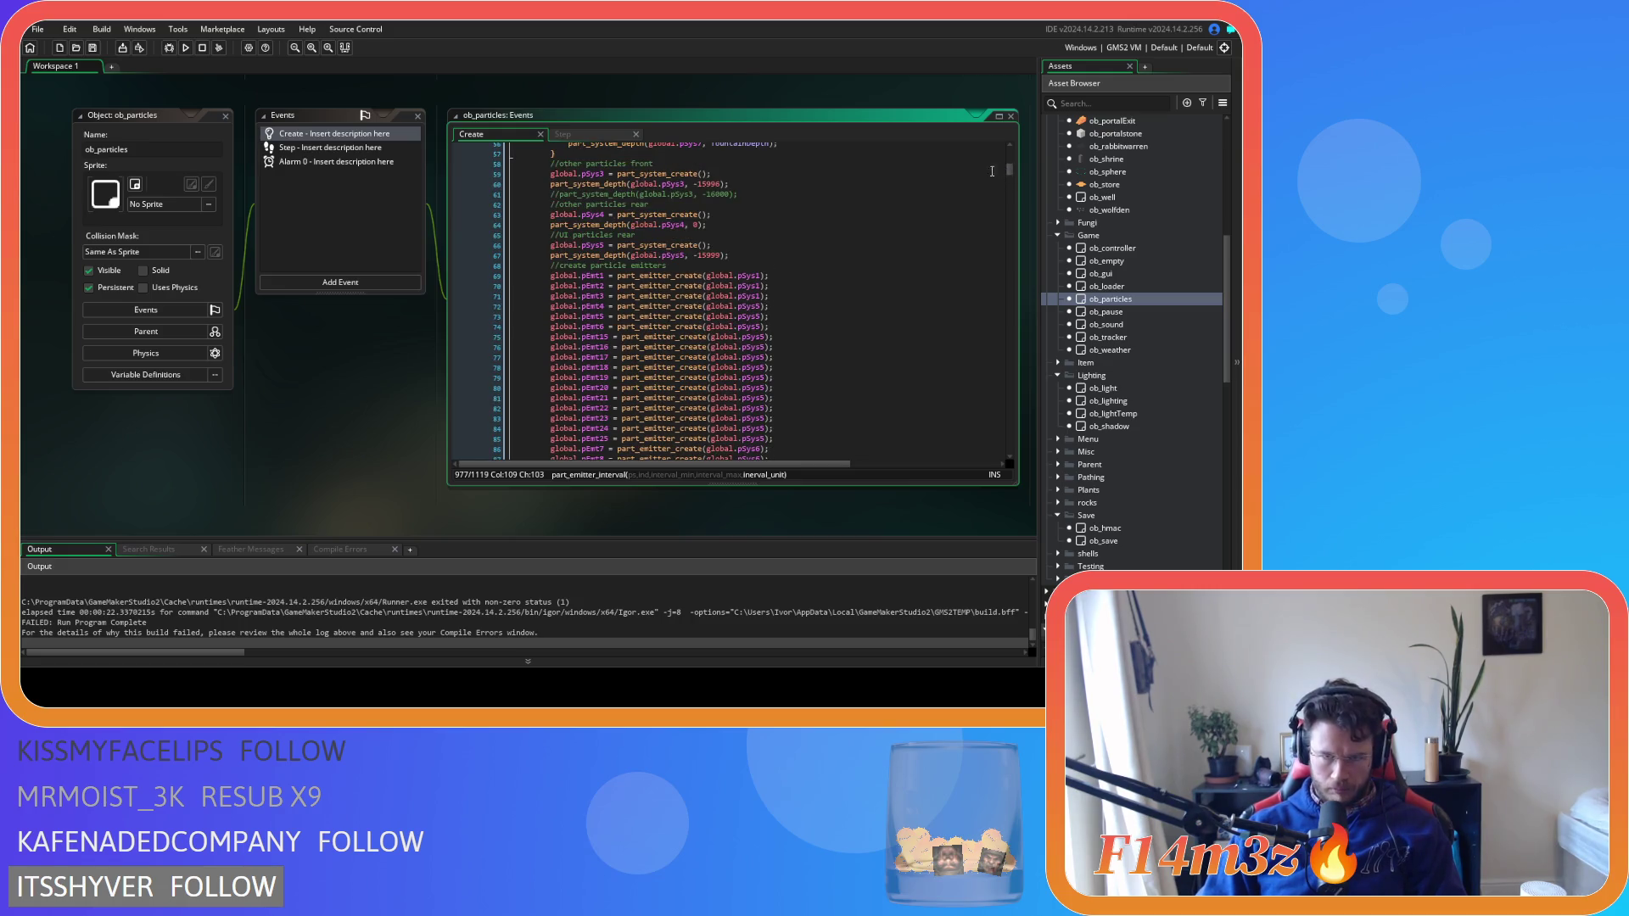
left_click(730, 285)
left_click(784, 288)
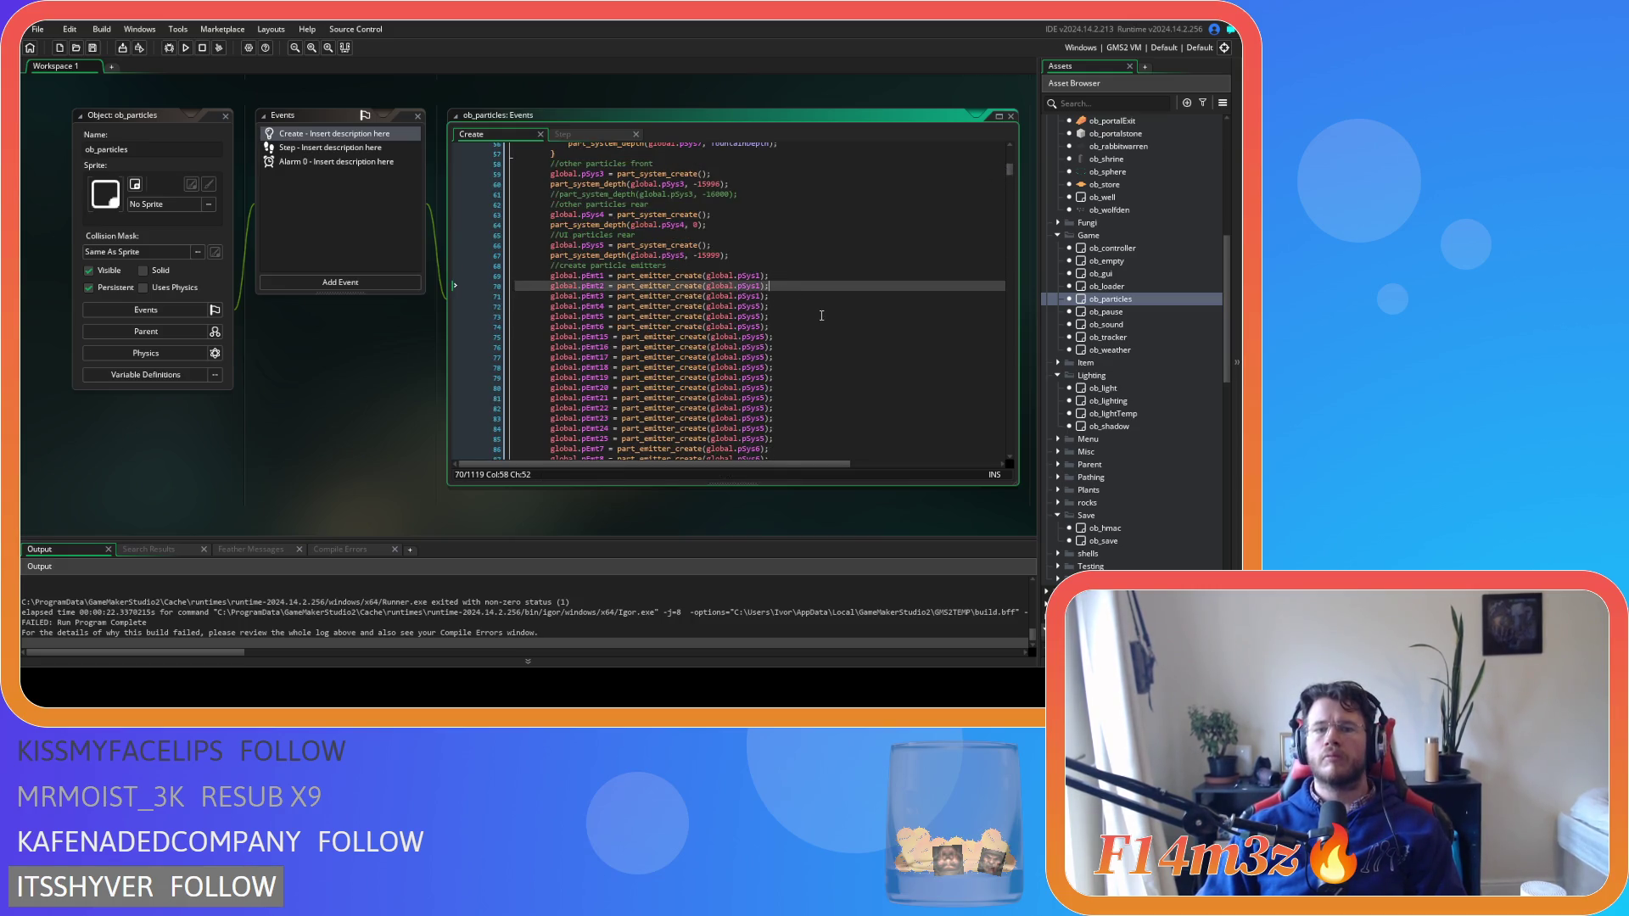
scroll(821, 314, "down", 3)
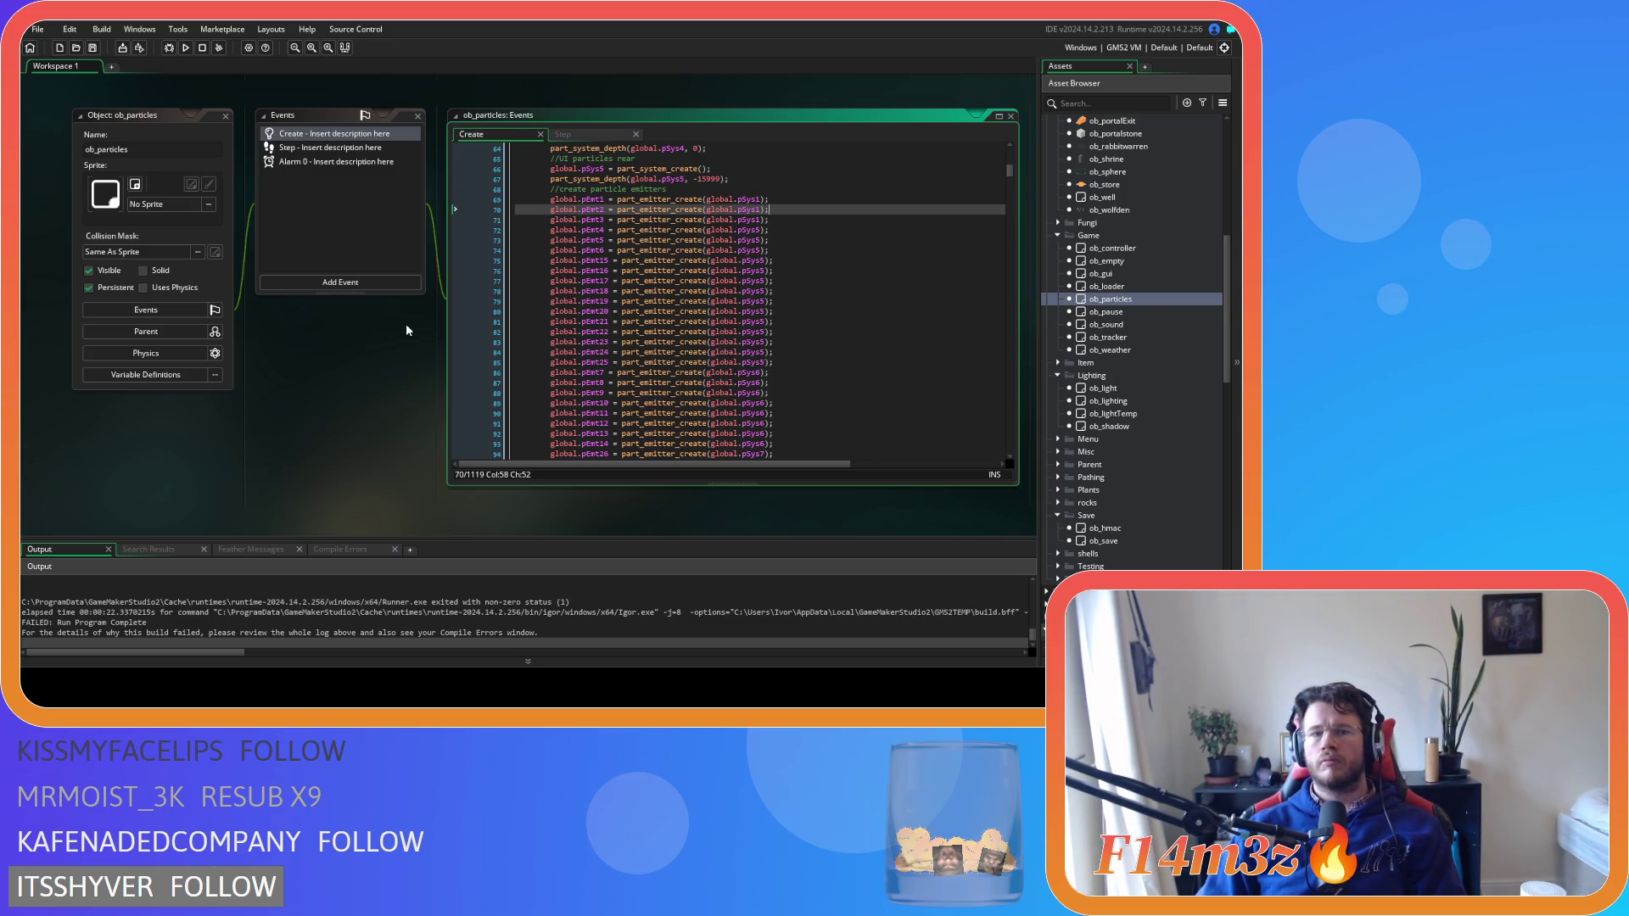
Review the Output error: ob_hut.pSys0 read before being set at Create line 73
scroll(405, 323, "up", 1)
scroll(274, 600, "up", 3)
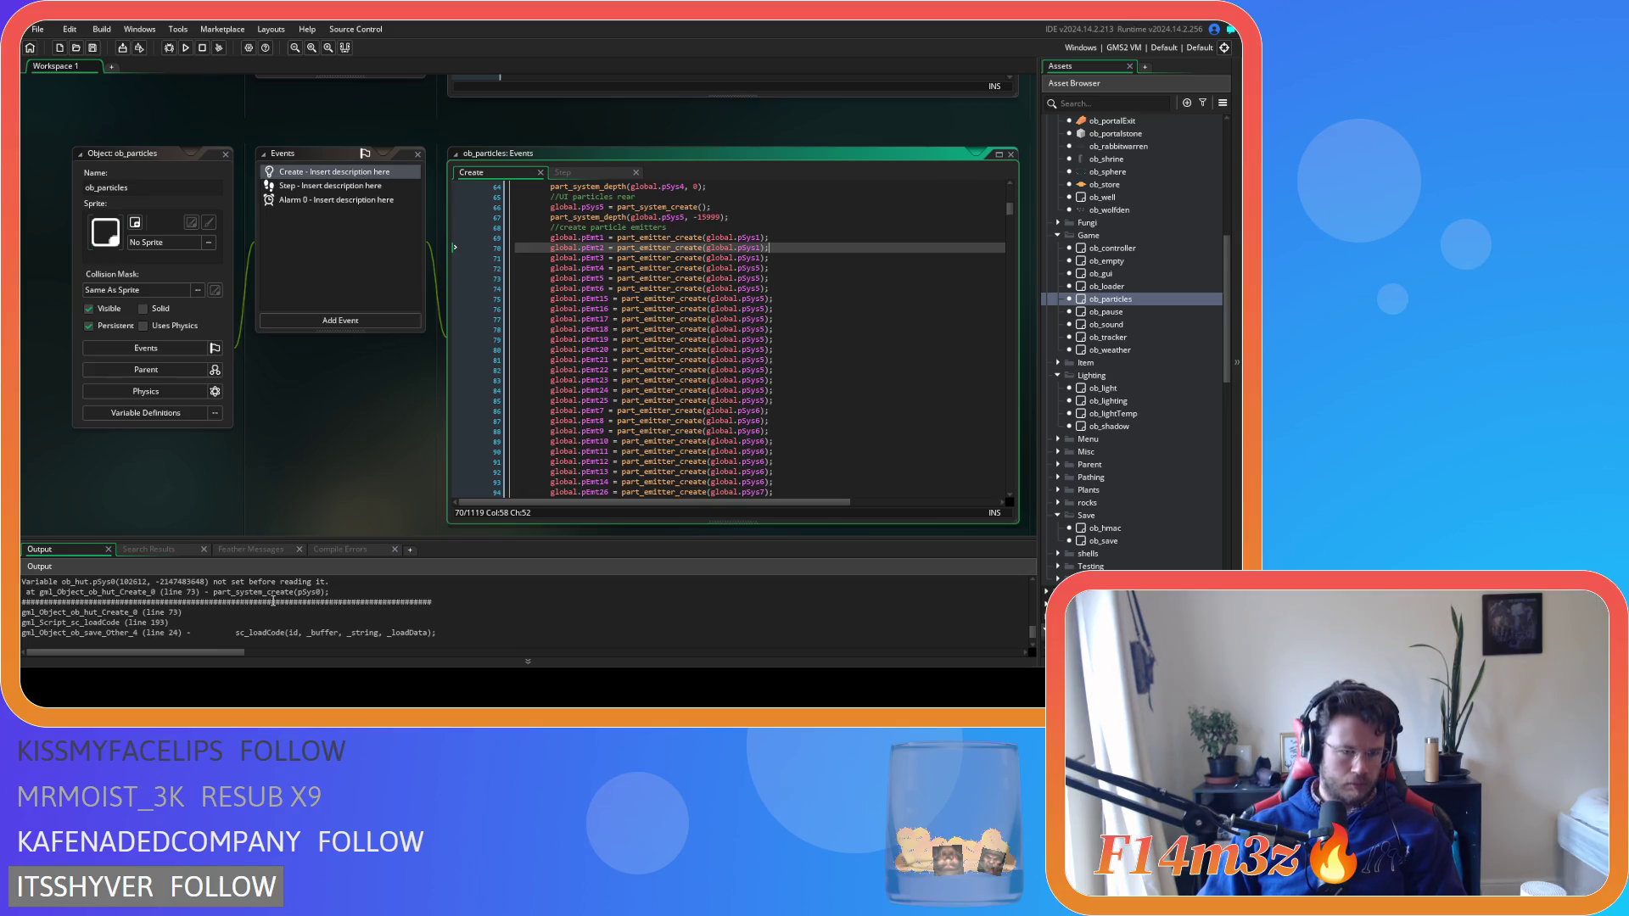
scroll(268, 624, "up", 1)
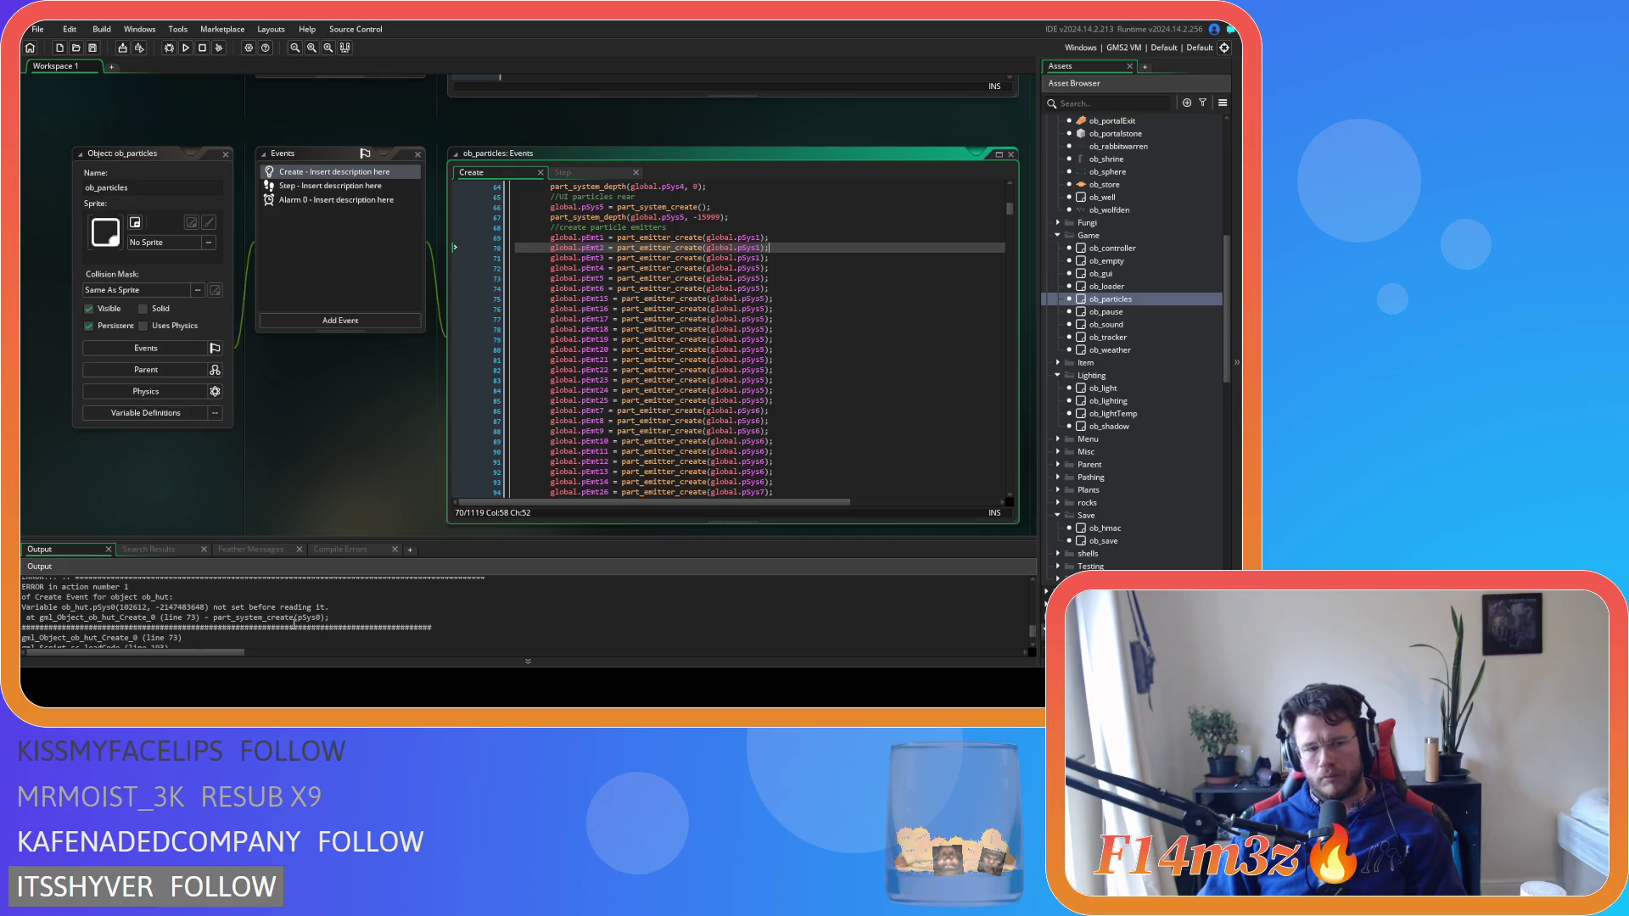
left_click(294, 618)
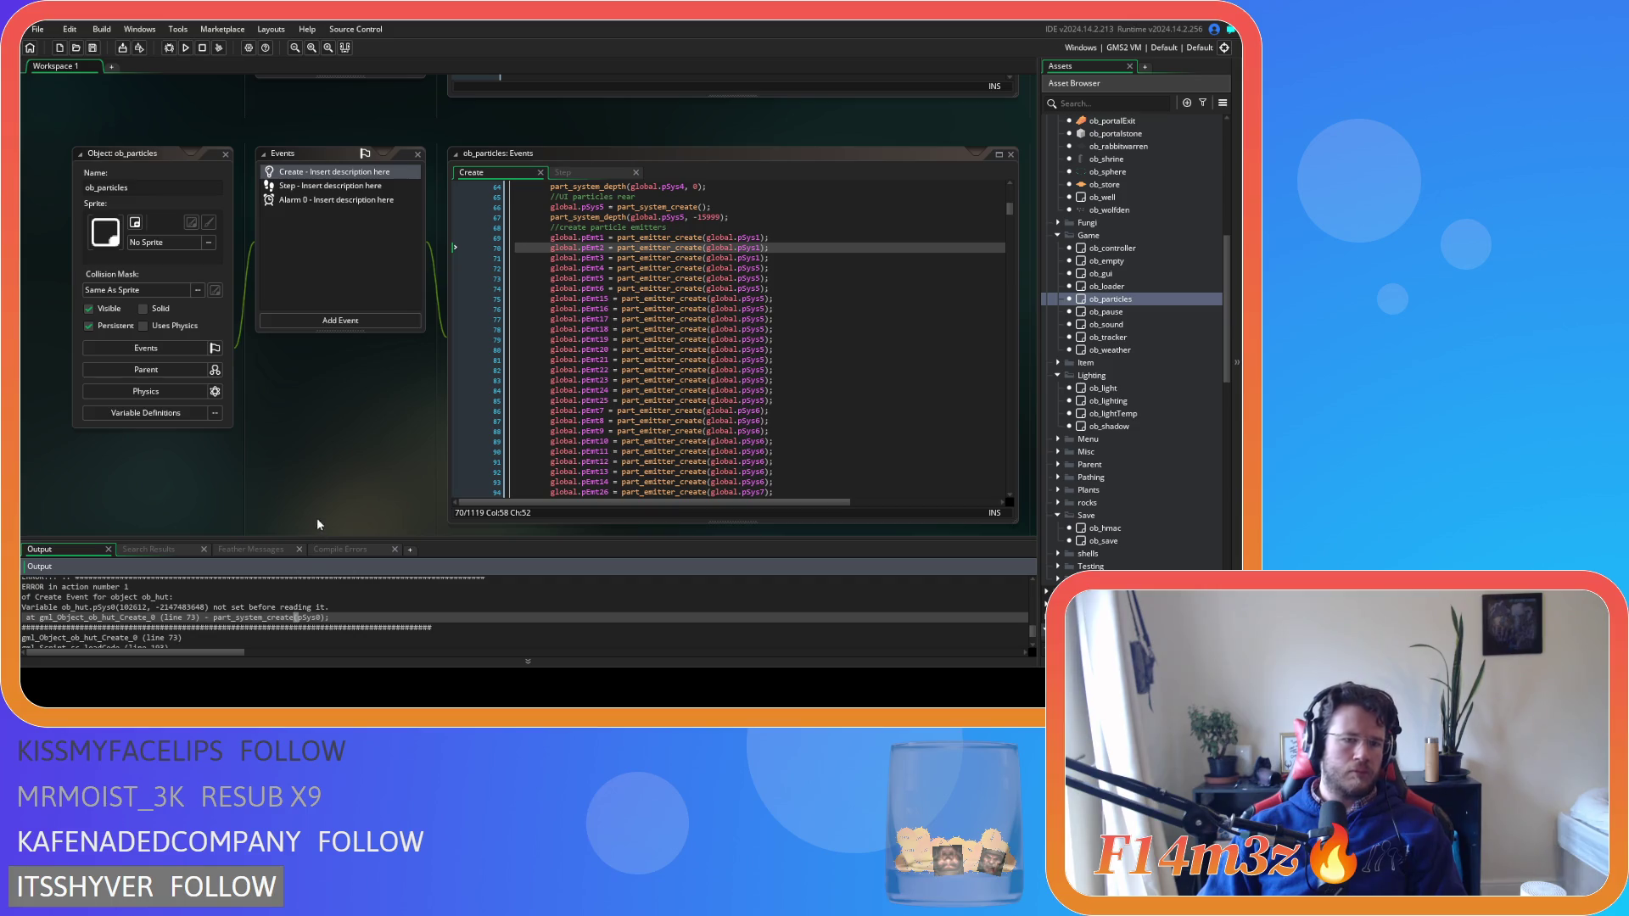
scroll(330, 487, "up", 5)
scroll(330, 487, "up", 5)
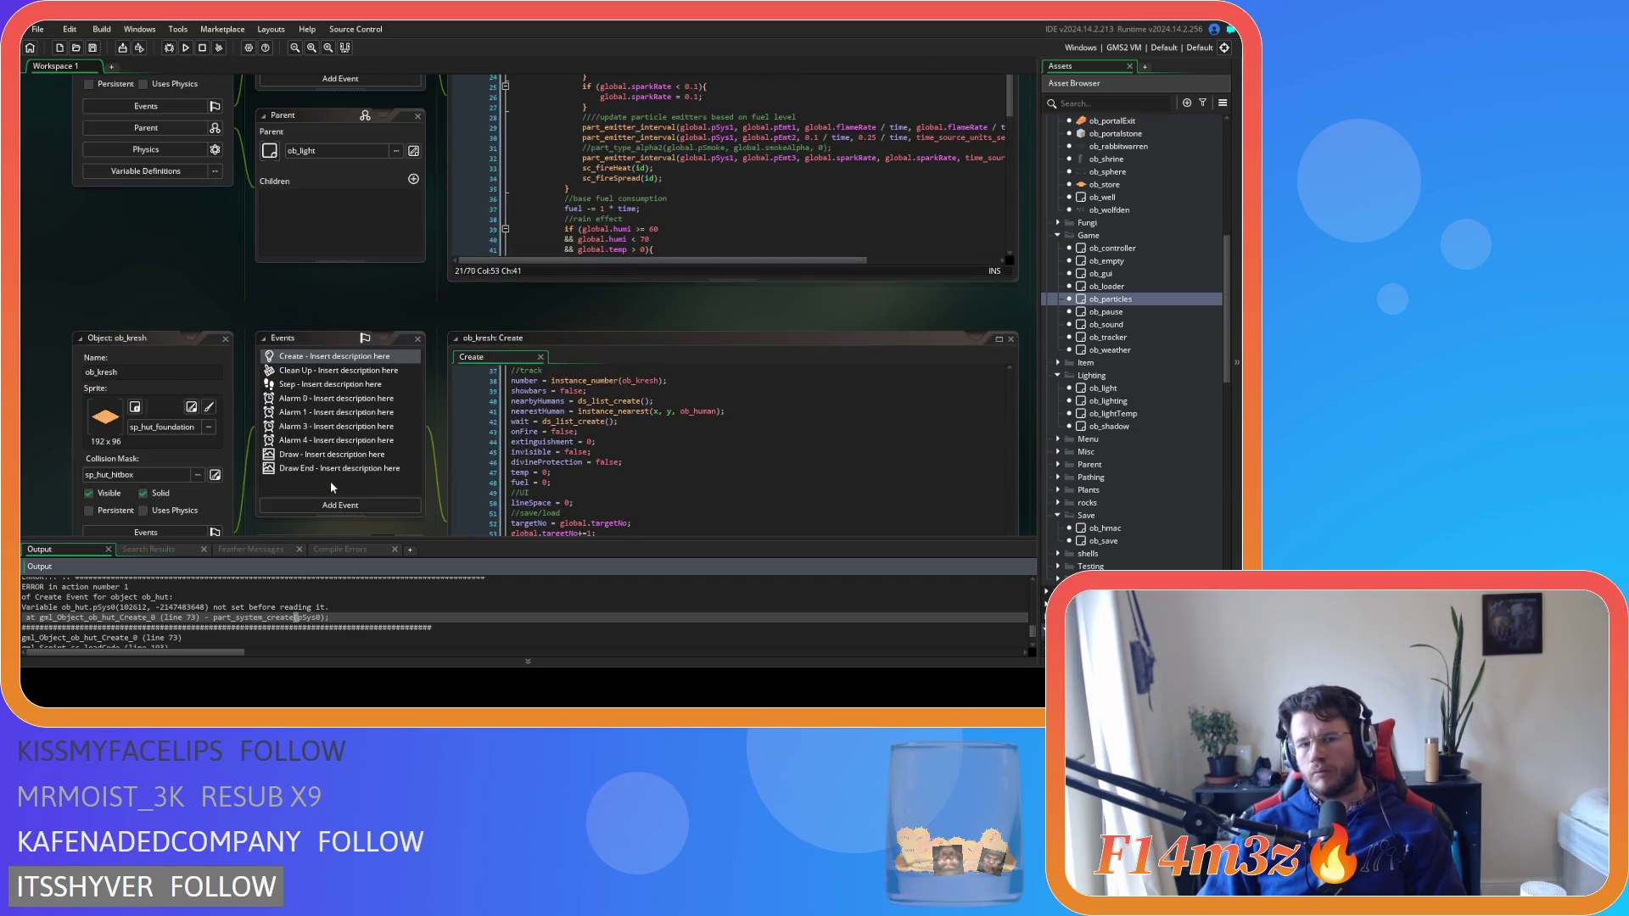
Prefix line 73 with 'pSys0 =' so part_system_create's result is stored in pSys0
scroll(331, 487, "up", 5)
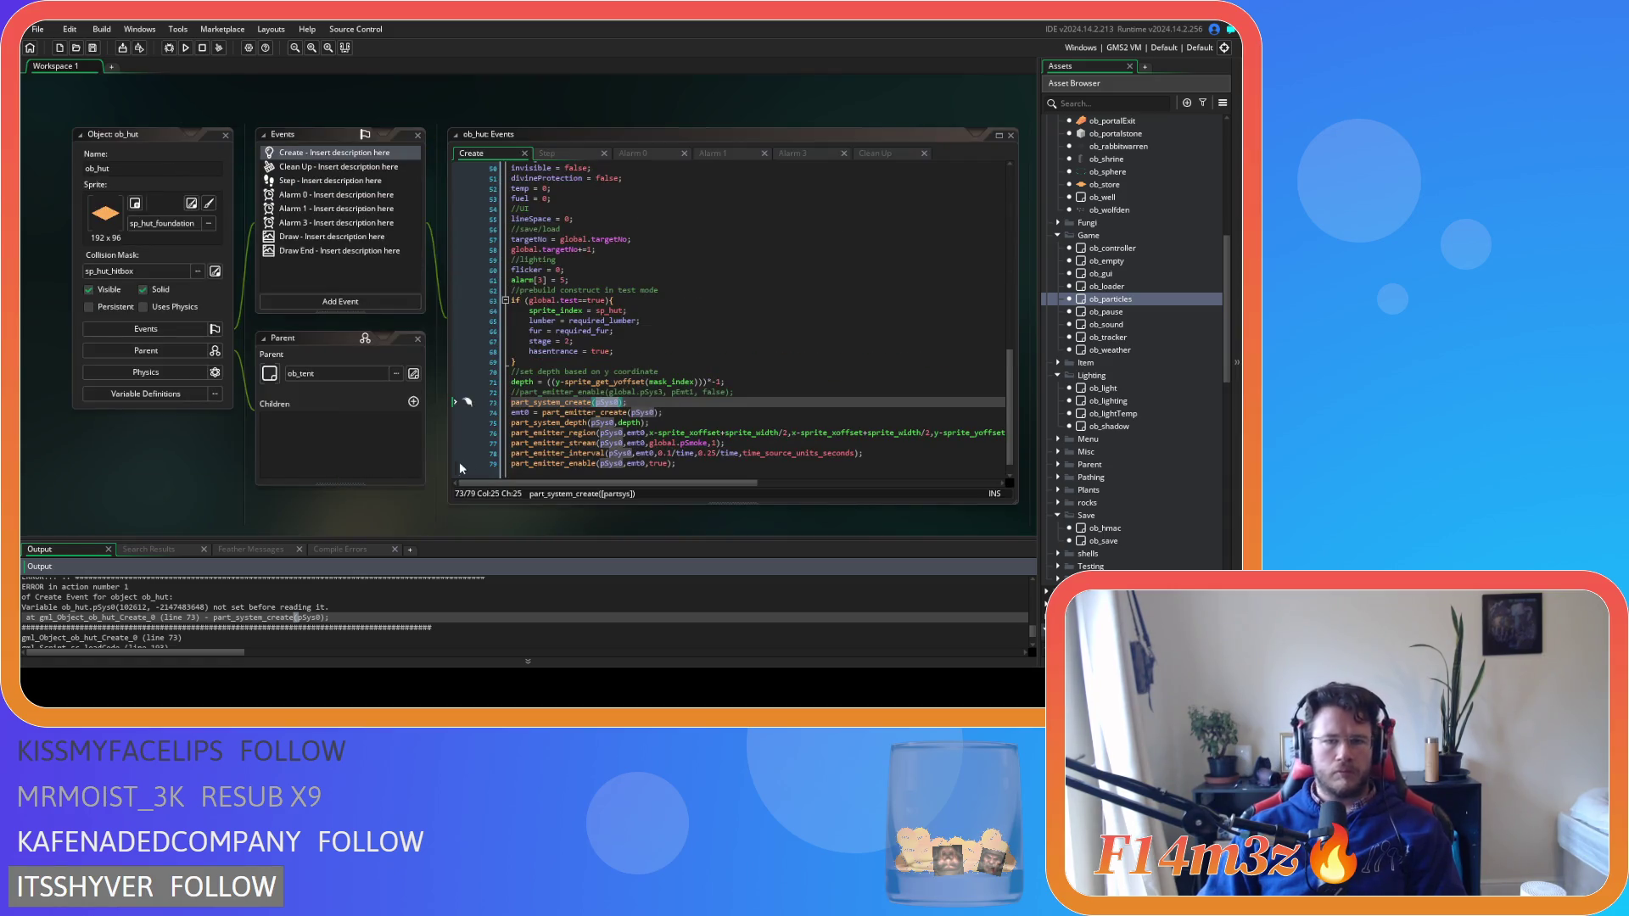
left_click(512, 404)
mouse_move(622, 413)
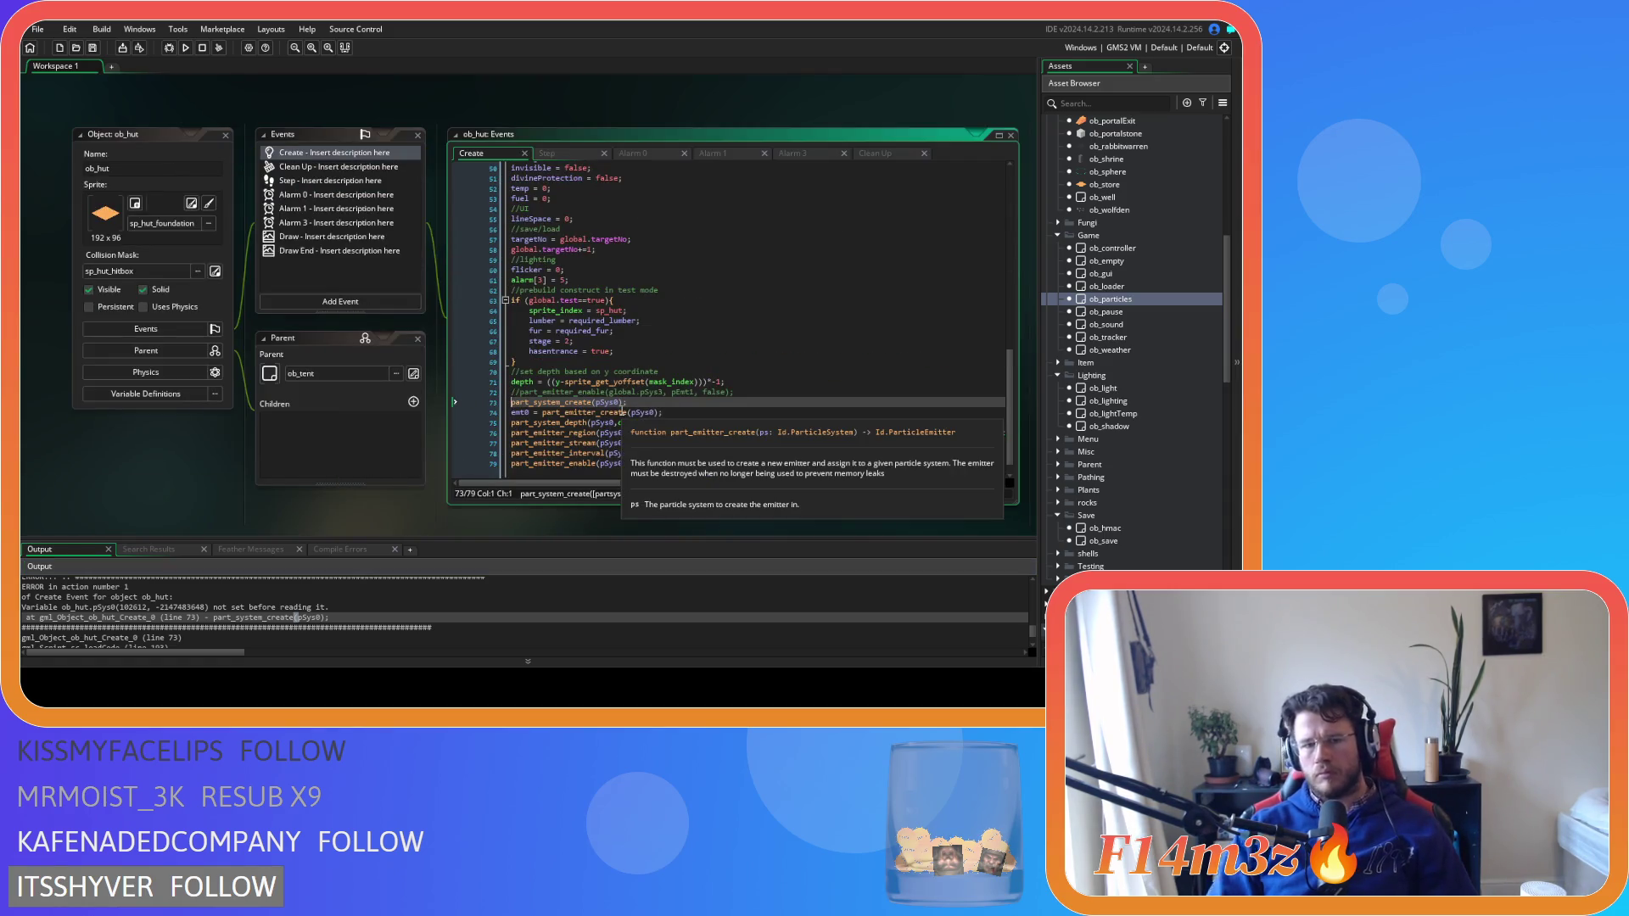
type("pSys")
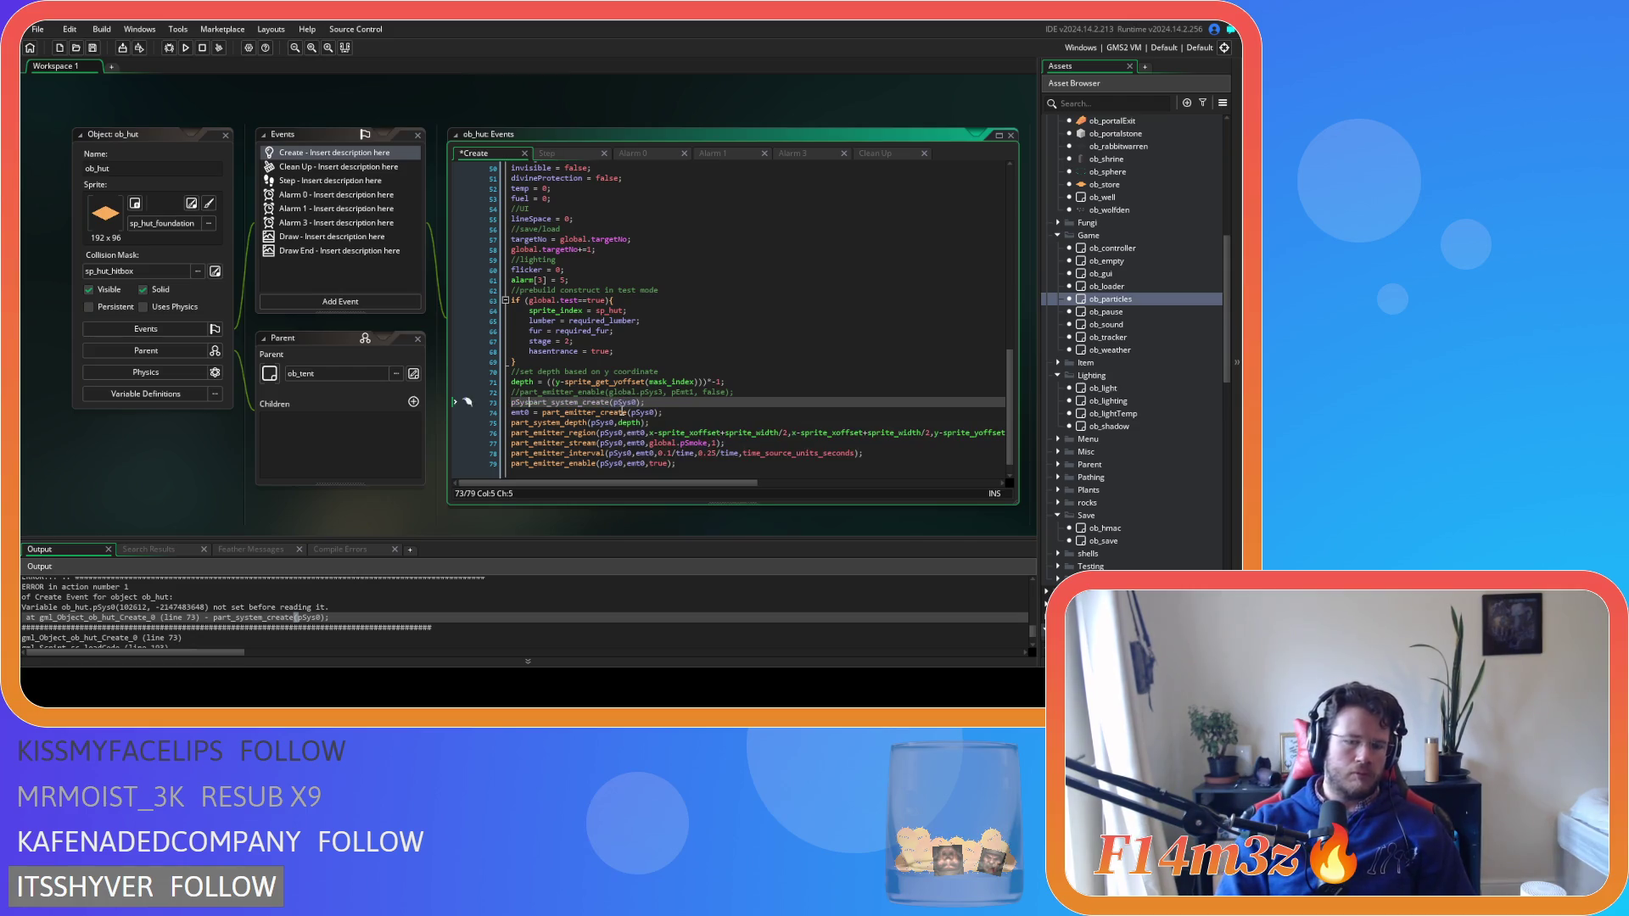
type("0 =")
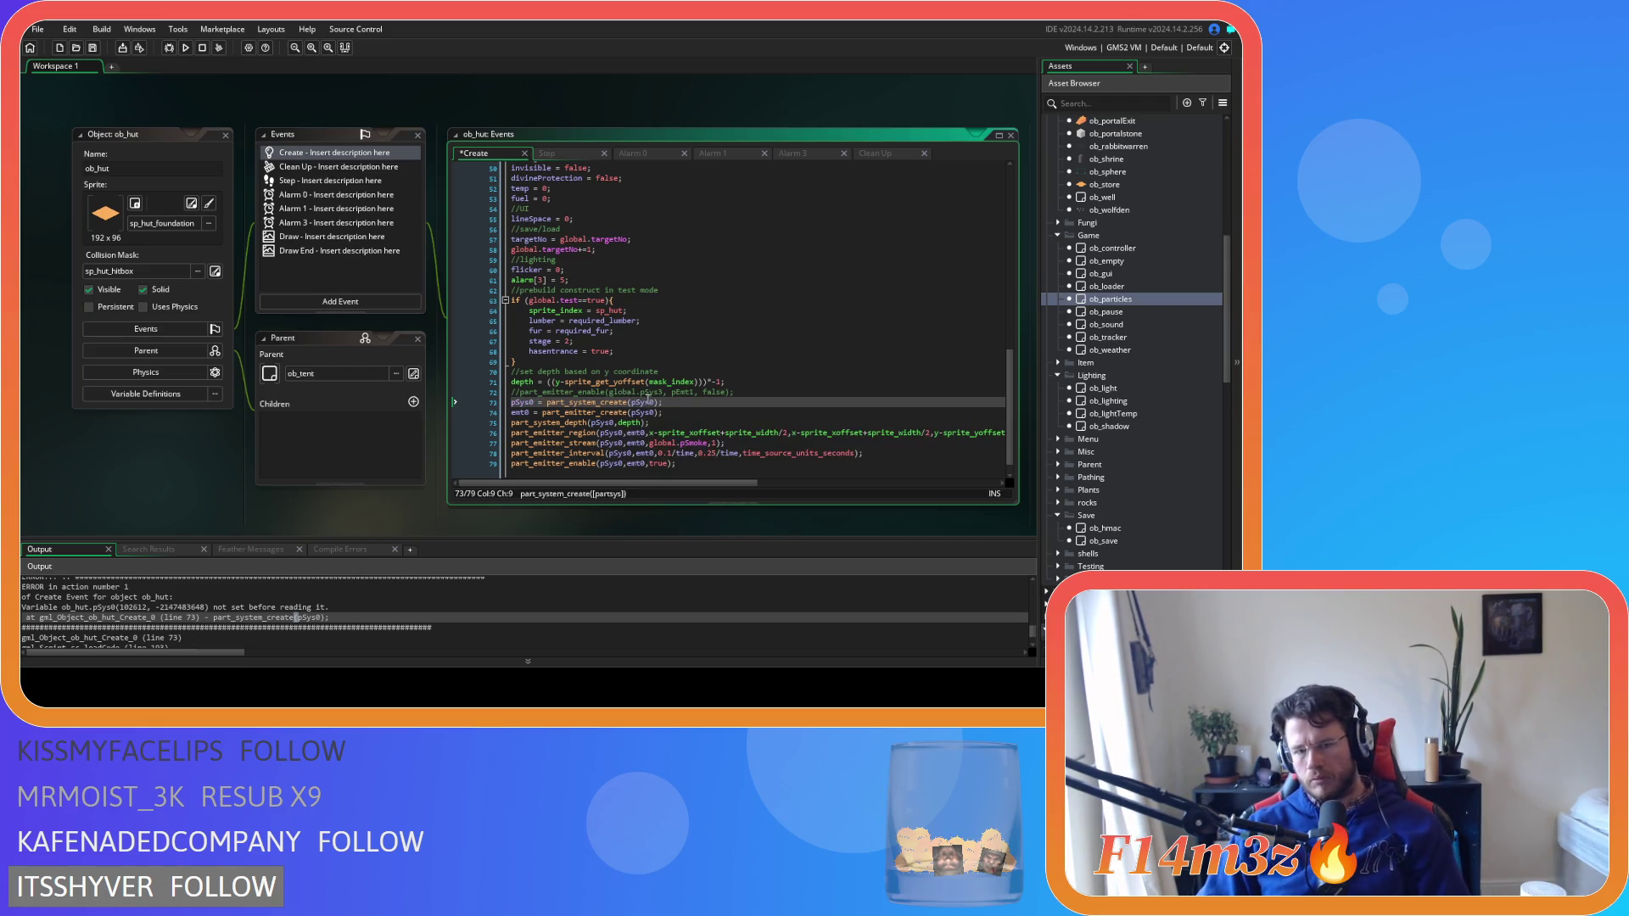
left_click(647, 402)
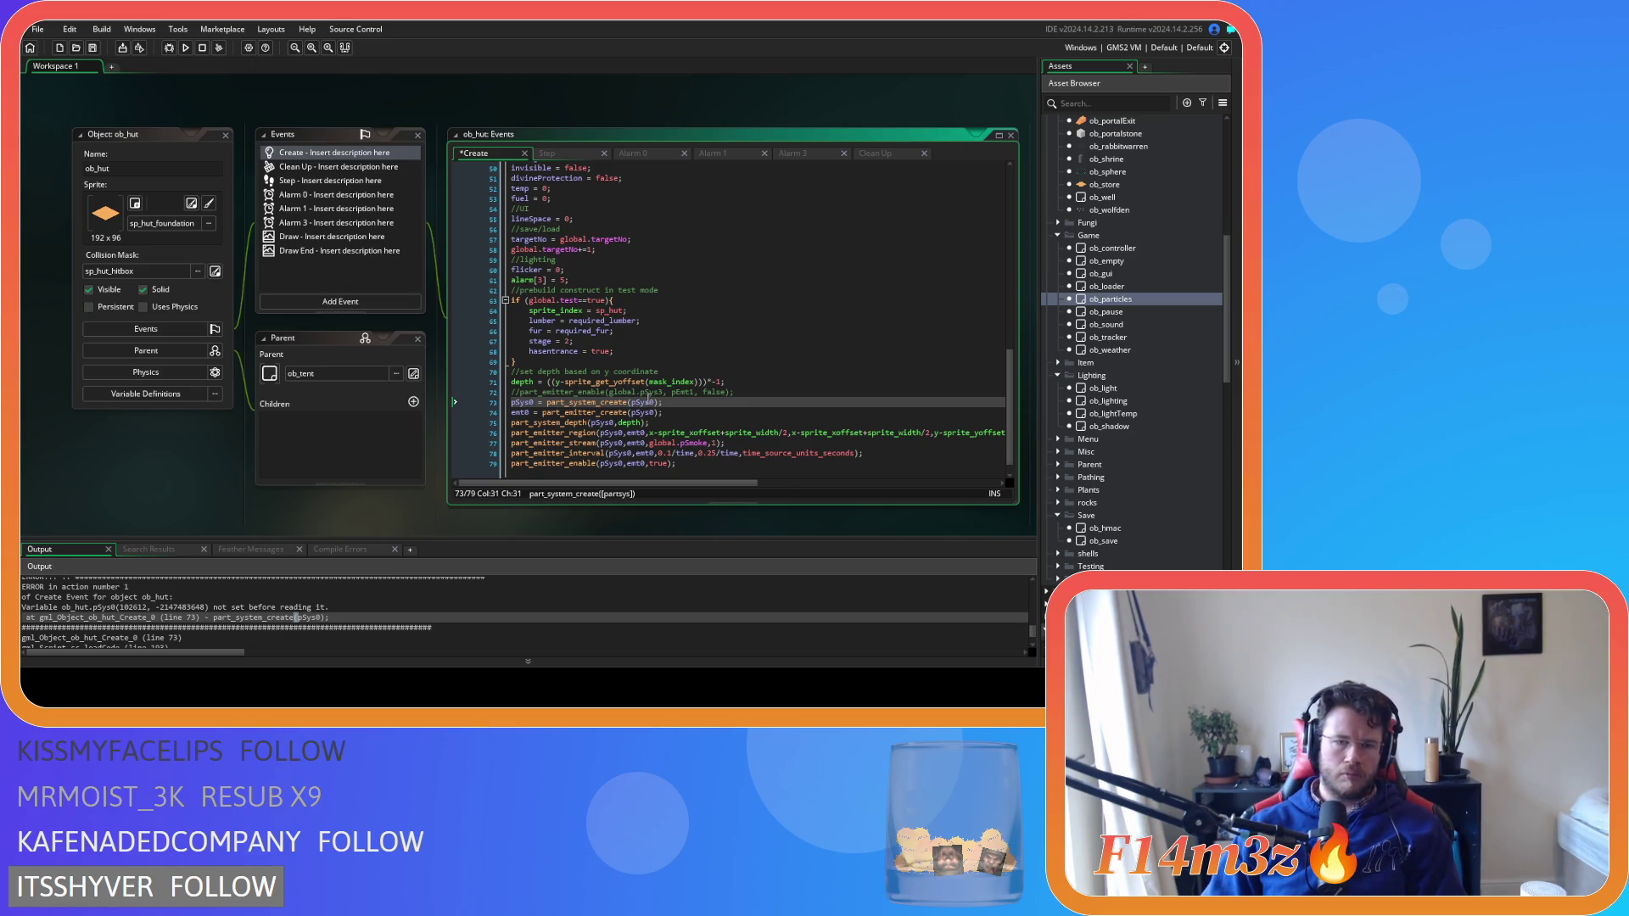
left_click(641, 413)
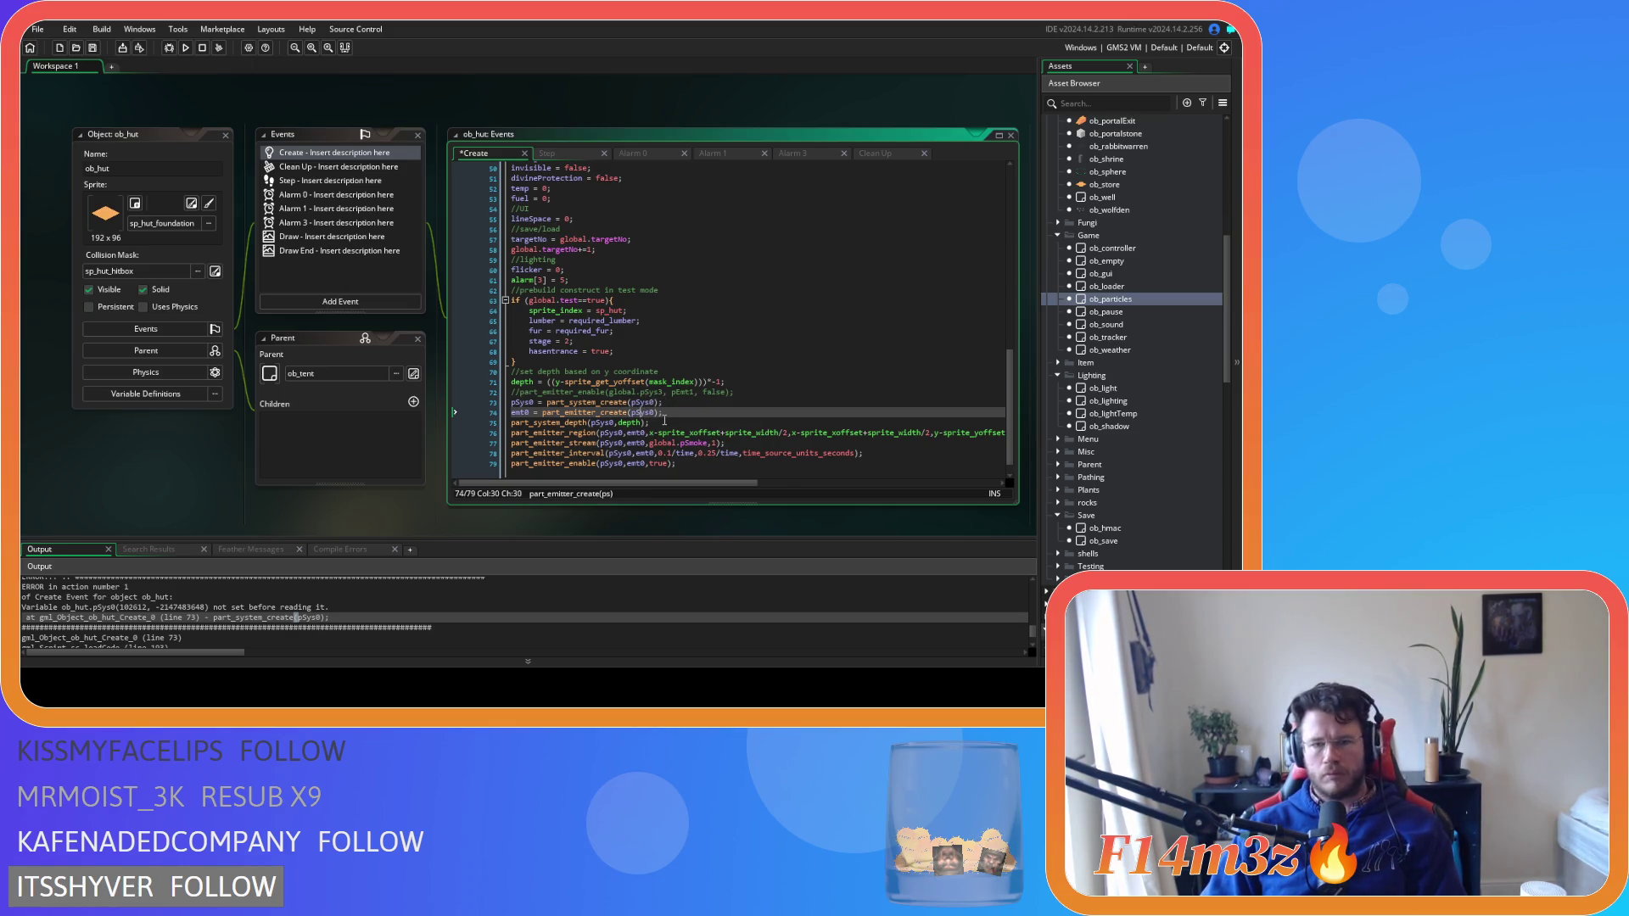
mouse_move(647, 415)
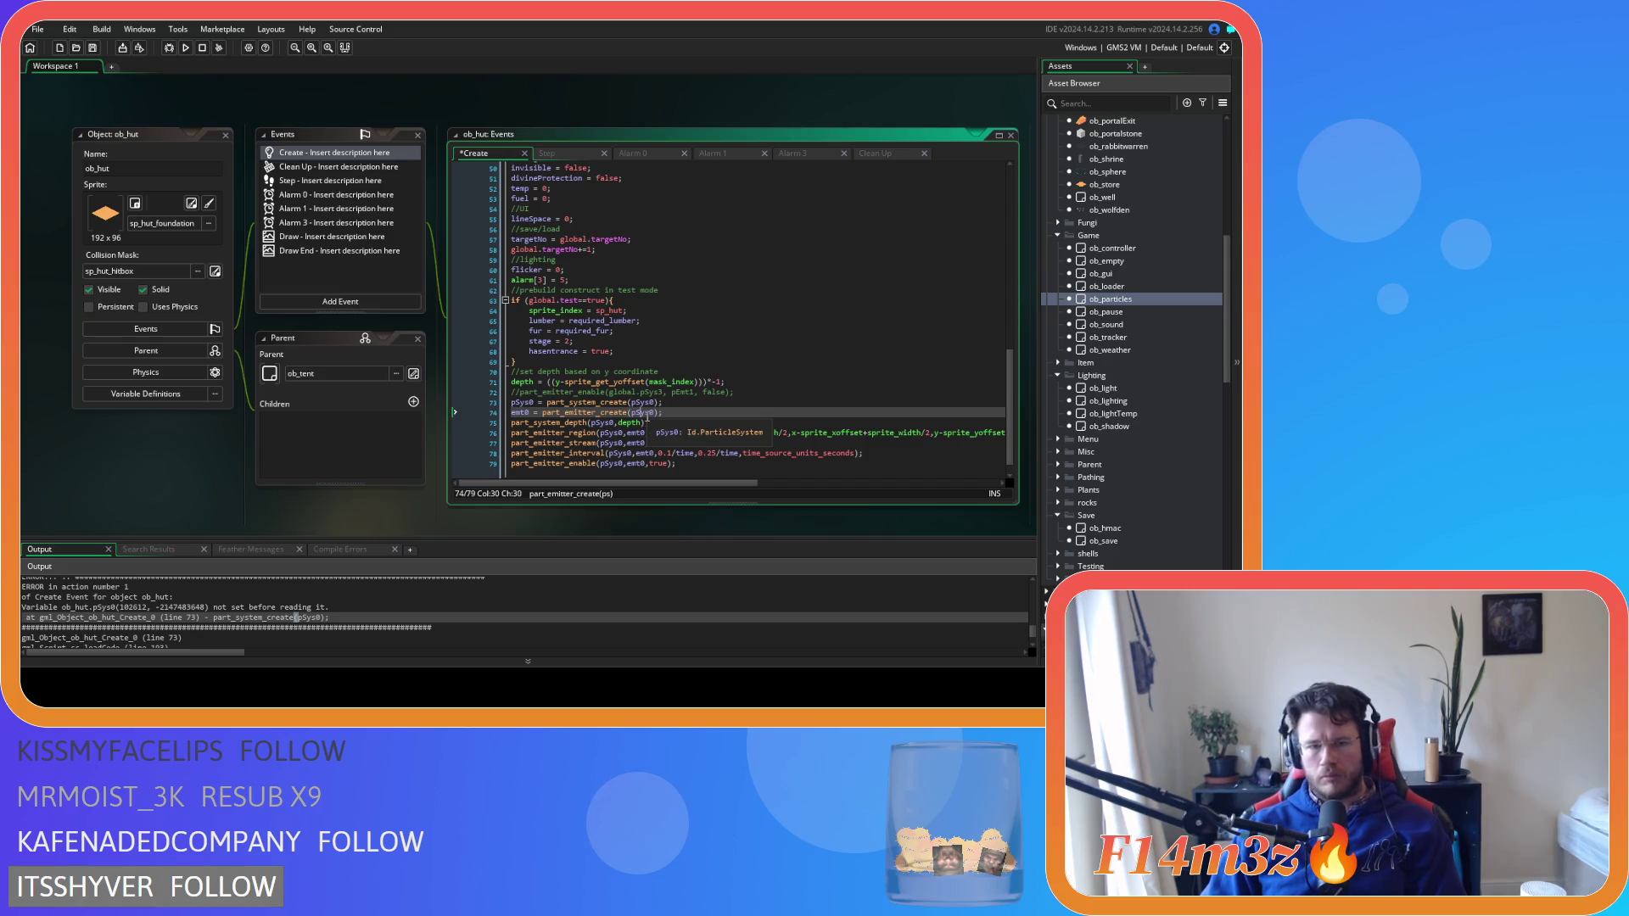
left_click(641, 405)
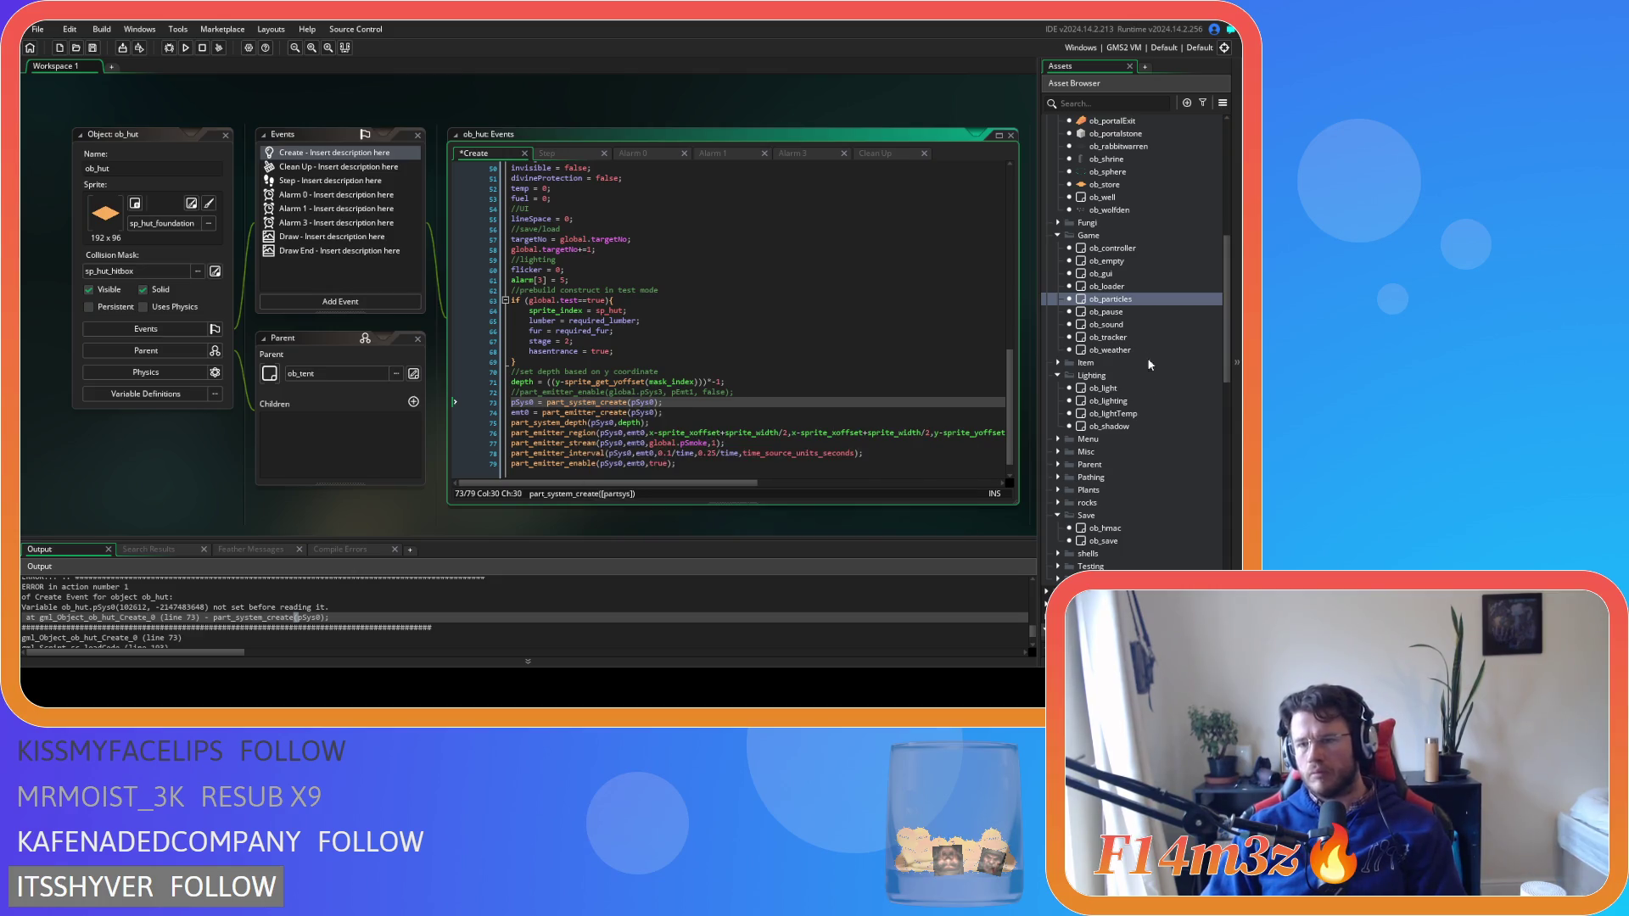
double_click(1111, 298)
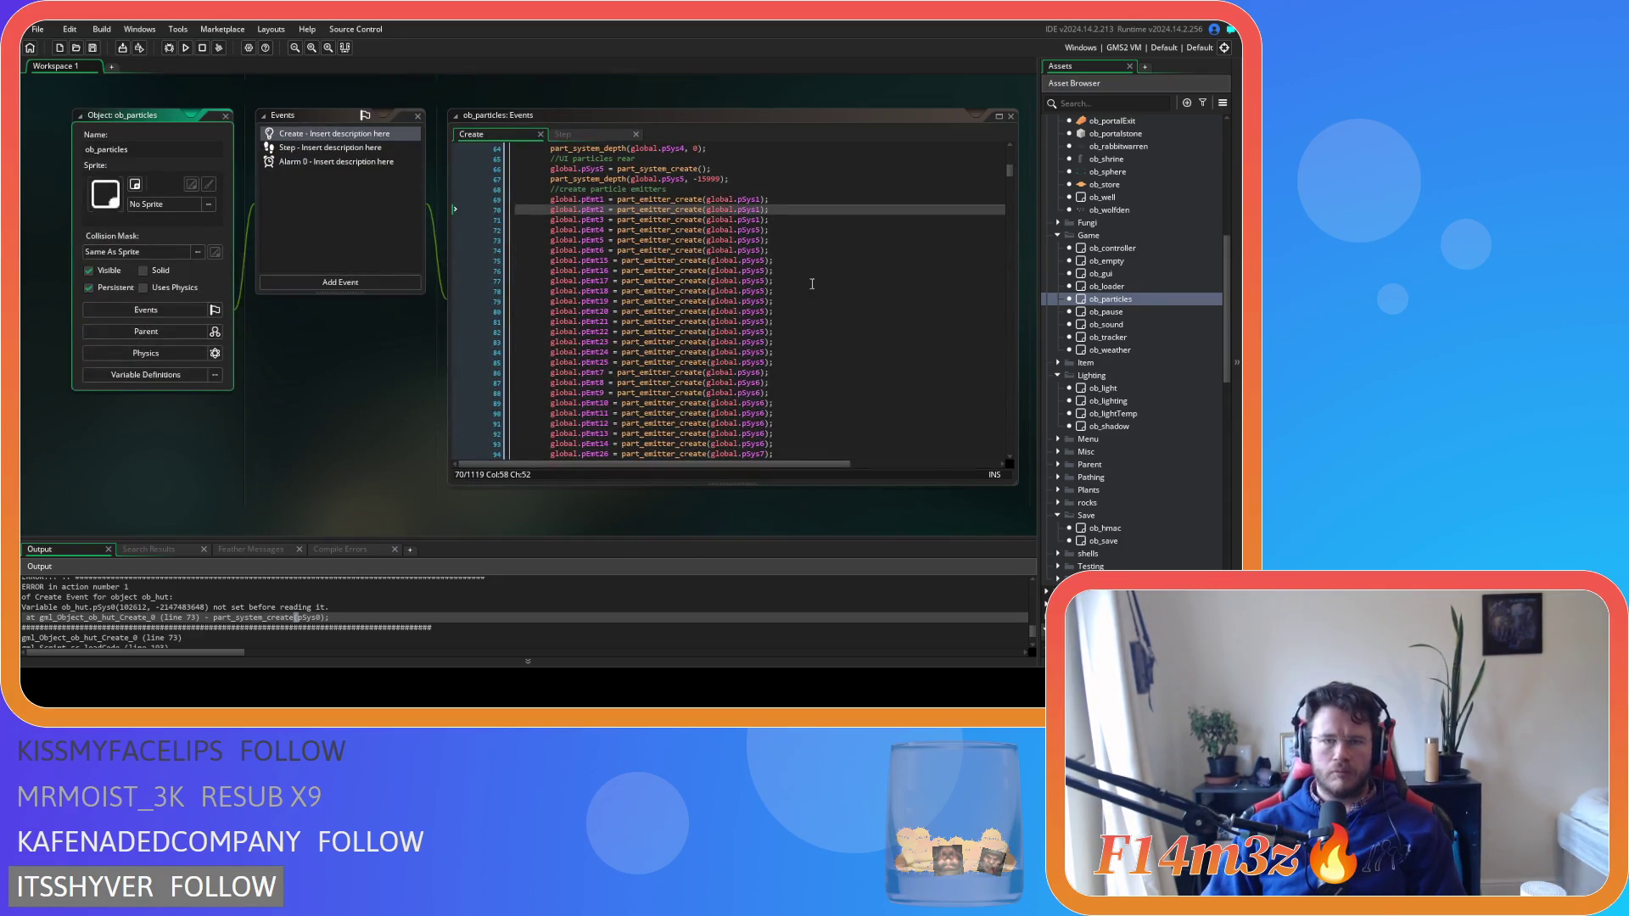
scroll(750, 333, "down", 8)
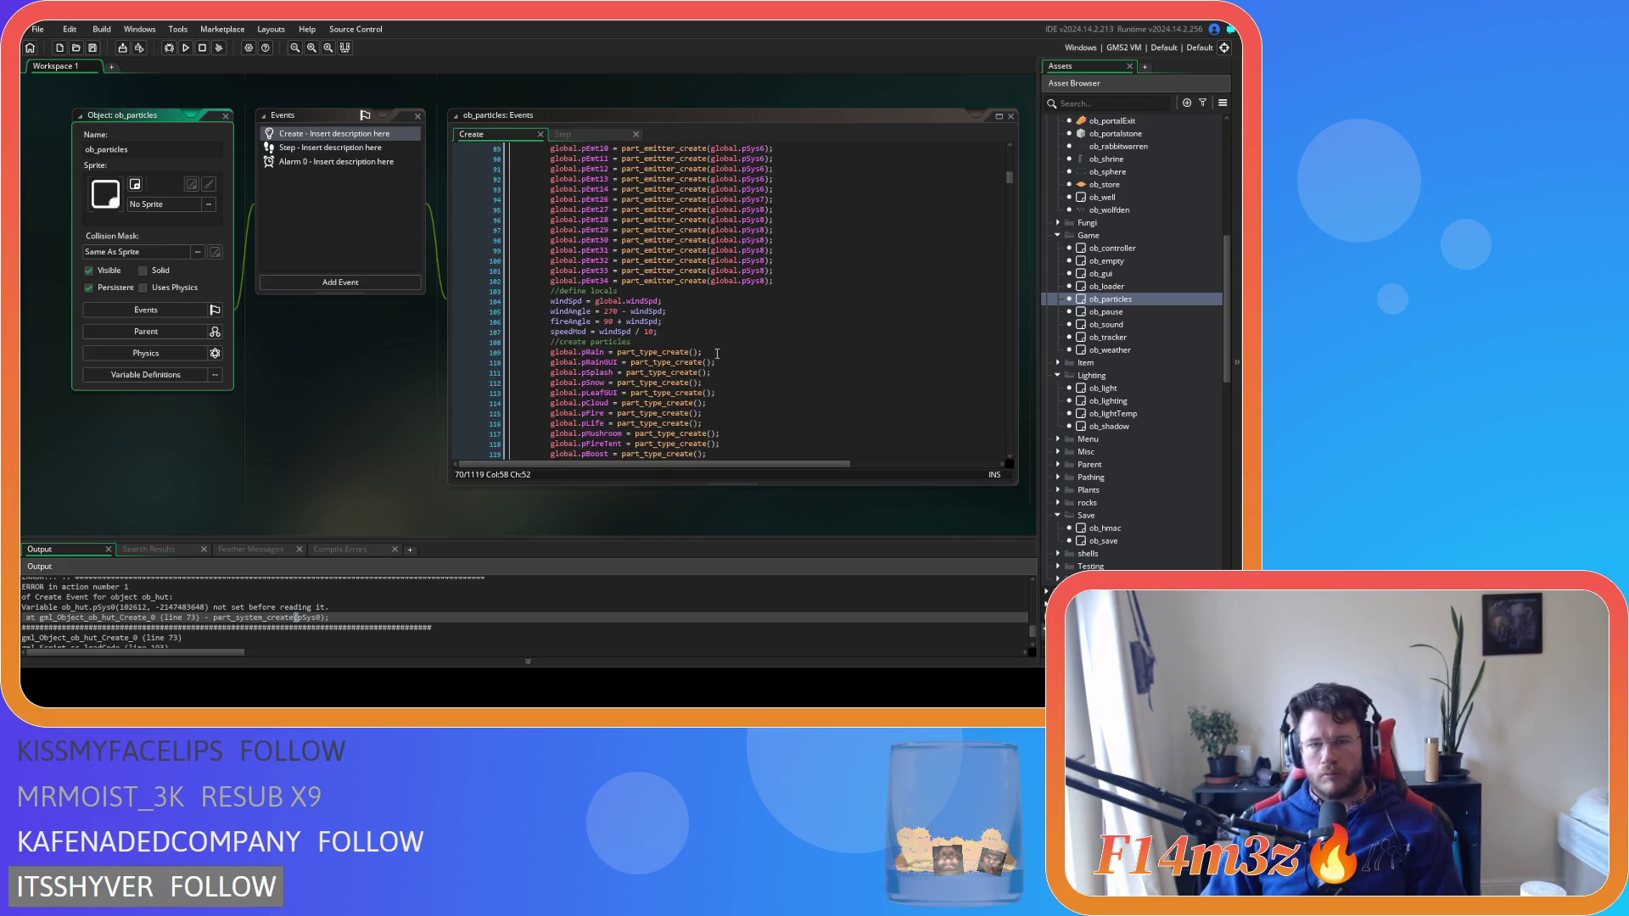
scroll(716, 352, "up", 16)
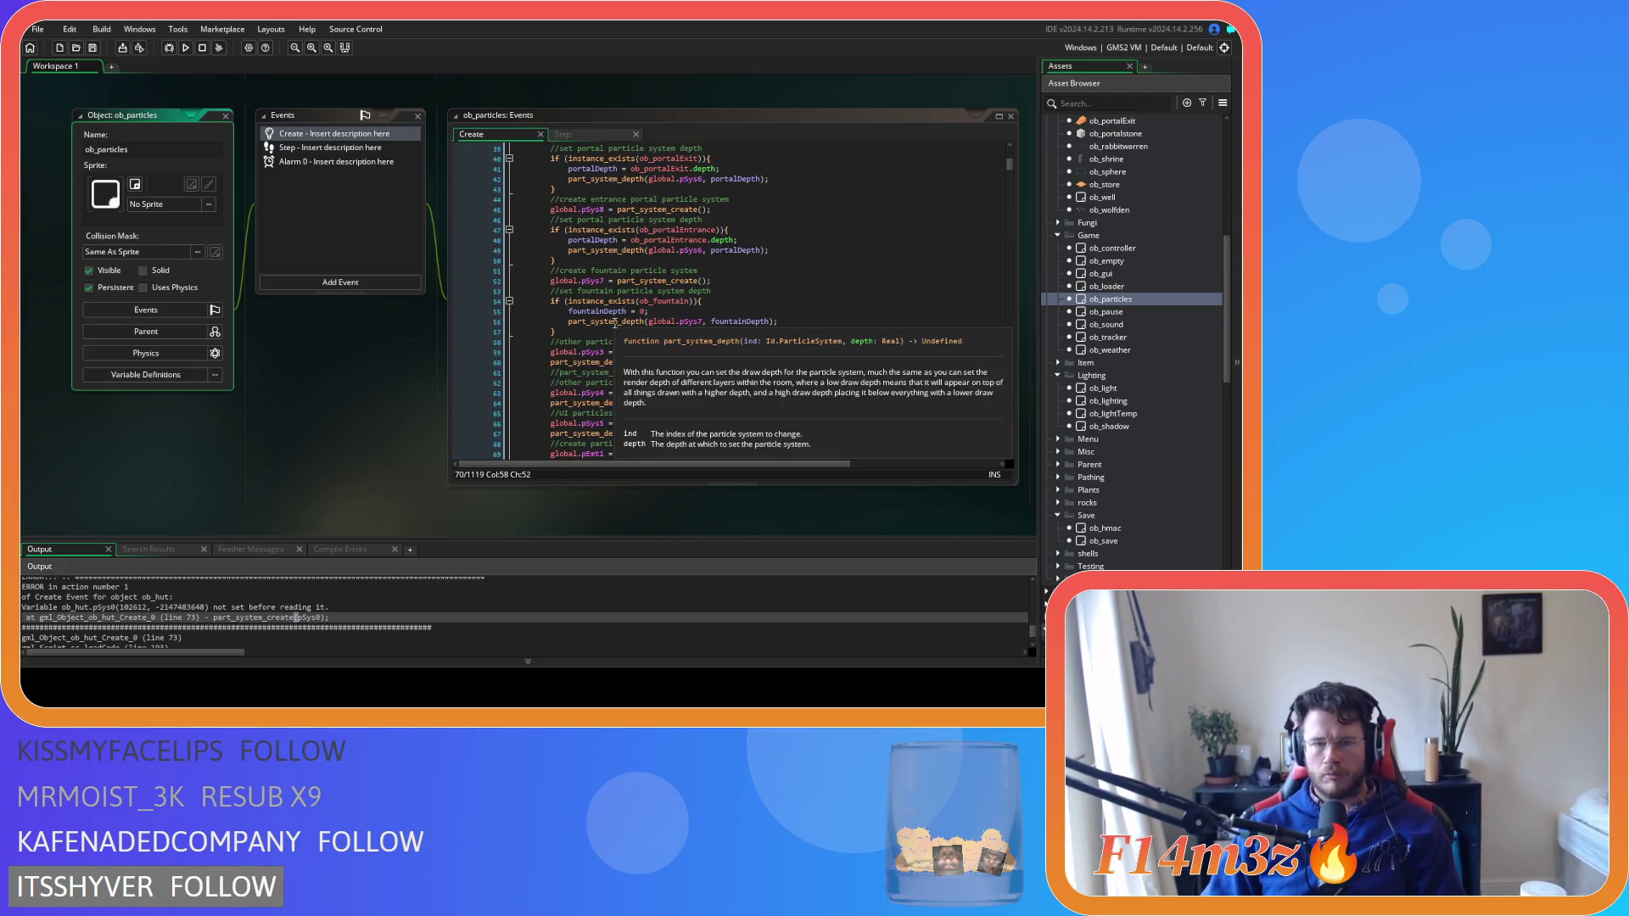
scroll(615, 323, "up", 3)
double_click(694, 313)
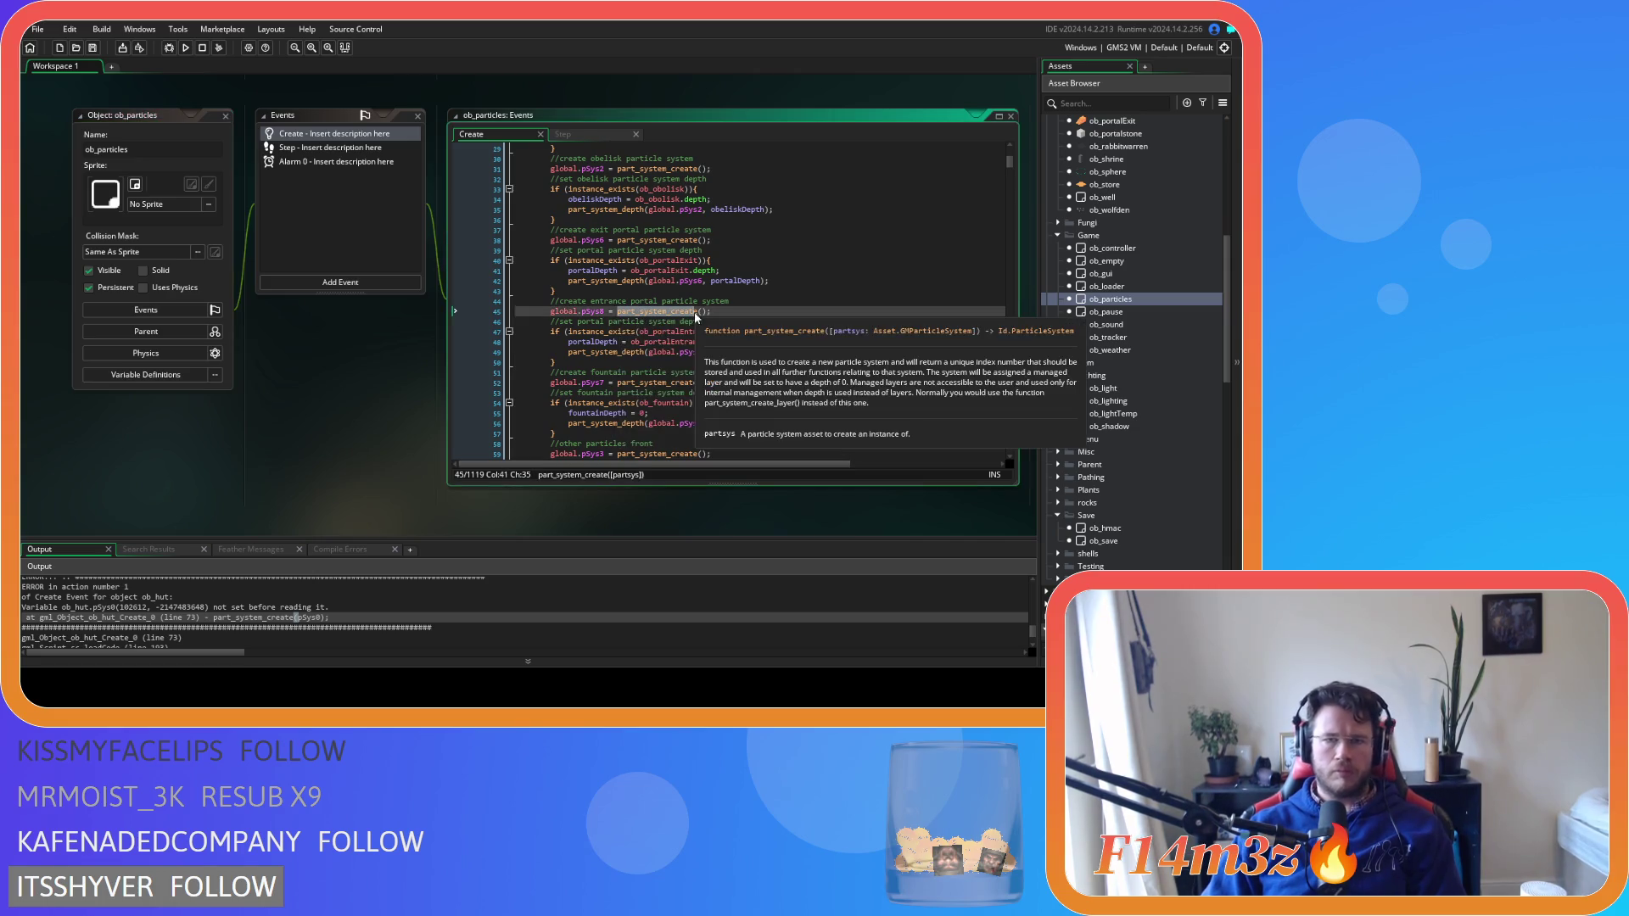
key("shift+Right")
key("shift+Right")
key("shift+Right")
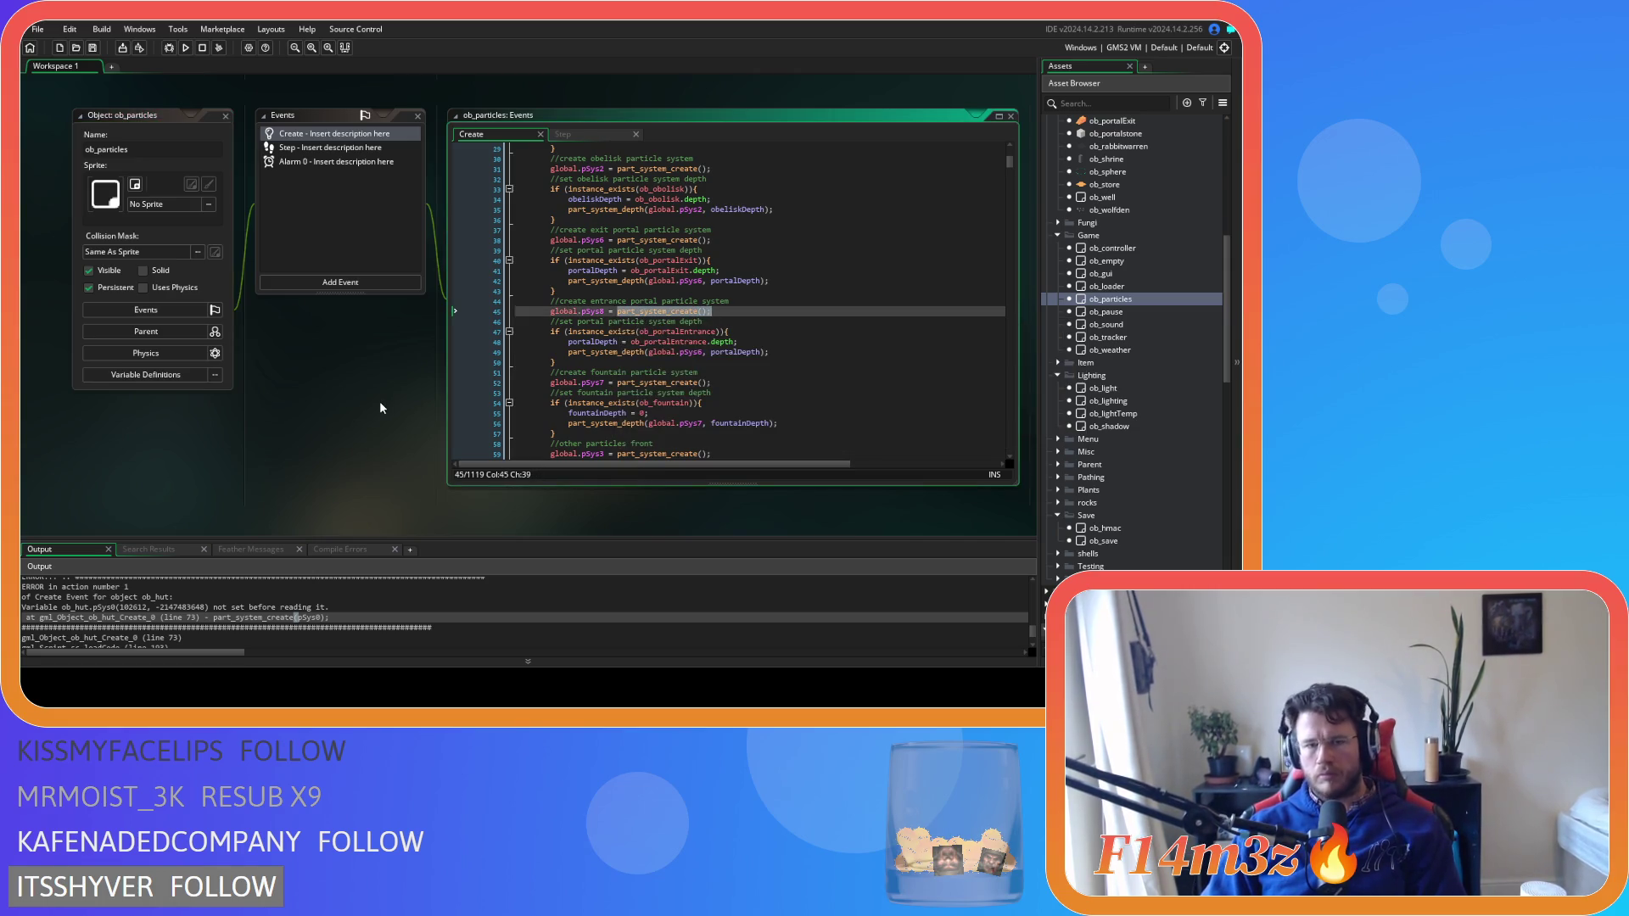
scroll(379, 400, "down", 10)
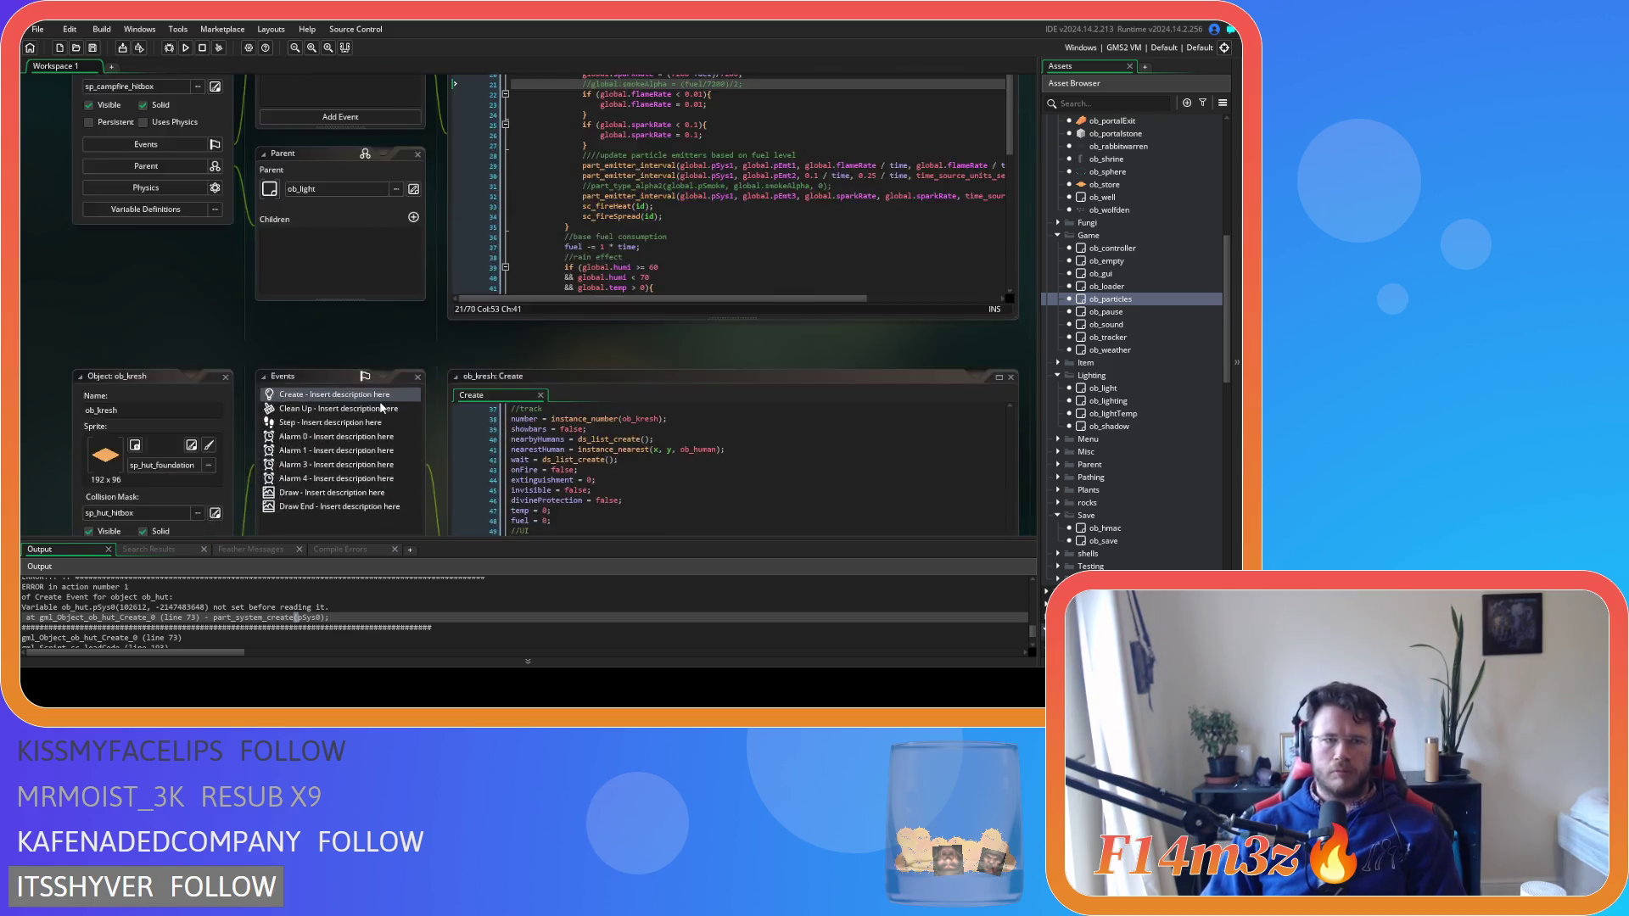
scroll(379, 401, "up", 5)
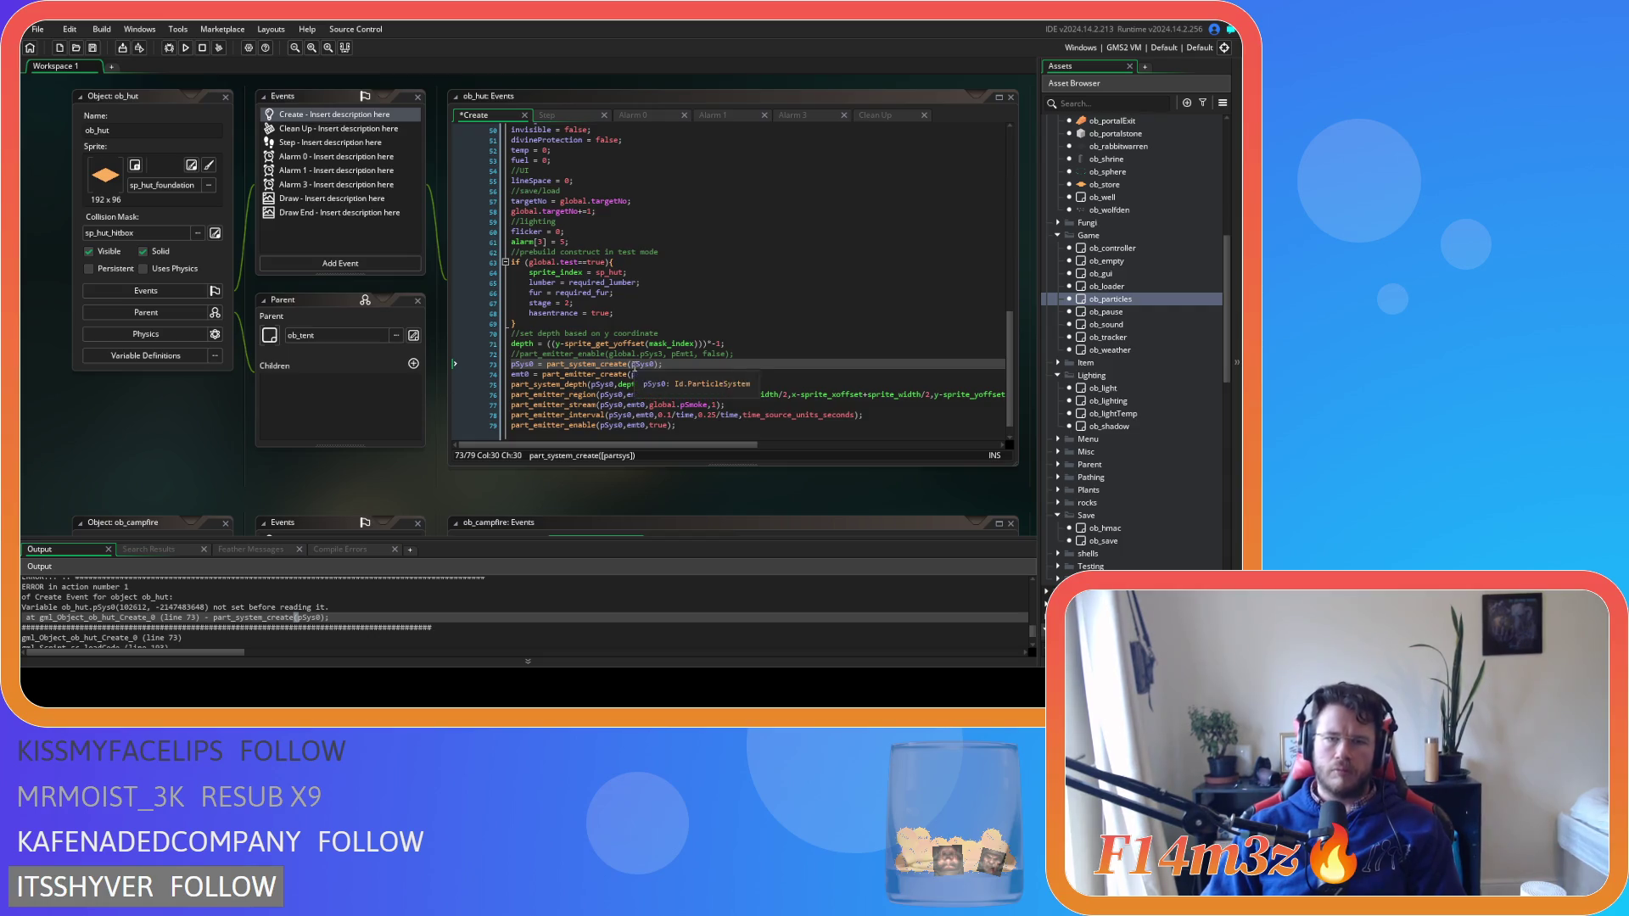
Remove the pSys0 argument from part_system_create() on line 73 and test-run with F5
double_click(645, 364)
key("BackSpace")
key("End")
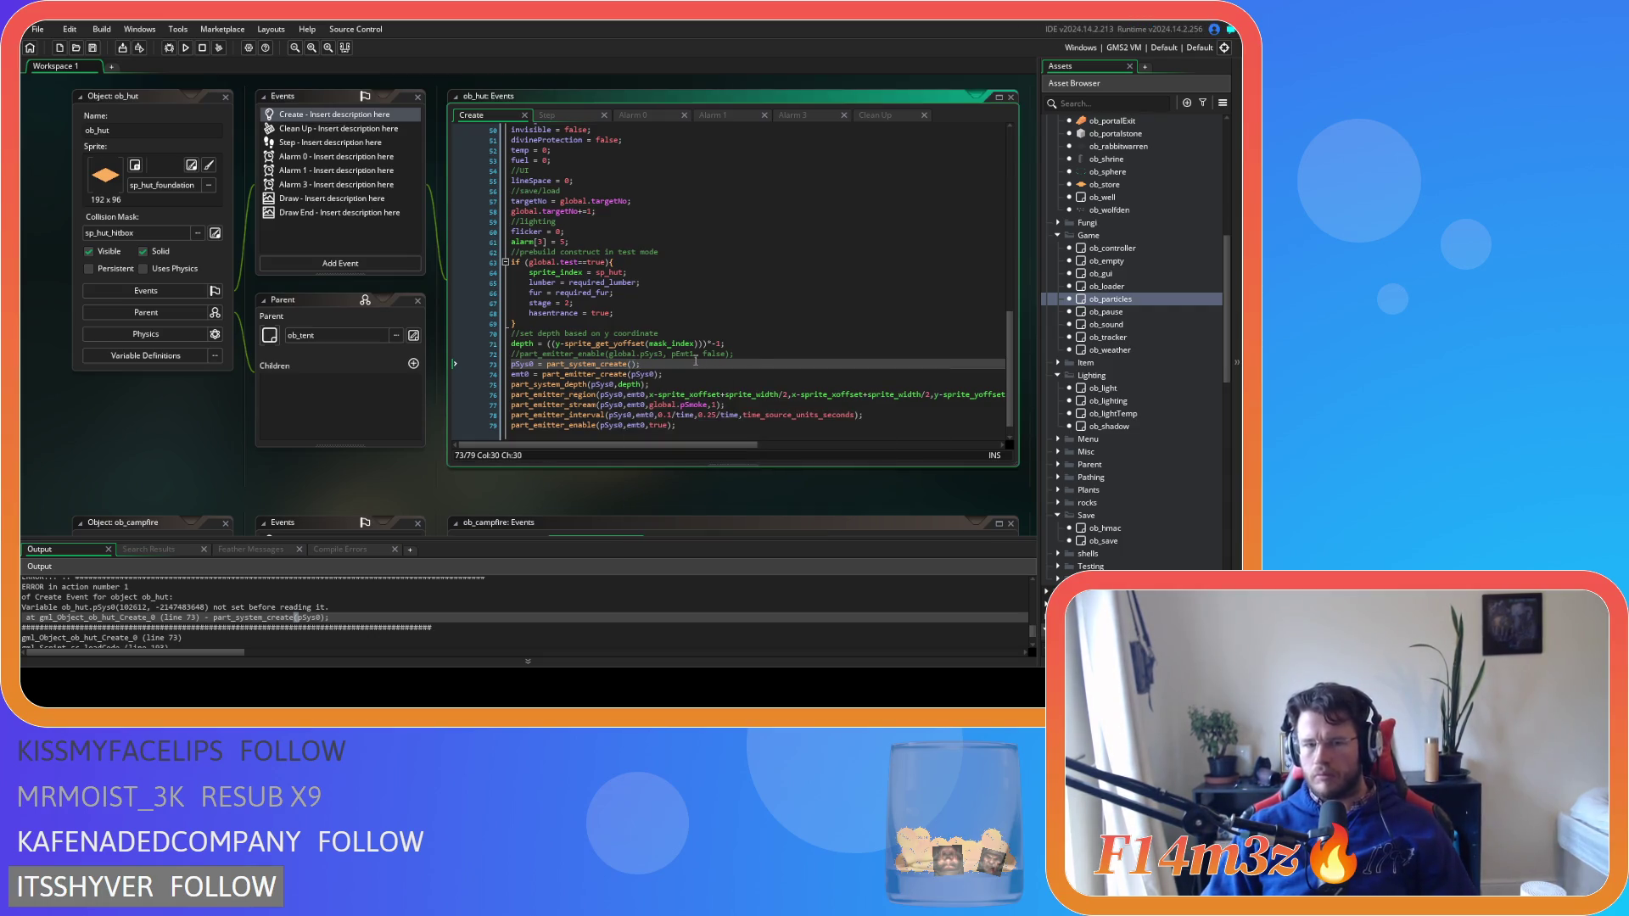
scroll(693, 360, "down", 1)
key("F5")
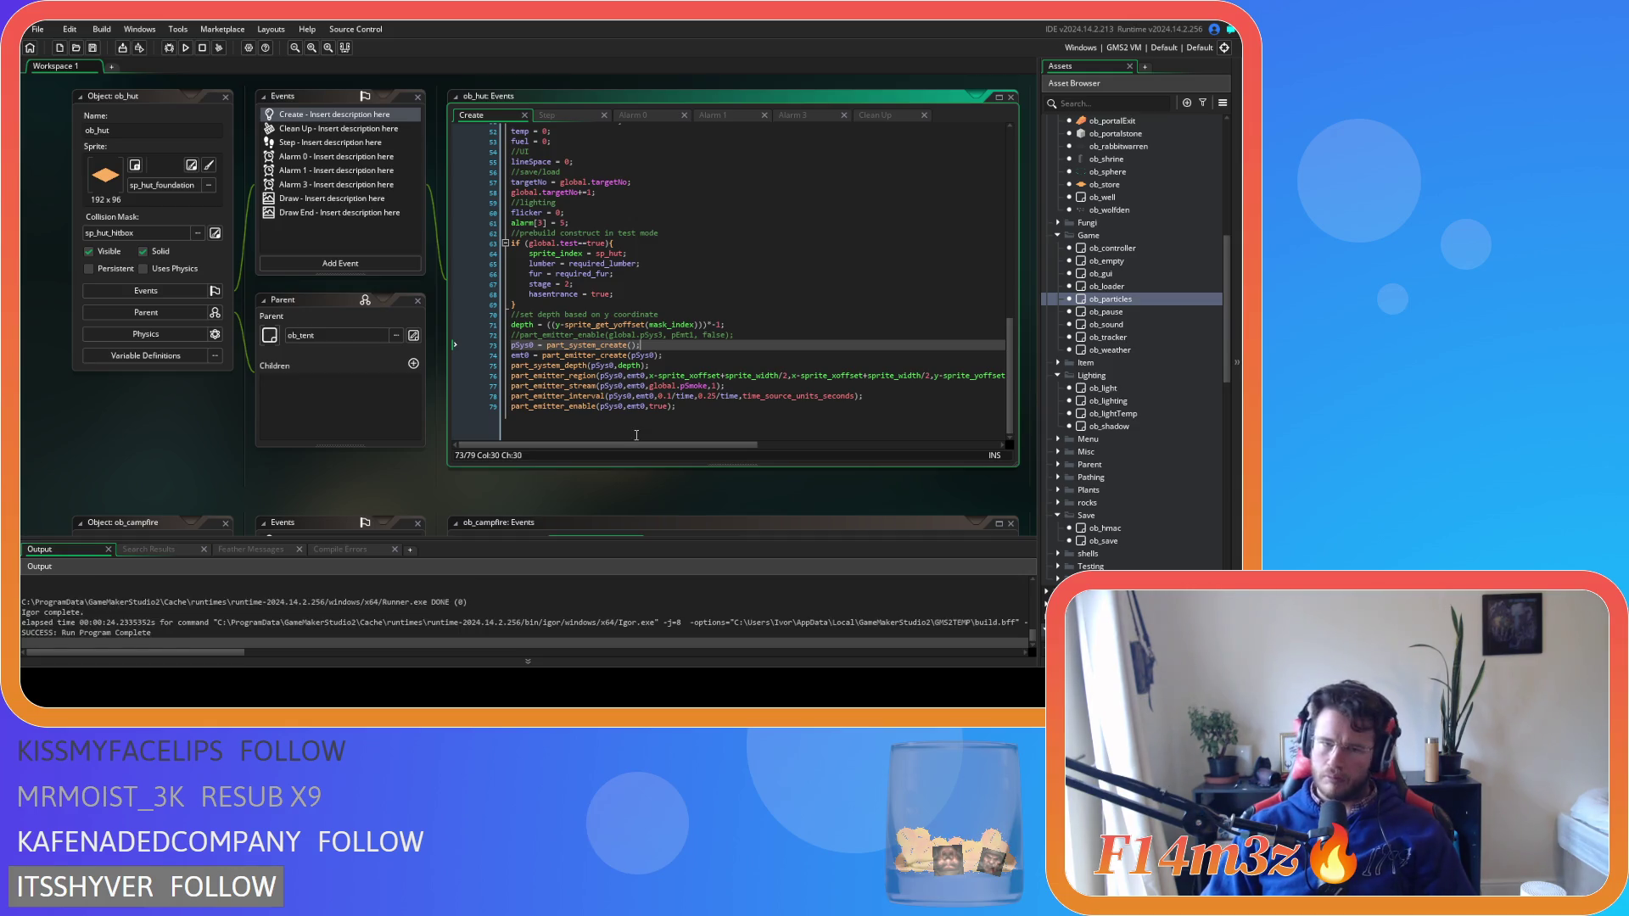
Delete the first +sprite_height/2 term from line 76's part_emitter_region y-range and save
left_click(701, 382)
left_click(597, 120)
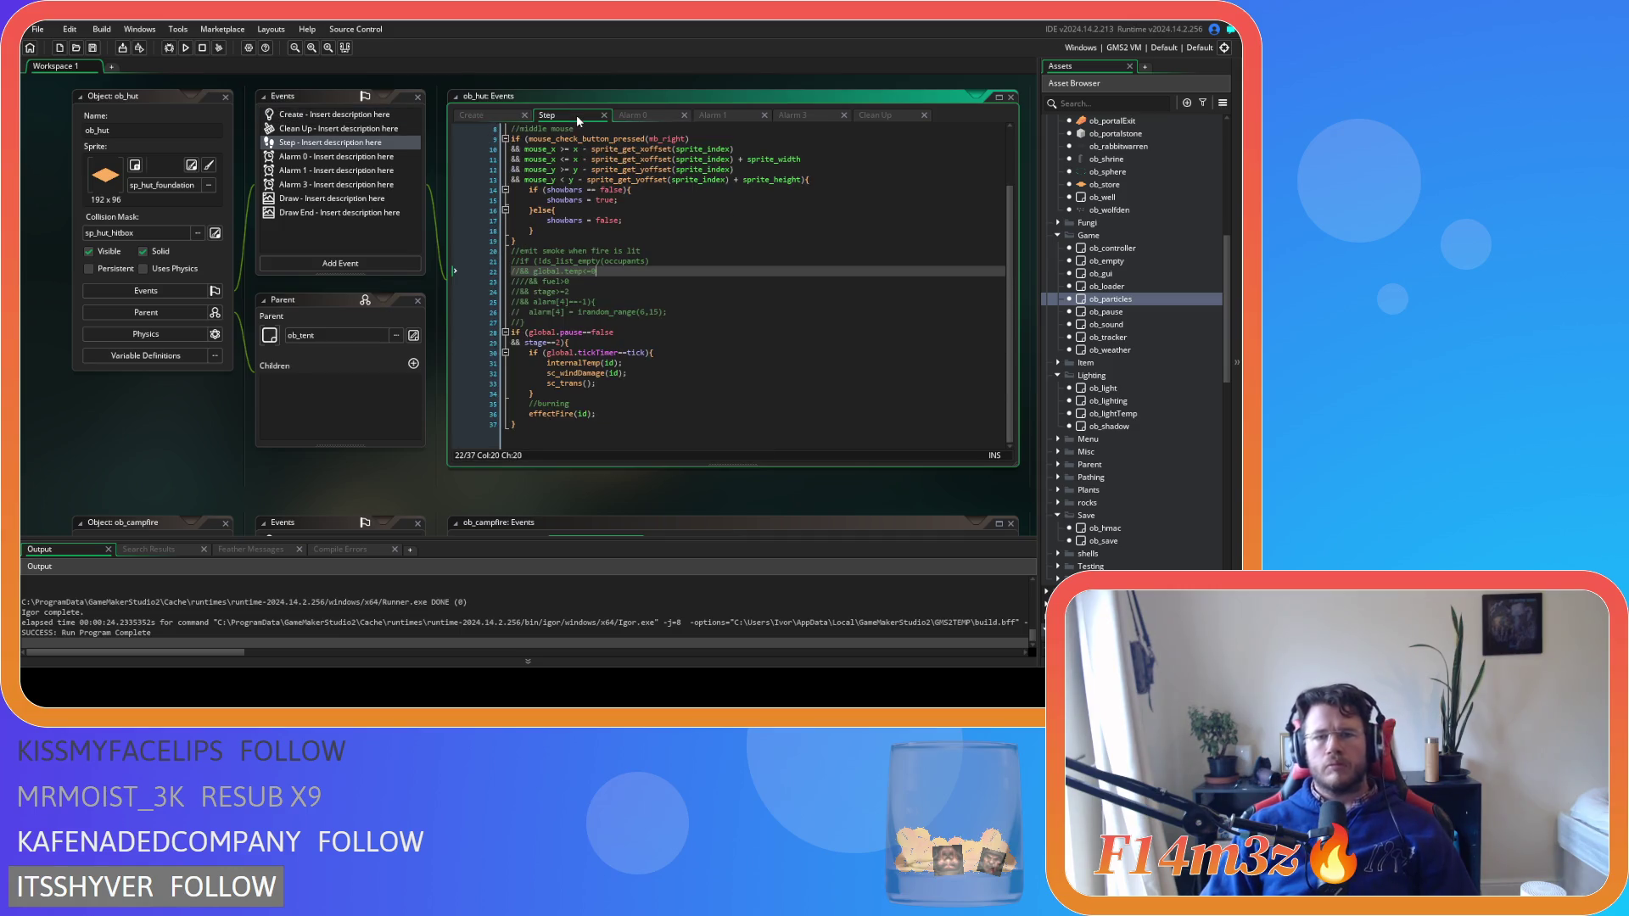
left_click(475, 114)
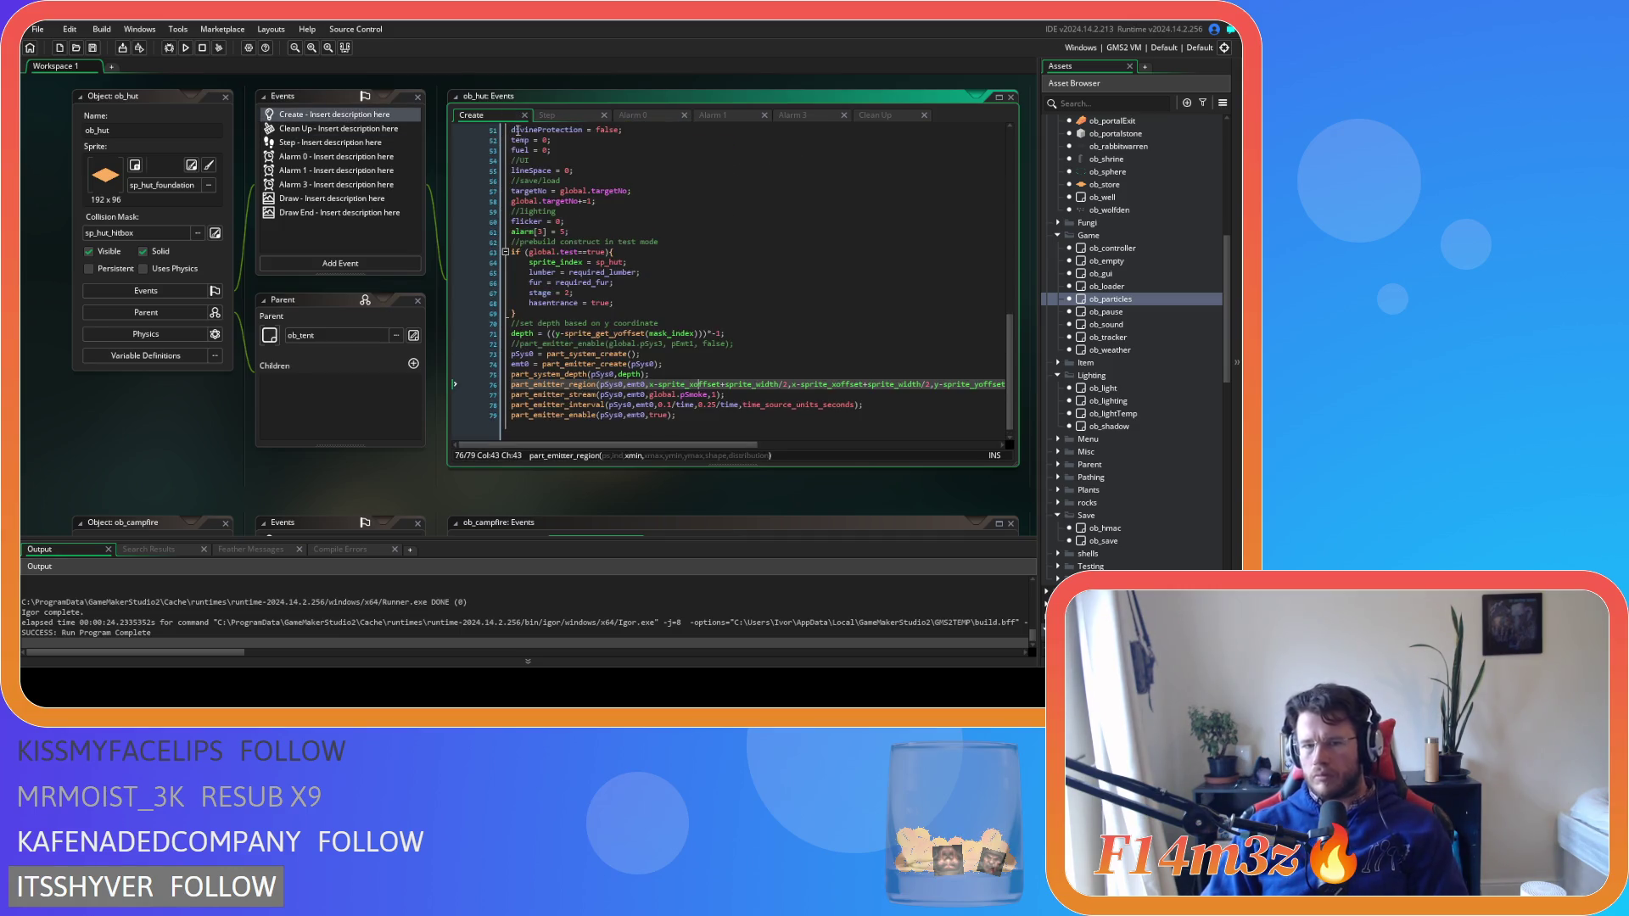
left_click_drag(750, 447, 925, 447)
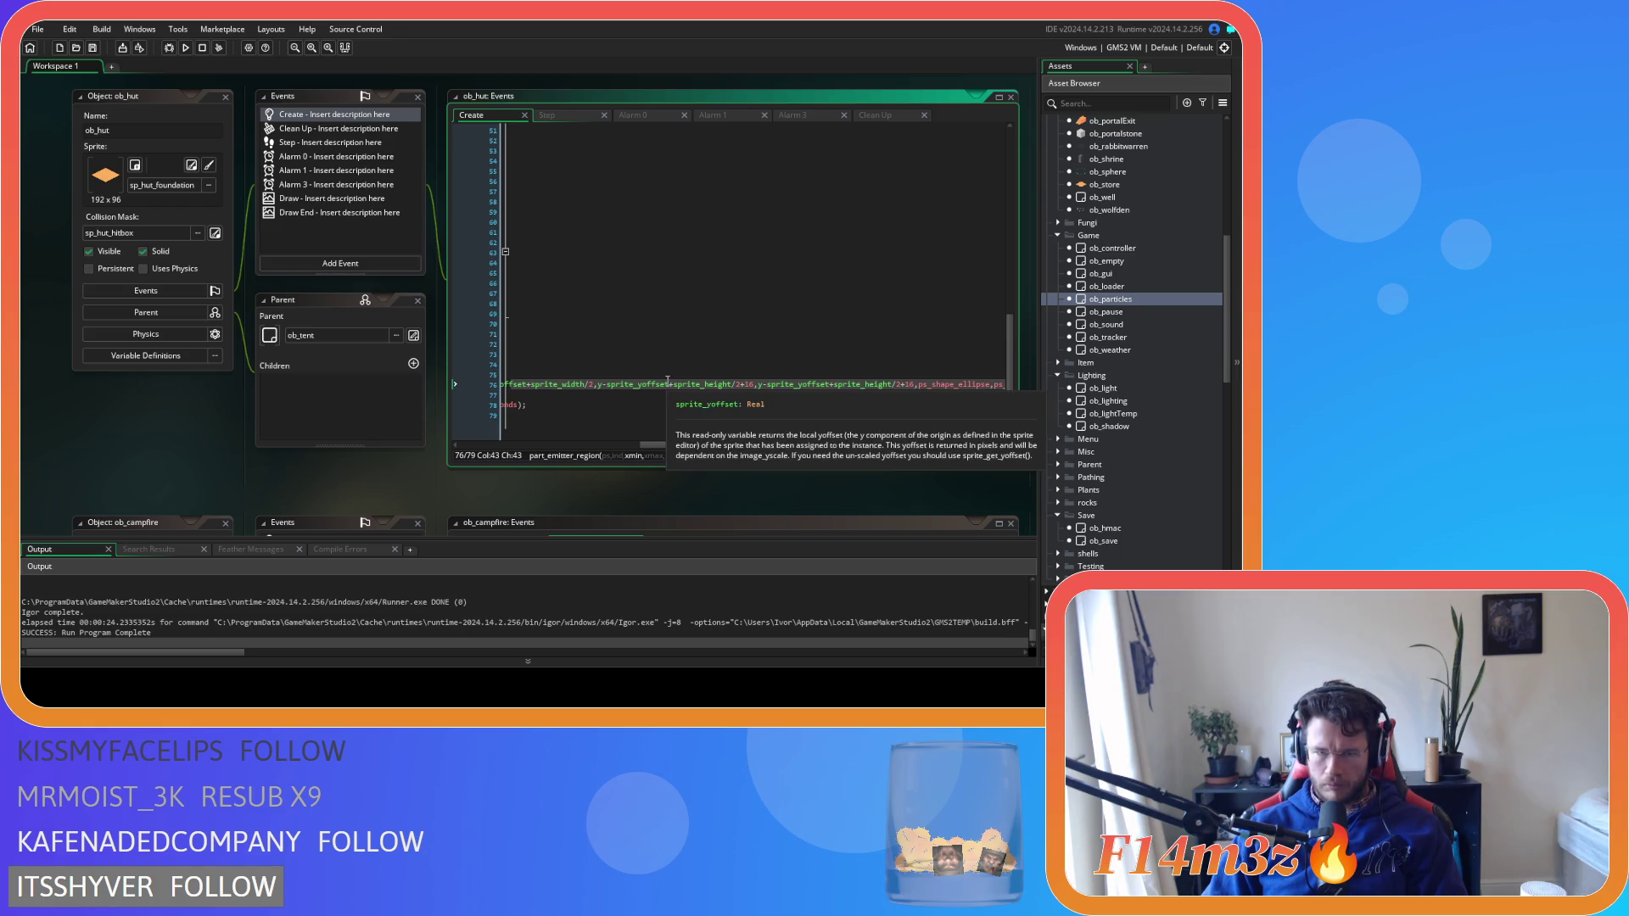
left_click_drag(670, 384, 741, 390)
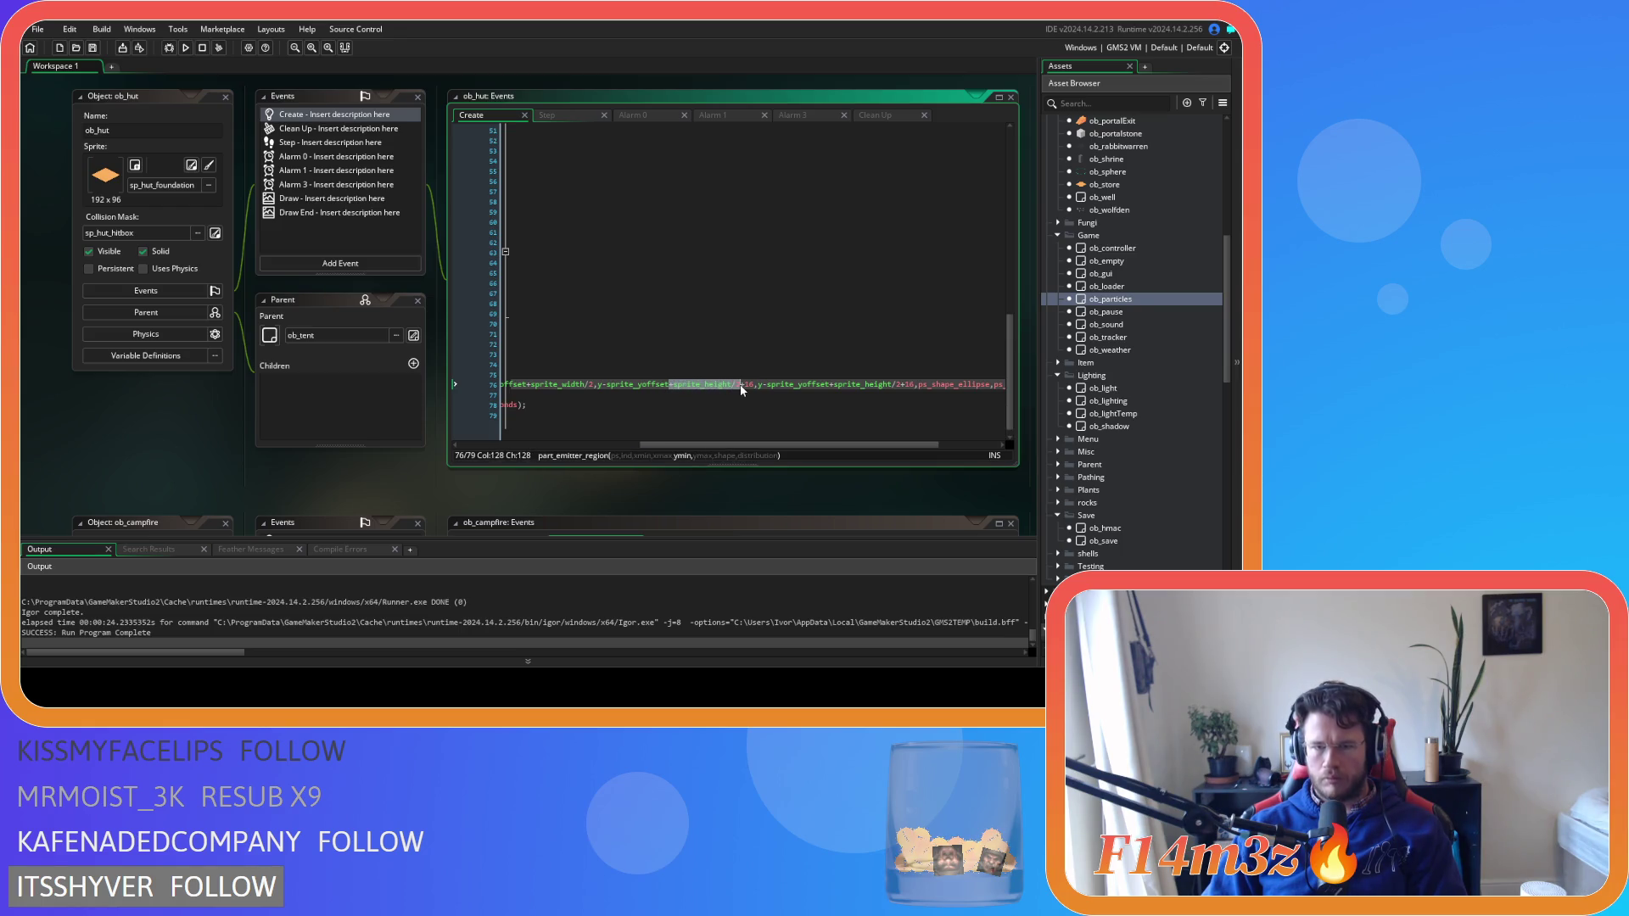
key("BackSpace")
key("ctrl+s")
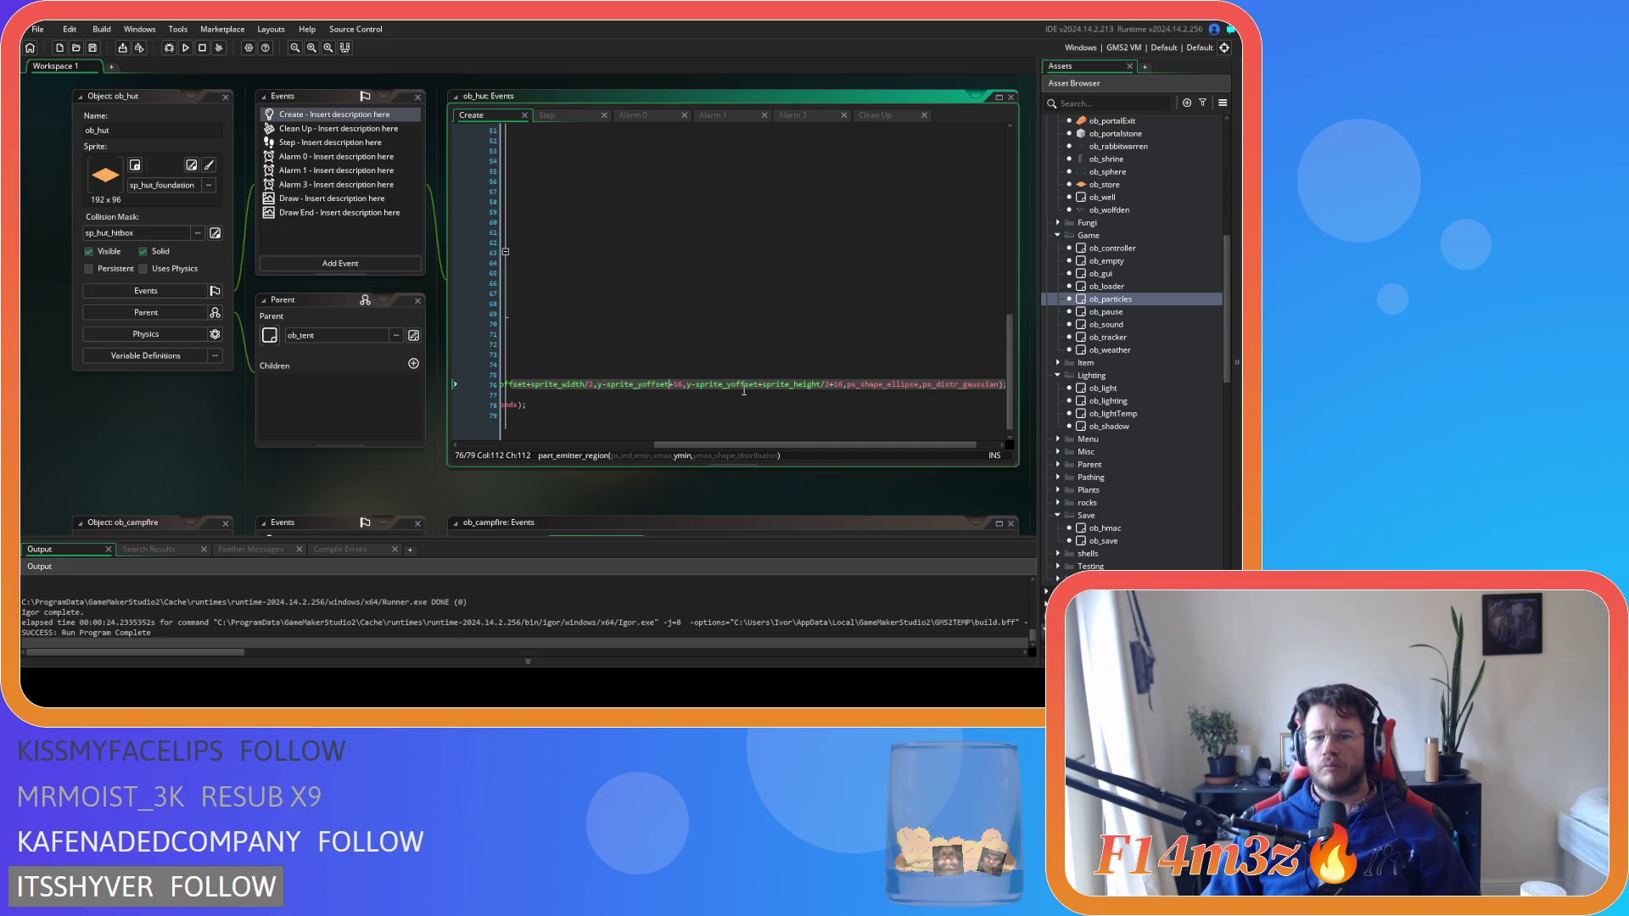
Delete the second +sprite_height/2 term and test-run the game with F5
left_click_drag(756, 447, 758, 452)
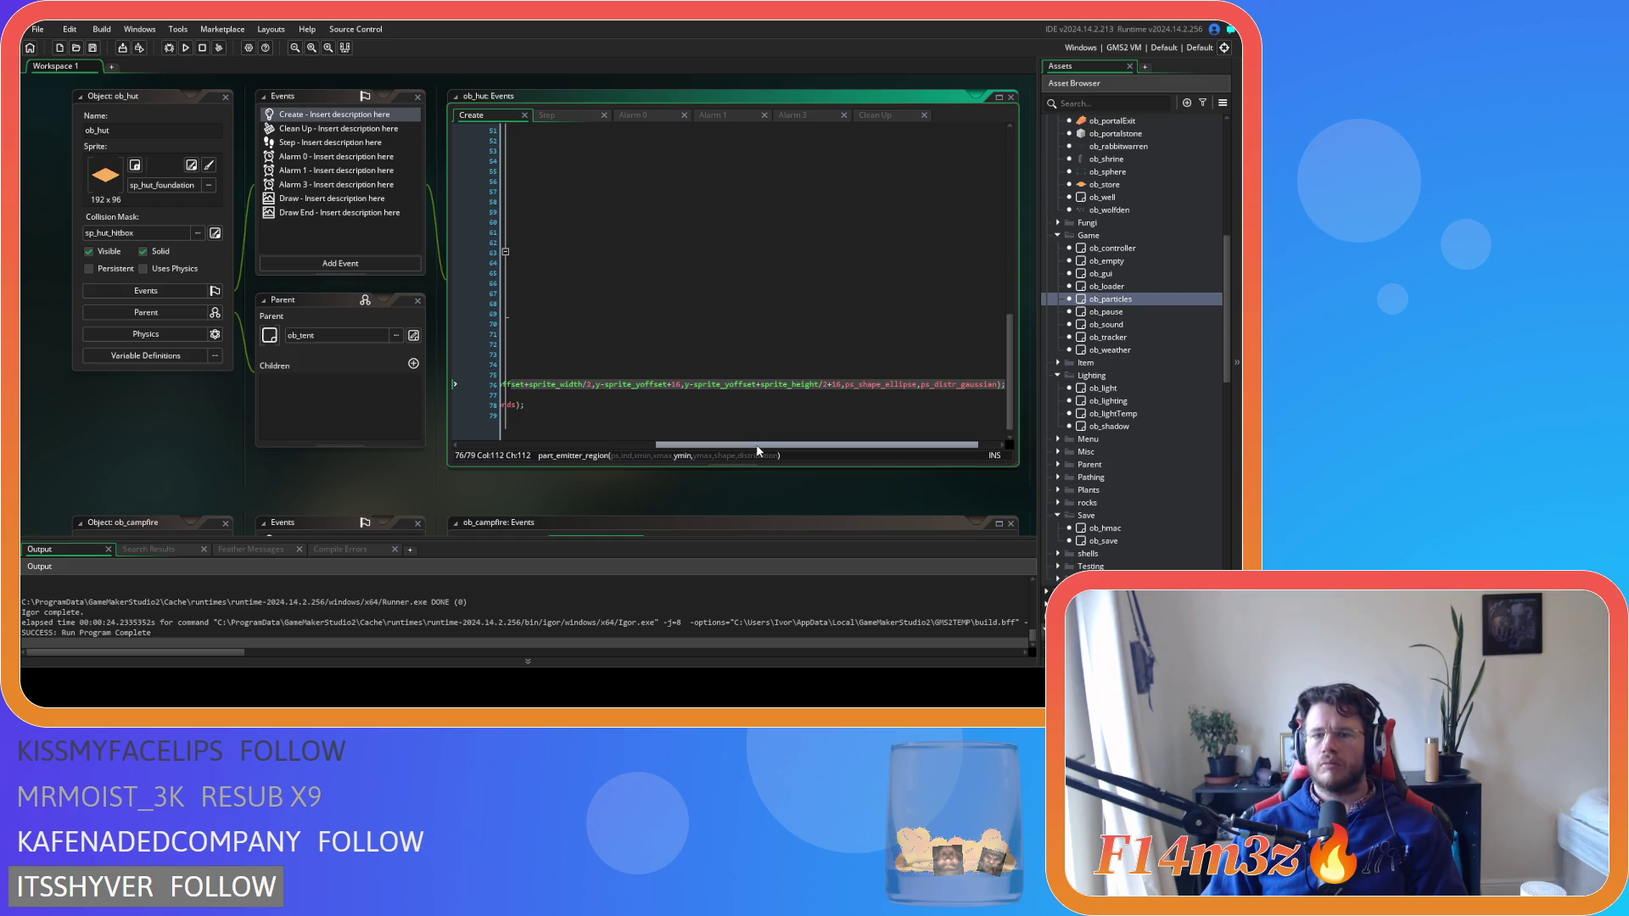
left_click_drag(758, 452, 757, 451)
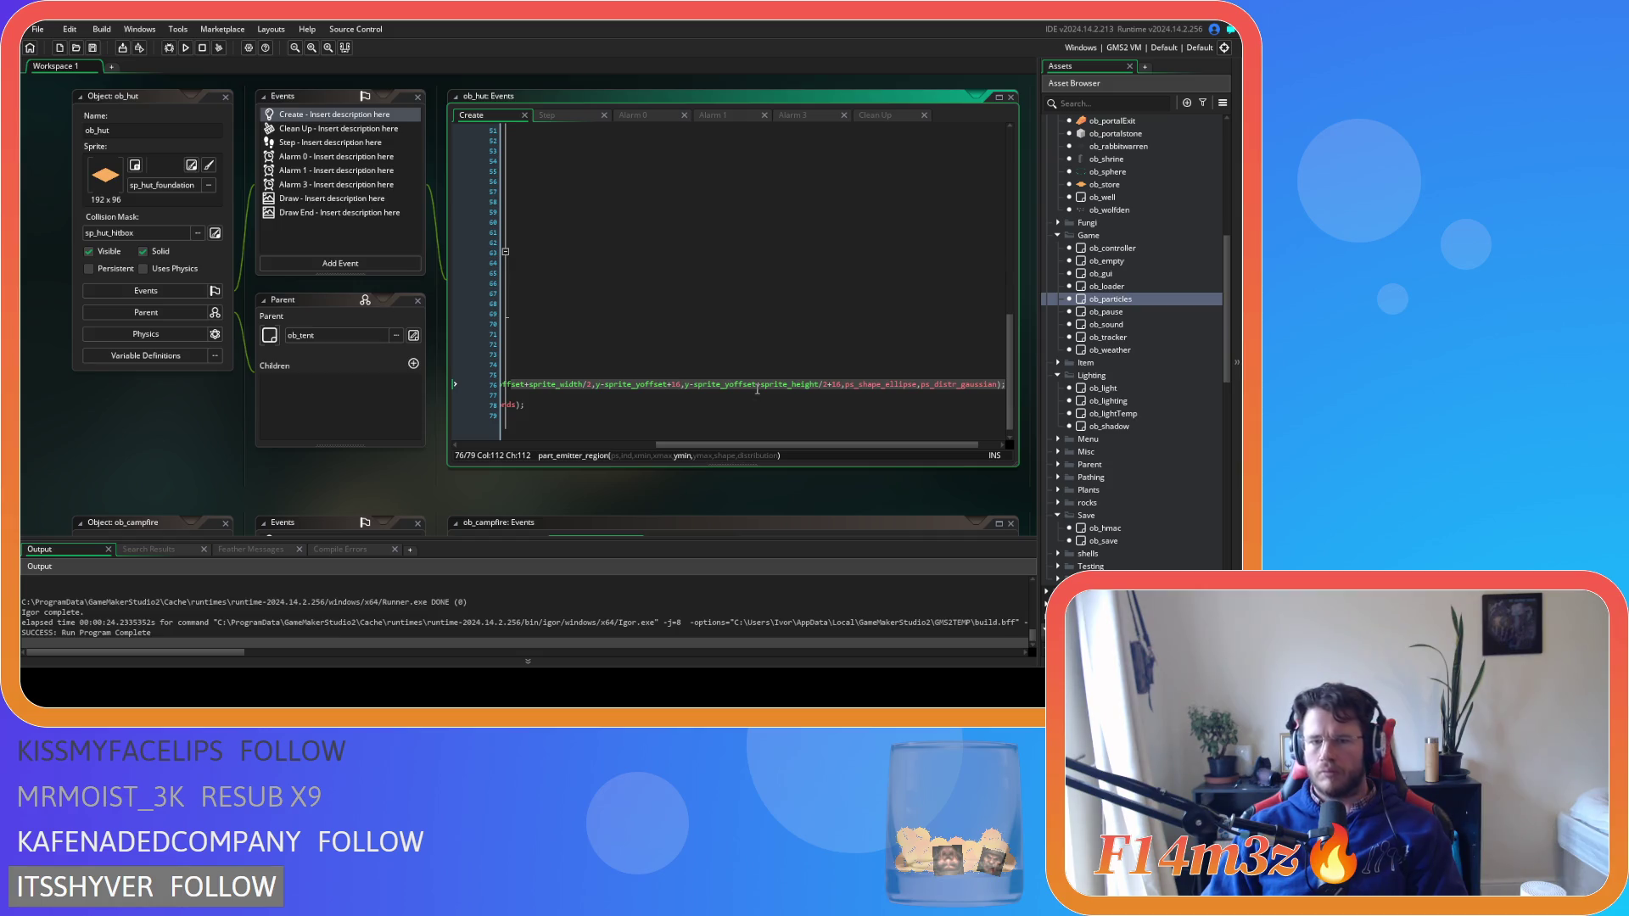
left_click_drag(756, 384, 821, 396)
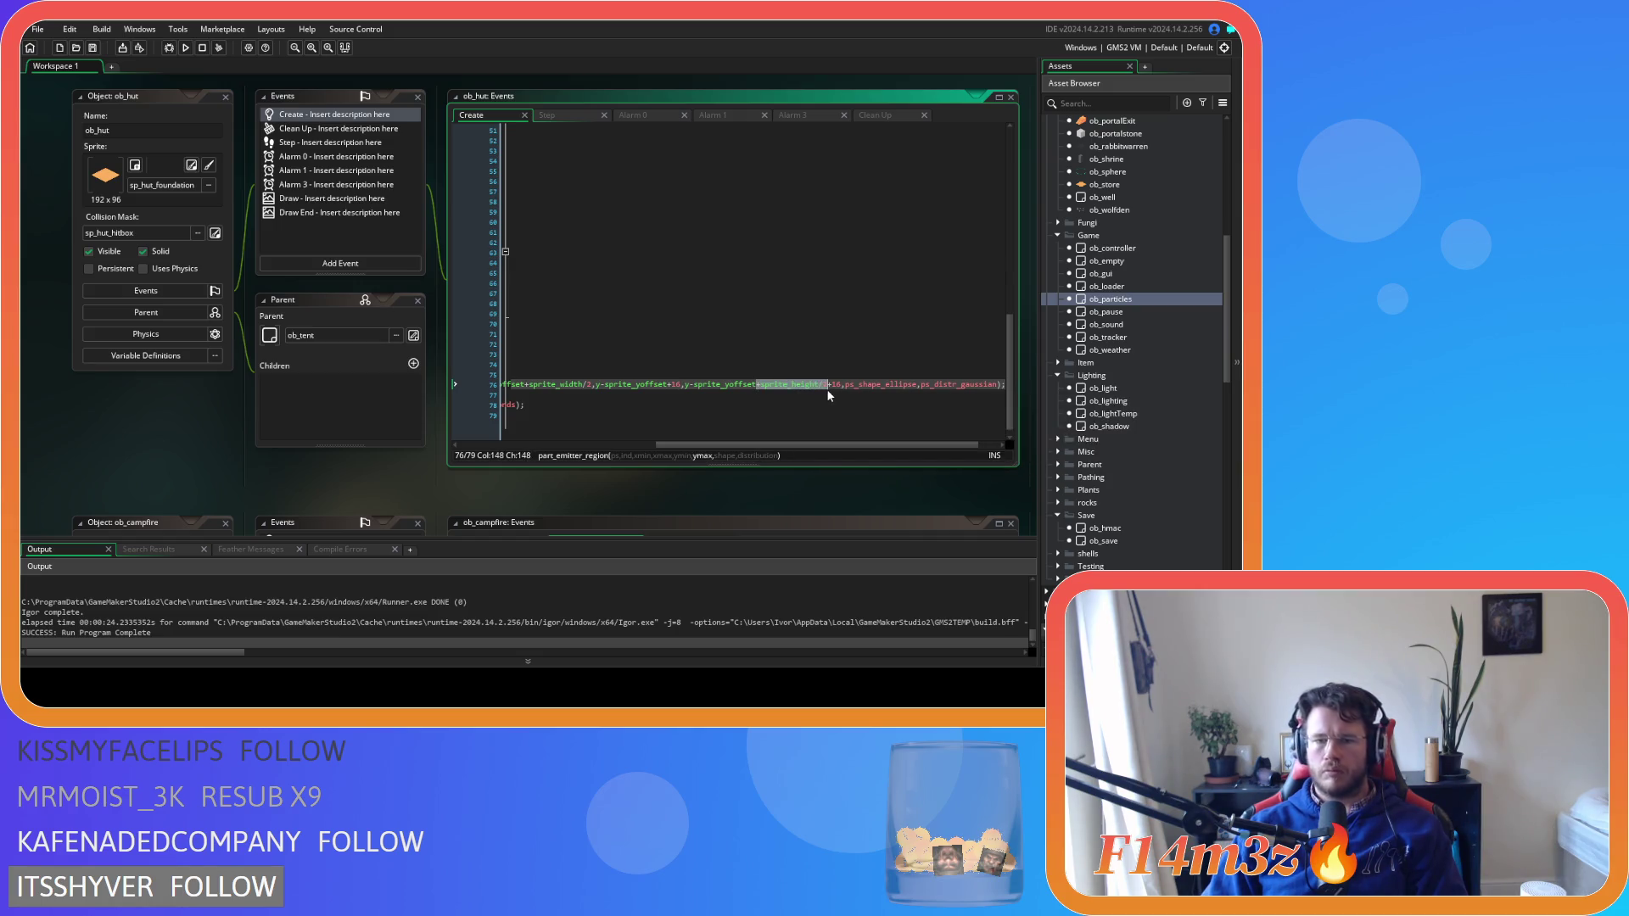
key("Delete")
key("Delete")
key("Delete")
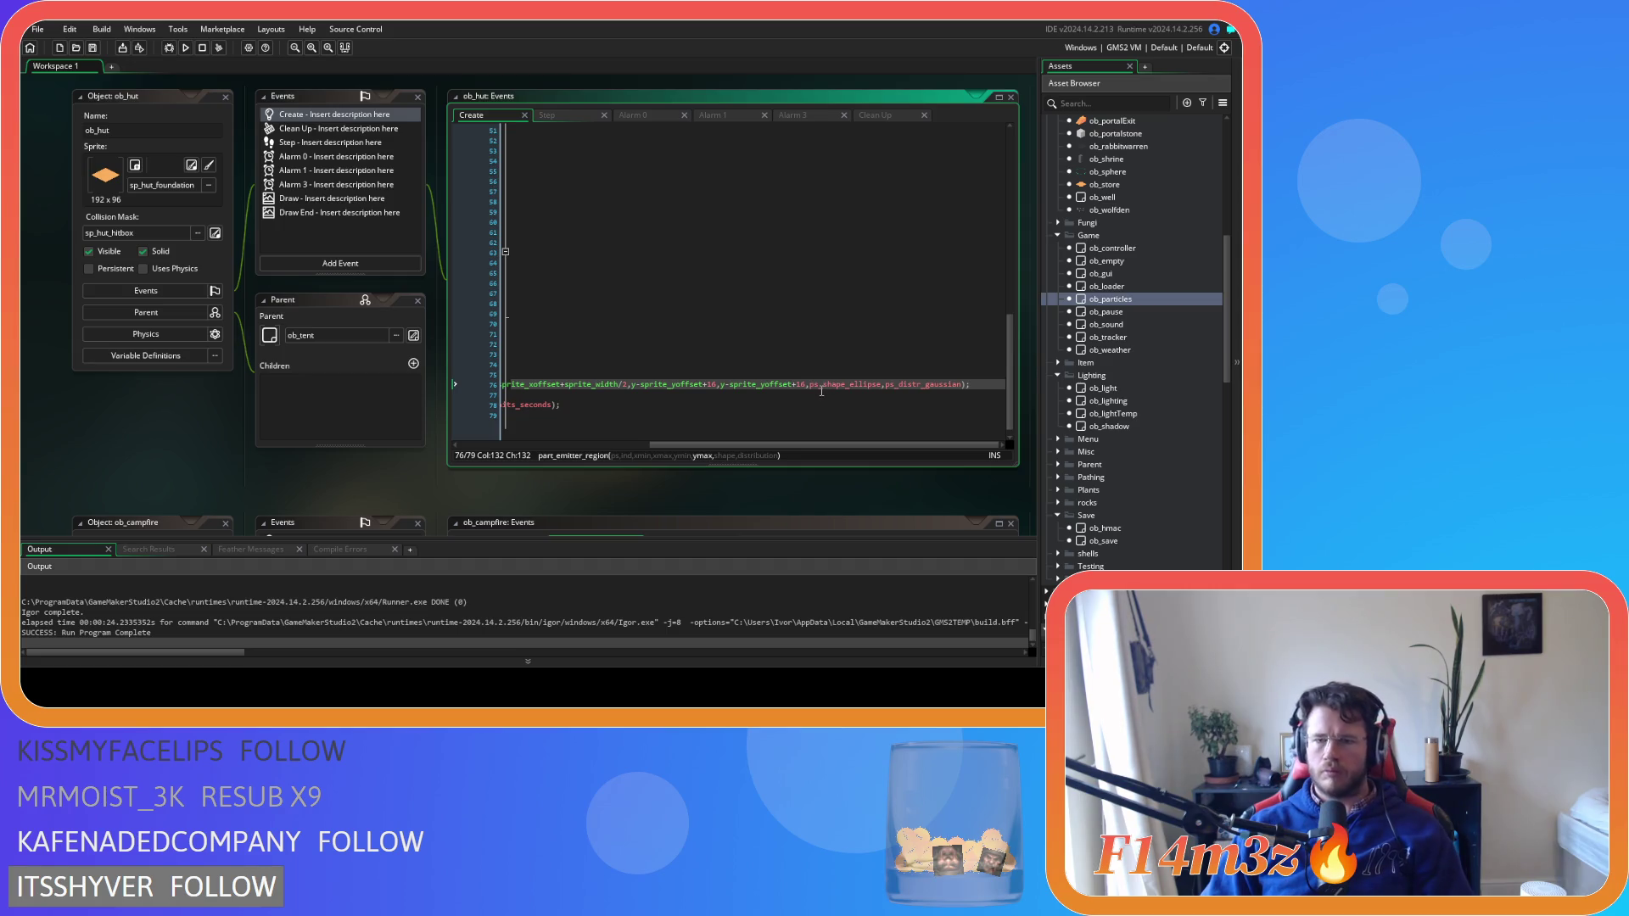
key("F5")
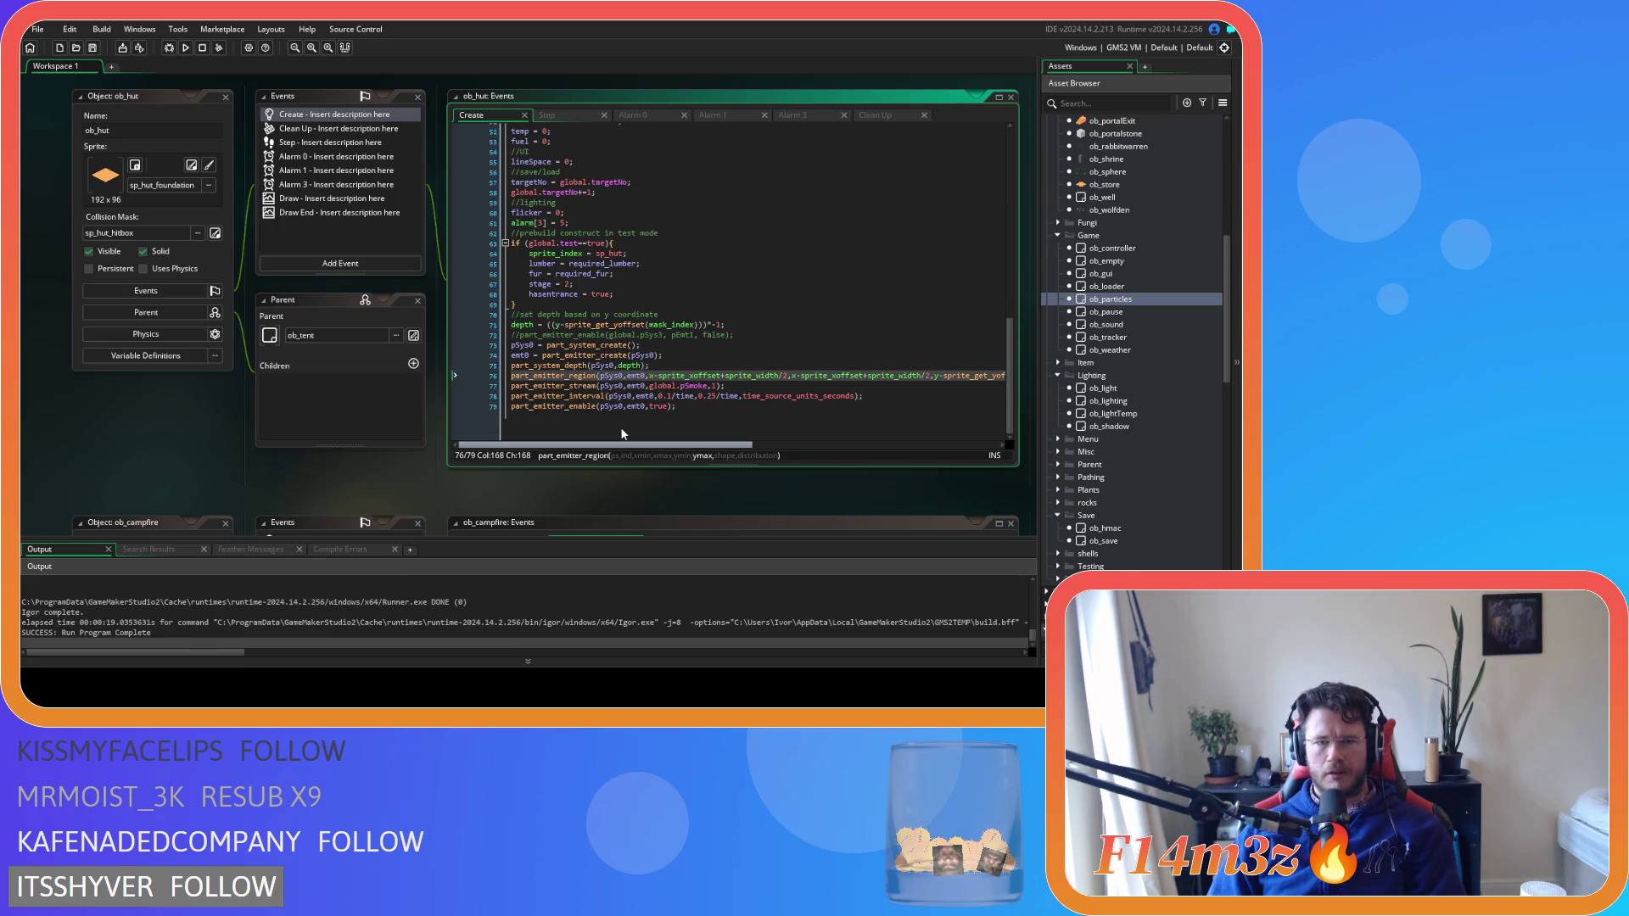
Delete the whole part_emitter_region line 76 from ob_hut's Create code
left_click_drag(622, 440, 868, 440)
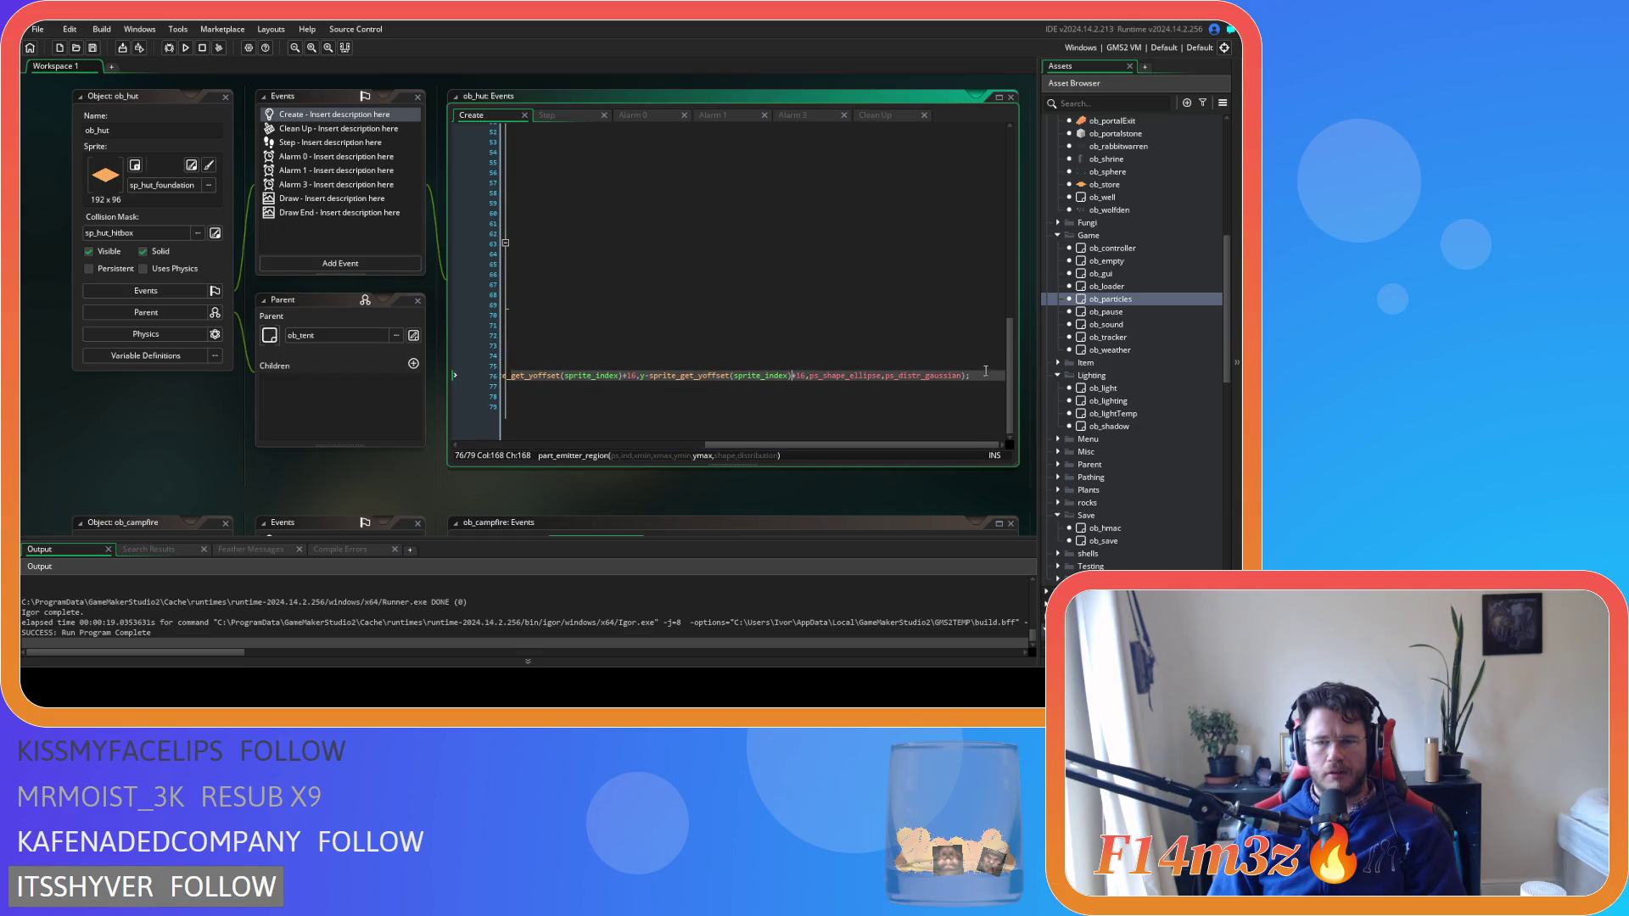
left_click(982, 378)
key("shift+Home")
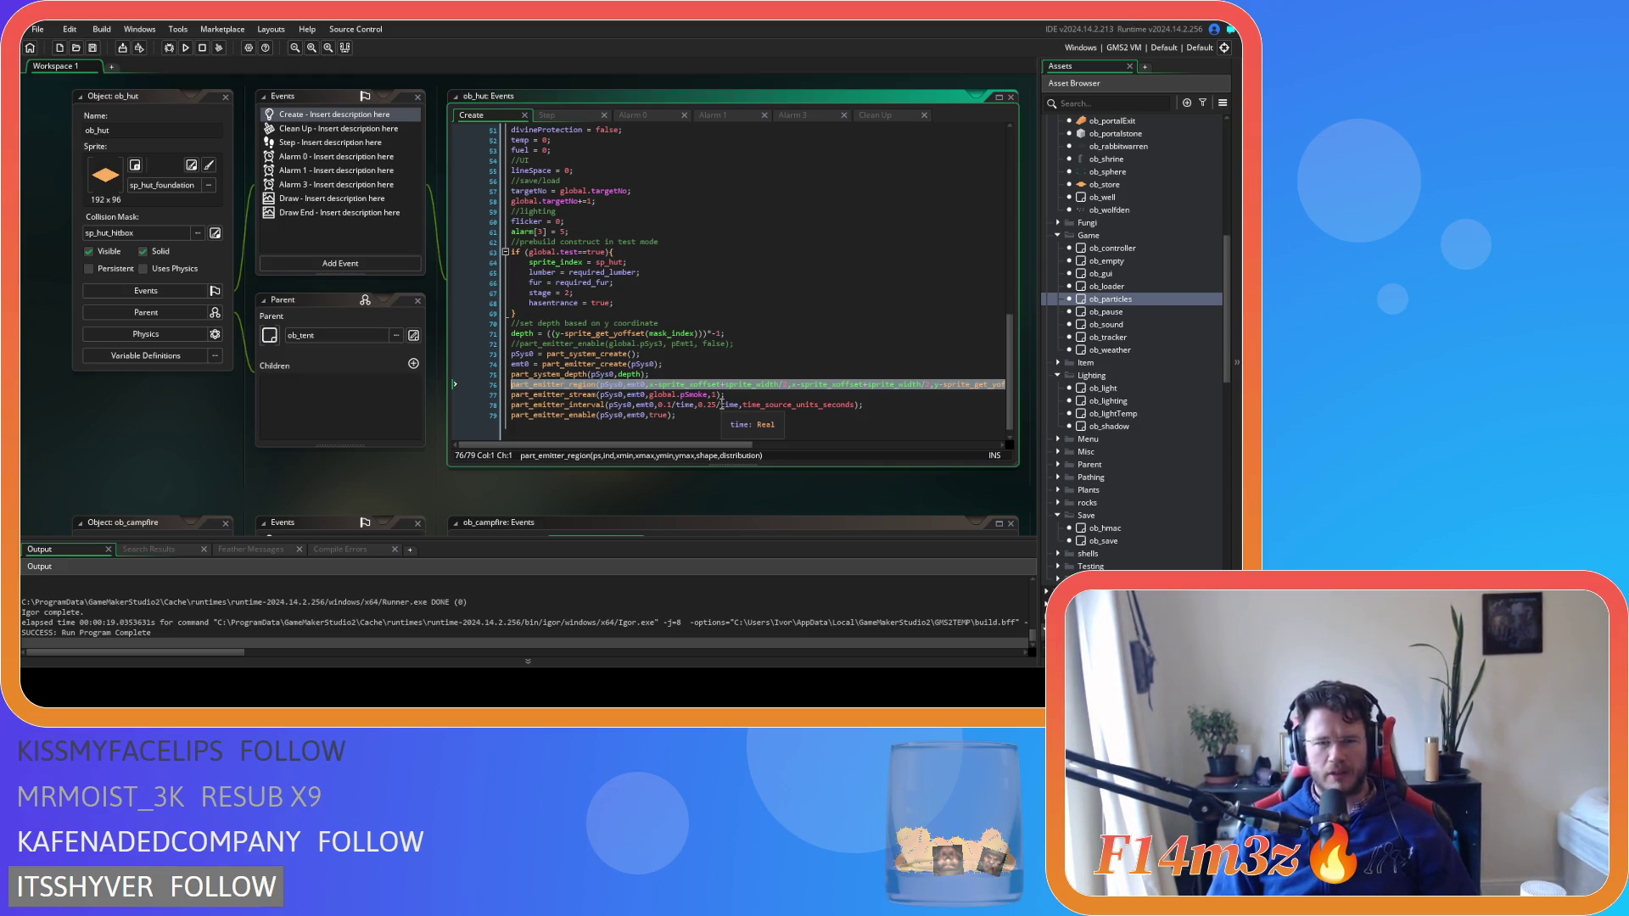
key("BackSpace")
key("BackSpace")
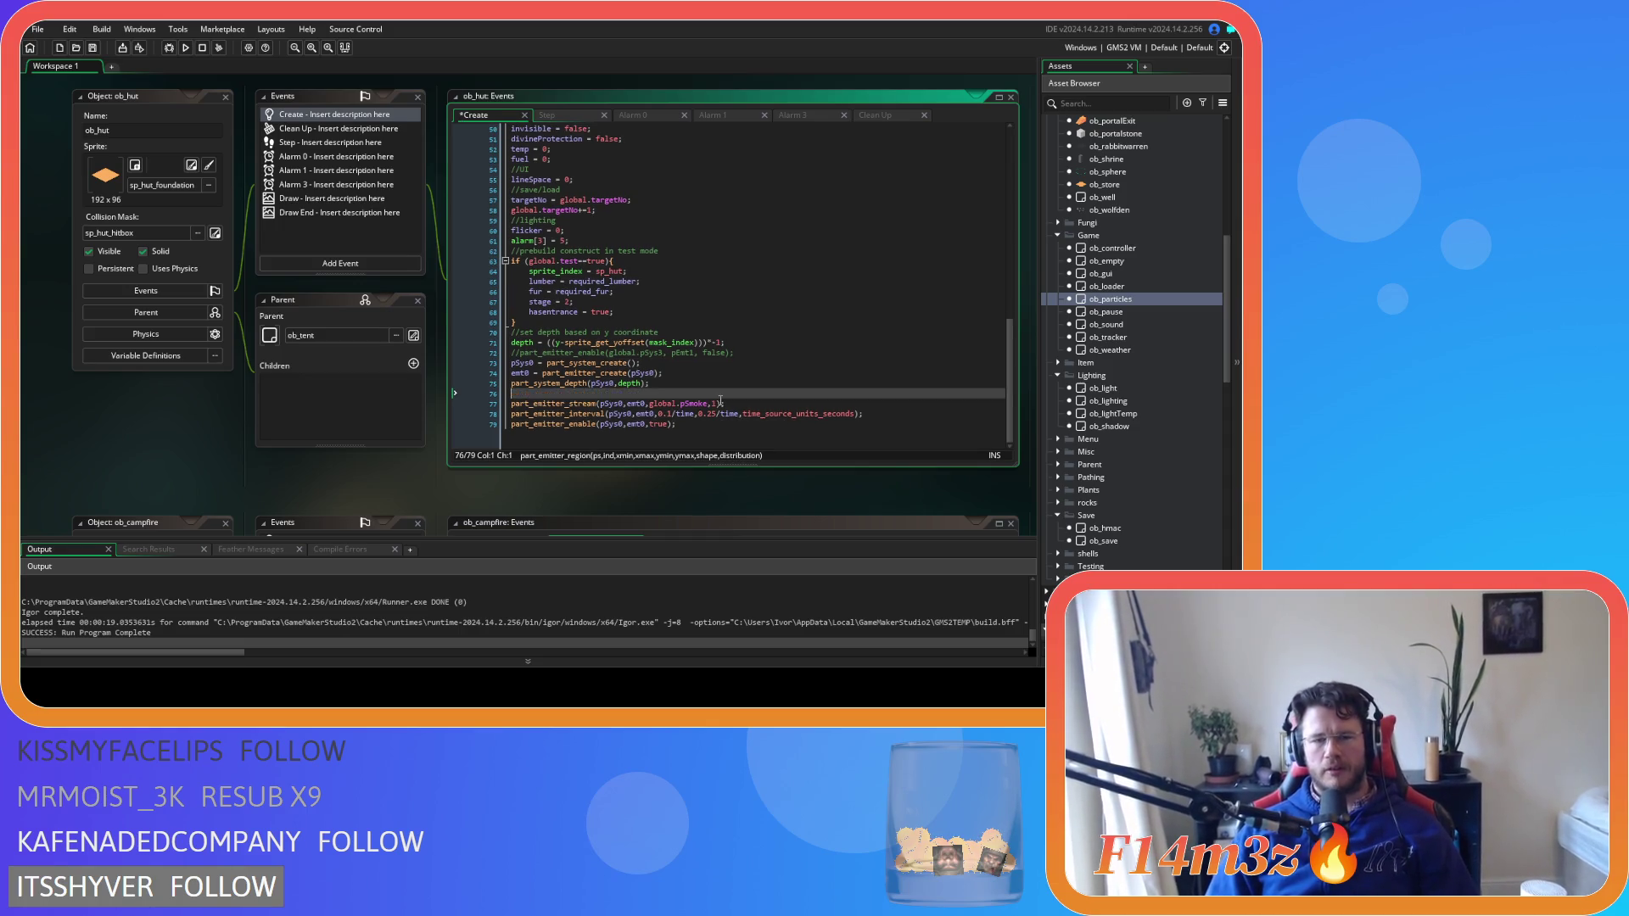
Glance at the hut's Step event code, return to its Create code, and scroll the Asset Browser
left_click(583, 119)
left_click(488, 115)
scroll(1126, 341, "down", 4)
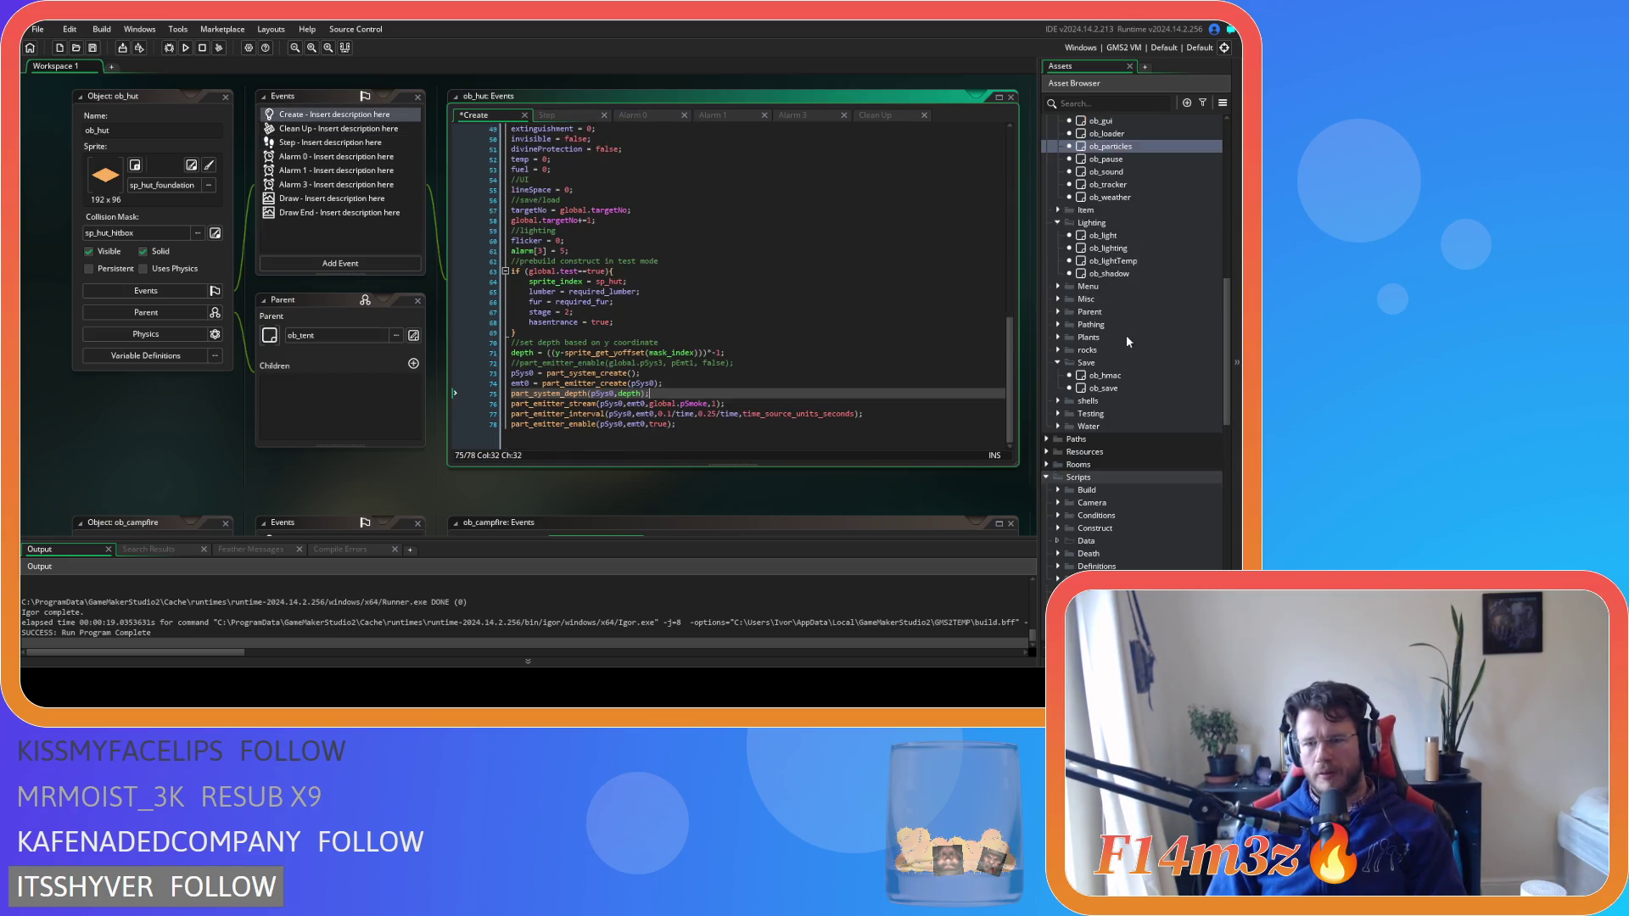
scroll(1126, 341, "down", 6)
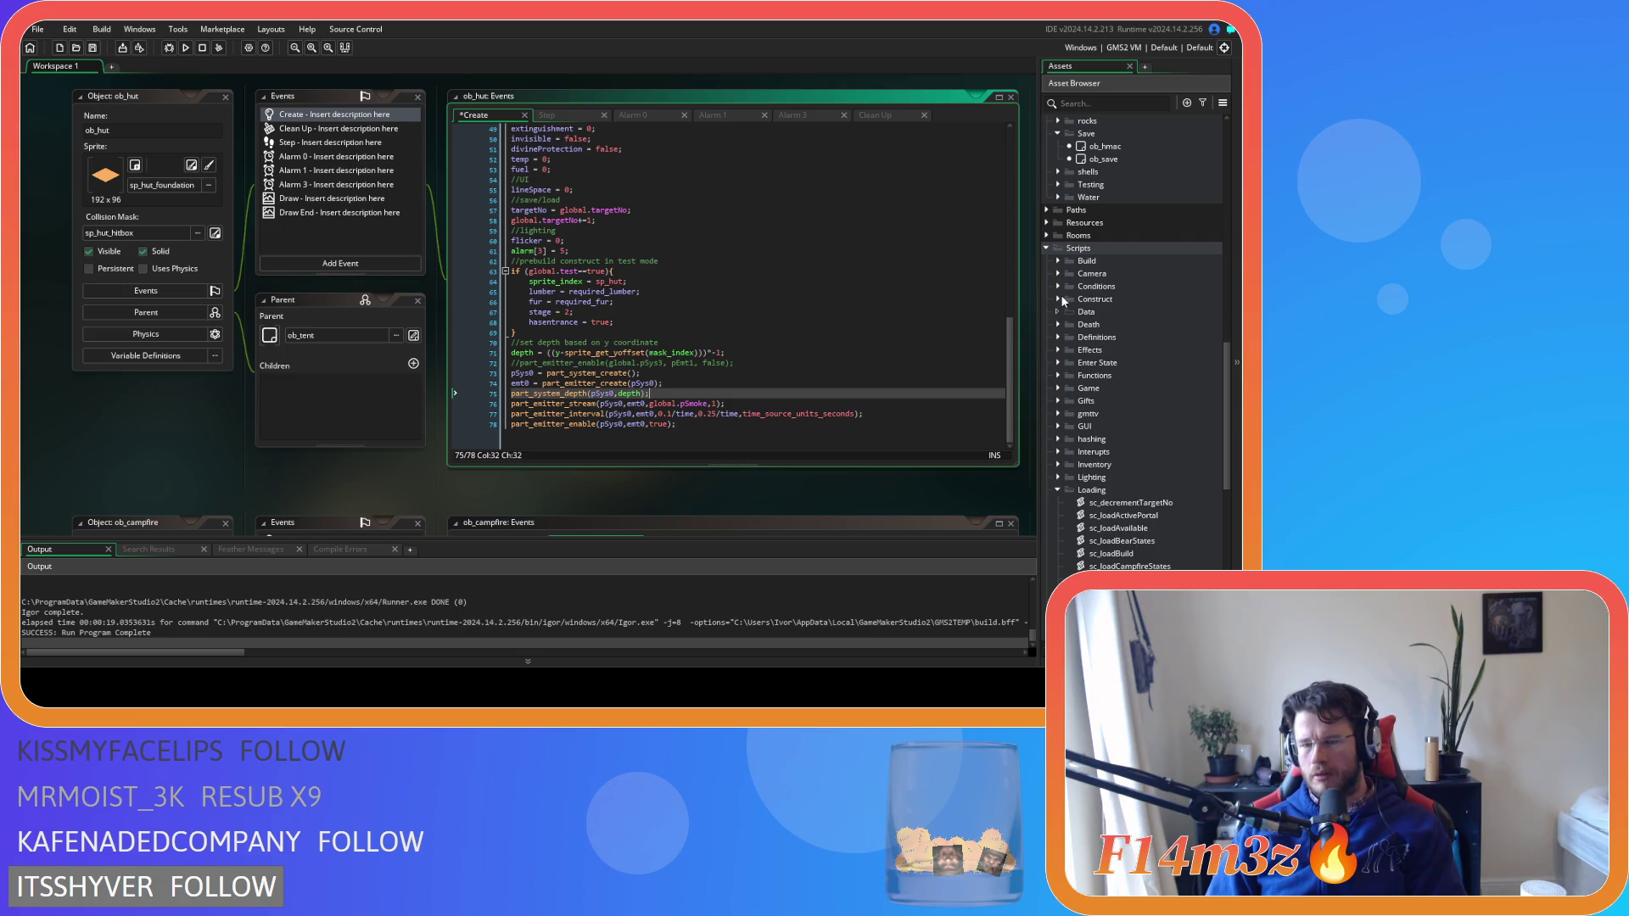
Expand Scripts > Construct and open ob_human from Objects > Animal > Human, showing its Step event code
left_click(1058, 300)
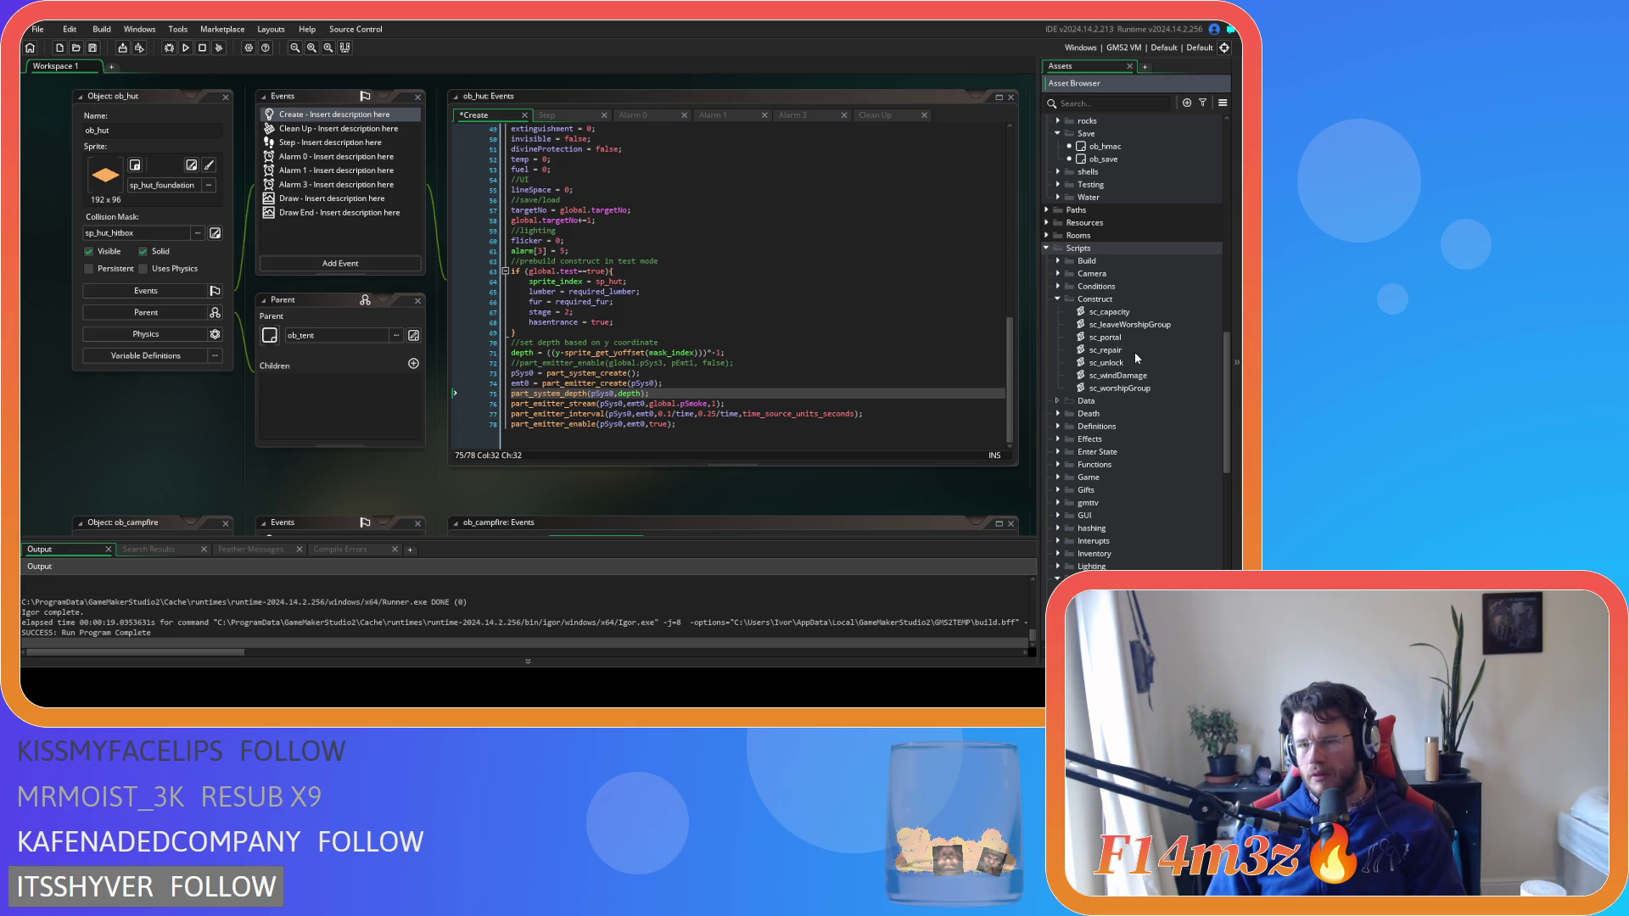
scroll(1103, 322, "up", 15)
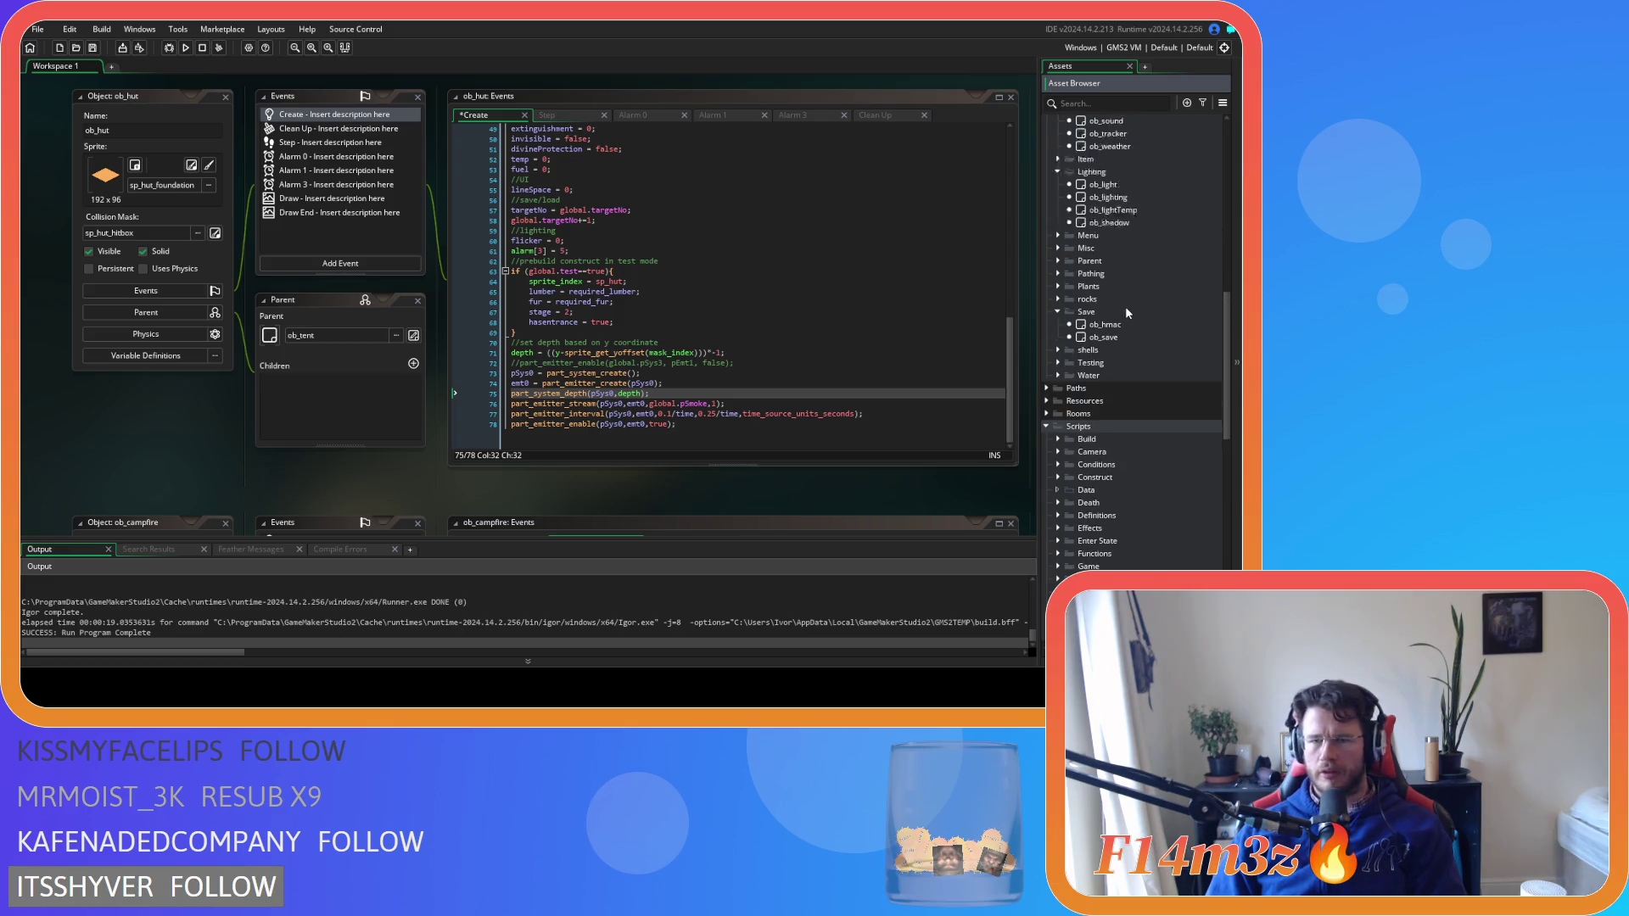
scroll(1123, 302, "up", 3)
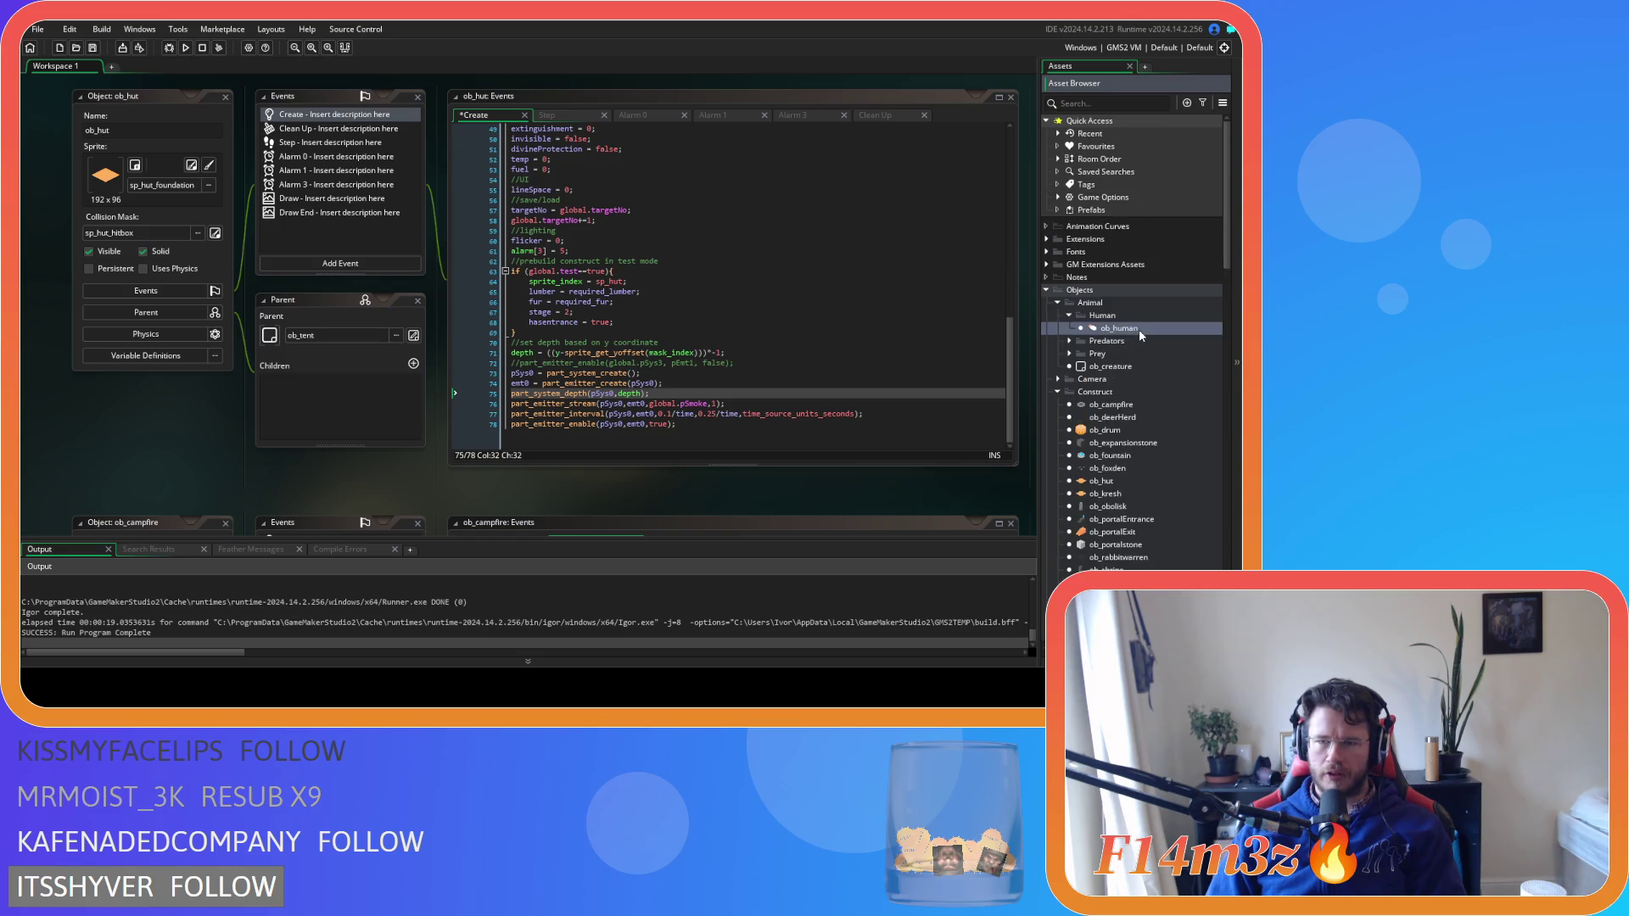
double_click(1120, 328)
left_click(466, 134)
left_click(674, 248)
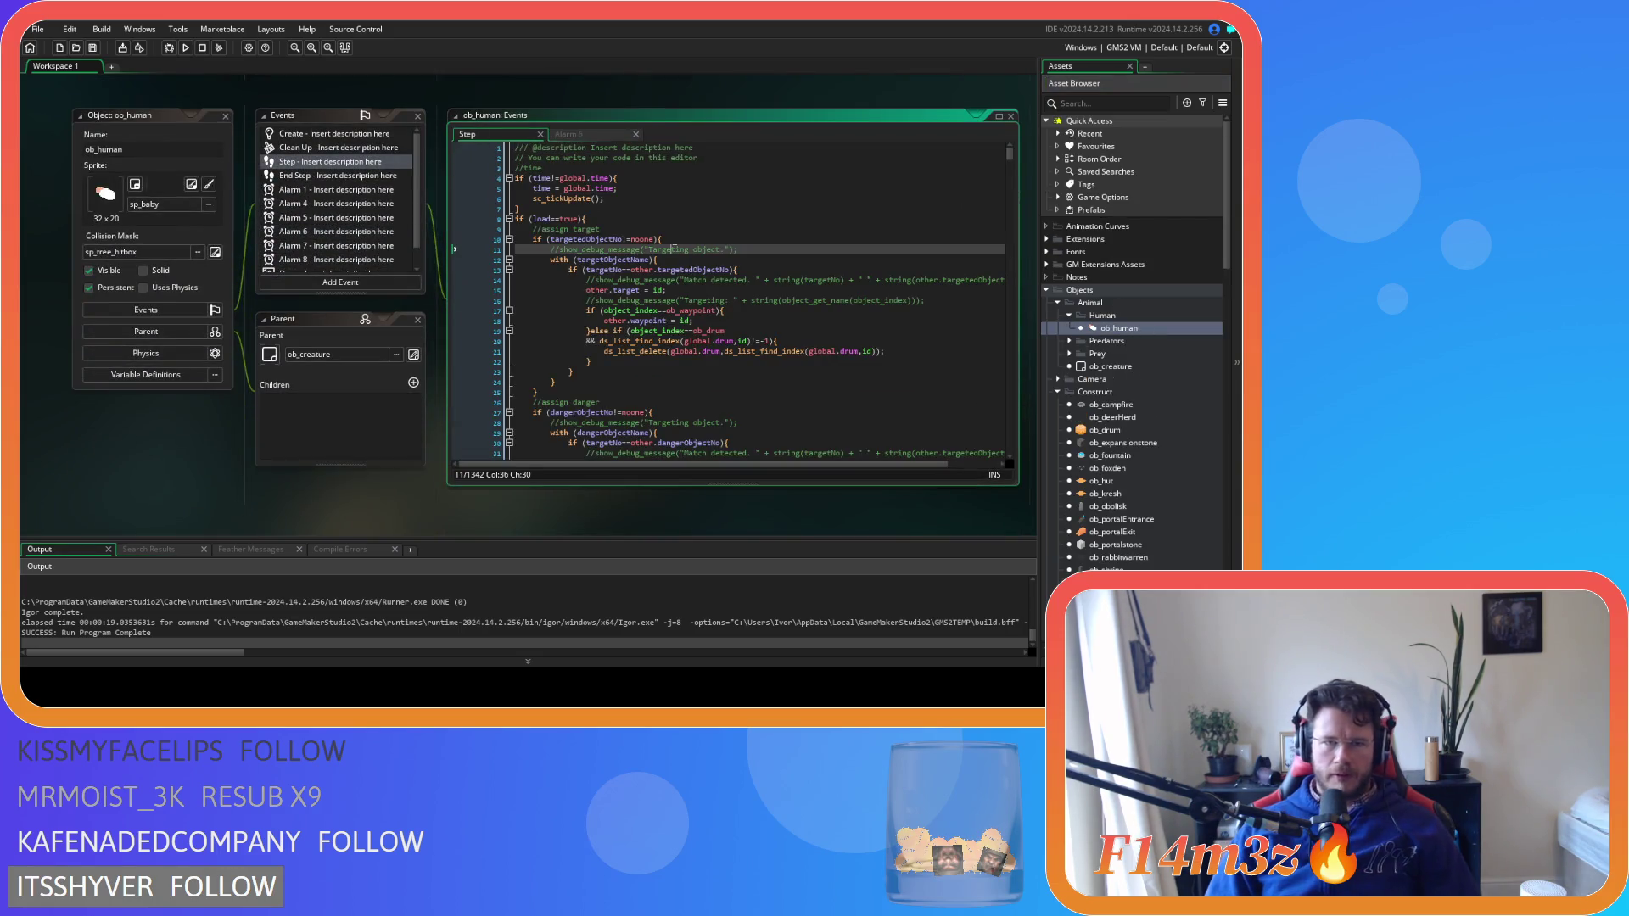
Switch ob_human's code editor from the Step event to the Create event
key("ctrl+f")
type("state_cnstru")
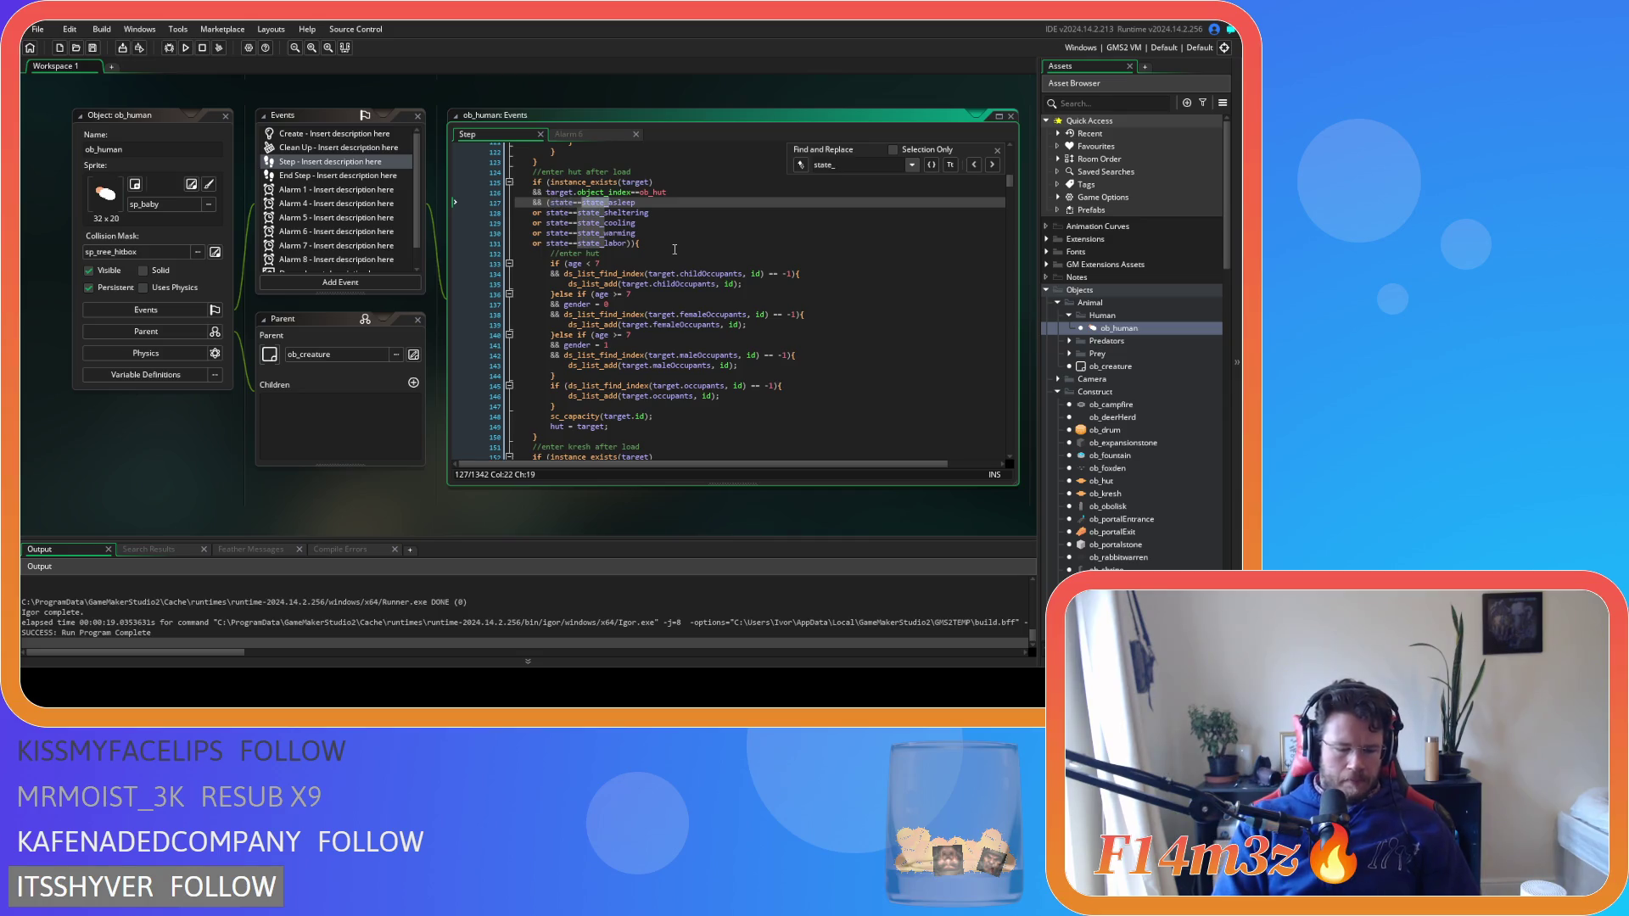
left_click(996, 150)
left_click(343, 138)
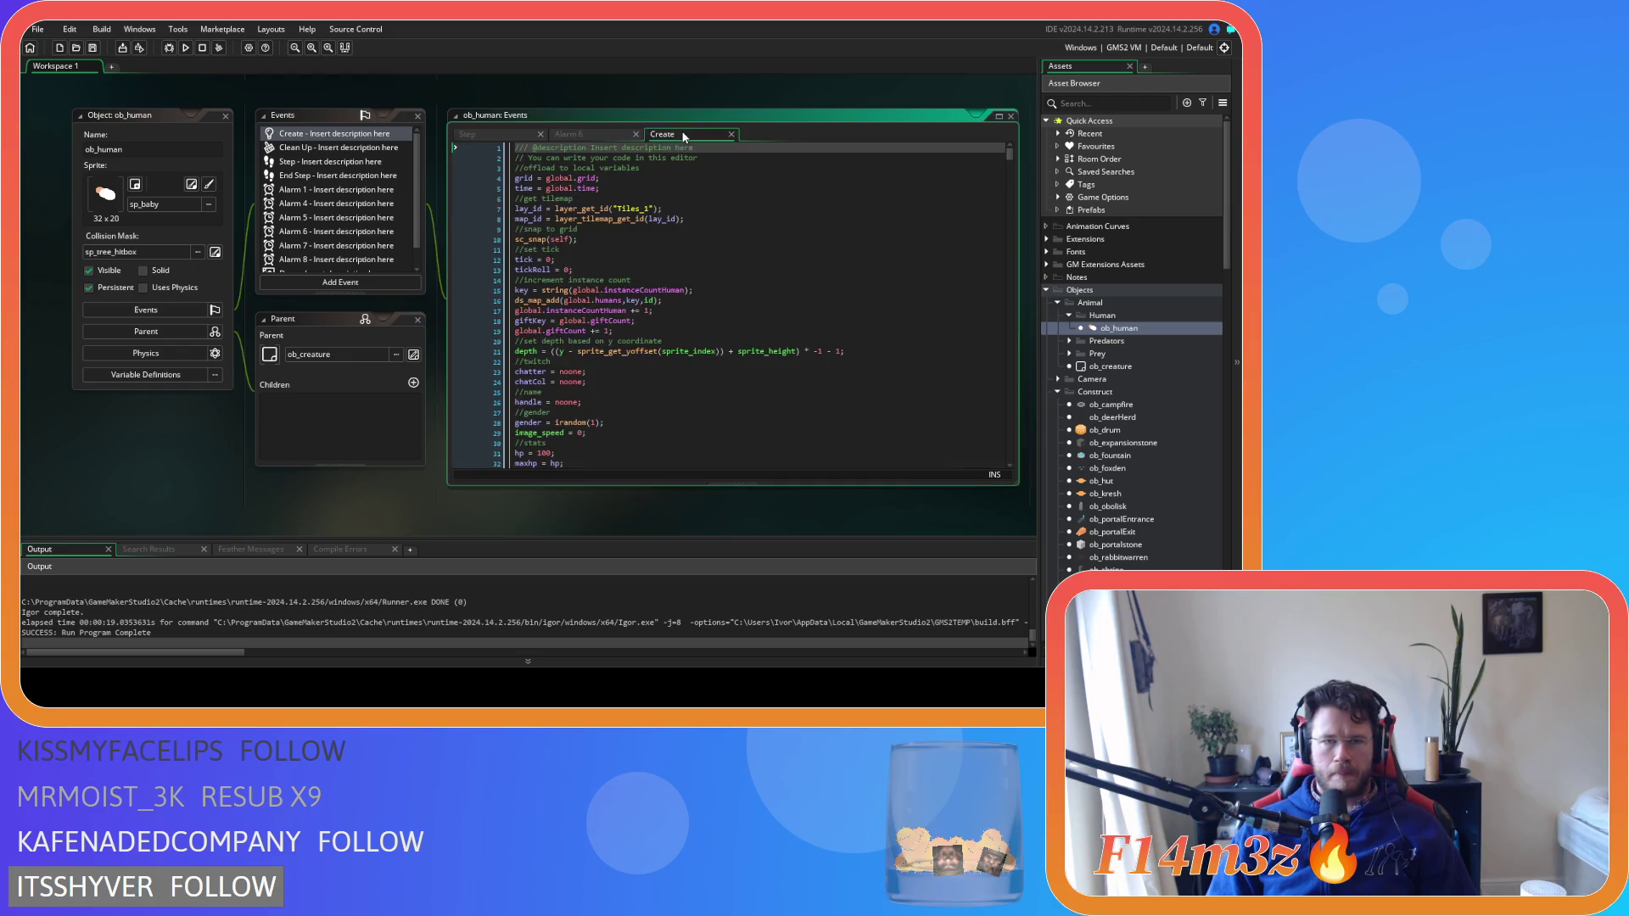
left_click(625, 208)
Search the Create code for state_construct and scroll through that state's code
key("ctrl+f")
type("state_cnstruction")
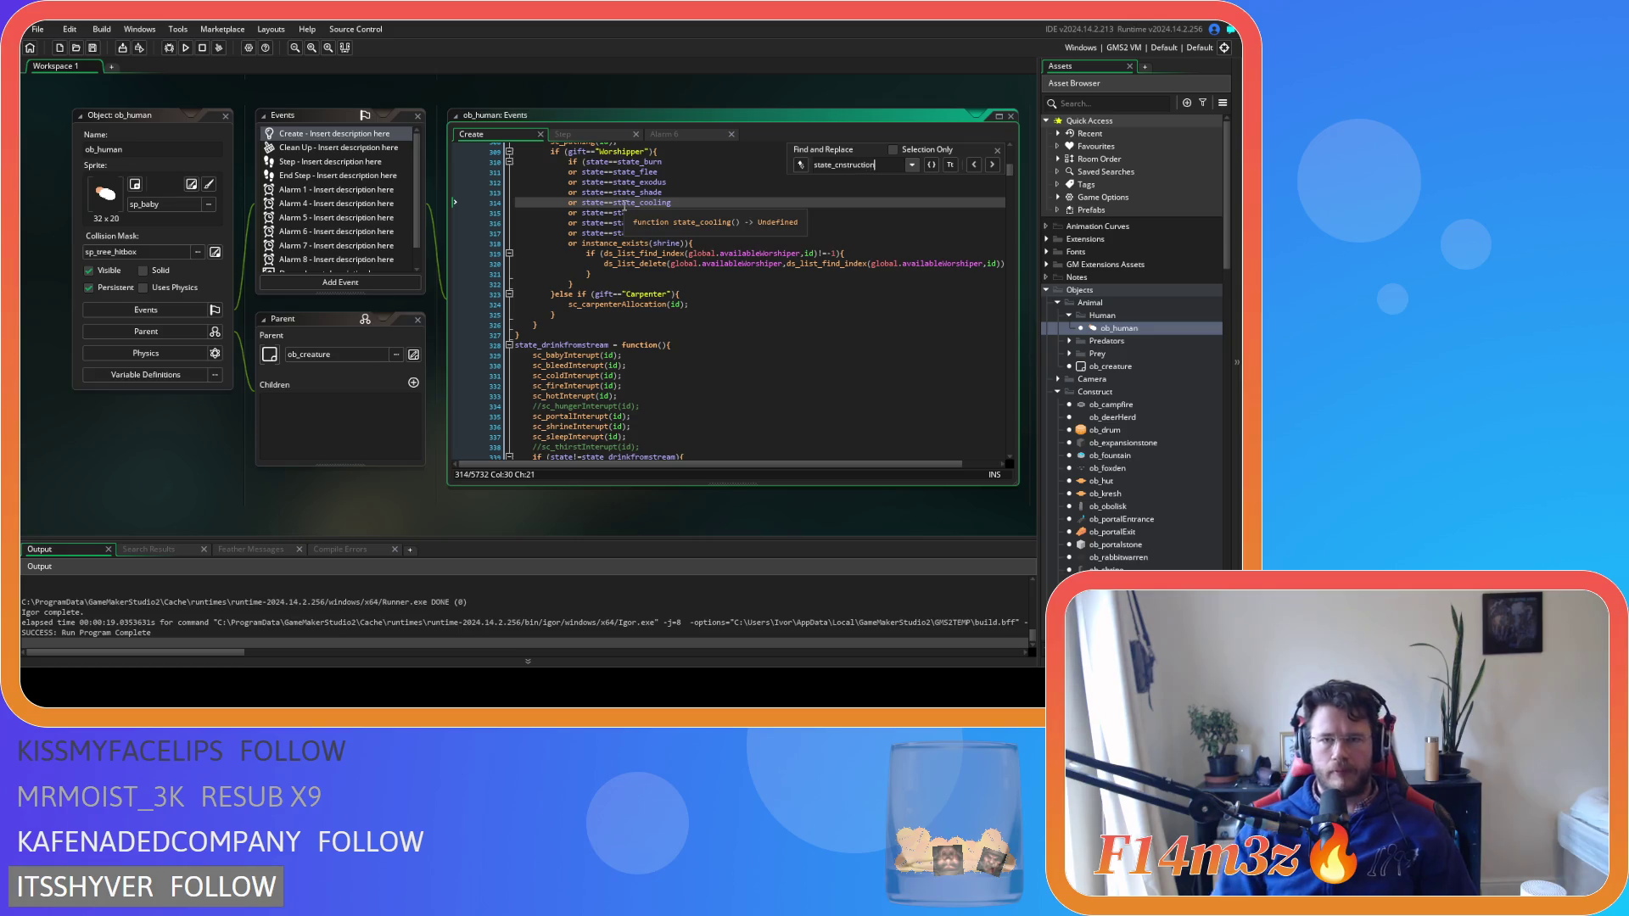
key("ctrl+a")
type("state_construction")
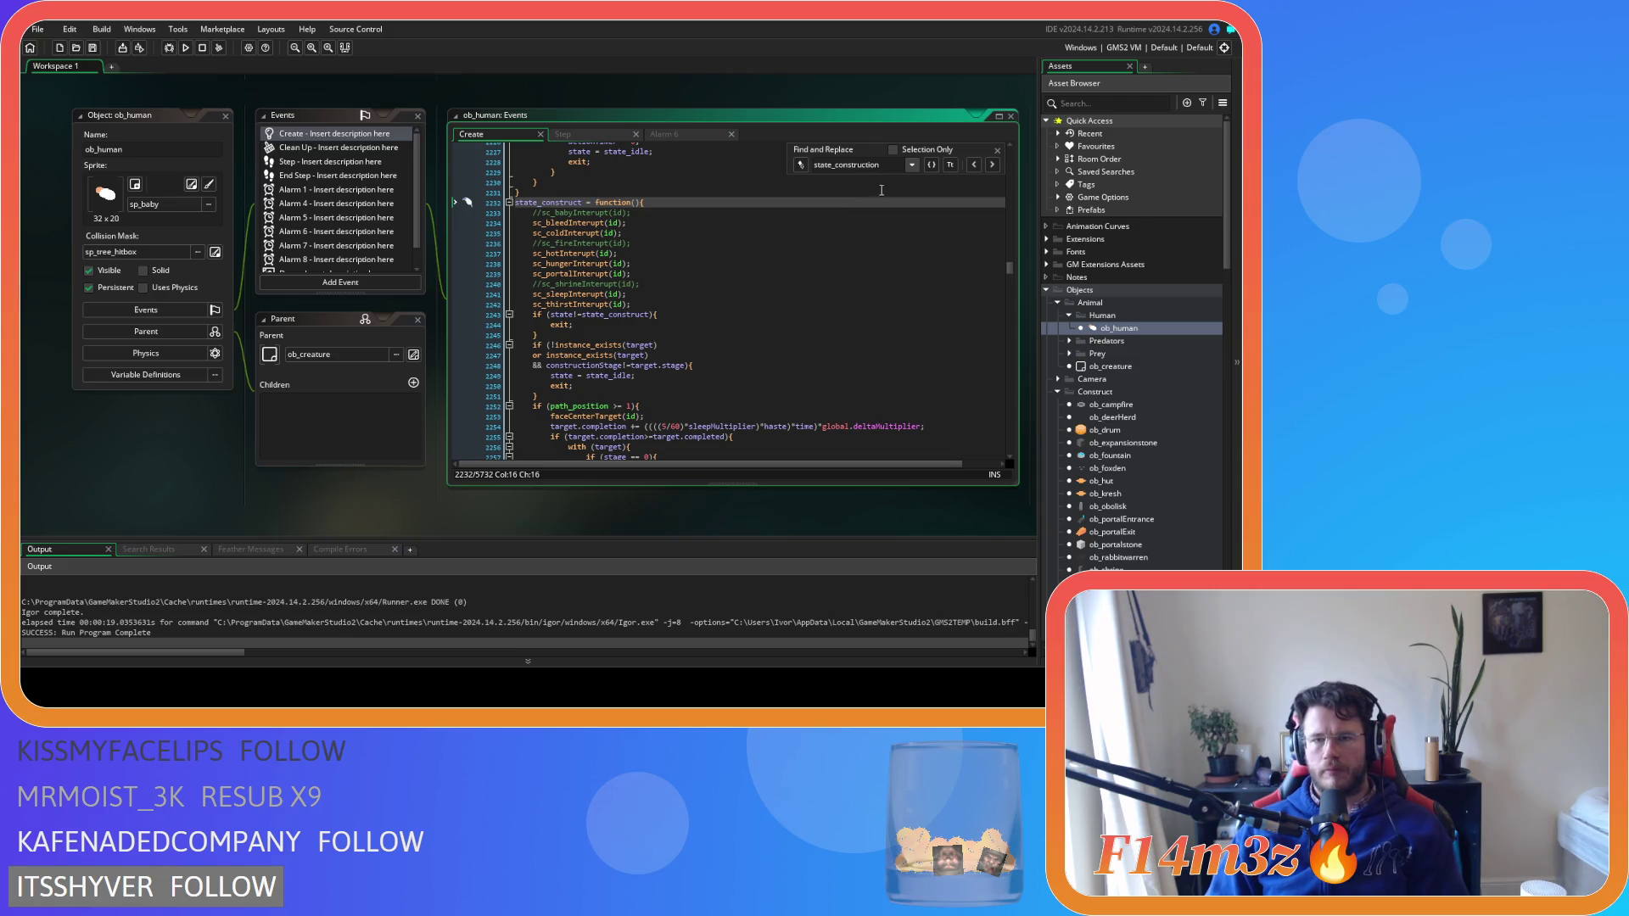
key("BackSpace")
key("BackSpace")
key("BackSpace")
left_click(646, 253)
scroll(646, 253, "down", 12)
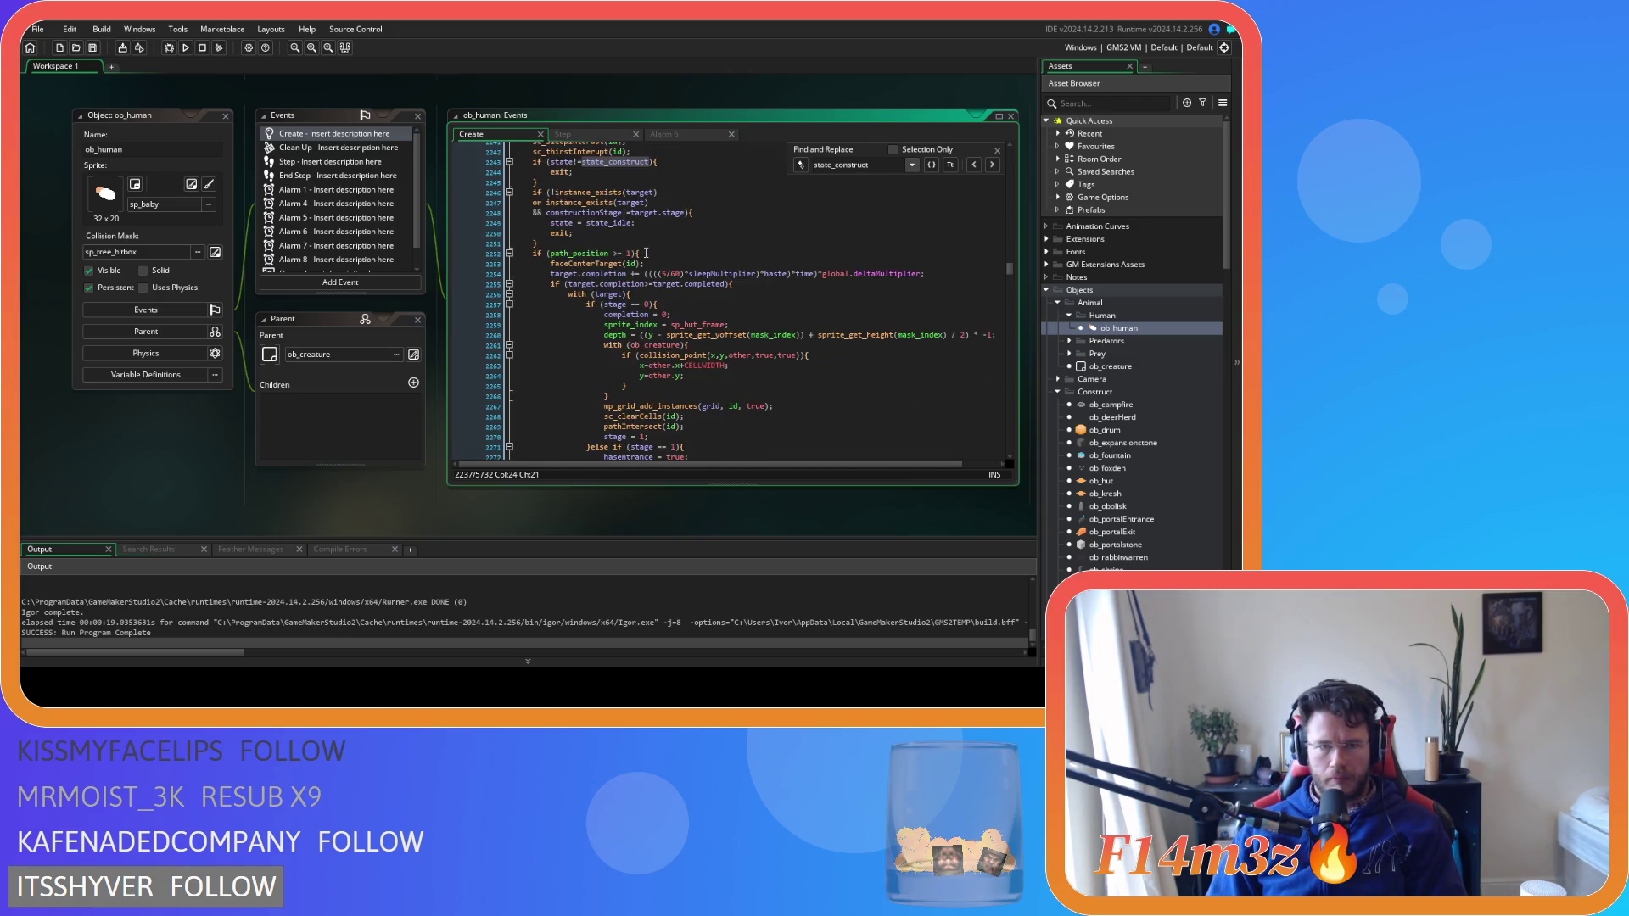
scroll(679, 271, "down", 2)
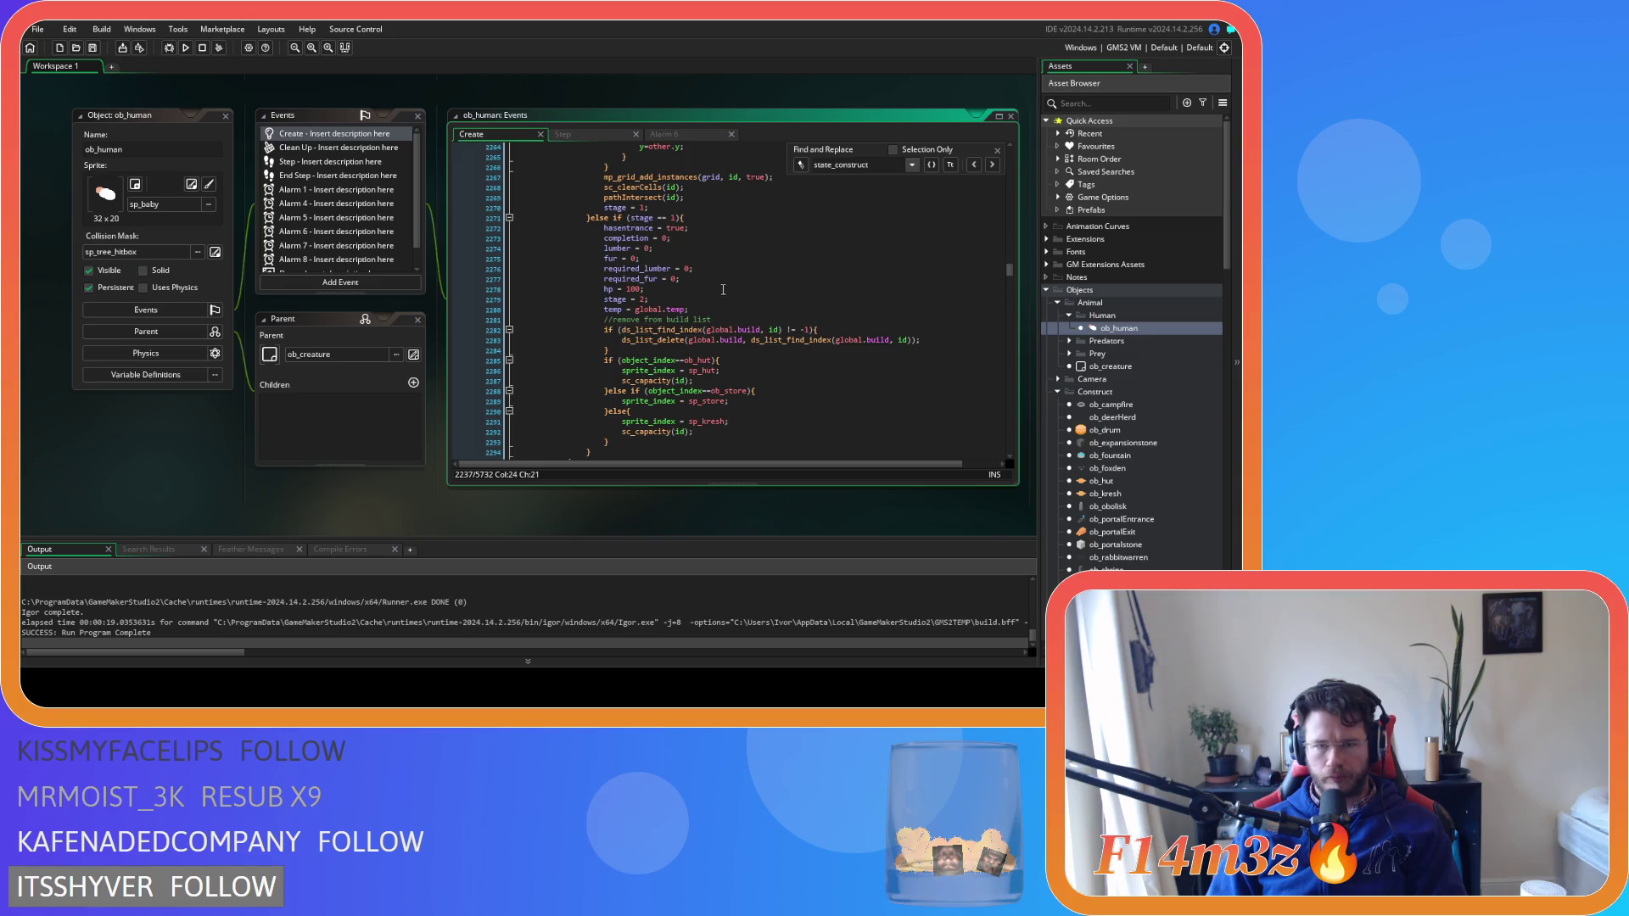
Insert a '//set particle emitter' comment on a new line after temp = global.temp
key("Escape")
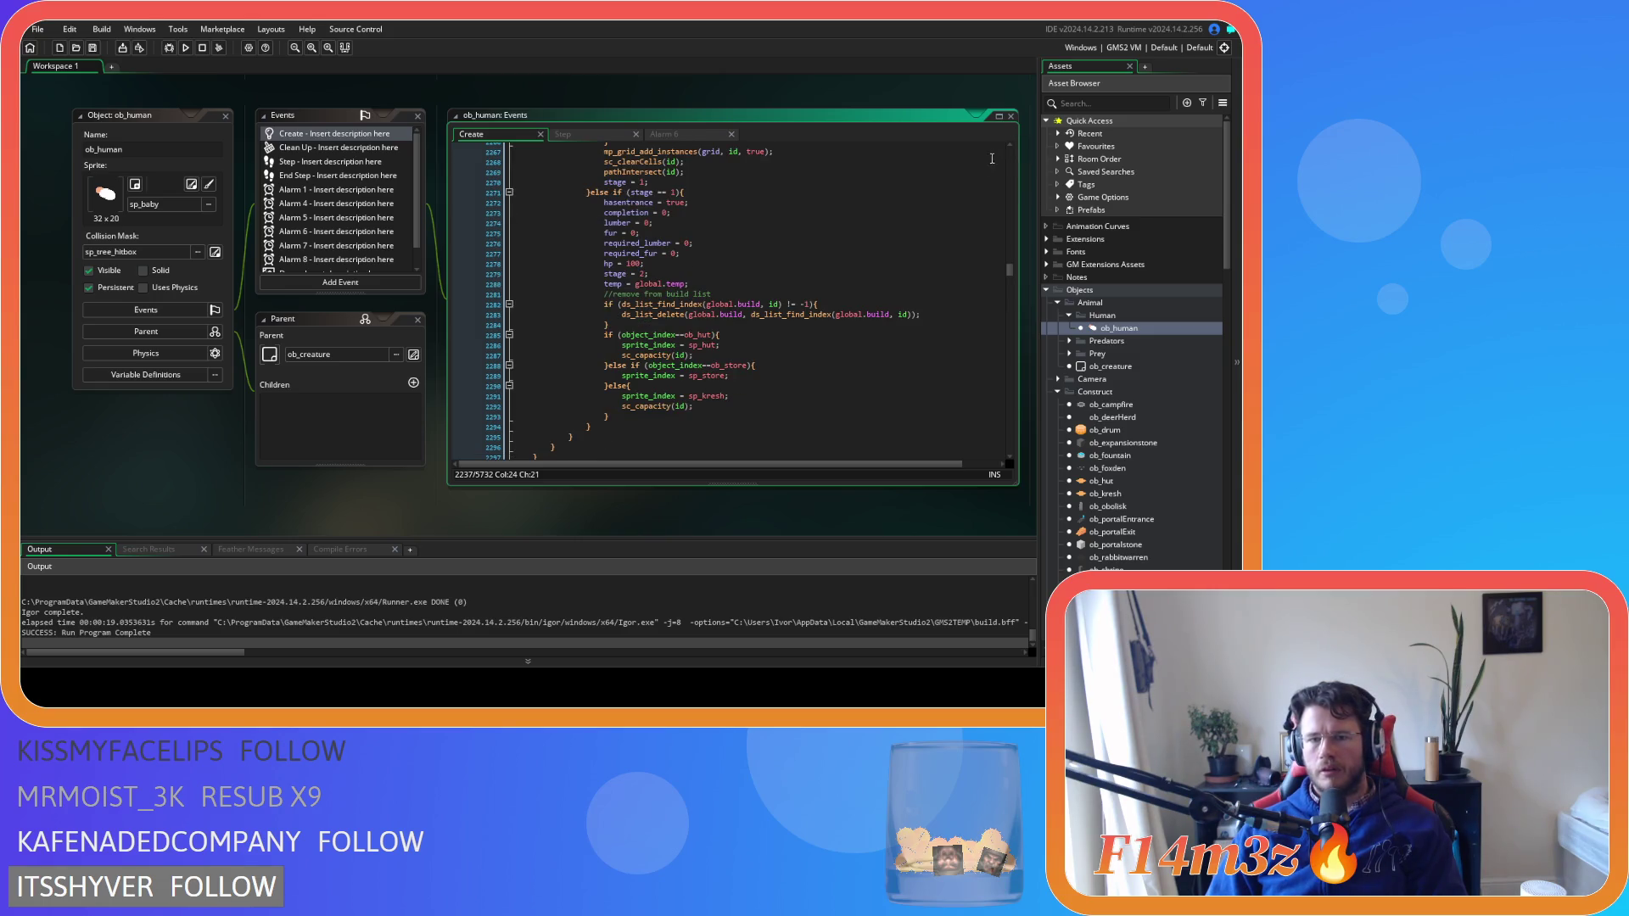
left_click(799, 284)
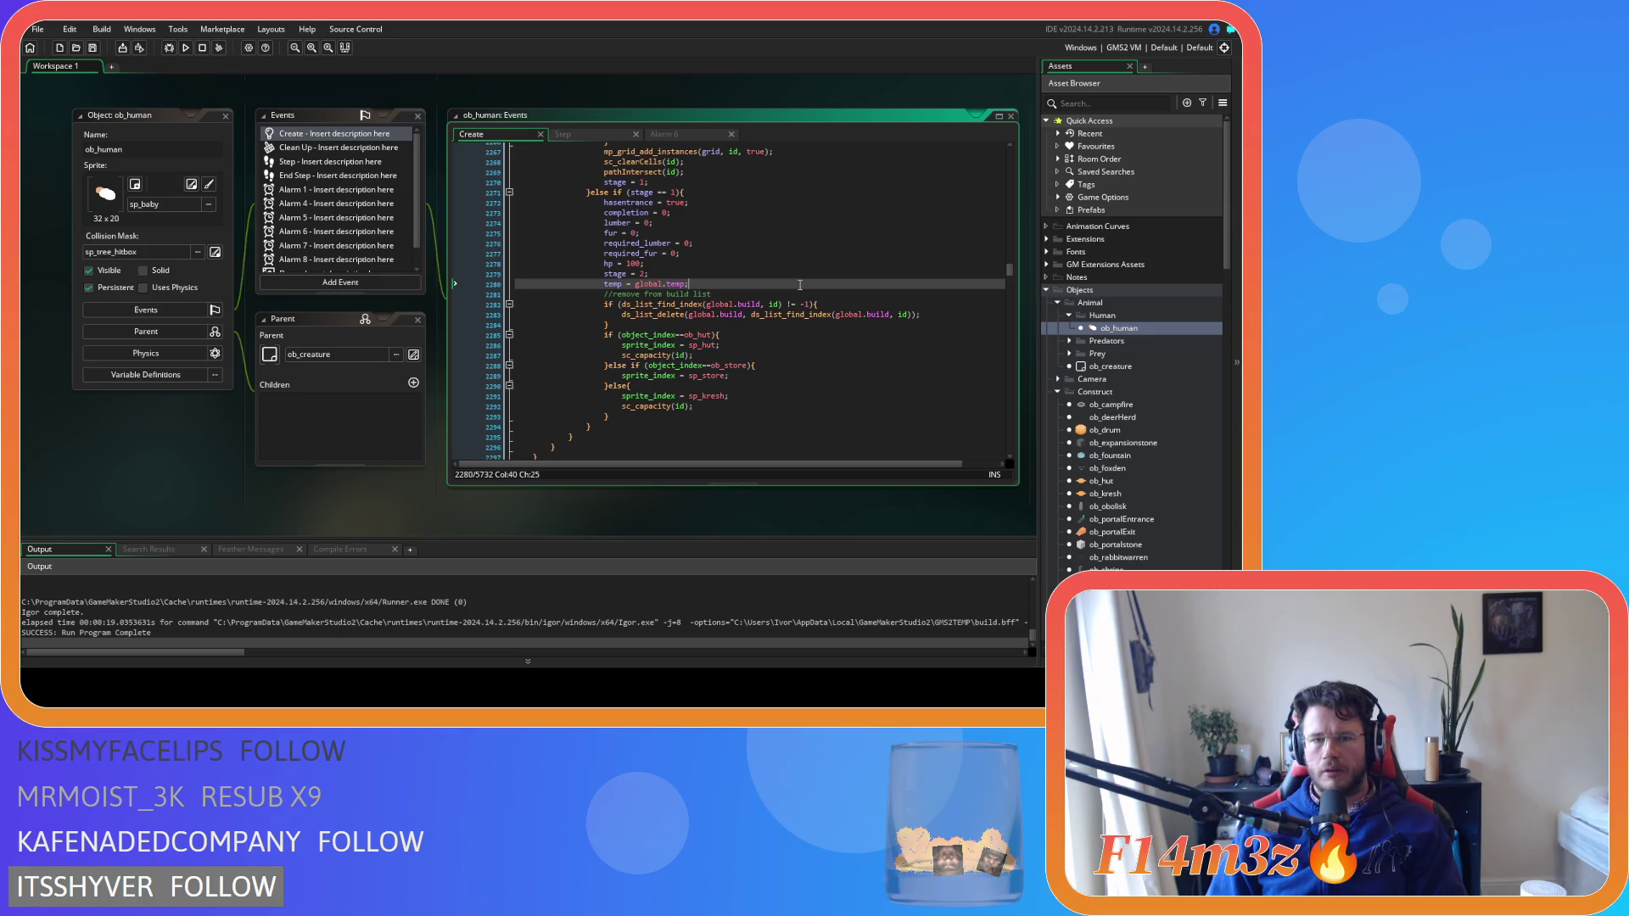
key("Return")
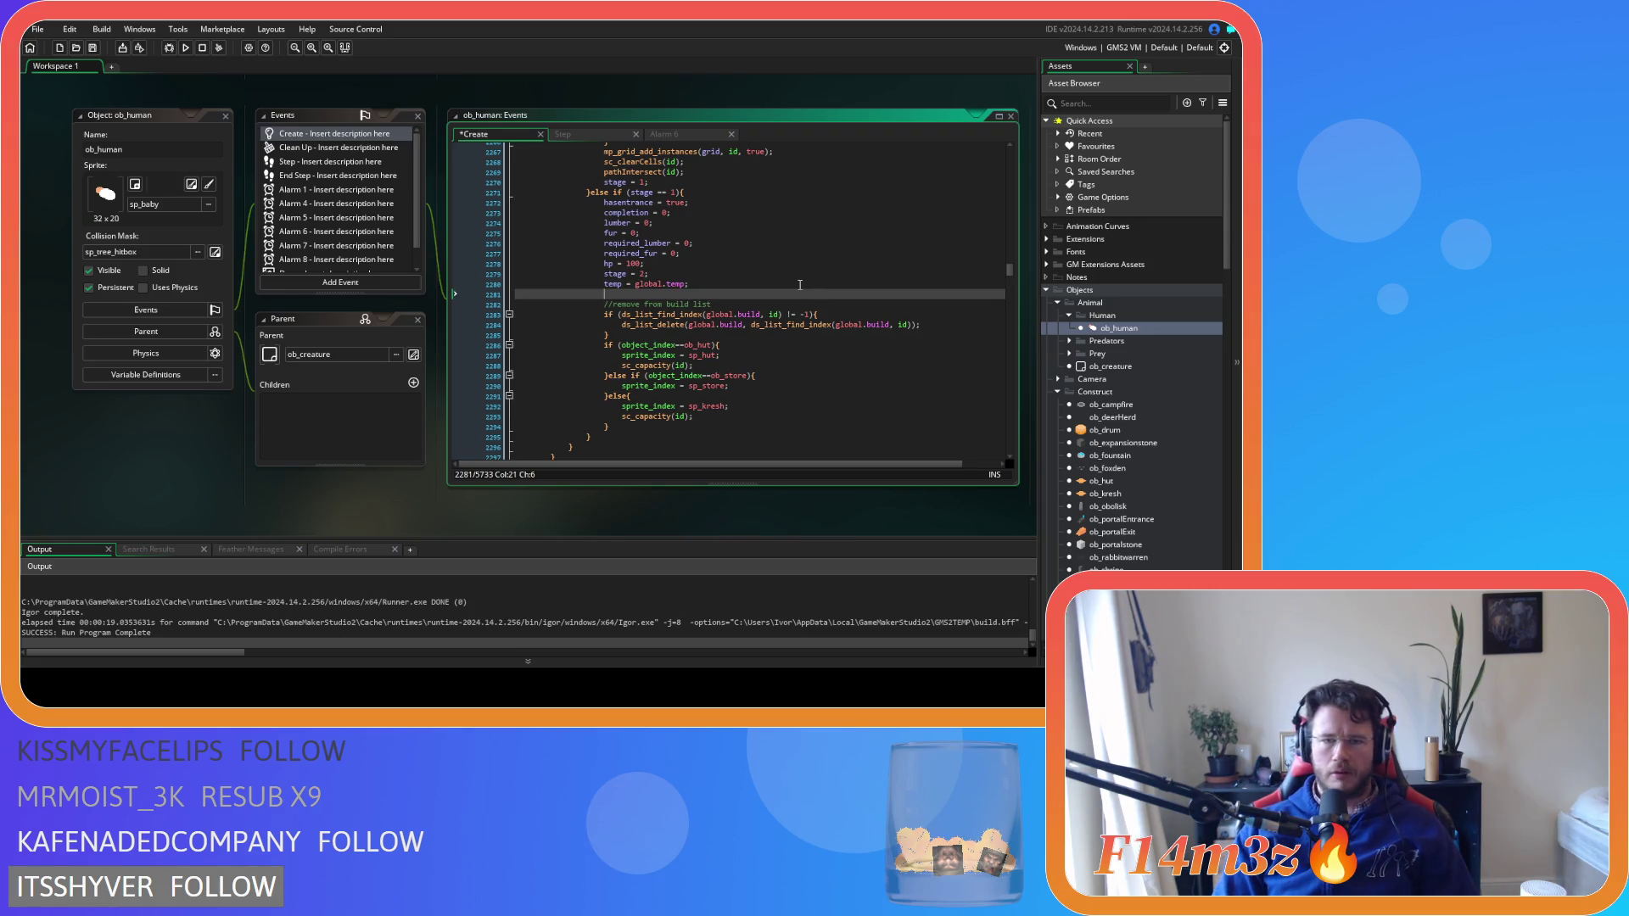
type("//")
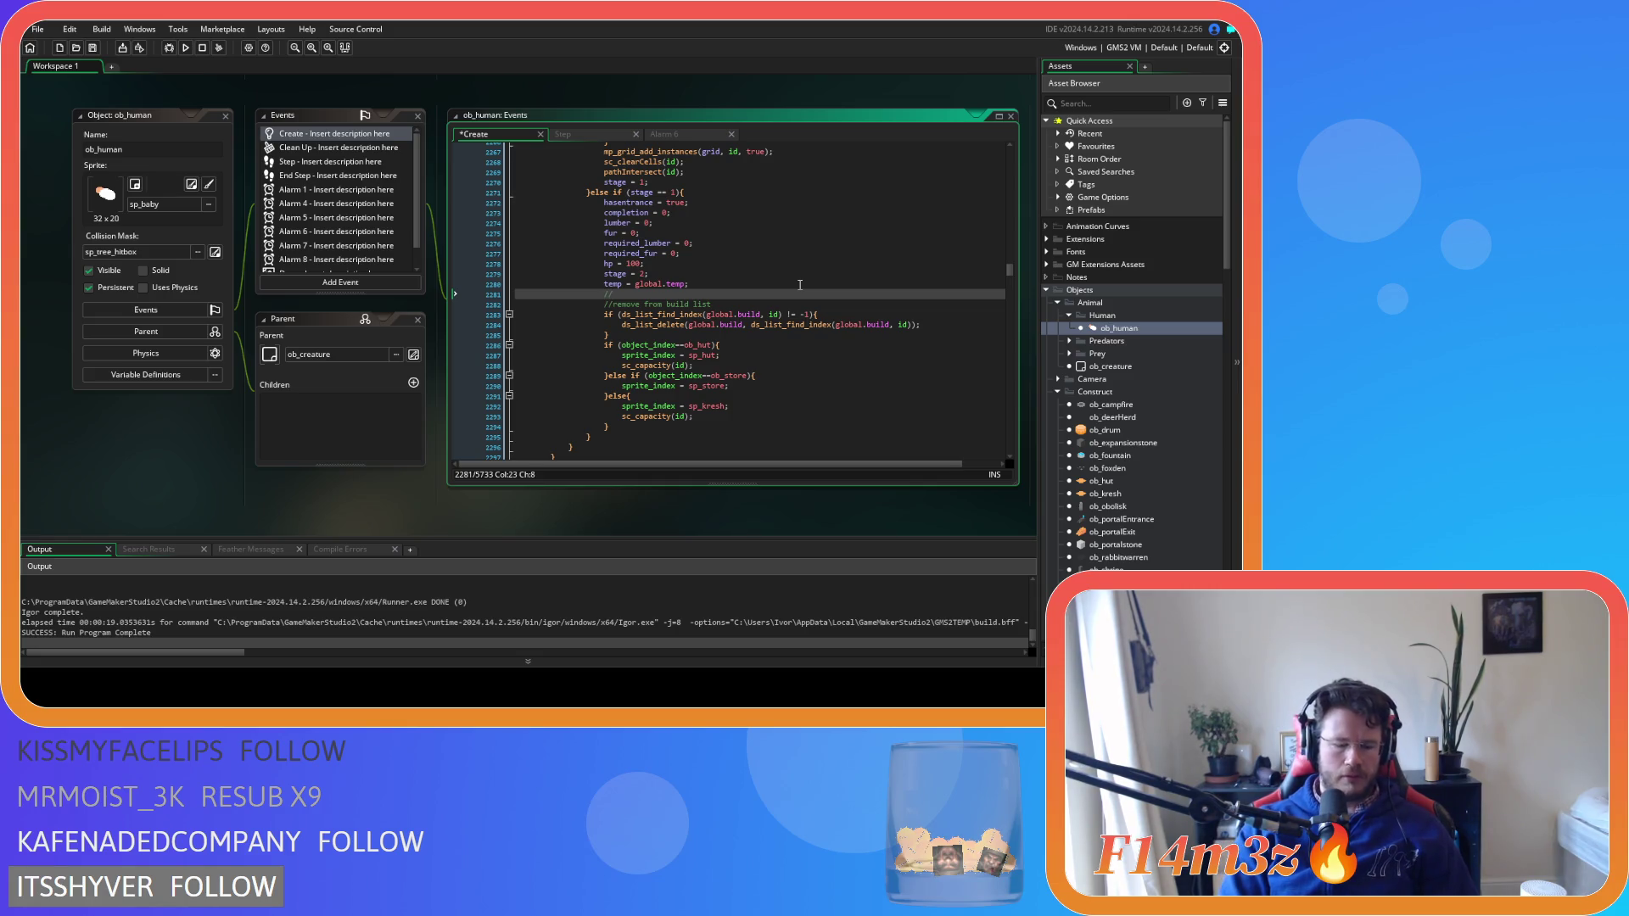
type("set part")
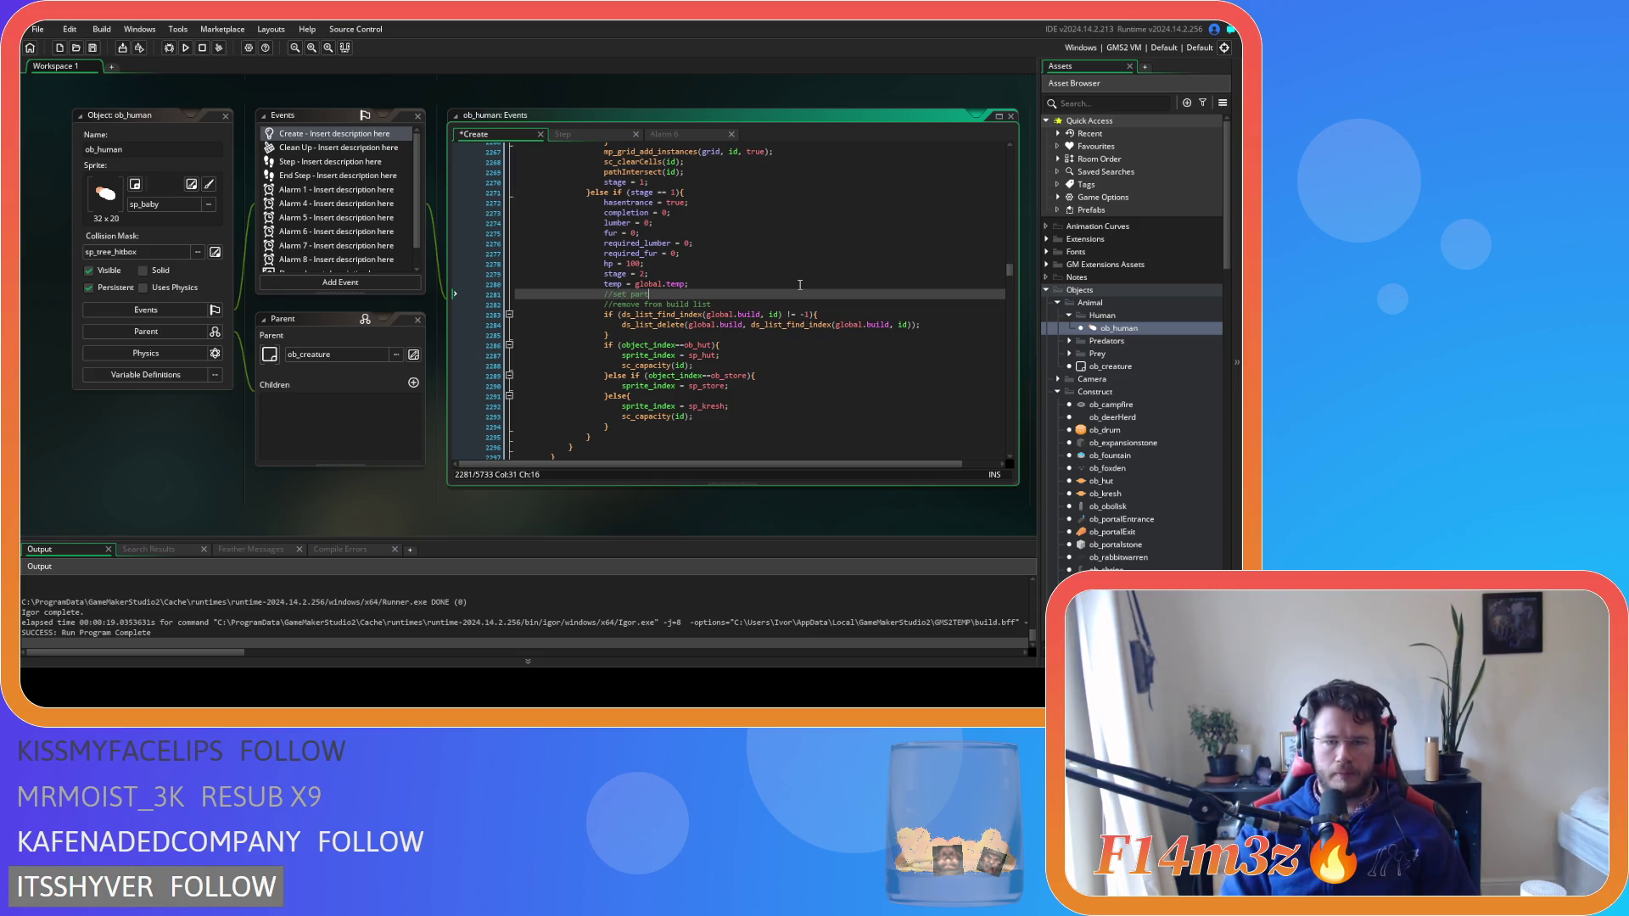
type("icle emitter")
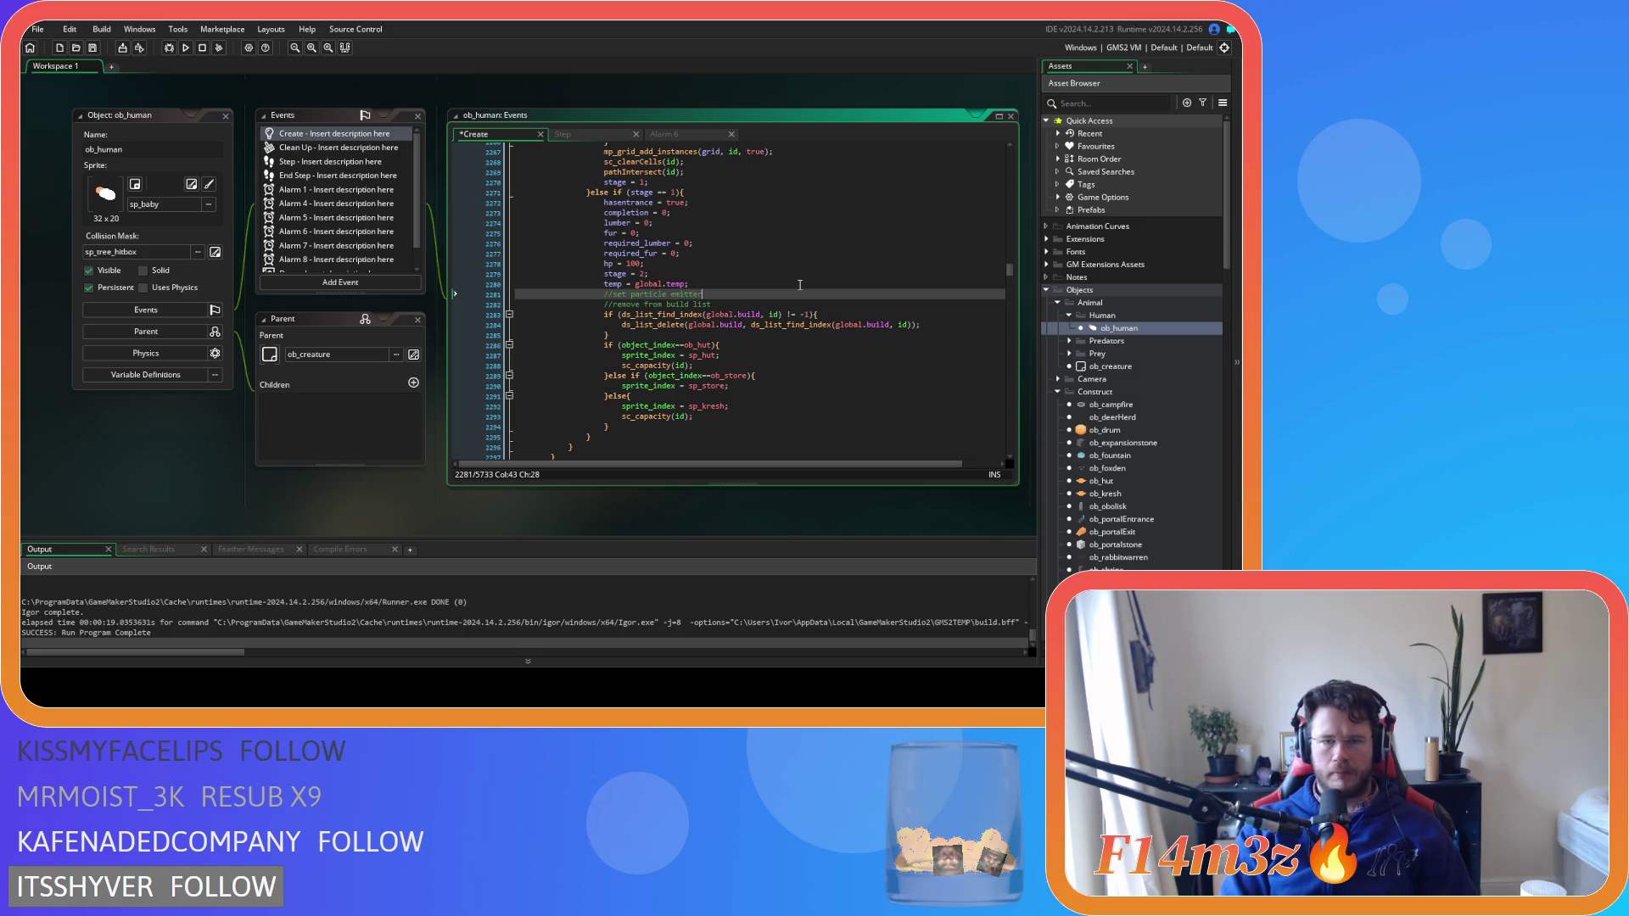
Below the comment, start an if condition testing object_index==ob_hut
key("Return")
type("if ")
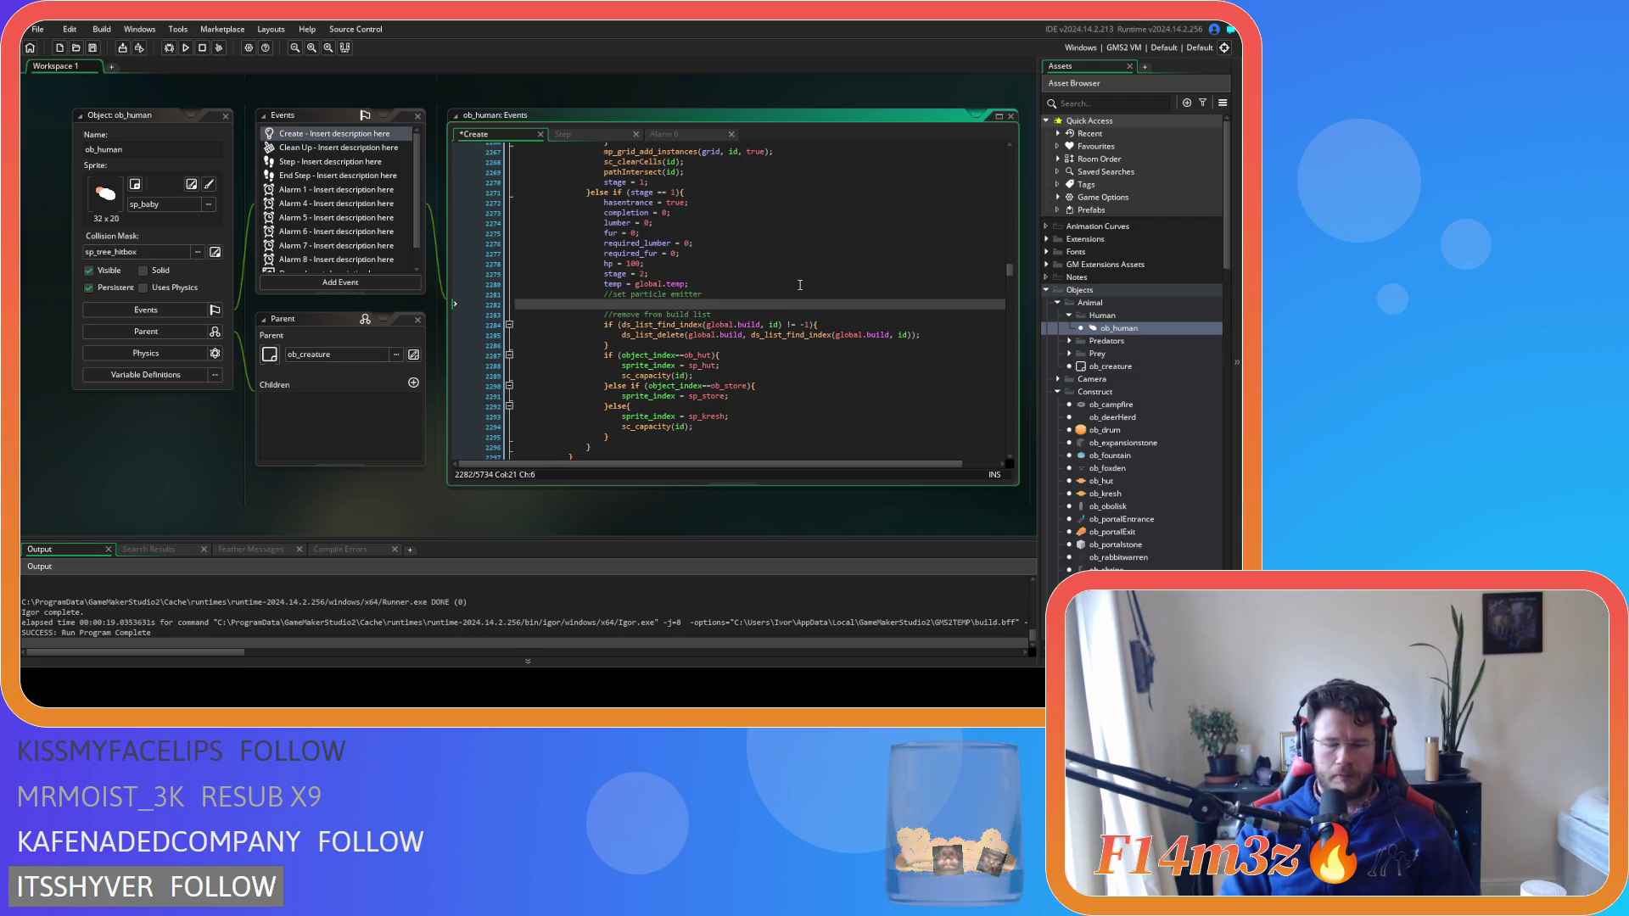
type("(obj")
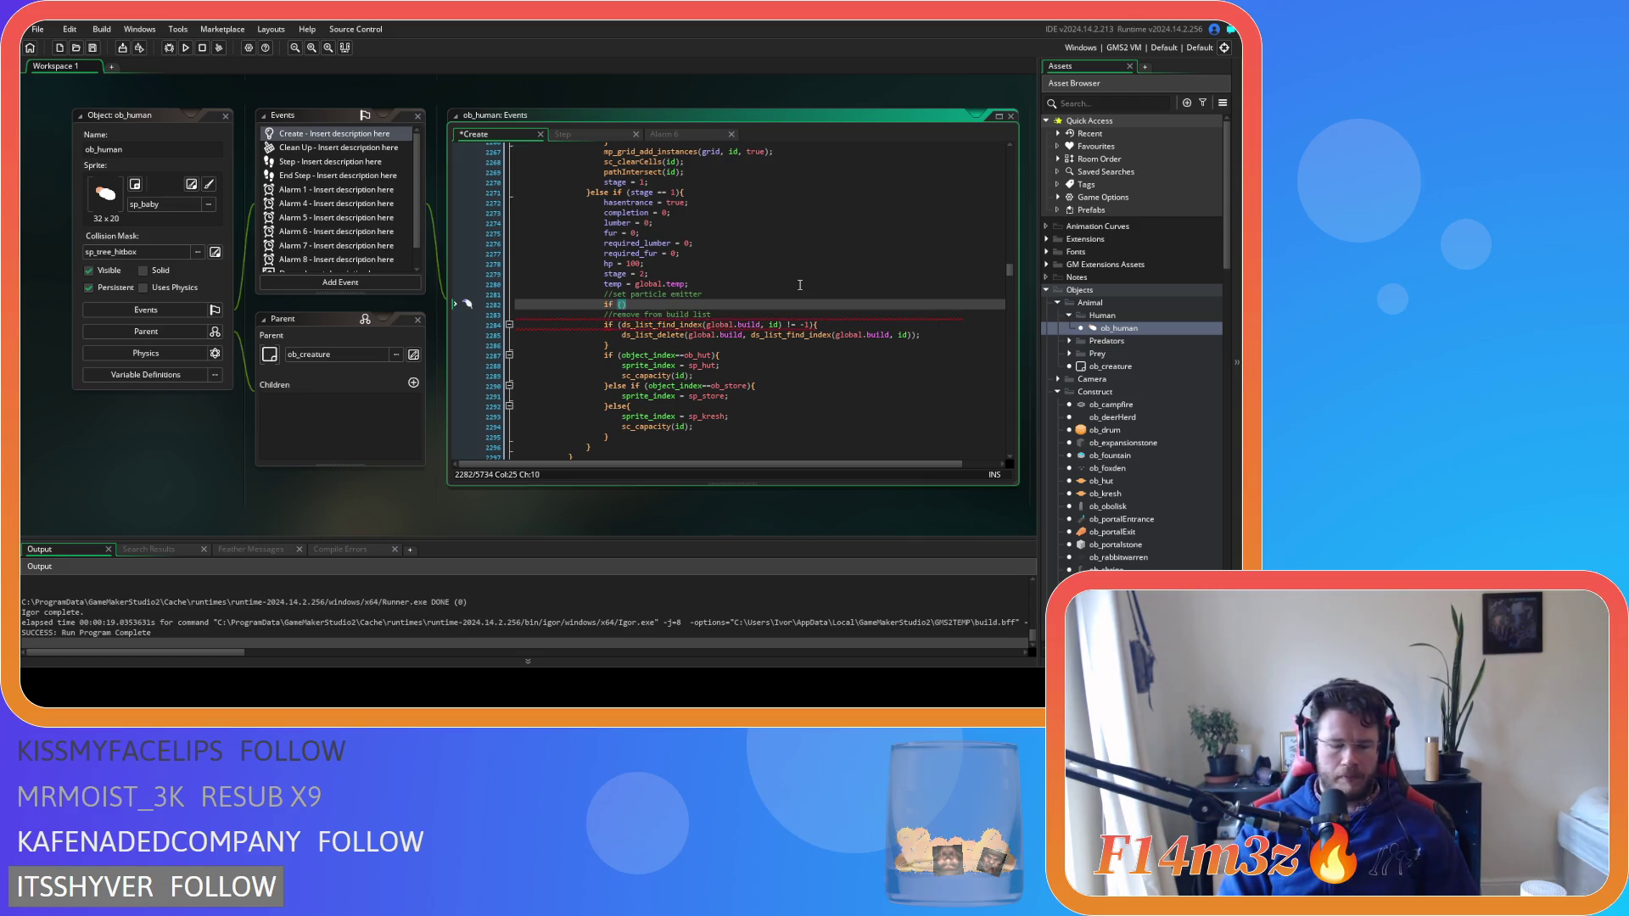
key("BackSpace")
type("_")
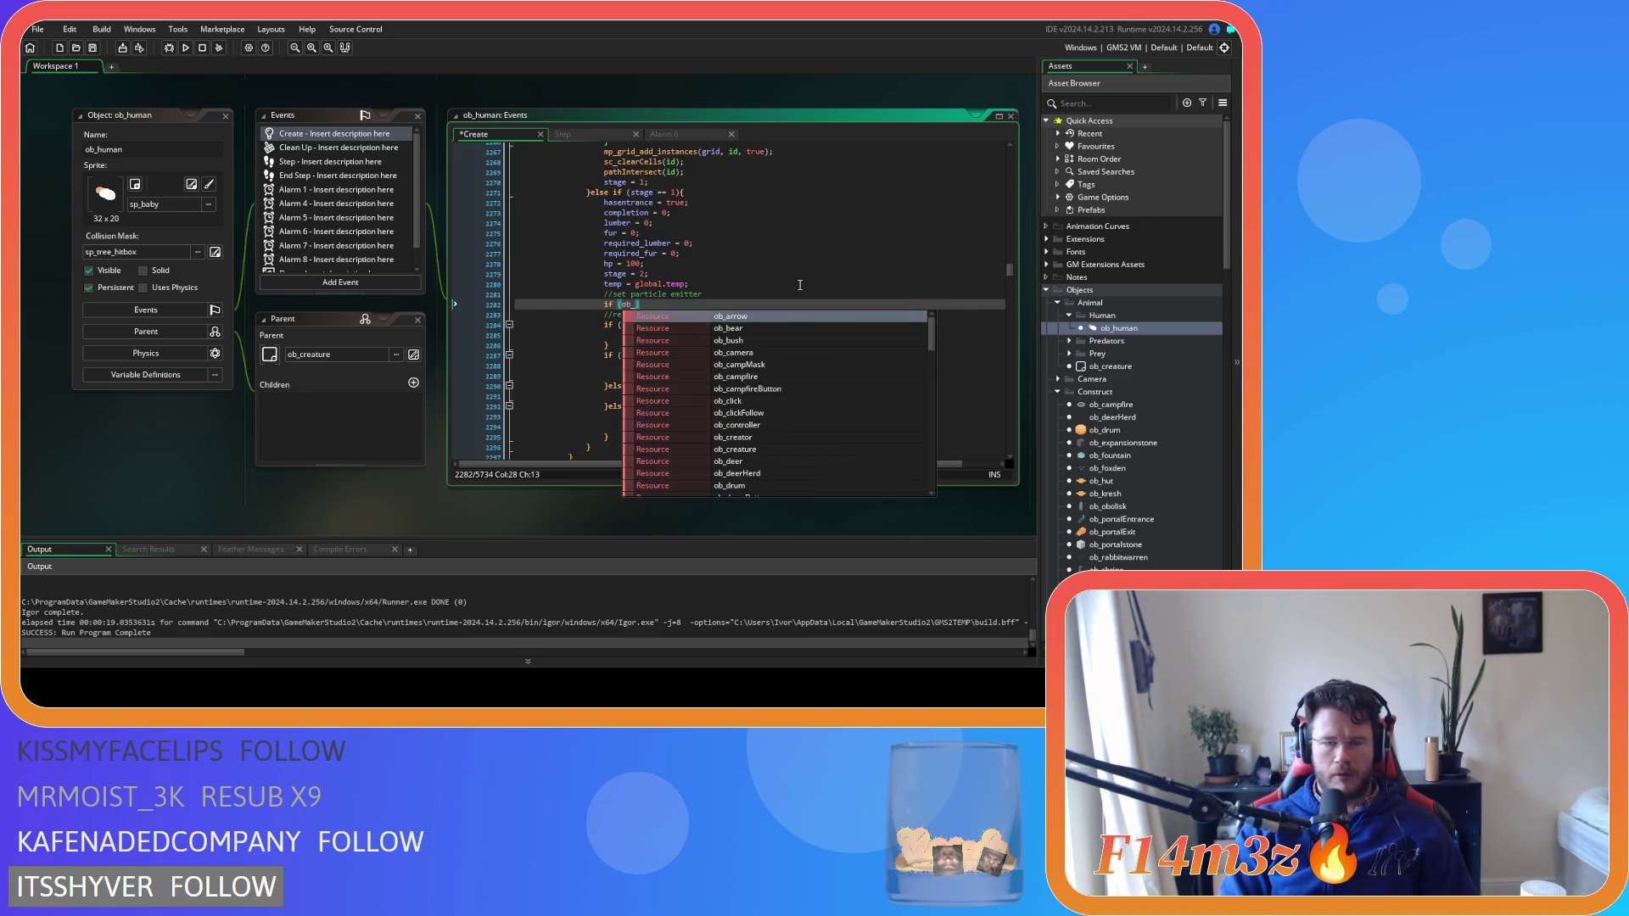
key("BackSpace")
type("ject_i")
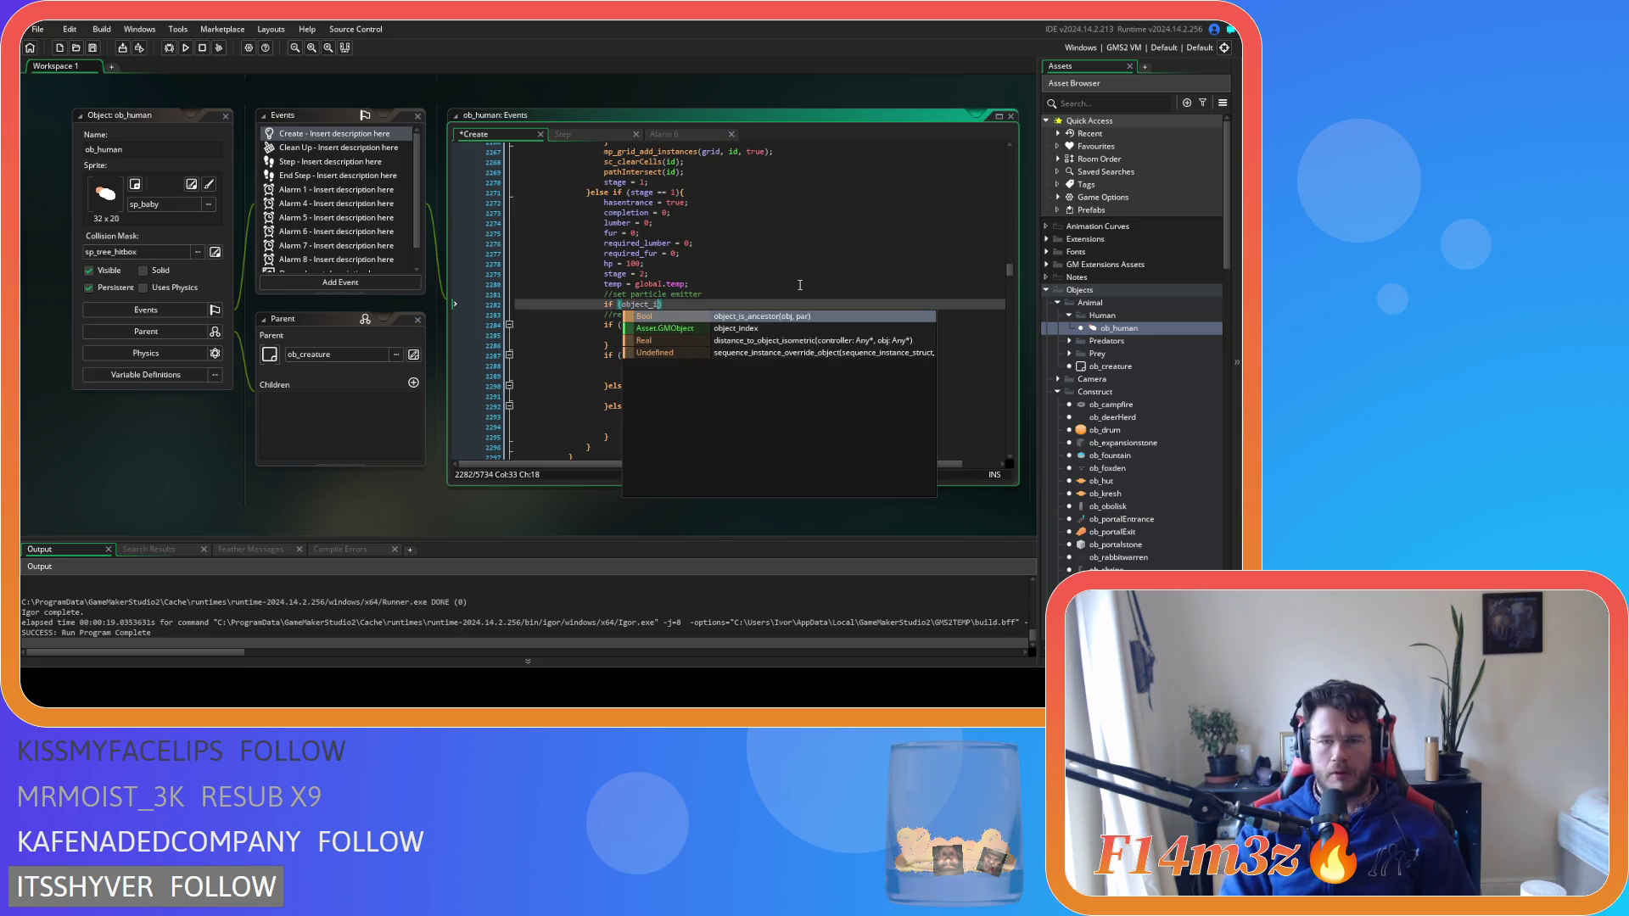
type("ndex==o")
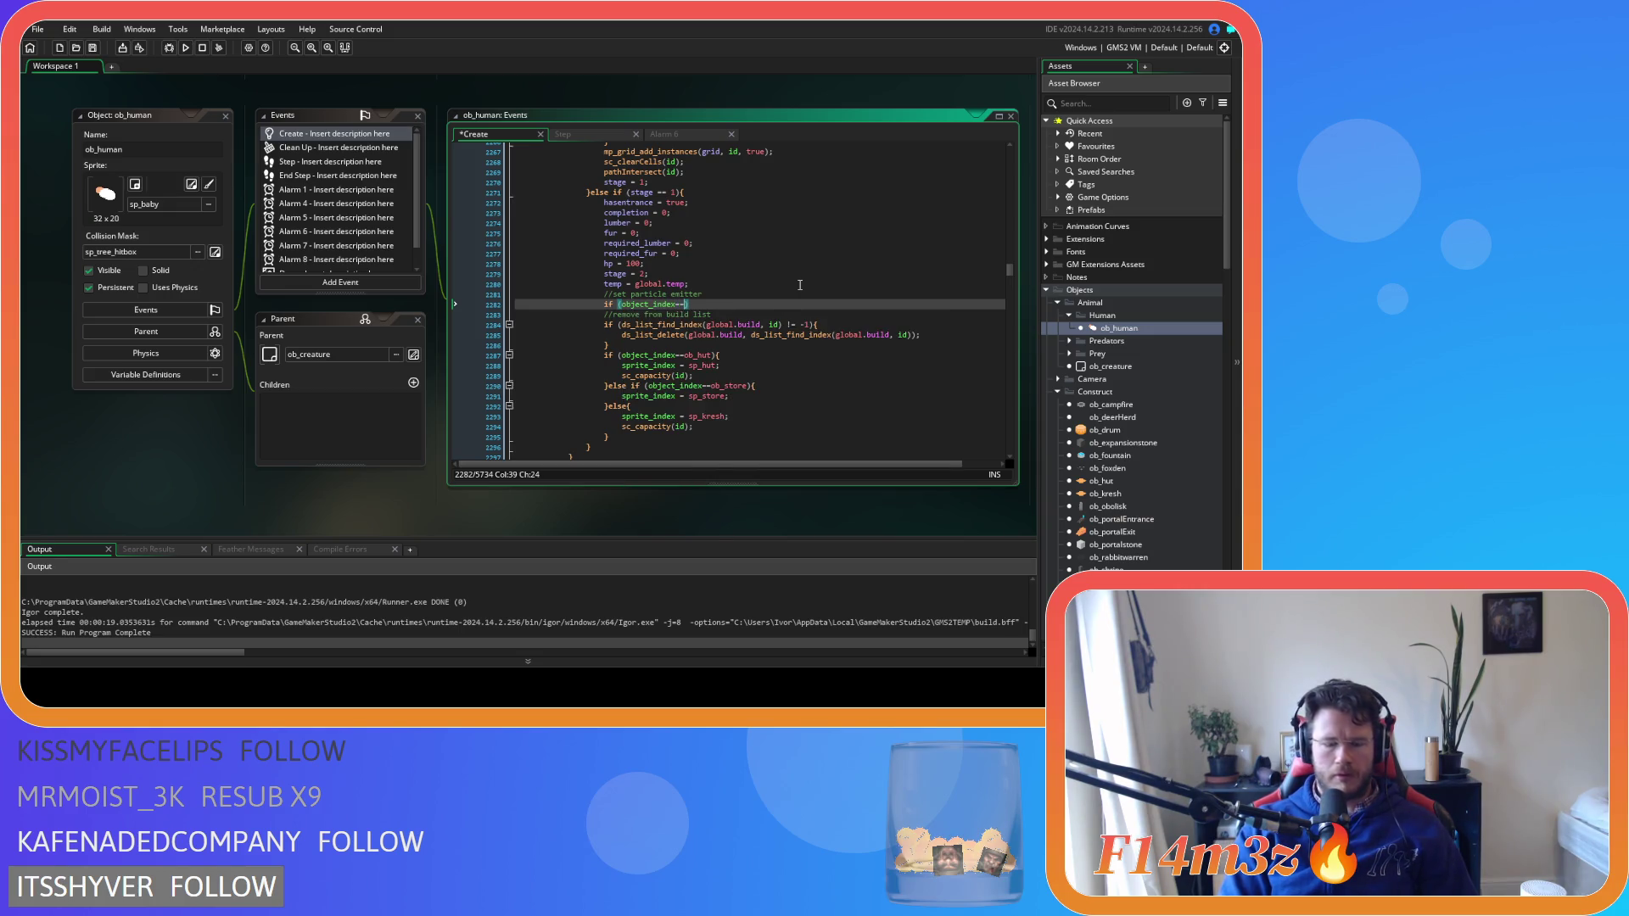
type("b_tent")
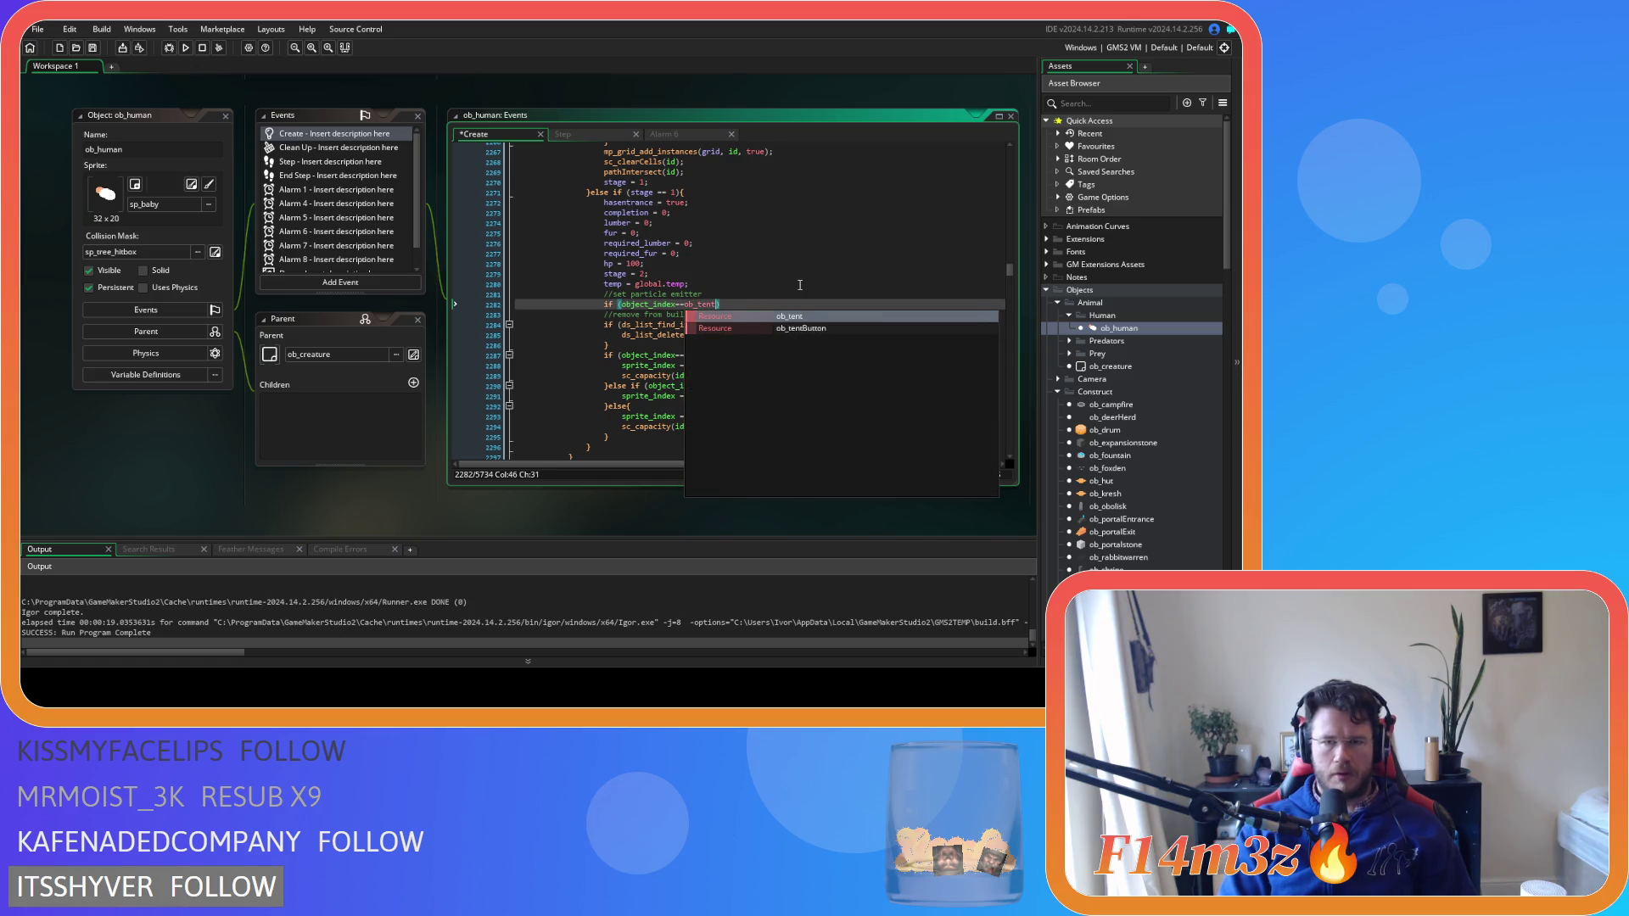
key("BackSpace")
key("BackSpace")
key("BackSpace")
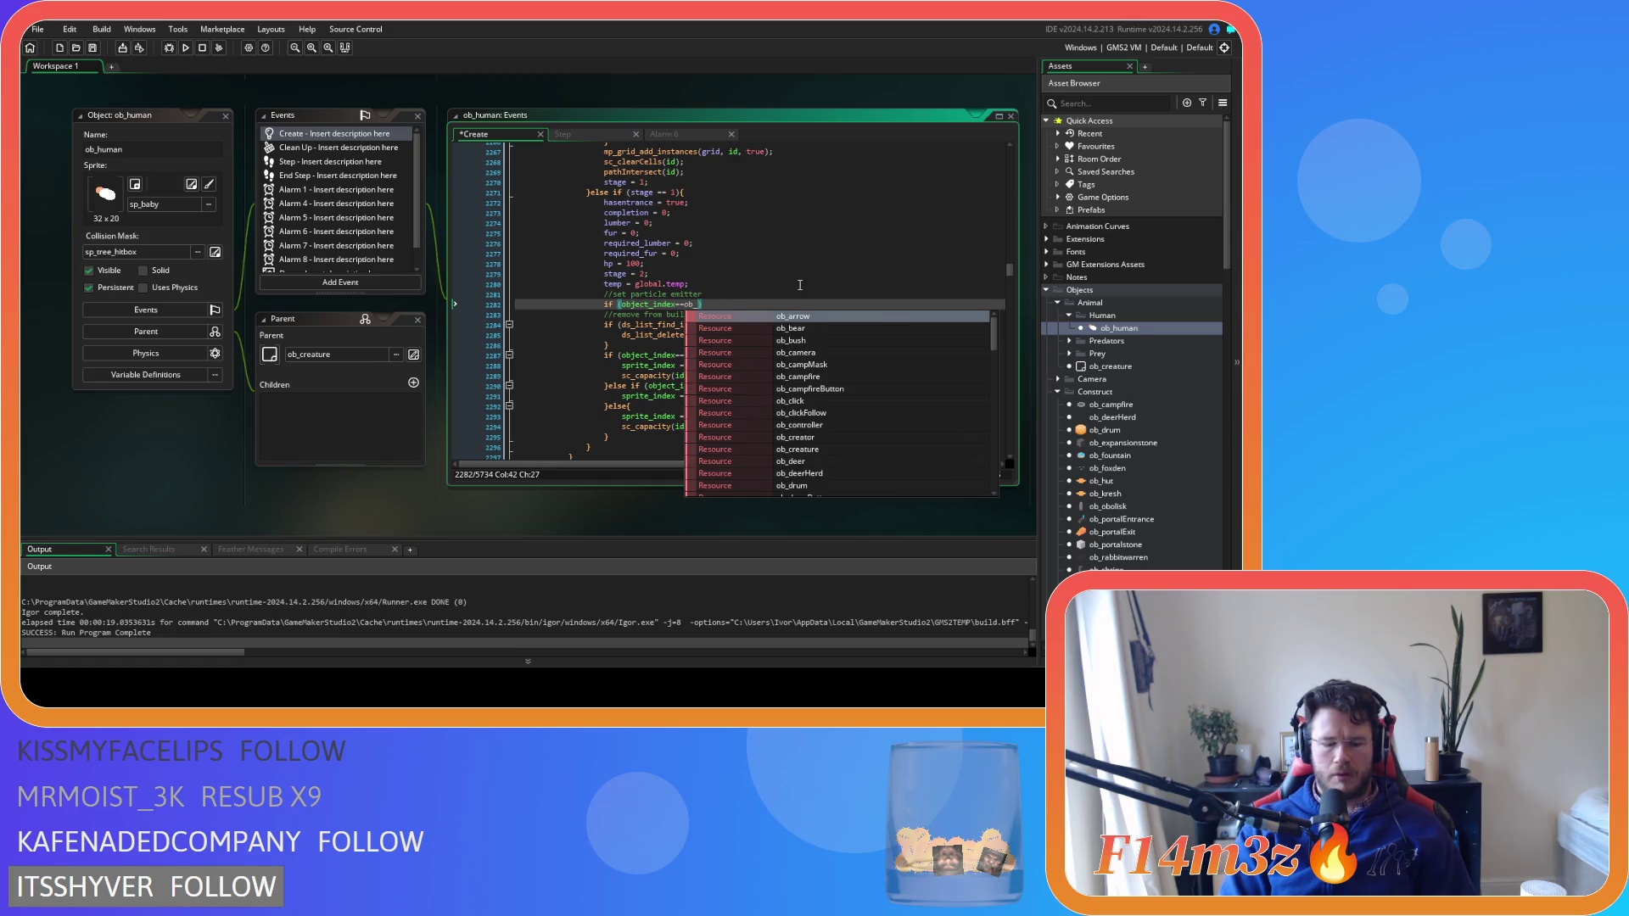
type("hut")
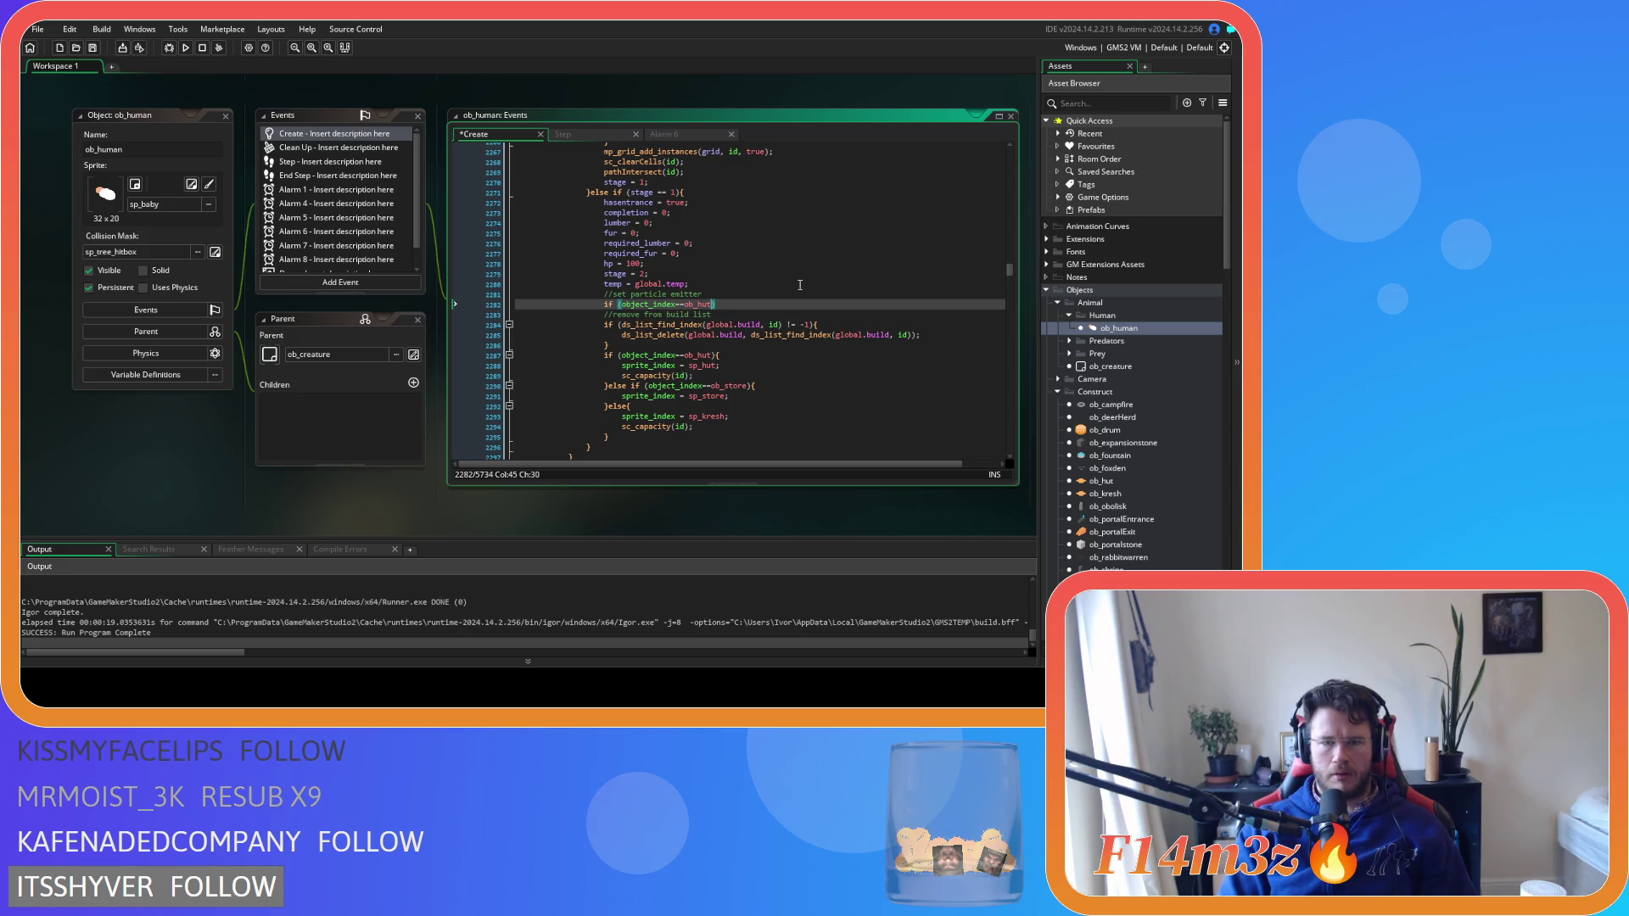
Extend the condition with 'or object_index==ob_kresh' and open an indented line inside it
key("Return")
type("or ")
type("object_i")
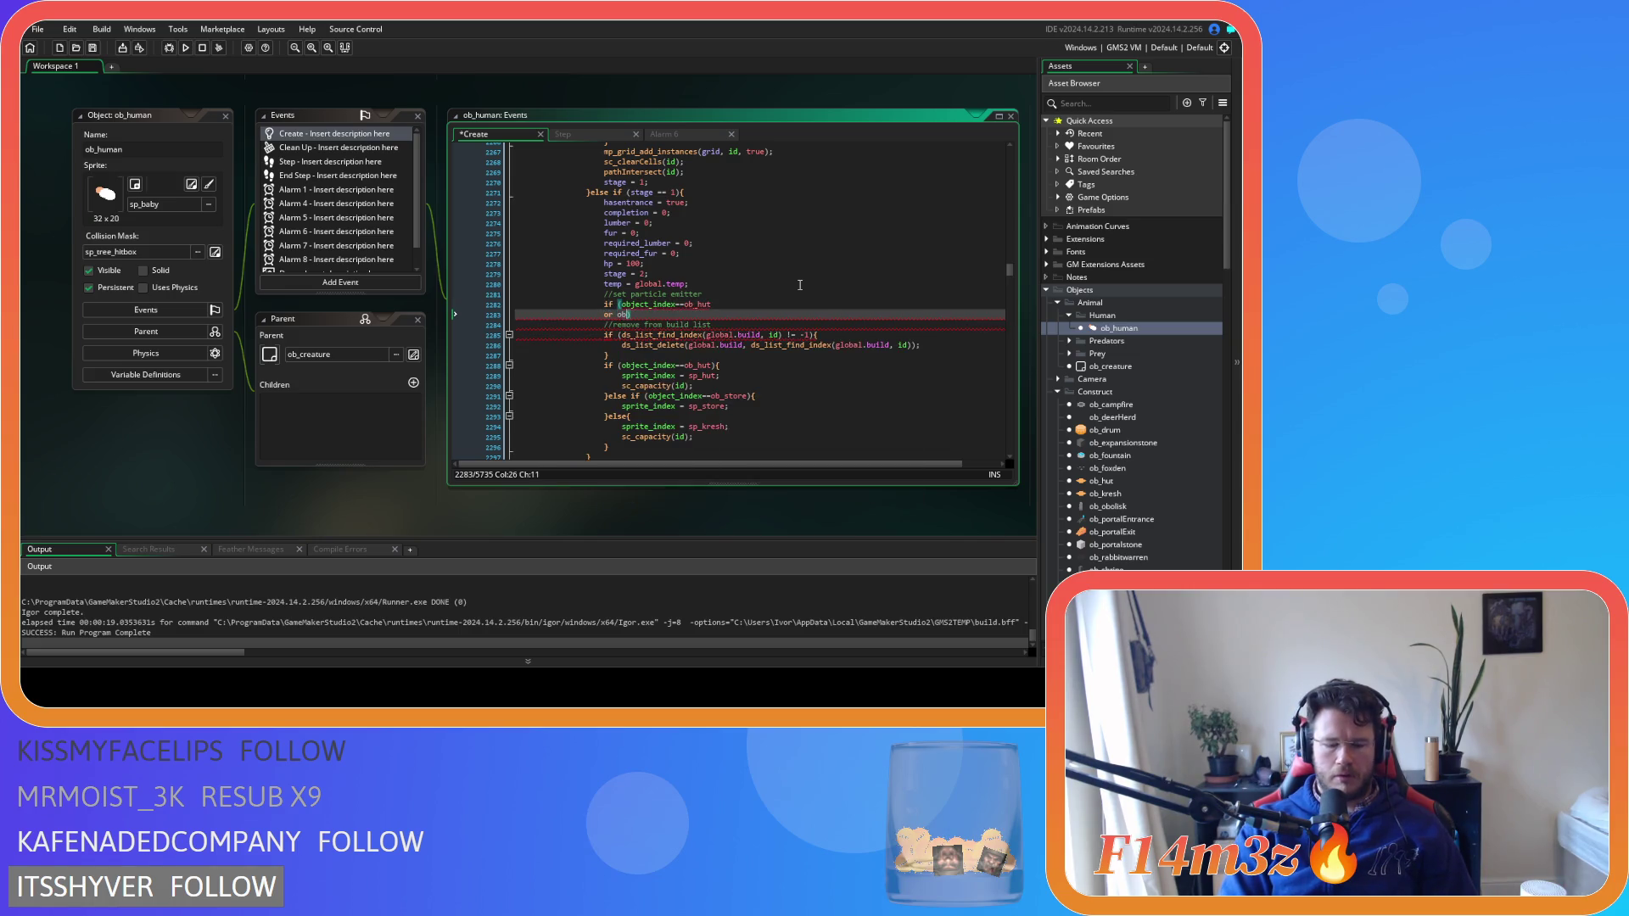
key("Return")
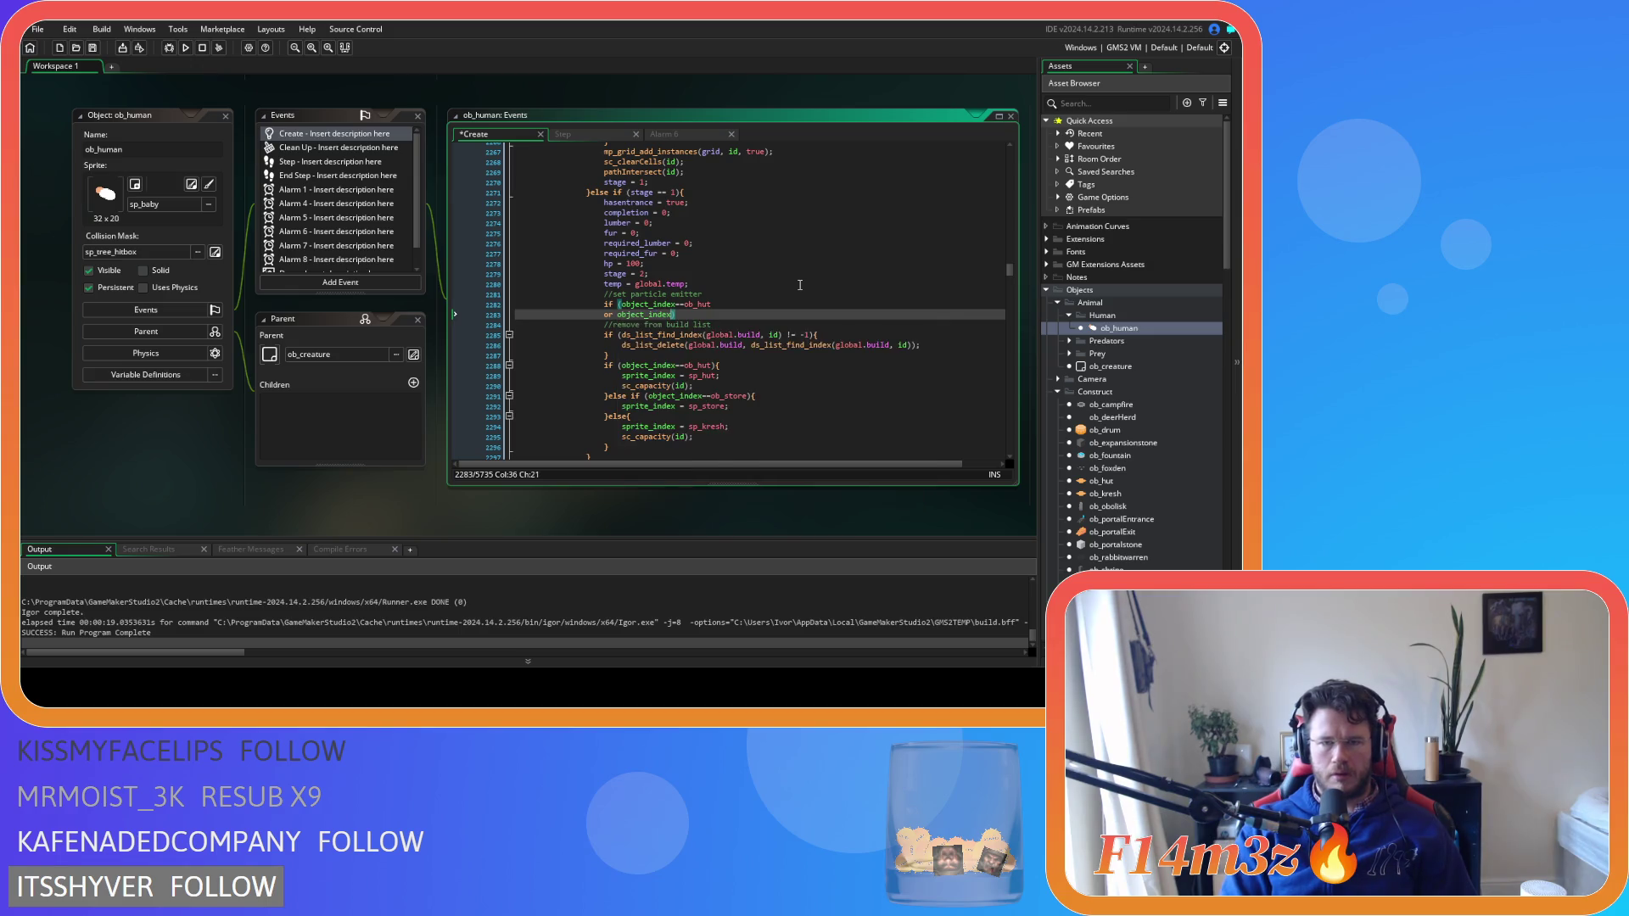
type("==ob")
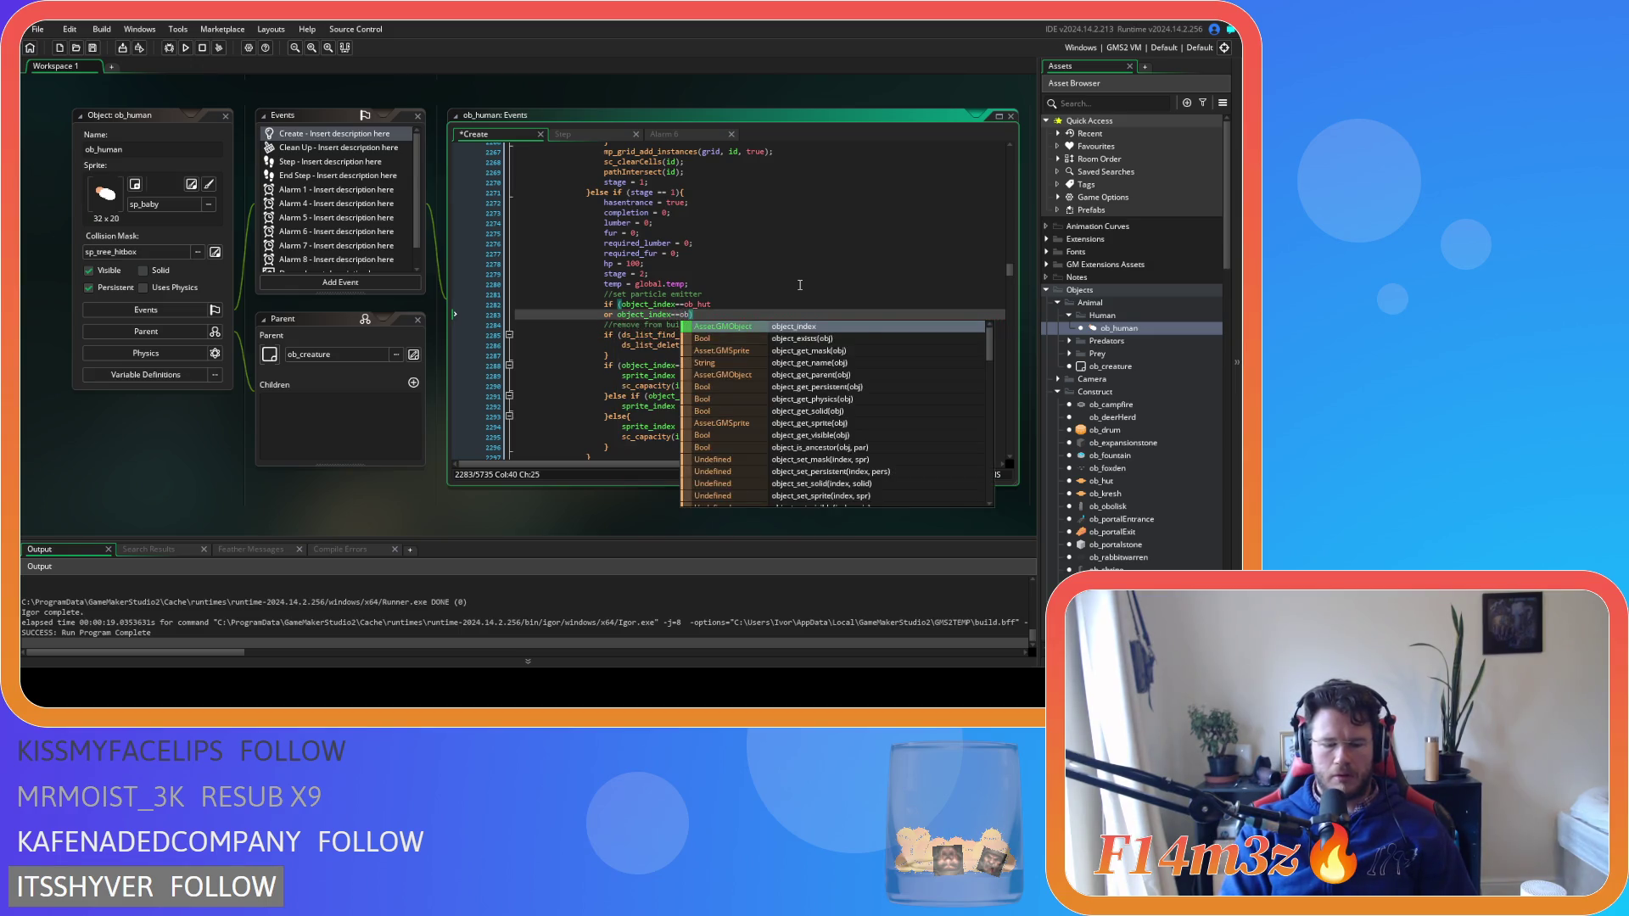
type("kre")
type("_kr")
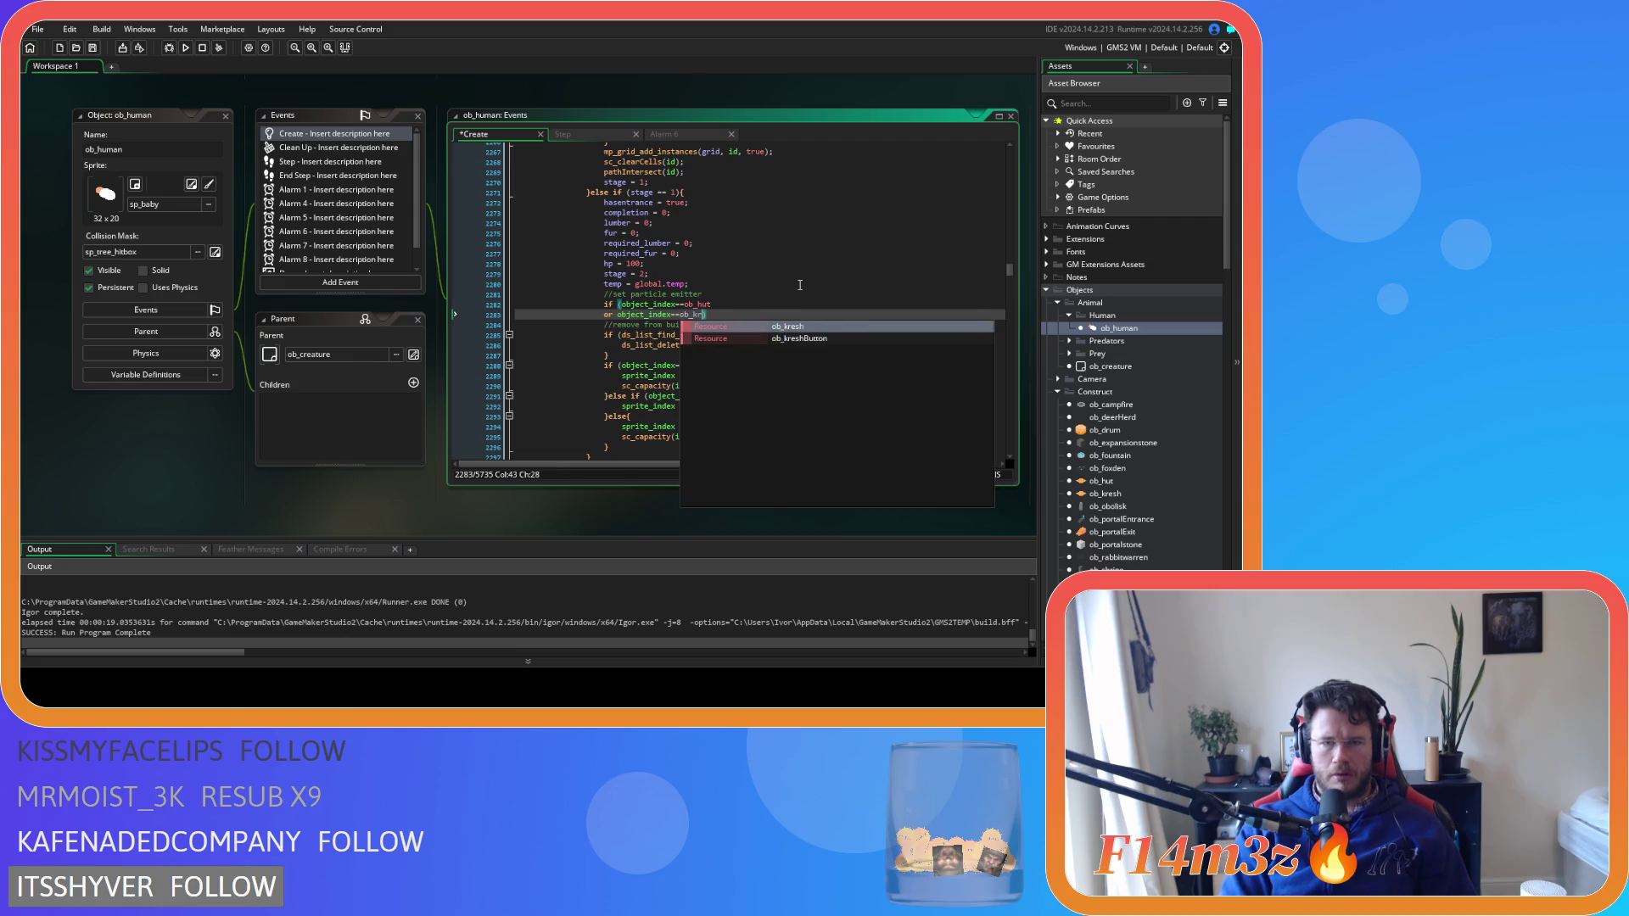
key("Return")
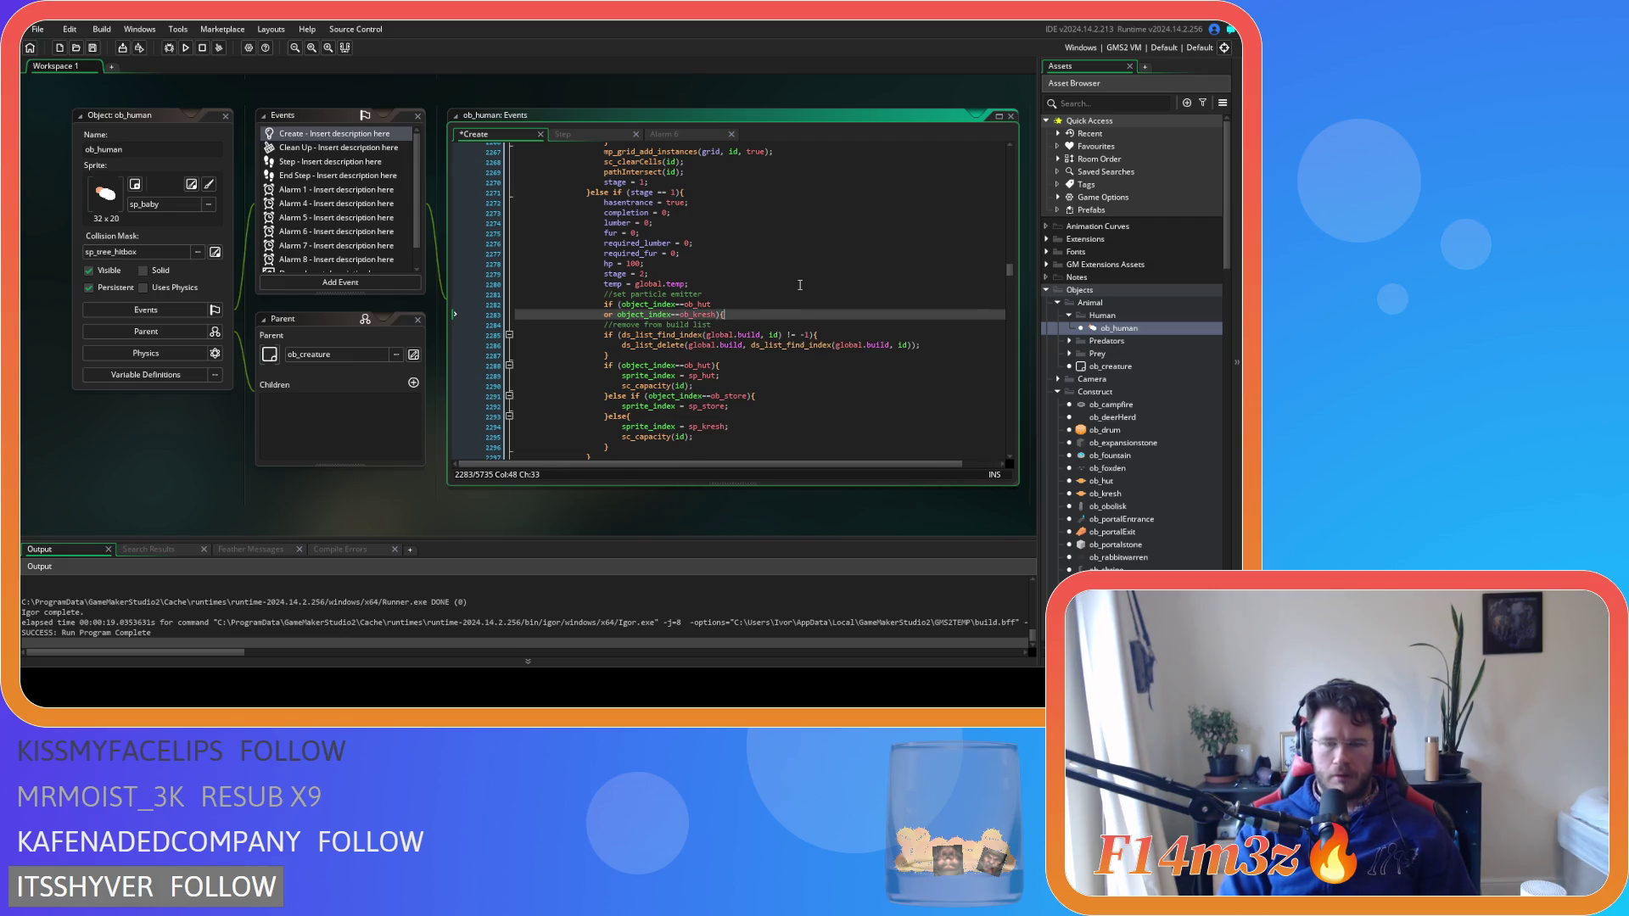
key("Return")
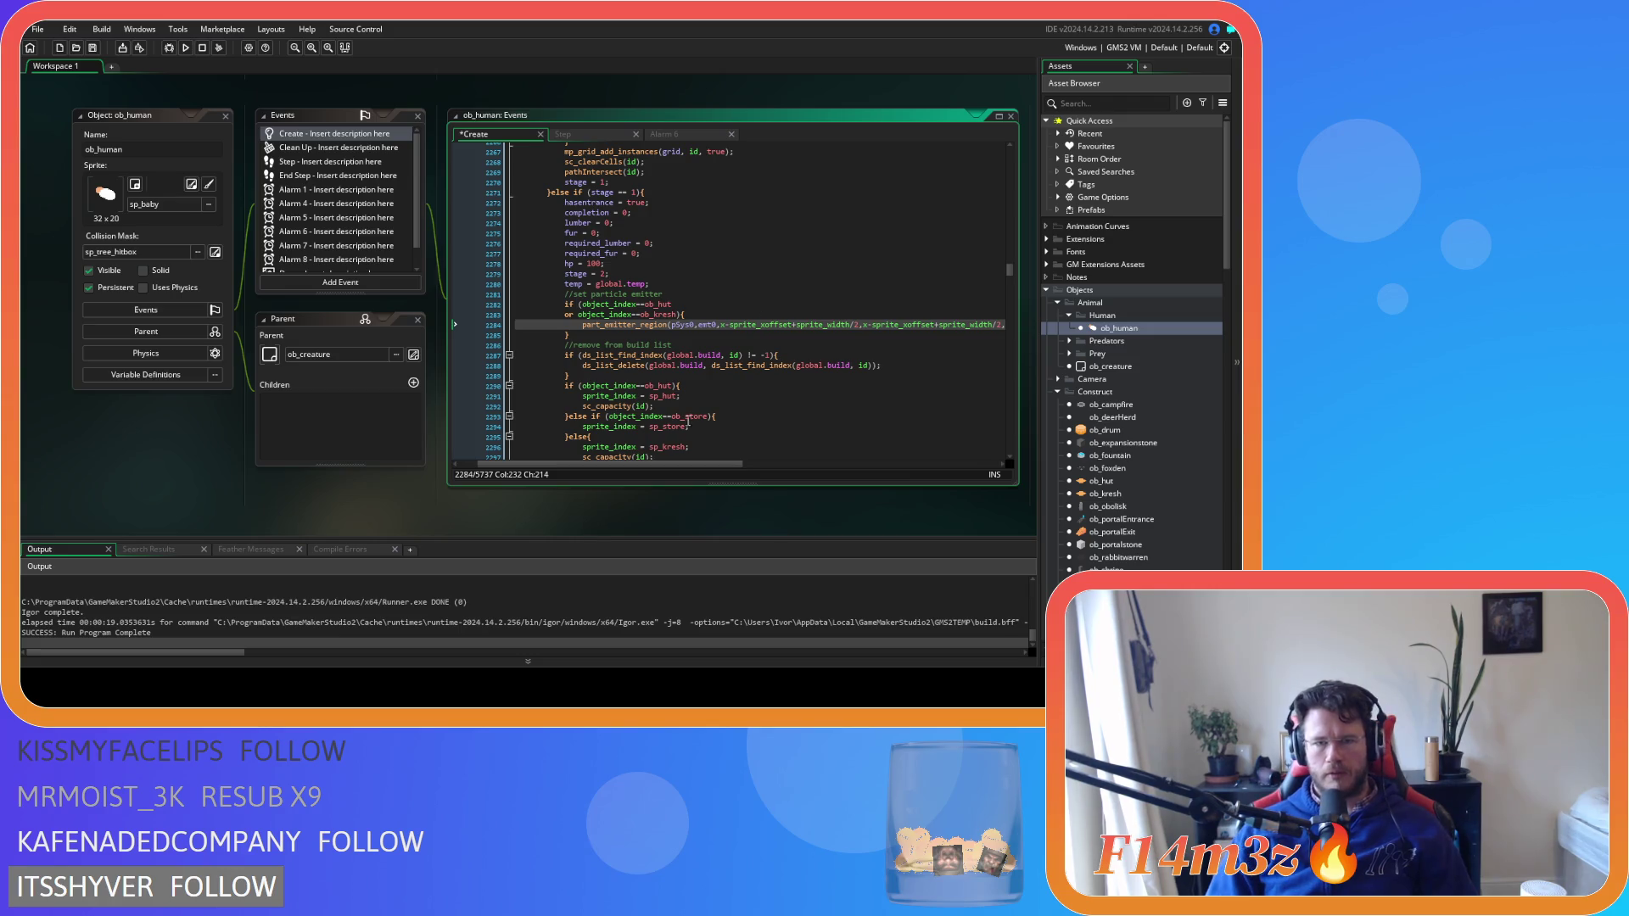
Place the part_emitter_region(pSys0,emt0,...) call inside the hut/kresh condition
left_click_drag(694, 463, 714, 466)
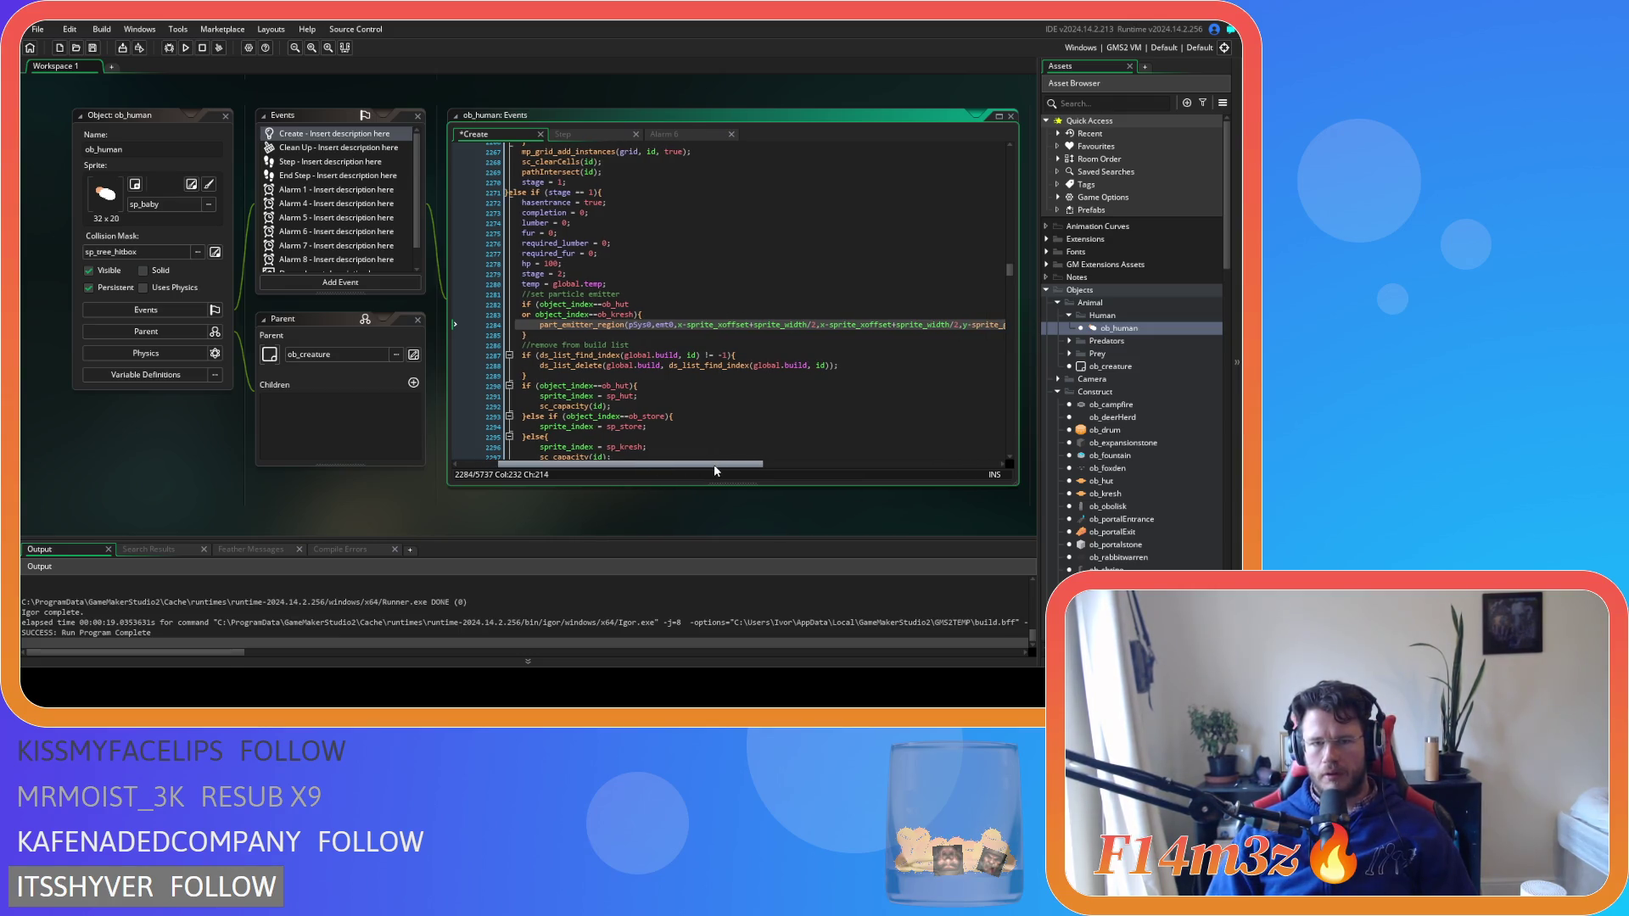
left_click(683, 333)
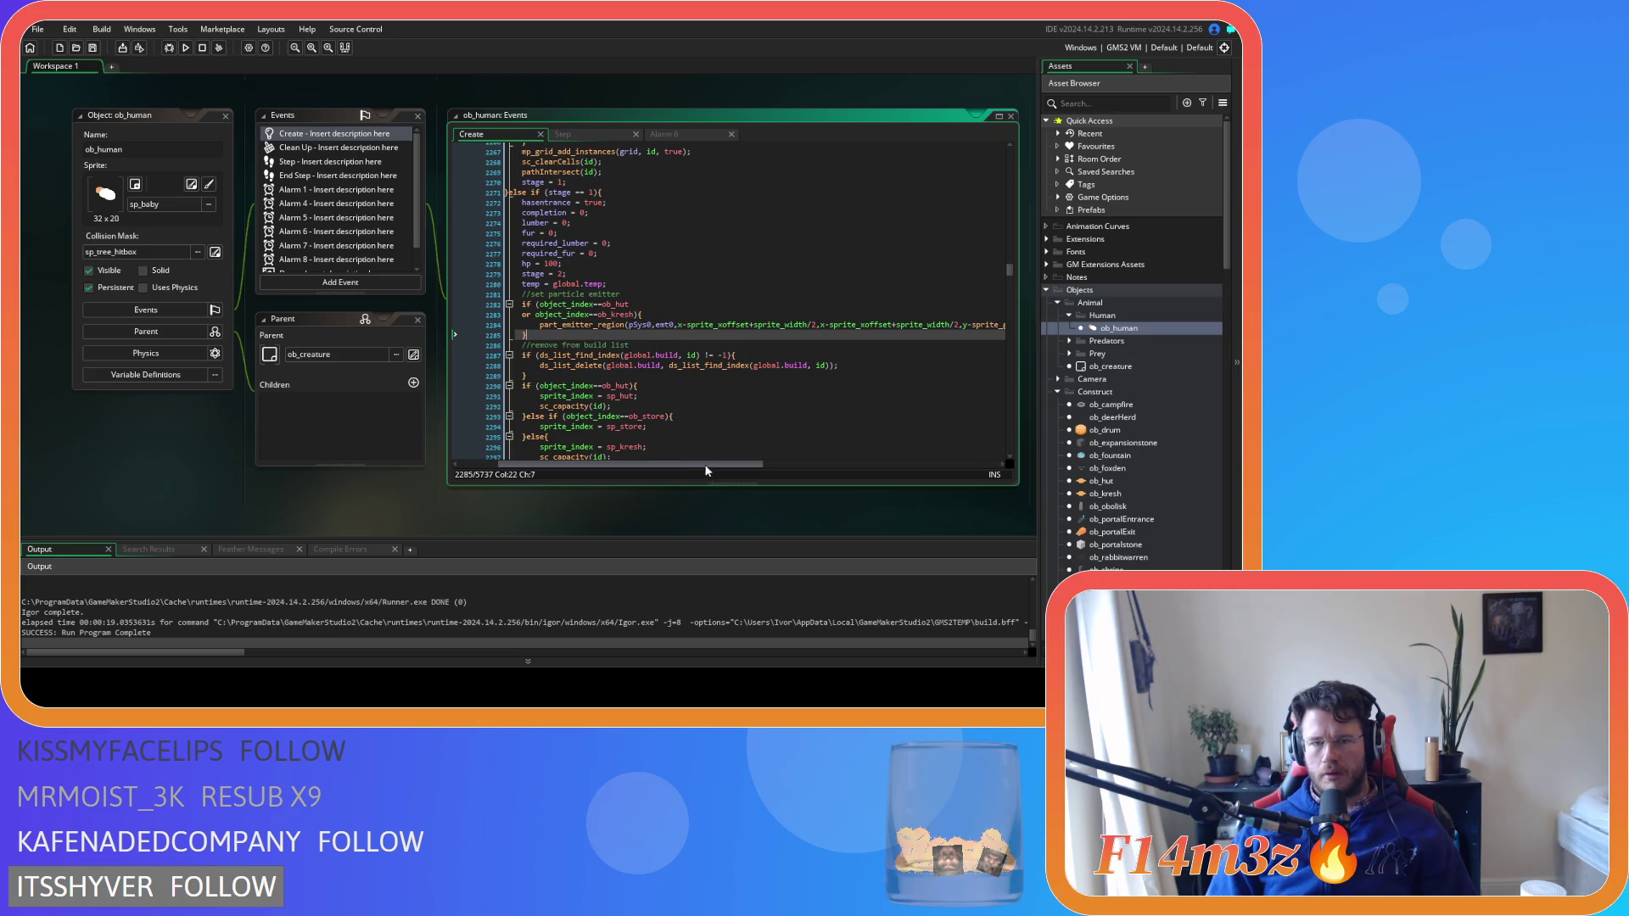
mouse_move(731, 464)
left_mouse_down()
mouse_move(938, 466)
mouse_move(706, 439)
mouse_move(867, 442)
left_mouse_up()
left_click_drag(757, 465, 502, 454)
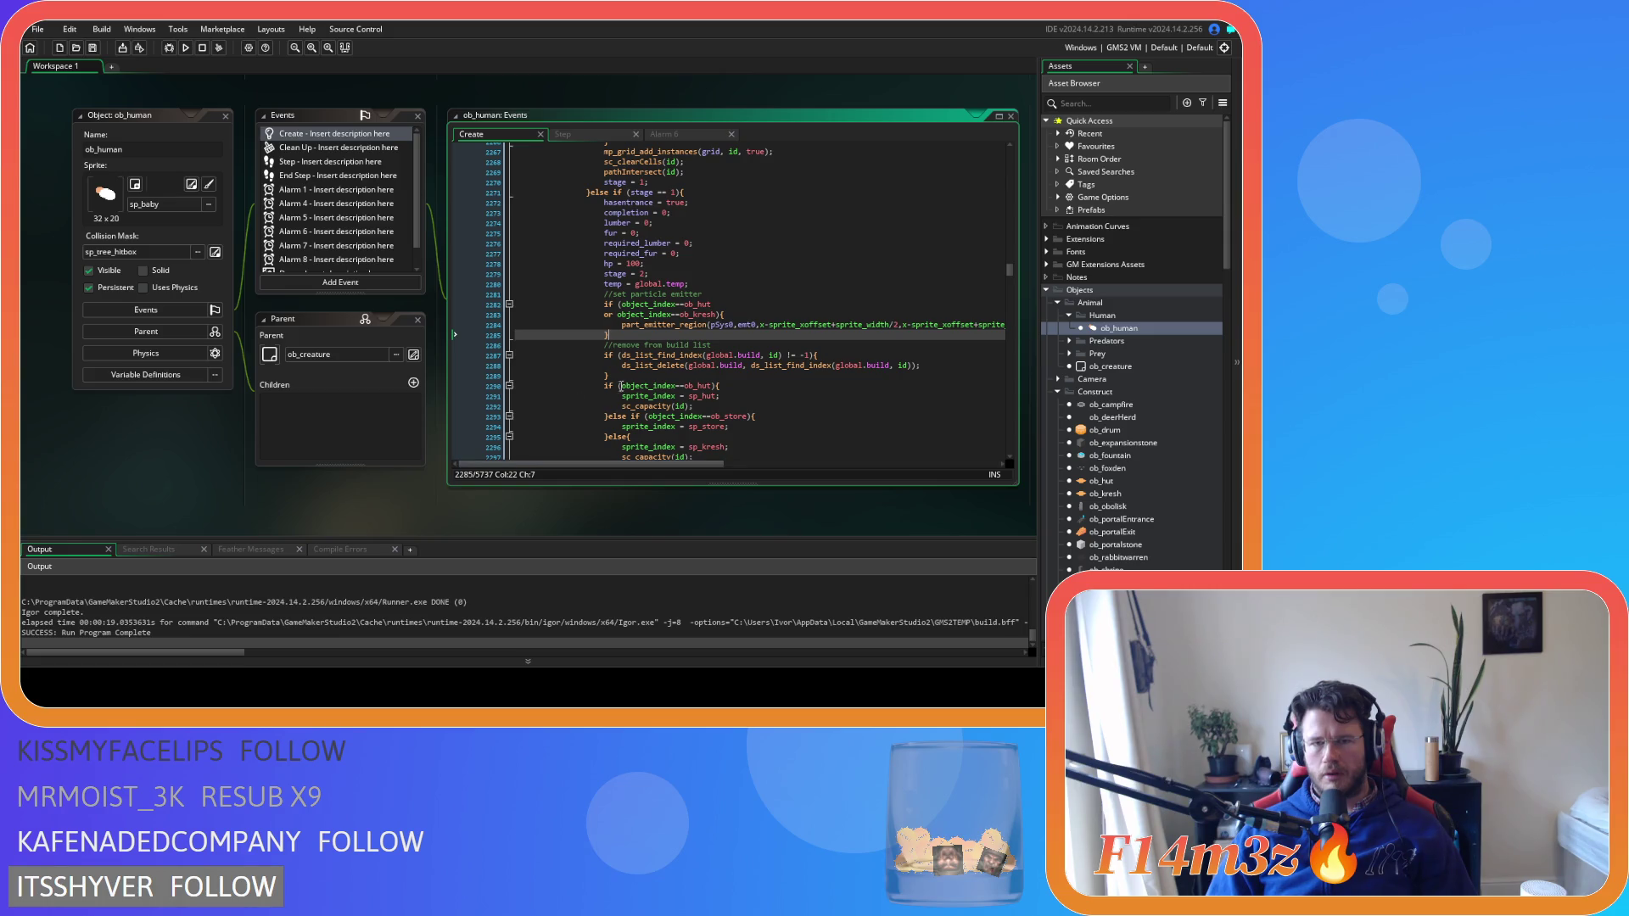
left_click(644, 304)
mouse_move(672, 357)
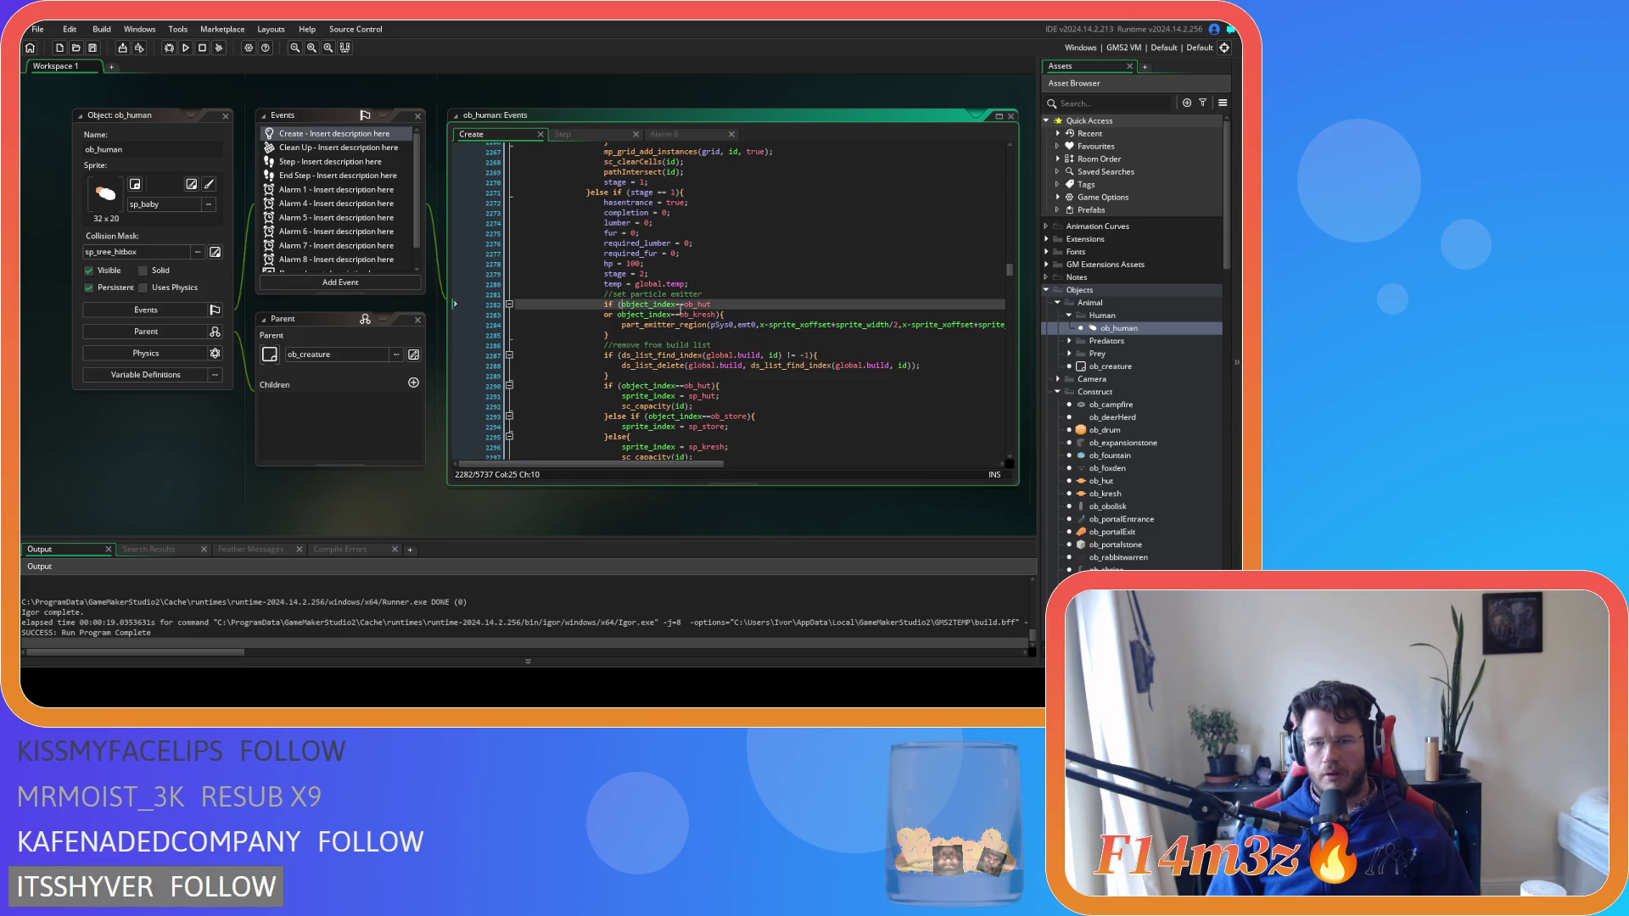
left_click(873, 294)
key("Return")
type("wi")
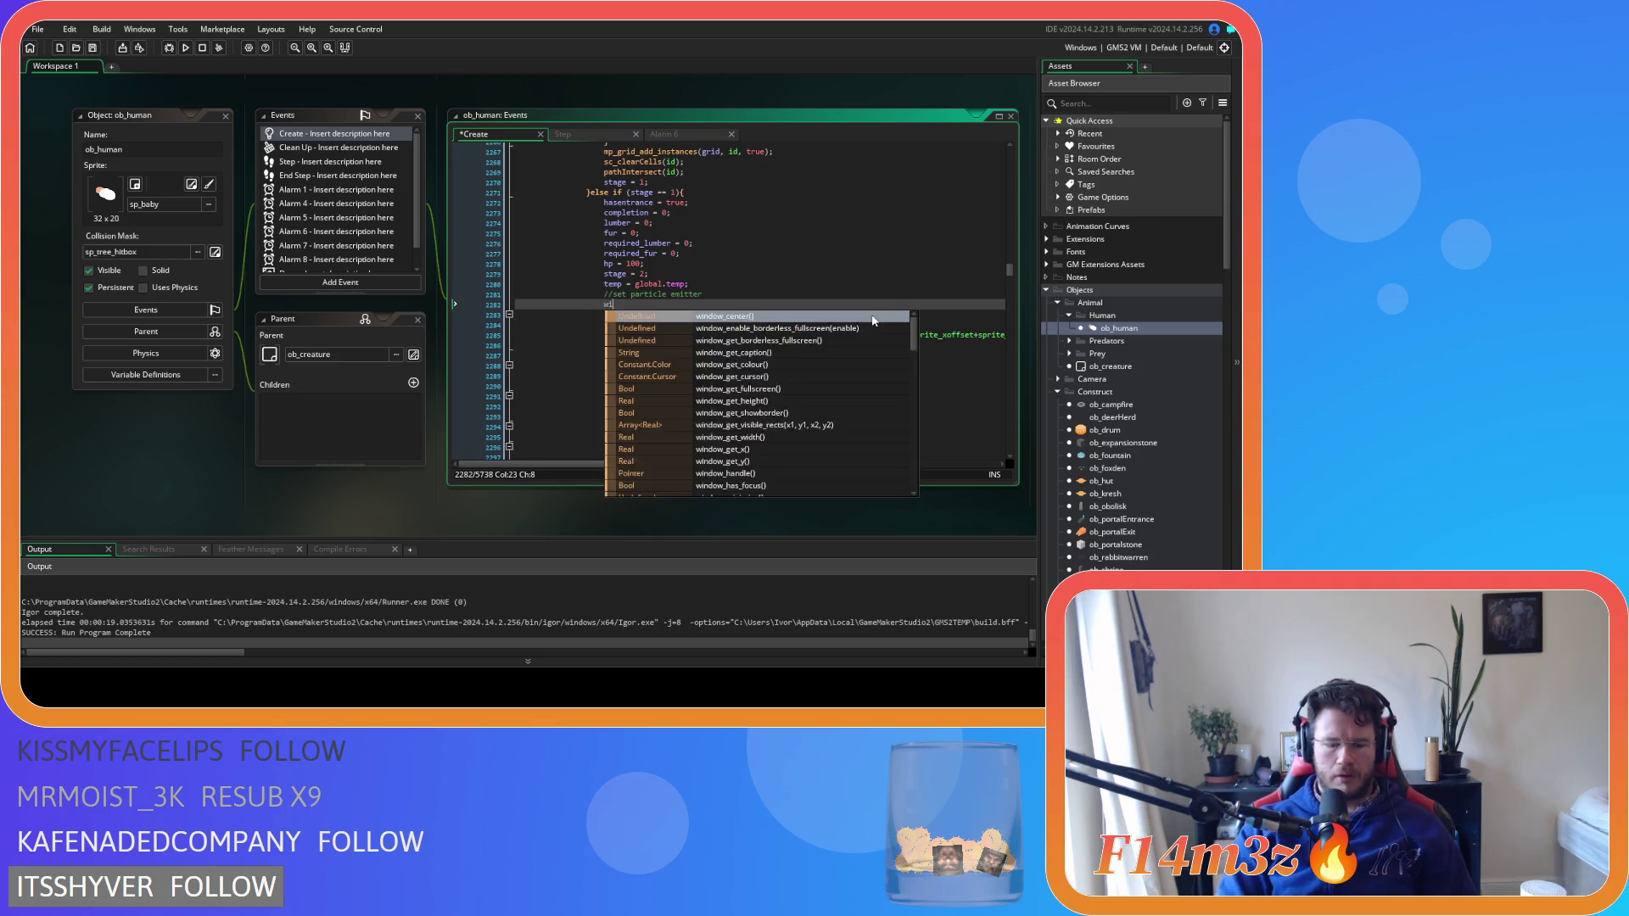
type("th(")
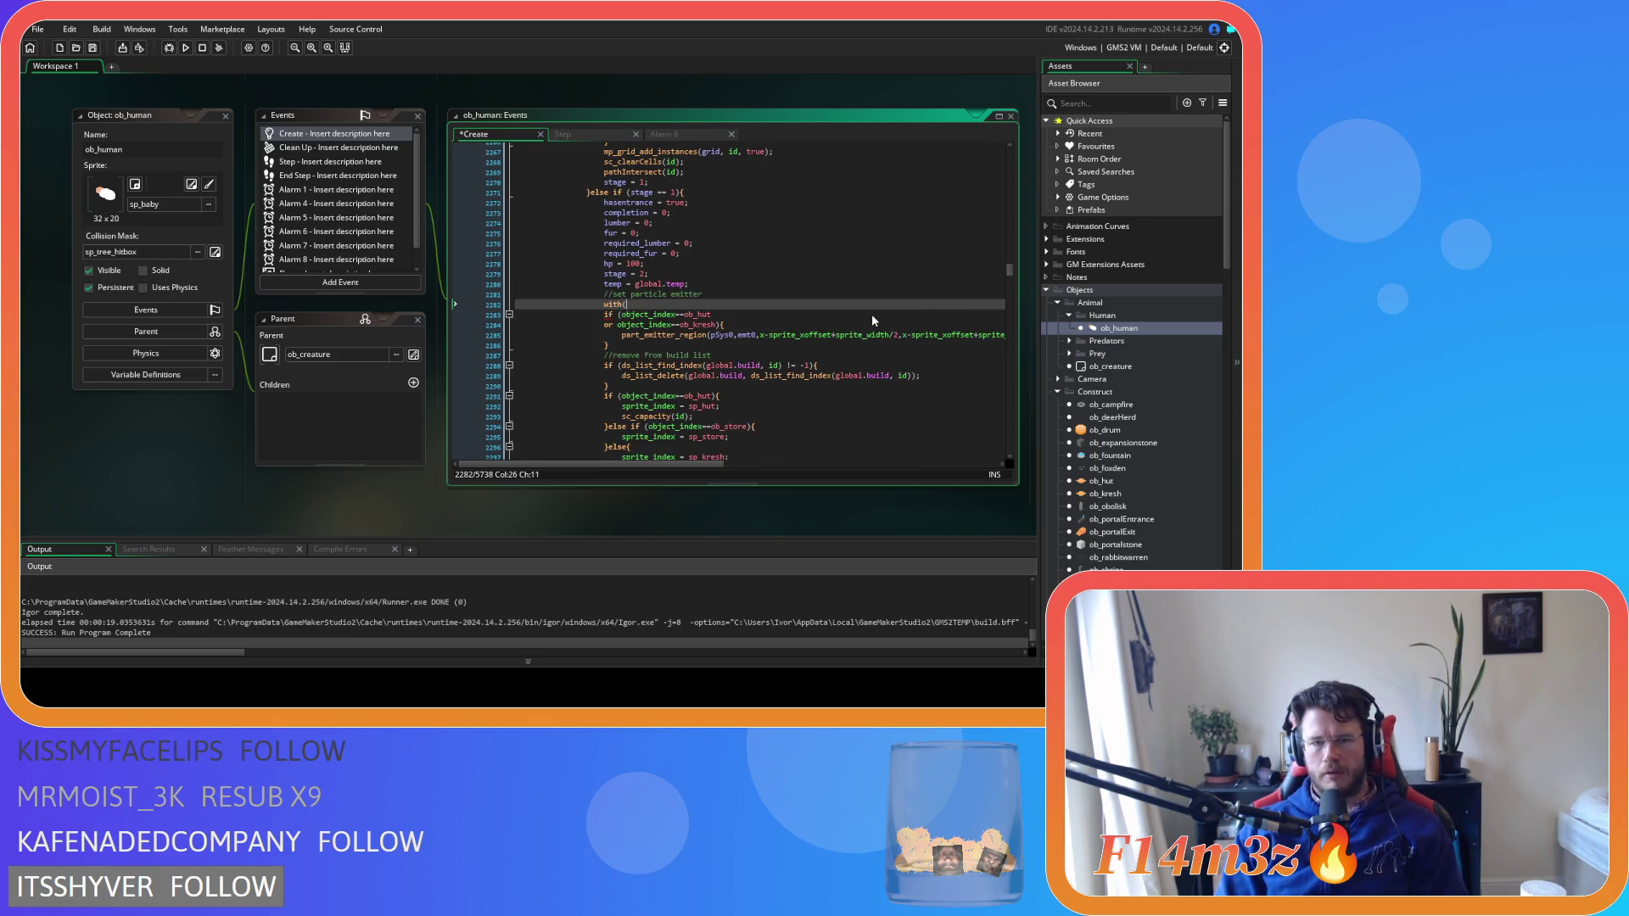
type("target){")
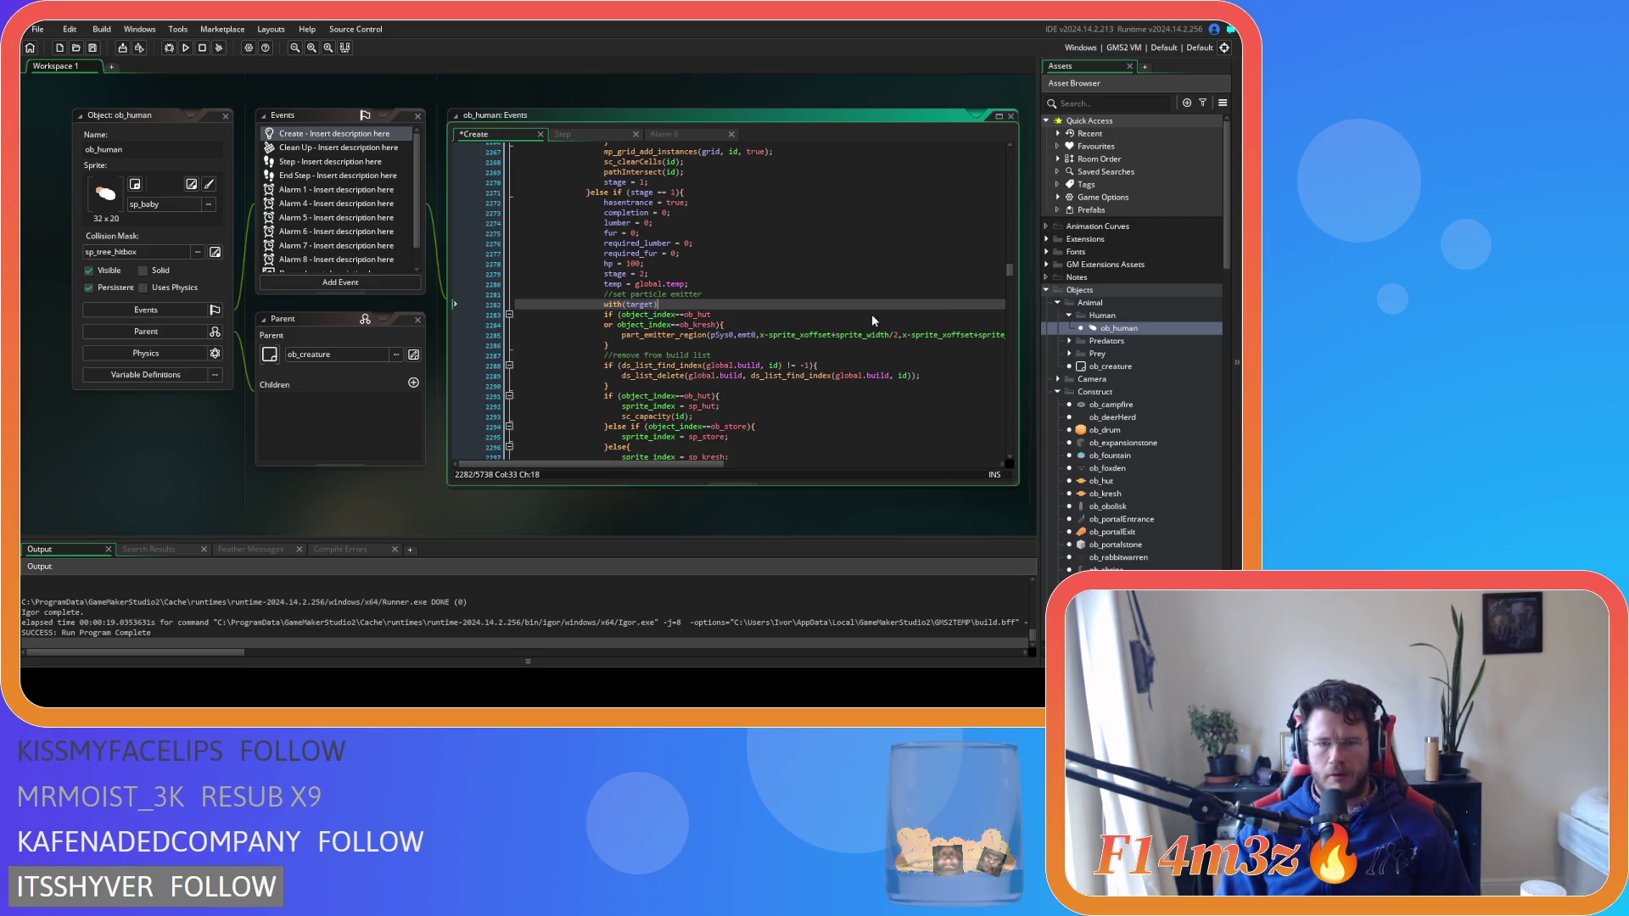
left_click(655, 346)
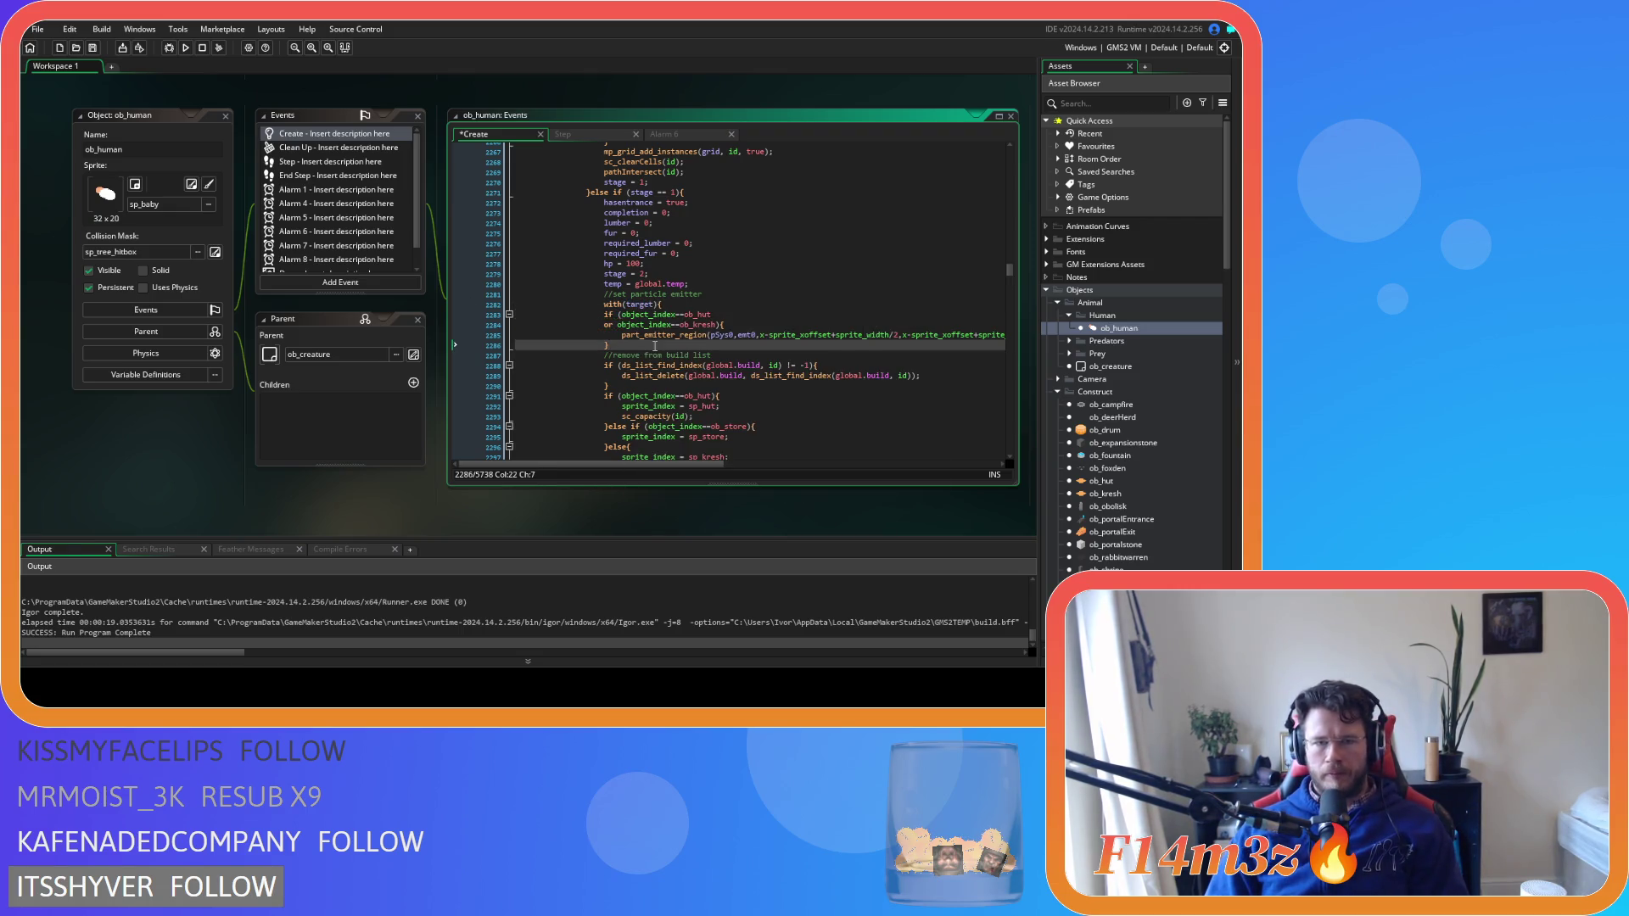
key("ctrl+d")
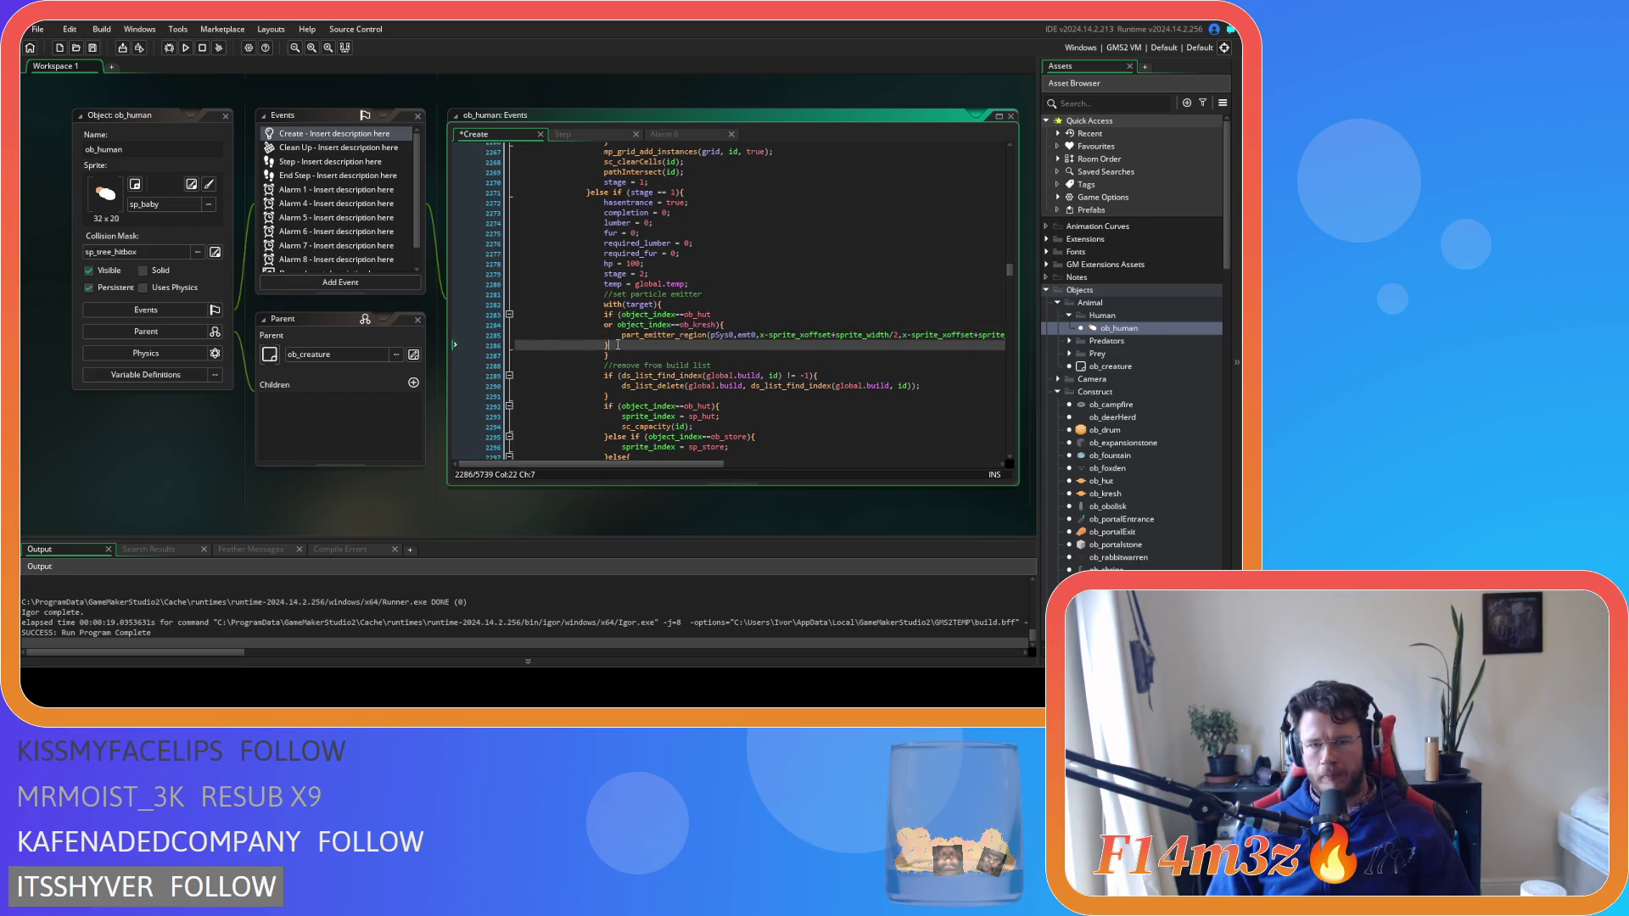
left_click_drag(618, 345, 435, 307)
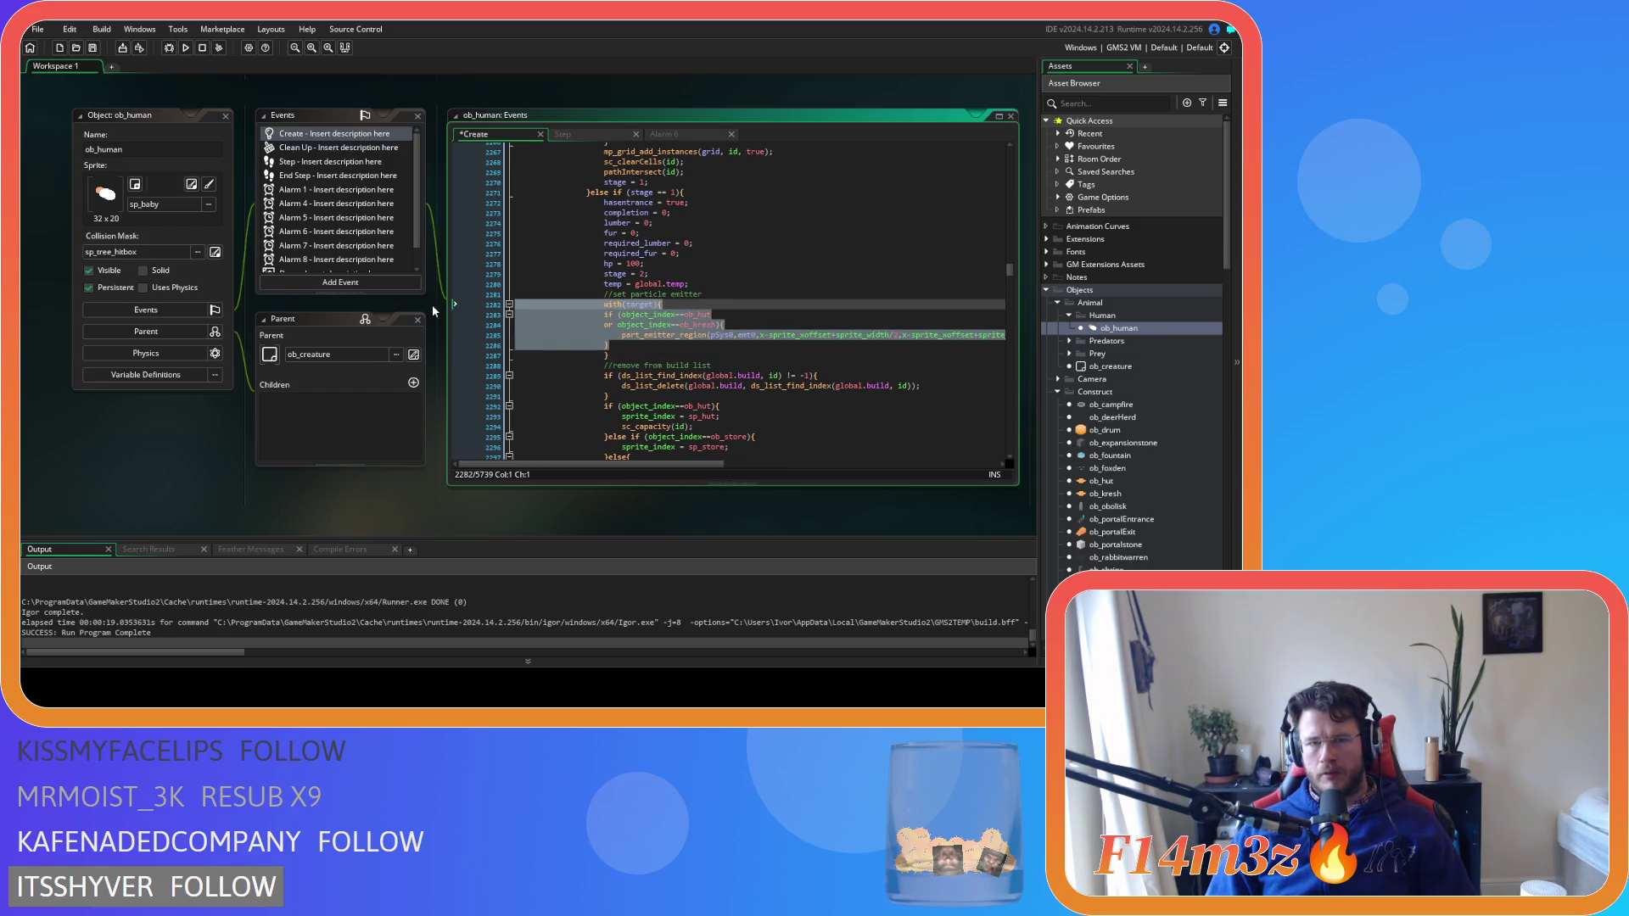
scroll(692, 319, "up", 5)
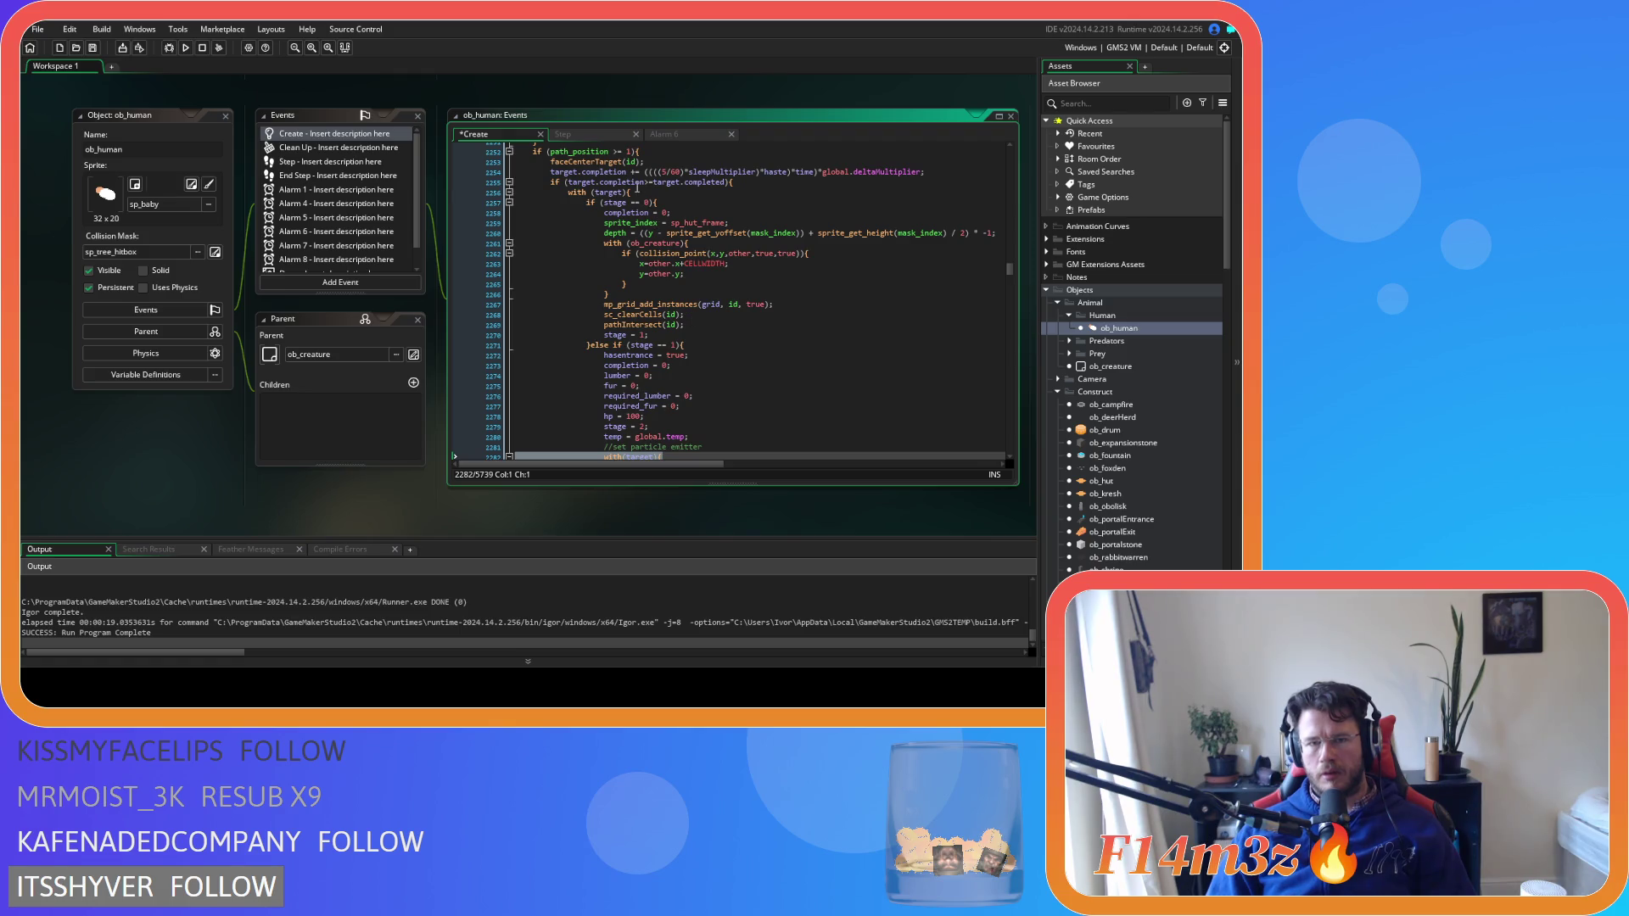
scroll(637, 186, "down", 5)
left_click(675, 304)
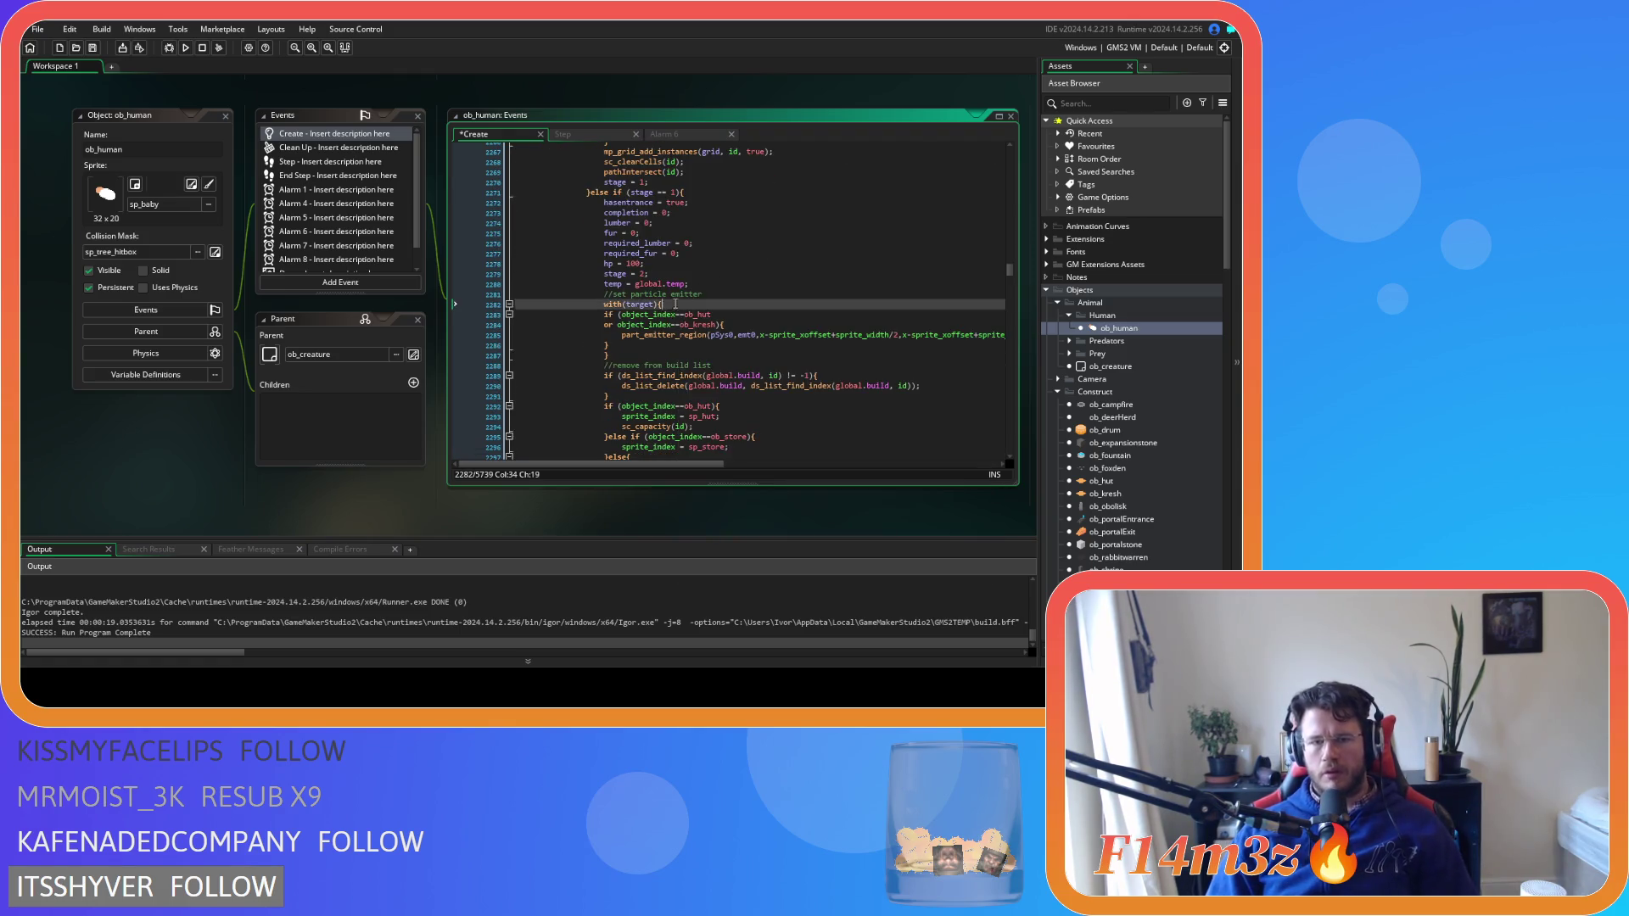
left_click_drag(676, 303, 431, 299)
key("BackSpace")
left_click(627, 346)
key("BackSpace")
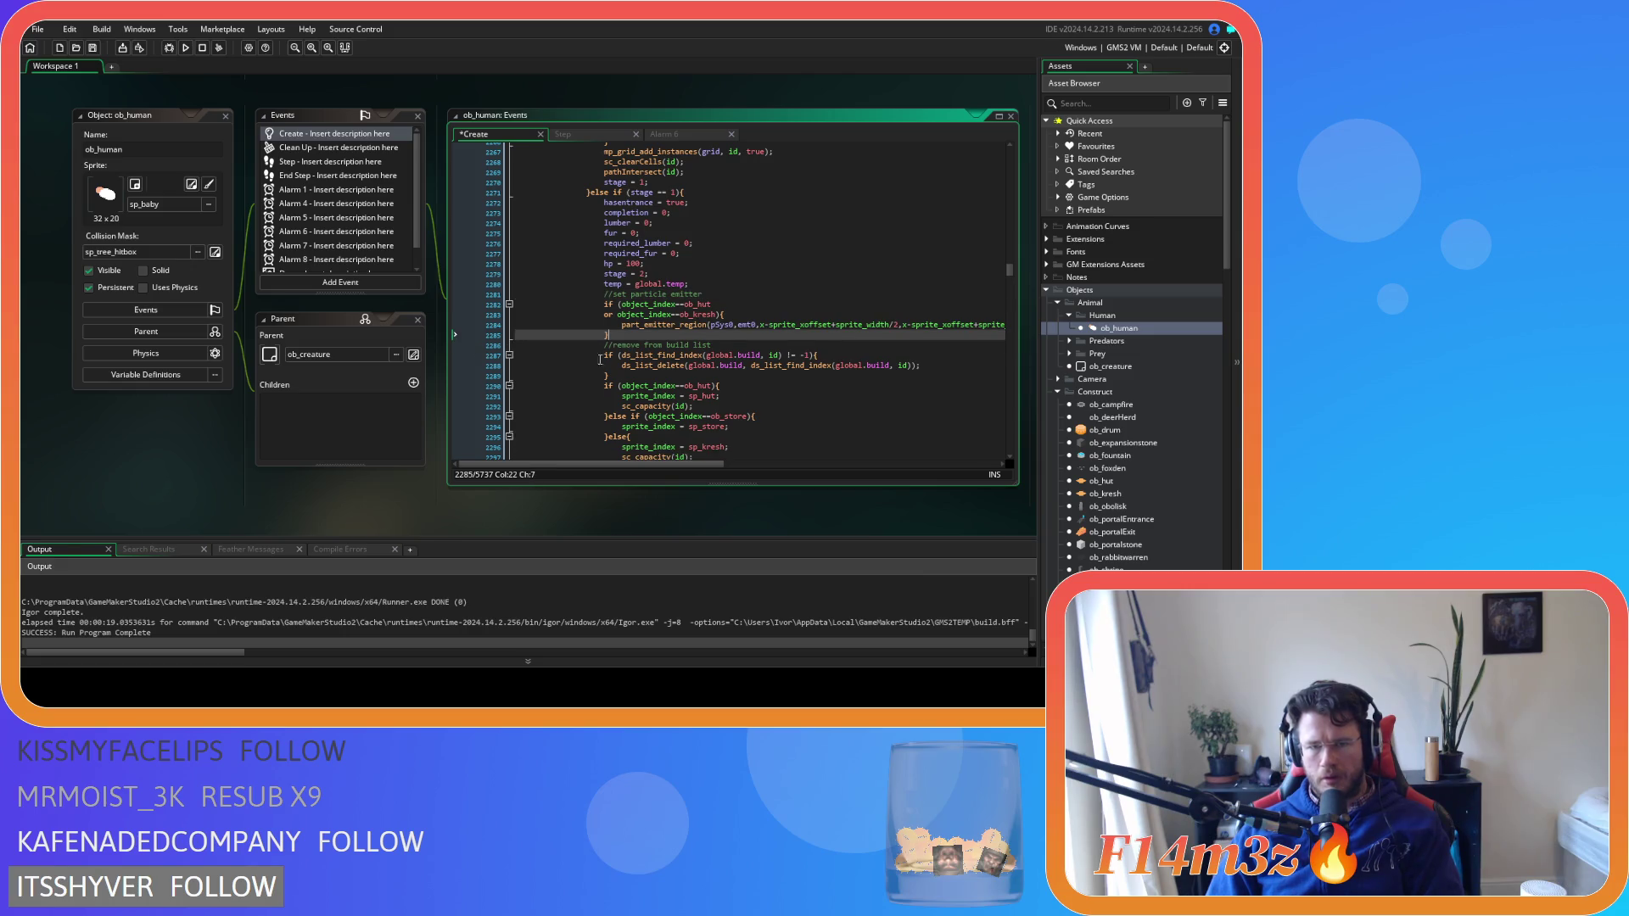
left_click(727, 315)
key("ctrl+s")
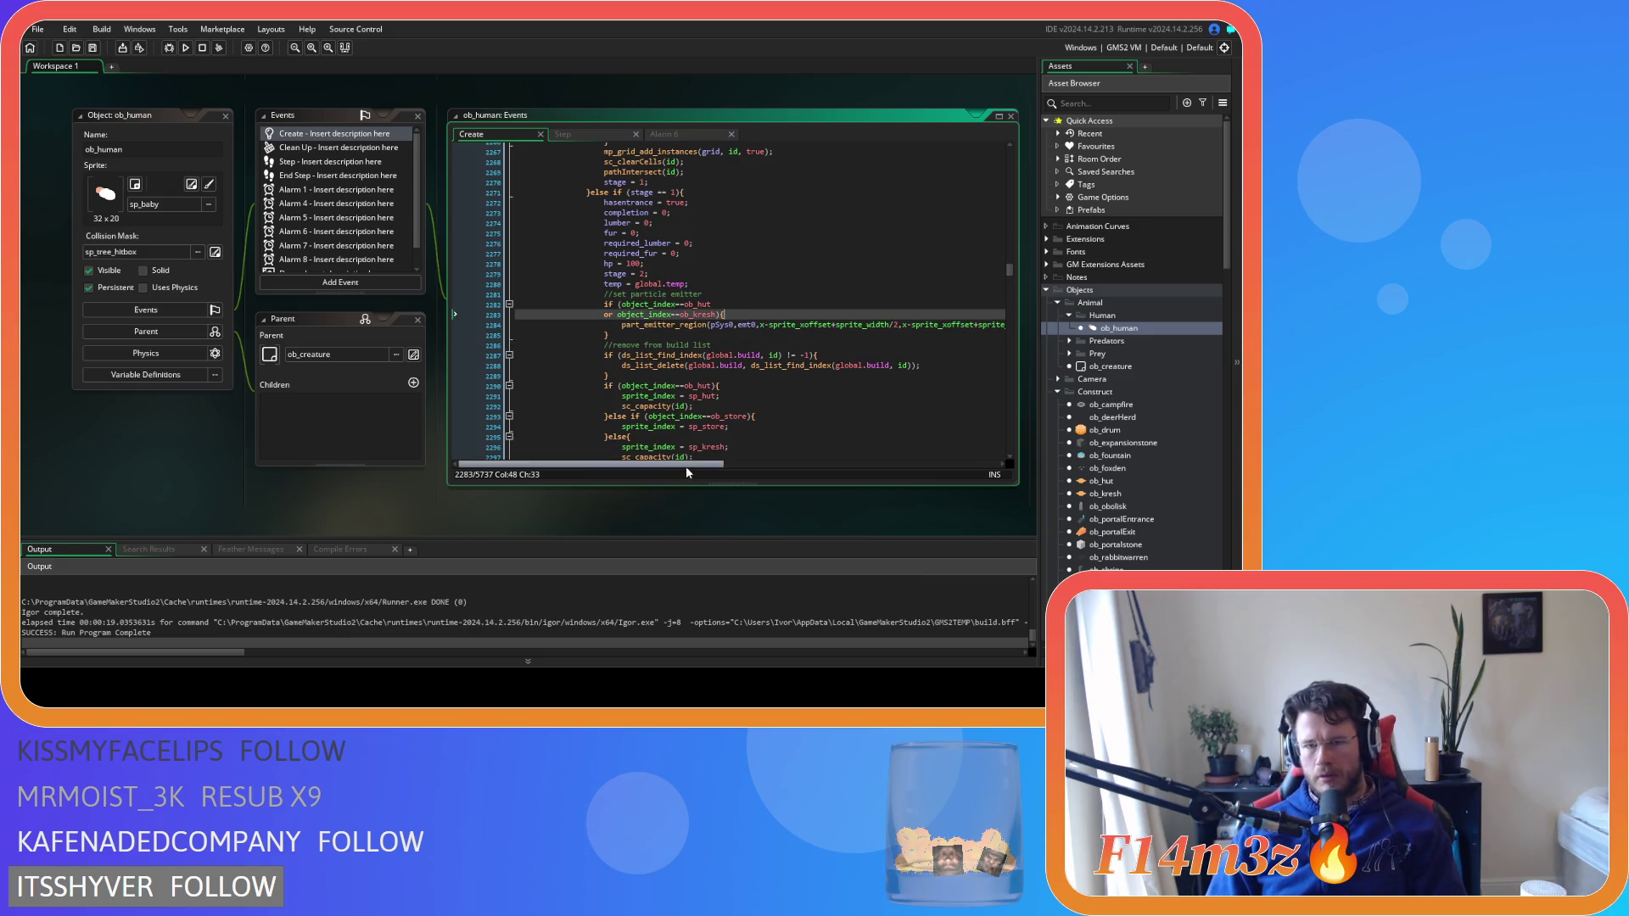
mouse_move(686, 466)
left_mouse_down()
mouse_move(904, 466)
mouse_move(823, 469)
mouse_move(854, 466)
left_mouse_up()
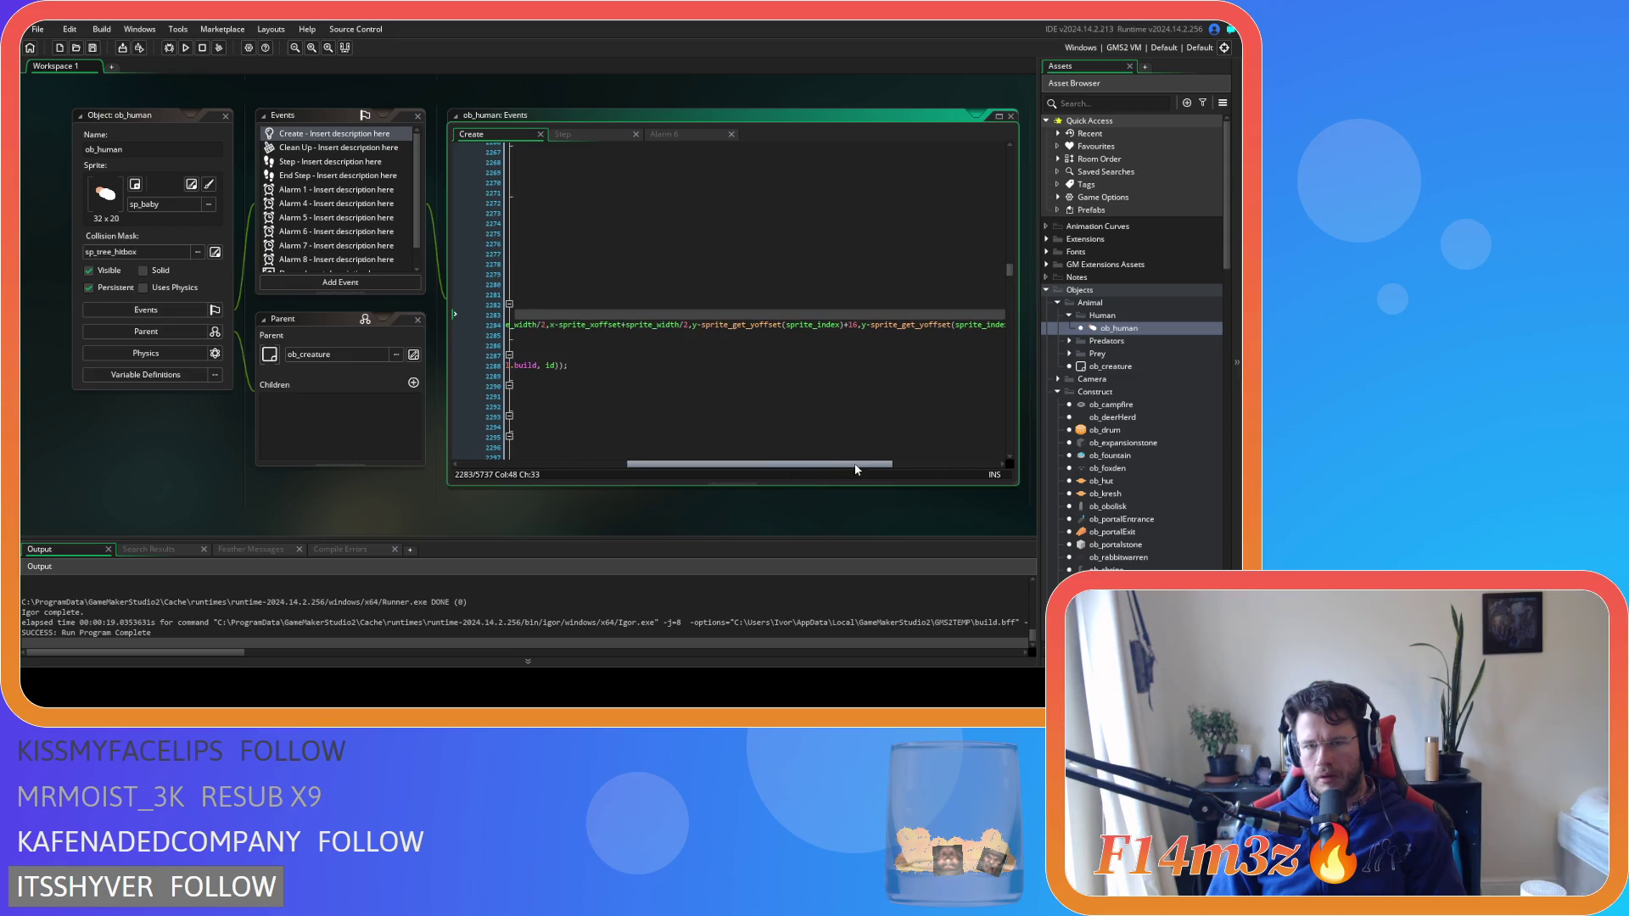
Replace sprite_get_yoffset(sprite_index) with sprite_yoffset in the emitter region's y bounds
left_click(783, 325)
key("BackSpace")
key("BackSpace")
key("BackSpace")
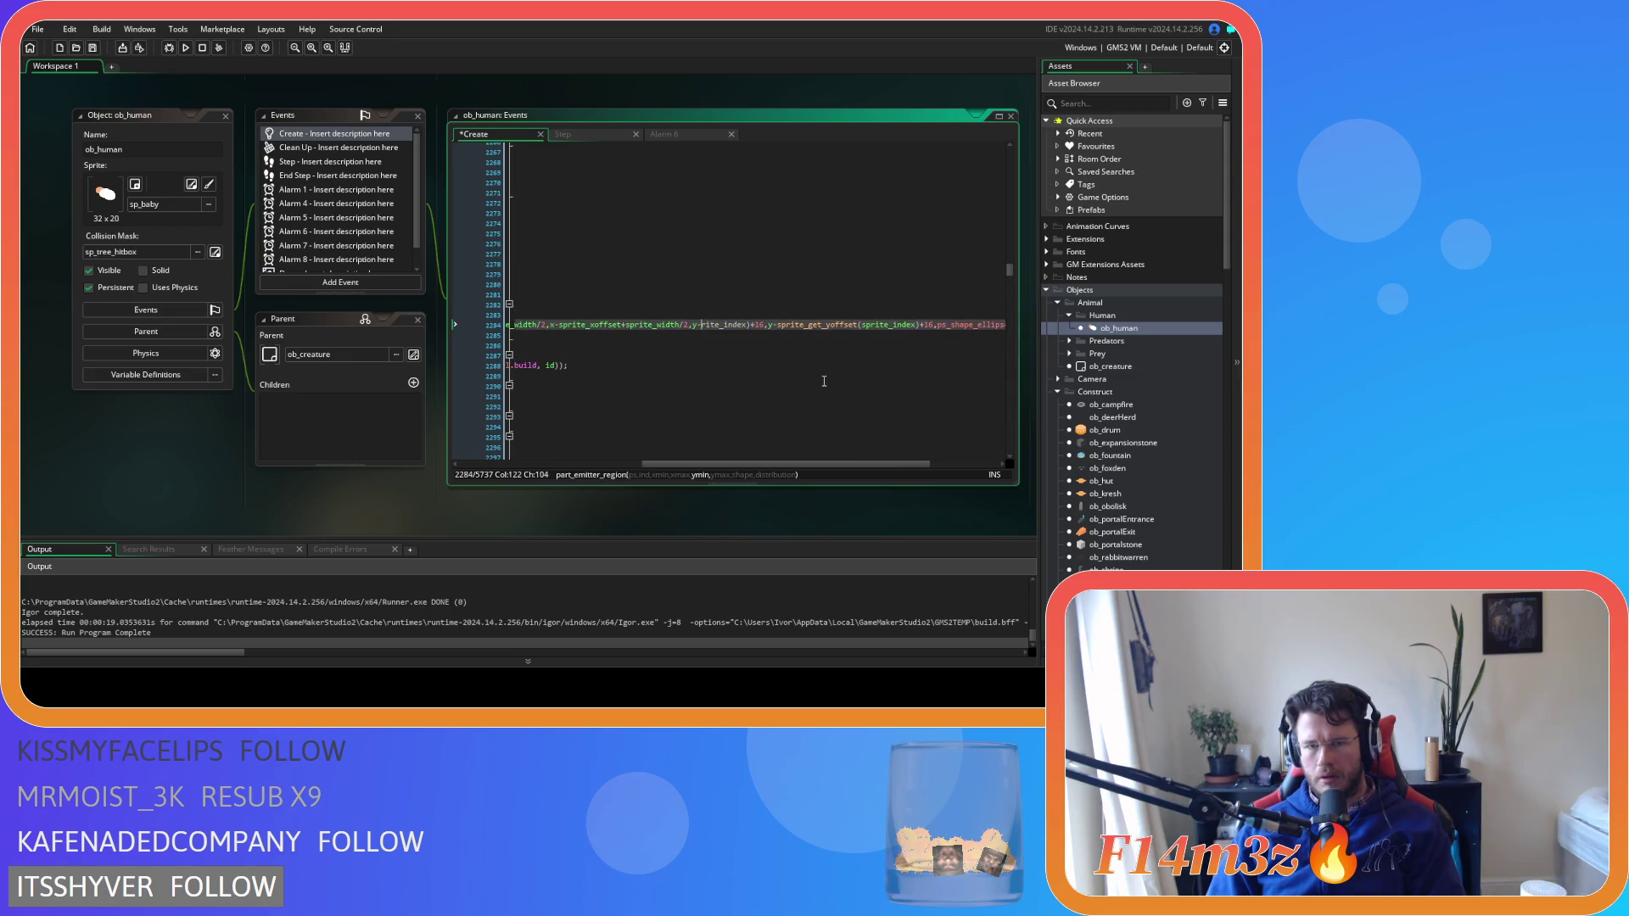
key("Delete")
key("Delete")
key("Delete")
type("soru")
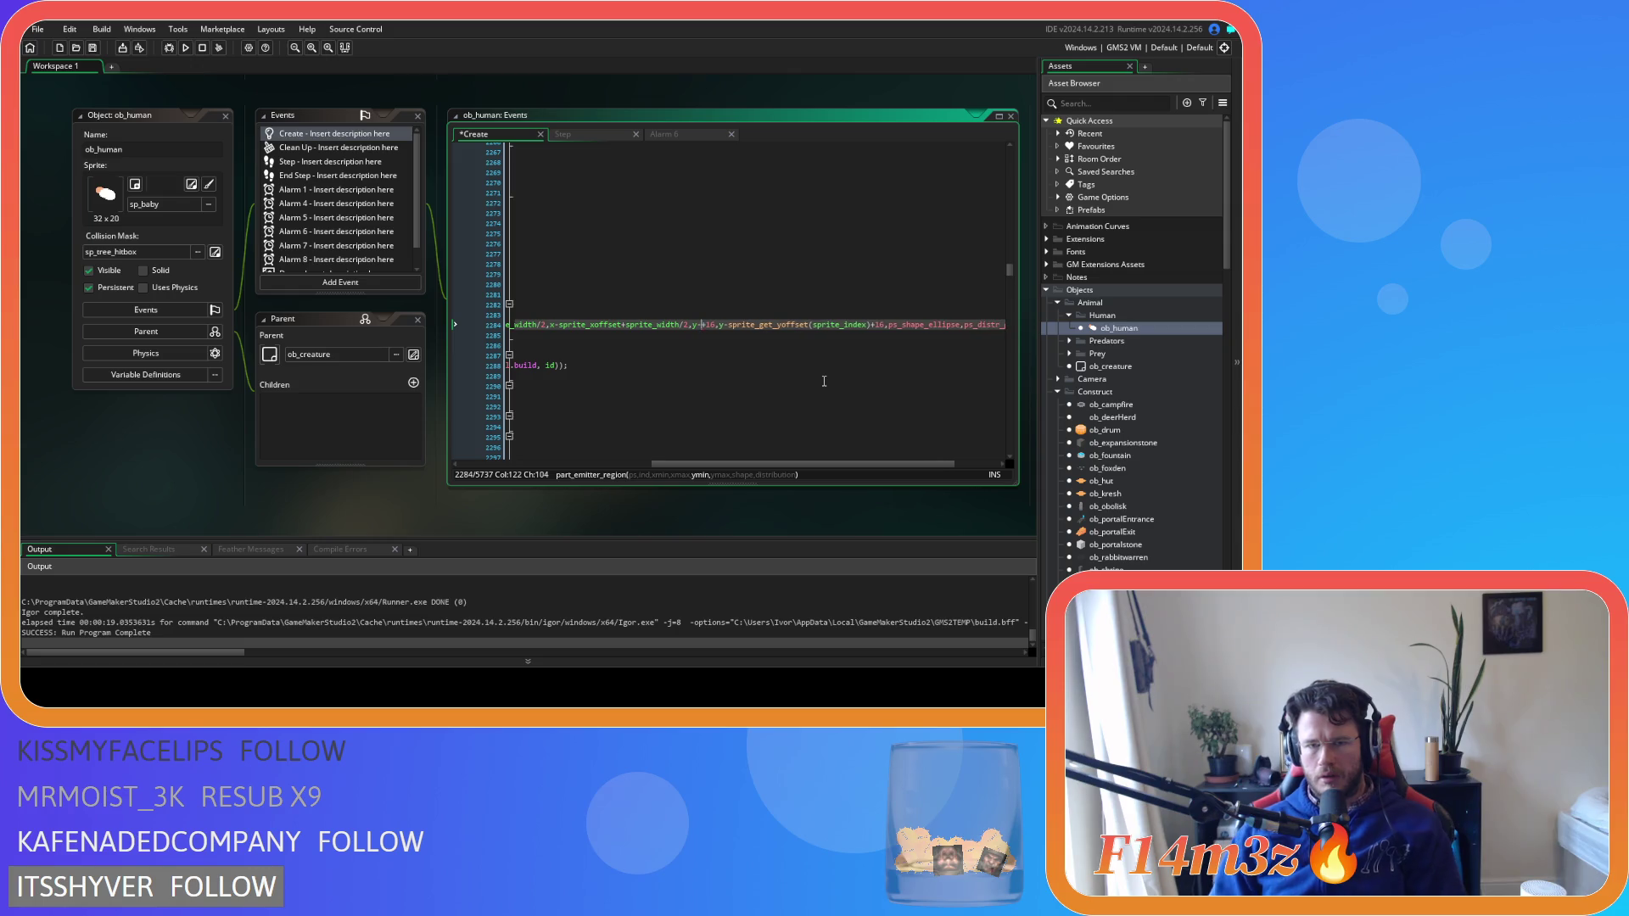
key("BackSpace")
key("BackSpace")
key("BackSpace")
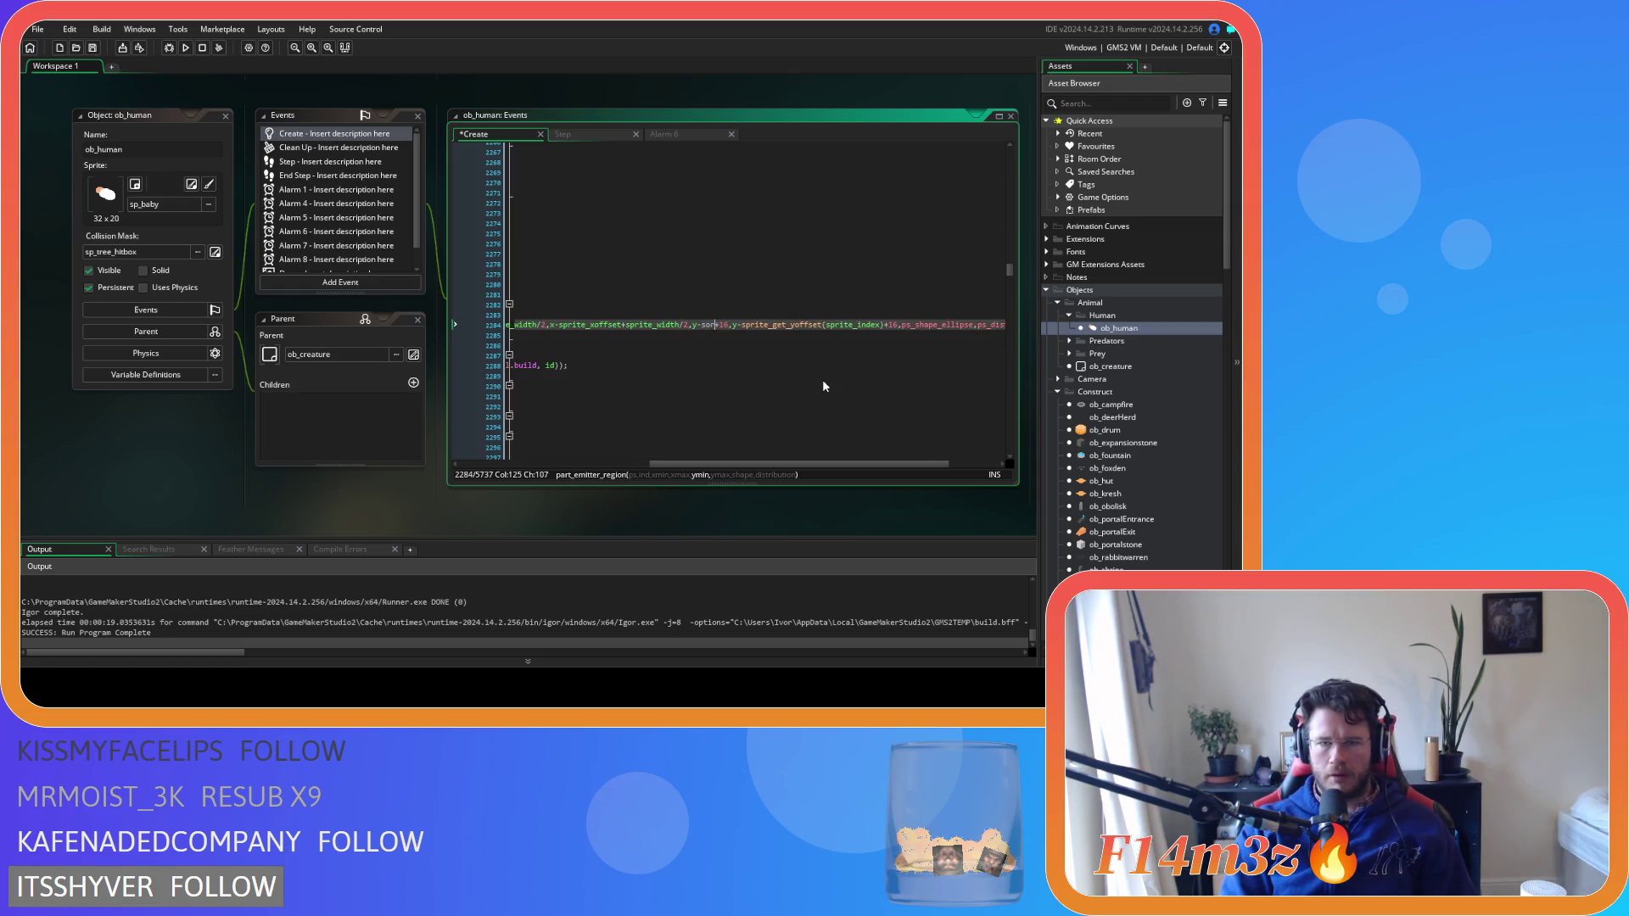
type("prite_yoffset")
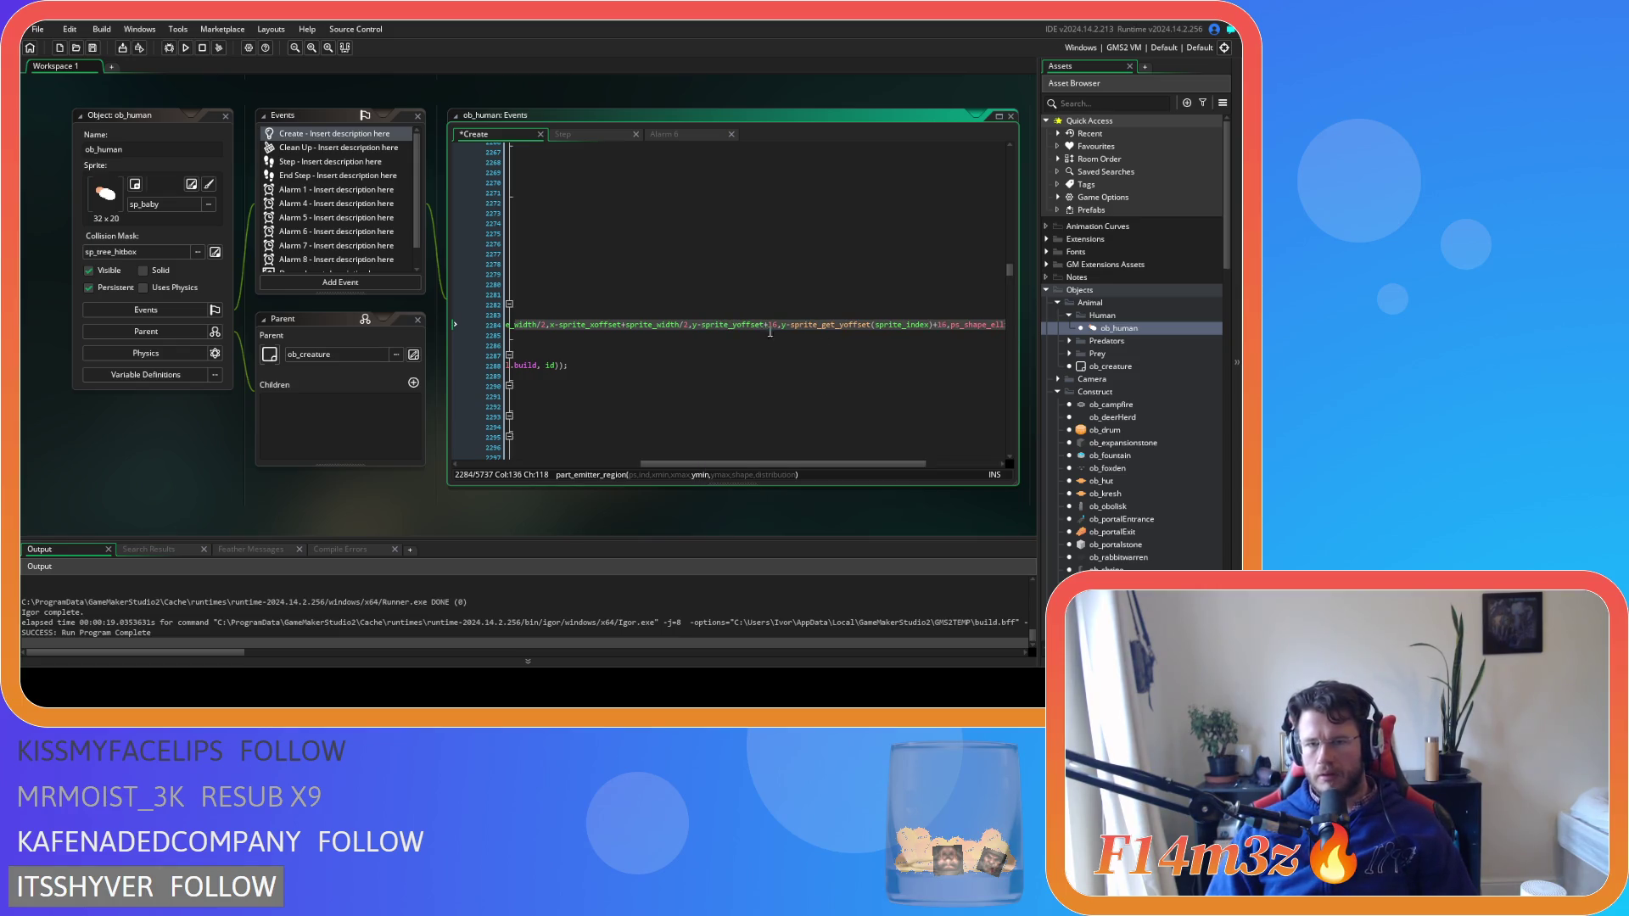
mouse_move(793, 326)
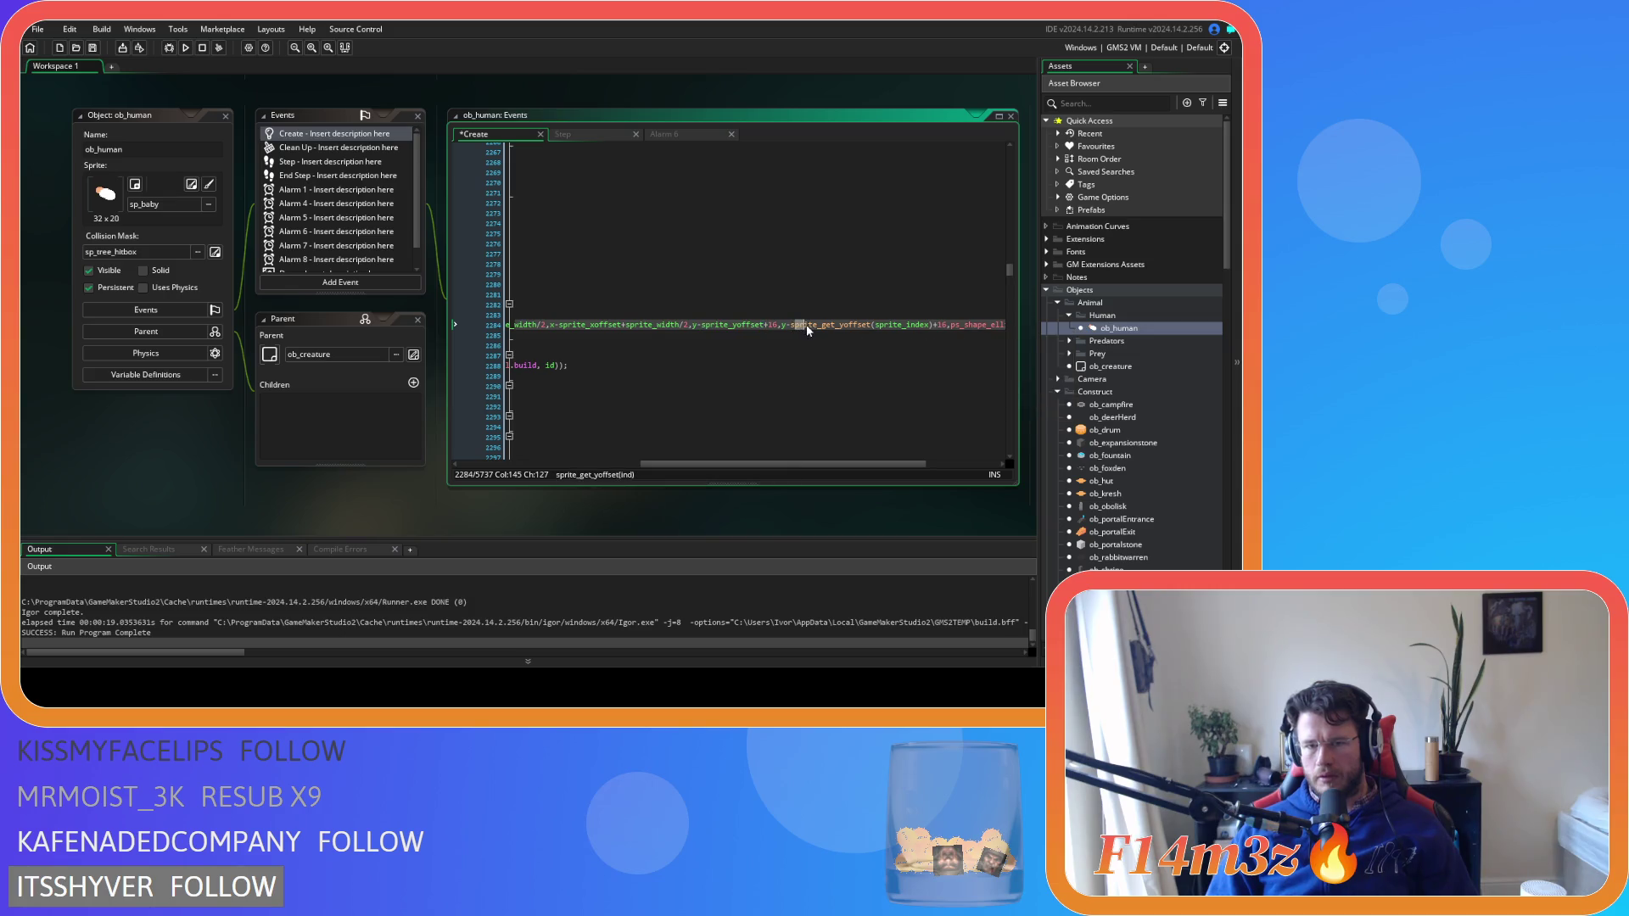
left_click_drag(790, 325, 933, 332)
type("sprite_yoffset")
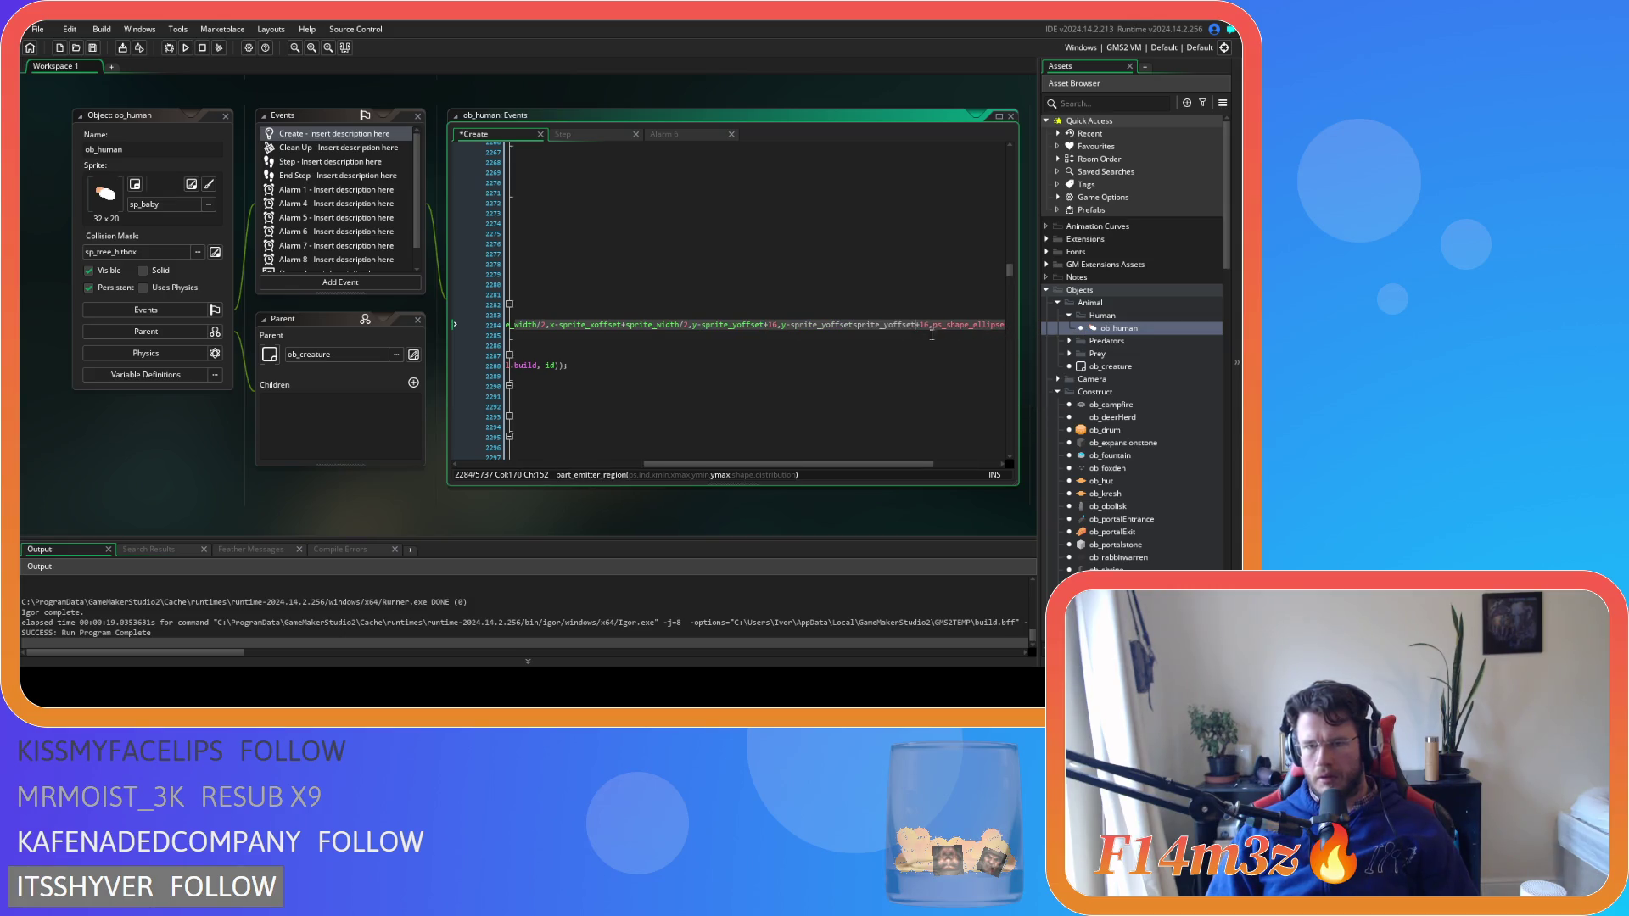
key("BackSpace")
key("BackSpace")
key("BackSpace")
Copy the part_emitter_region line and save the Create event code
scroll(967, 331, "left", 5)
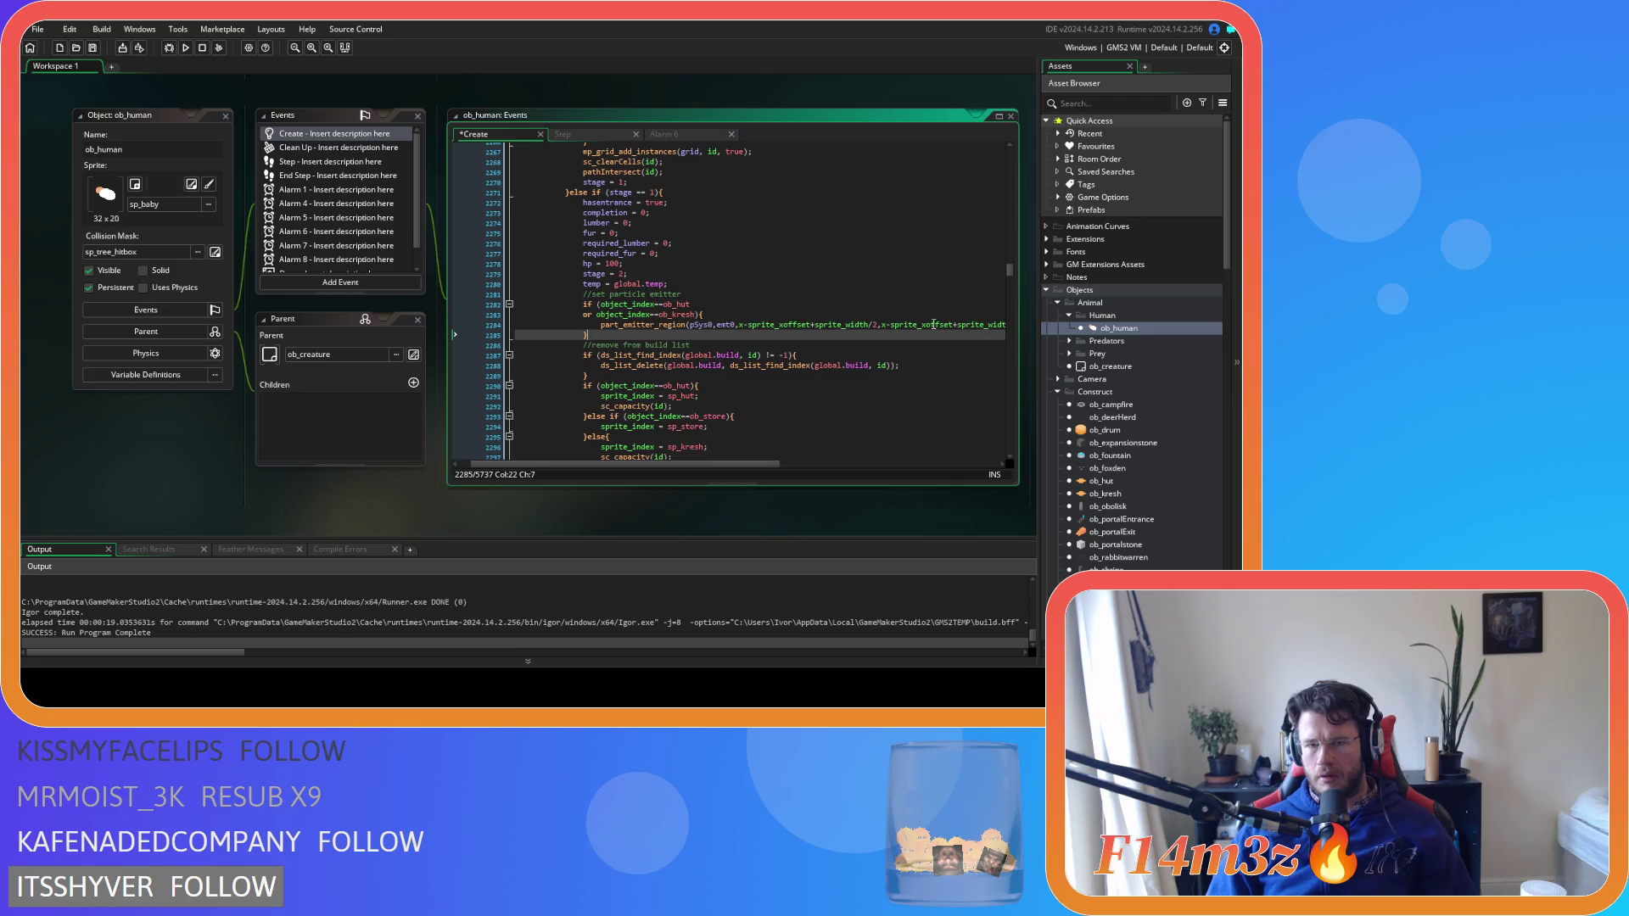
left_click(911, 326)
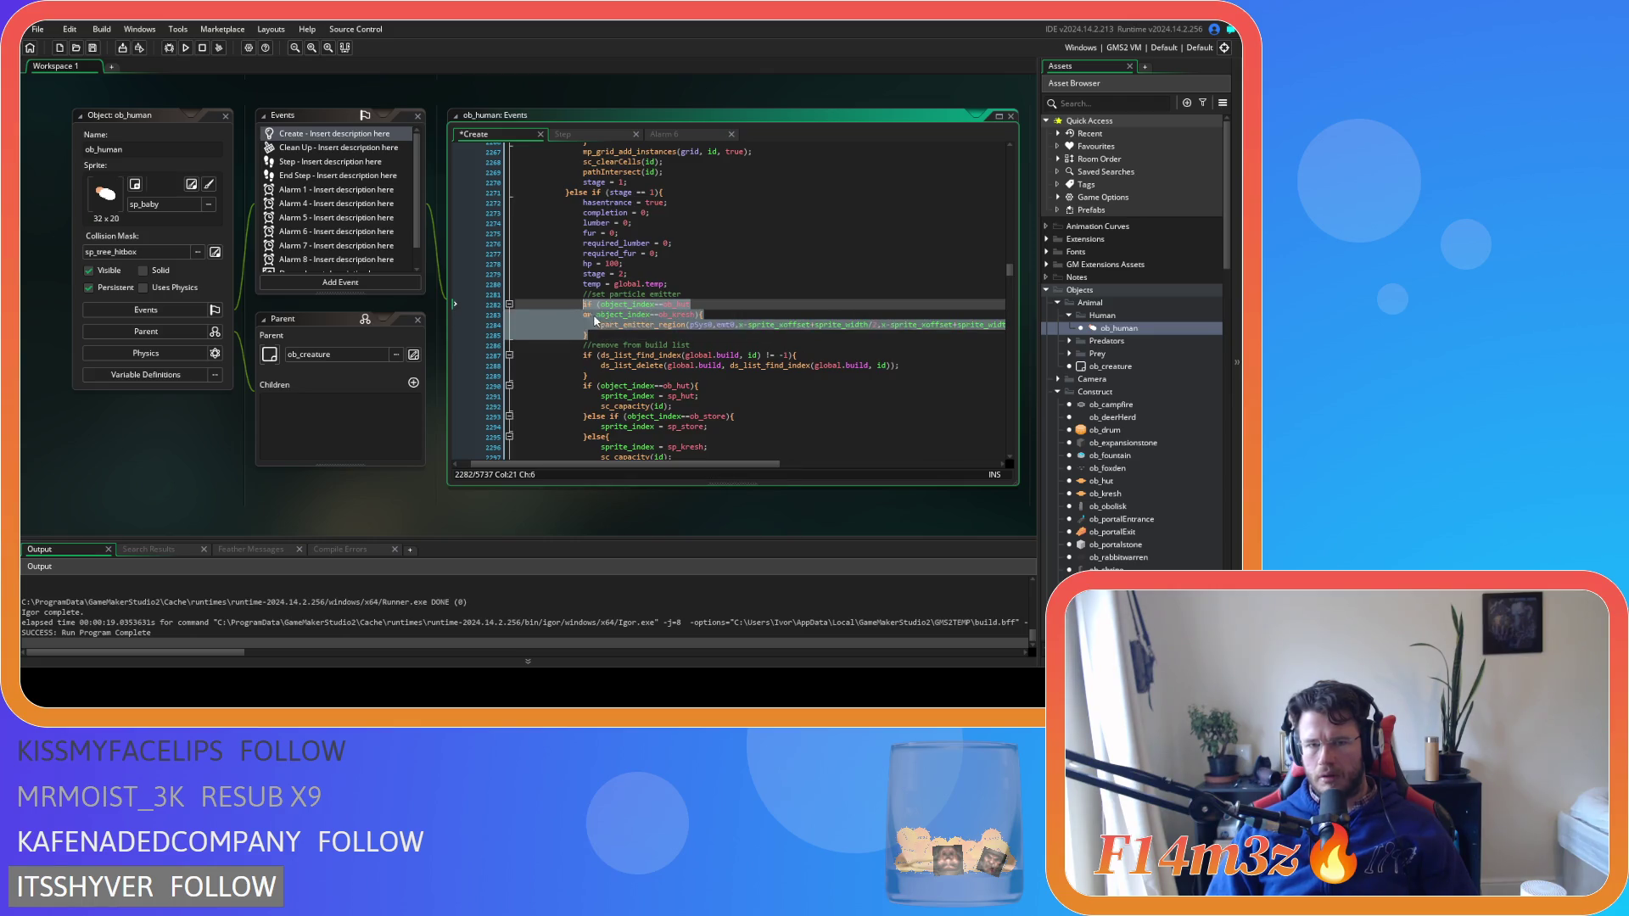
left_click_drag(601, 326, 1037, 323)
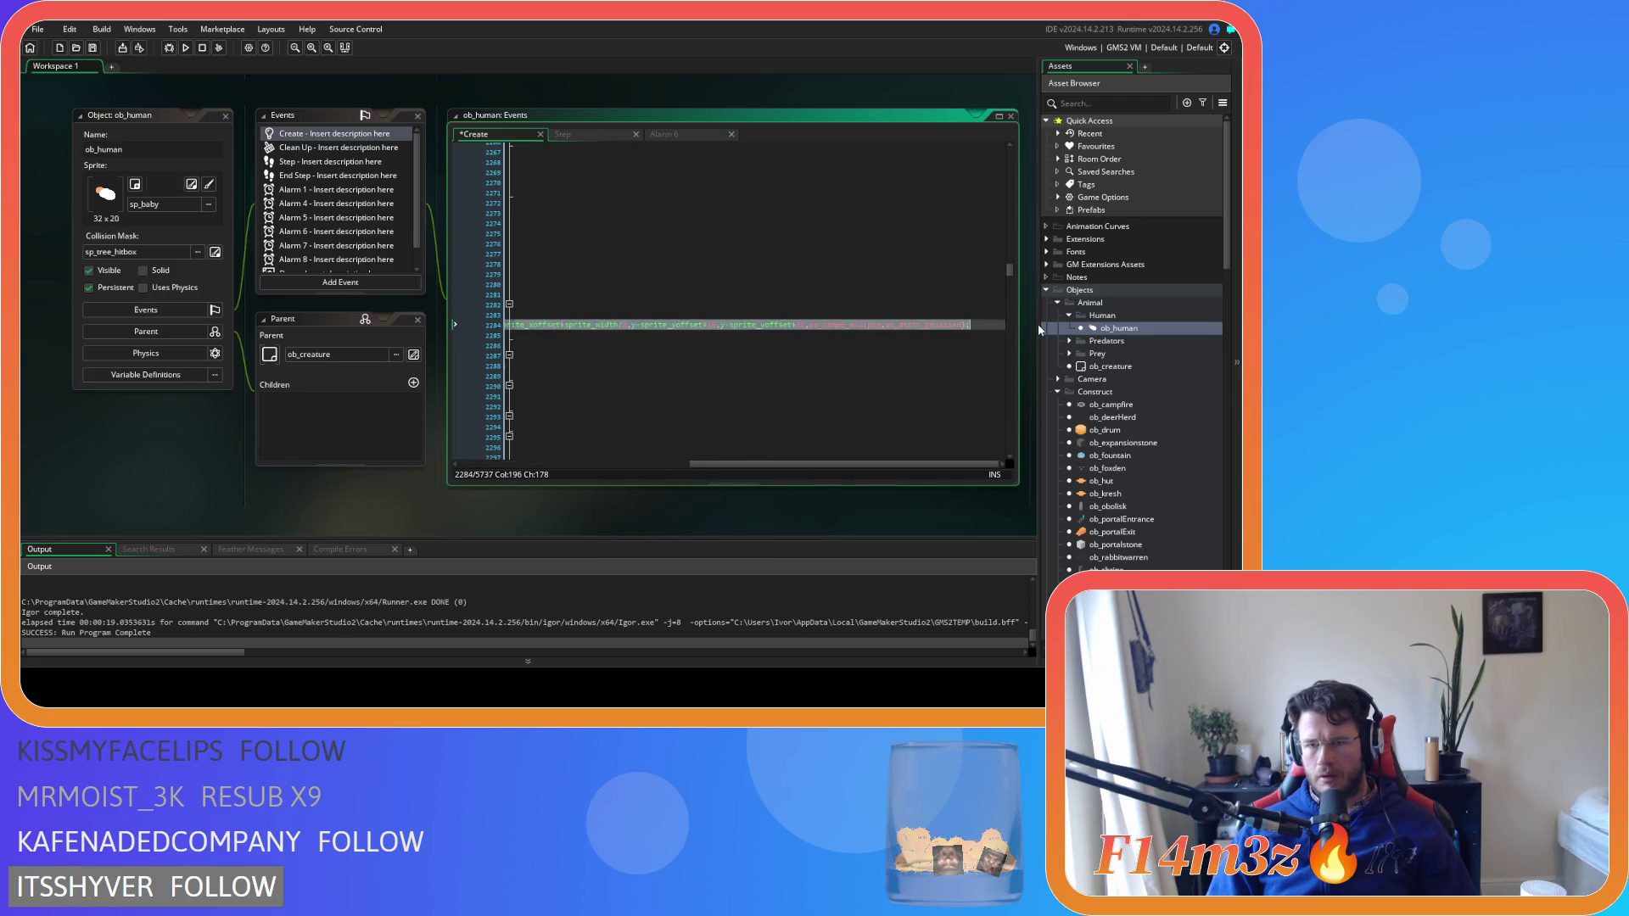
right_click(931, 325)
left_click(952, 346)
left_click(980, 328)
key("ctrl+s")
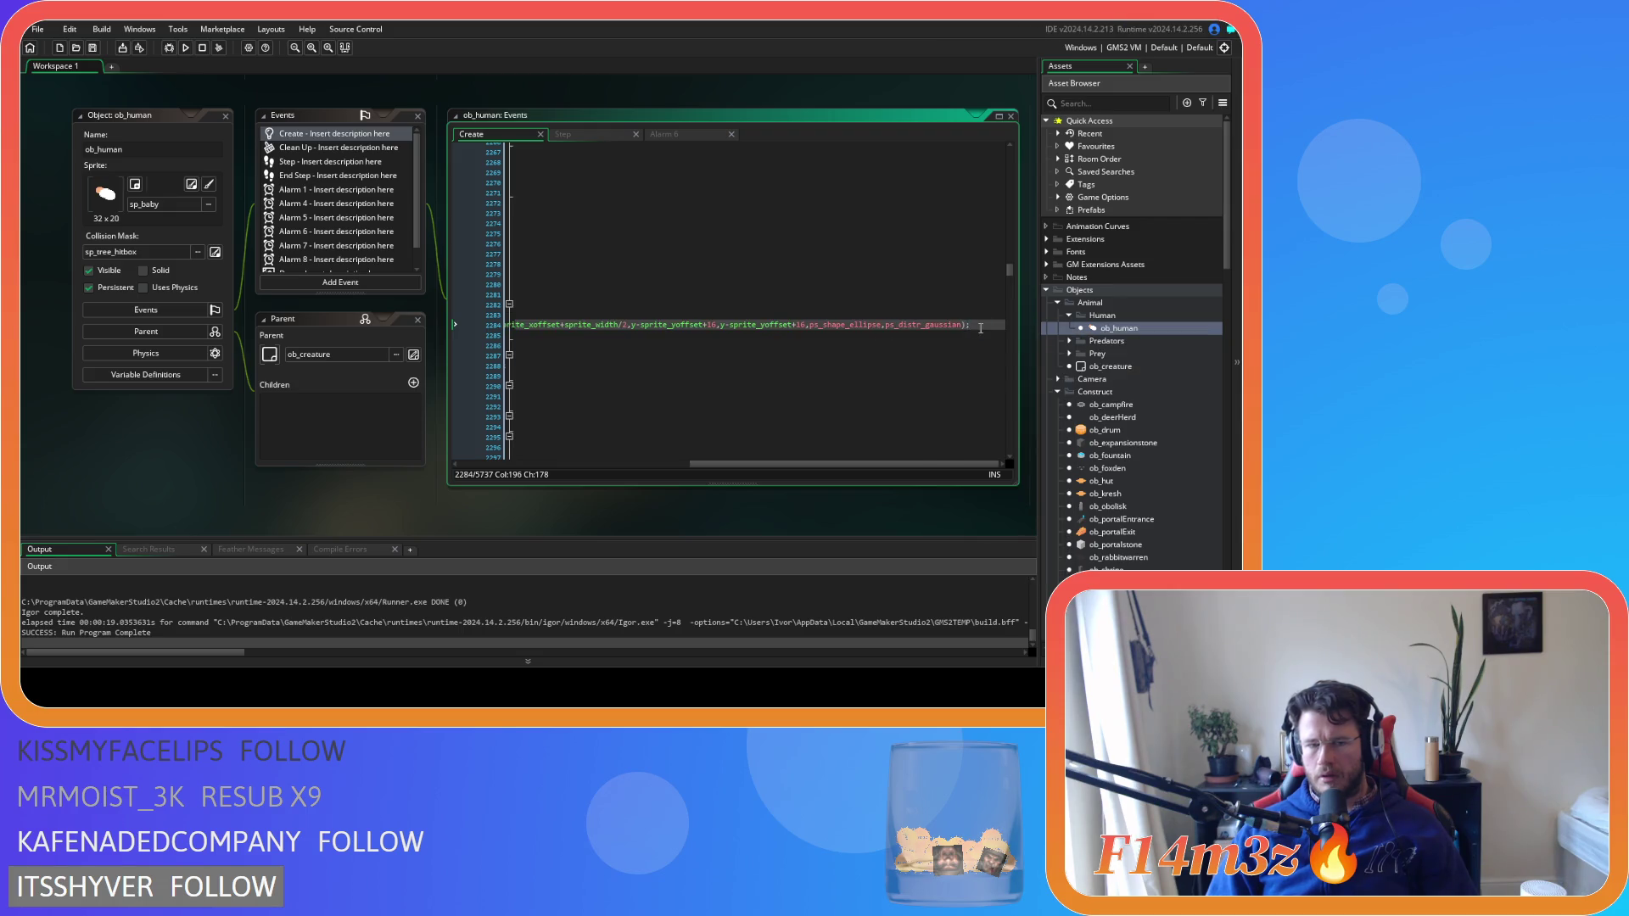
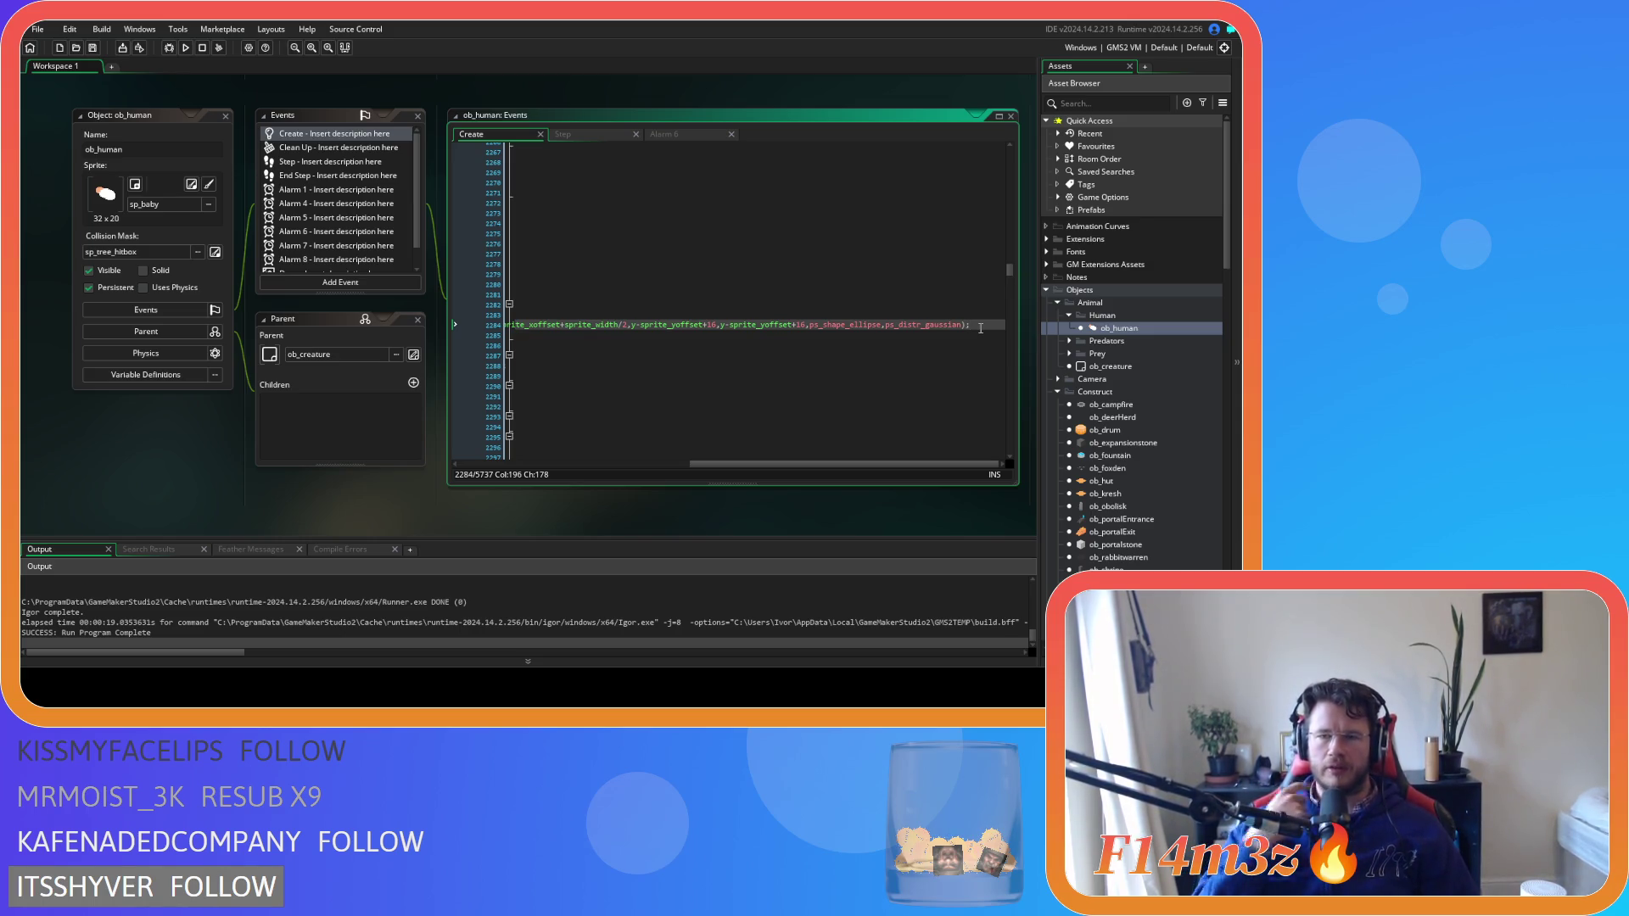
Copy the part_emitter_region line (line 2284) from ob_human's Create event
mouse_move(980, 329)
left_mouse_down()
mouse_move(509, 328)
mouse_move(619, 330)
left_mouse_up()
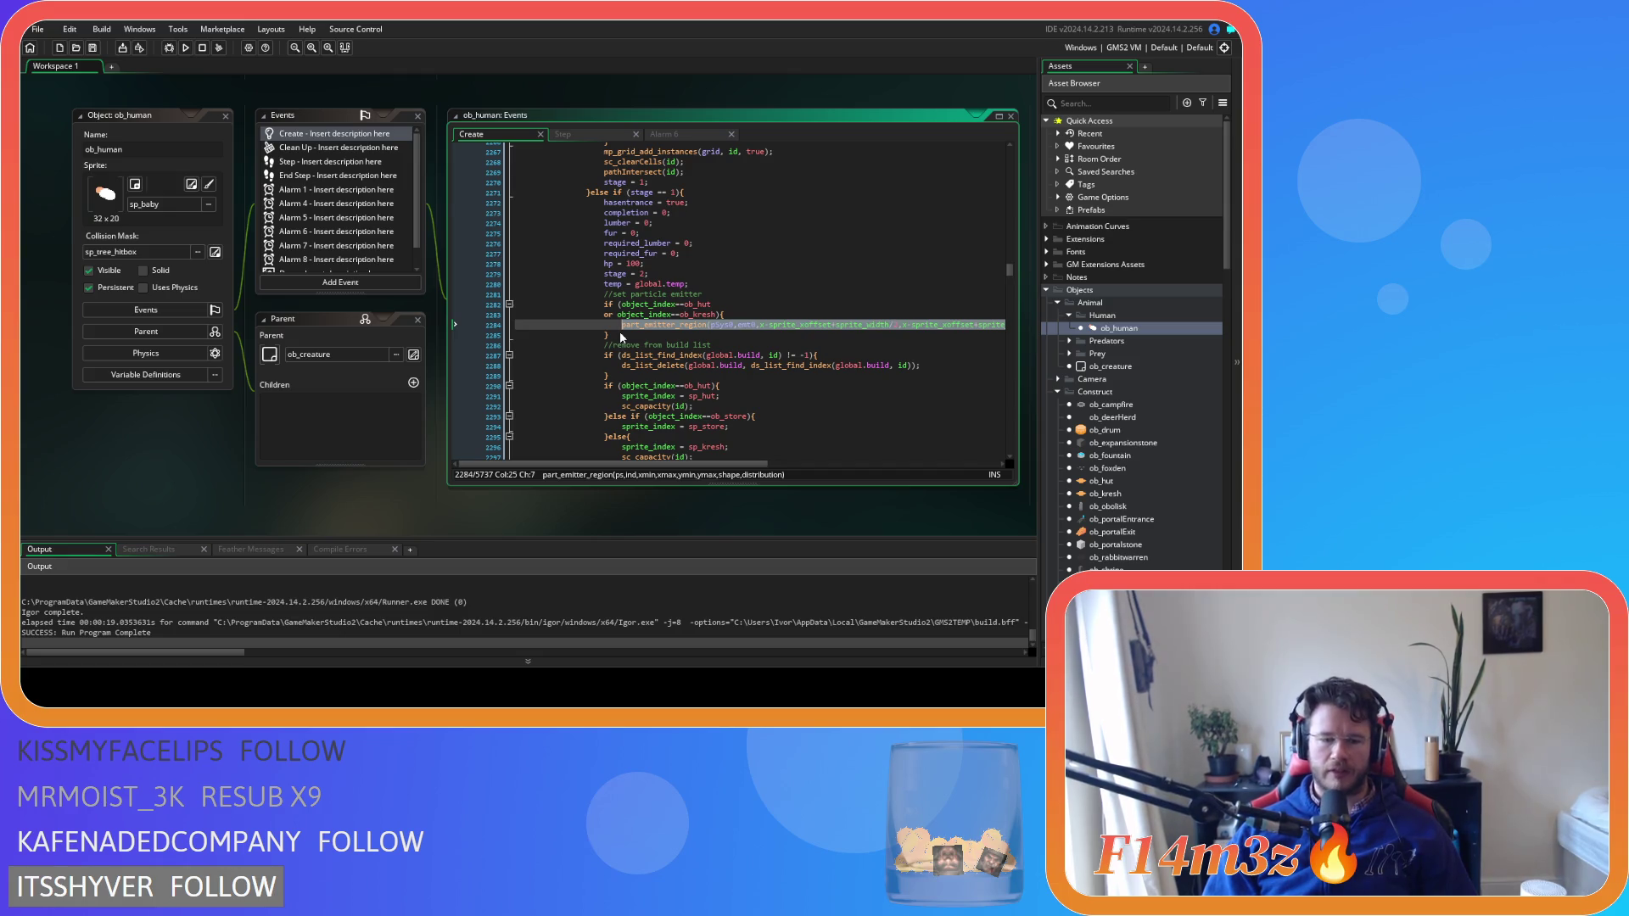
right_click(733, 327)
left_click(844, 351)
Scroll the Asset Browser to the Loading scripts and open sc_loadTents
left_click(837, 365)
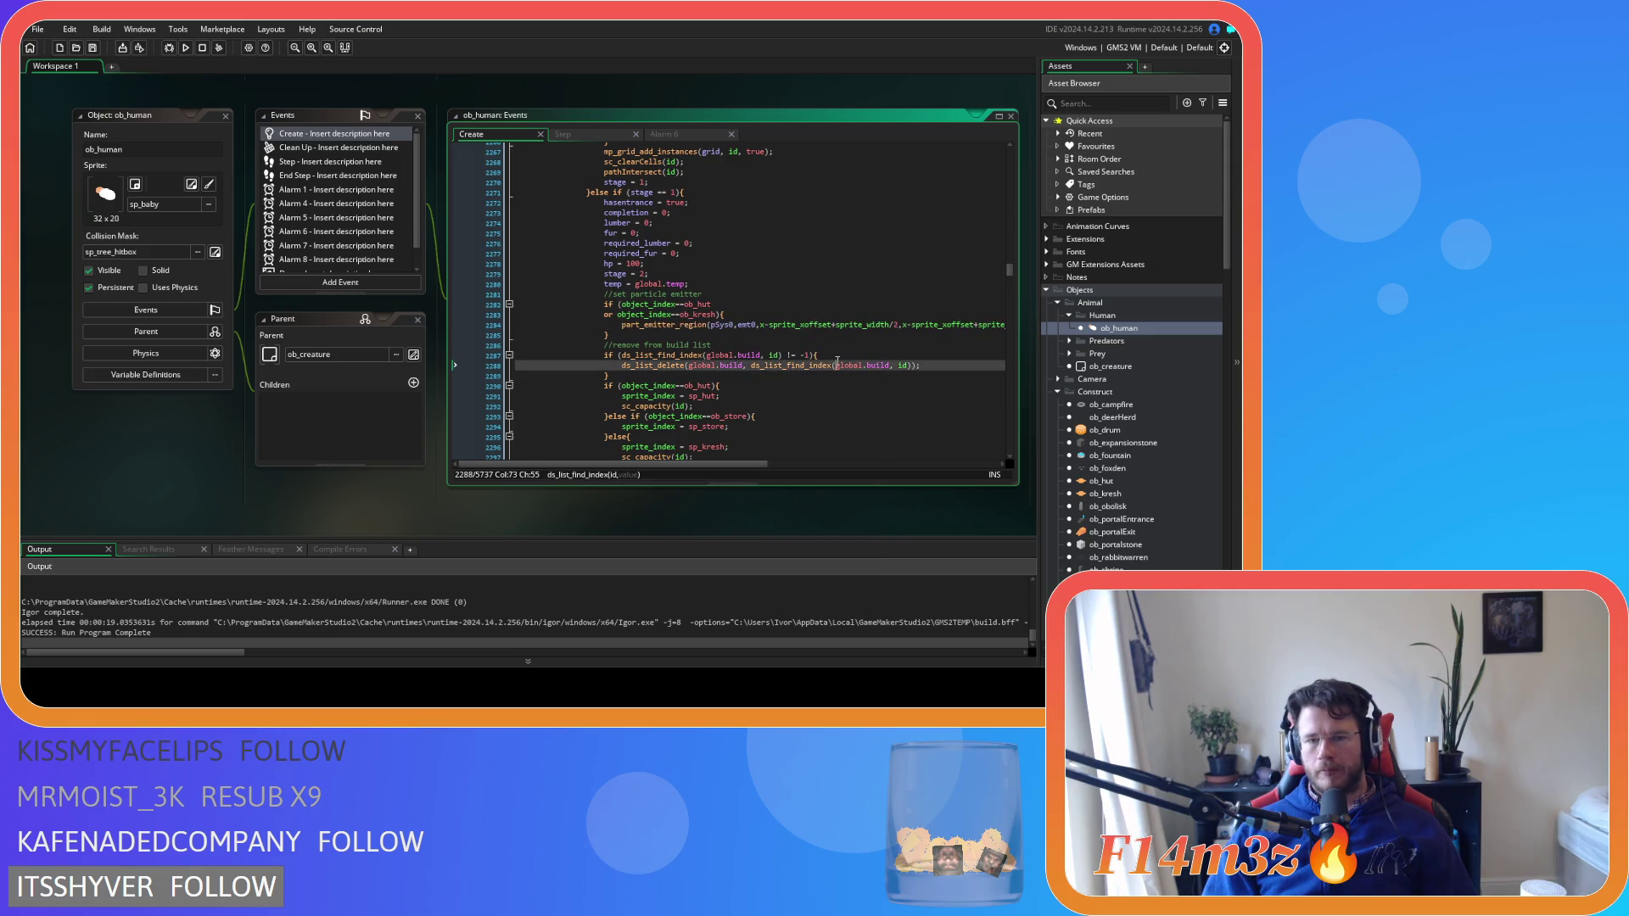
left_click(933, 335)
scroll(1128, 432, "down", 10)
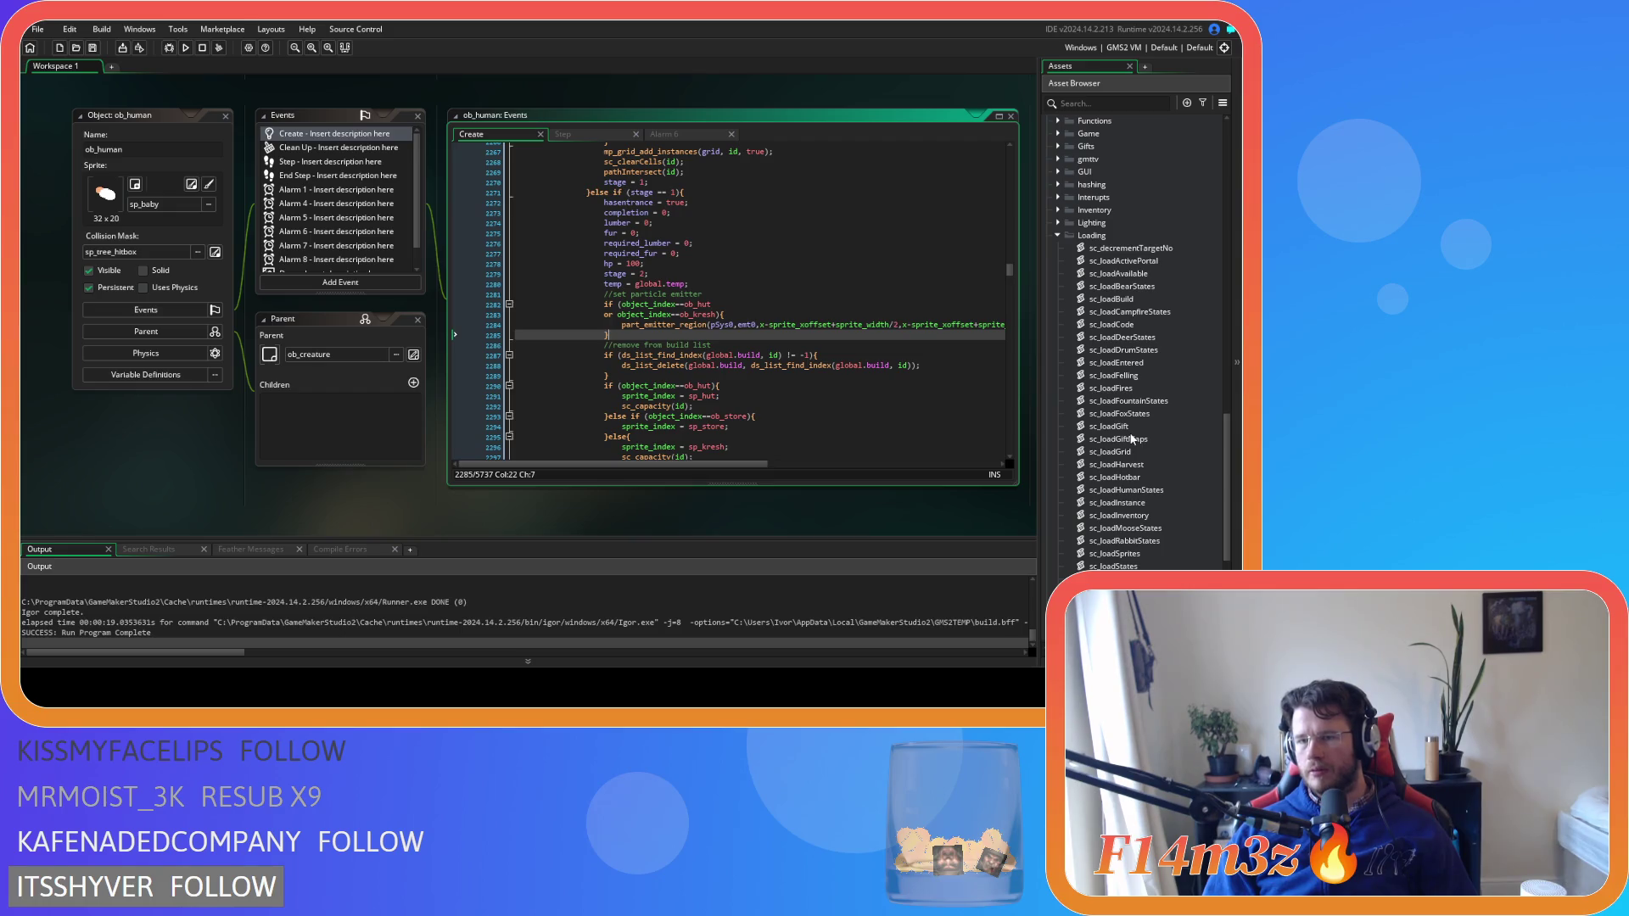
scroll(1132, 438, "down", 2)
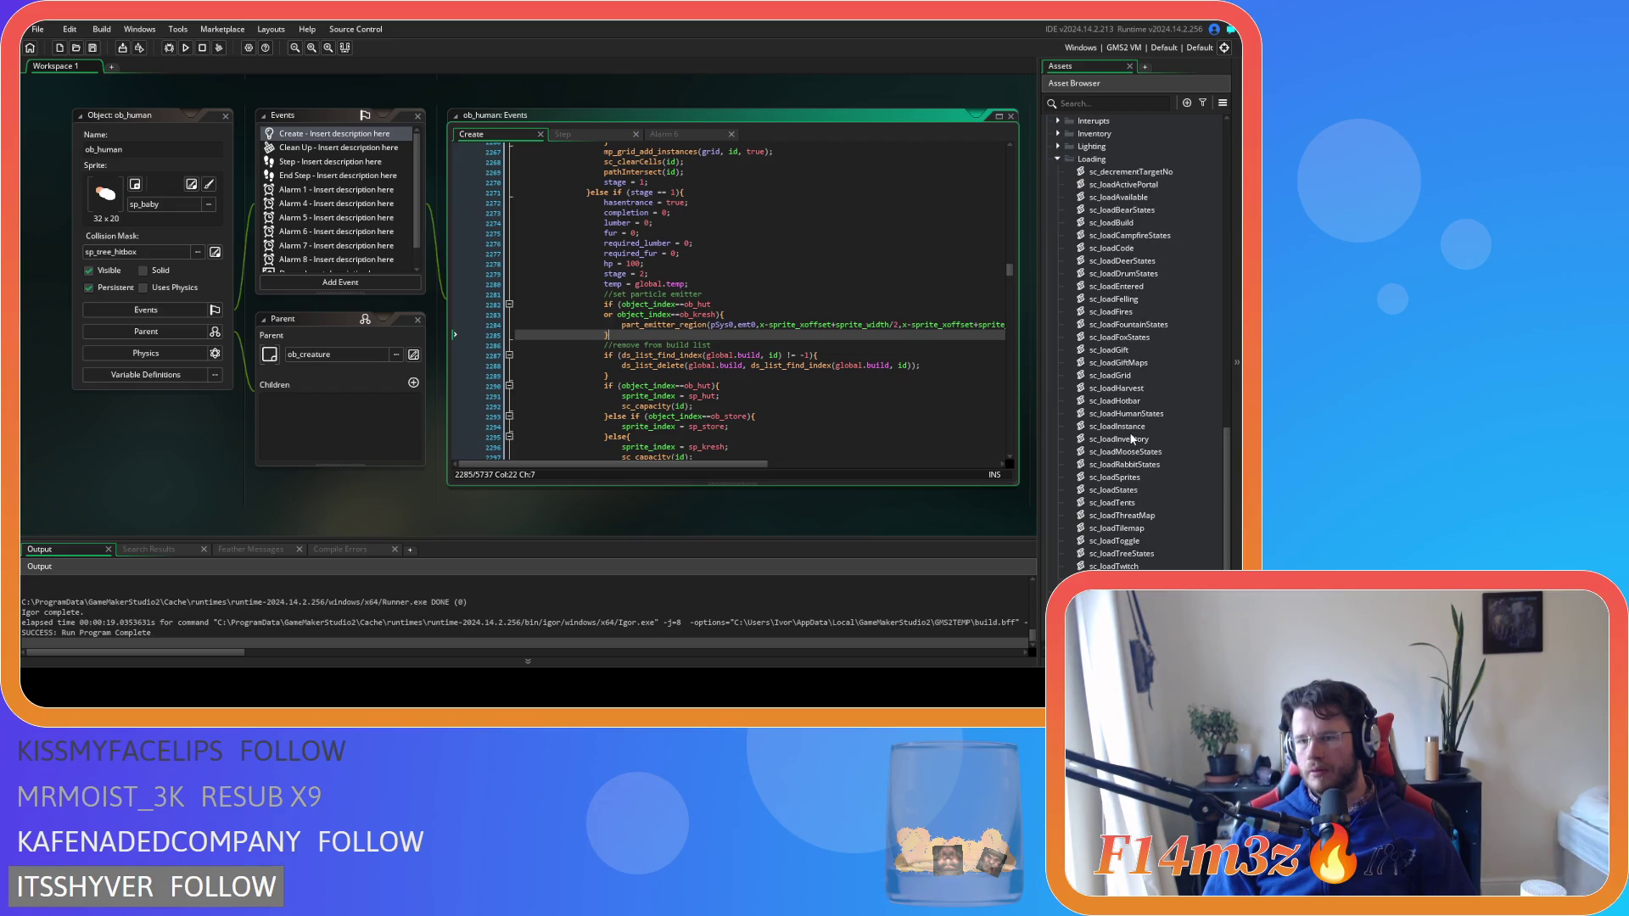
double_click(1111, 502)
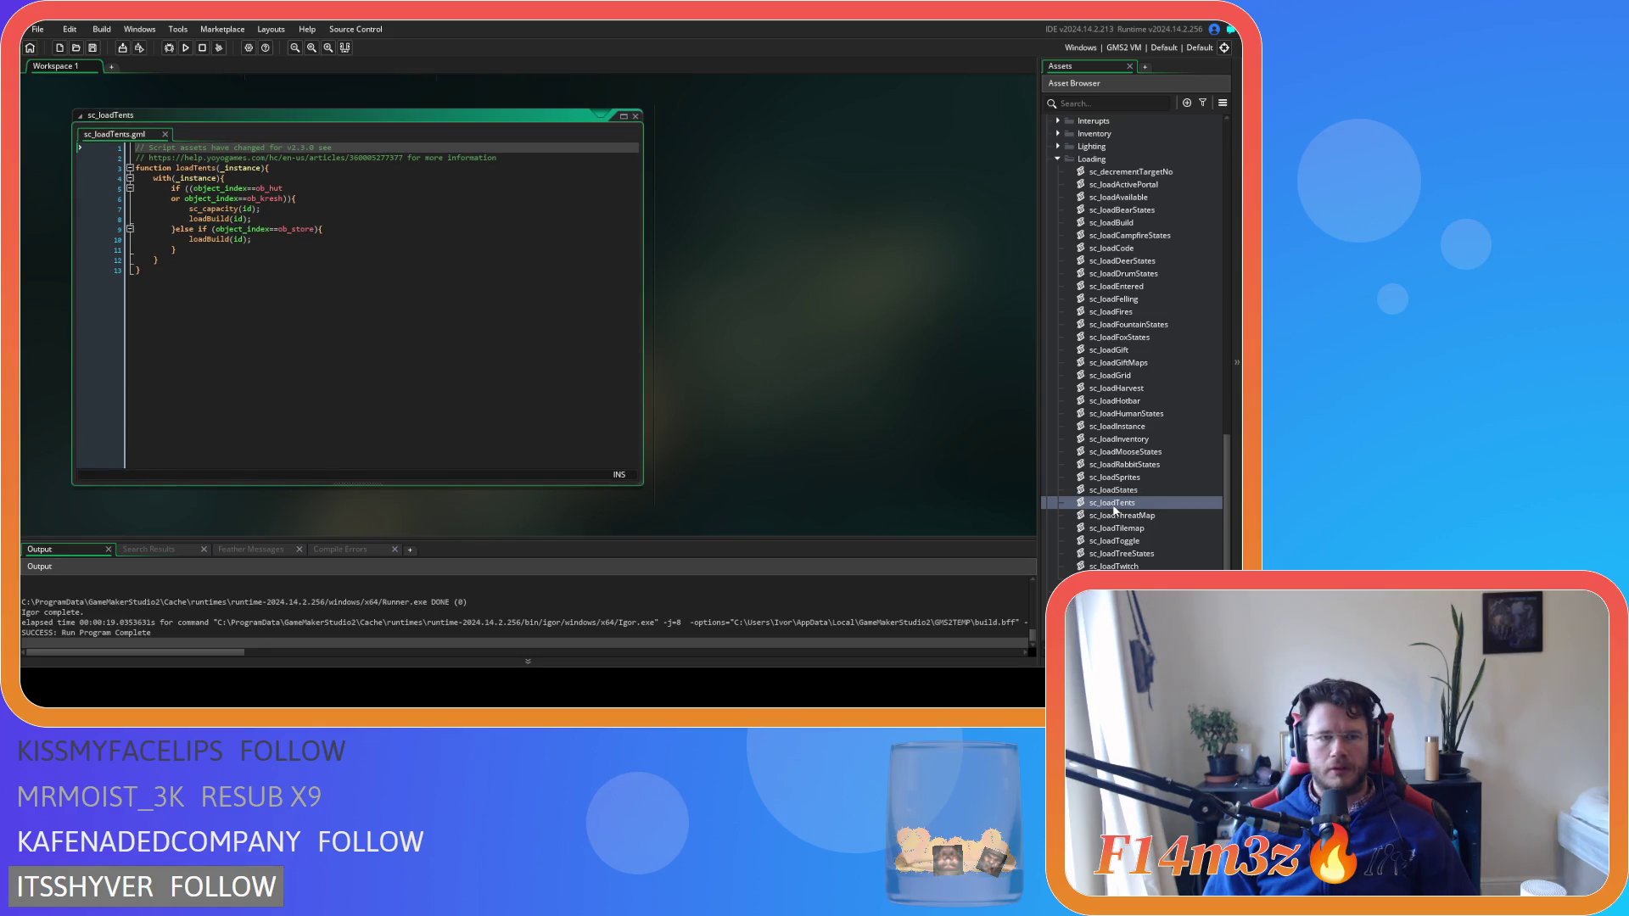
Paste the emitter-region line on a new line after line 6 of sc_loadTents
left_click(384, 199)
key("Return")
key("ctrl+v")
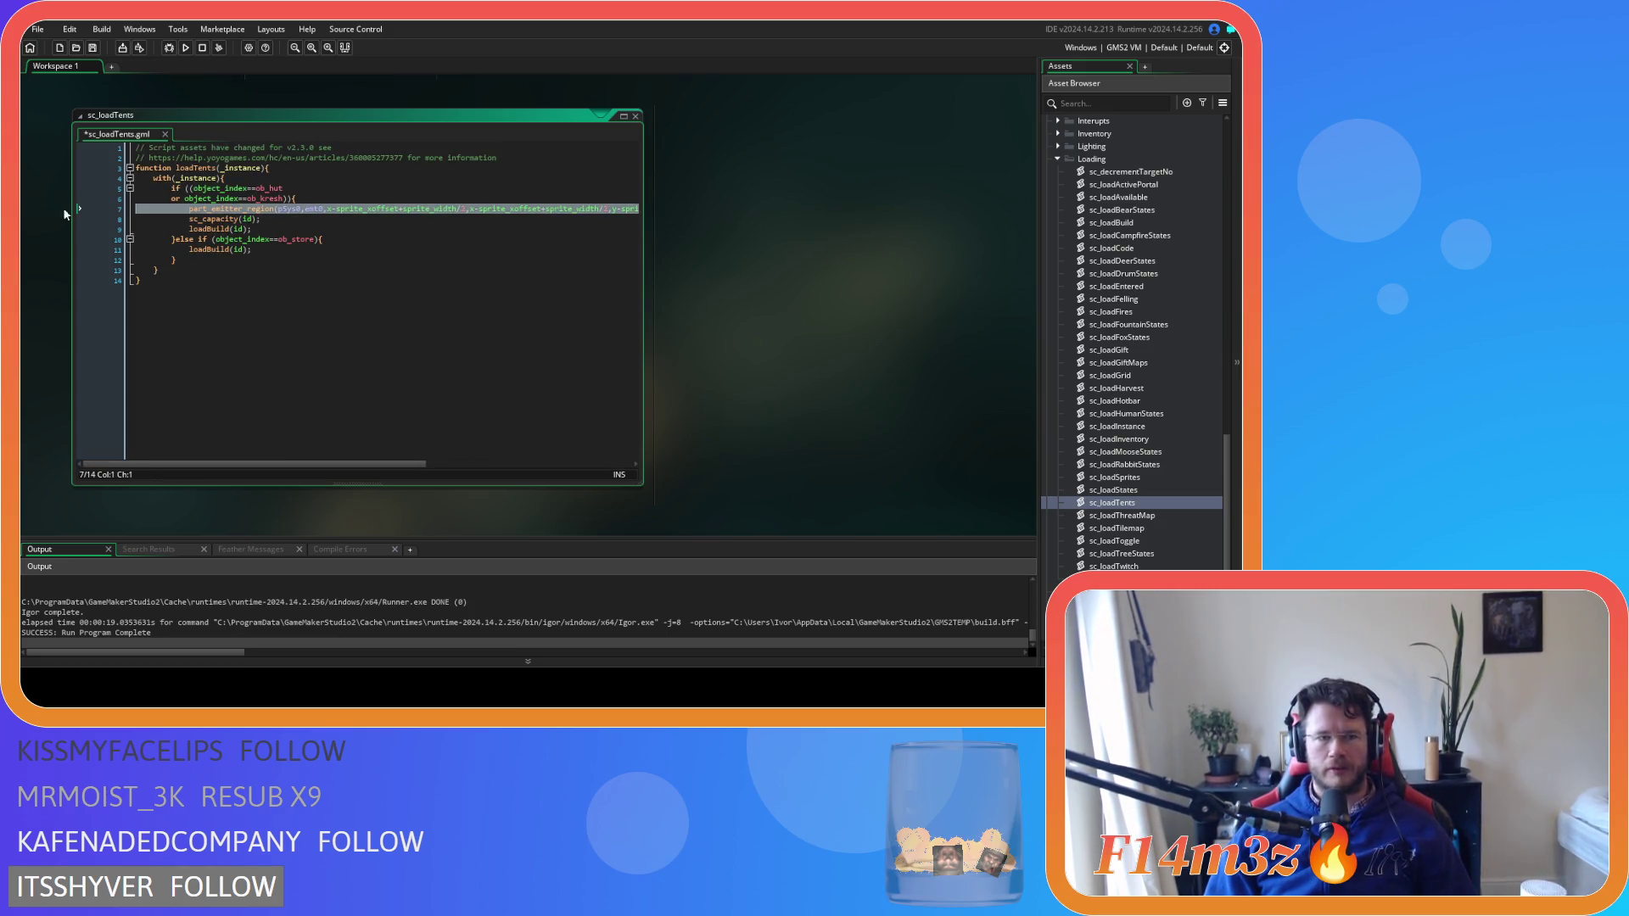
left_click(302, 230)
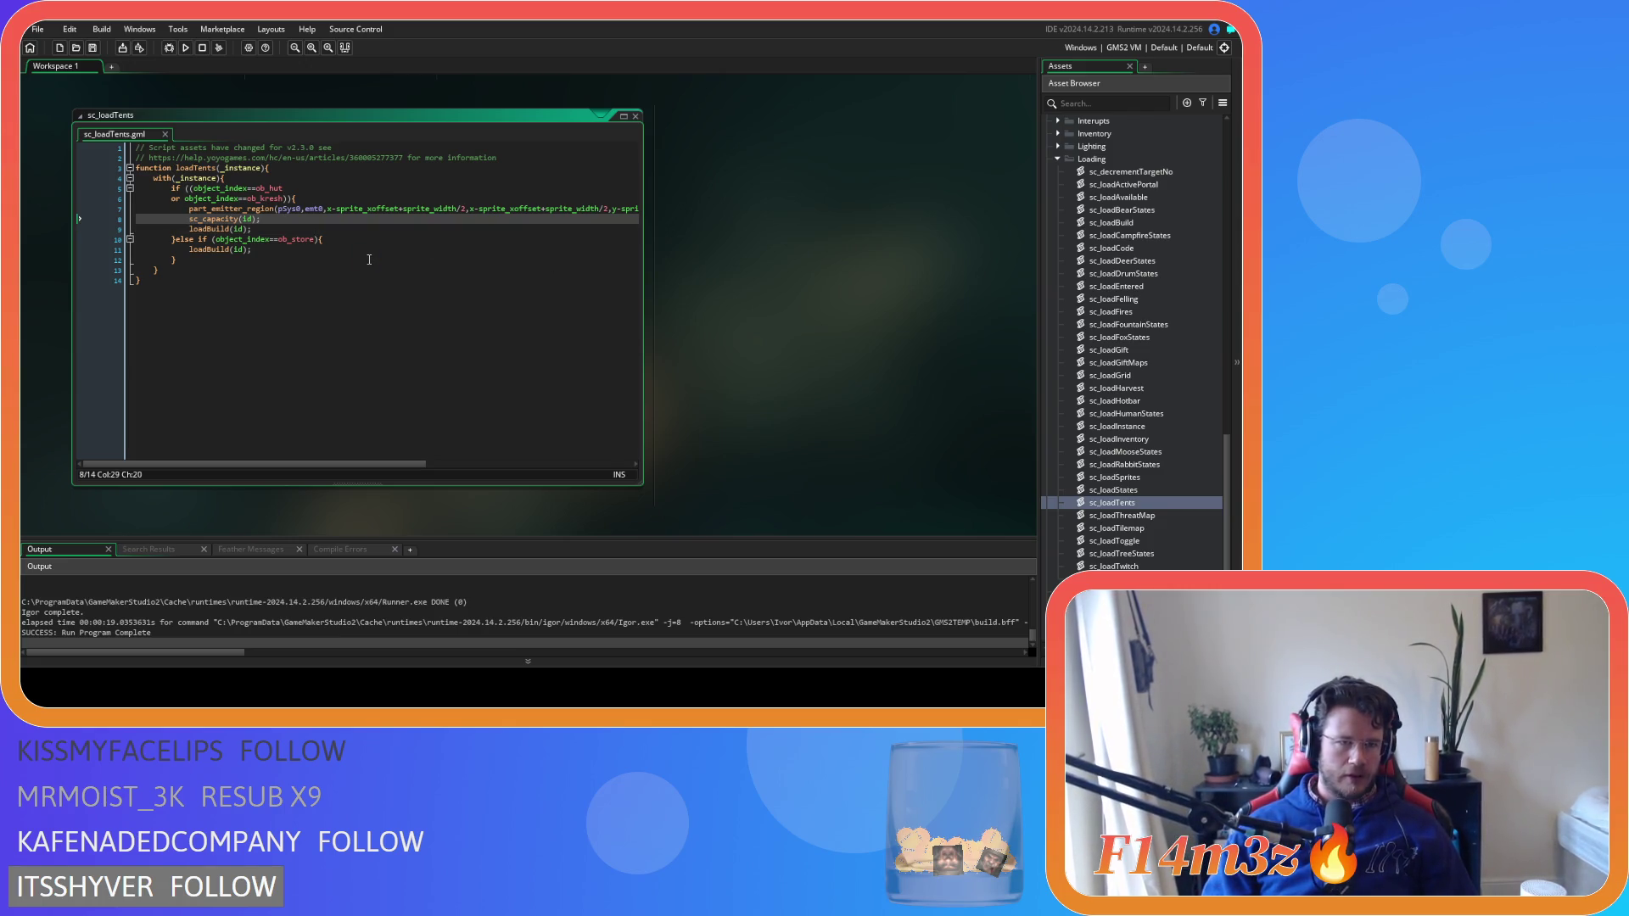
left_click(280, 239)
Select the pasted emitter-region line and delete it again
left_click(209, 229)
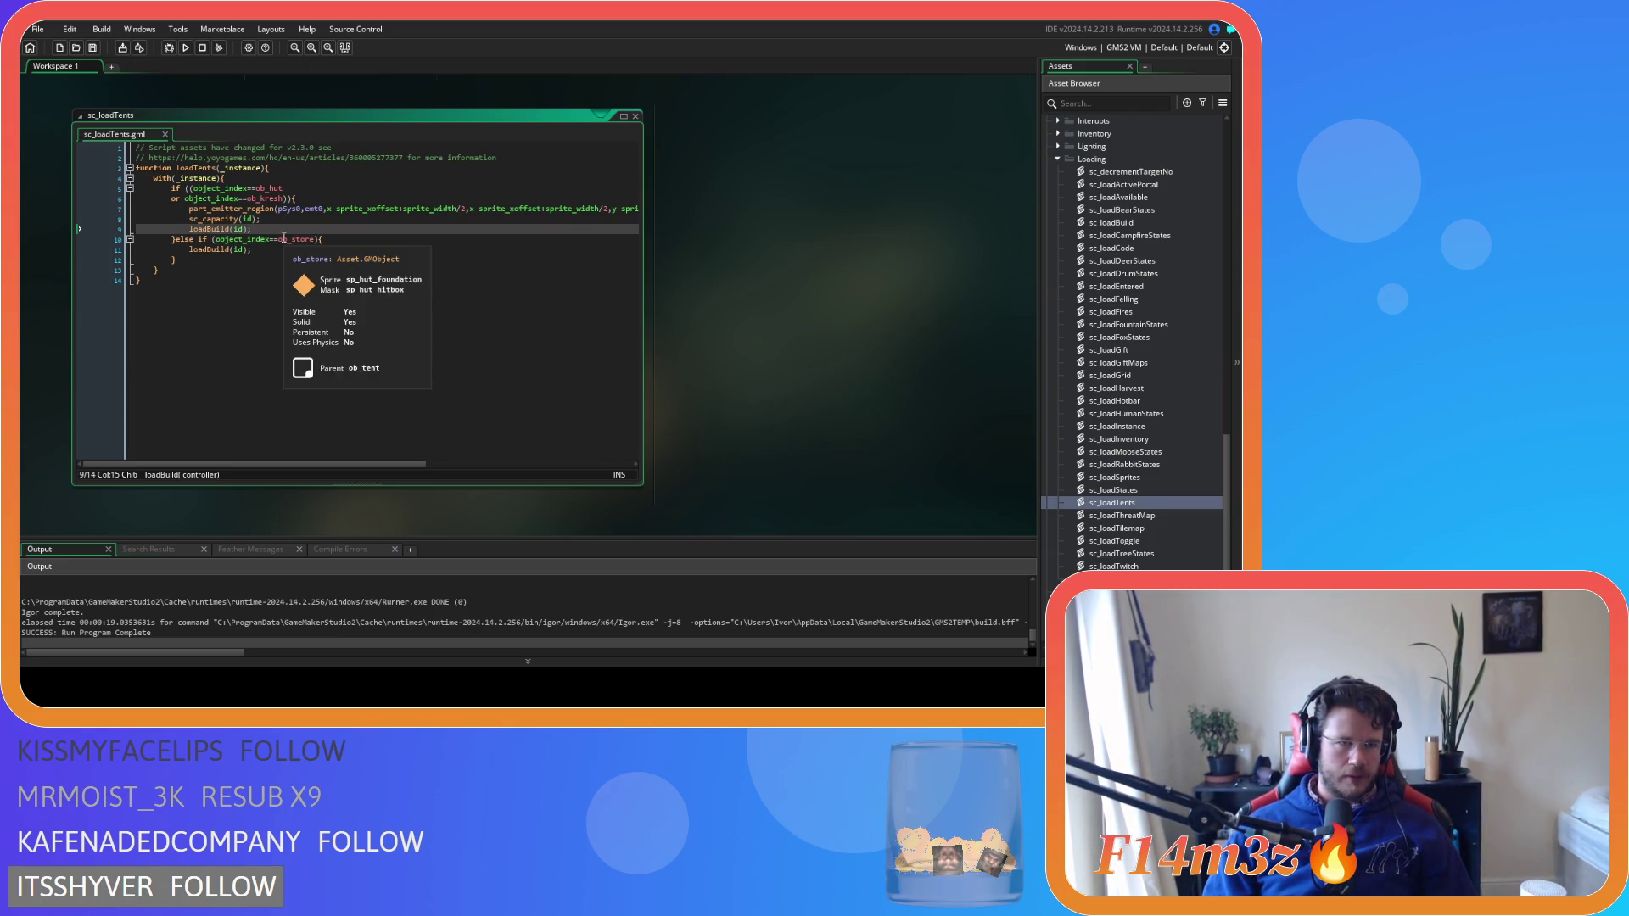
mouse_move(210, 229)
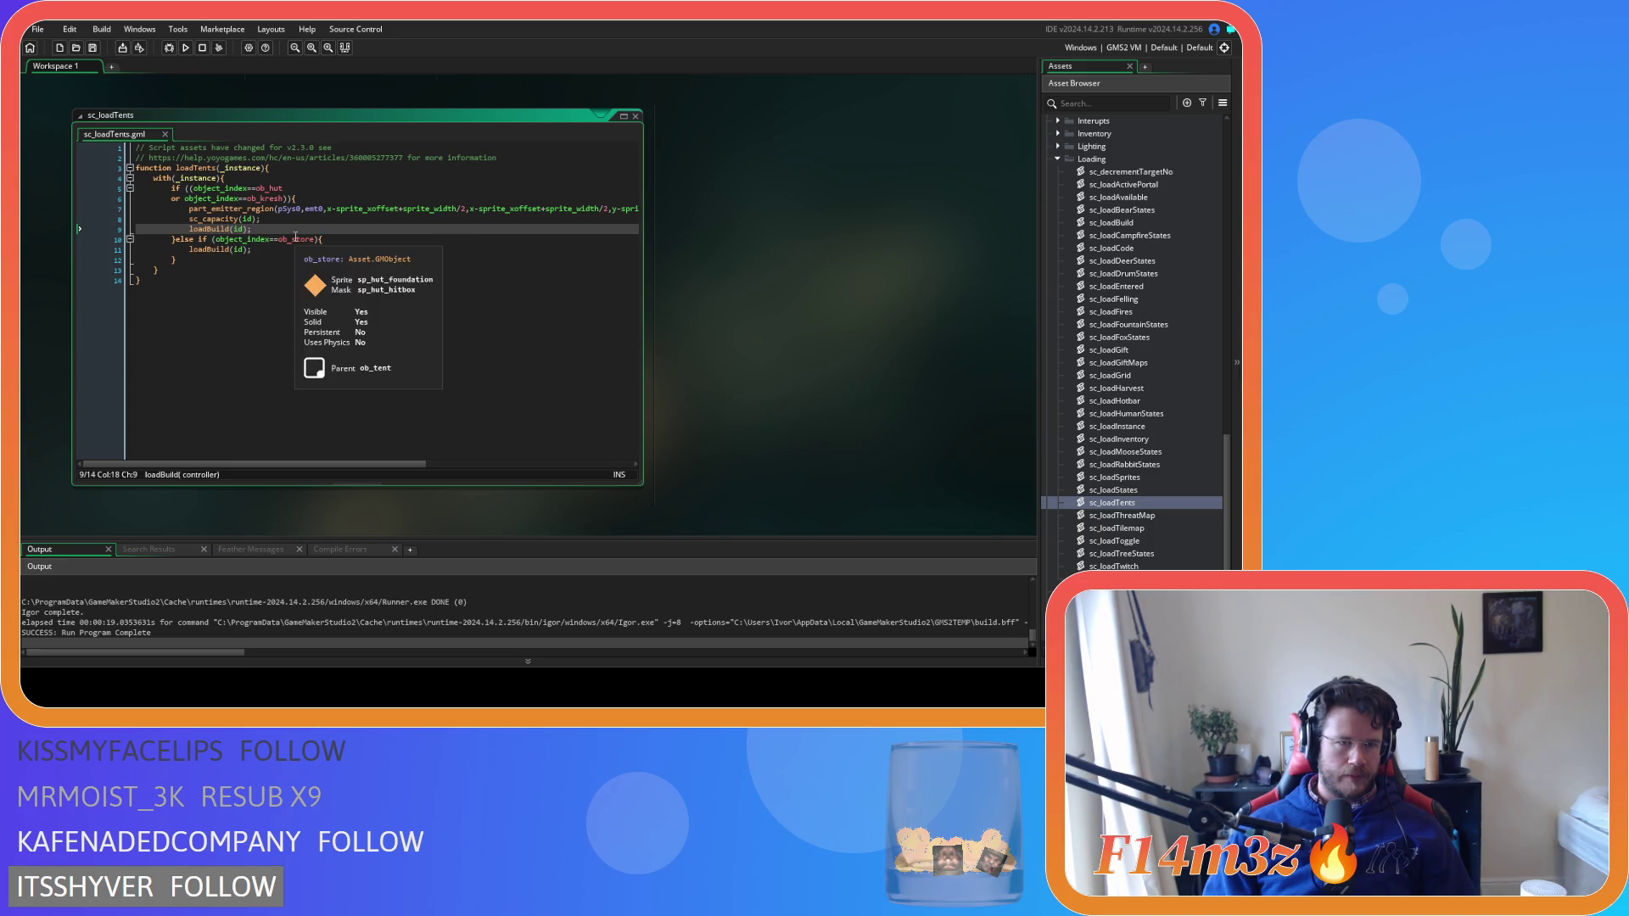
left_click(320, 229)
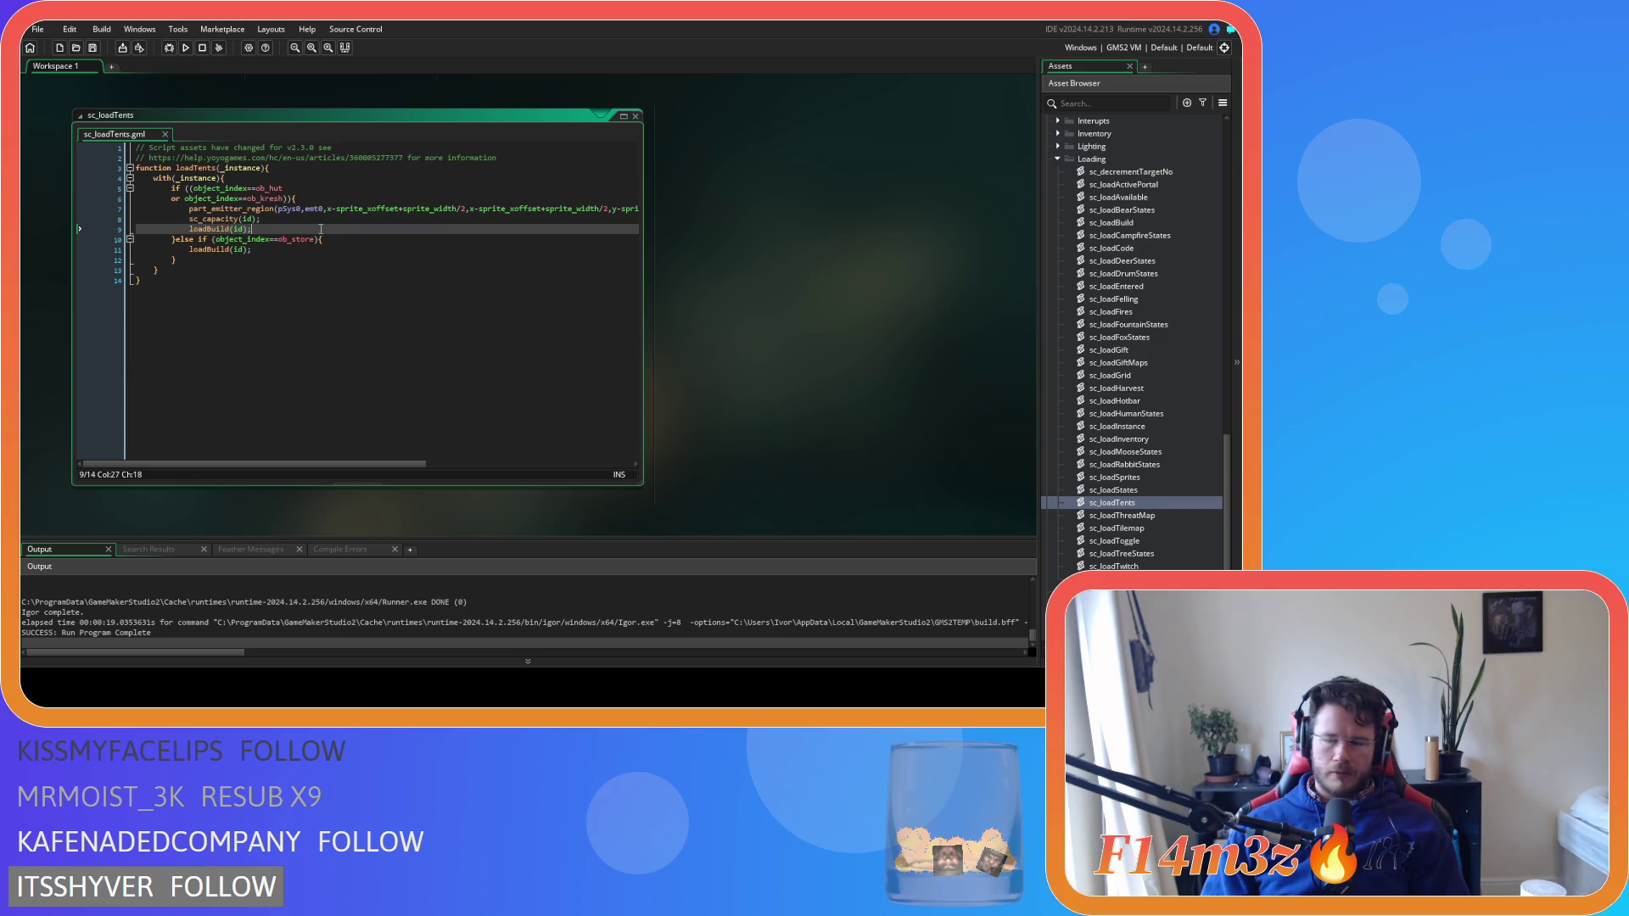
left_click_drag(638, 209, 297, 199)
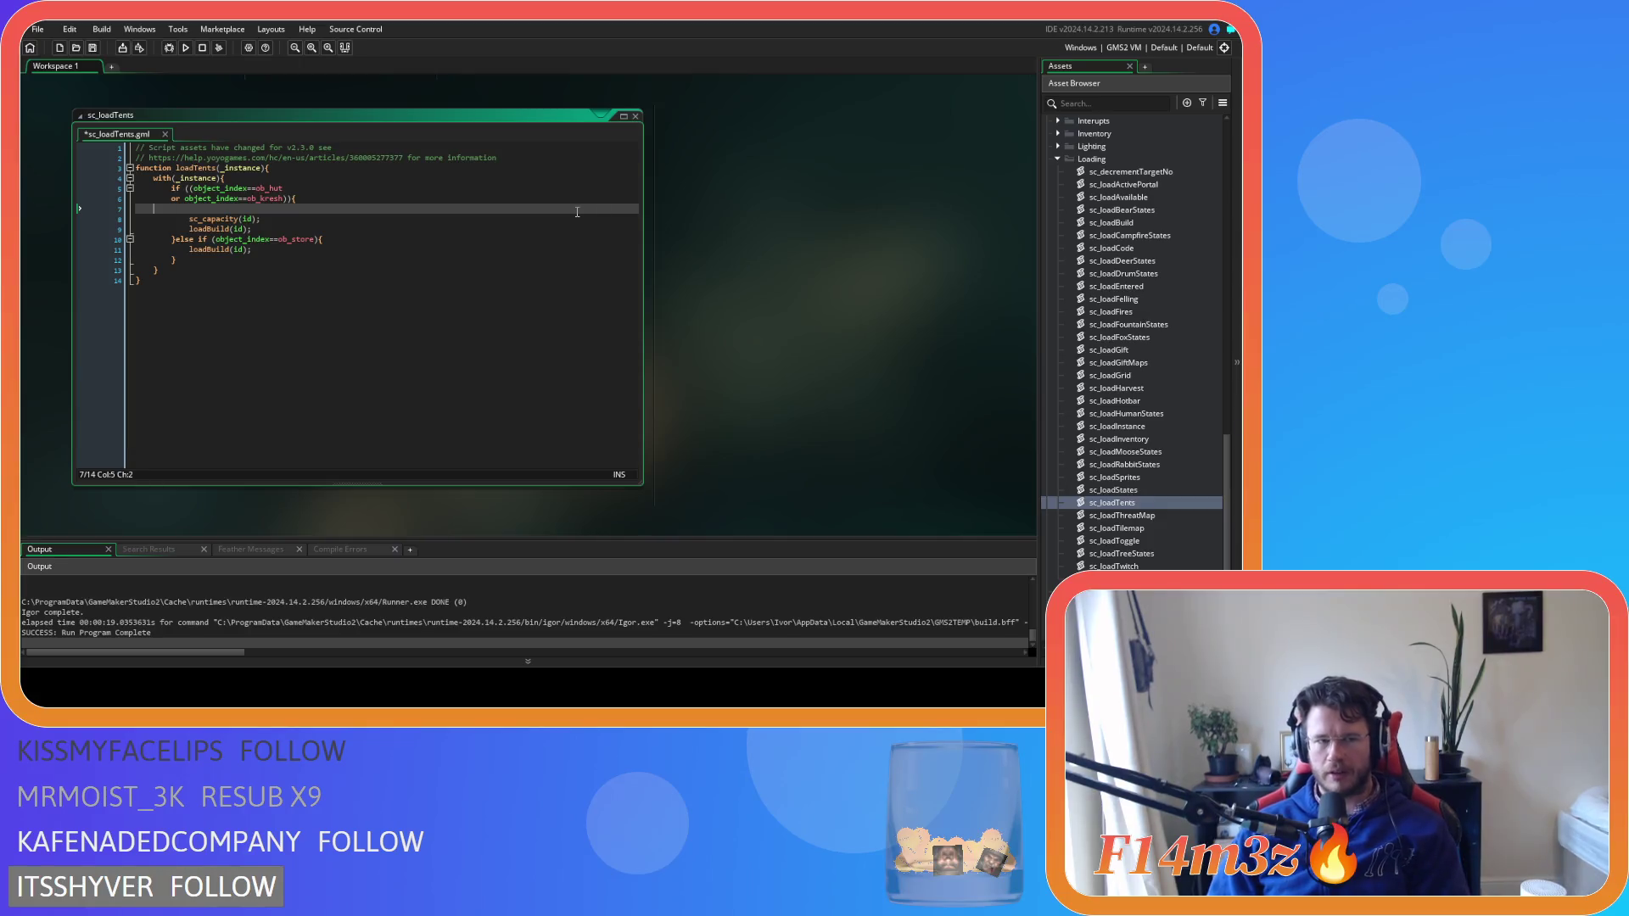
key("BackSpace")
Open the sc_loadSprites script from the Asset Browser
scroll(1130, 358, "up", 2)
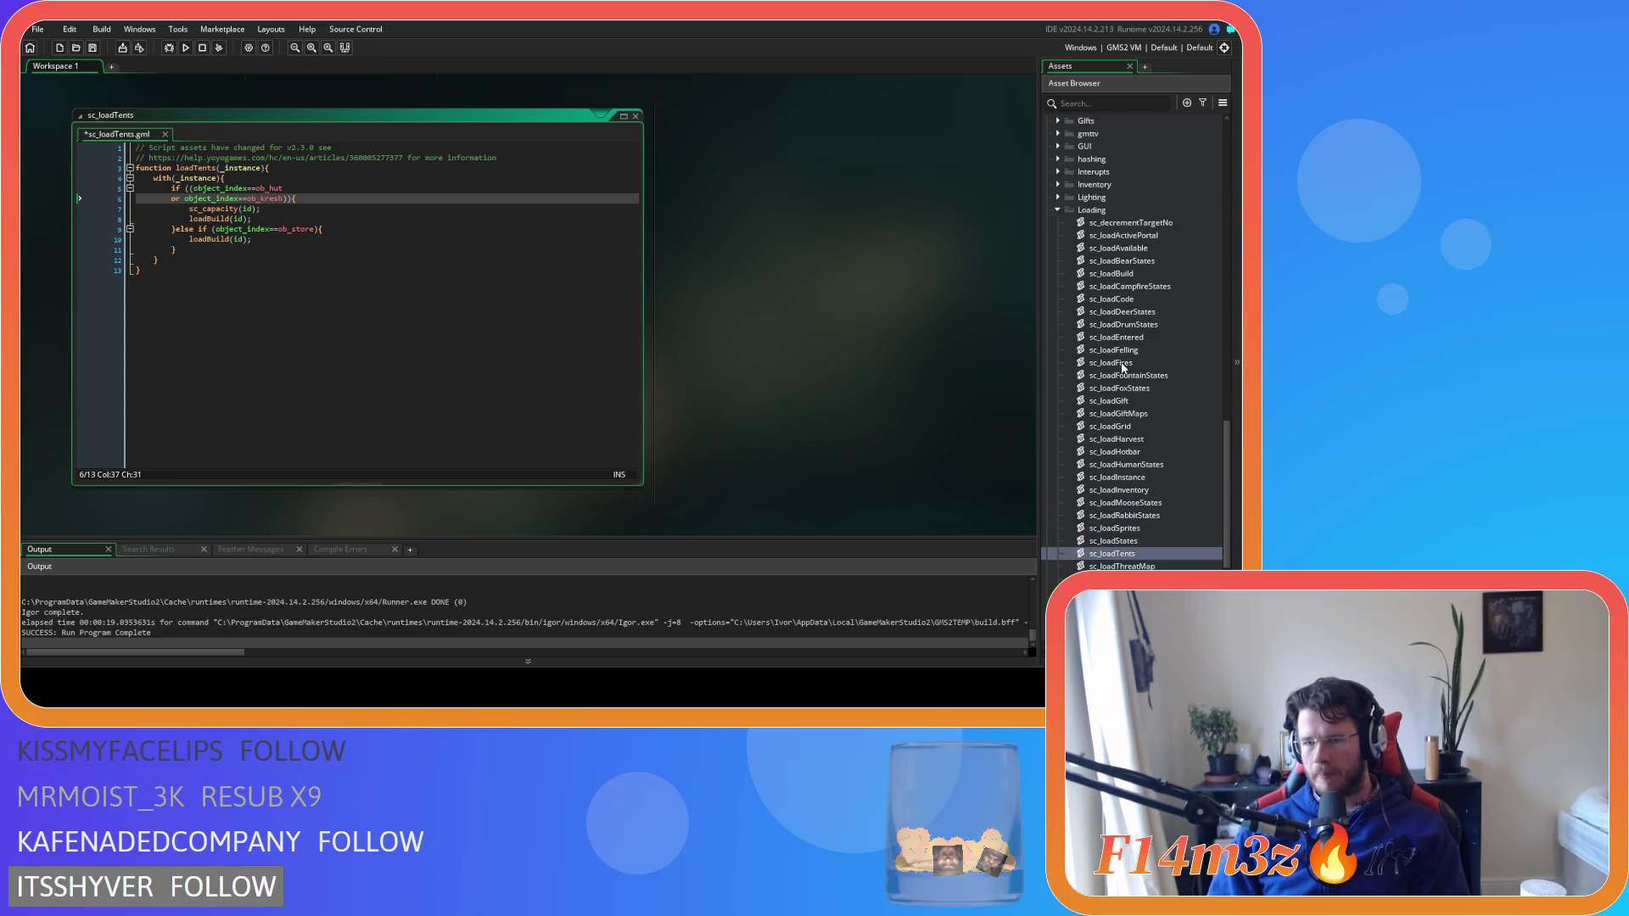
scroll(1125, 371, "down", 1)
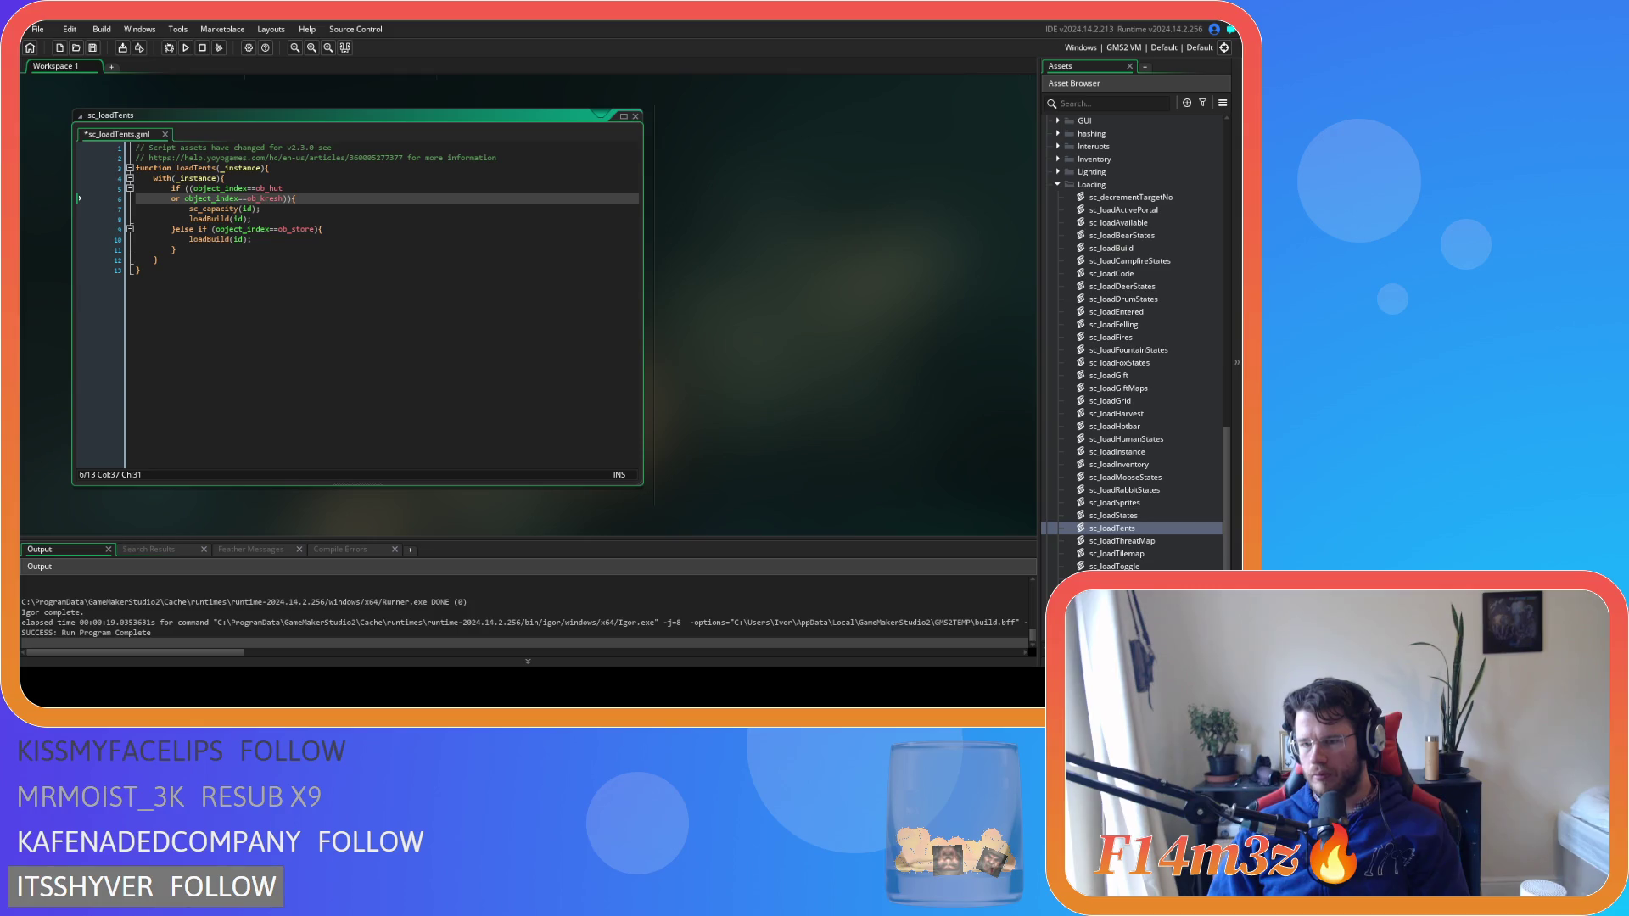
double_click(1114, 502)
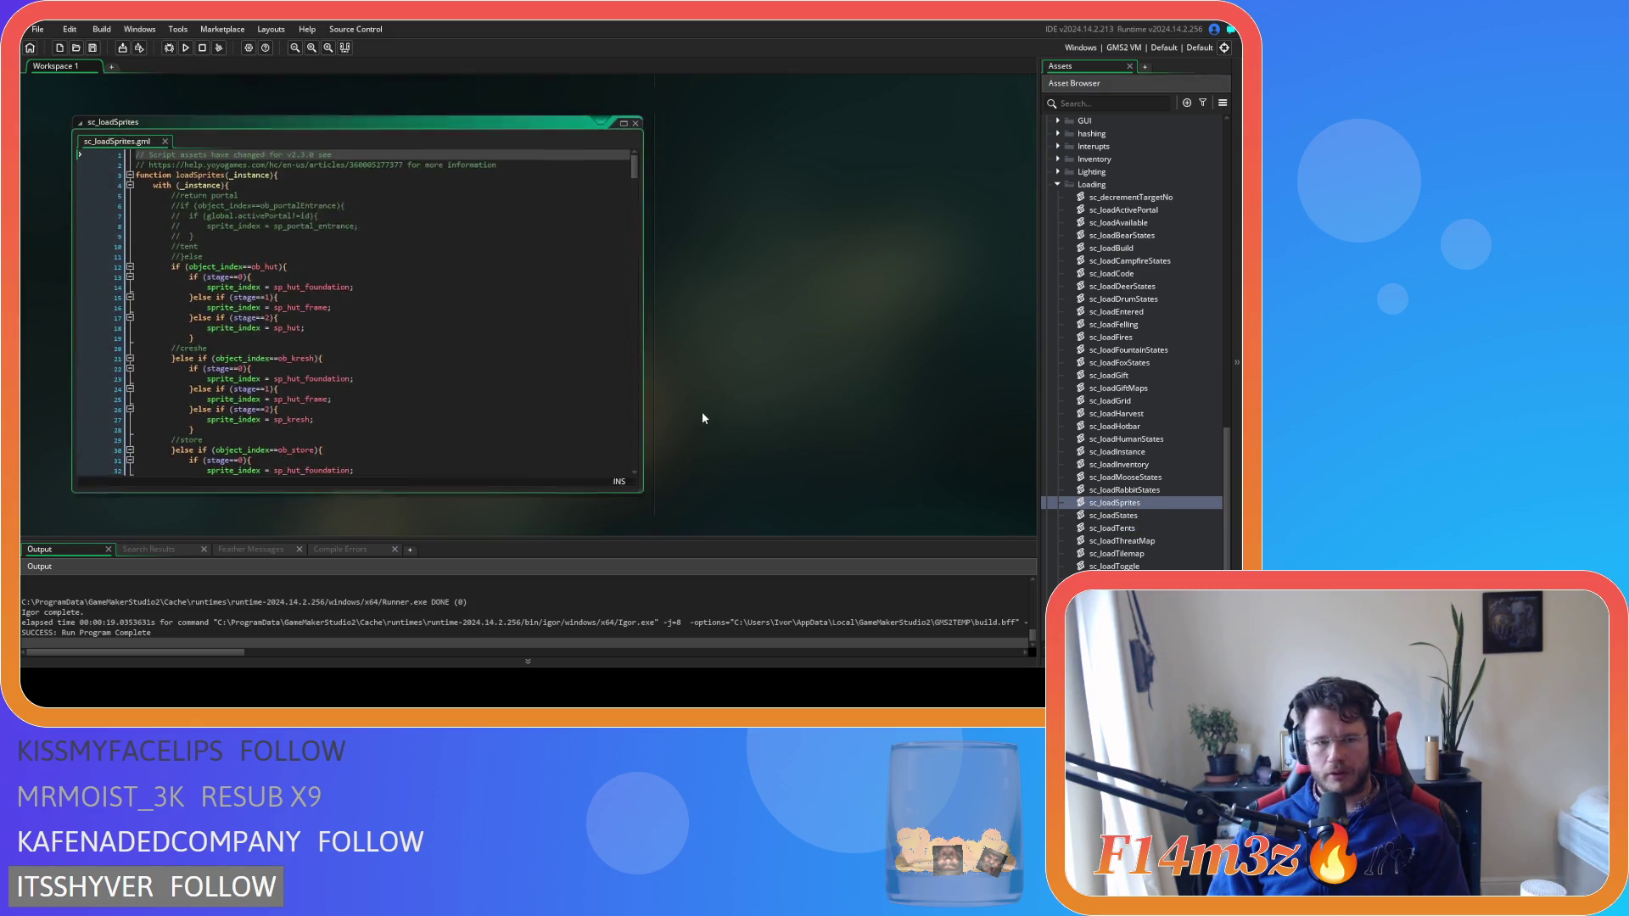
Close sc_loadSprites and open the sc_loadCode script
left_click(637, 117)
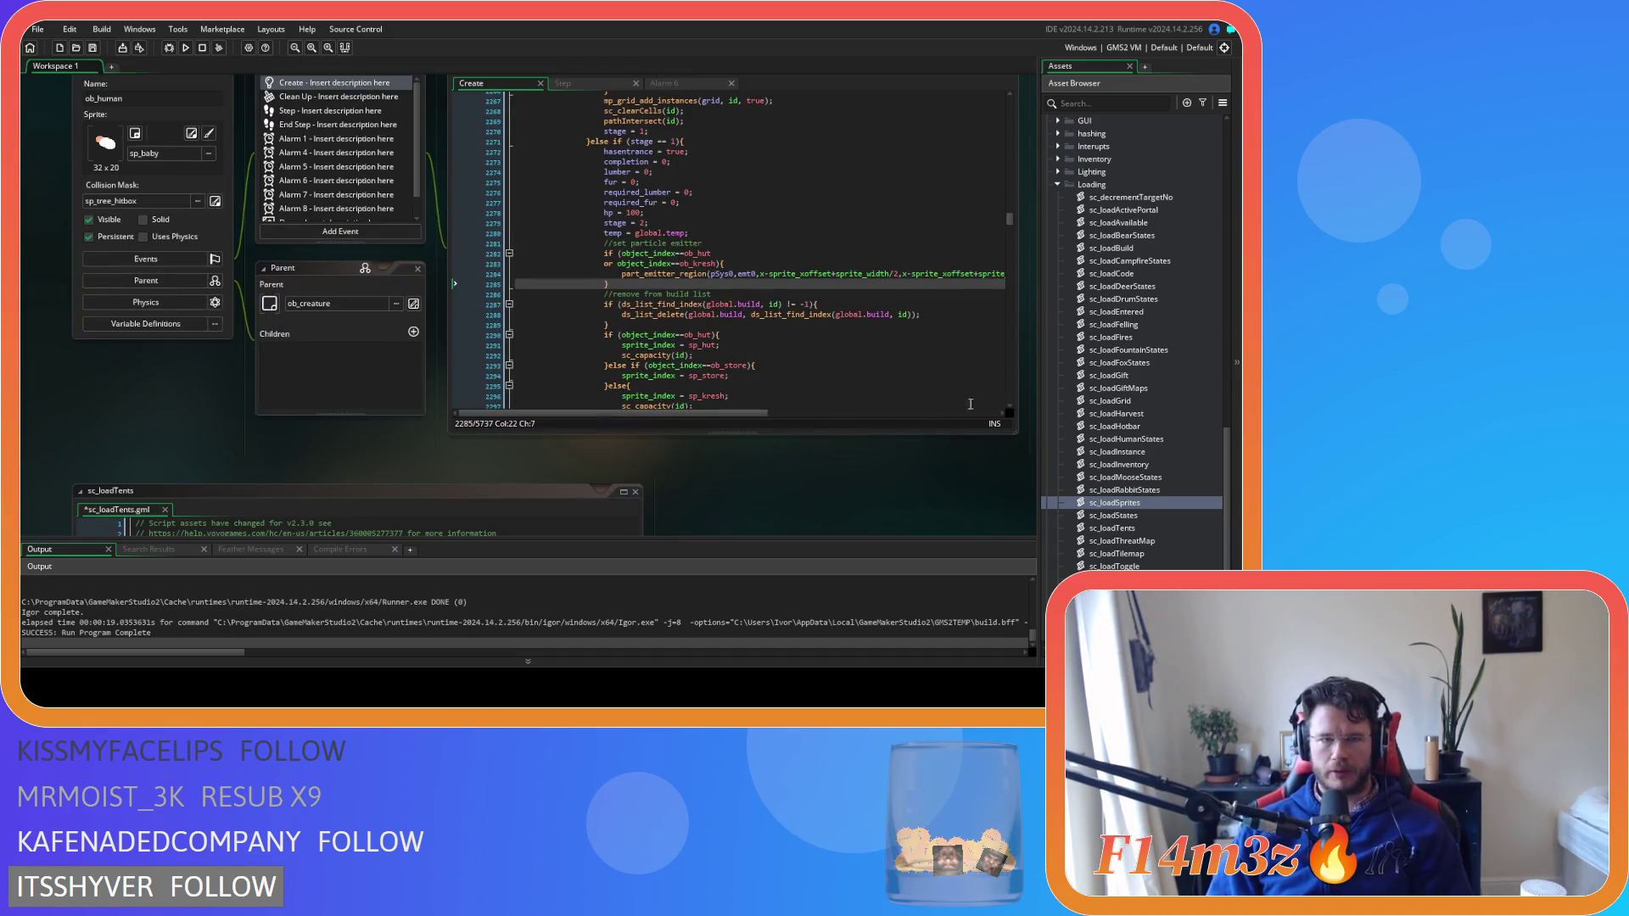
scroll(735, 456, "up", 2)
scroll(1147, 292, "up", 1)
double_click(1145, 298)
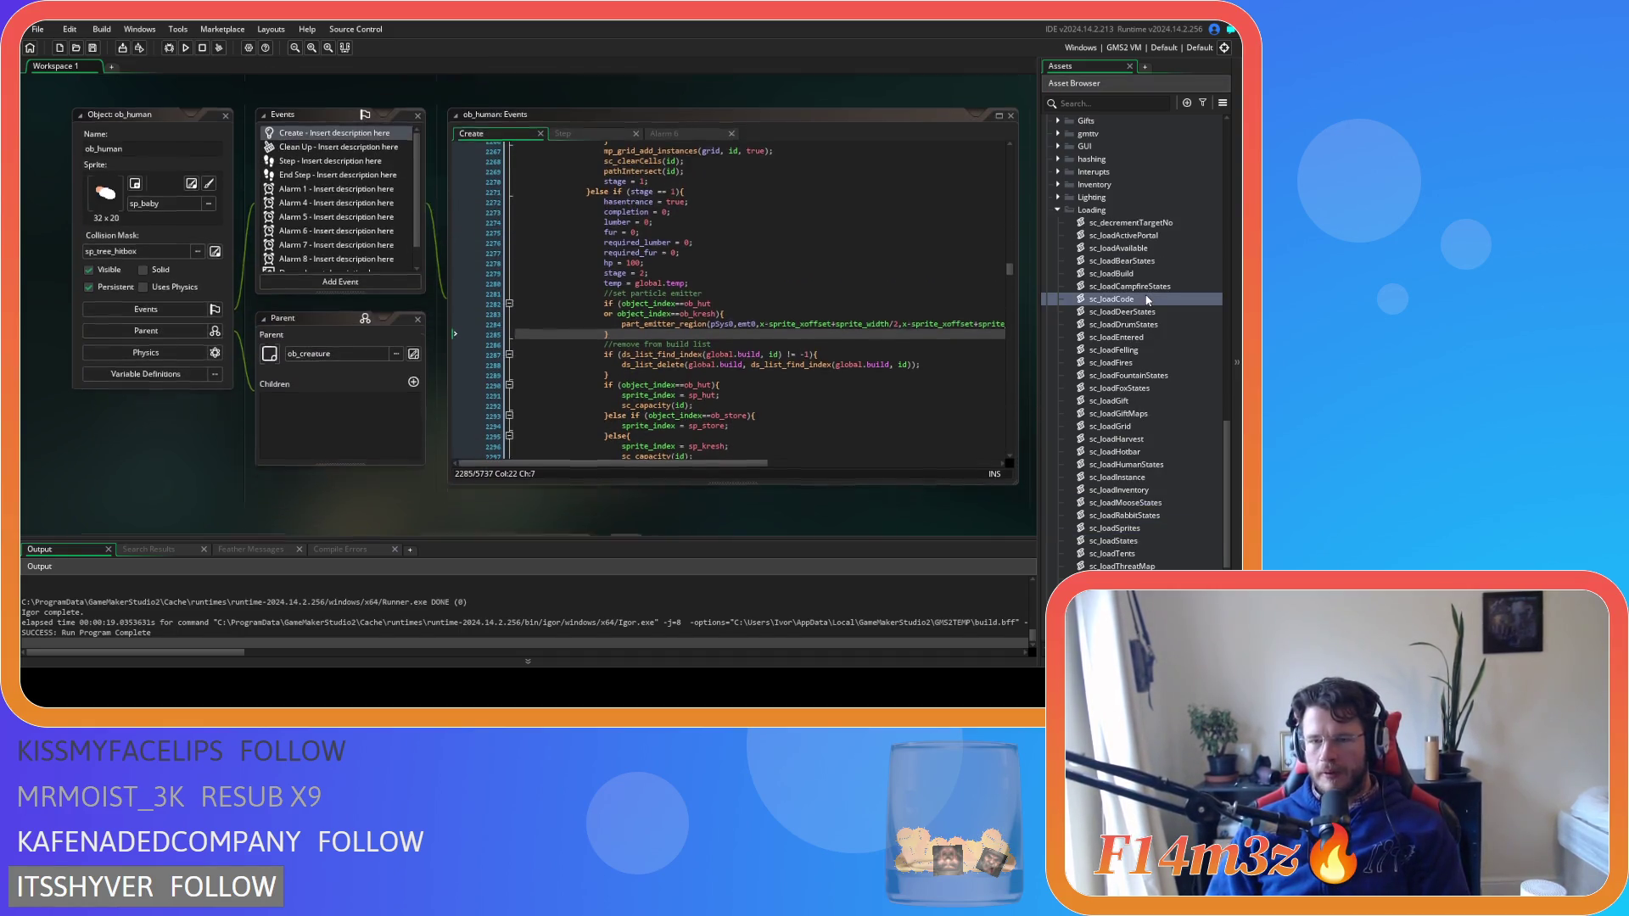
Jump from the loadInstance(id) call to its function definition
scroll(339, 269, "down", 20)
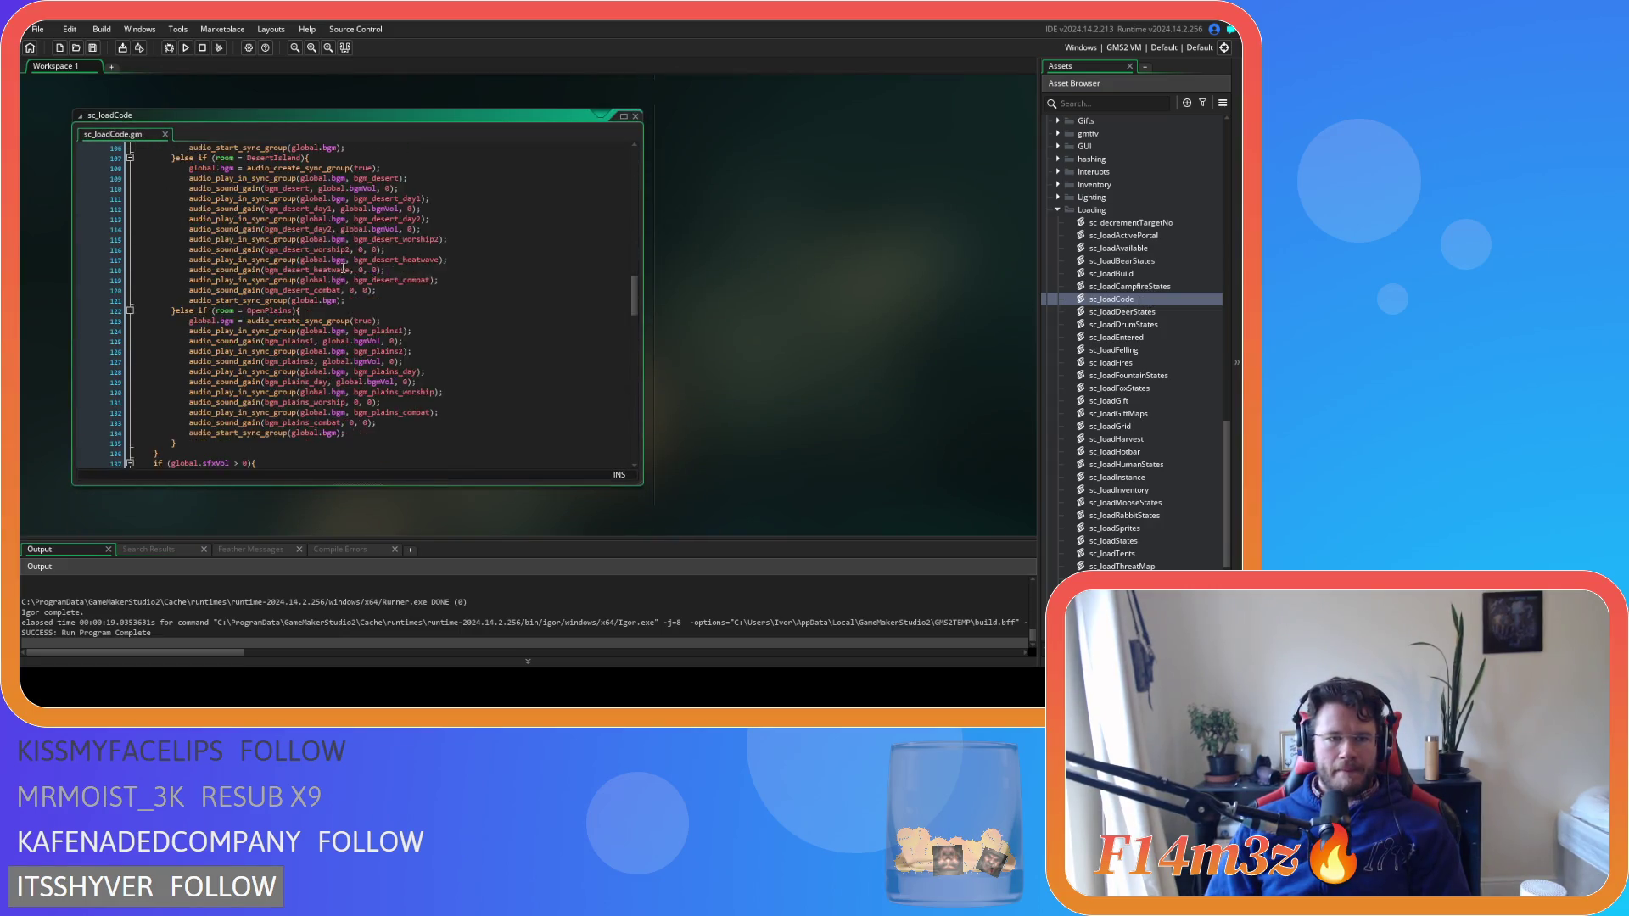
scroll(346, 268, "down", 10)
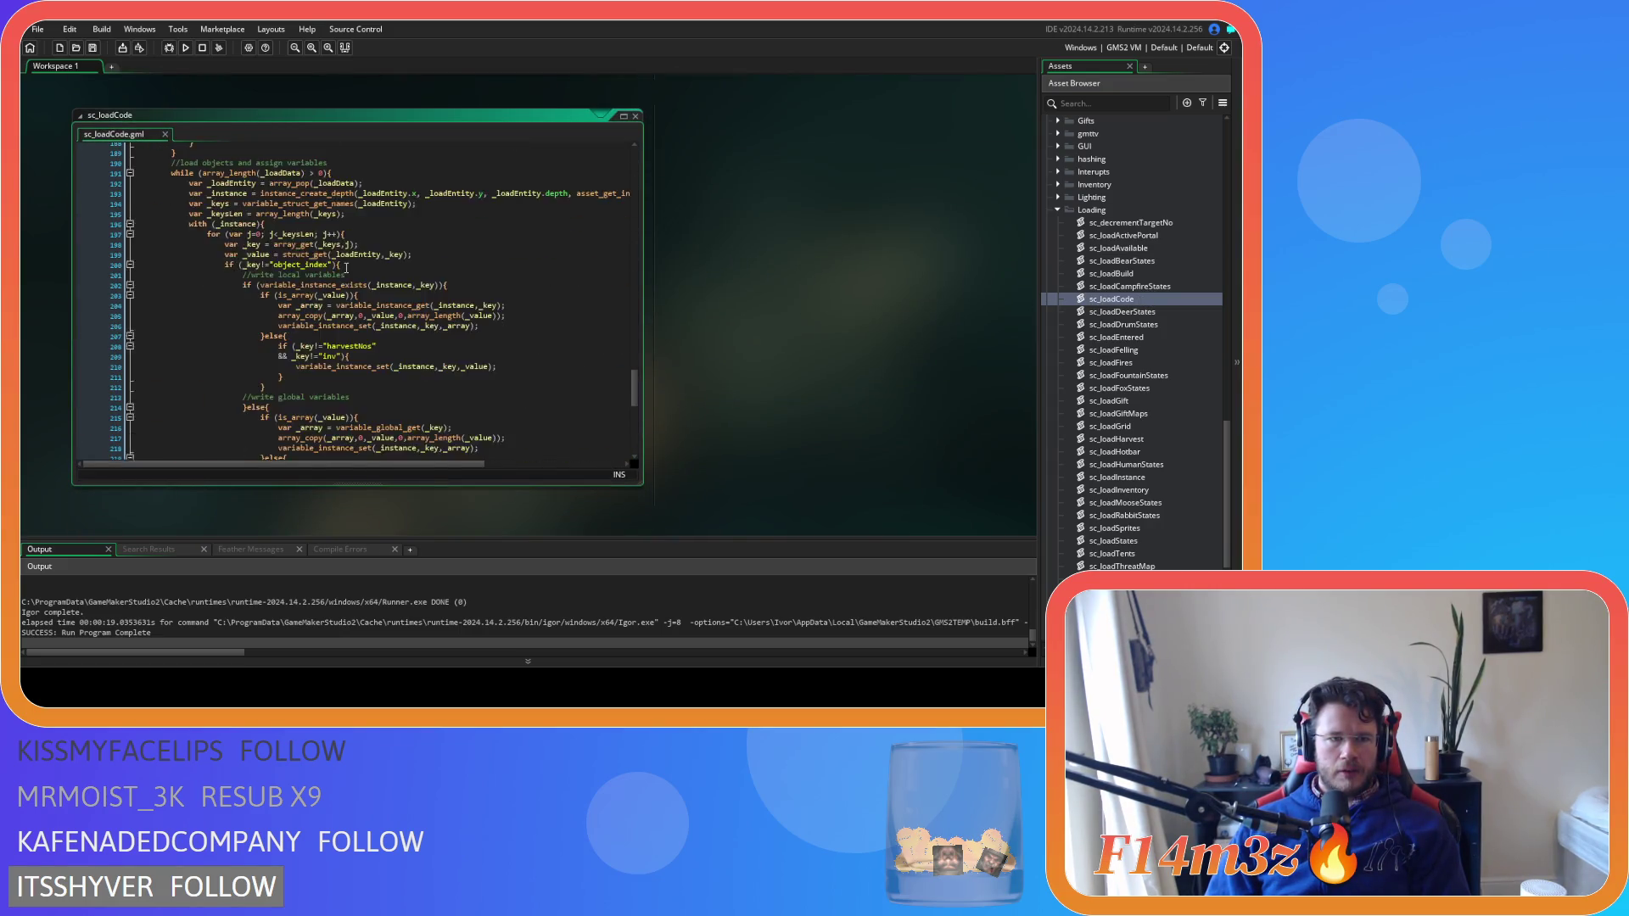
left_click(247, 427)
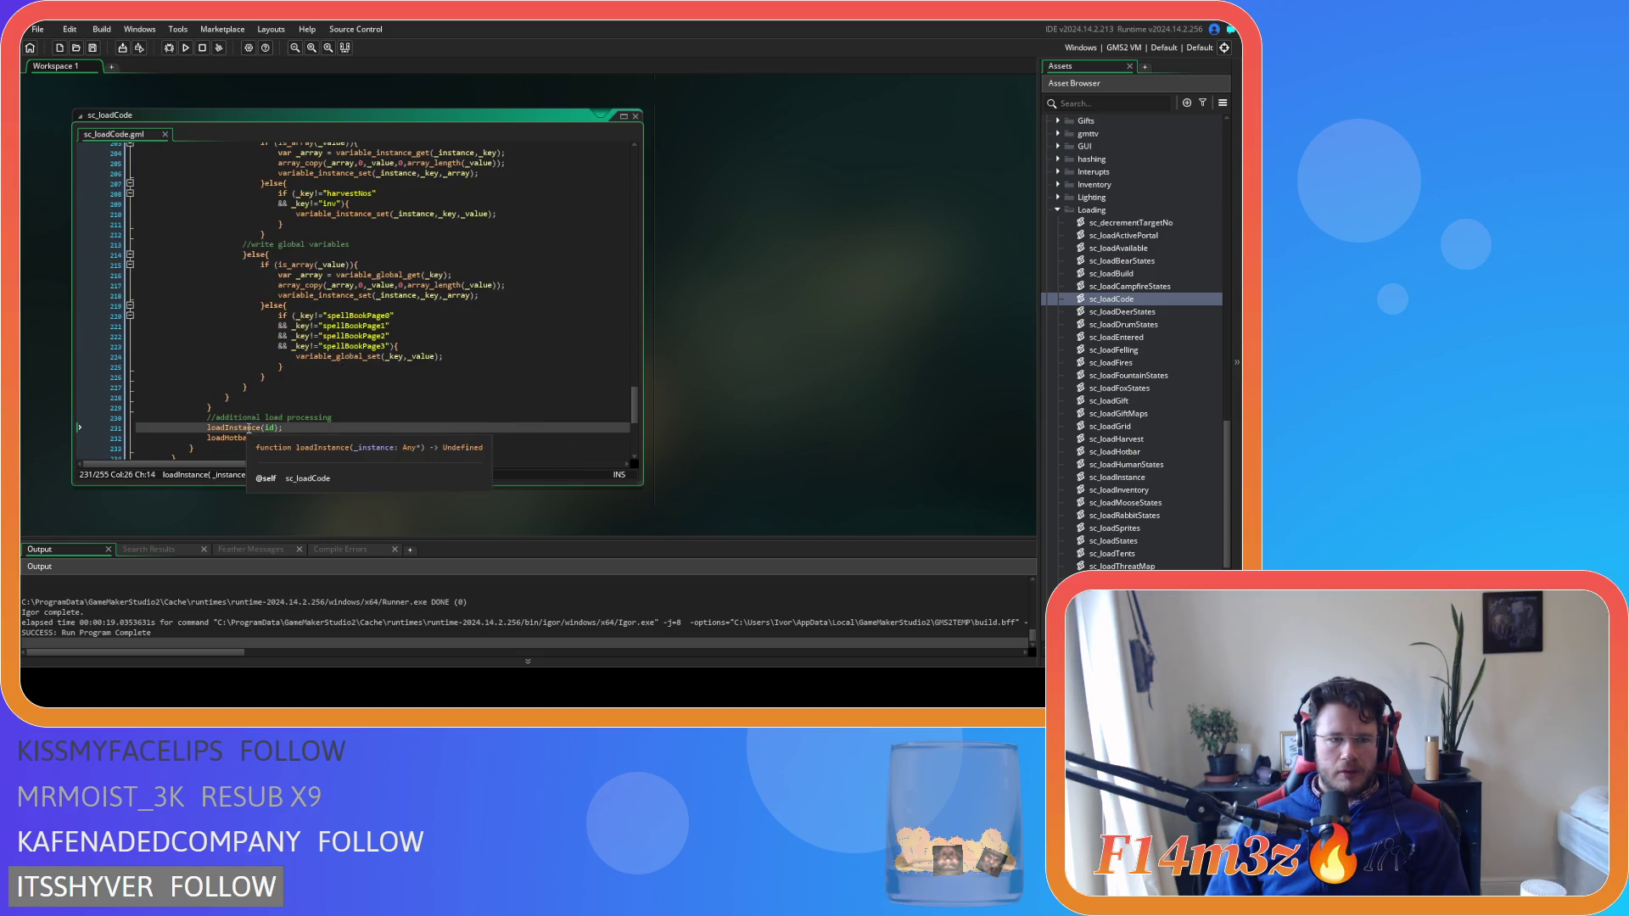
key("F12")
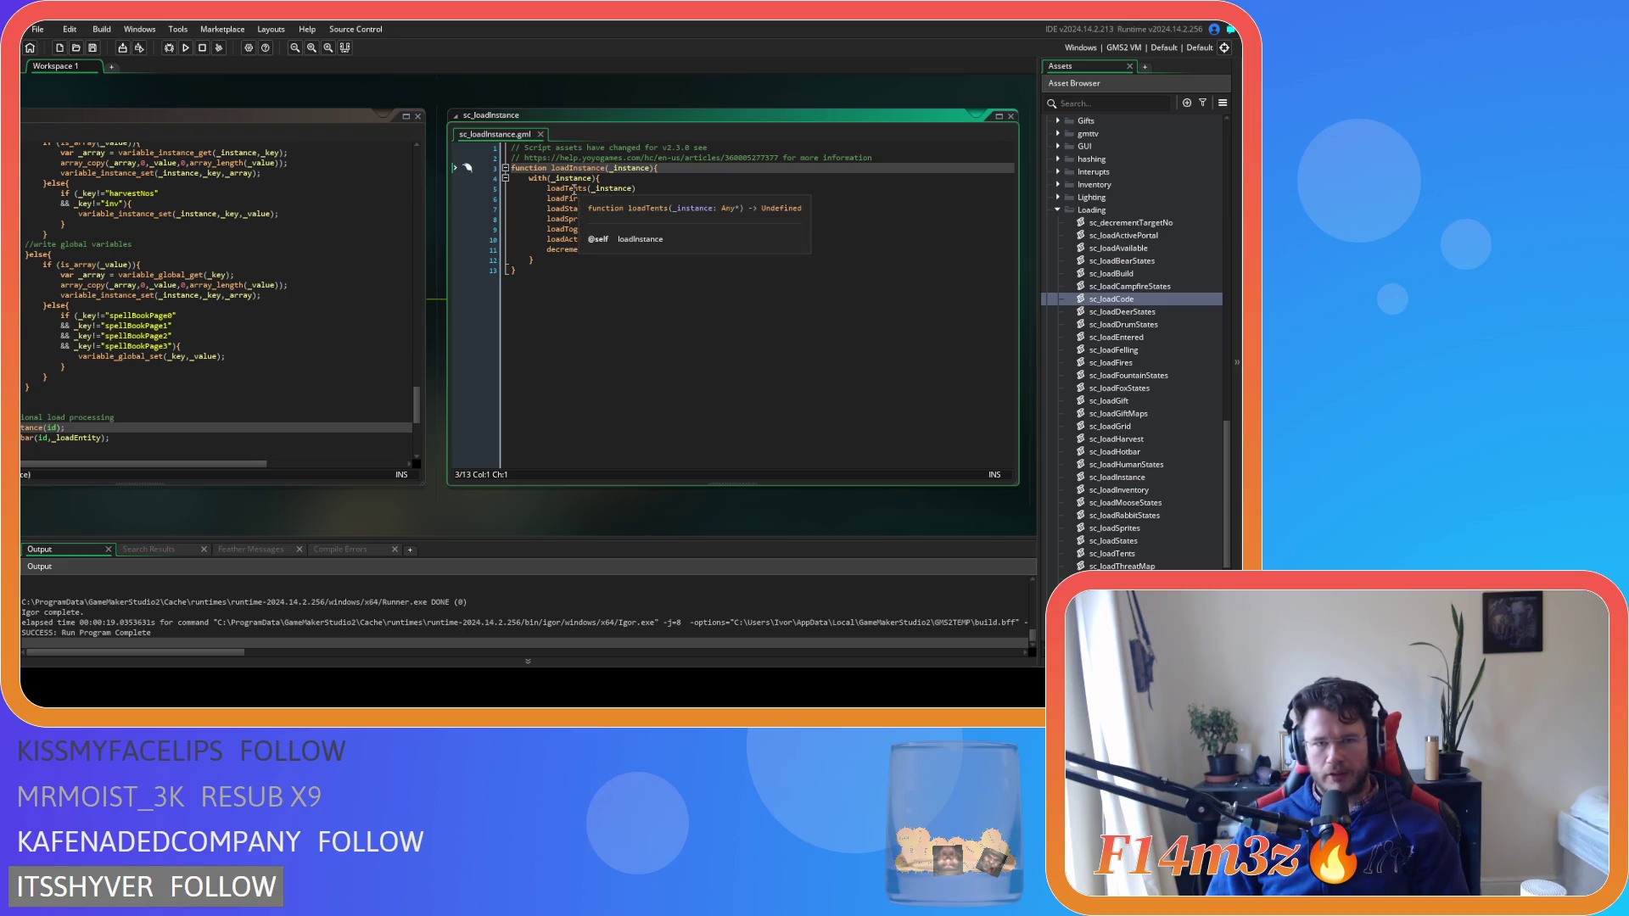
Follow loadTents and loadStates from sc_loadInstance, close sc_loadStates, and open sc_capacity
middle_click(574, 188)
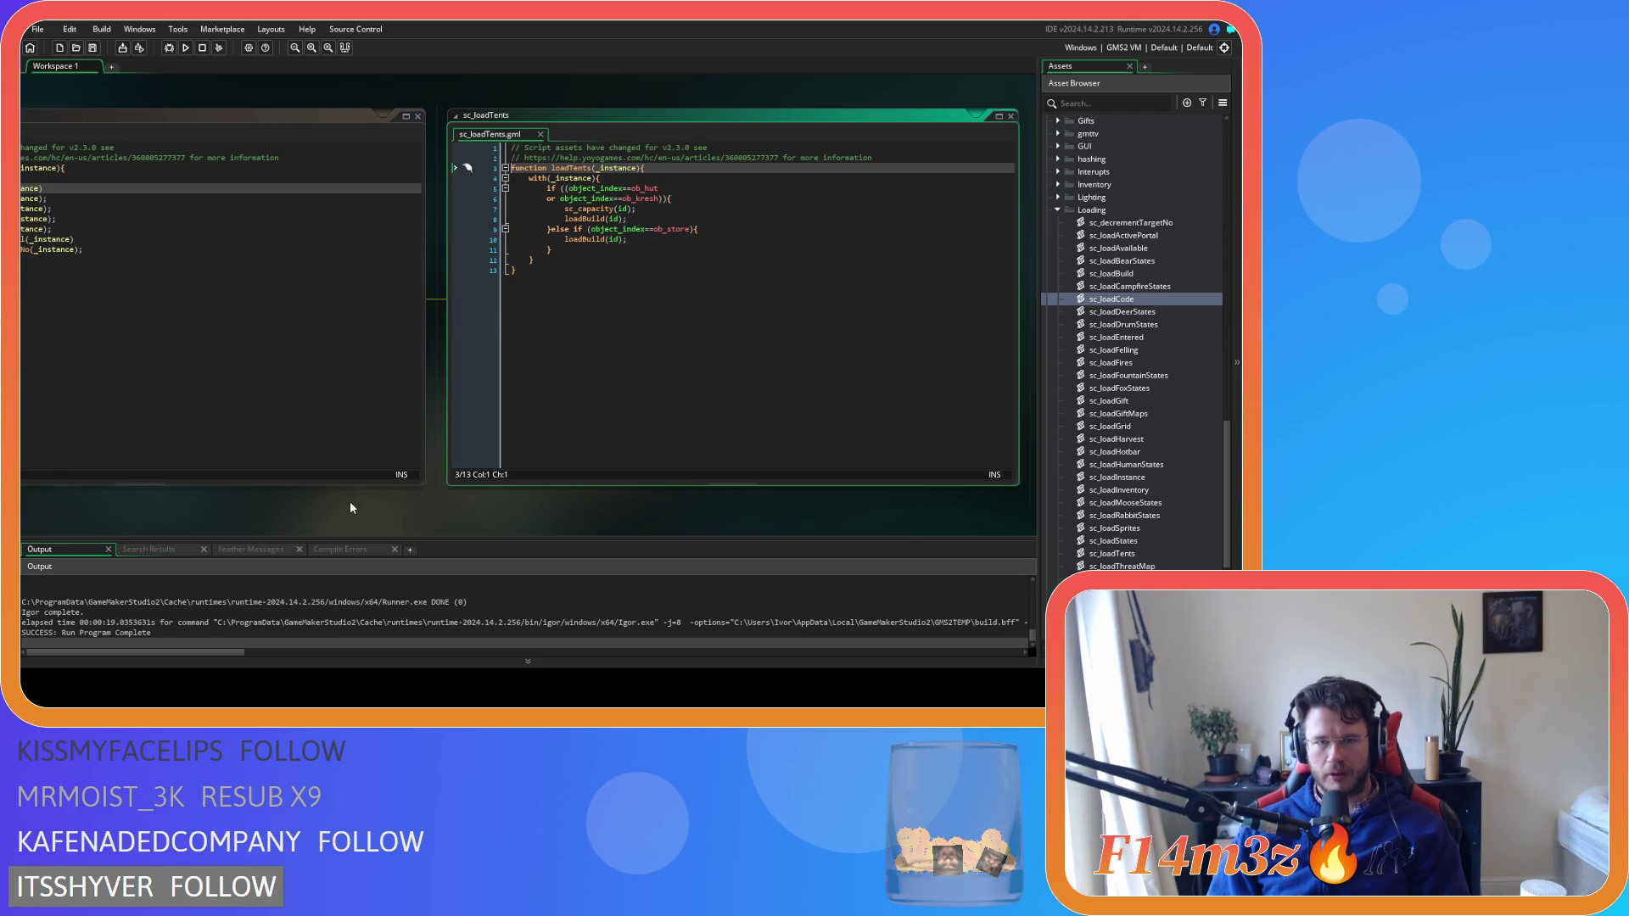
left_click_drag(351, 507, 483, 502)
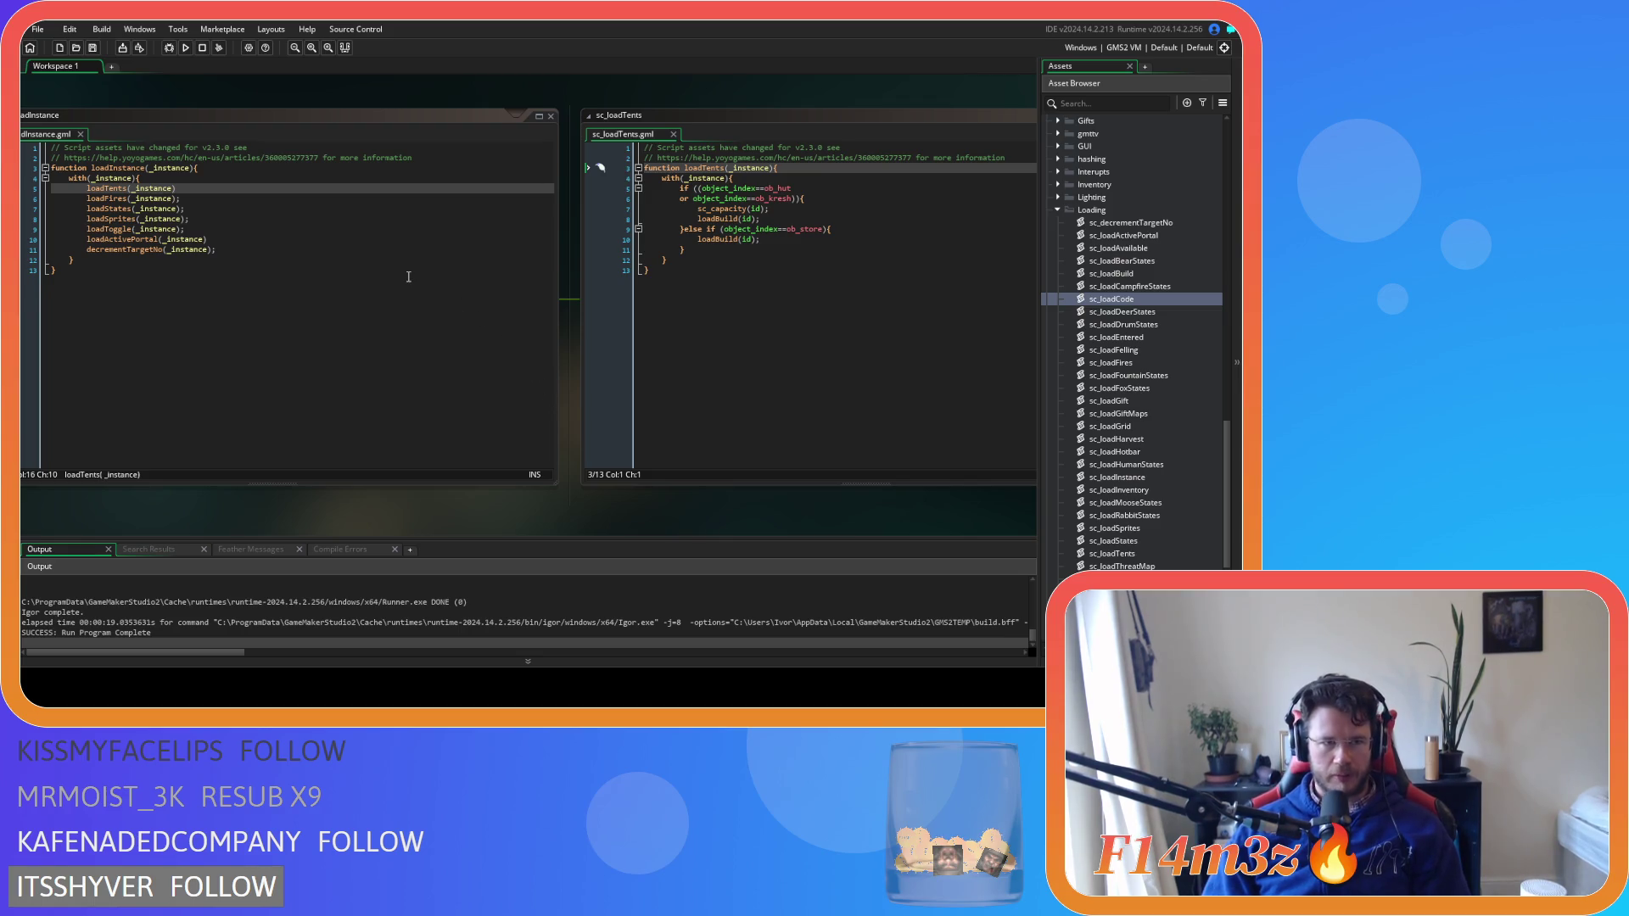
mouse_move(121, 190)
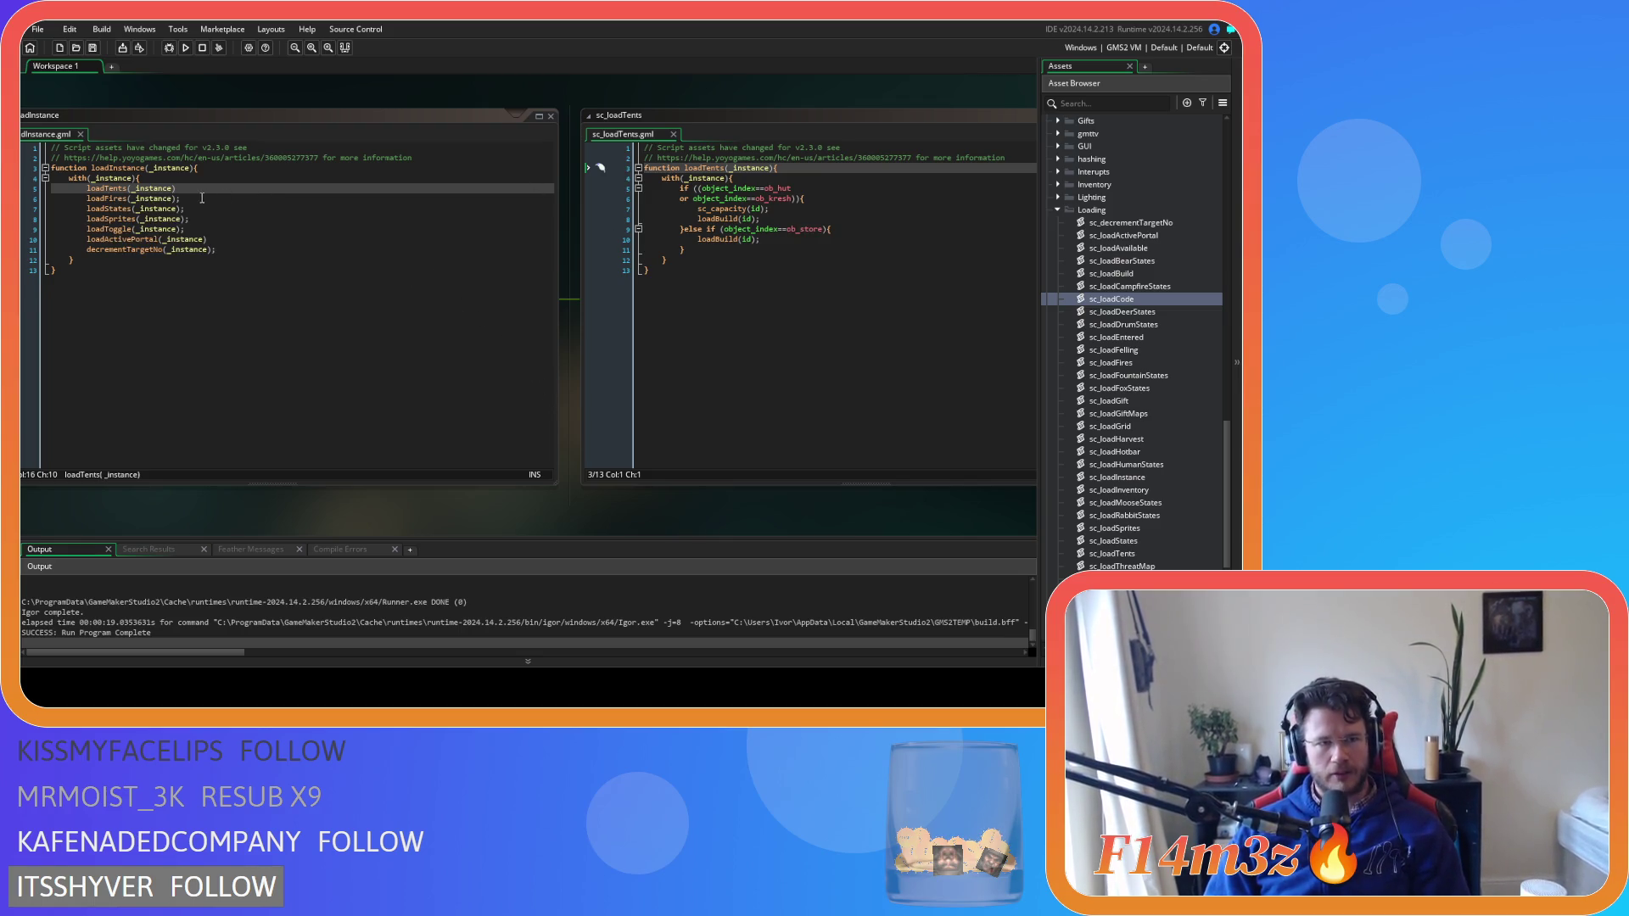
middle_click(101, 211)
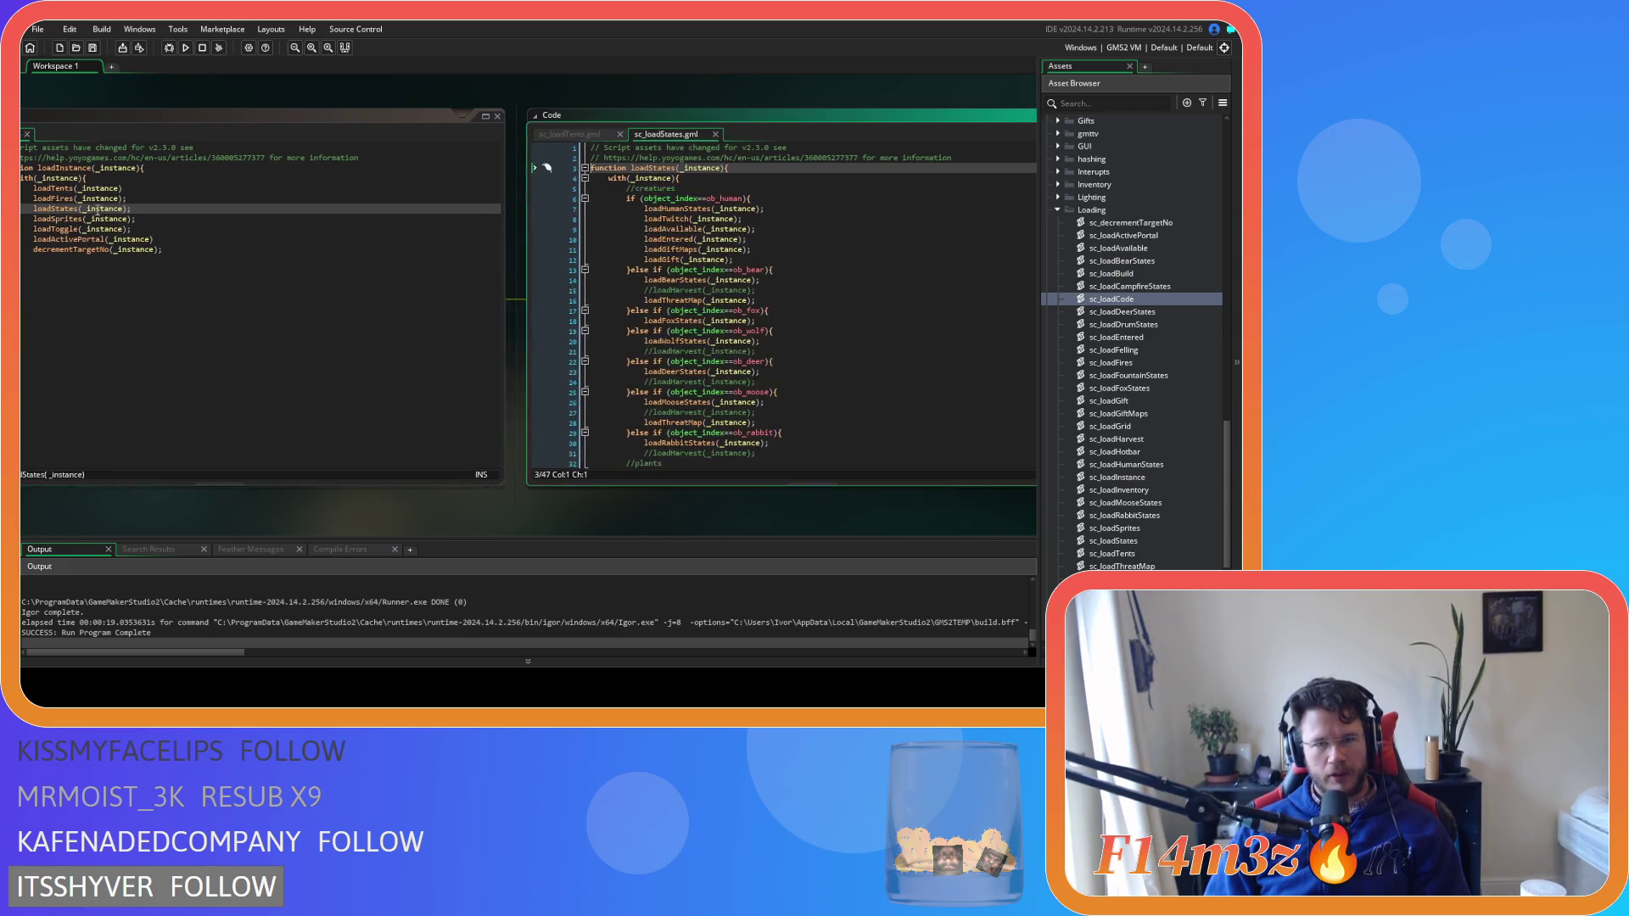
left_click_drag(287, 525, 464, 527)
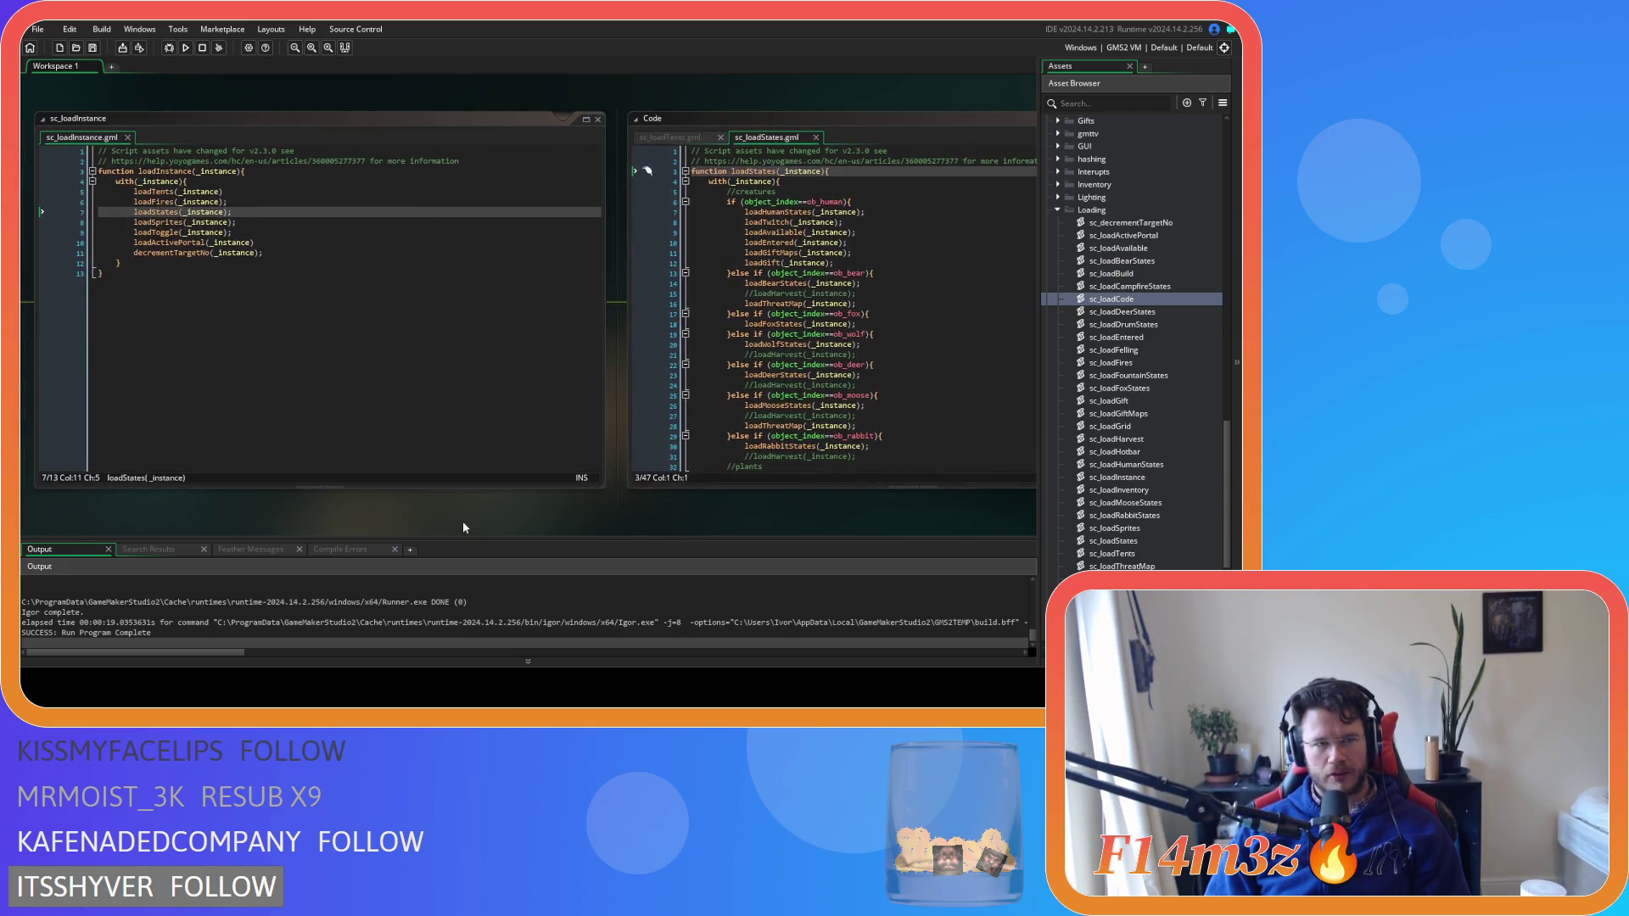
left_click(815, 137)
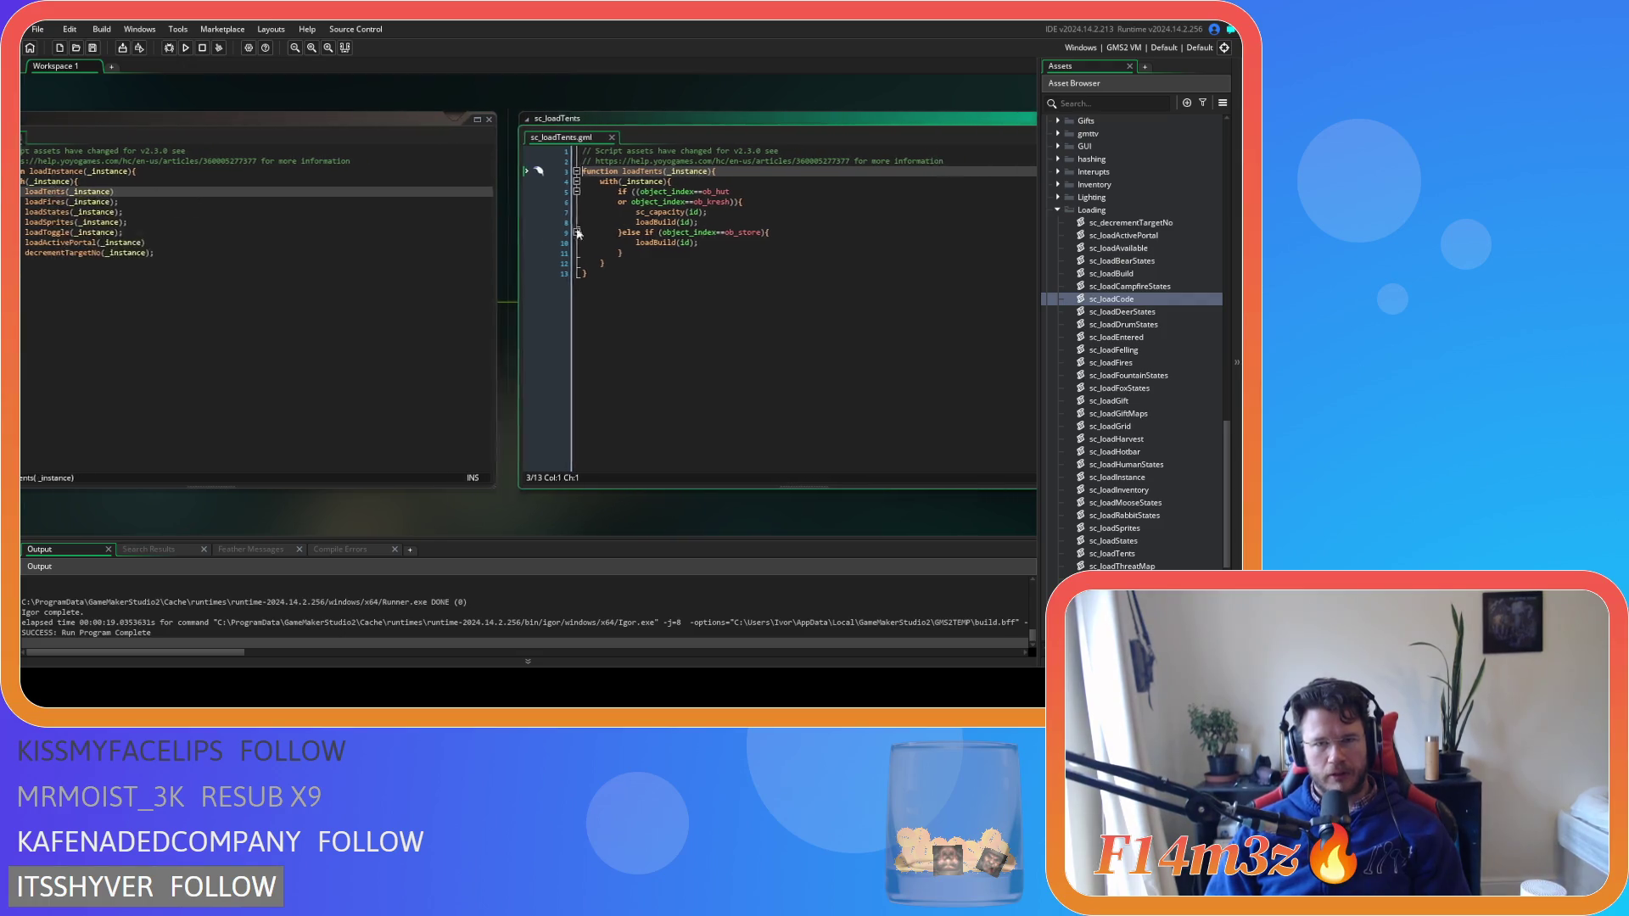
middle_click(594, 212)
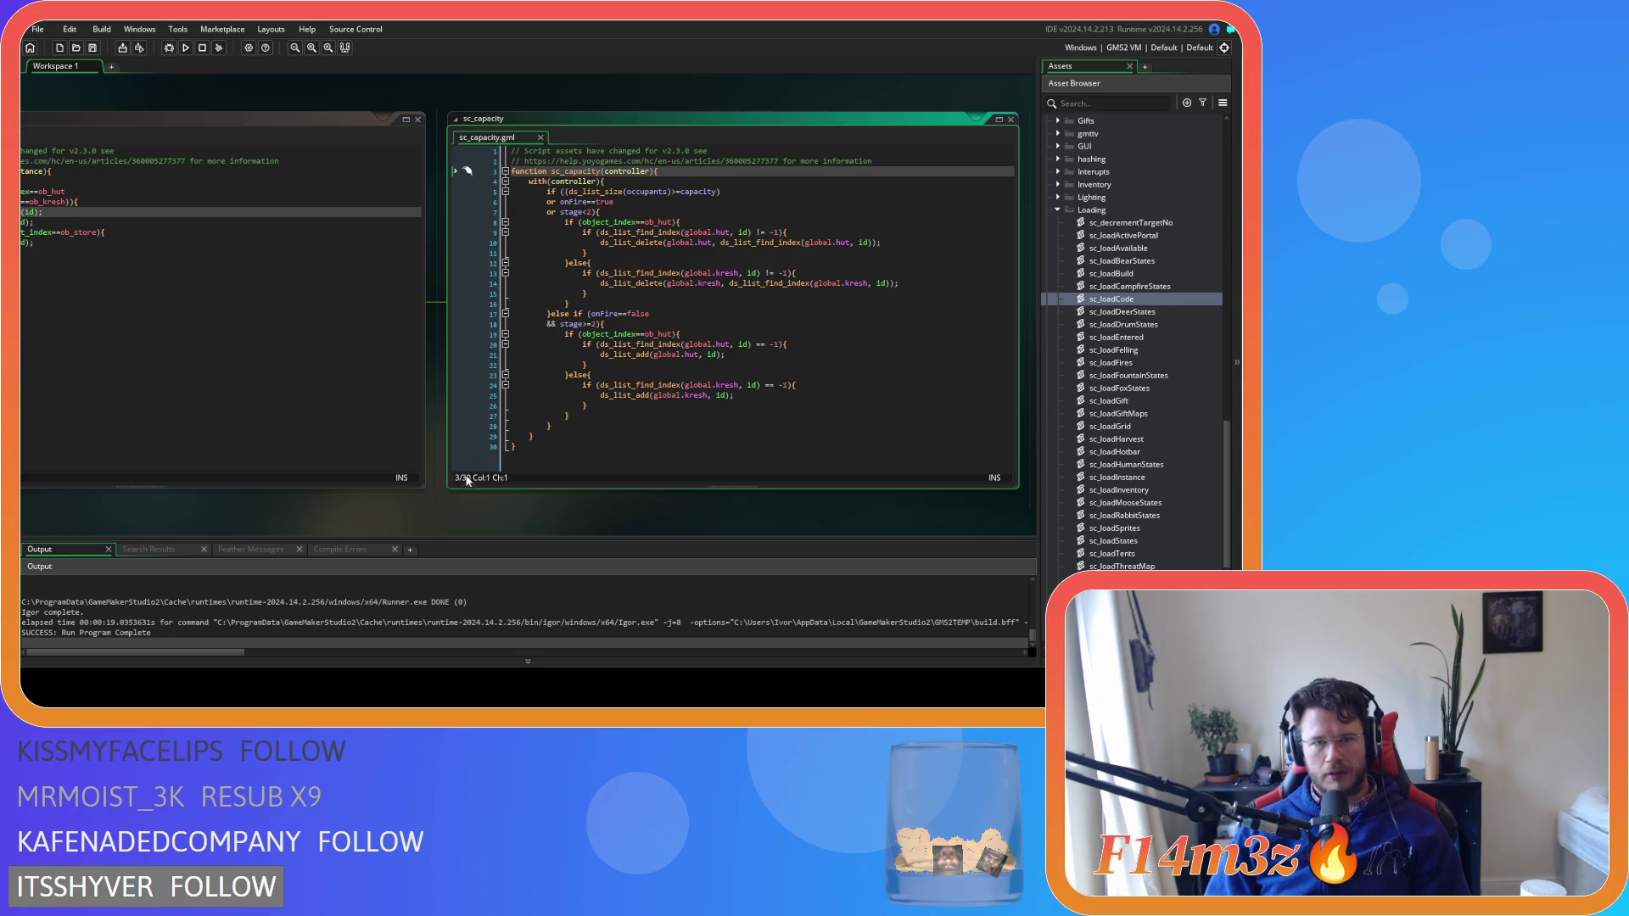
Open loadBuild from sc_loadTents, then close the sc_loadBuild and sc_capacity scripts
mouse_move(404, 513)
left_mouse_down()
mouse_move(543, 511)
mouse_move(327, 503)
left_mouse_up()
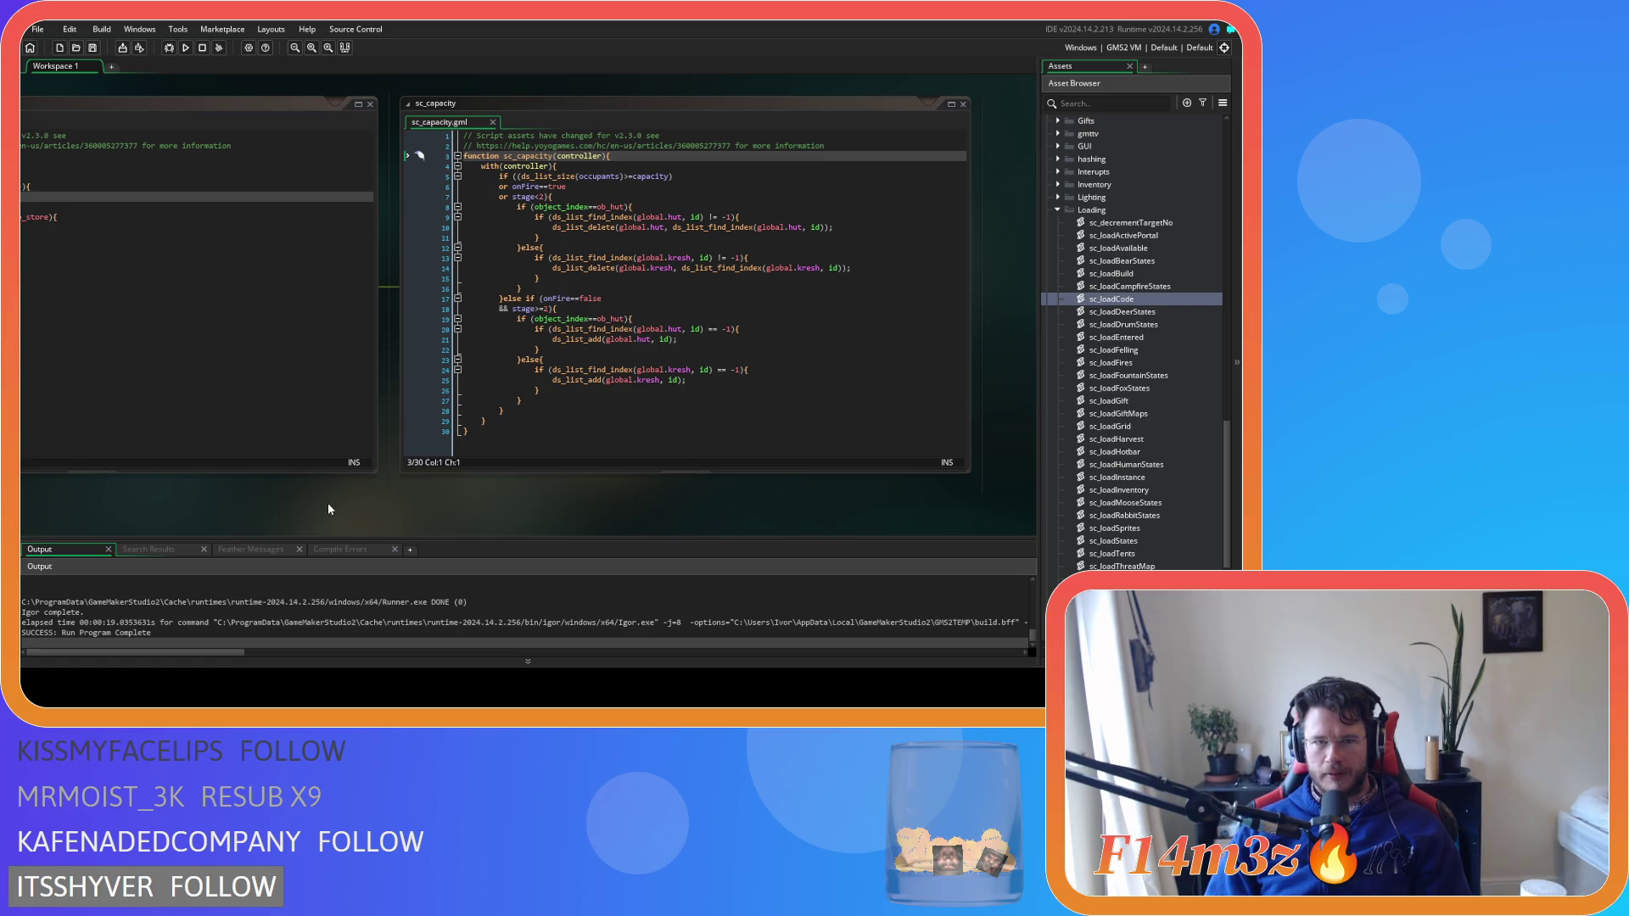
left_click_drag(328, 504, 501, 506)
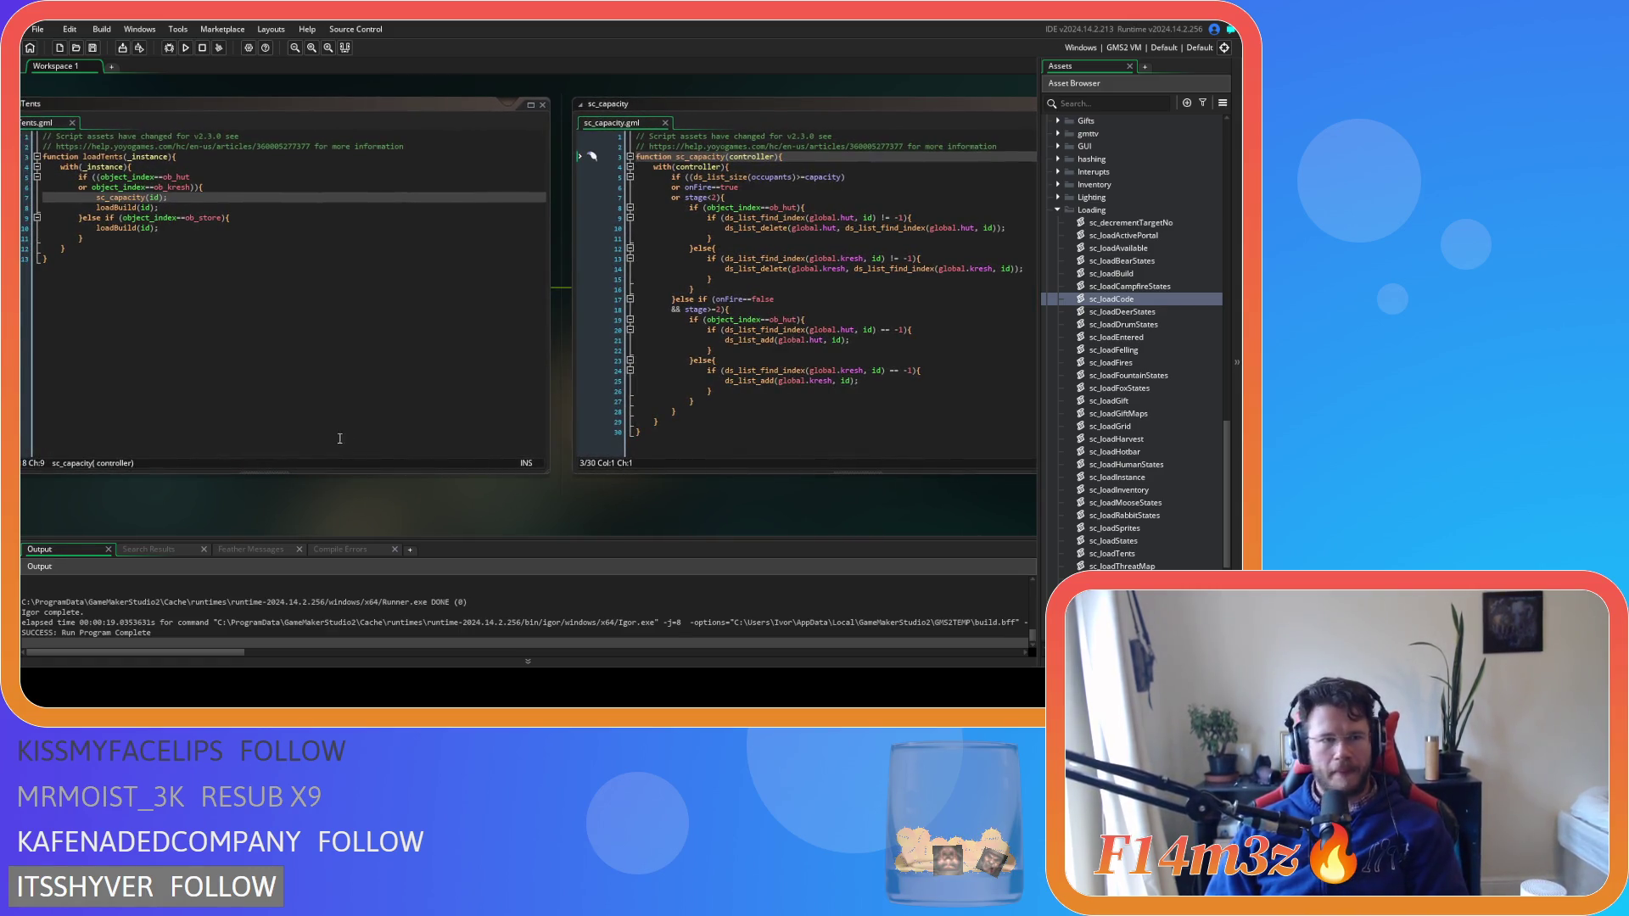
middle_click(119, 207)
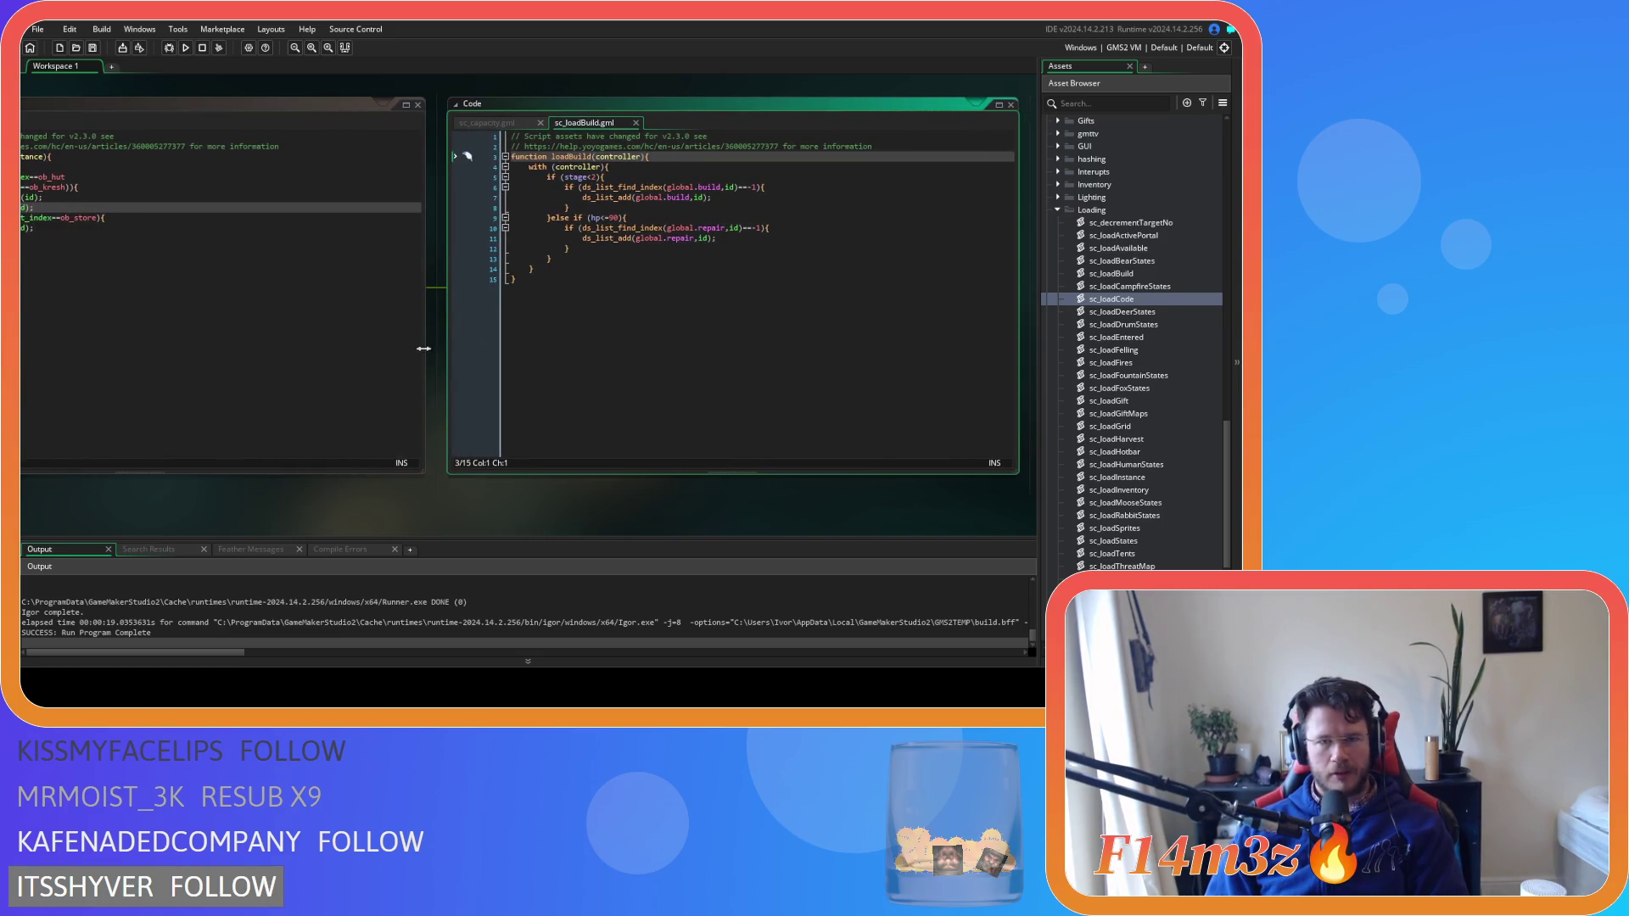
left_click(640, 327)
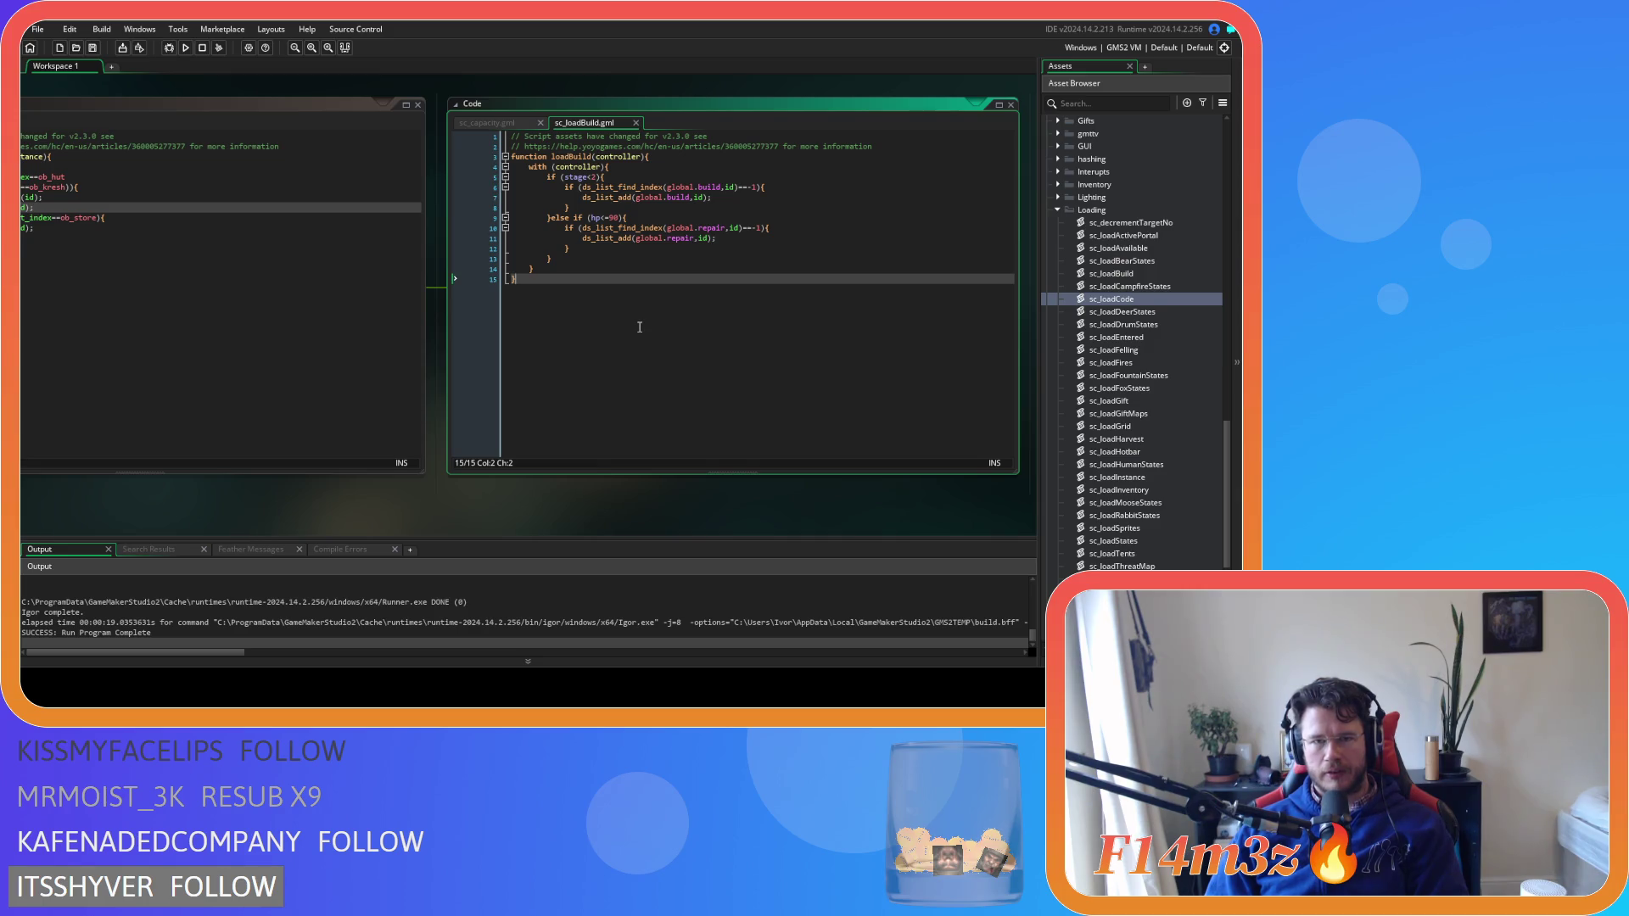
left_click(635, 123)
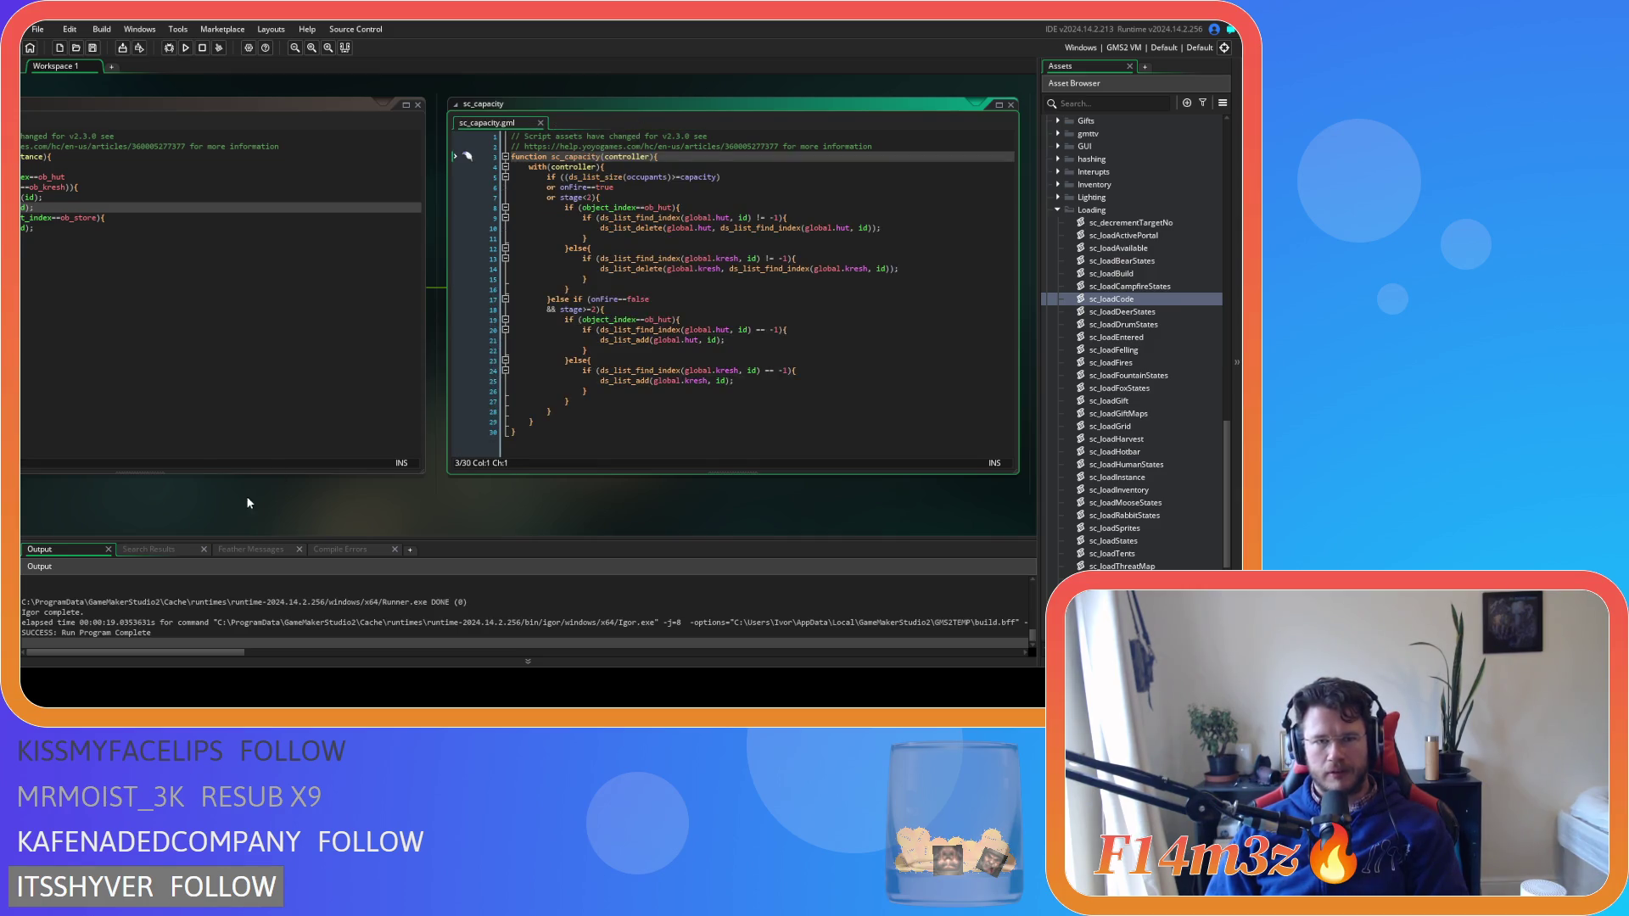
left_click(542, 123)
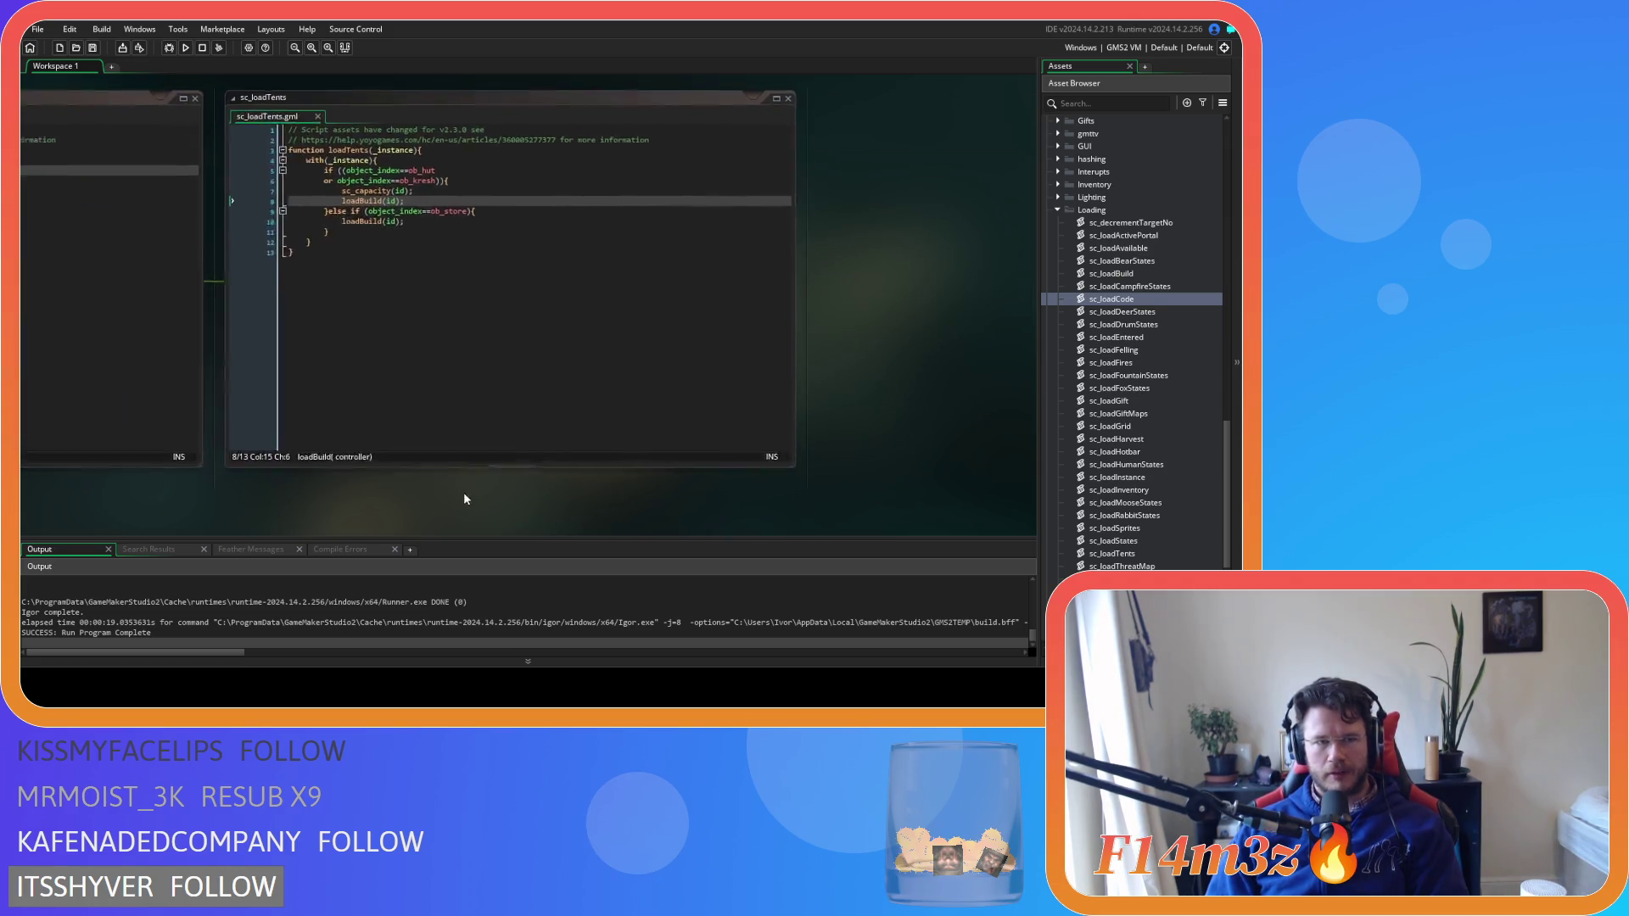
Open sc_loadSprites from the loadSprites call in sc_loadInstance
left_click_drag(713, 487, 816, 499)
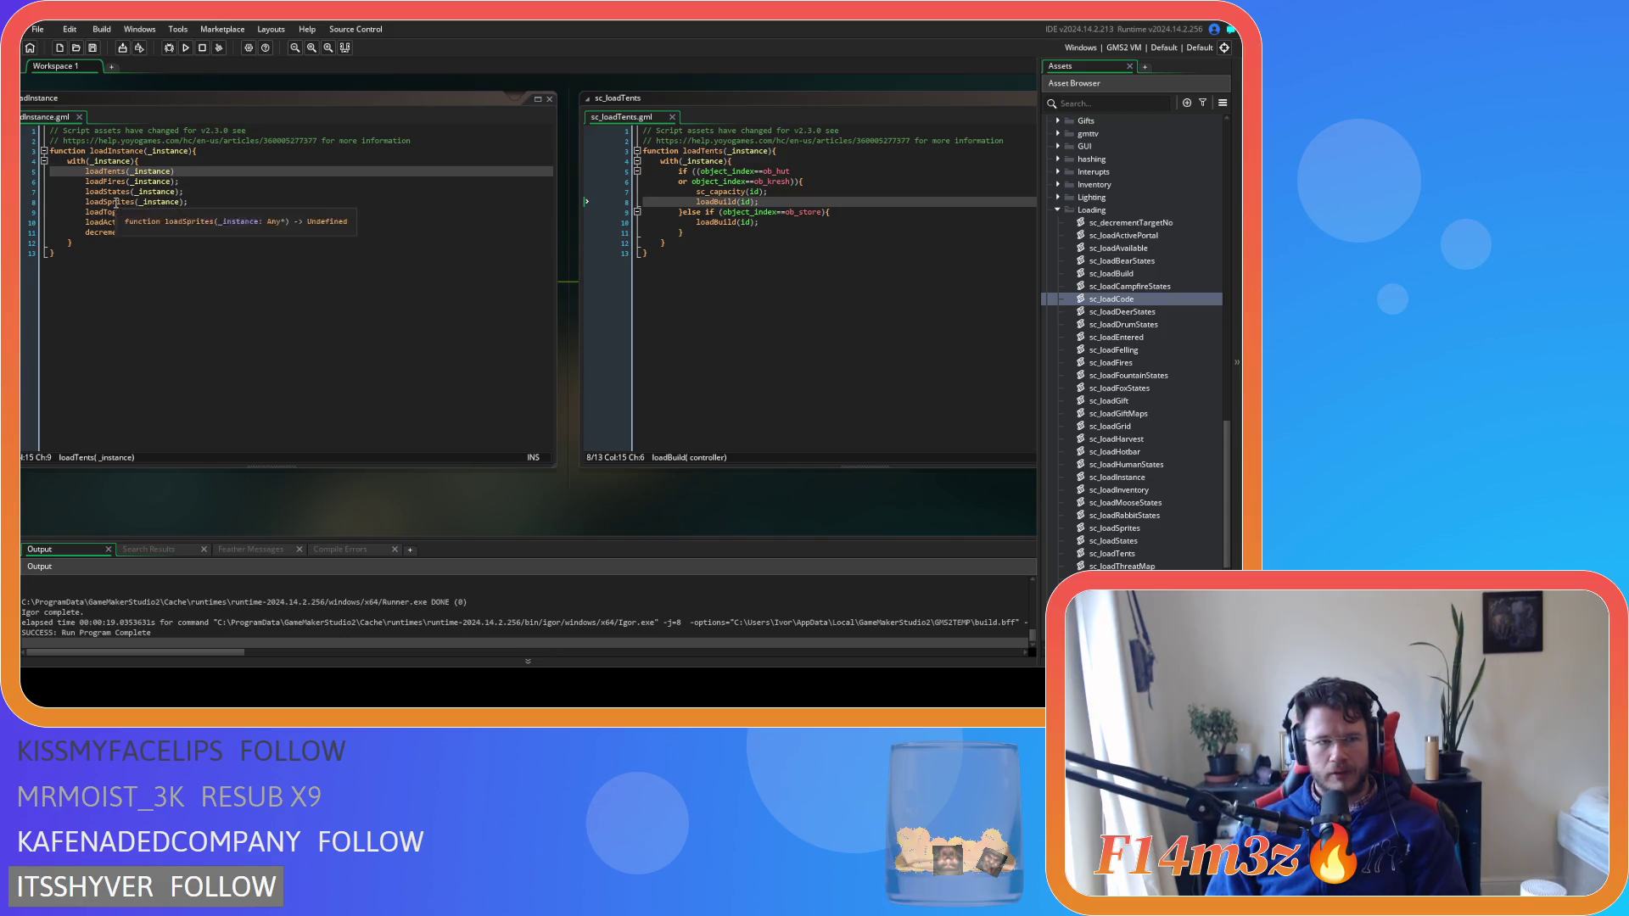
middle_click(119, 202)
scroll(714, 392, "down", 5)
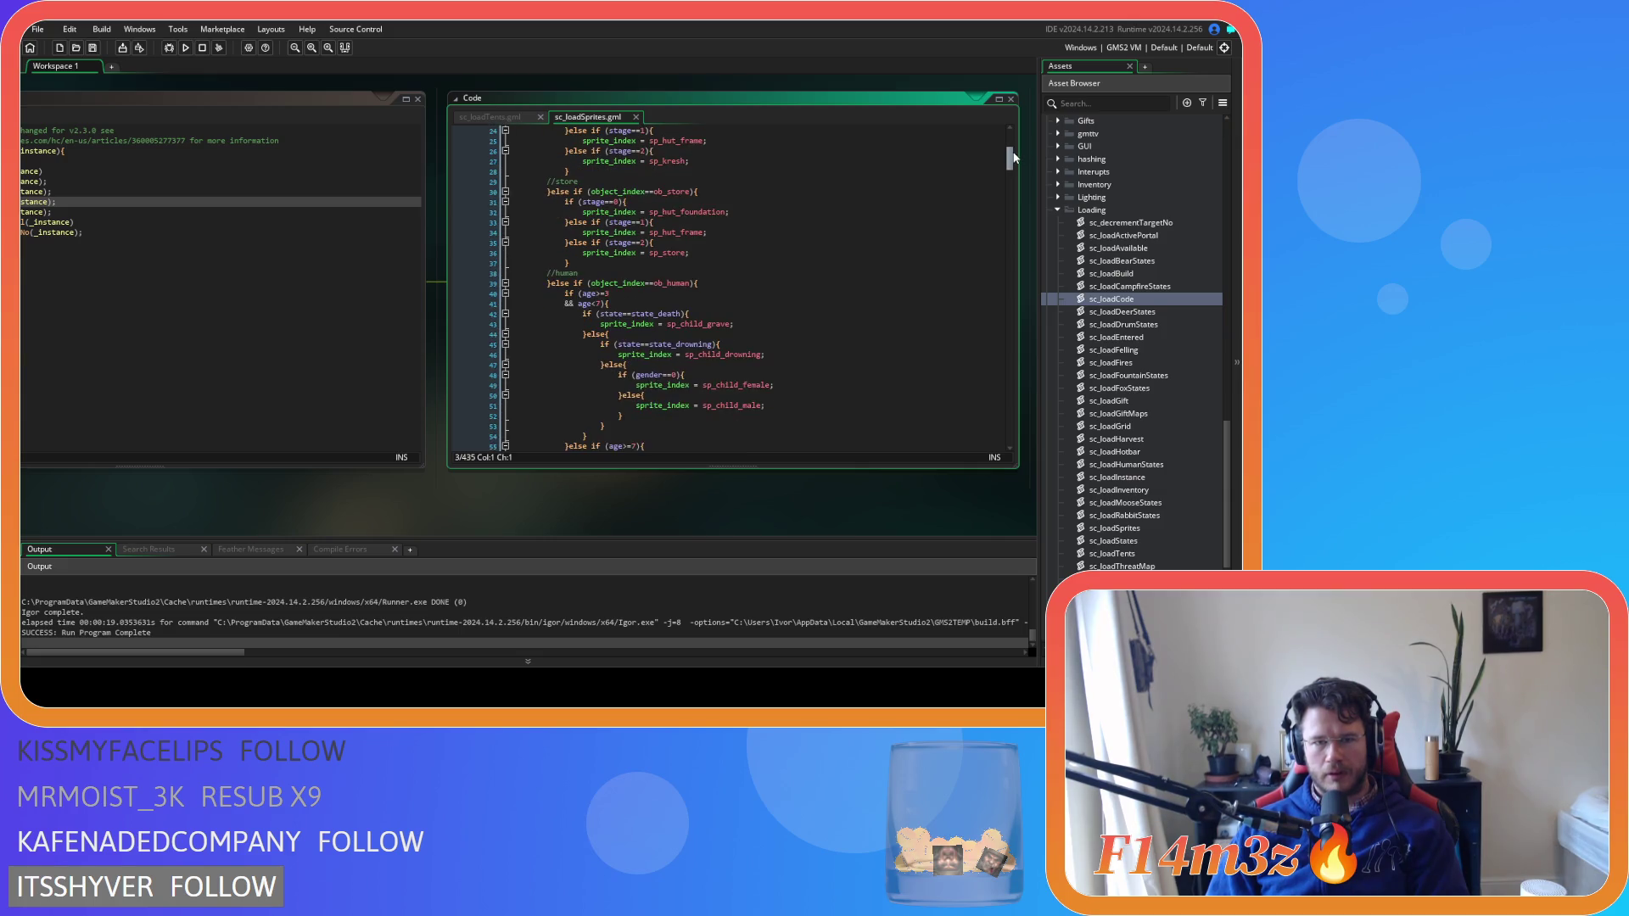
Paste the part_emitter_region line after the ob_hut sprite branch in sc_loadSprites
mouse_move(1013, 152)
left_mouse_down()
mouse_move(1025, 427)
mouse_move(1047, 252)
mouse_move(1021, 136)
left_mouse_up()
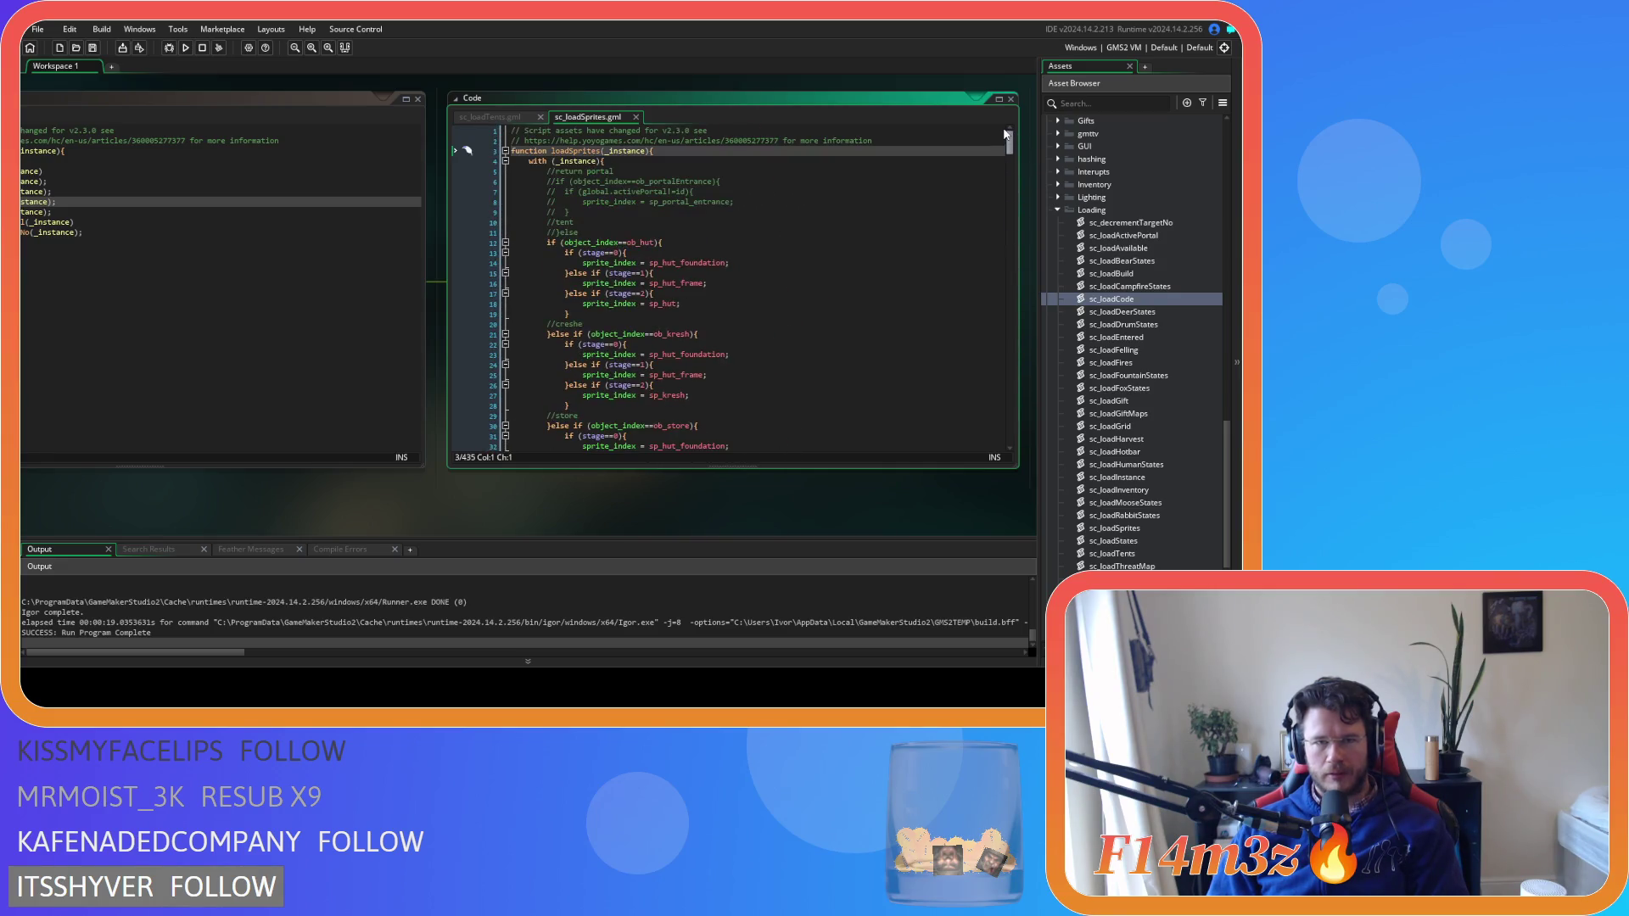
scroll(630, 198, "down", 1)
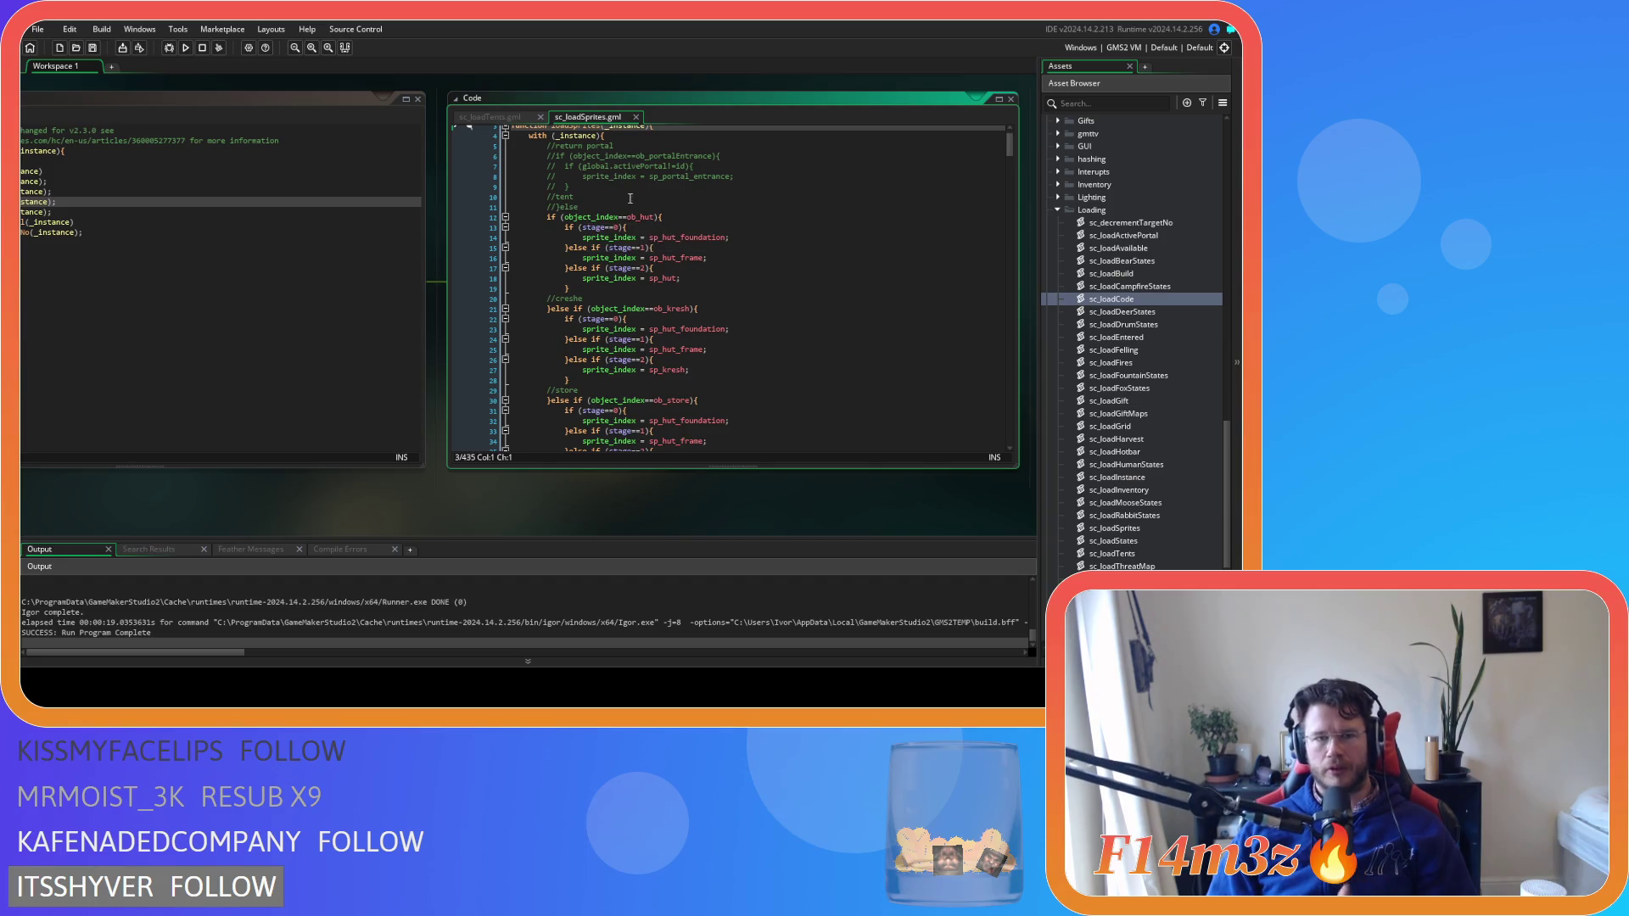
left_click(671, 217)
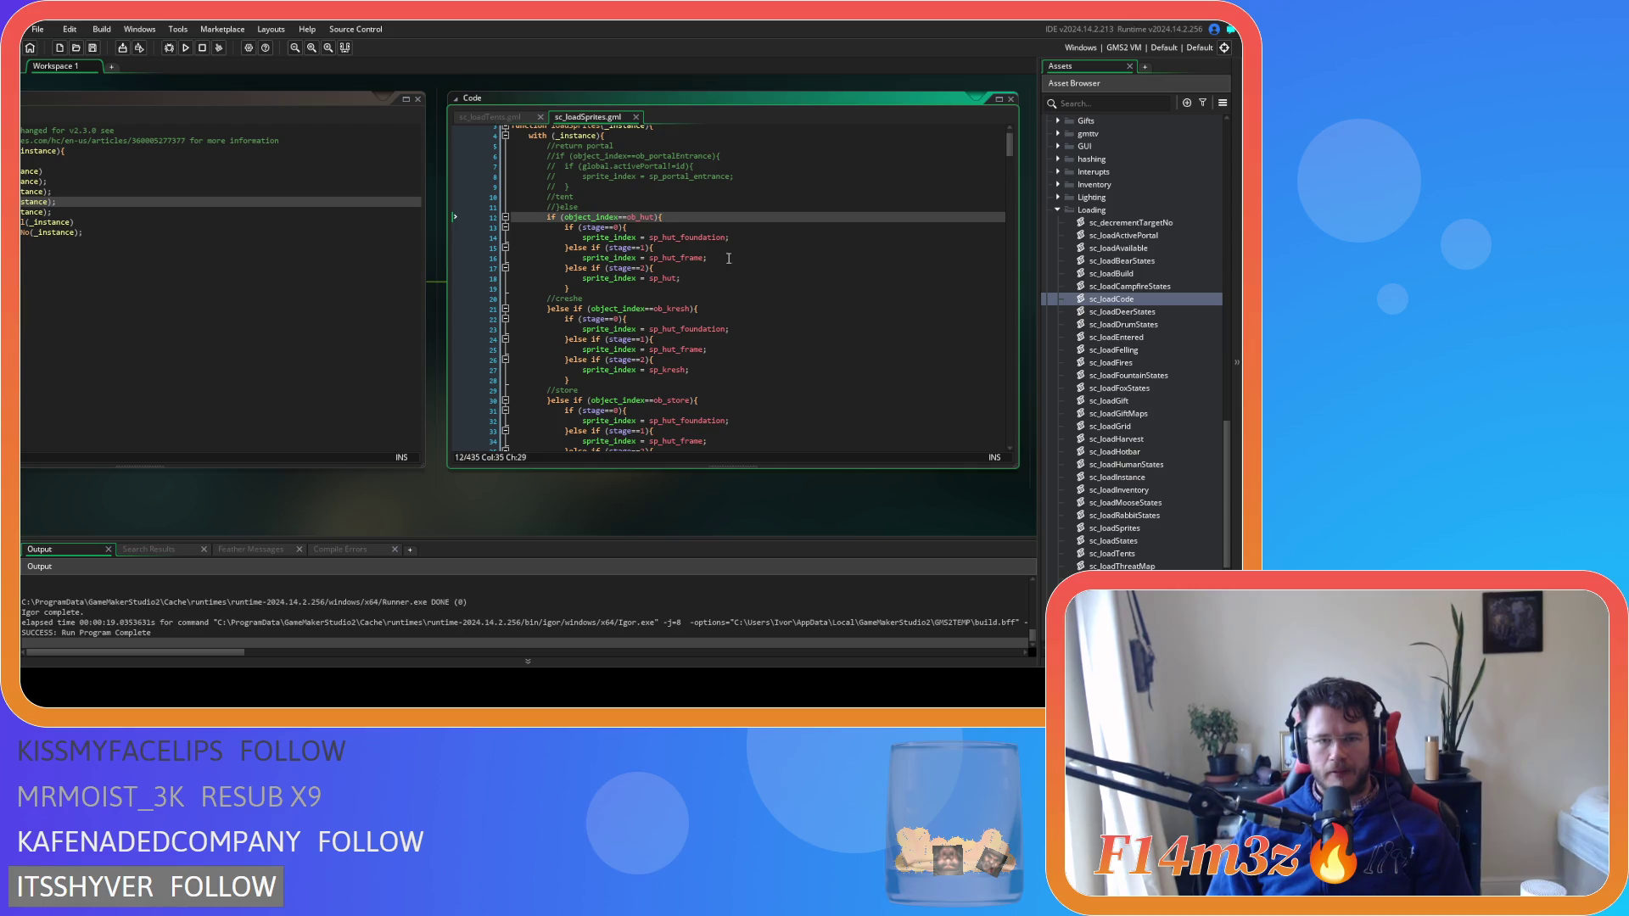
left_click(578, 289)
key("Return")
key("ctrl+v")
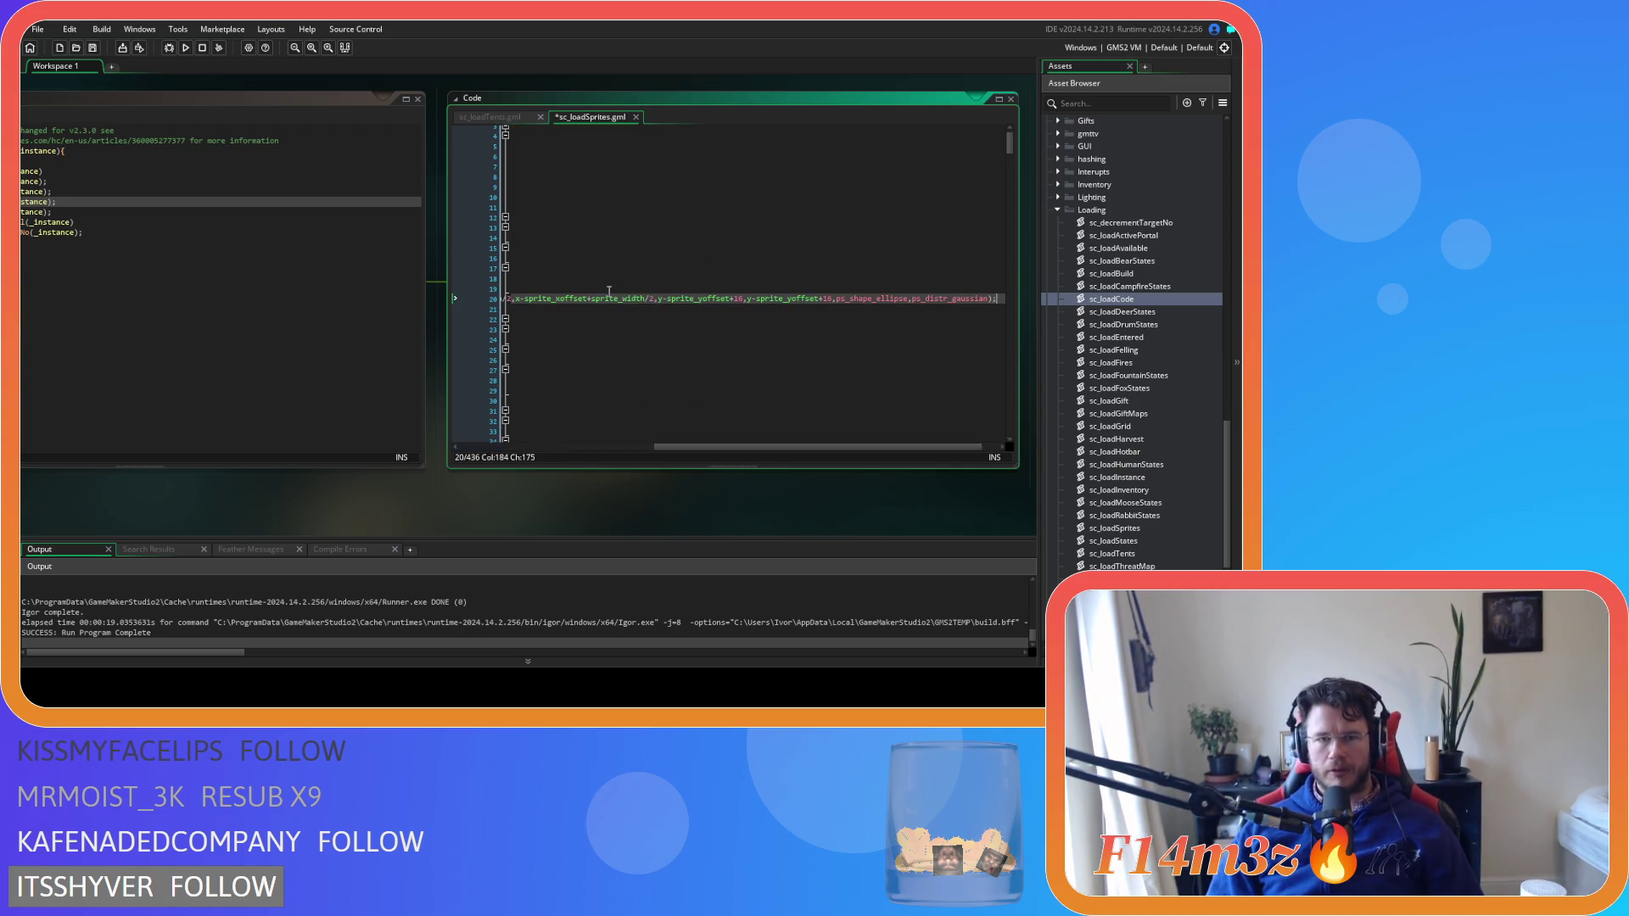
Paste the same line after the ob_kresh branch, save, and run the game
left_click_drag(701, 448, 409, 439)
scroll(585, 322, "down", 3)
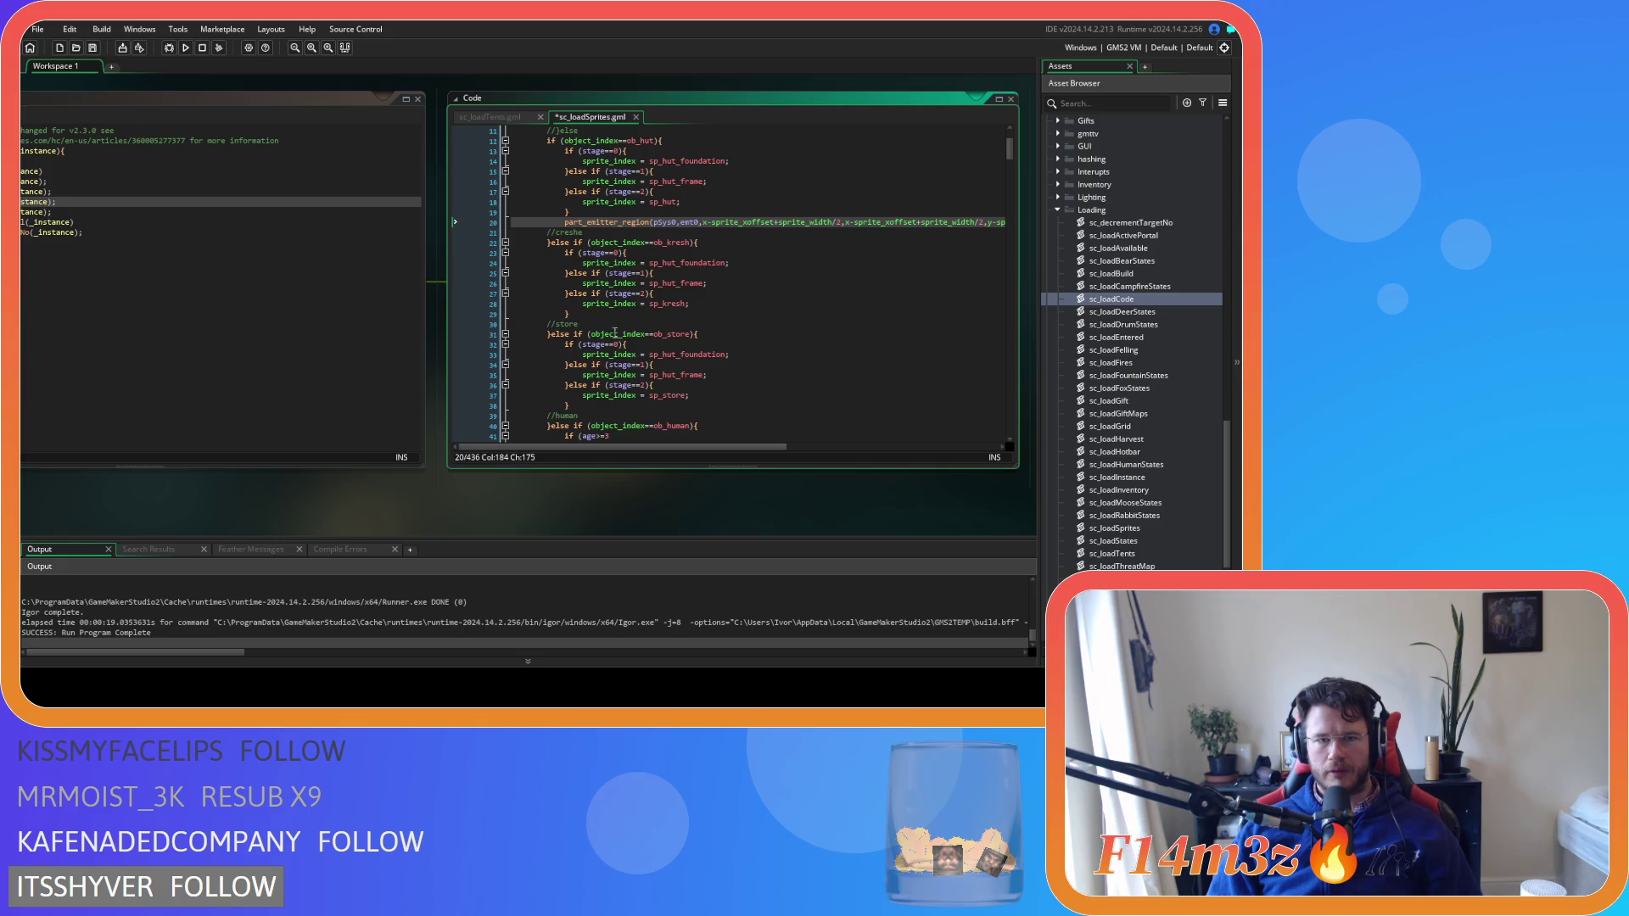
left_click(591, 312)
key("Return")
key("ctrl+v")
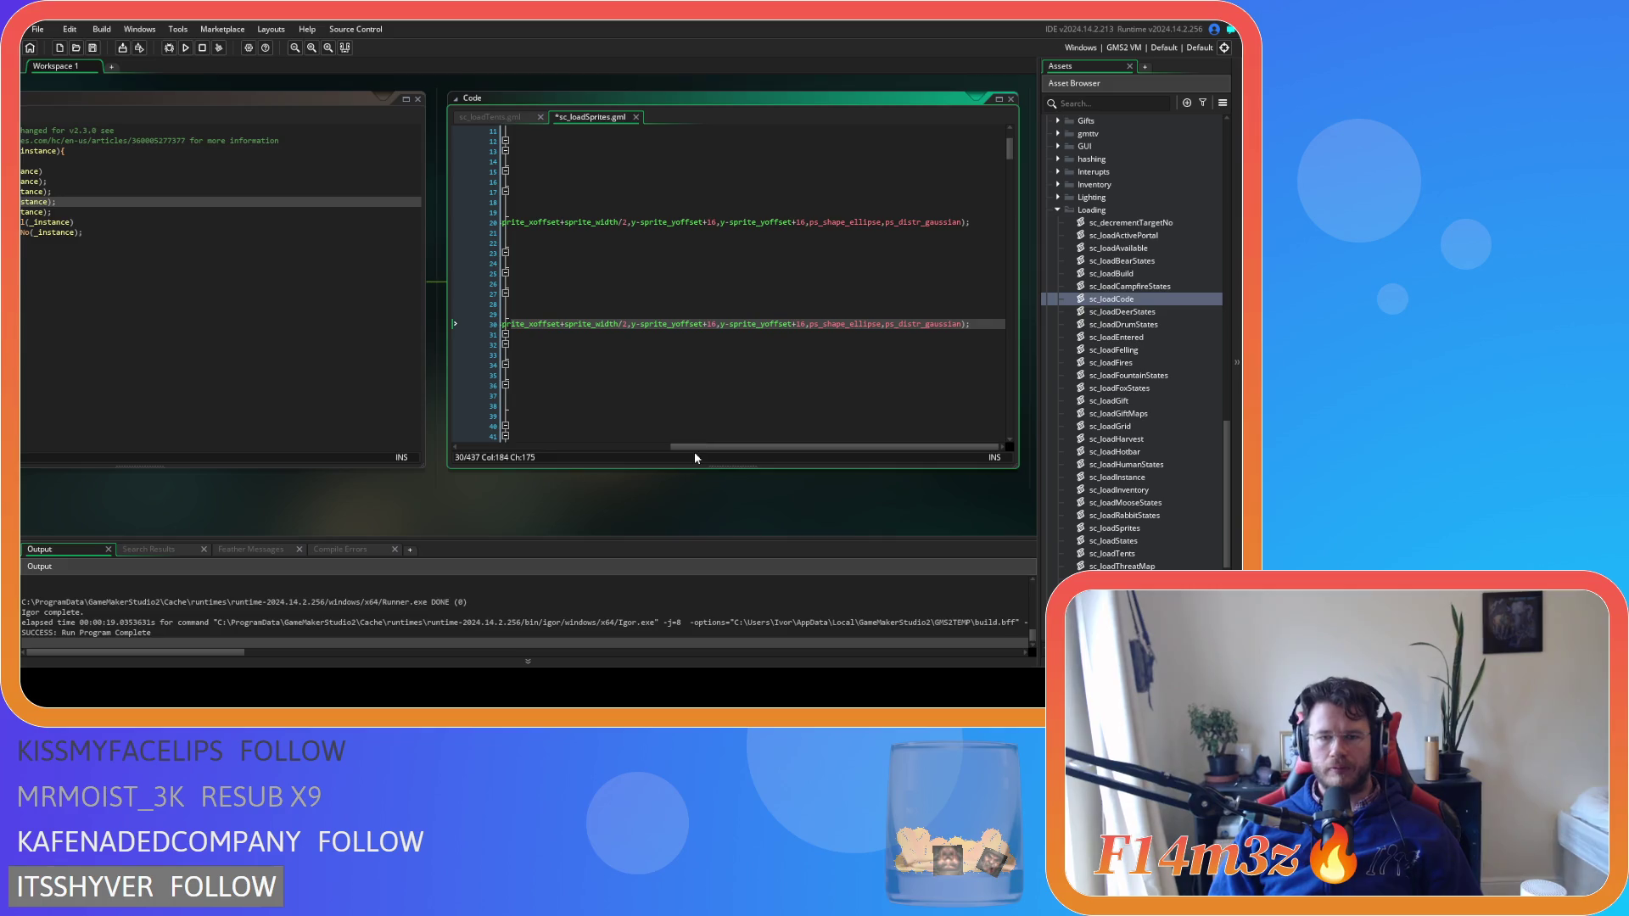
left_click_drag(694, 448, 463, 442)
key("ctrl+s")
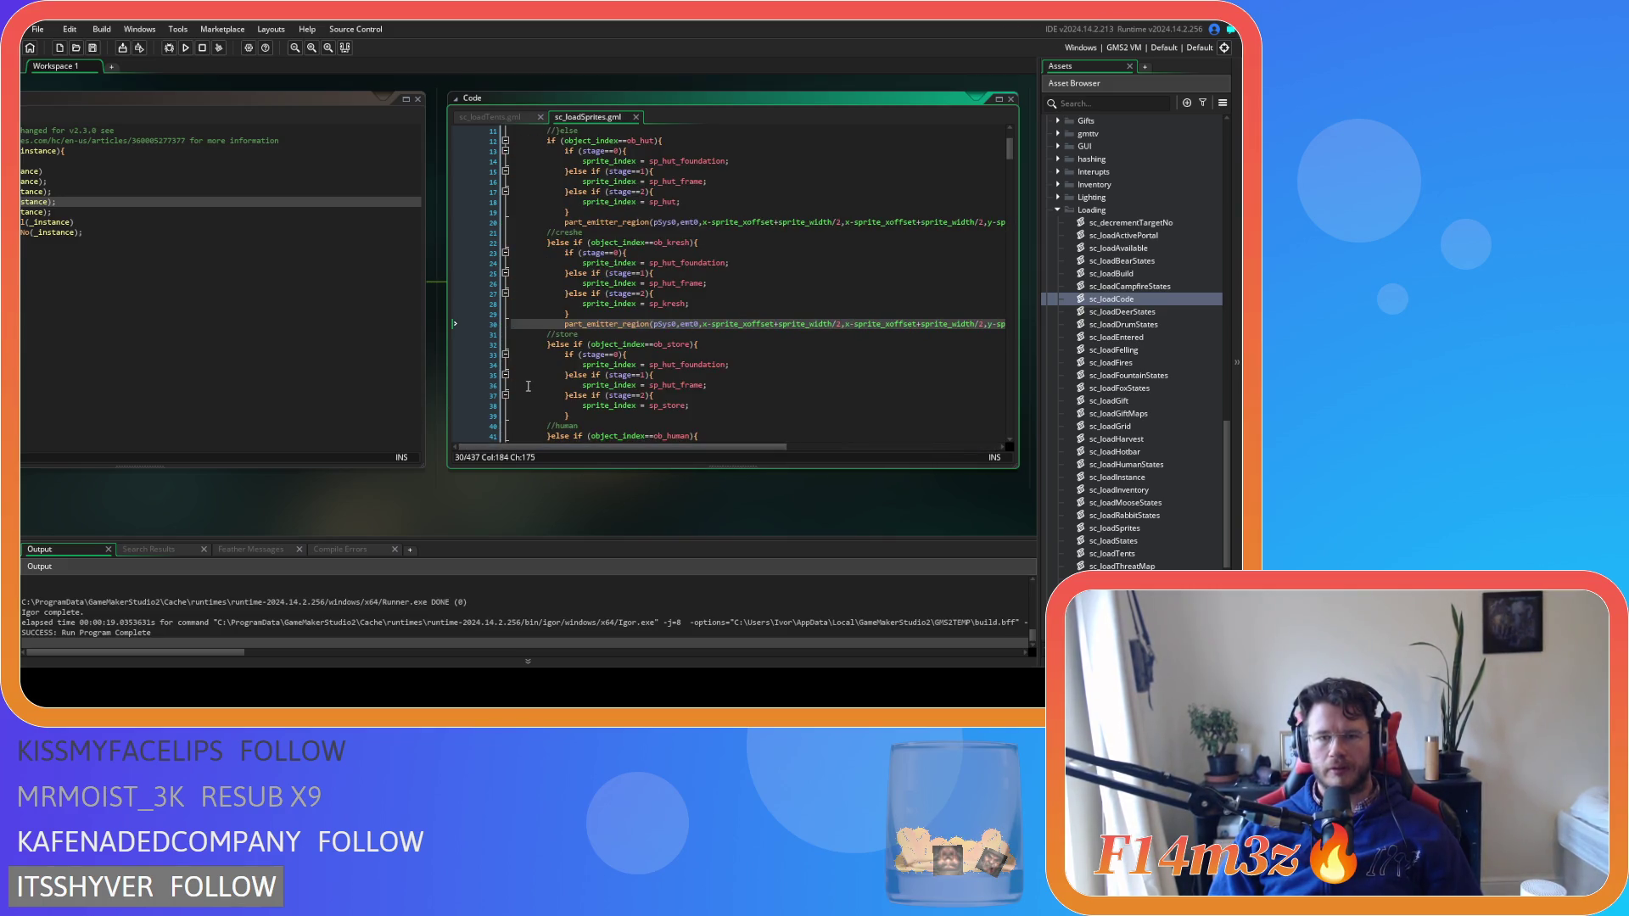
key("F5")
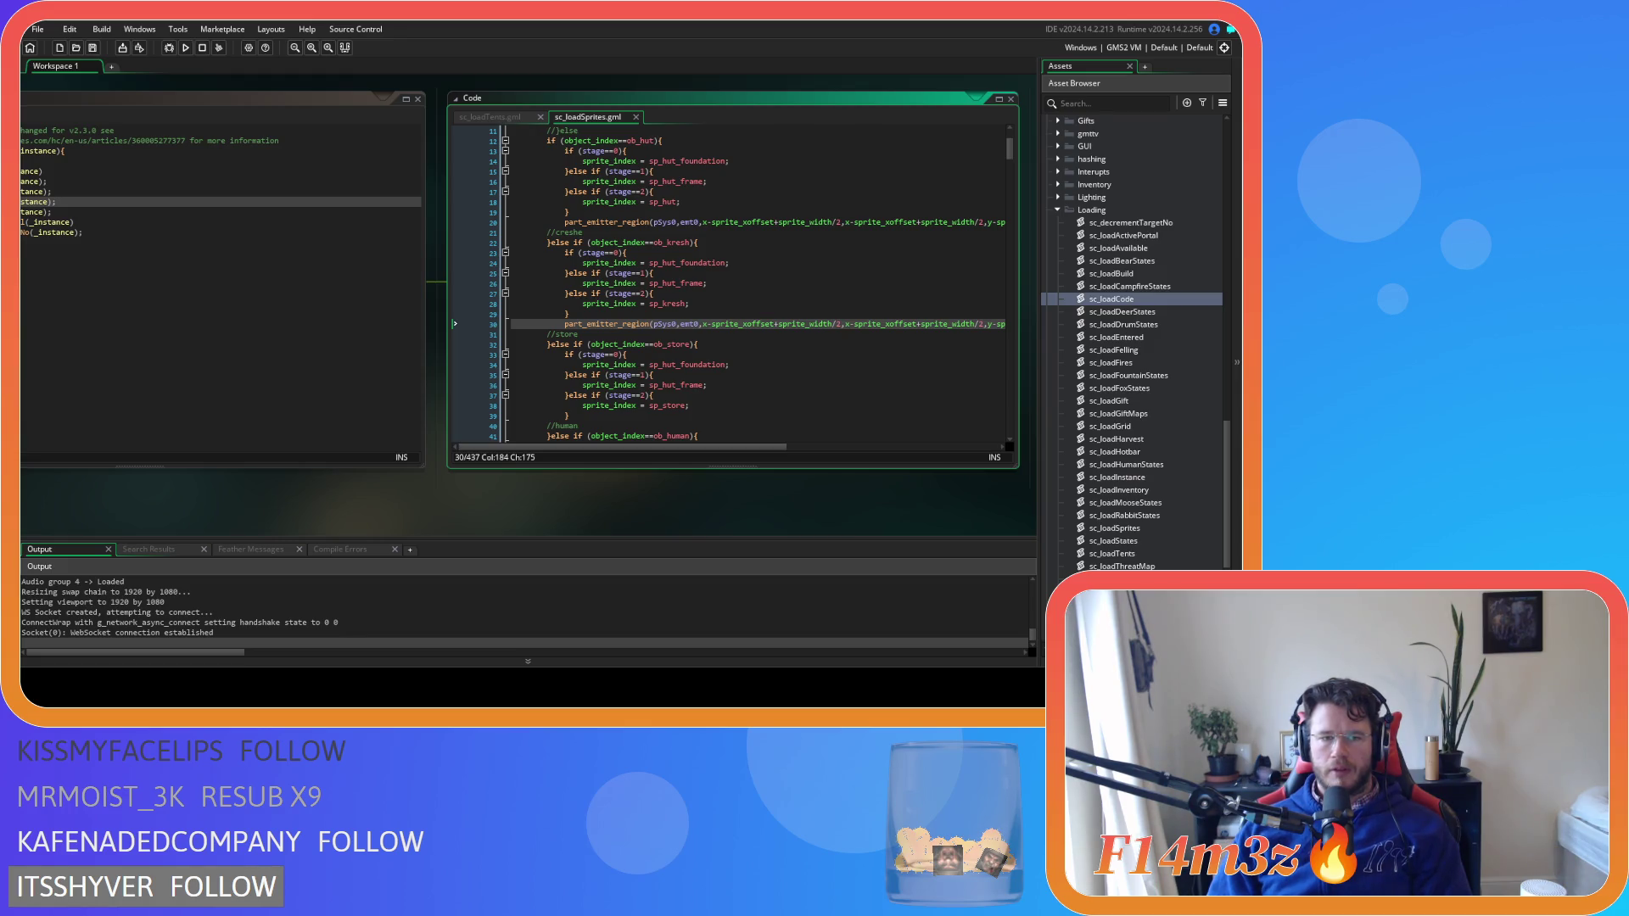
In ob_hut's Create code, replace the old comment above the particle setup with 'particles'
mouse_move(616, 319)
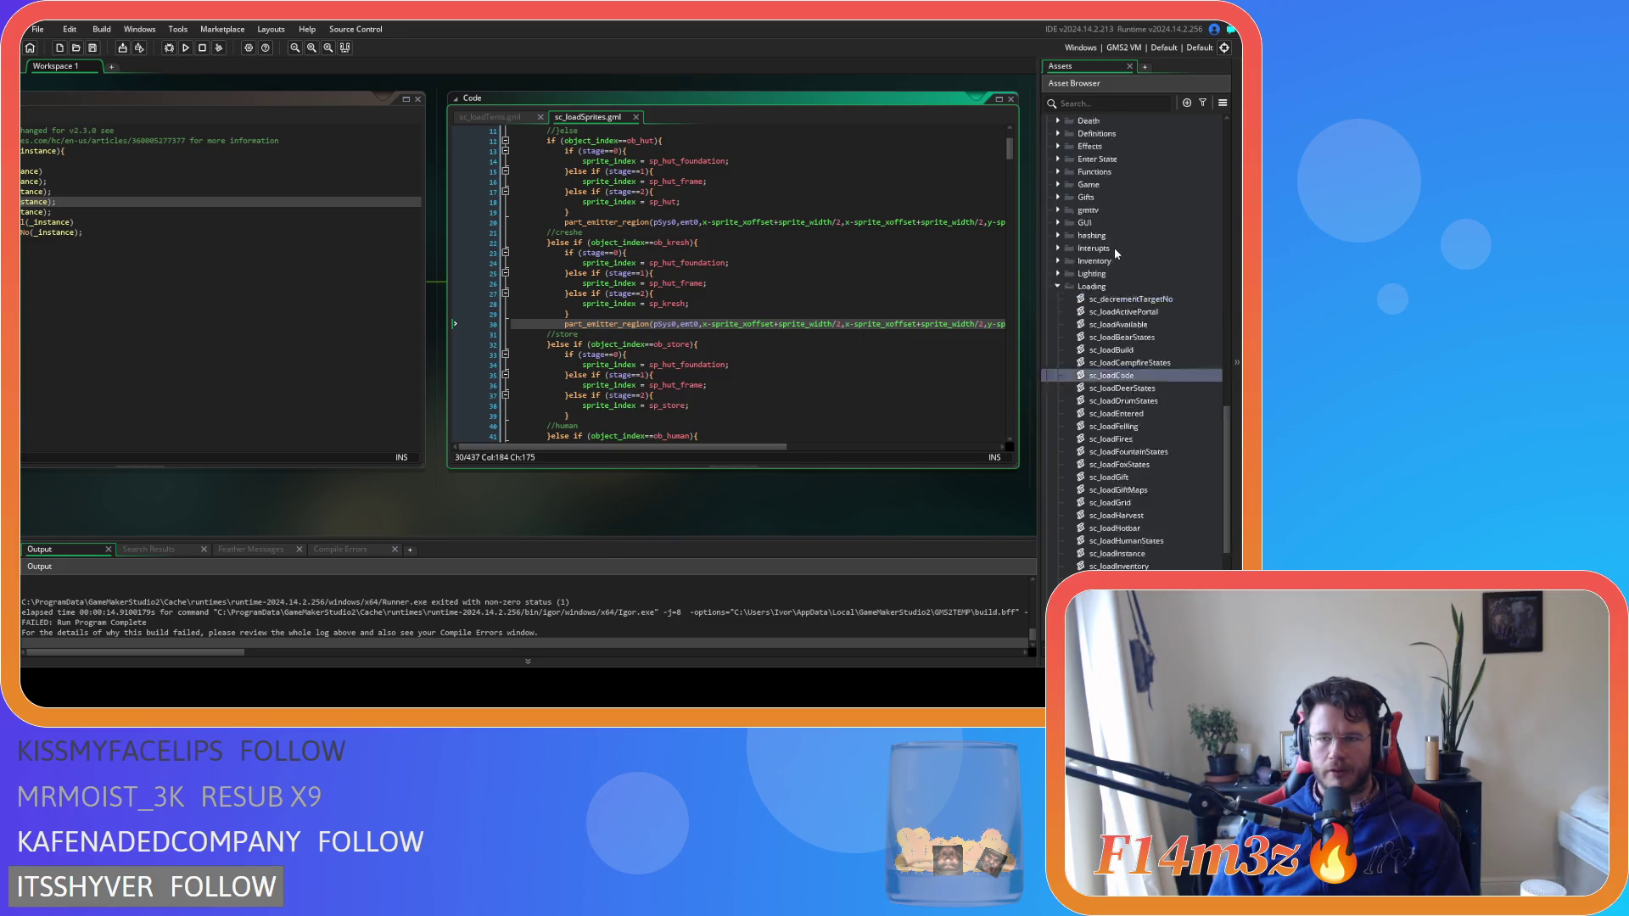
scroll(1113, 247, "up", 10)
scroll(1113, 378, "up", 5)
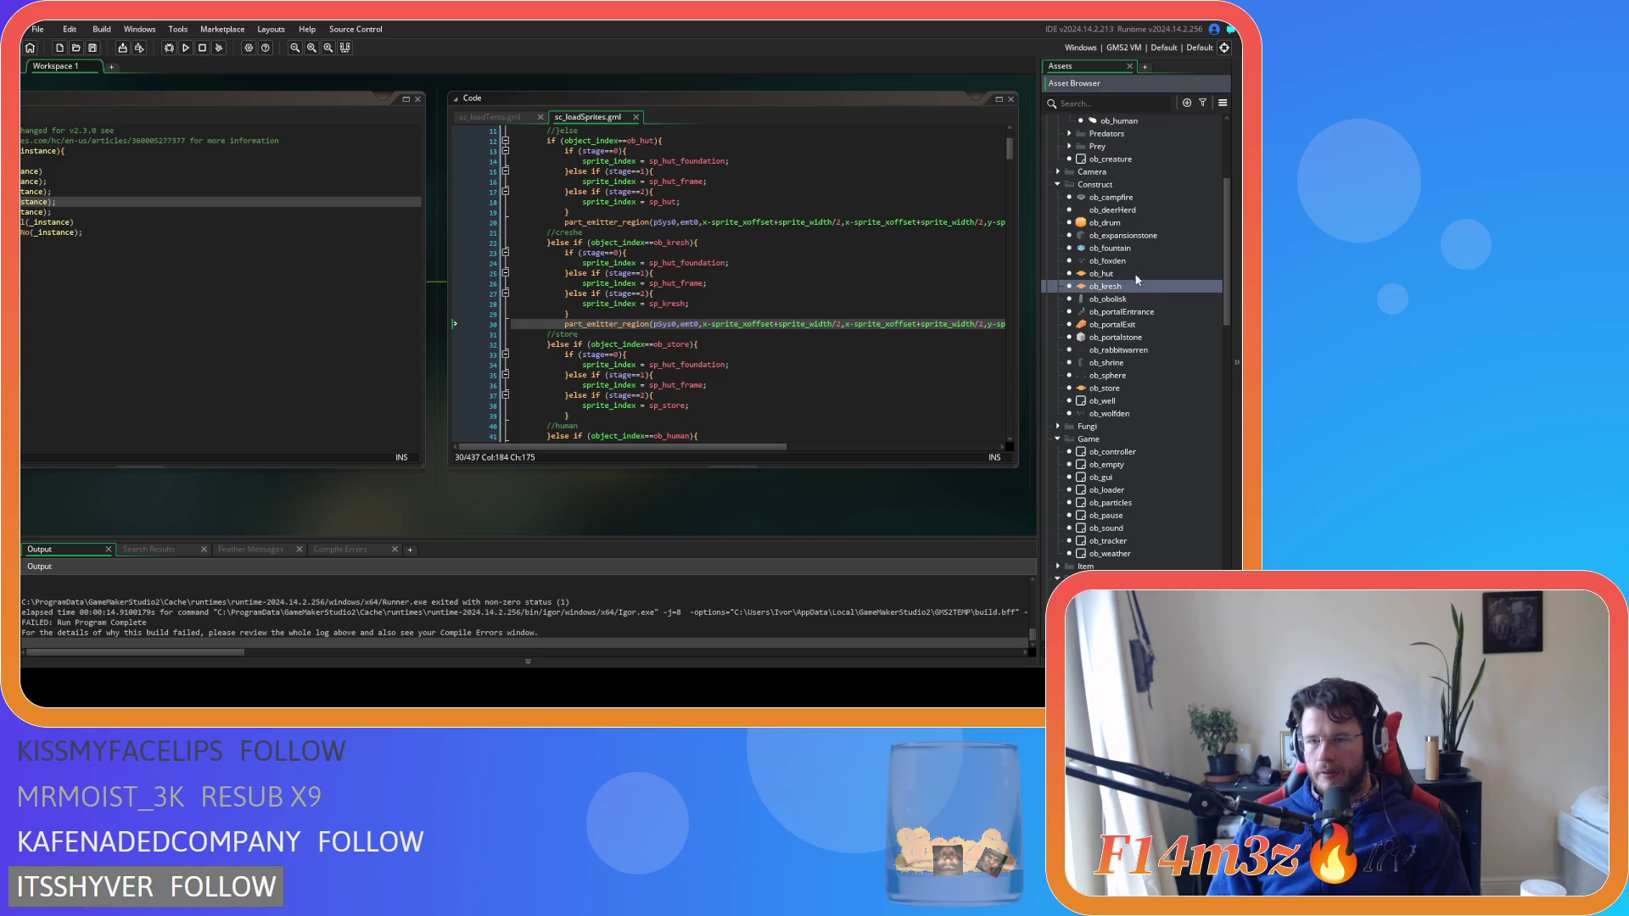
double_click(1131, 274)
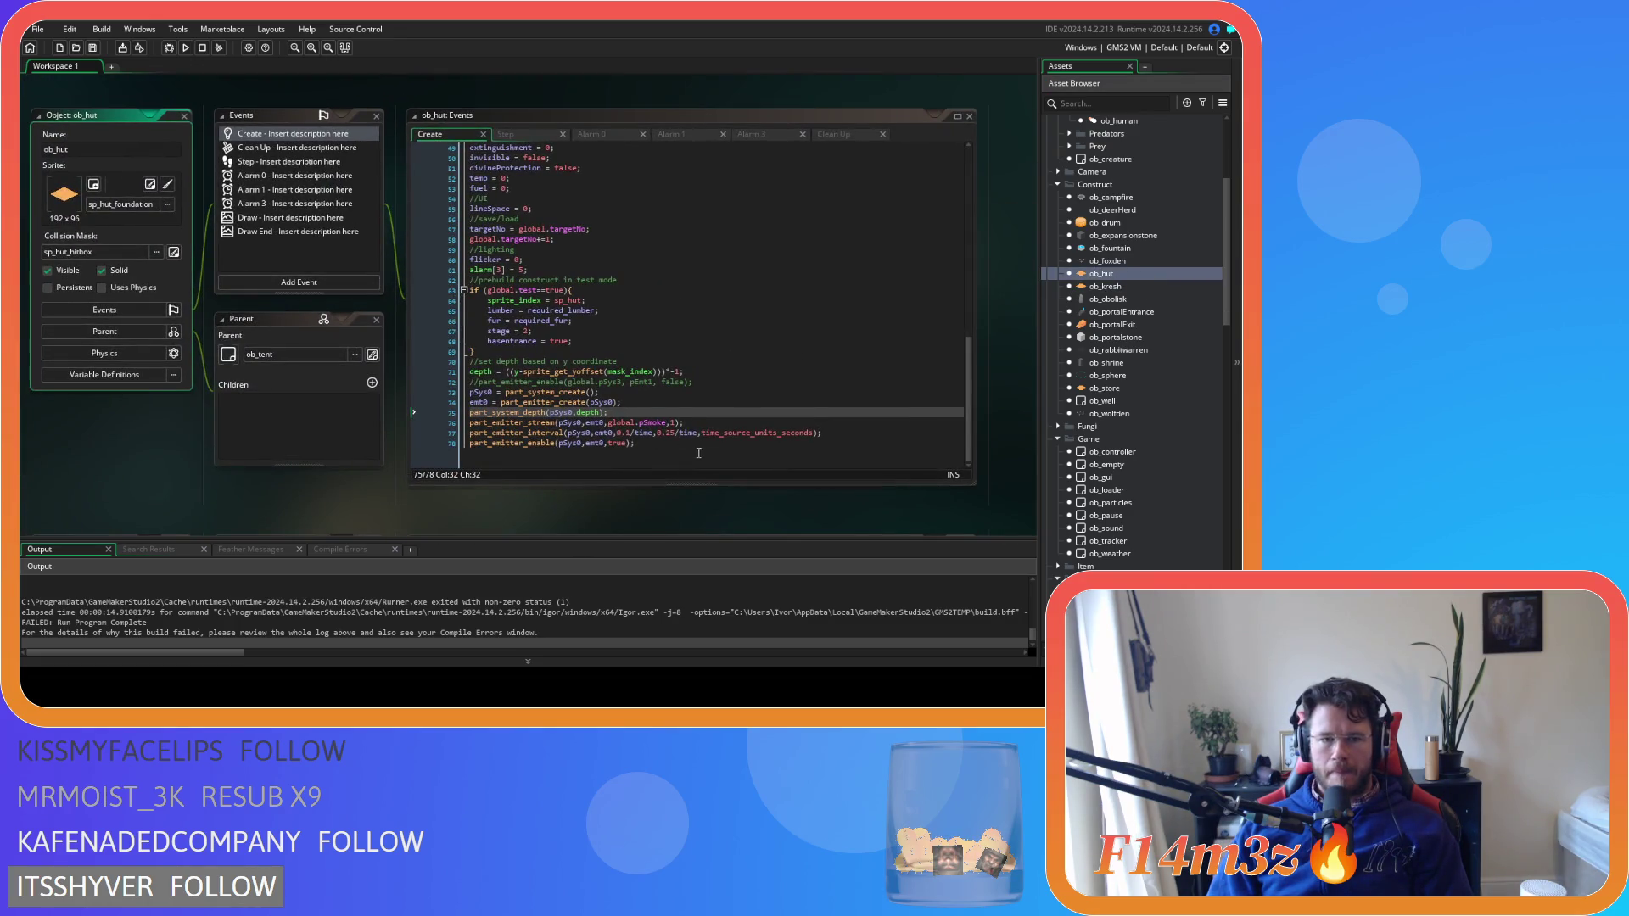
left_click_drag(698, 453, 400, 390)
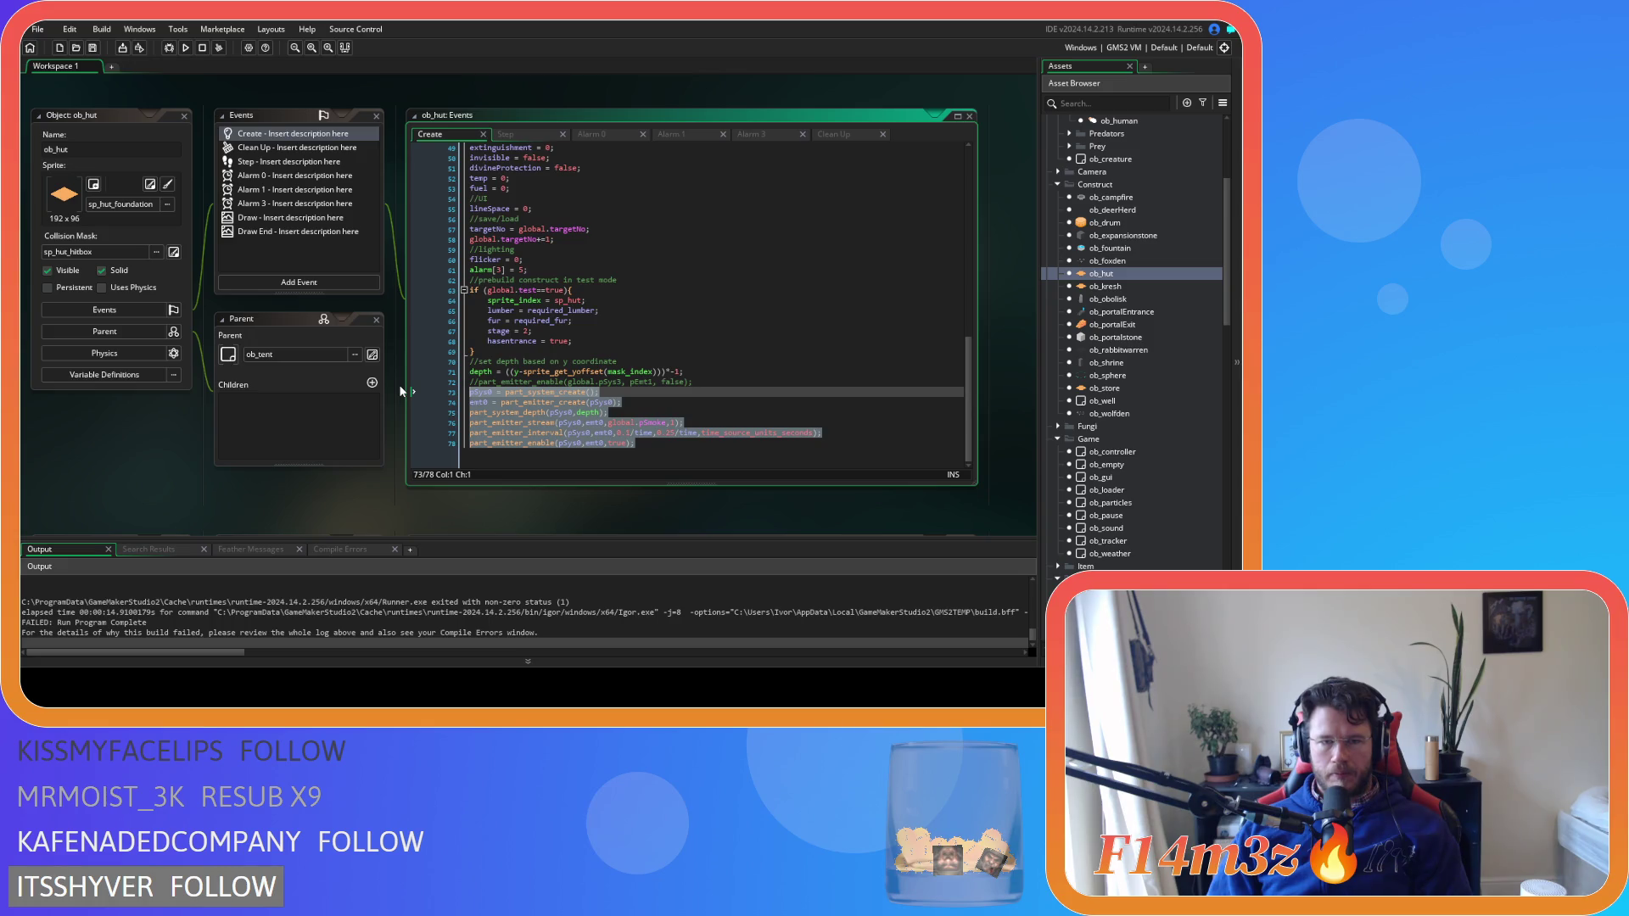
left_click_drag(702, 381, 480, 386)
type("particles")
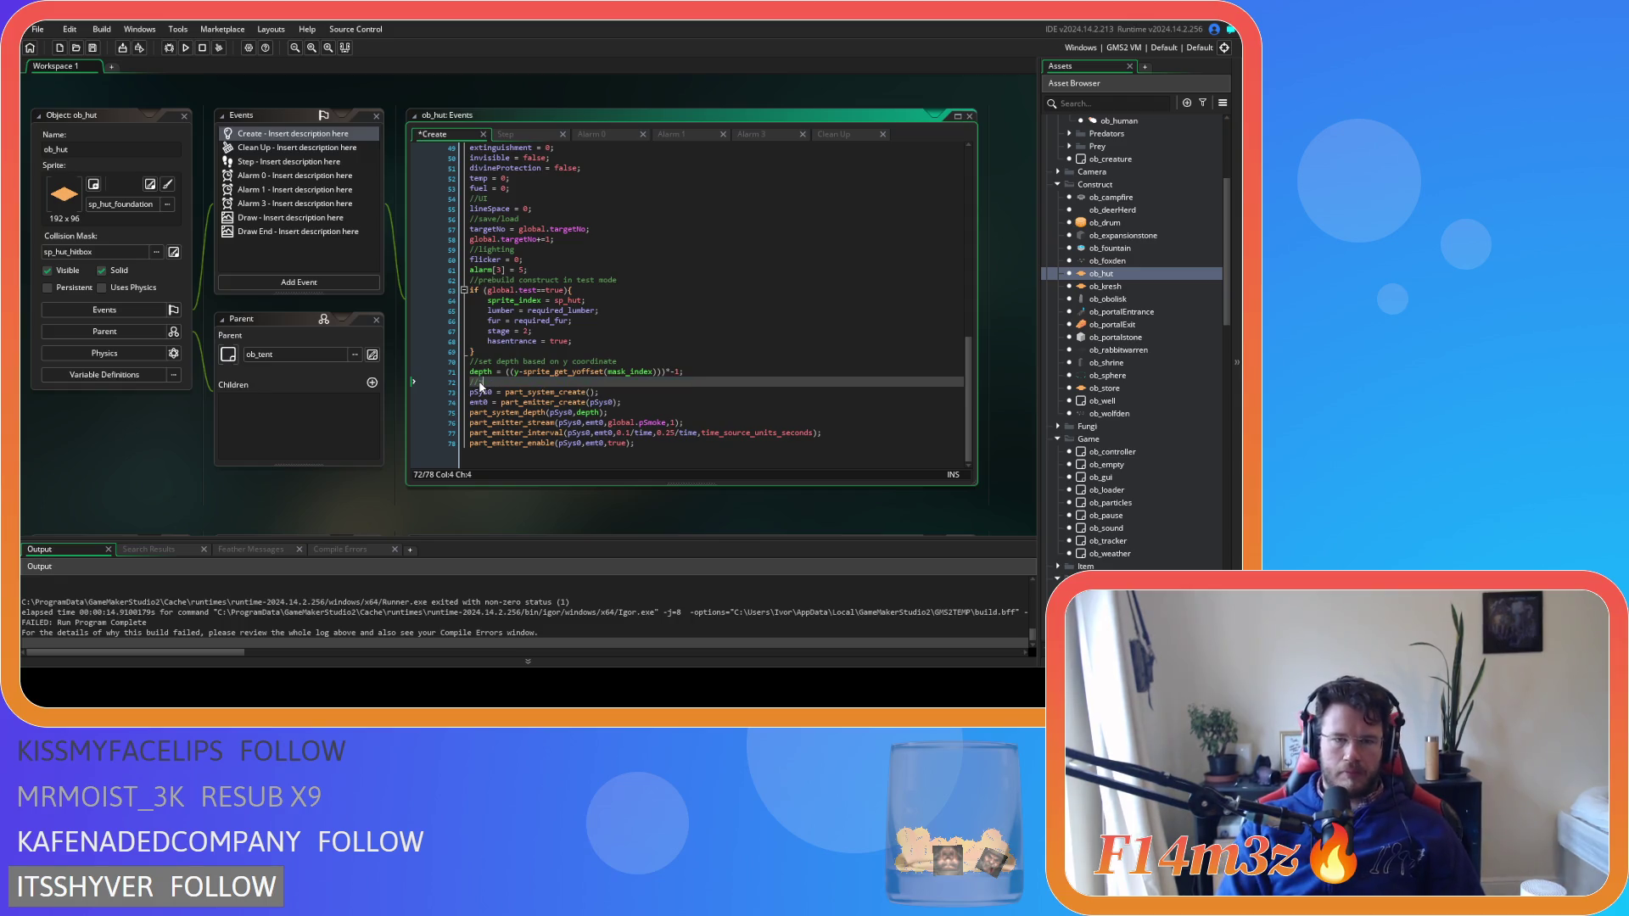
Copy the hut's particle block and open ob_kresh's Create event
mouse_move(649, 443)
left_mouse_down()
mouse_move(509, 422)
mouse_move(469, 381)
left_mouse_up()
left_click(1128, 287)
double_click(1128, 287)
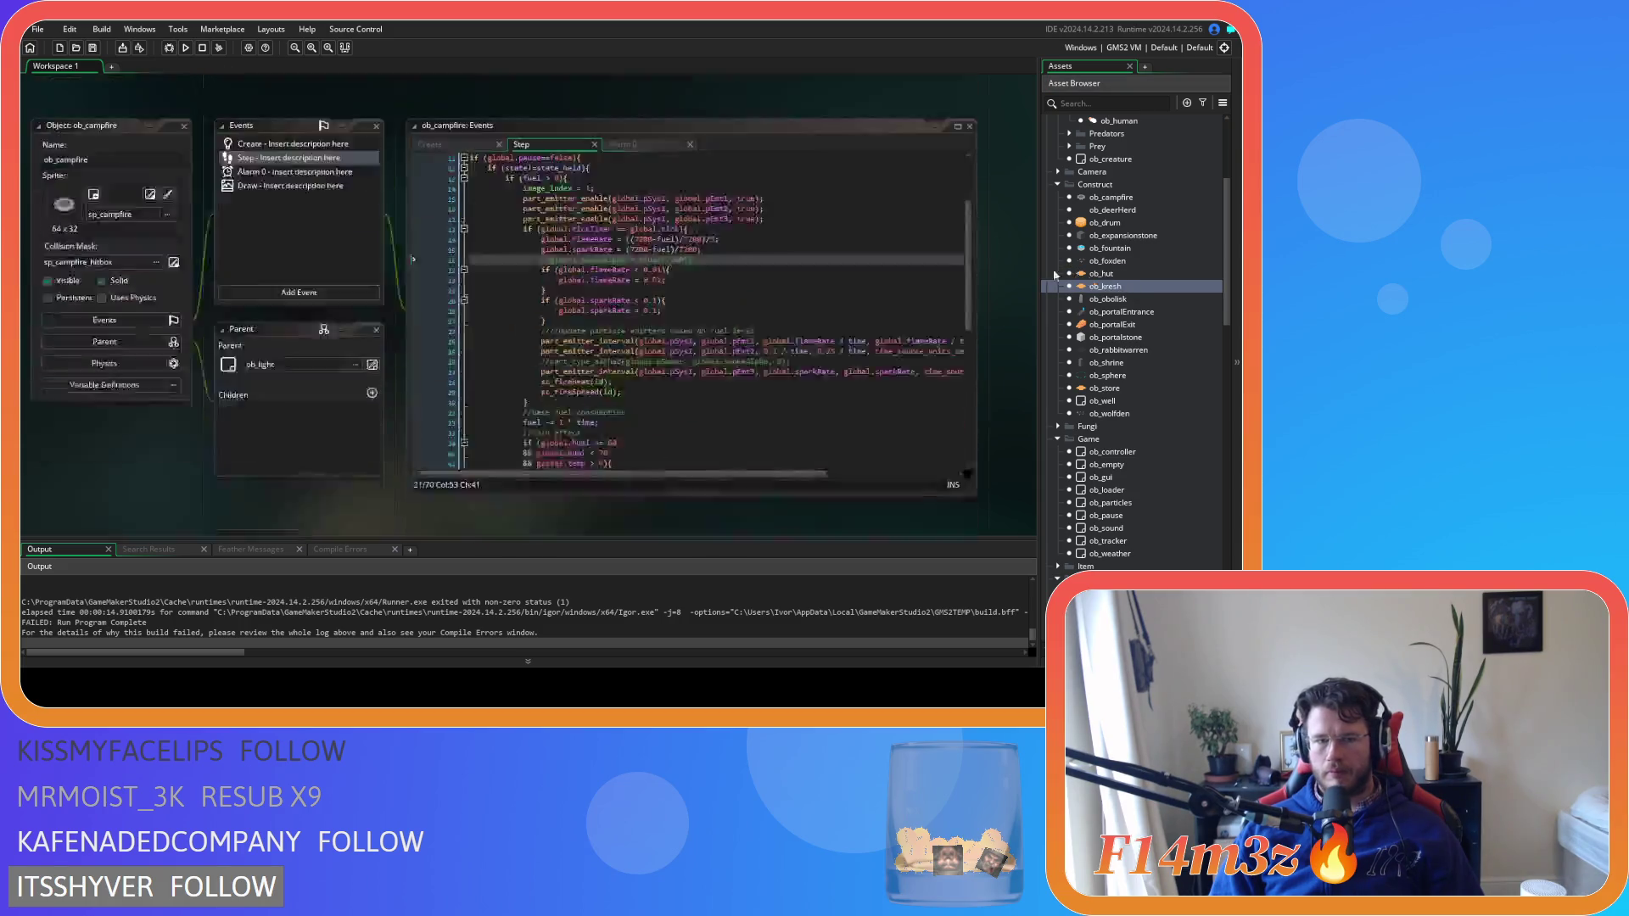
left_click(272, 134)
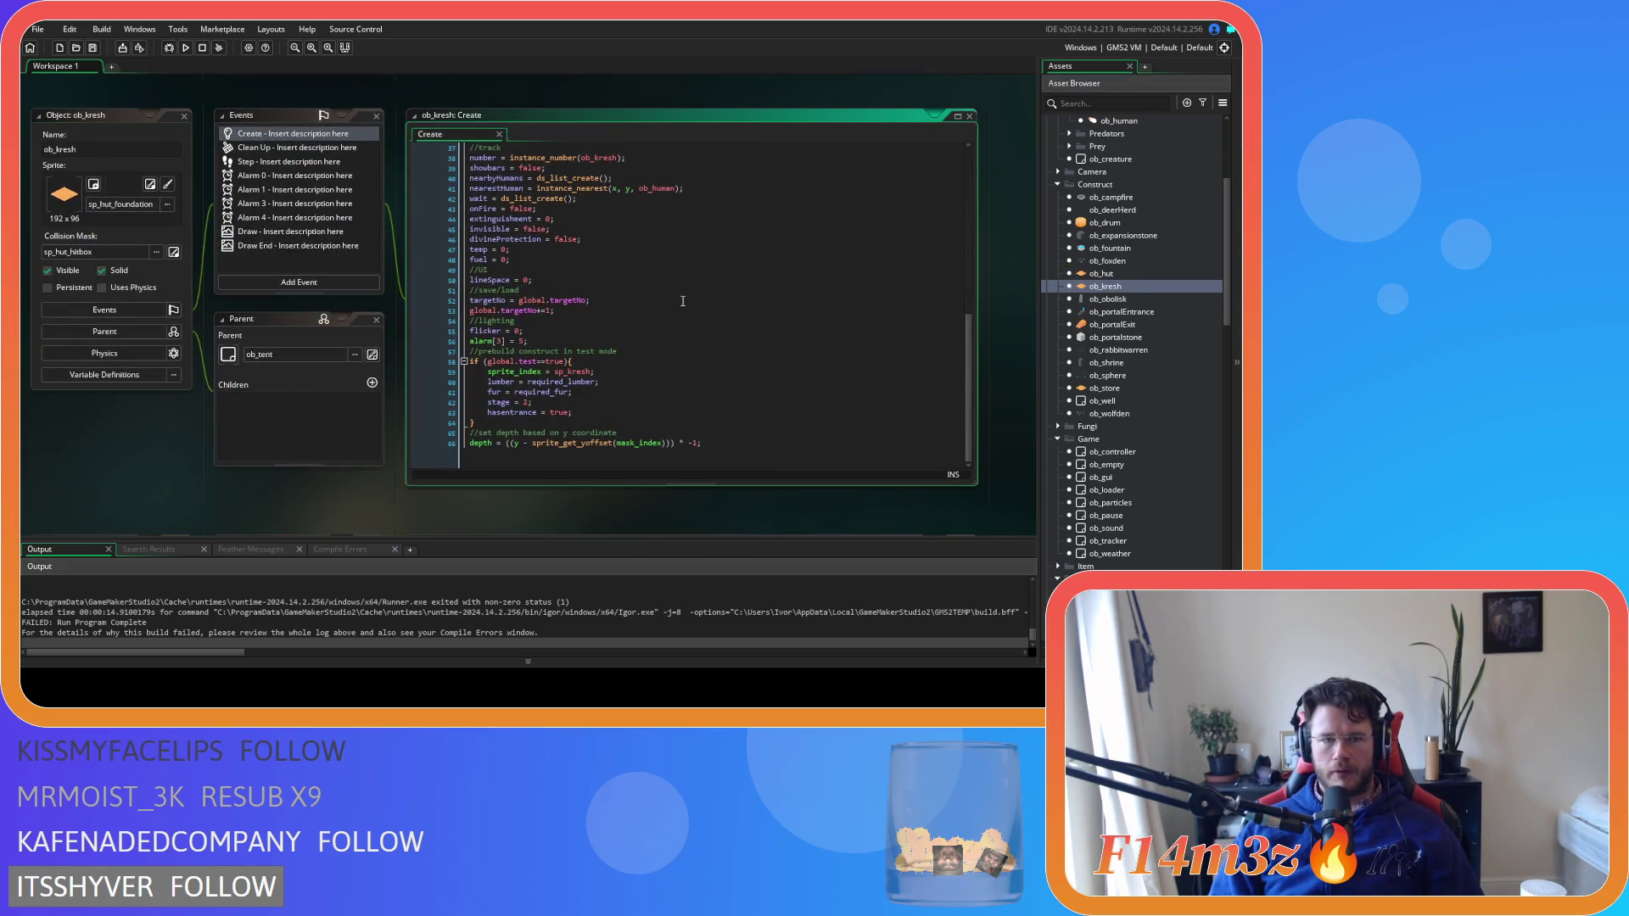
Paste the particle setup at the end of ob_kresh's Create code and test-run the game
left_click(721, 454)
key("Return")
key("ctrl+v")
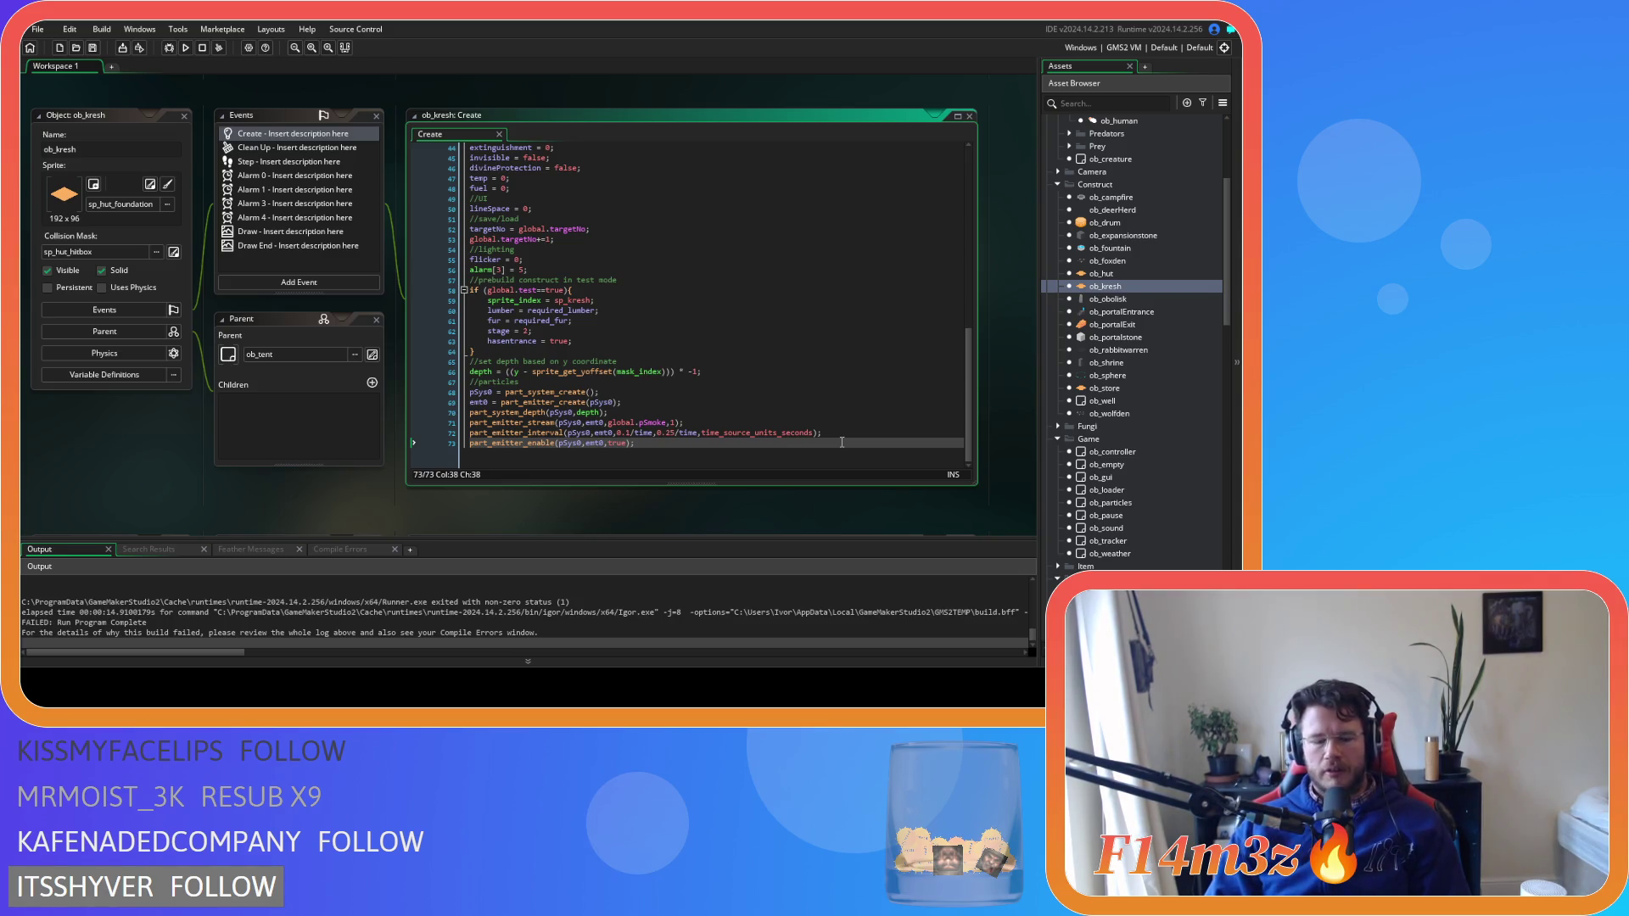
key("F5")
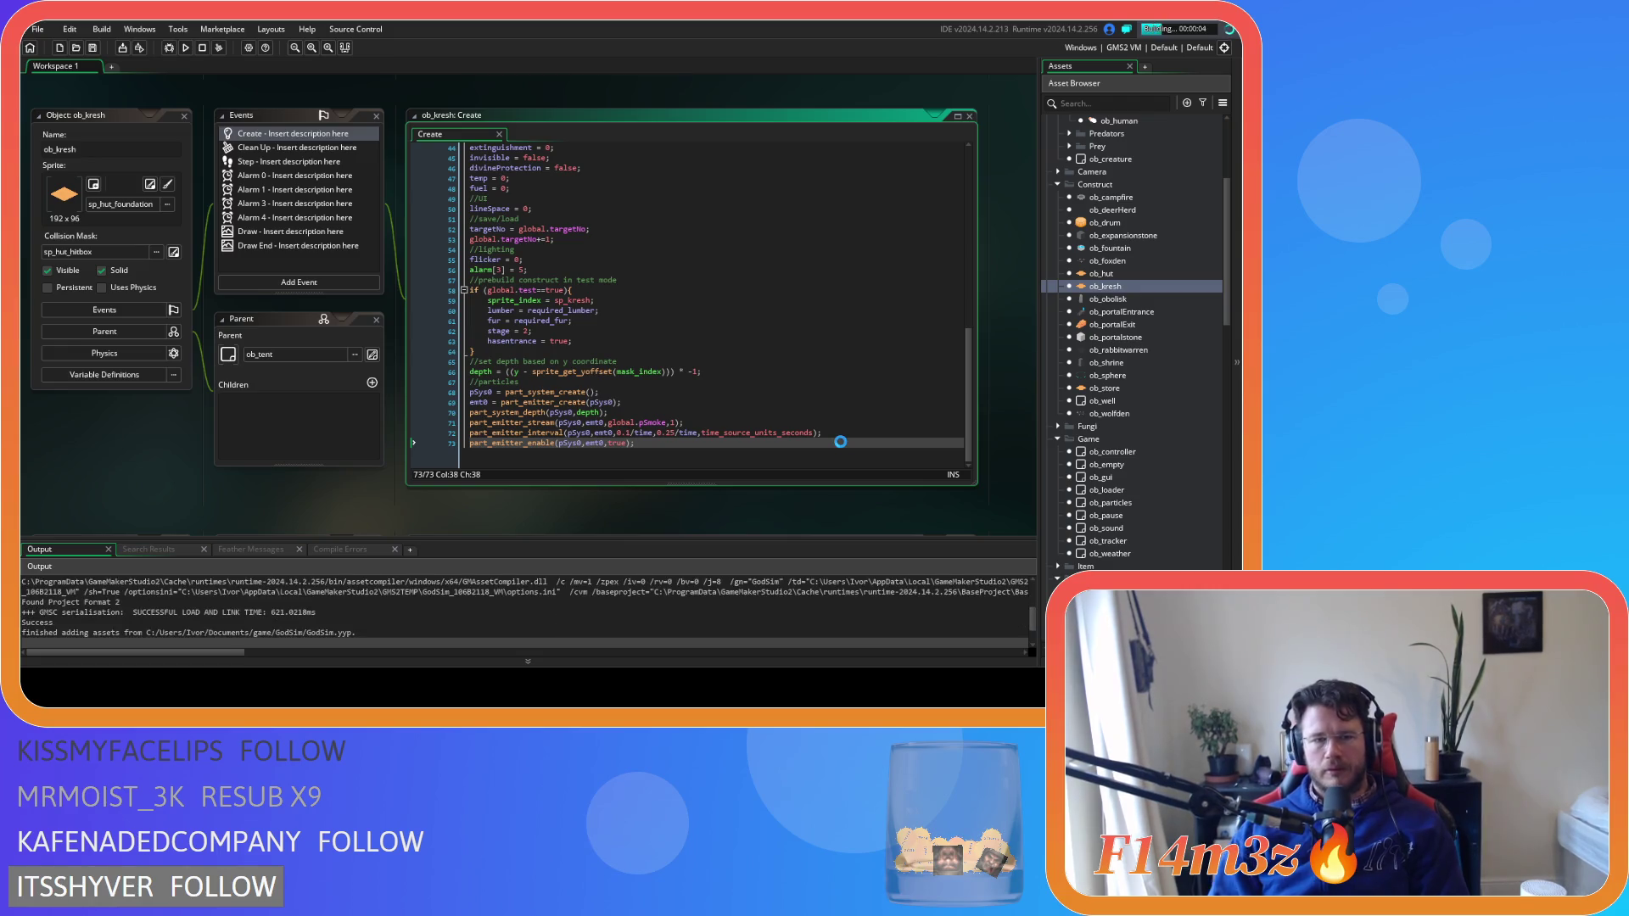
left_click(201, 48)
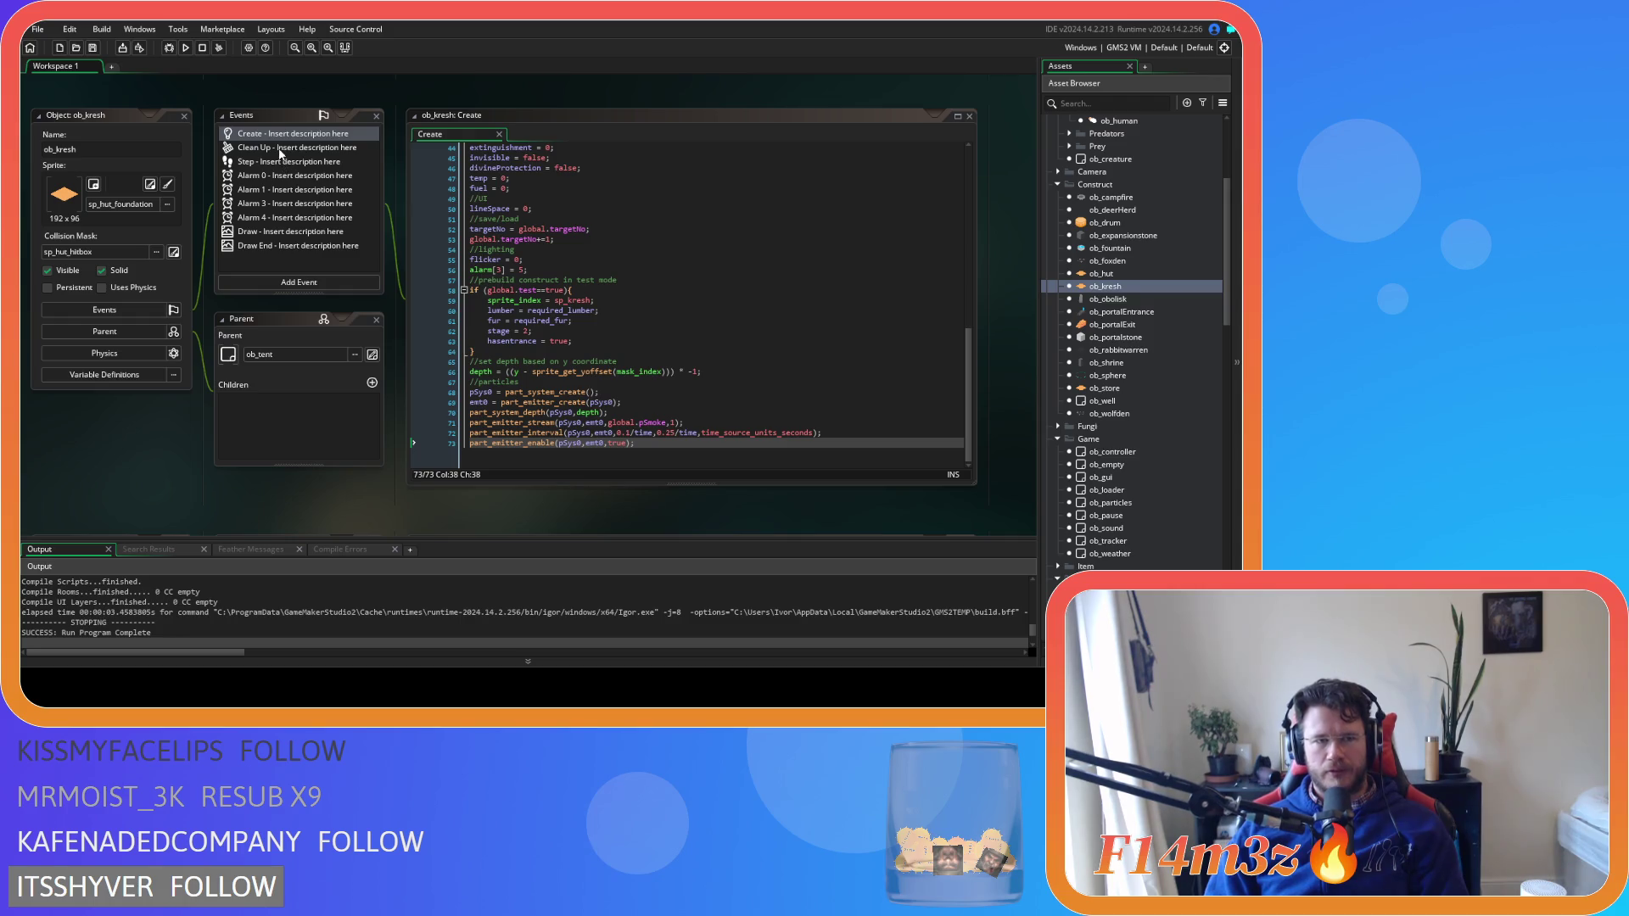
Delete the kresh's unused Alarm 4 event and open its Step event
left_click(277, 217)
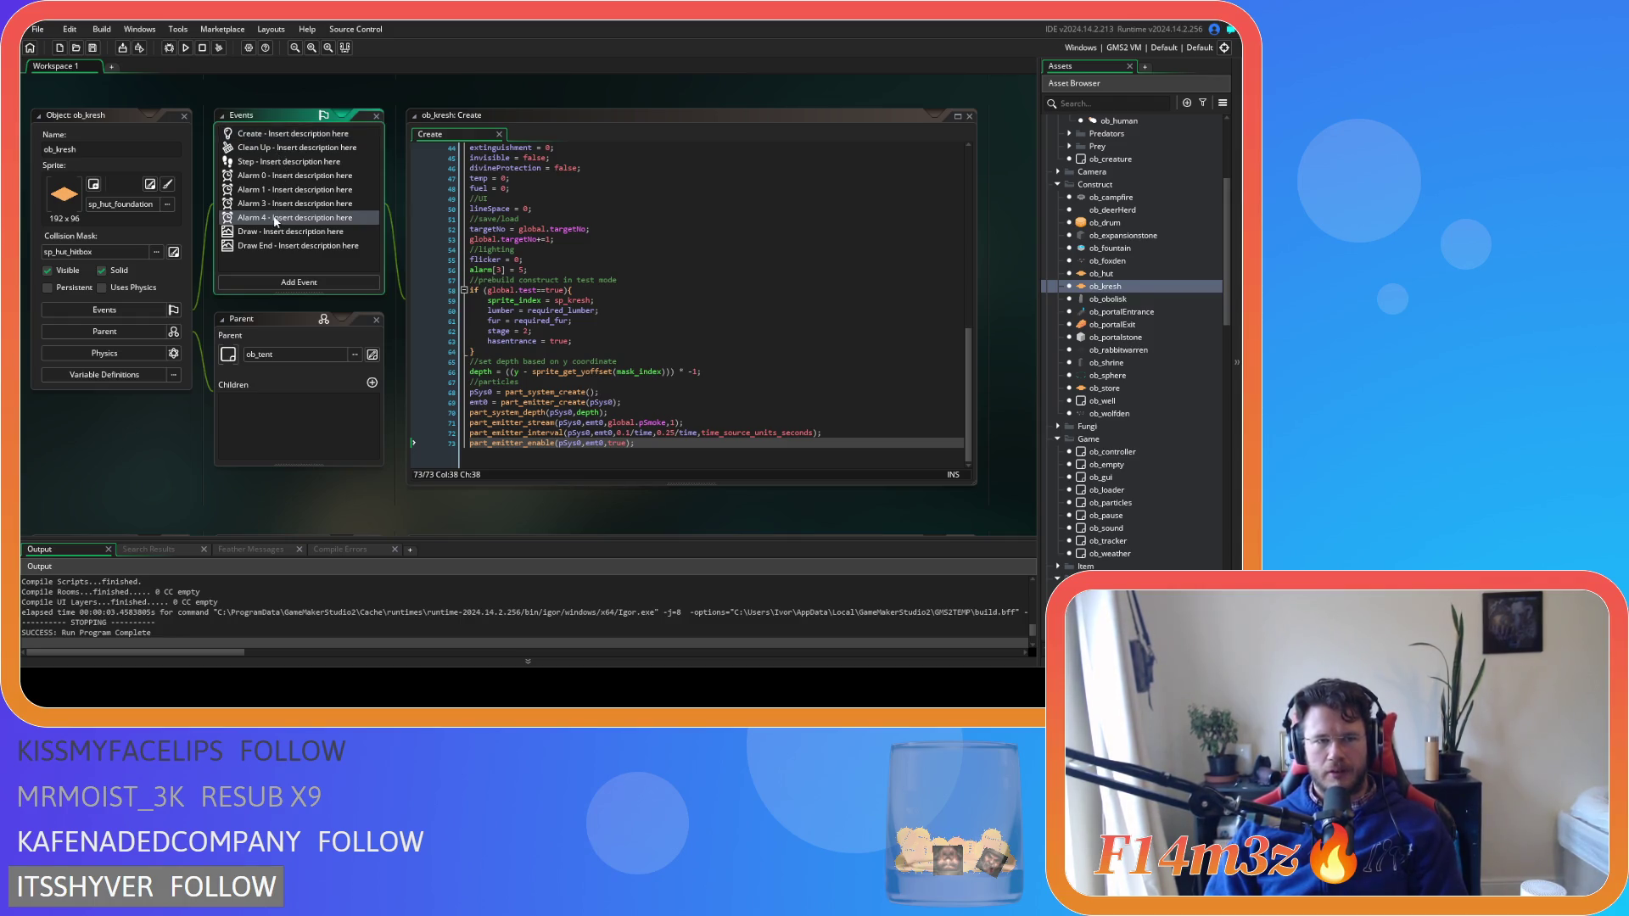
key("Delete")
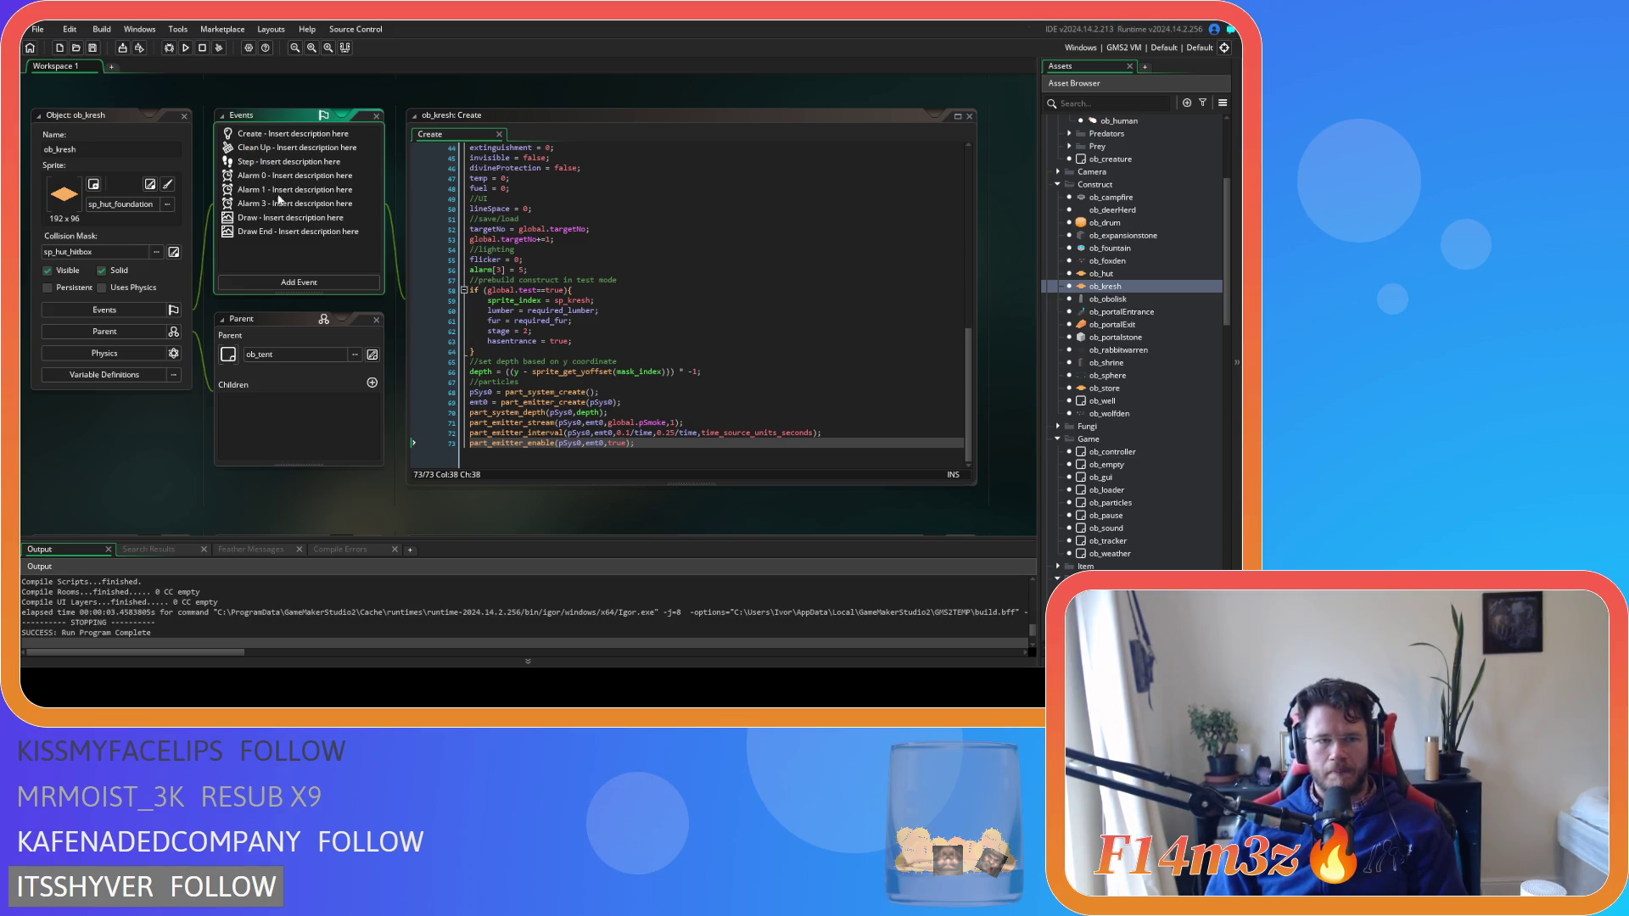
left_click(251, 159)
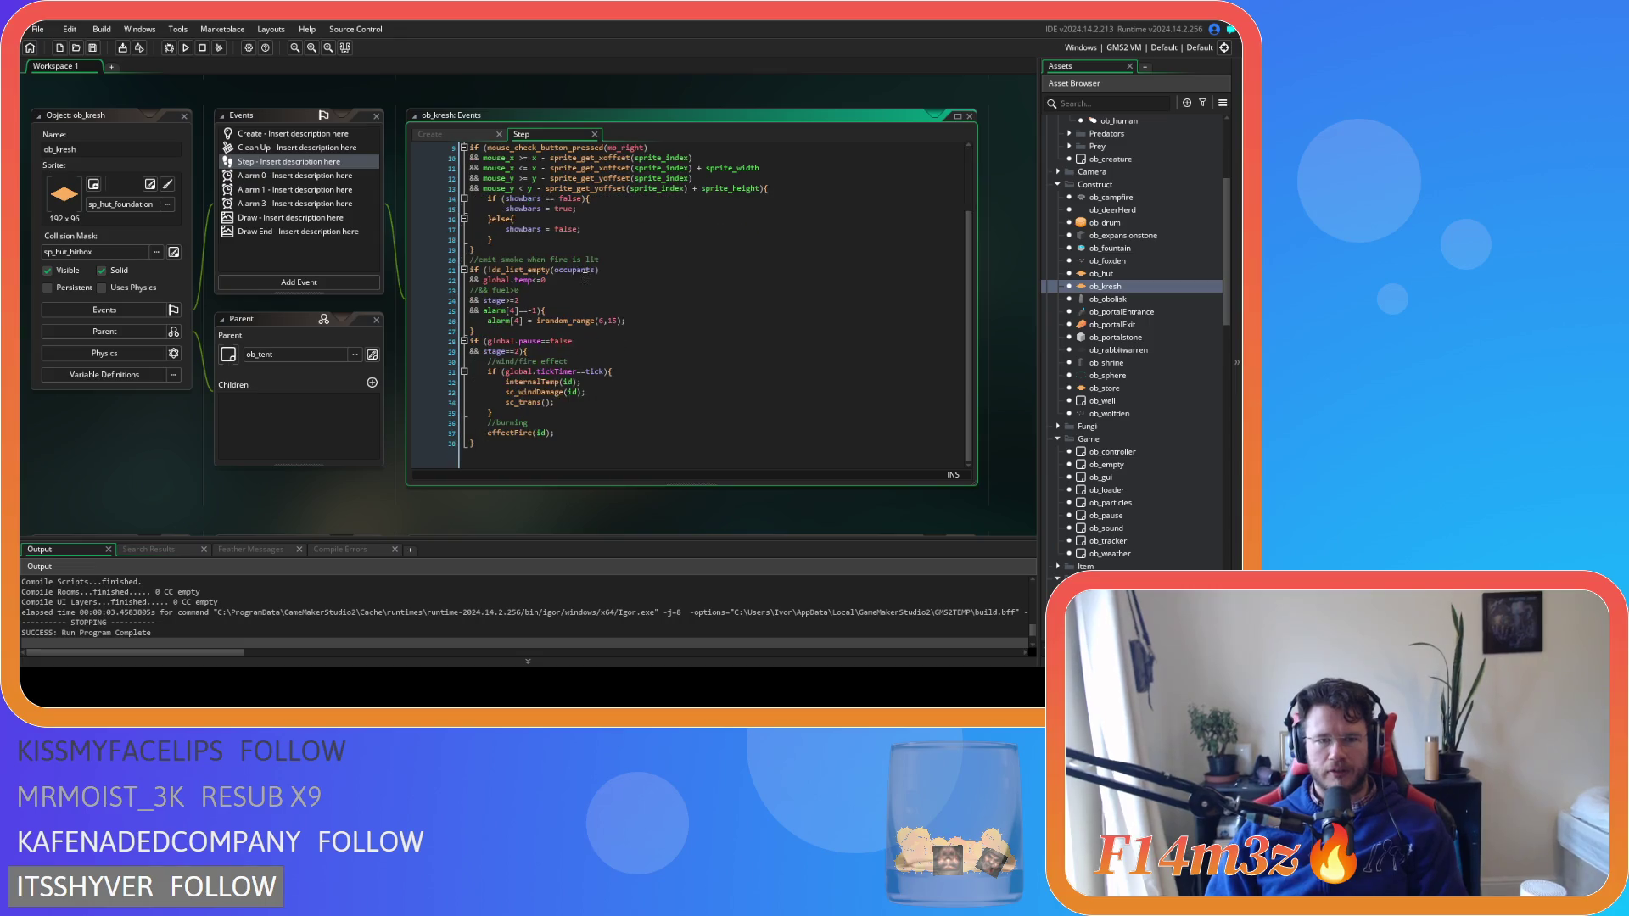
Delete the emit-smoke-when-fire-is-lit block (lines 20–27) from ob_kresh Step and run the game
left_click(482, 331)
left_click_drag(481, 331, 393, 254)
key("BackSpace")
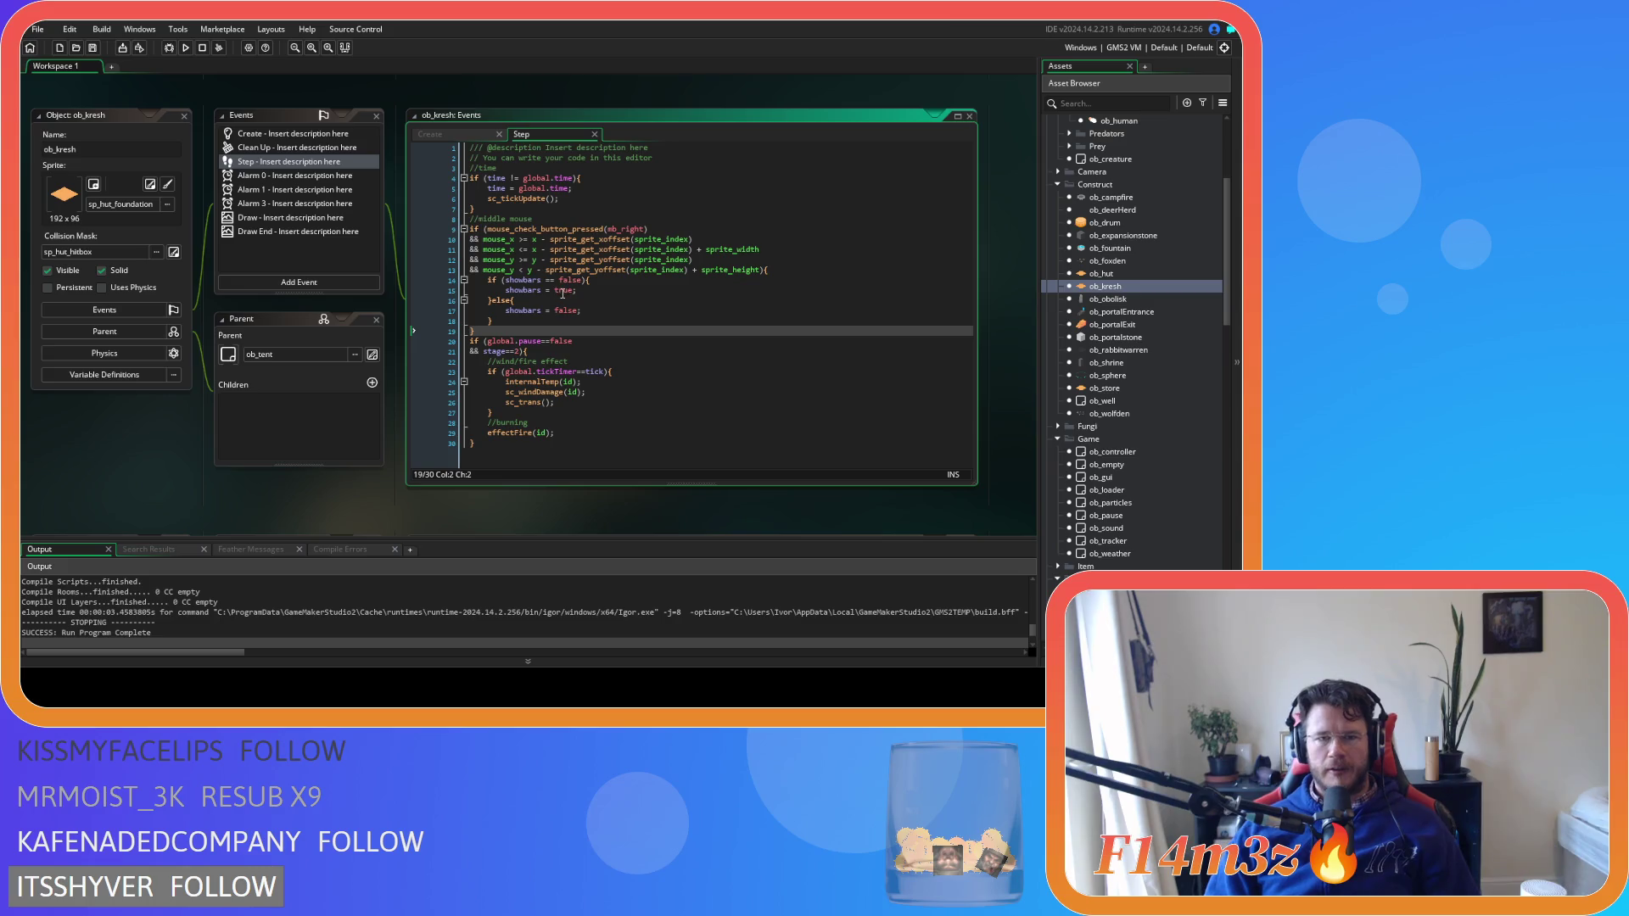
key("F5")
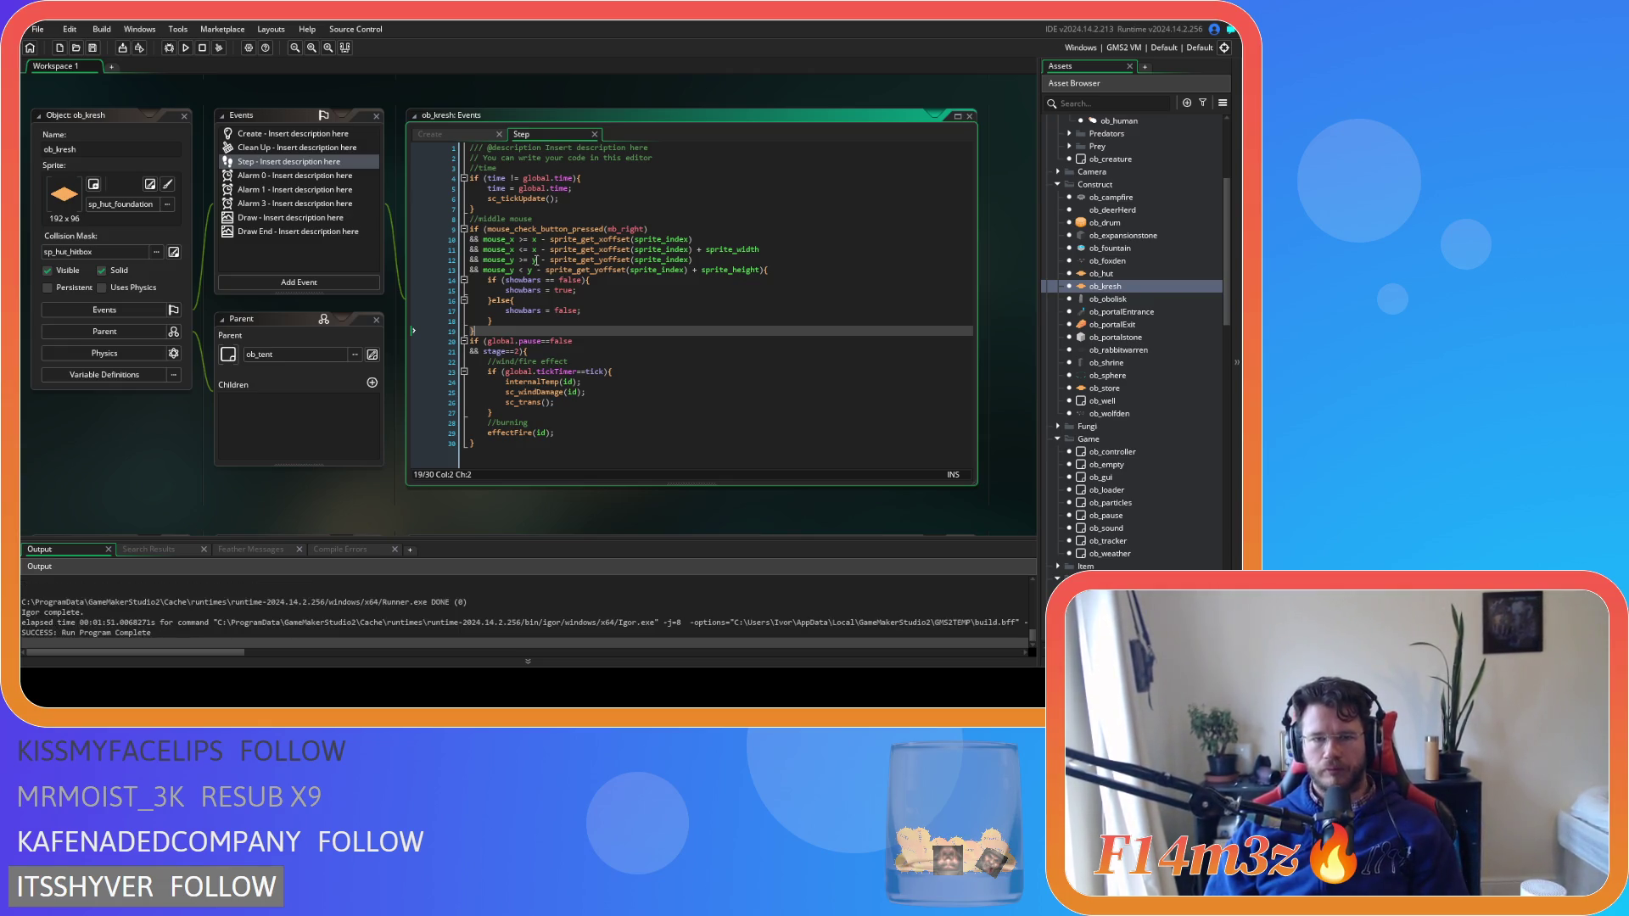
left_click(667, 394)
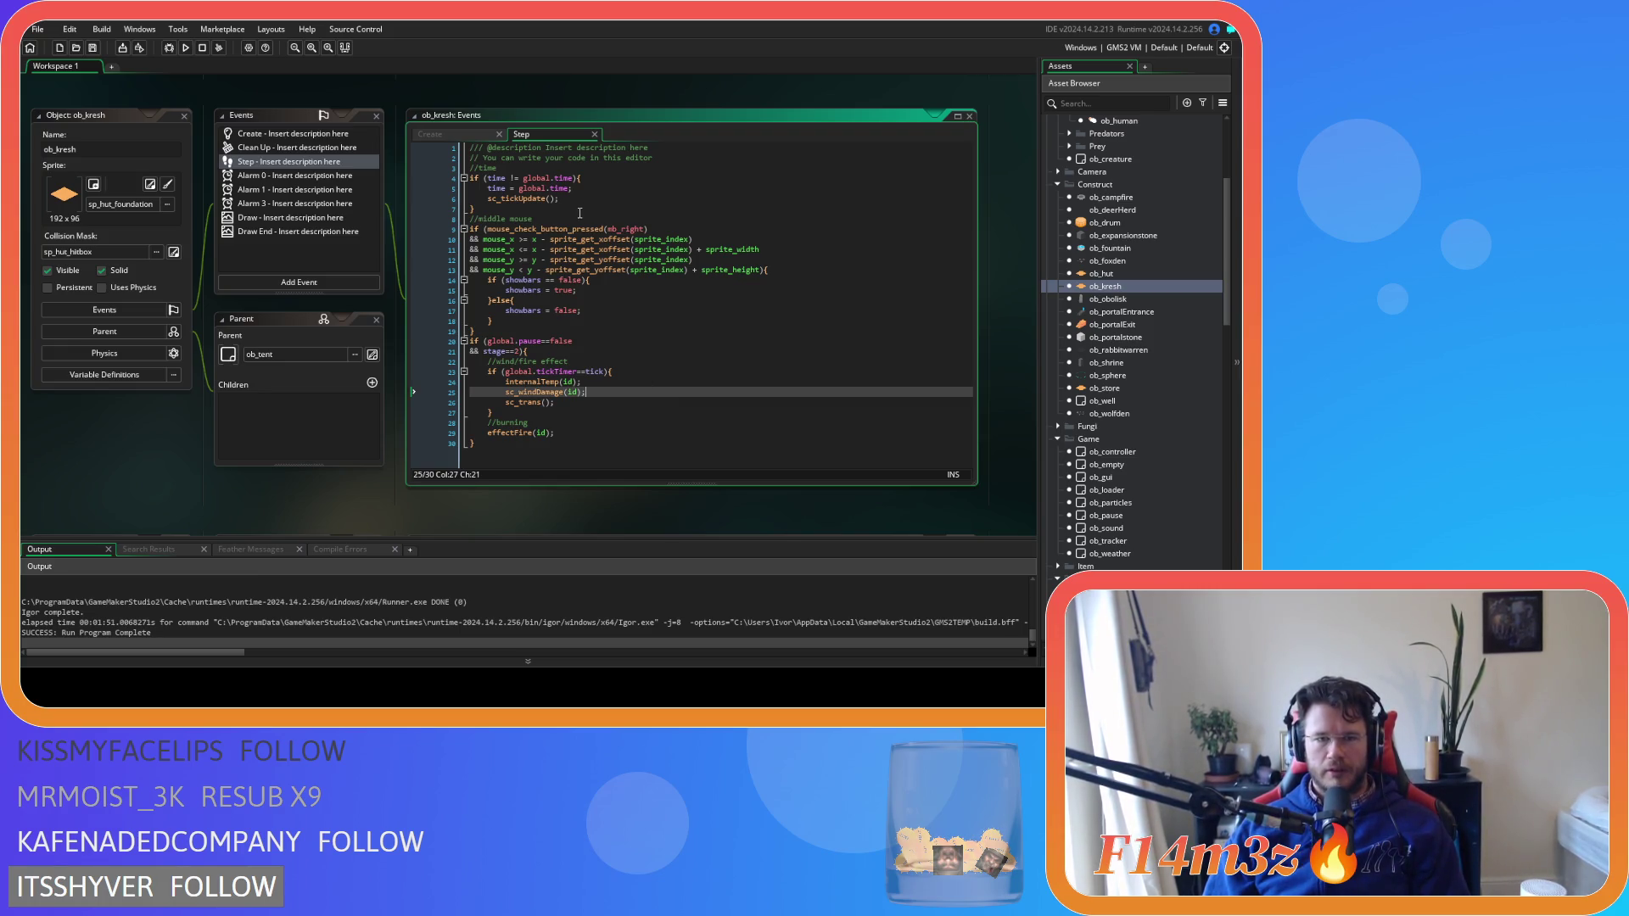
Open sc_internalTemp from the internalTemp call in the kresh's tick-timer code
left_click(608, 381)
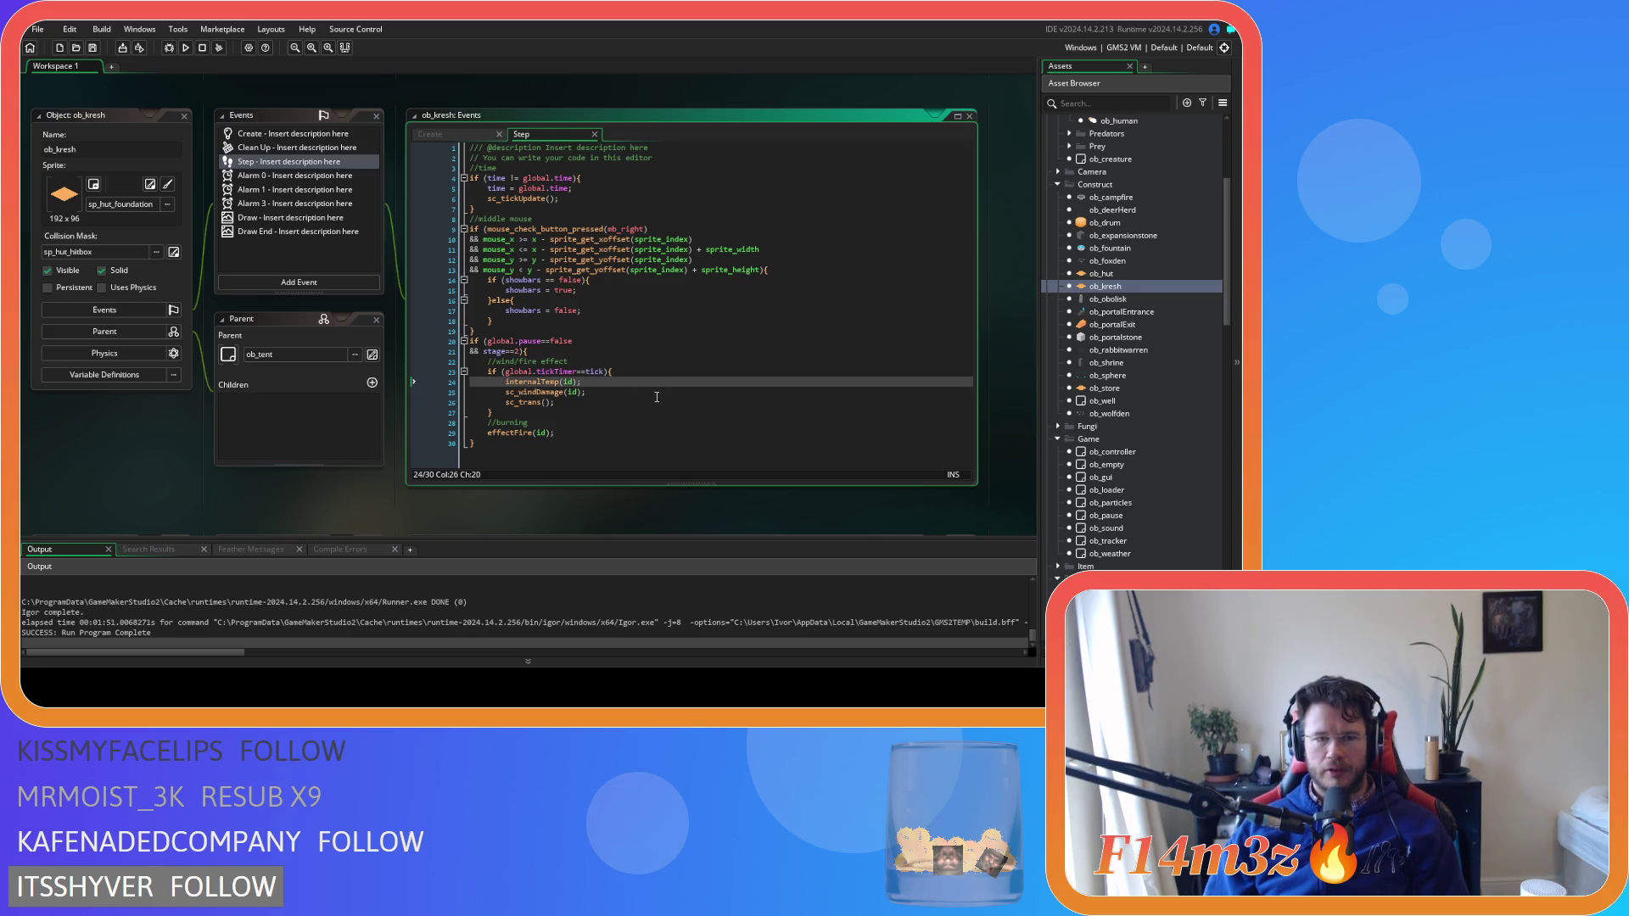
left_click(656, 374)
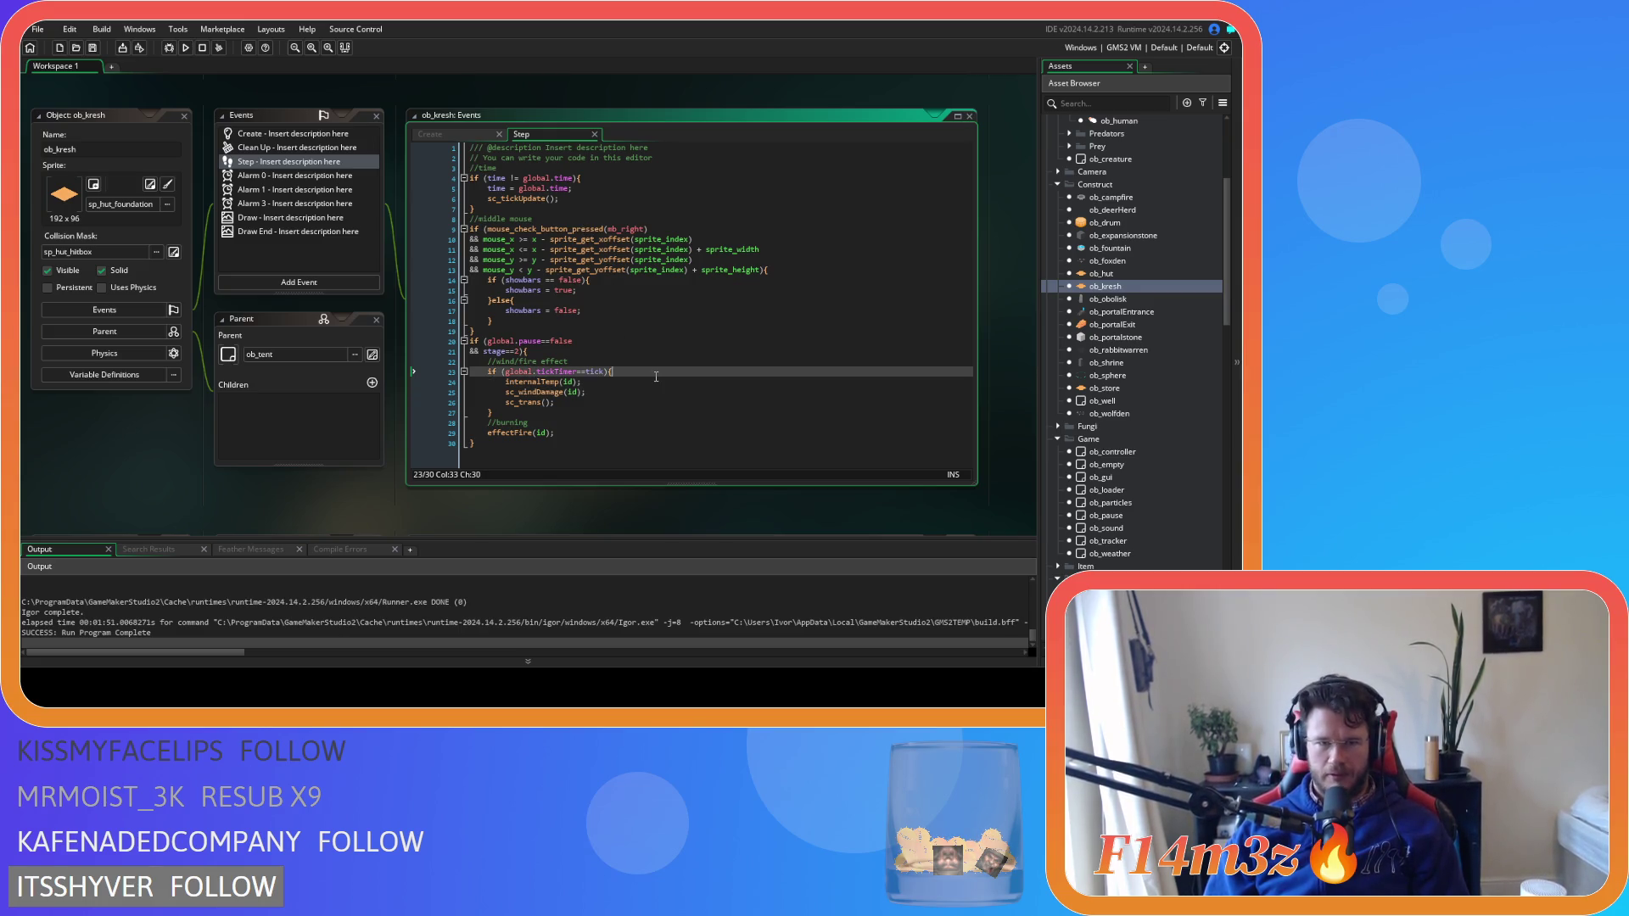
middle_click(539, 382)
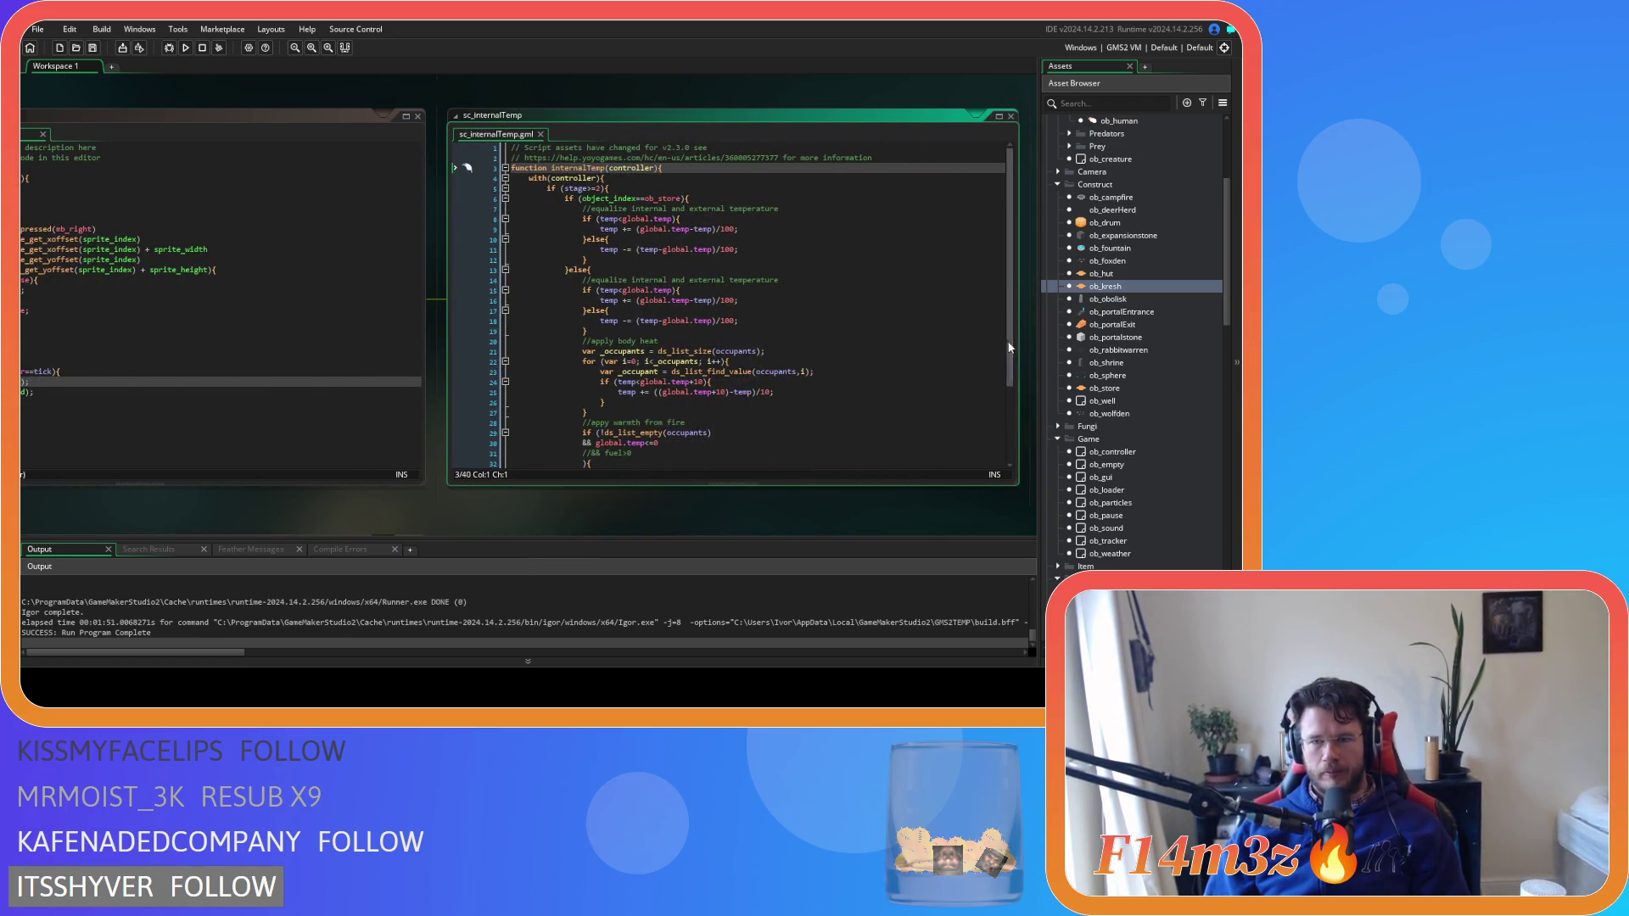
scroll(993, 399, "down", 2)
scroll(999, 413, "down", 2)
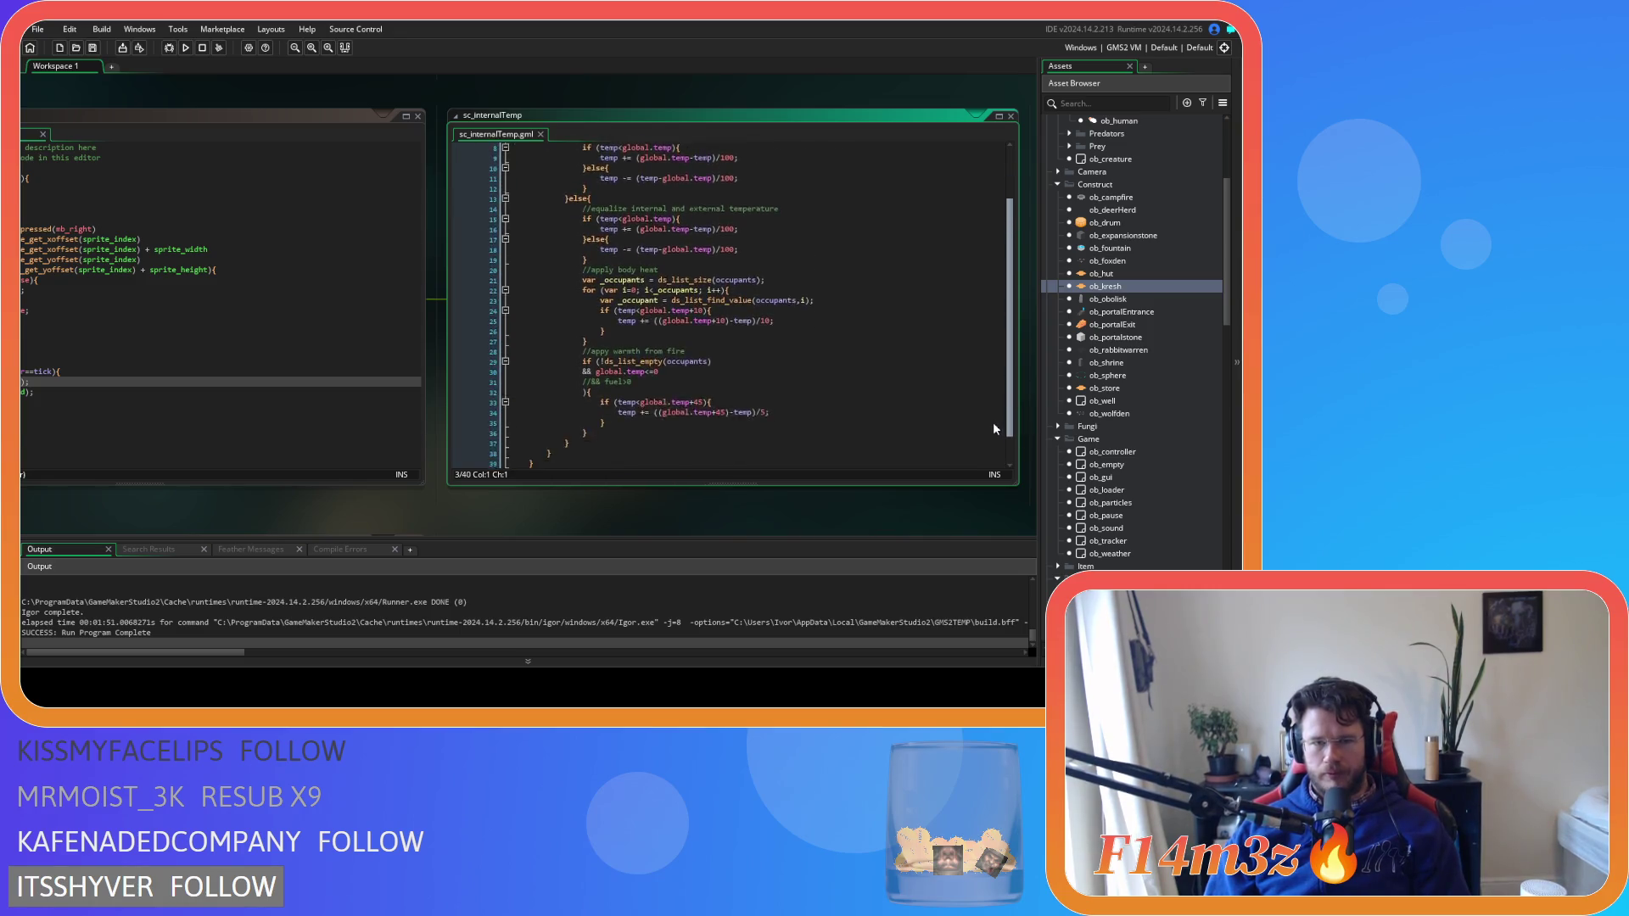
mouse_move(428, 530)
left_mouse_down()
mouse_move(531, 520)
mouse_move(202, 519)
left_mouse_up()
Insert a blank line after the temperature increase in the fire-warmth block (line 35)
scroll(561, 396, "up", 1)
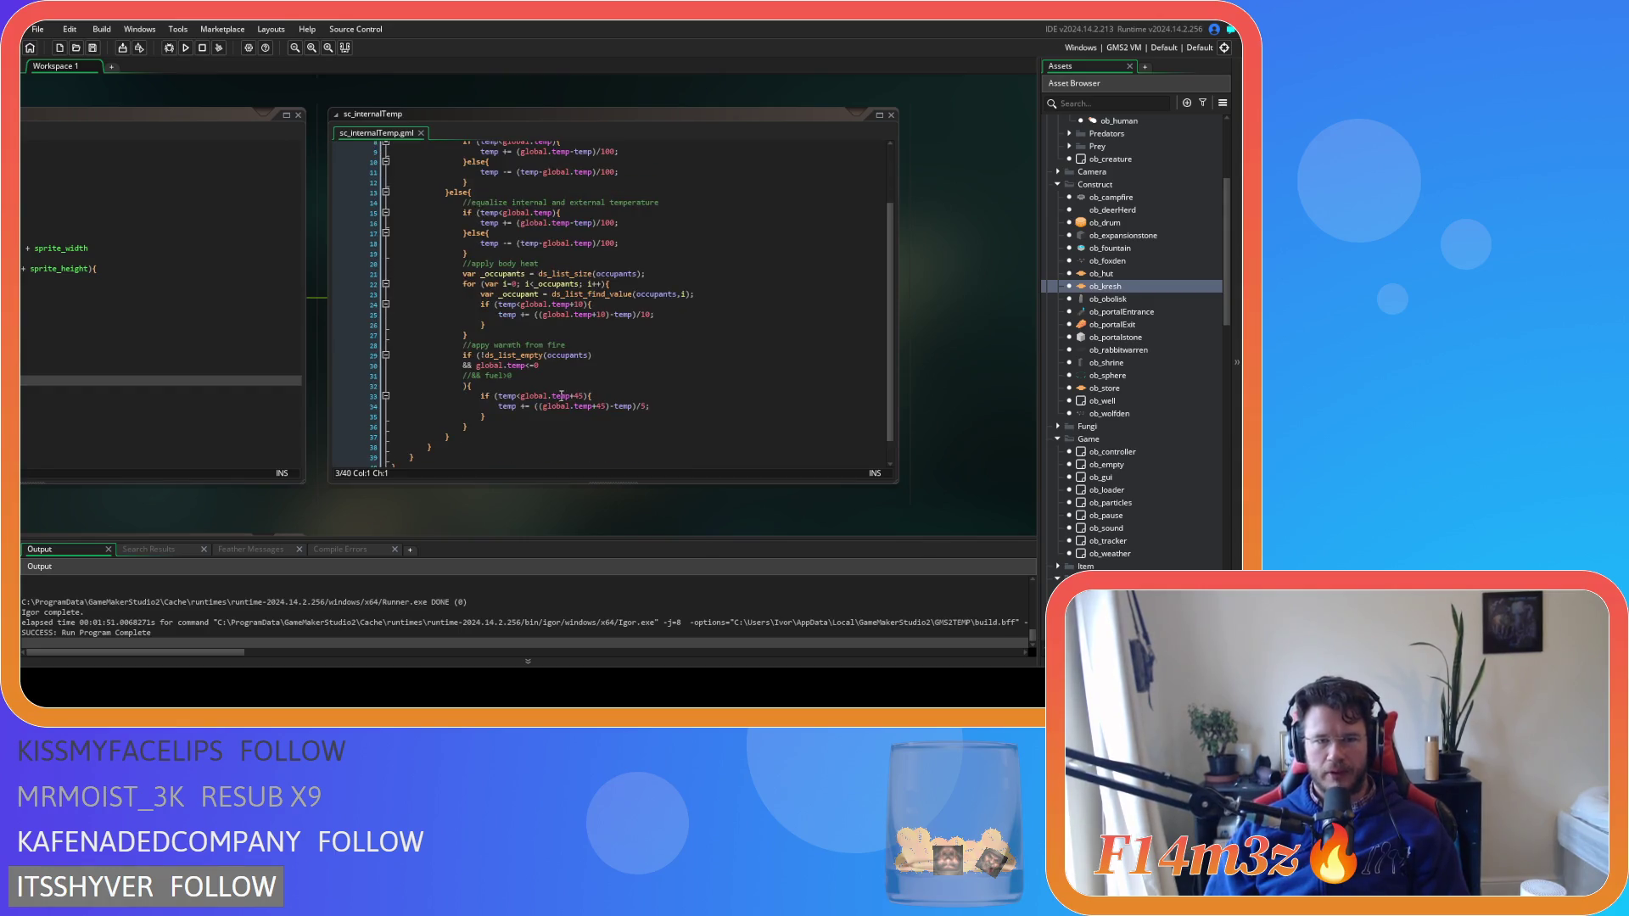
scroll(650, 277, "up", 3)
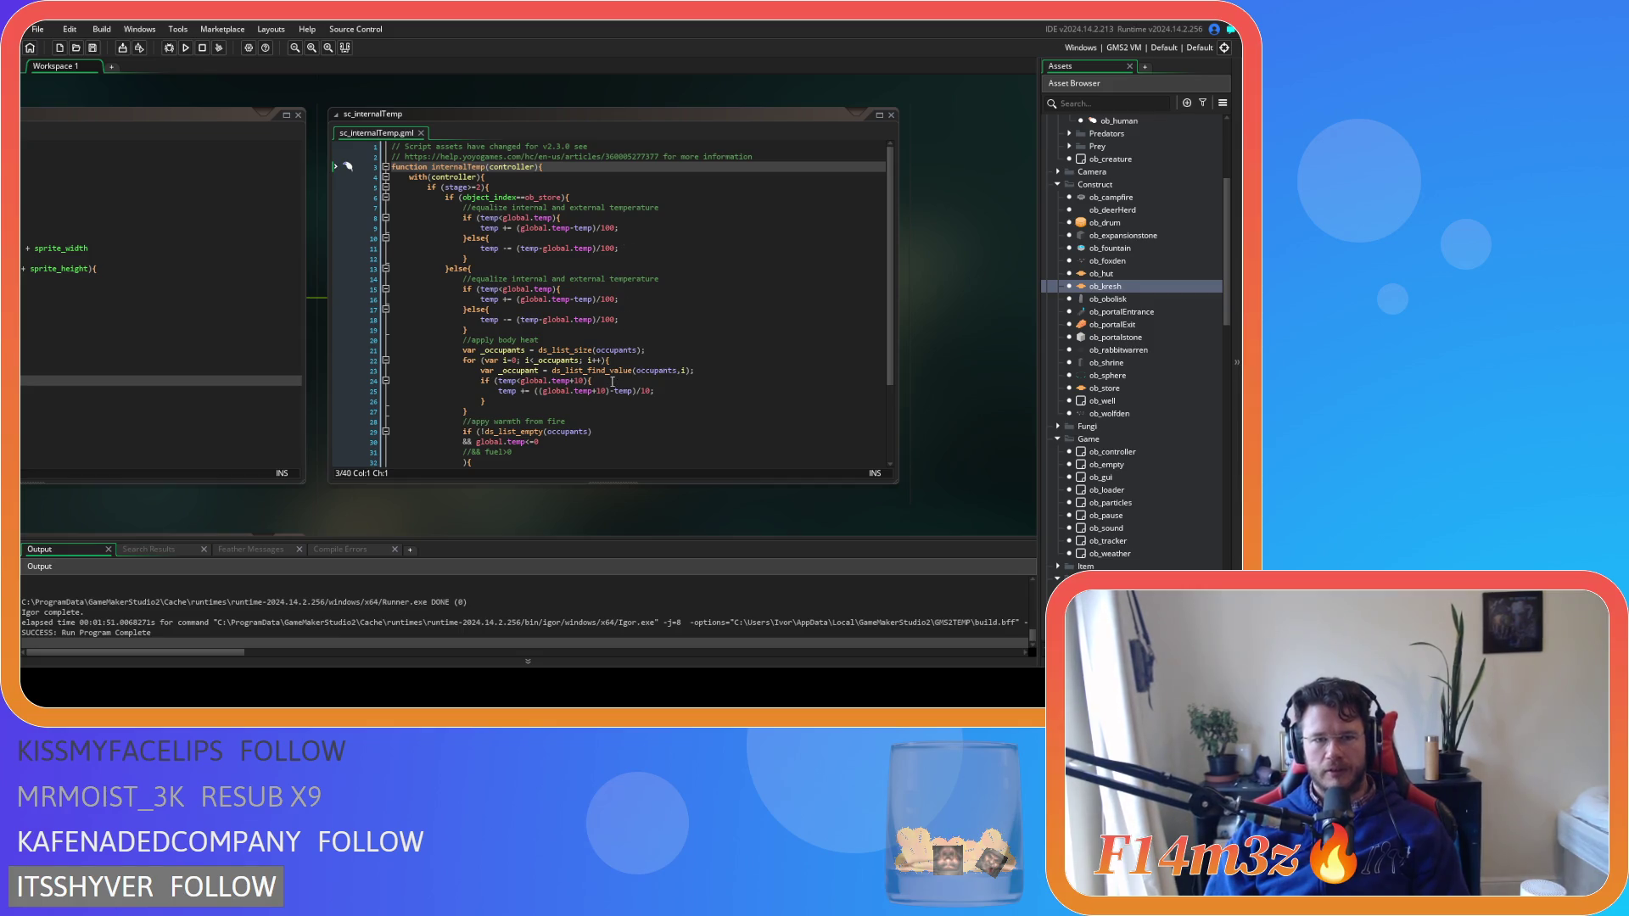
scroll(611, 381, "down", 2)
left_click(585, 412)
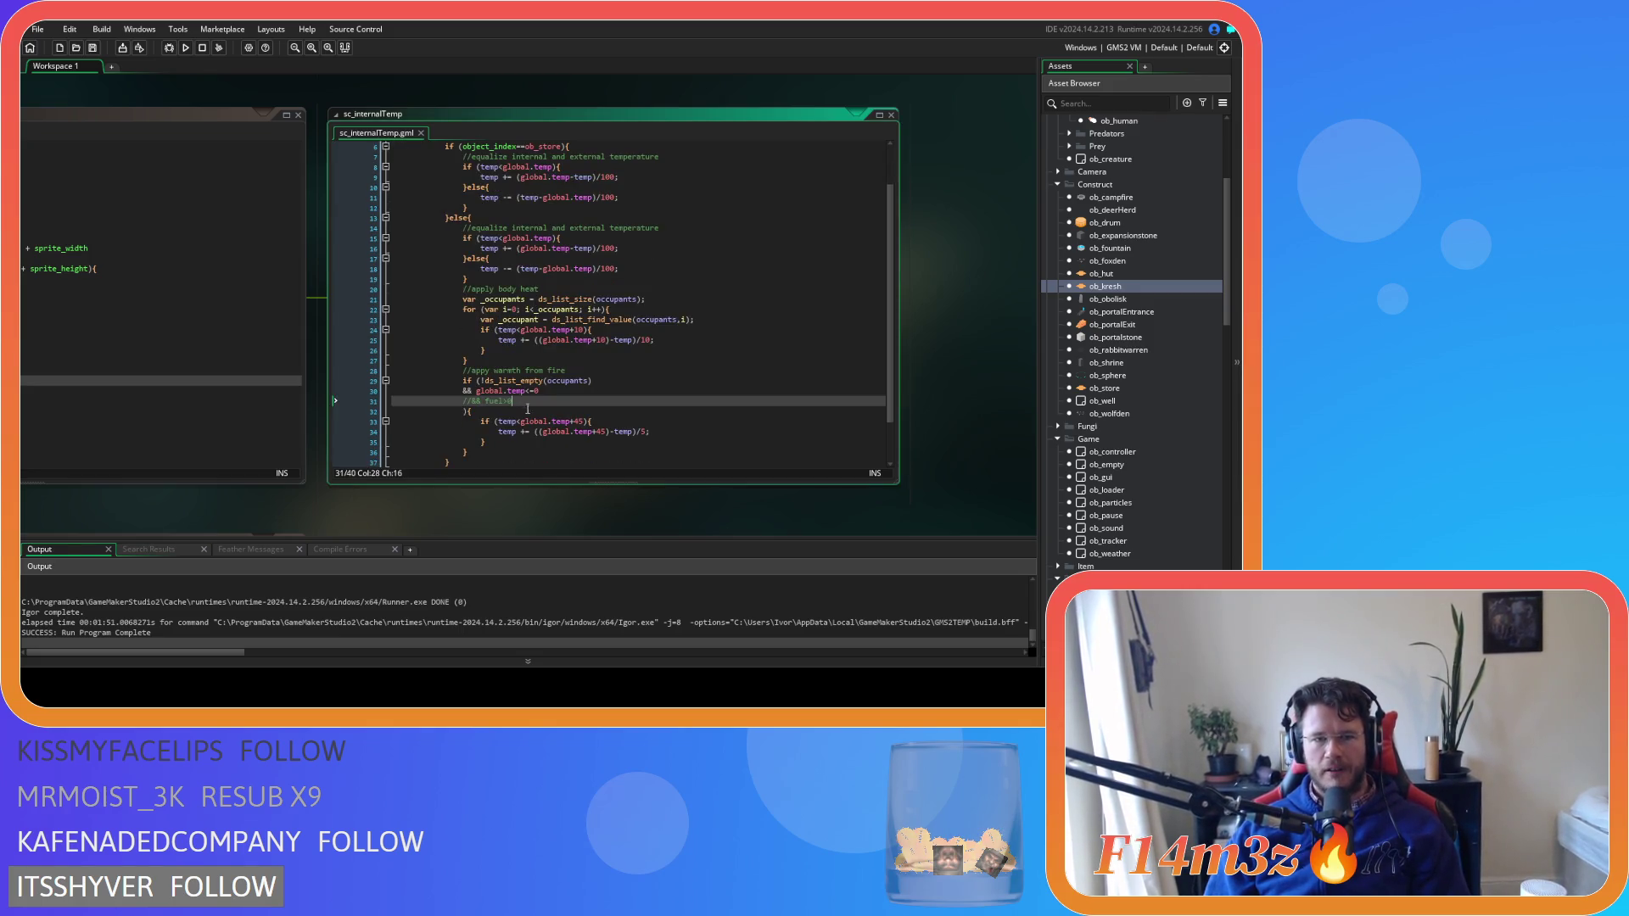
left_click(582, 442)
key("Return")
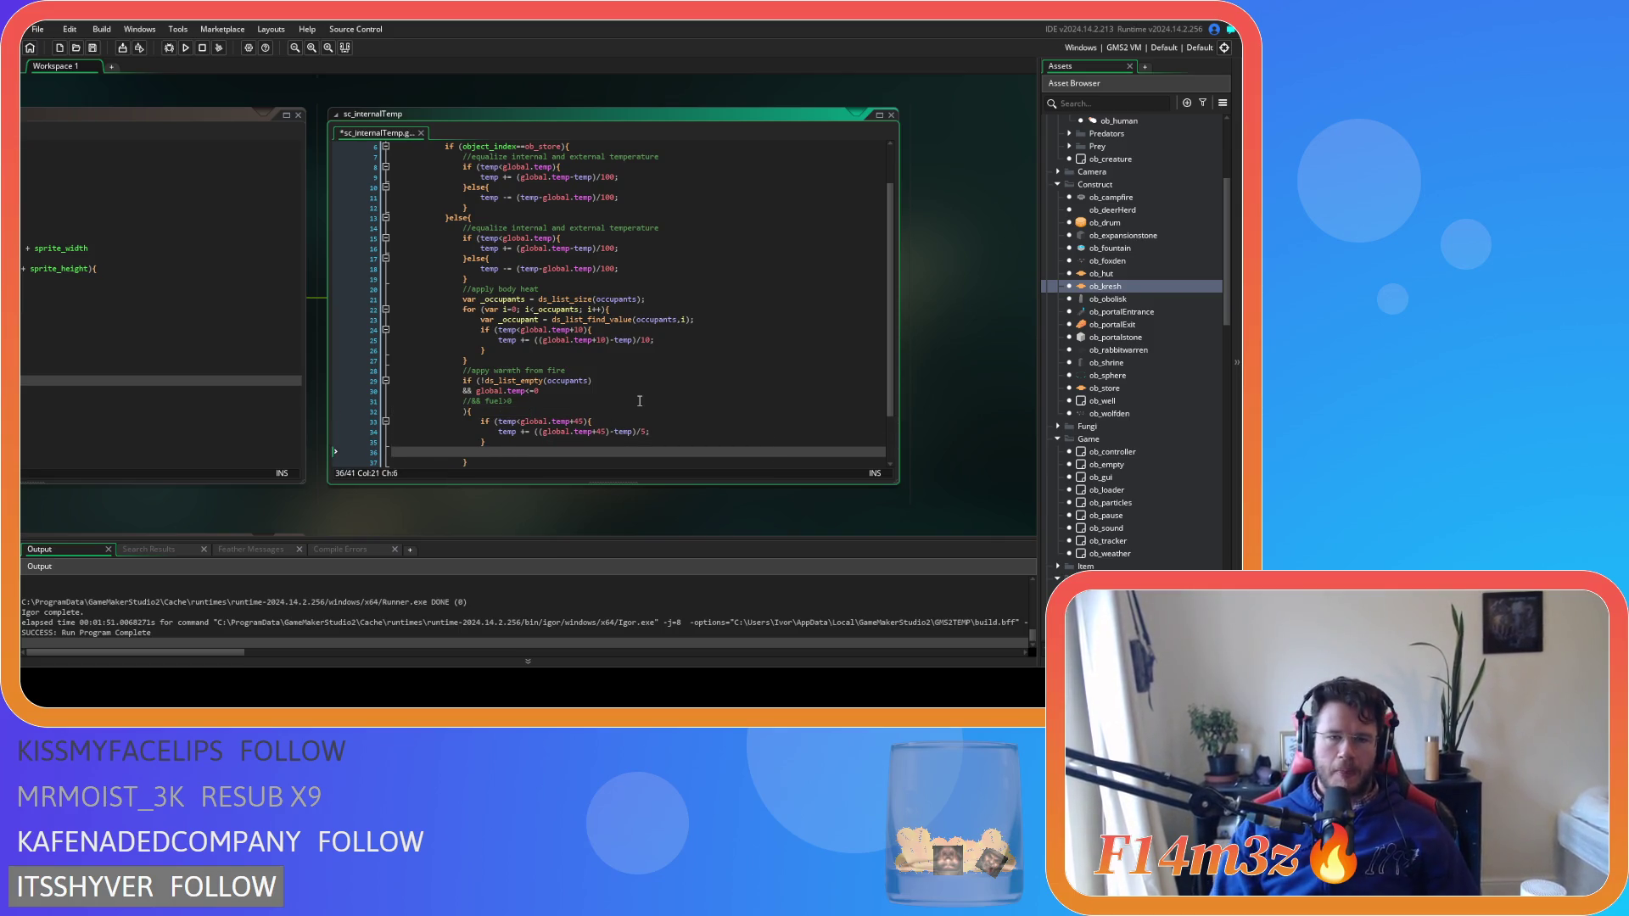
left_click(243, 129)
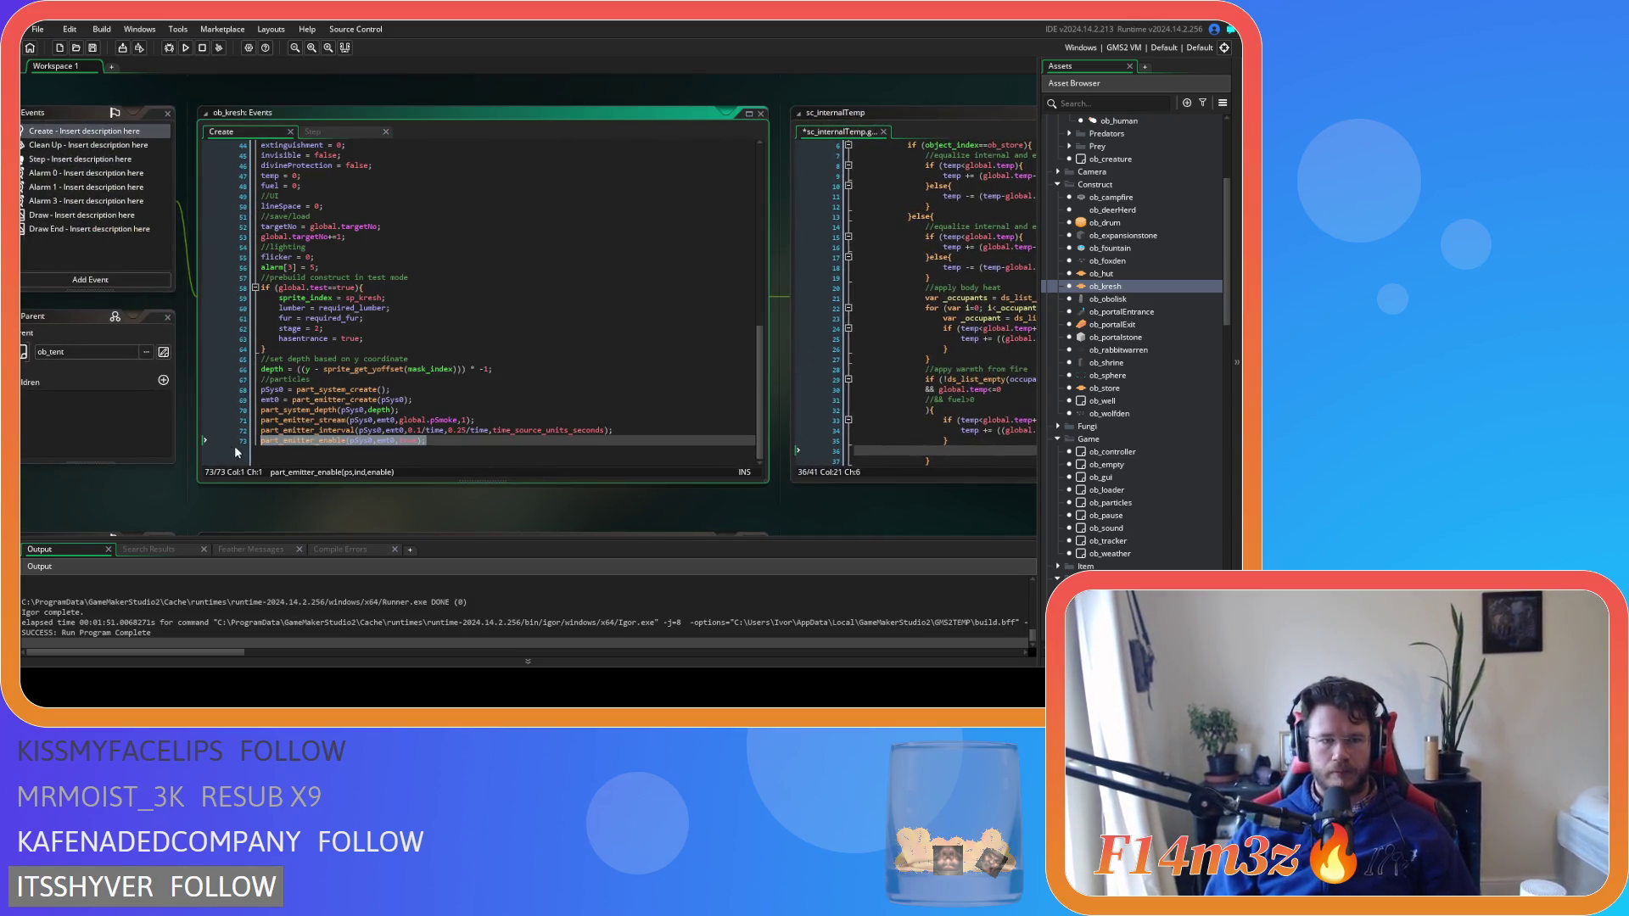
In ob_kresh Create, change the part_emitter_enable argument from true to false and save
double_click(413, 440)
type("false")
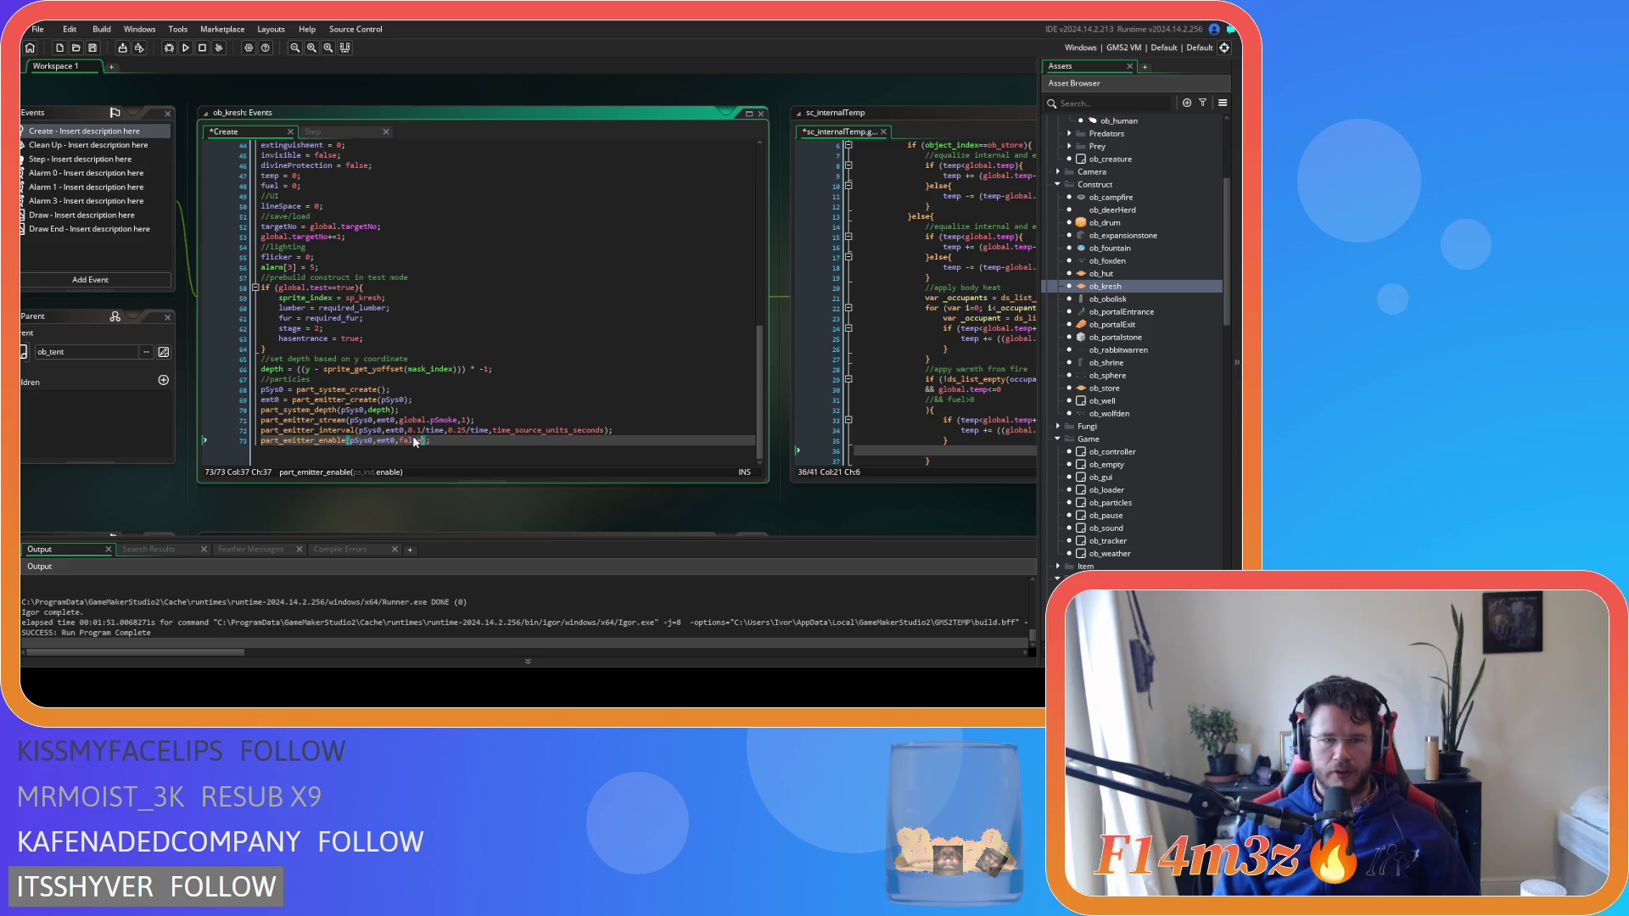
type(";")
key("ctrl+s")
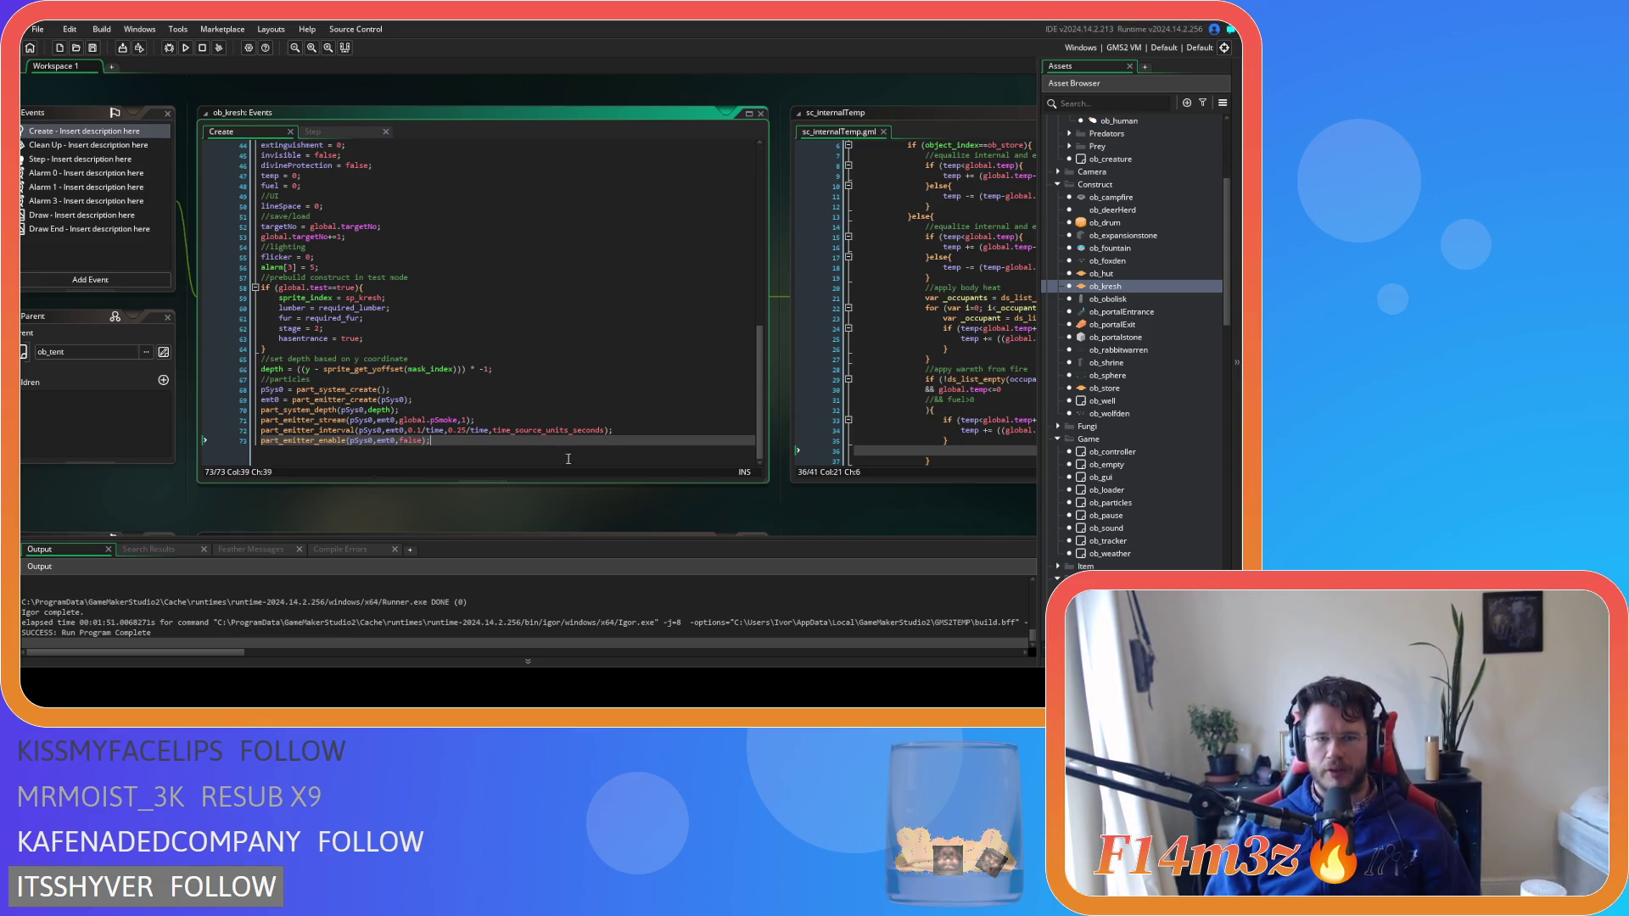
Paste part_emitter_enable(pSys0,emt0,true); into the fire-warmth block of sc_internalTemp
left_click_drag(756, 512, 510, 438)
left_click(509, 449)
type("part_emitter_enable(pSys0,emt0,true);")
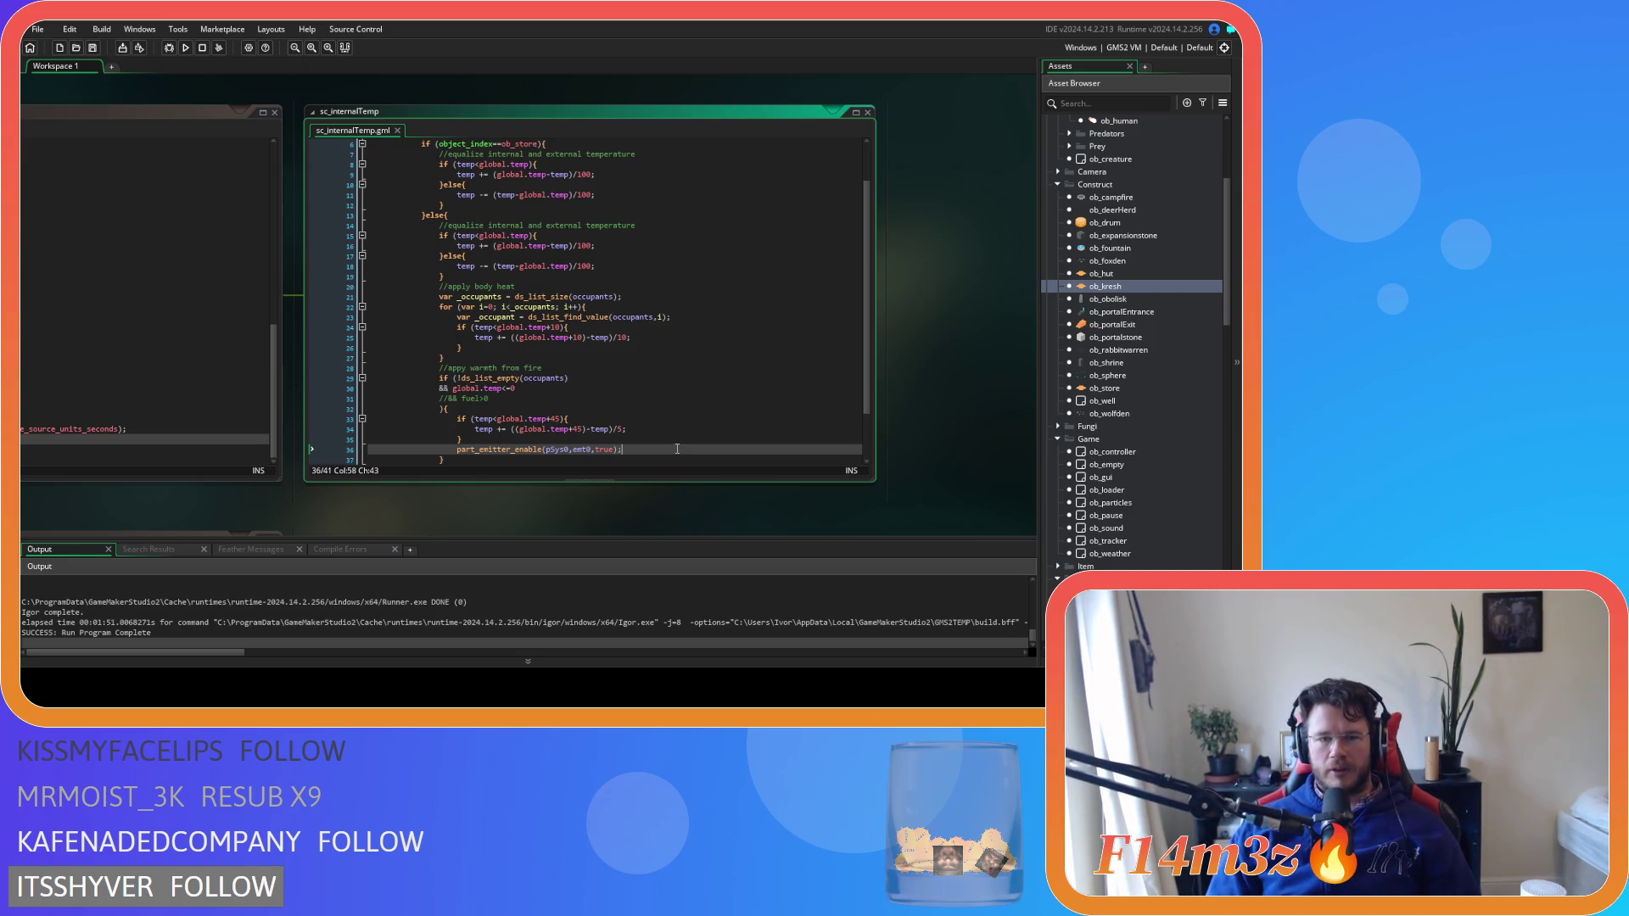
mouse_move(404, 492)
left_mouse_down()
mouse_move(789, 534)
mouse_move(375, 500)
mouse_move(617, 499)
mouse_move(340, 493)
mouse_move(617, 517)
left_mouse_up()
mouse_move(388, 494)
left_mouse_down()
mouse_move(650, 503)
mouse_move(381, 492)
left_mouse_up()
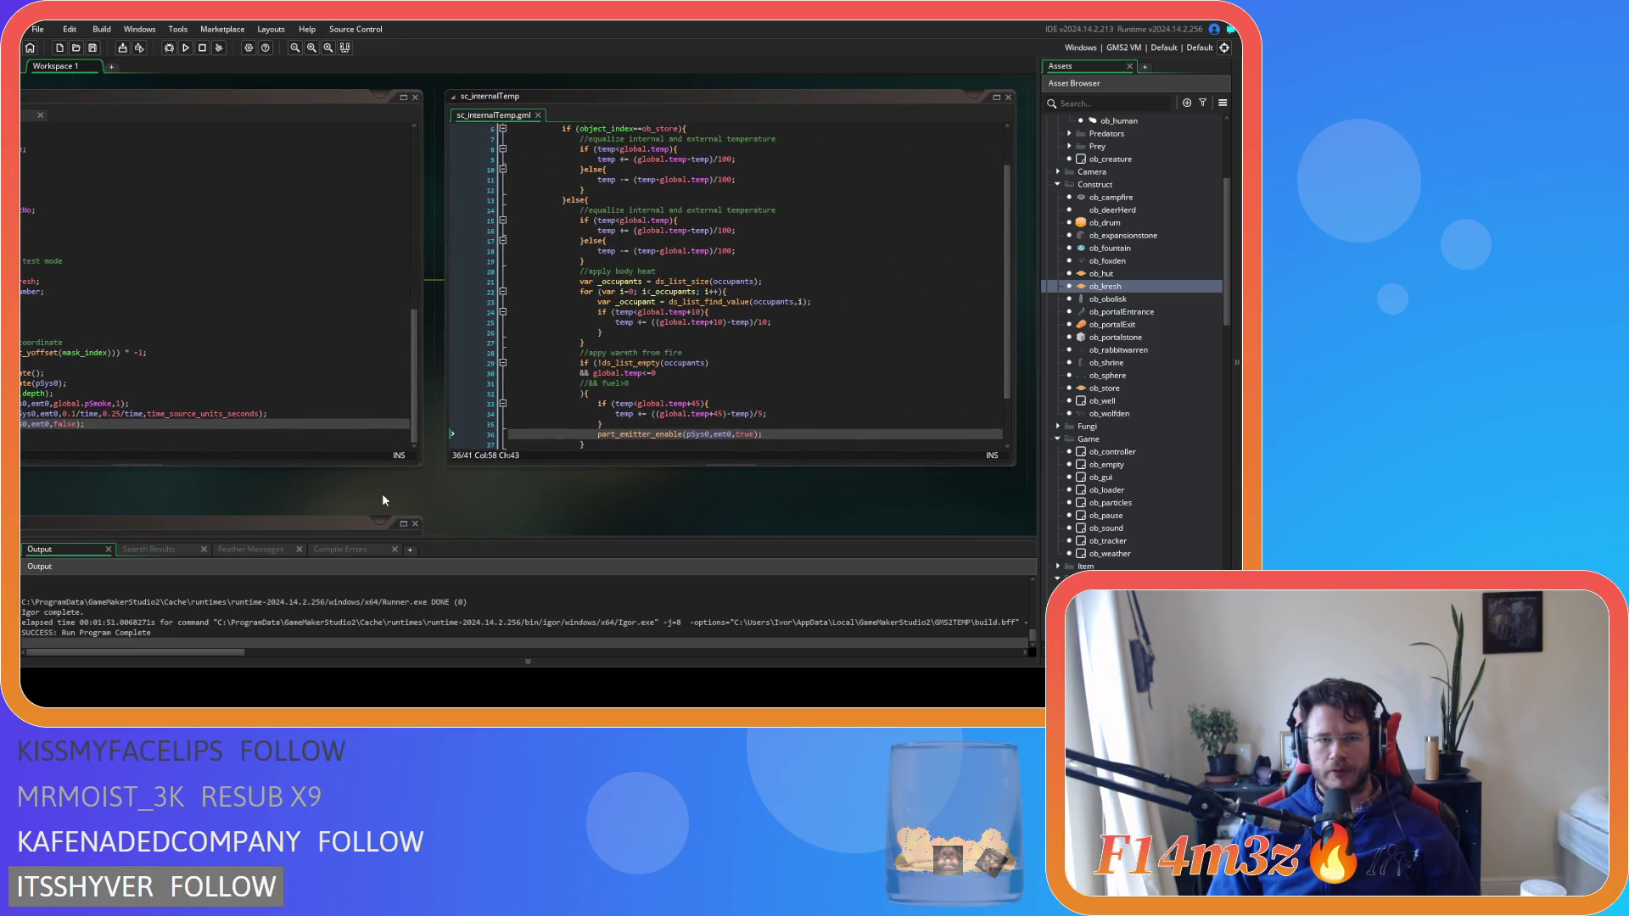
Close the sc_internalTemp script, then close all open editor windows via Windows > Close All
left_click(537, 115)
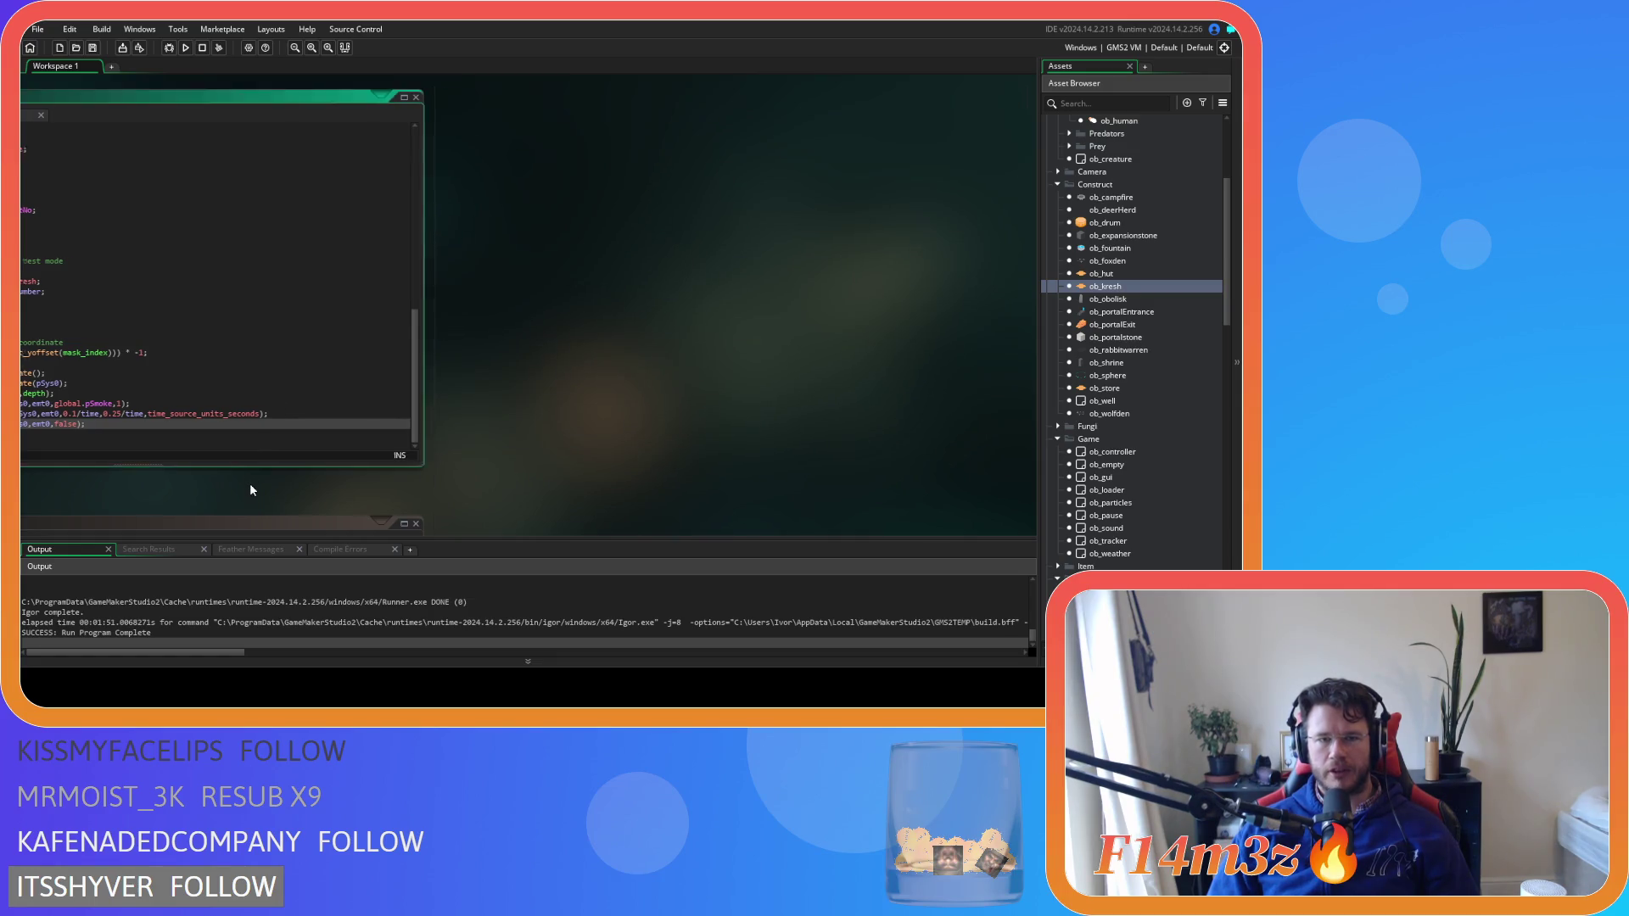
scroll(163, 471, "down", 3)
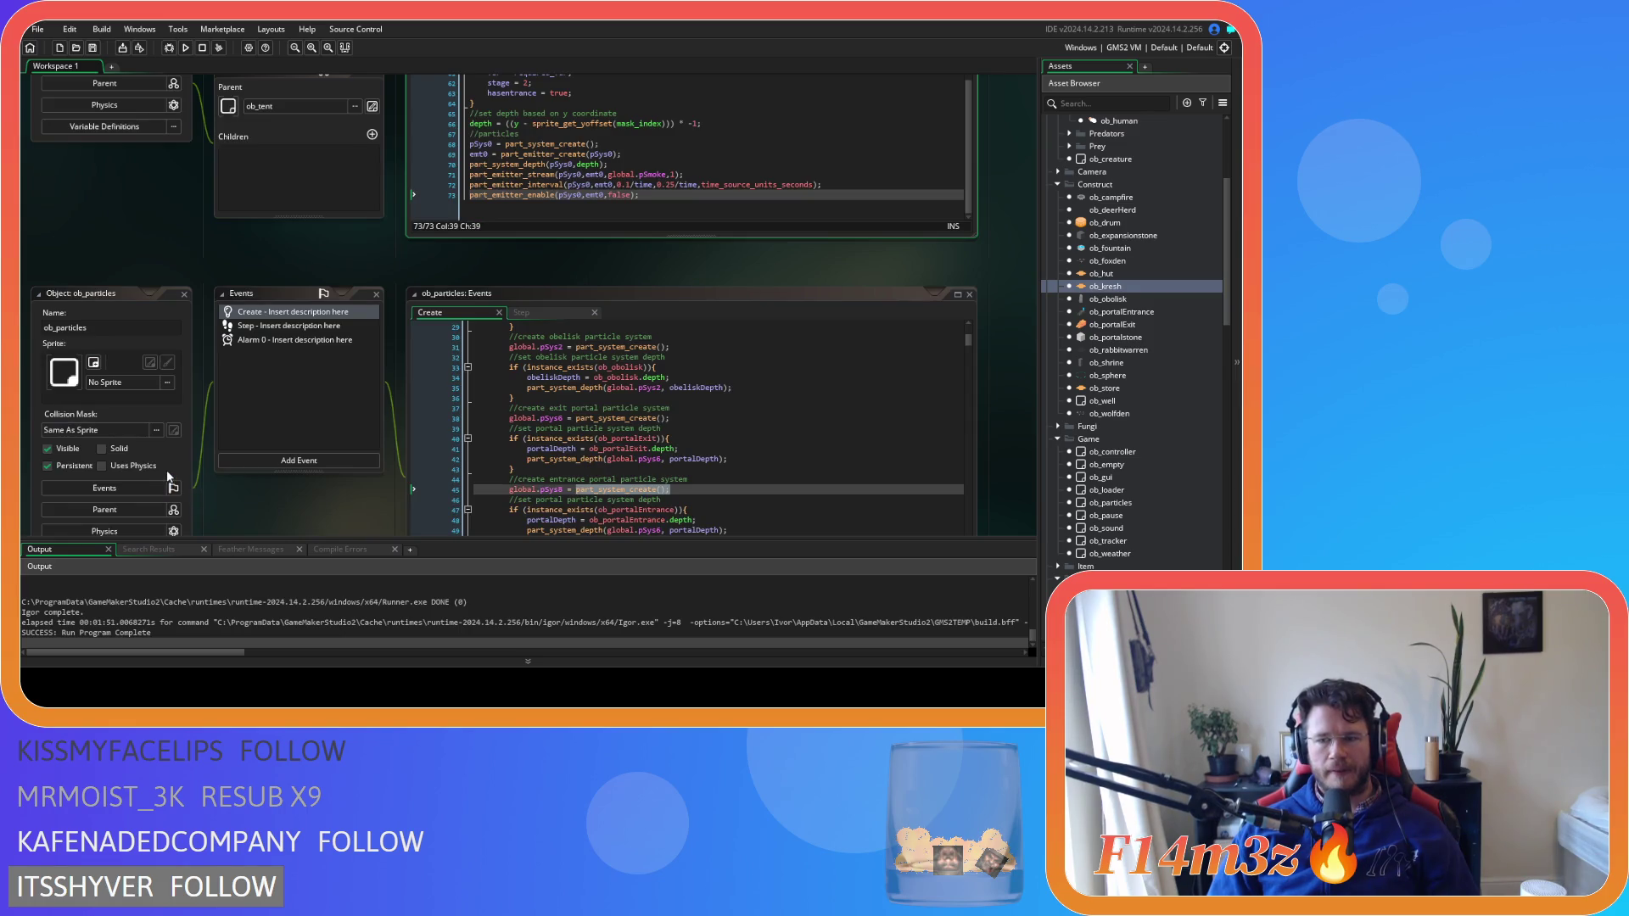
right_click(215, 277)
mouse_move(254, 291)
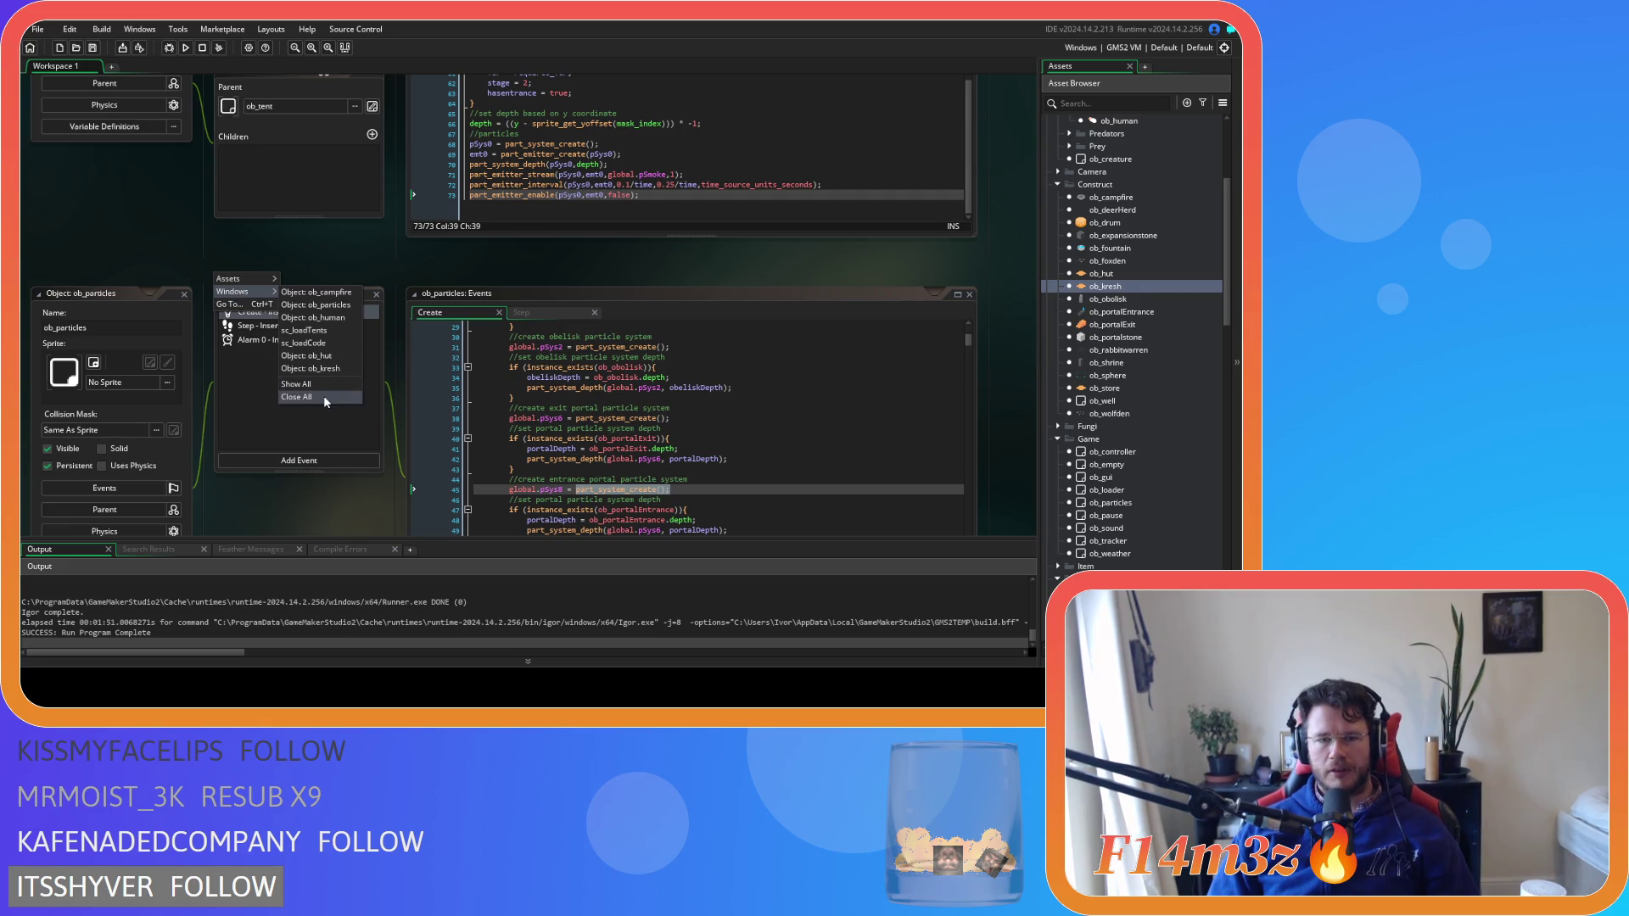
left_click(323, 396)
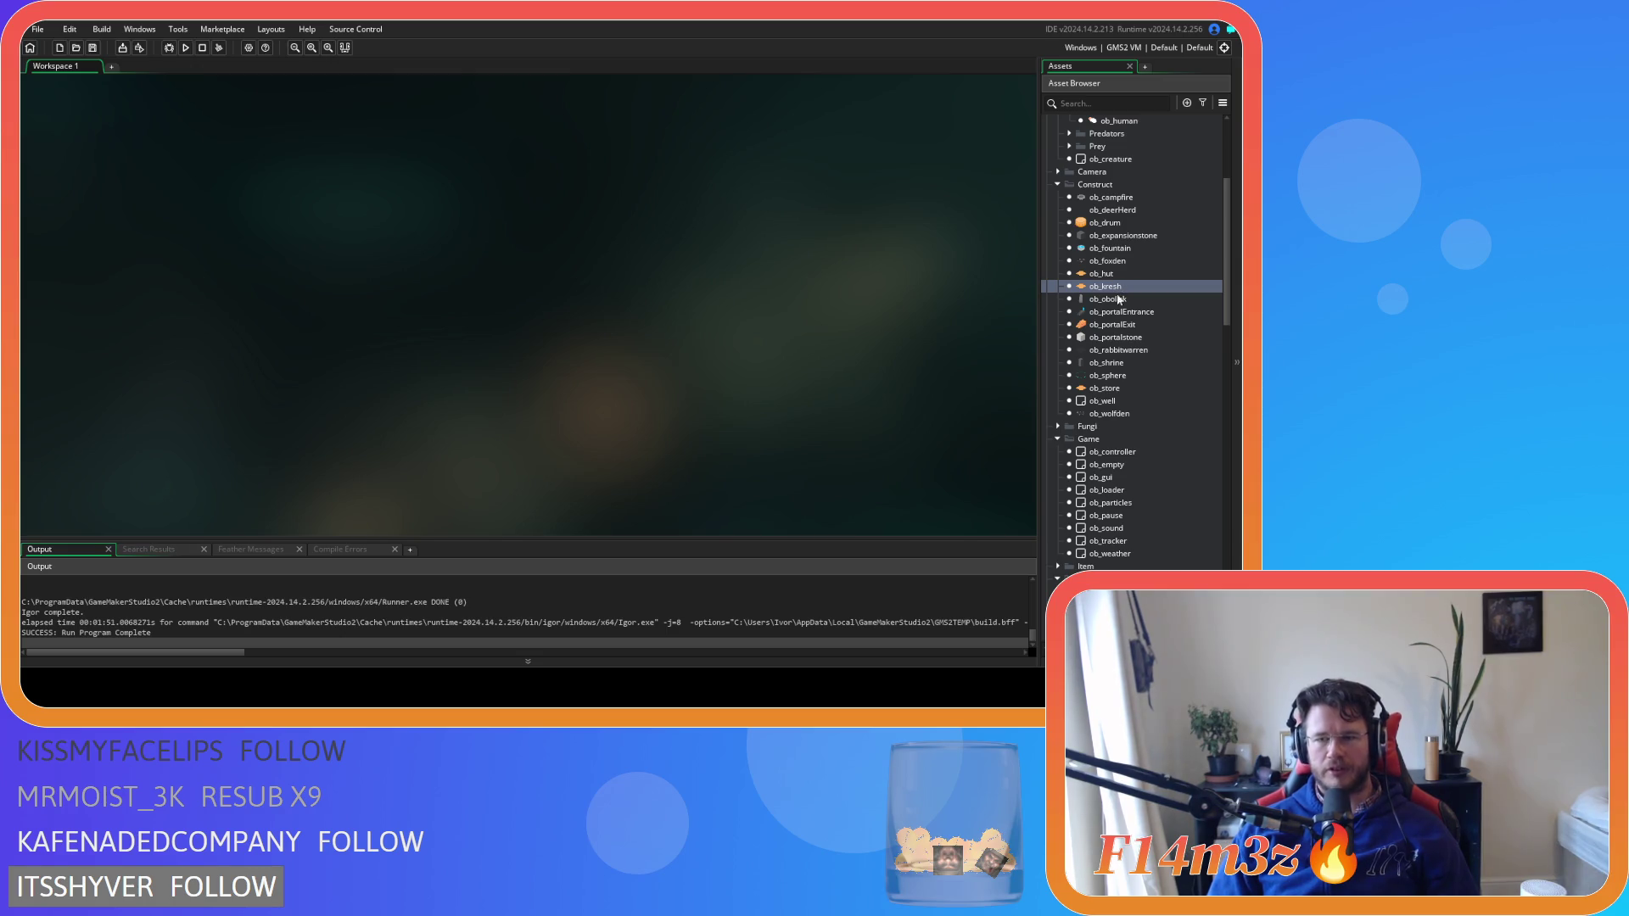
Reopen ob_kresh and jump from its Step code into the internalTemp script
scroll(1153, 485, "down", 3)
scroll(1128, 501, "down", 2)
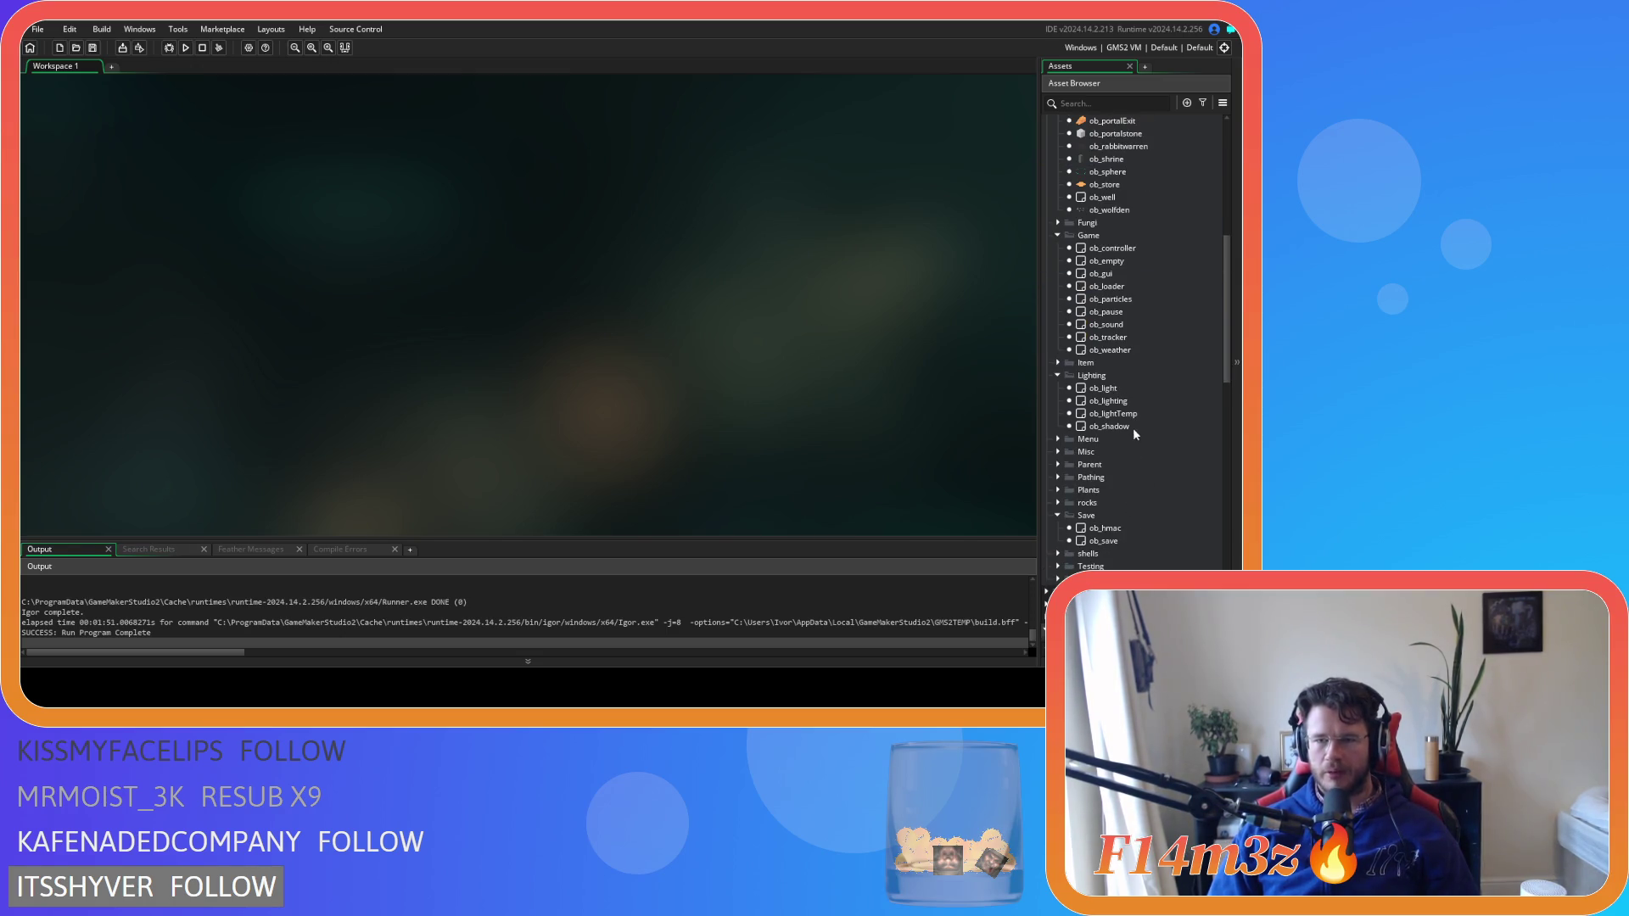
scroll(1138, 405, "up", 4)
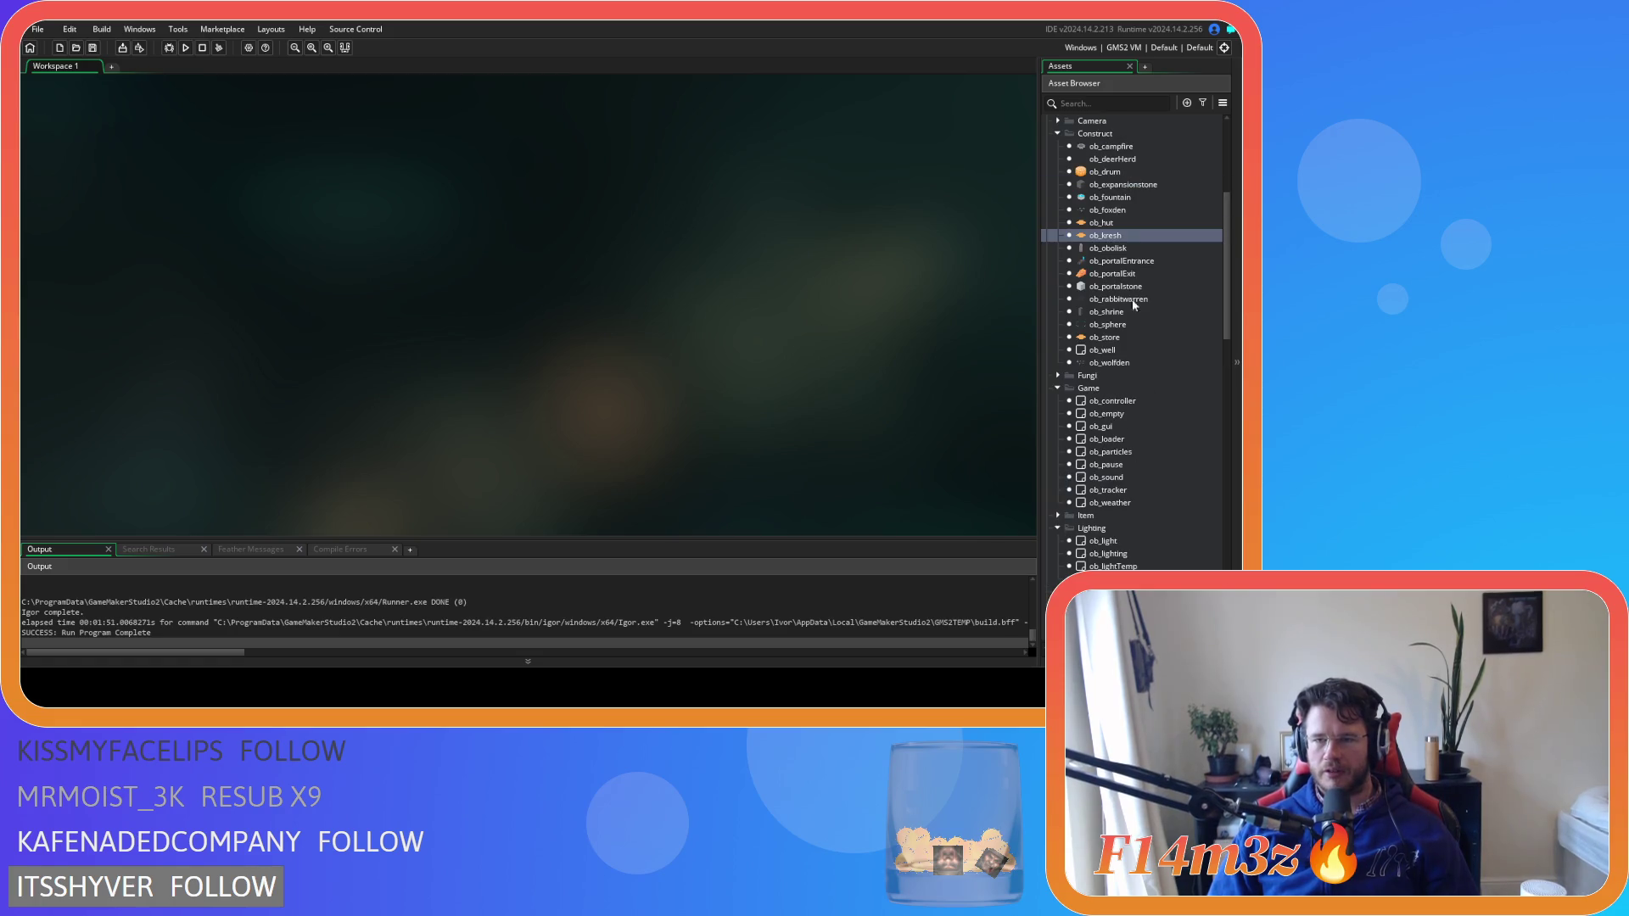
double_click(1106, 235)
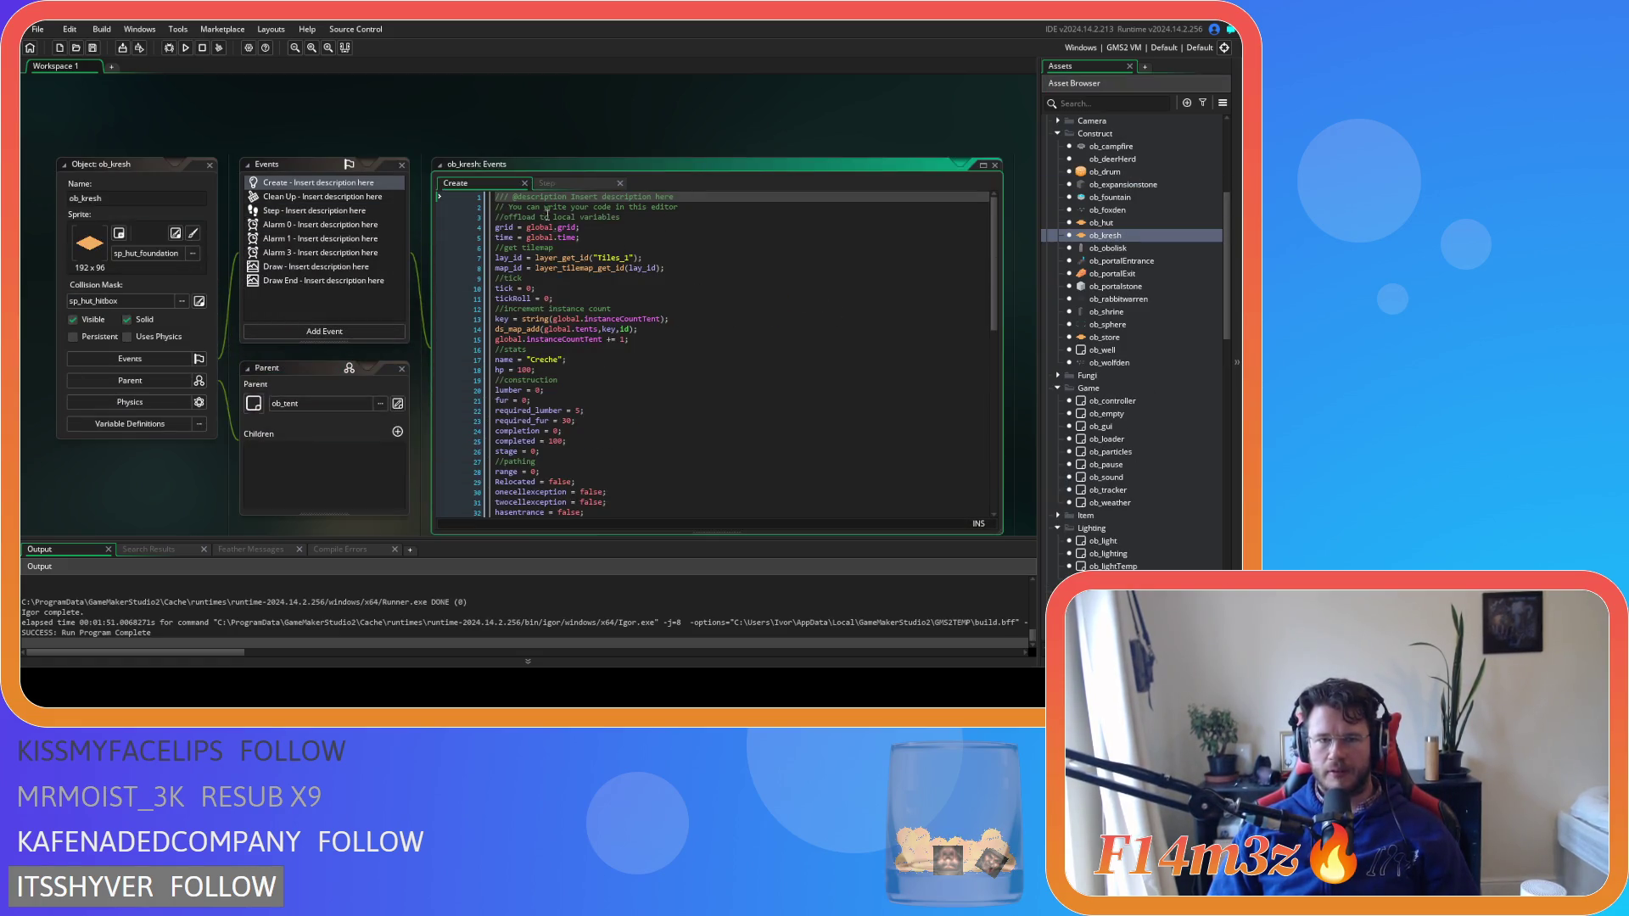
scroll(607, 297, "down", 3)
middle_click(552, 198)
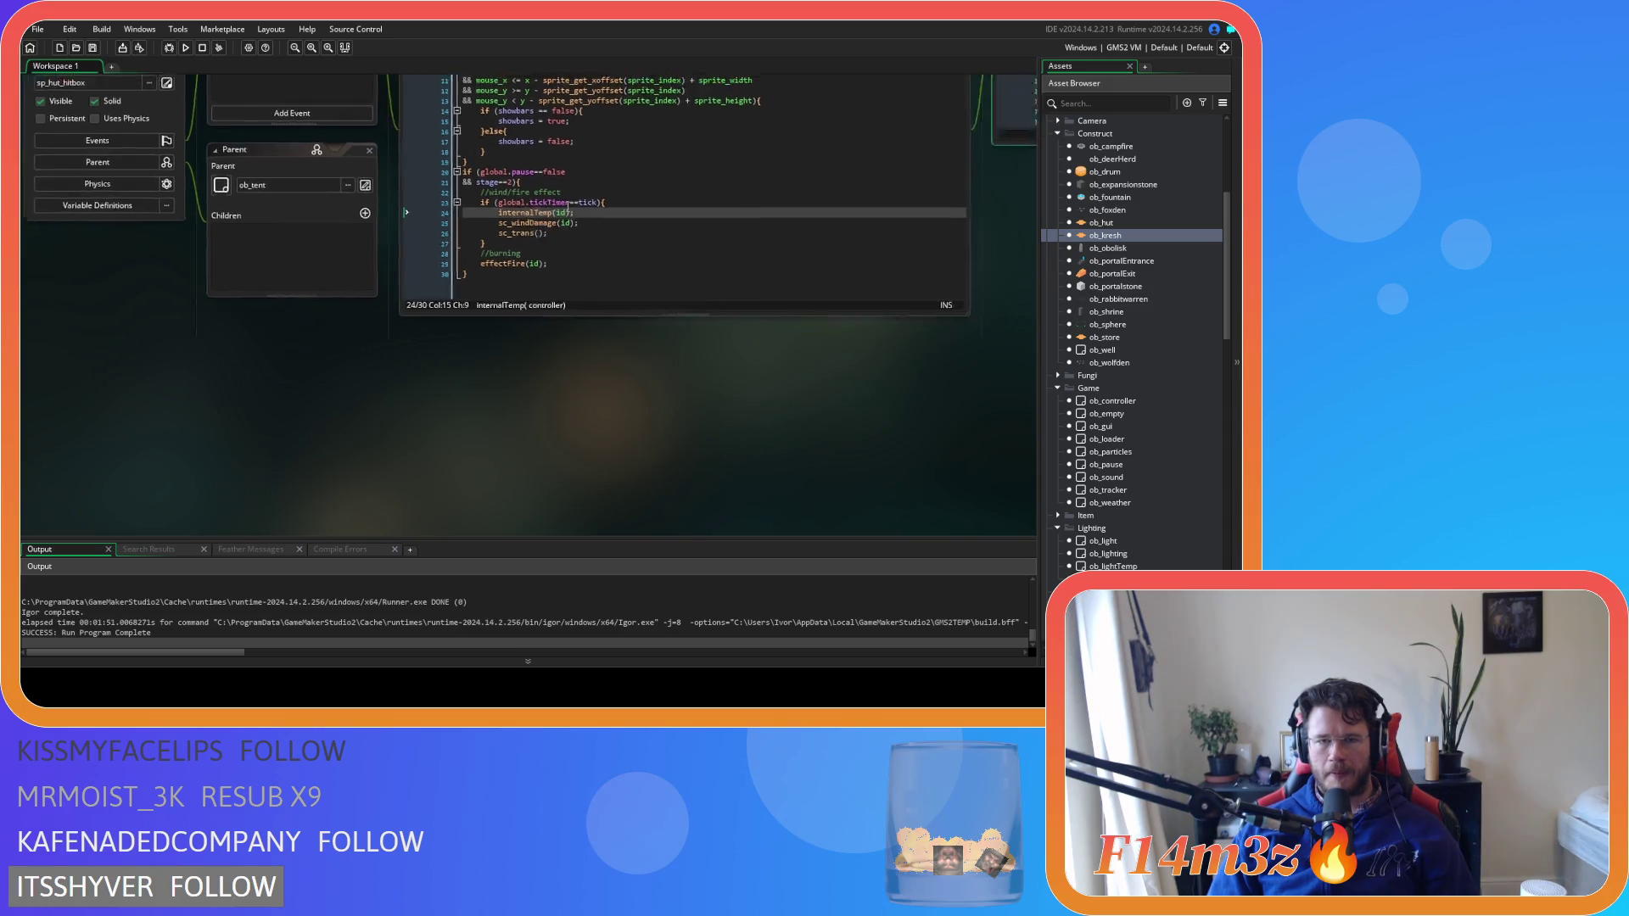
left_click_drag(767, 392, 598, 392)
key("ctrl+c")
left_click(719, 323)
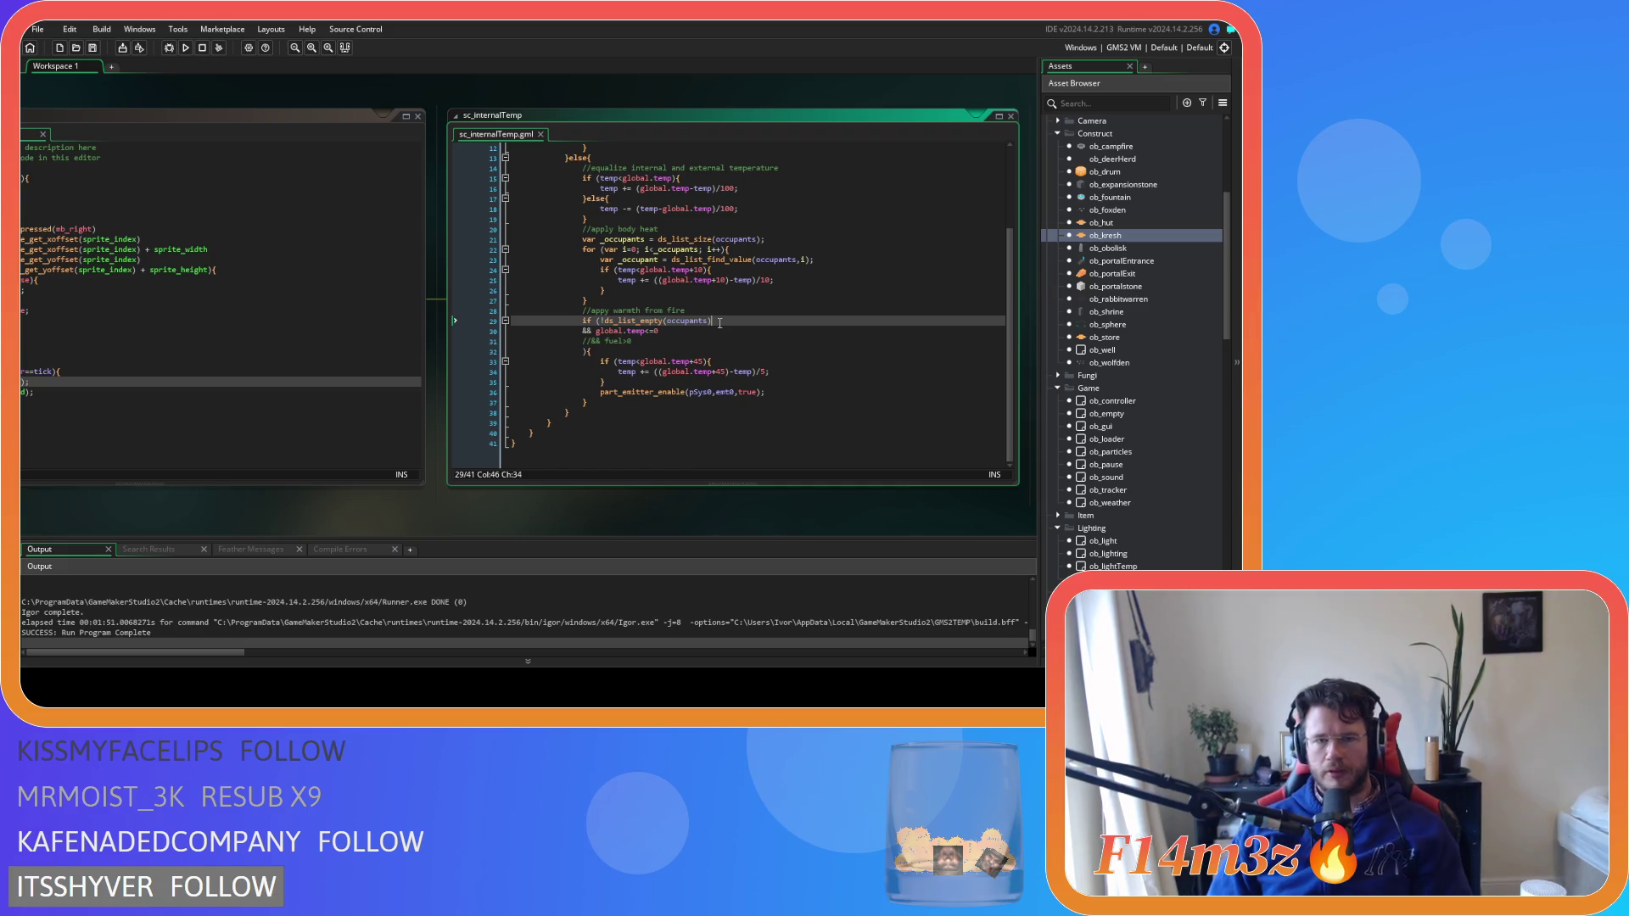
After the warmth if-block, add an else branch containing part_emitter_enable(pSys0,emt0,true);
left_click_drag(603, 323, 712, 323)
left_click_drag(608, 331, 691, 337)
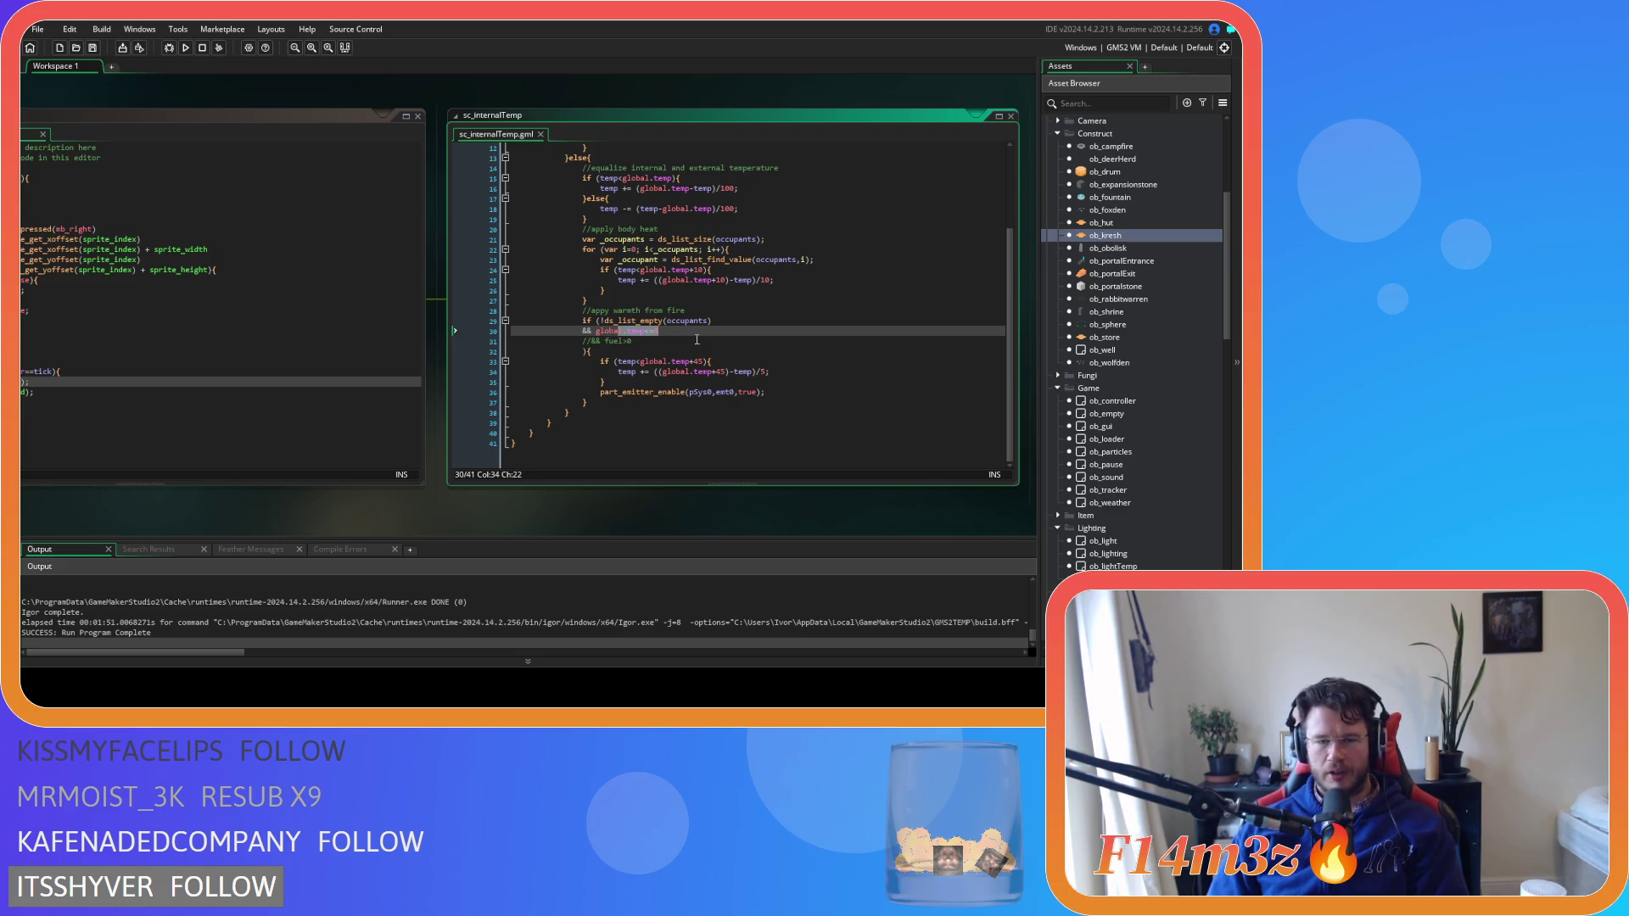
left_click_drag(633, 341, 569, 338)
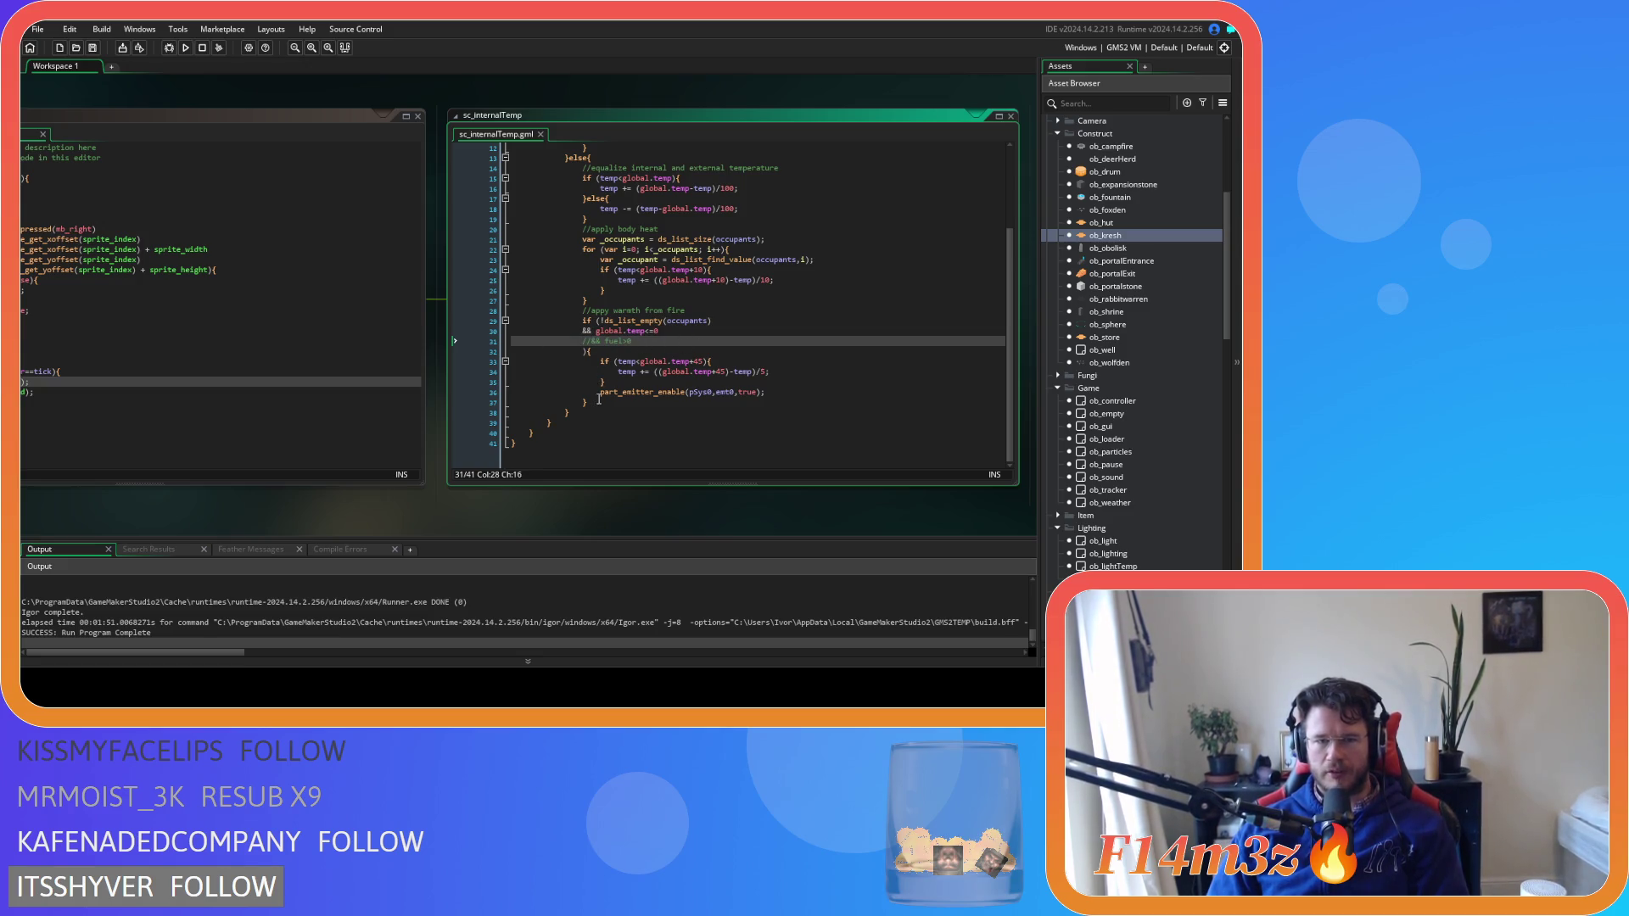
left_click(671, 400)
type("else{")
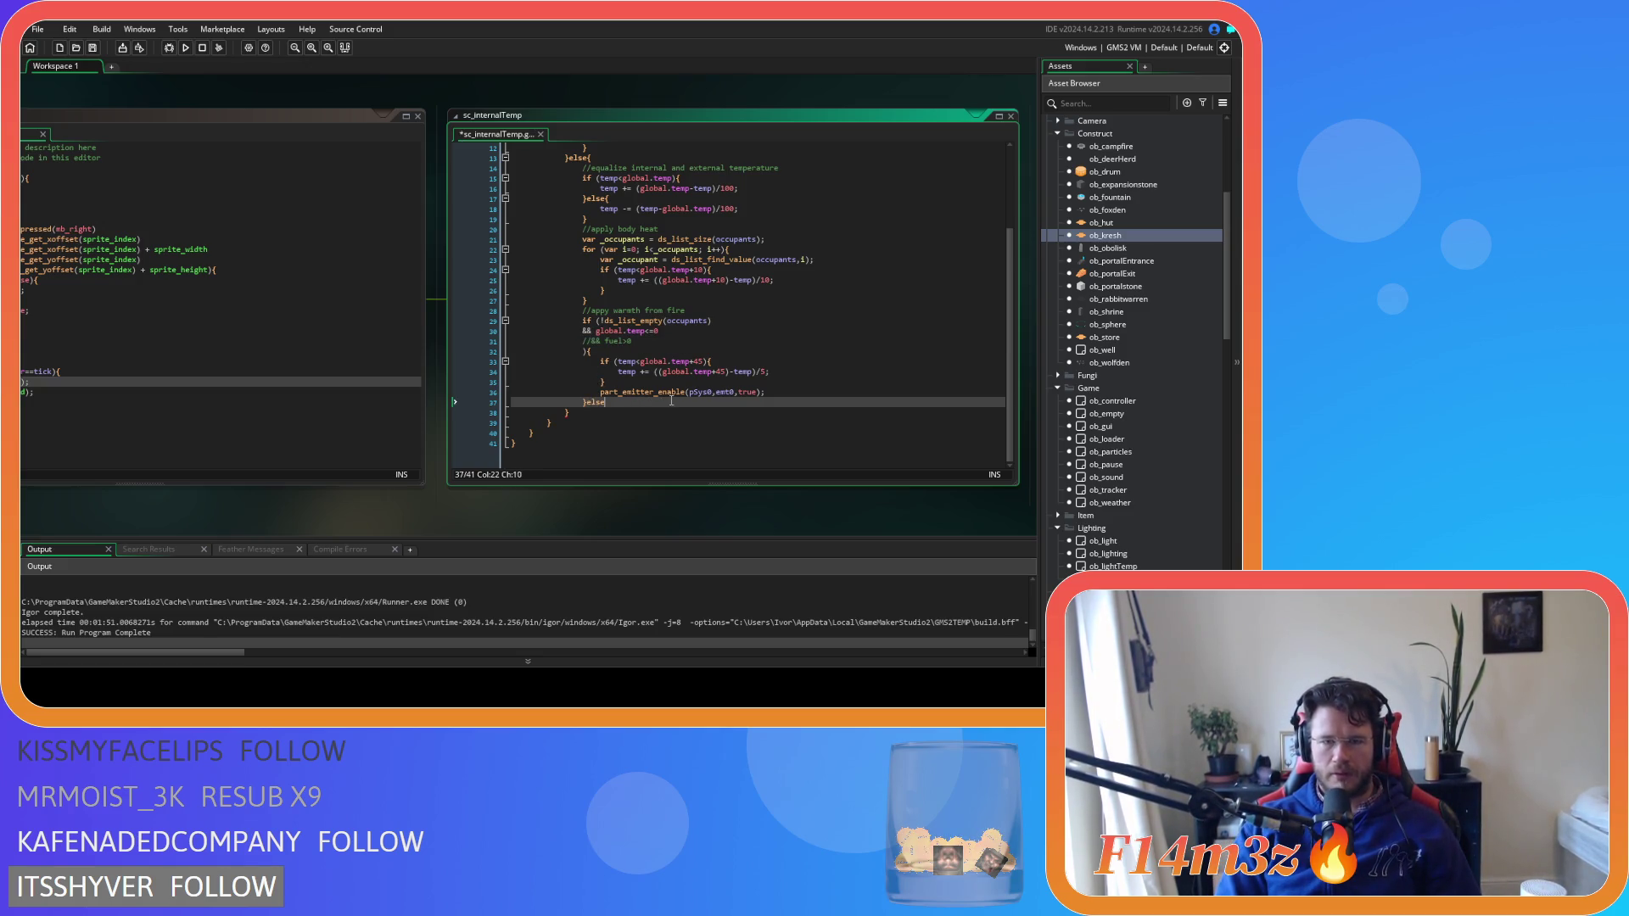
key("Return")
key("Return")
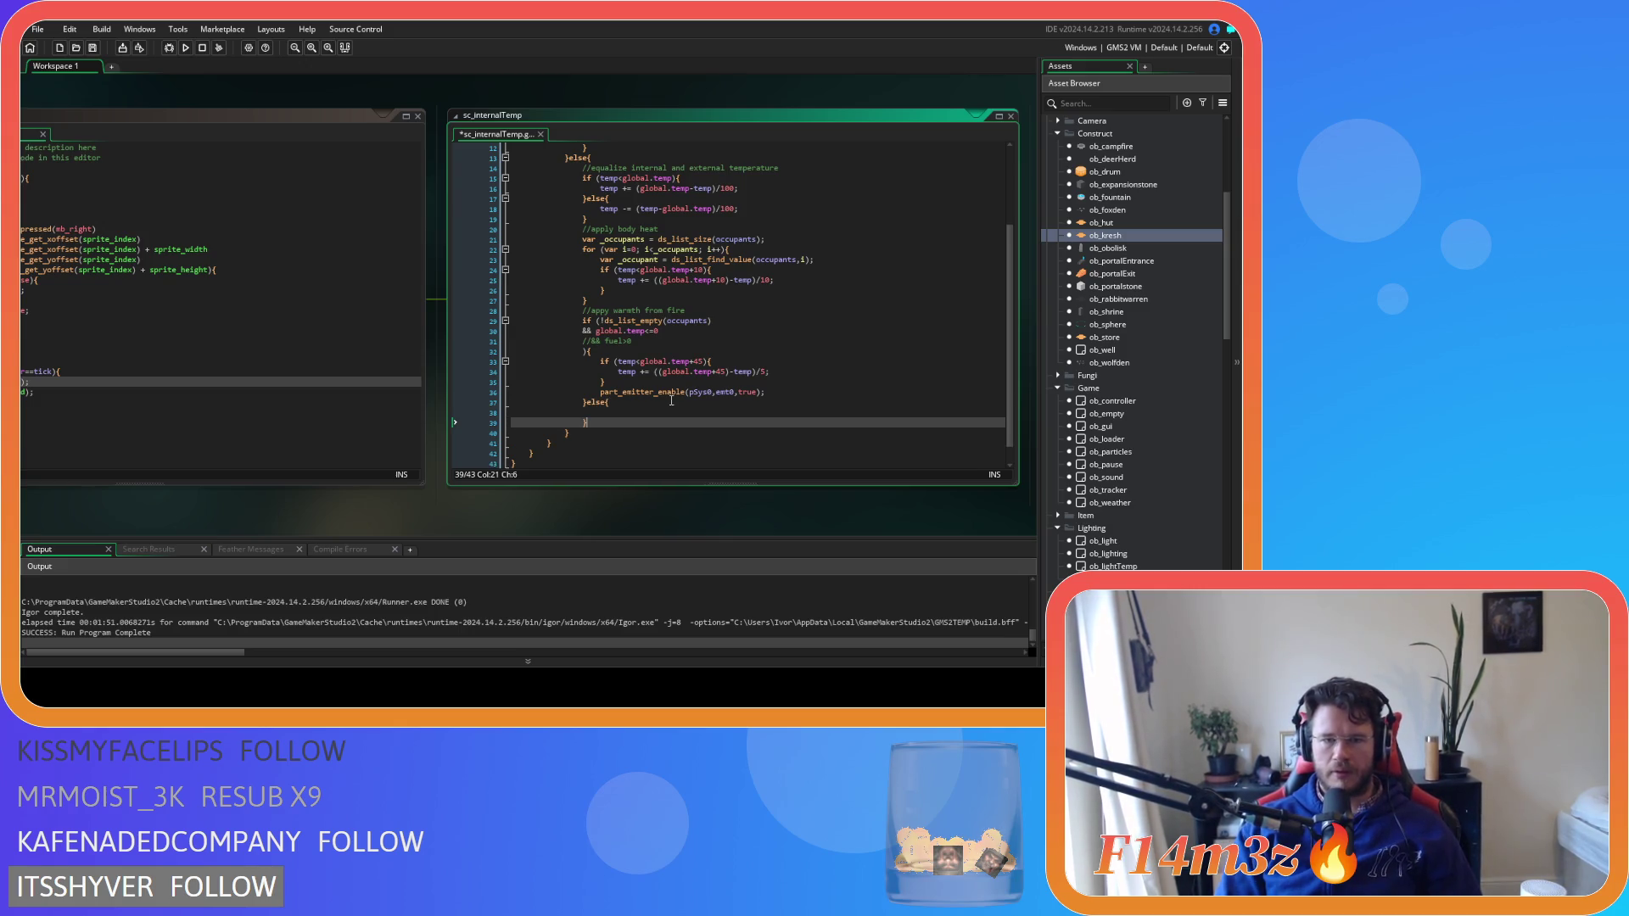
key("Up")
key("ctrl+v")
Change the else-branch call's argument to false and save the script
double_click(746, 412)
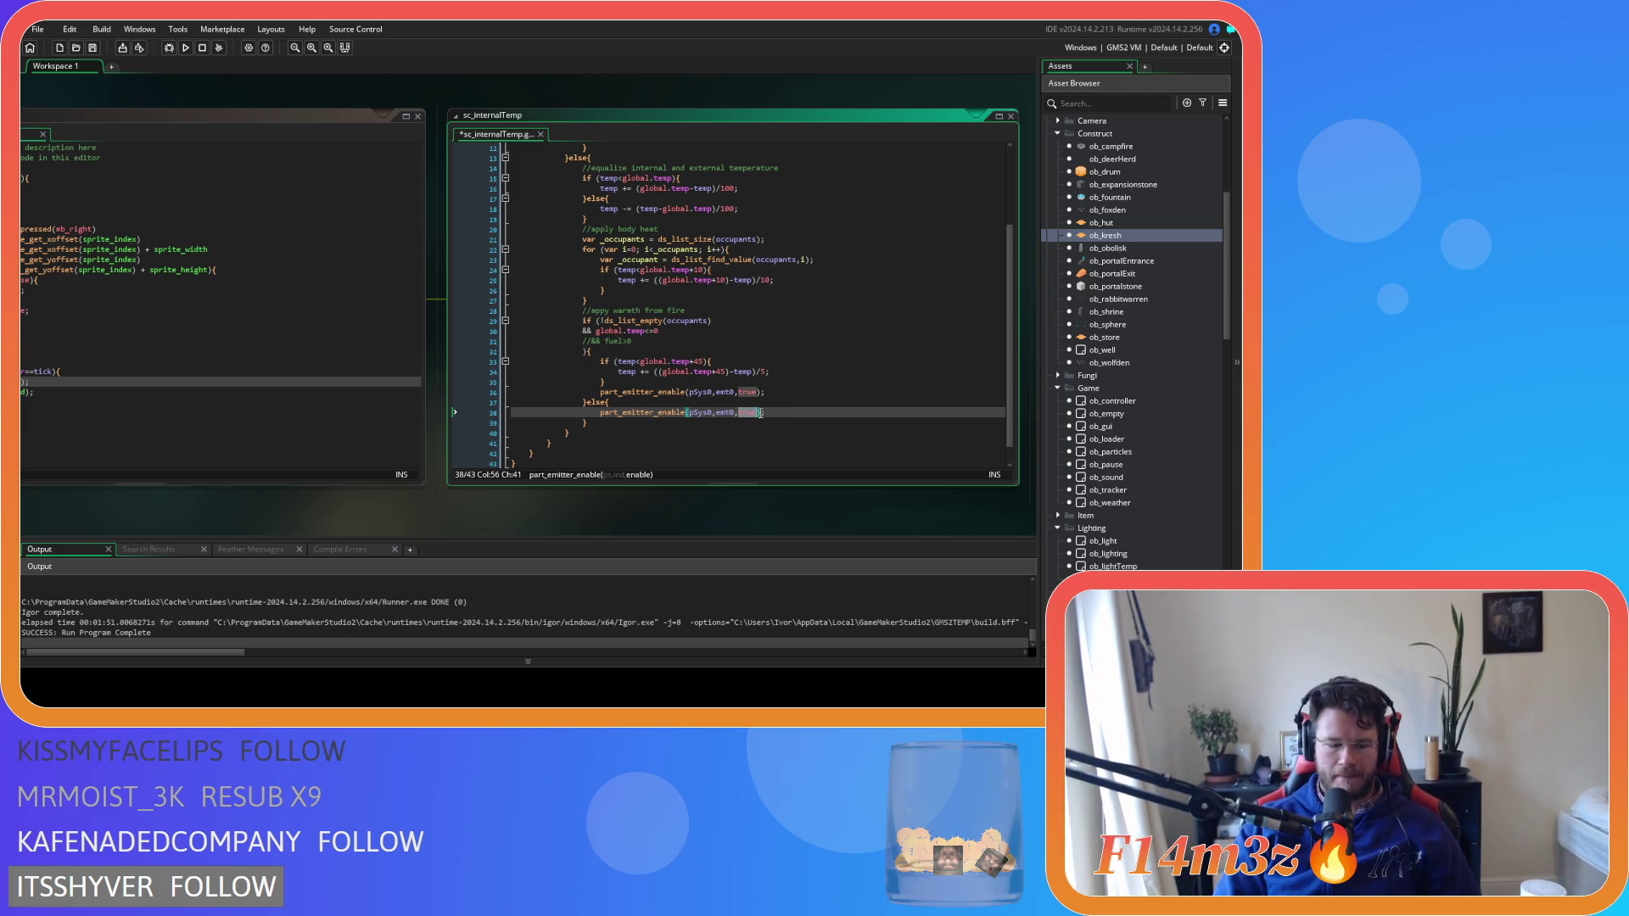
type("false")
key("ctrl+s")
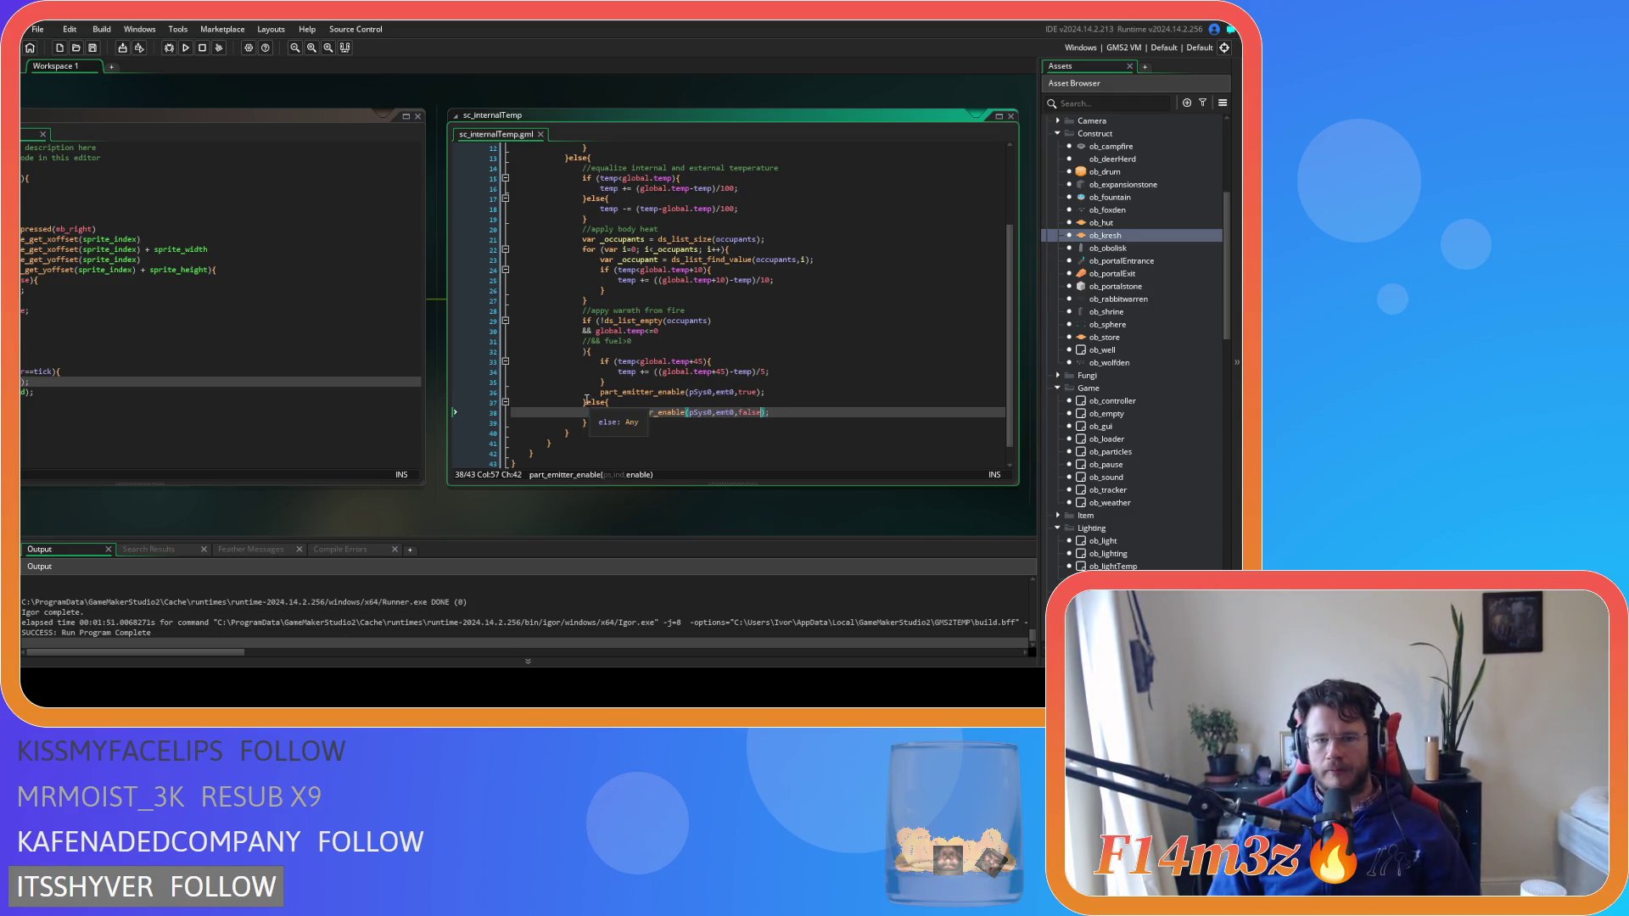
Build and run the game with F5 to test the emitter toggling
left_click(583, 402)
left_click(584, 420)
key("Down")
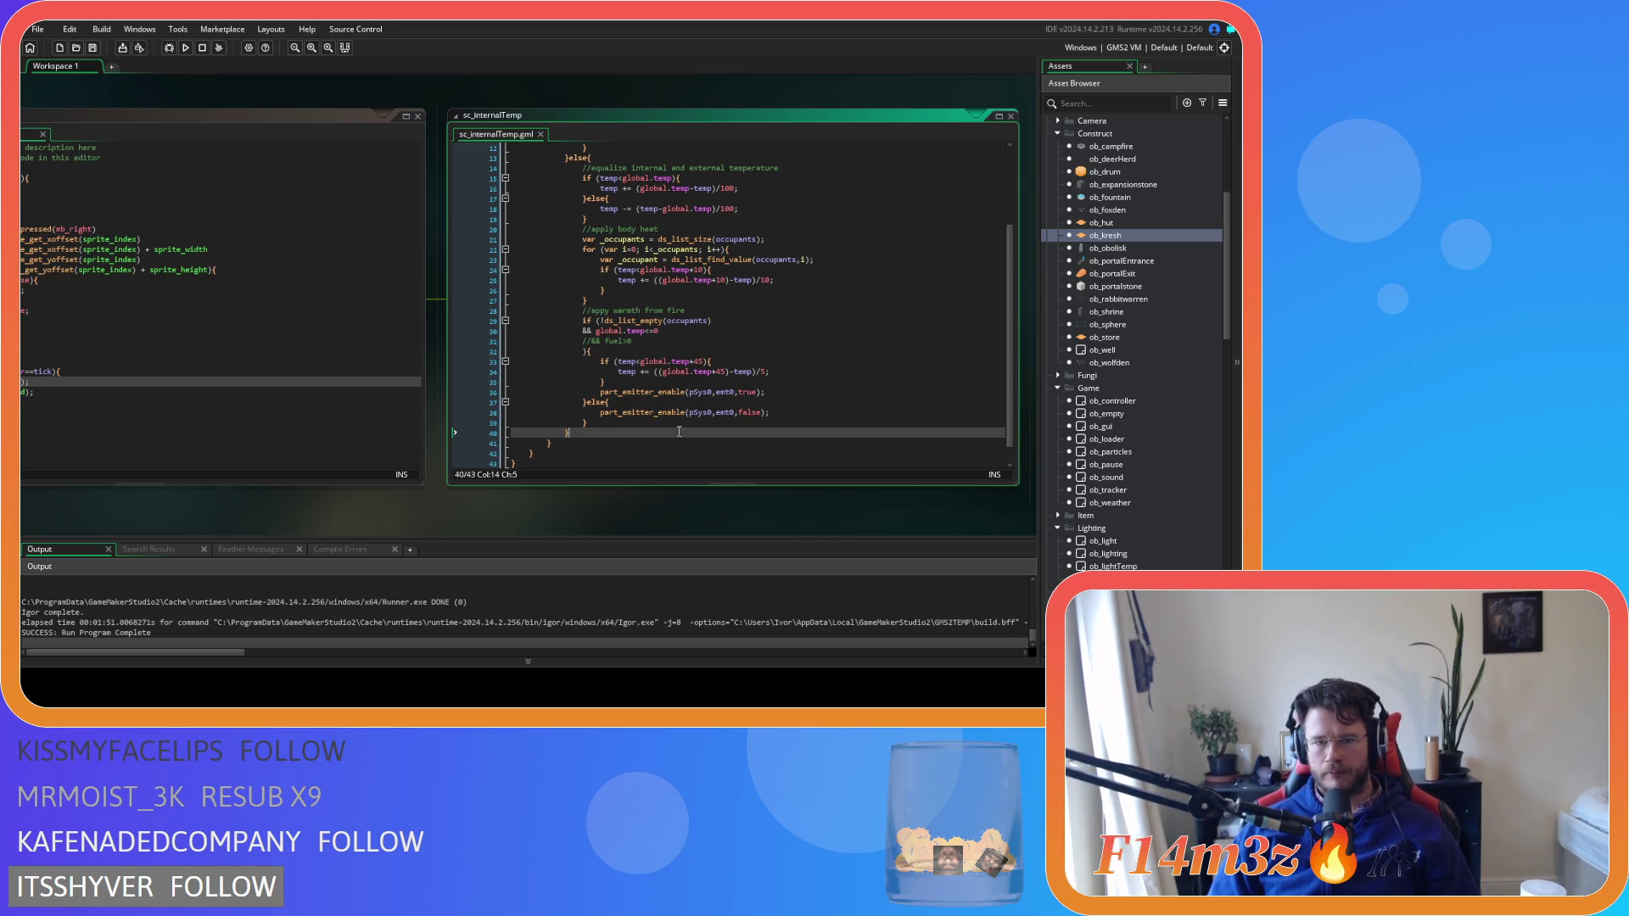
left_click(765, 424)
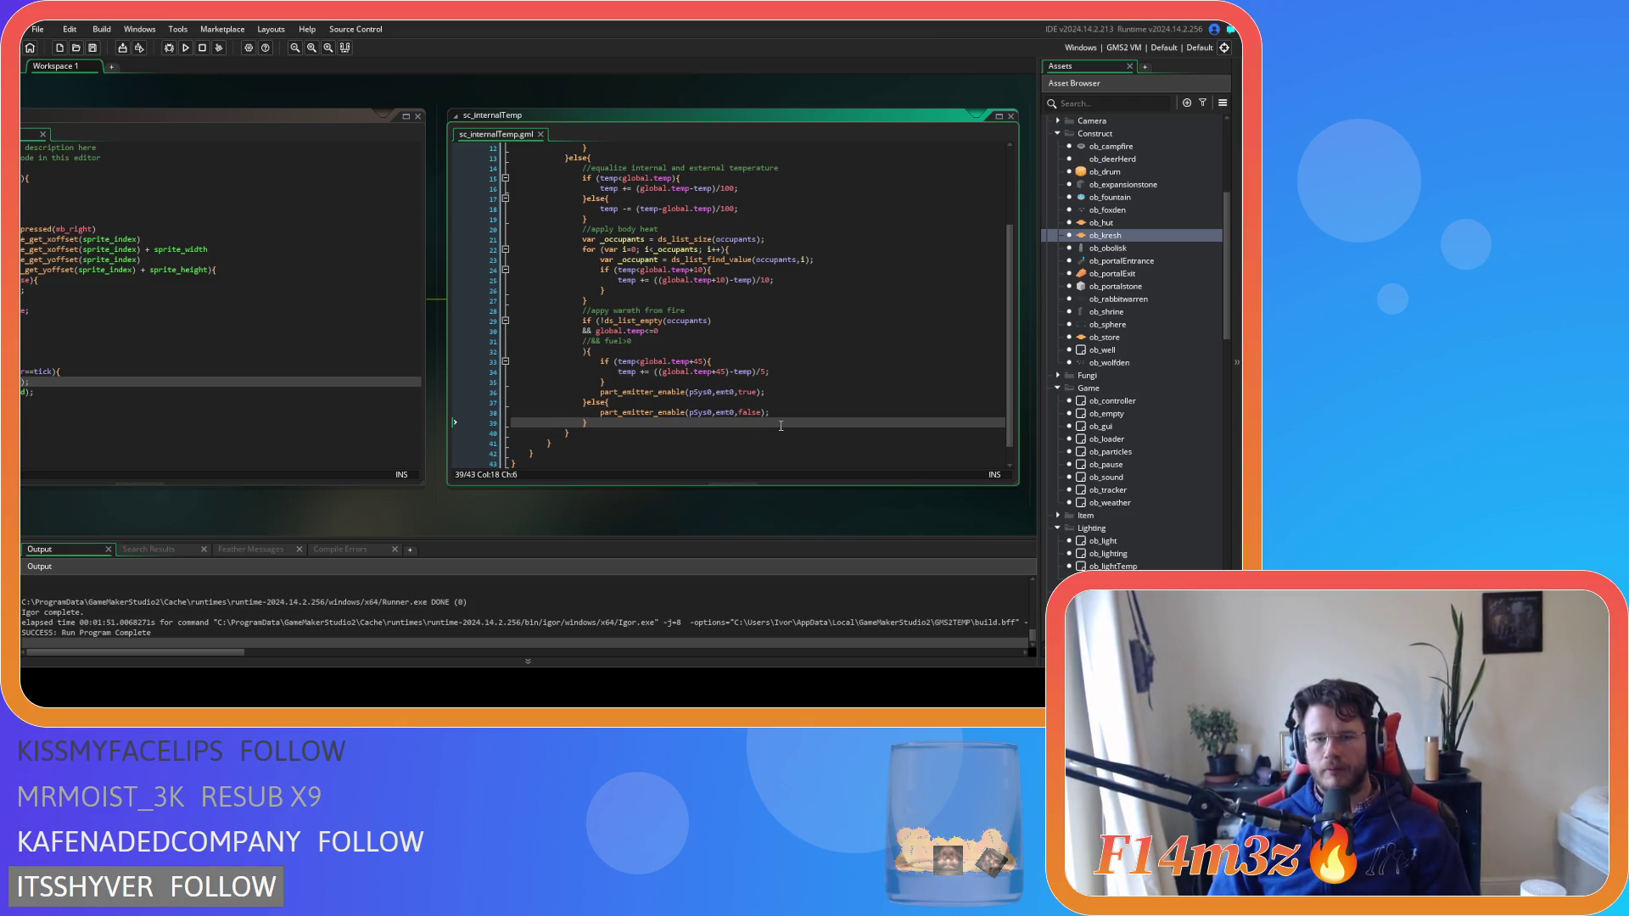
key("F5")
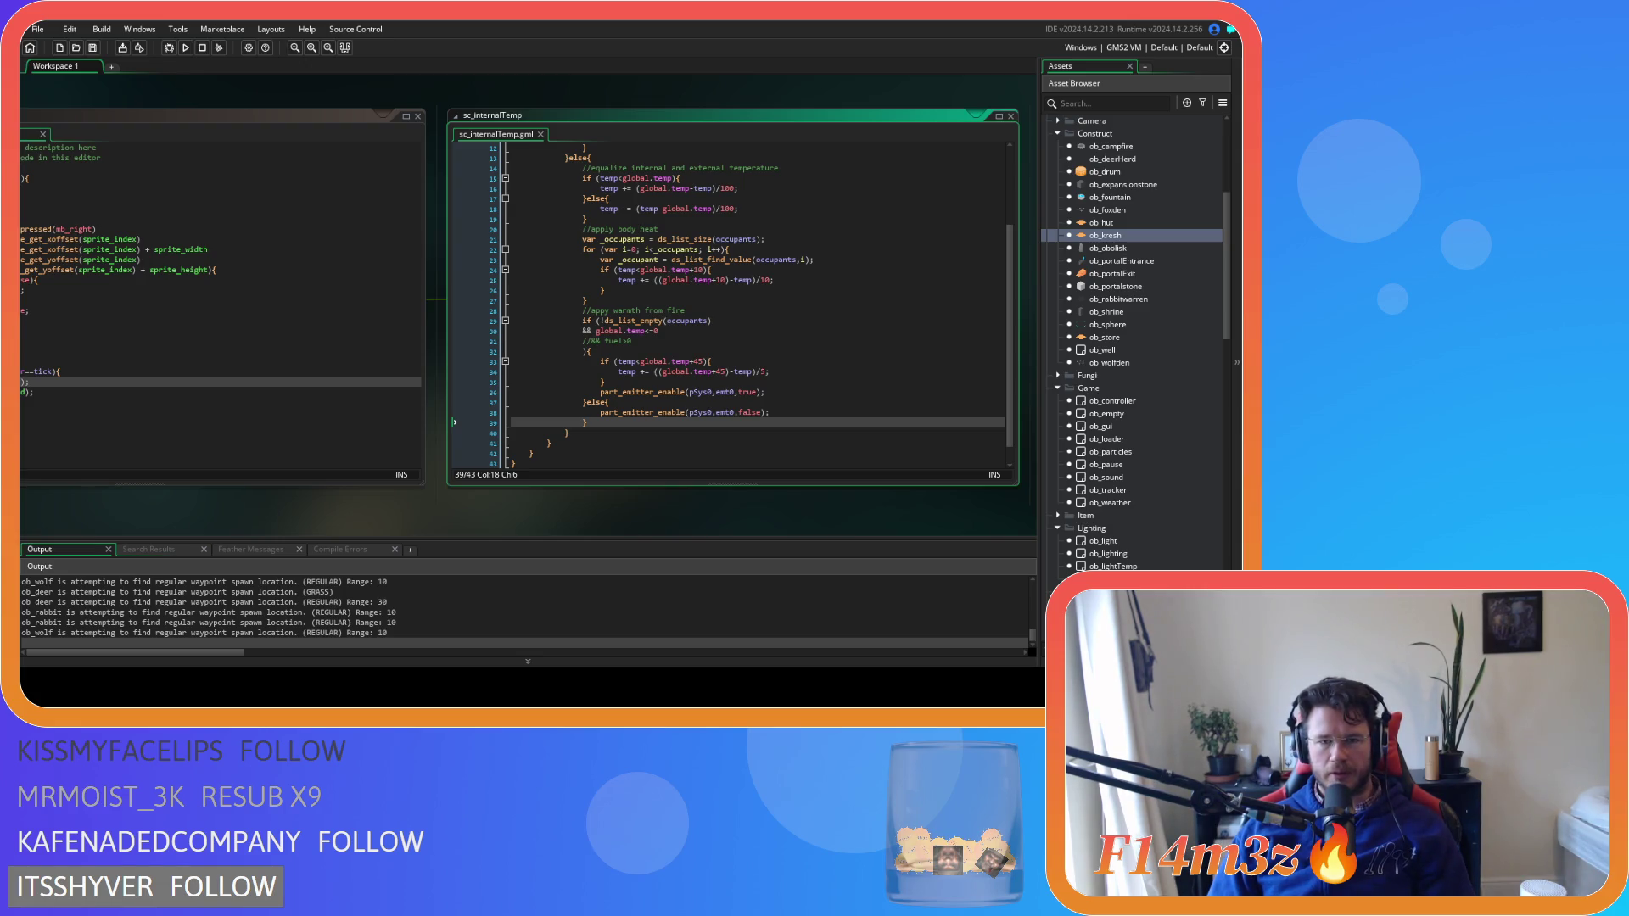
Play-test the tent emitter behaviour and return to the IDE once the run completes
scroll(662, 433, "up", 4)
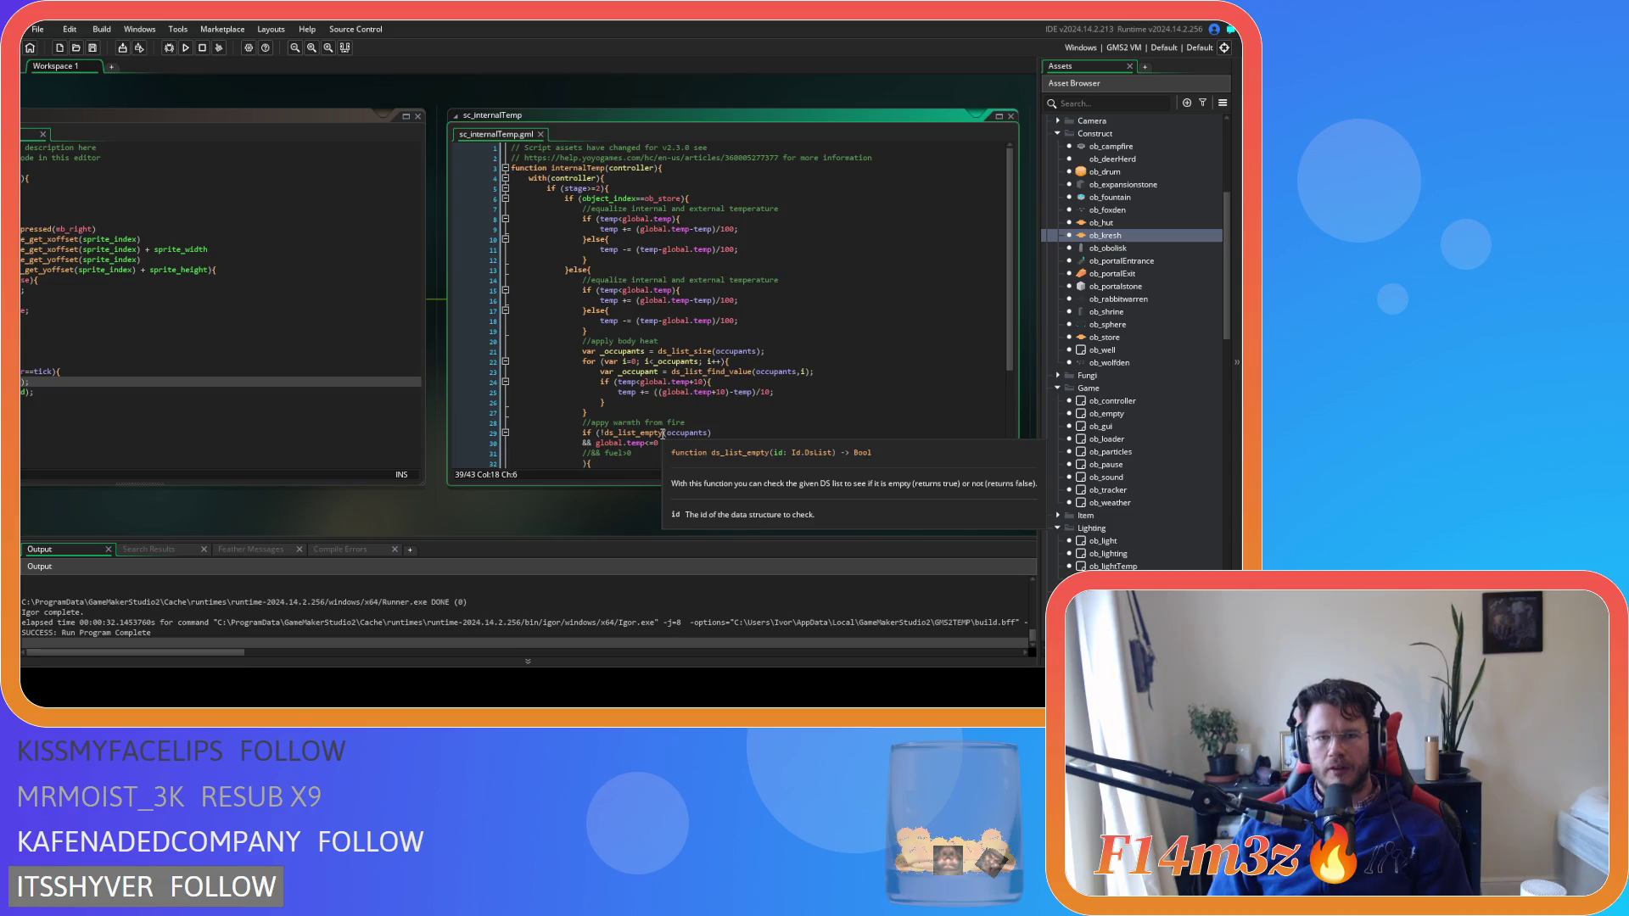
Close sc_internalTemp and tidy ob_kresh Step line 4 to read if (time!=global.time){
left_click_drag(470, 527, 853, 537)
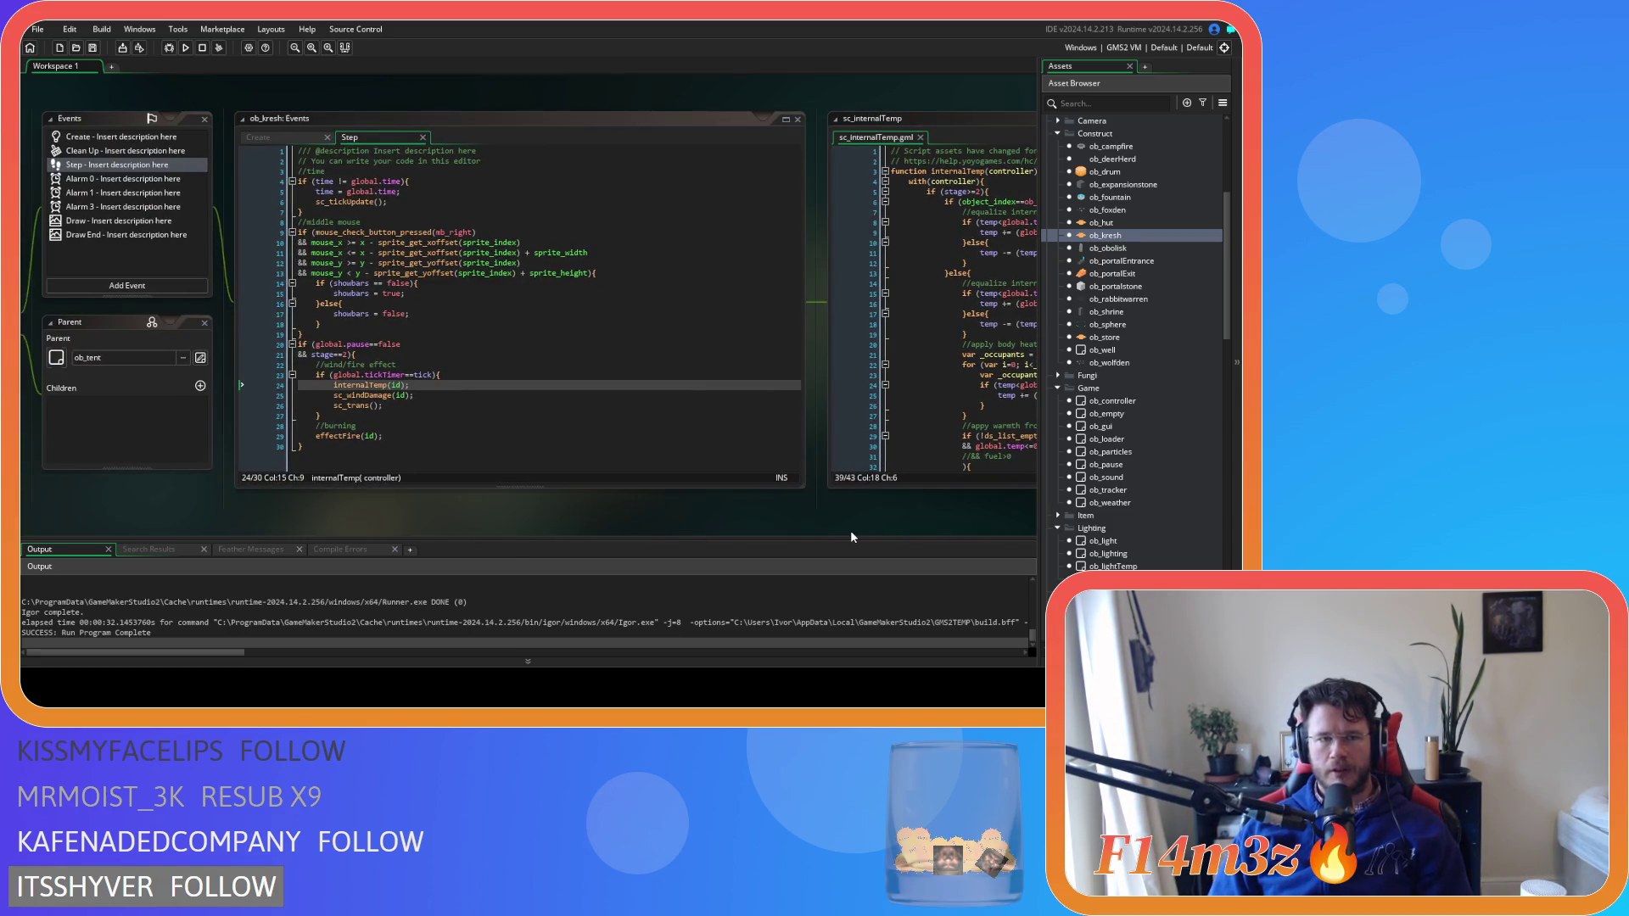
left_click(919, 137)
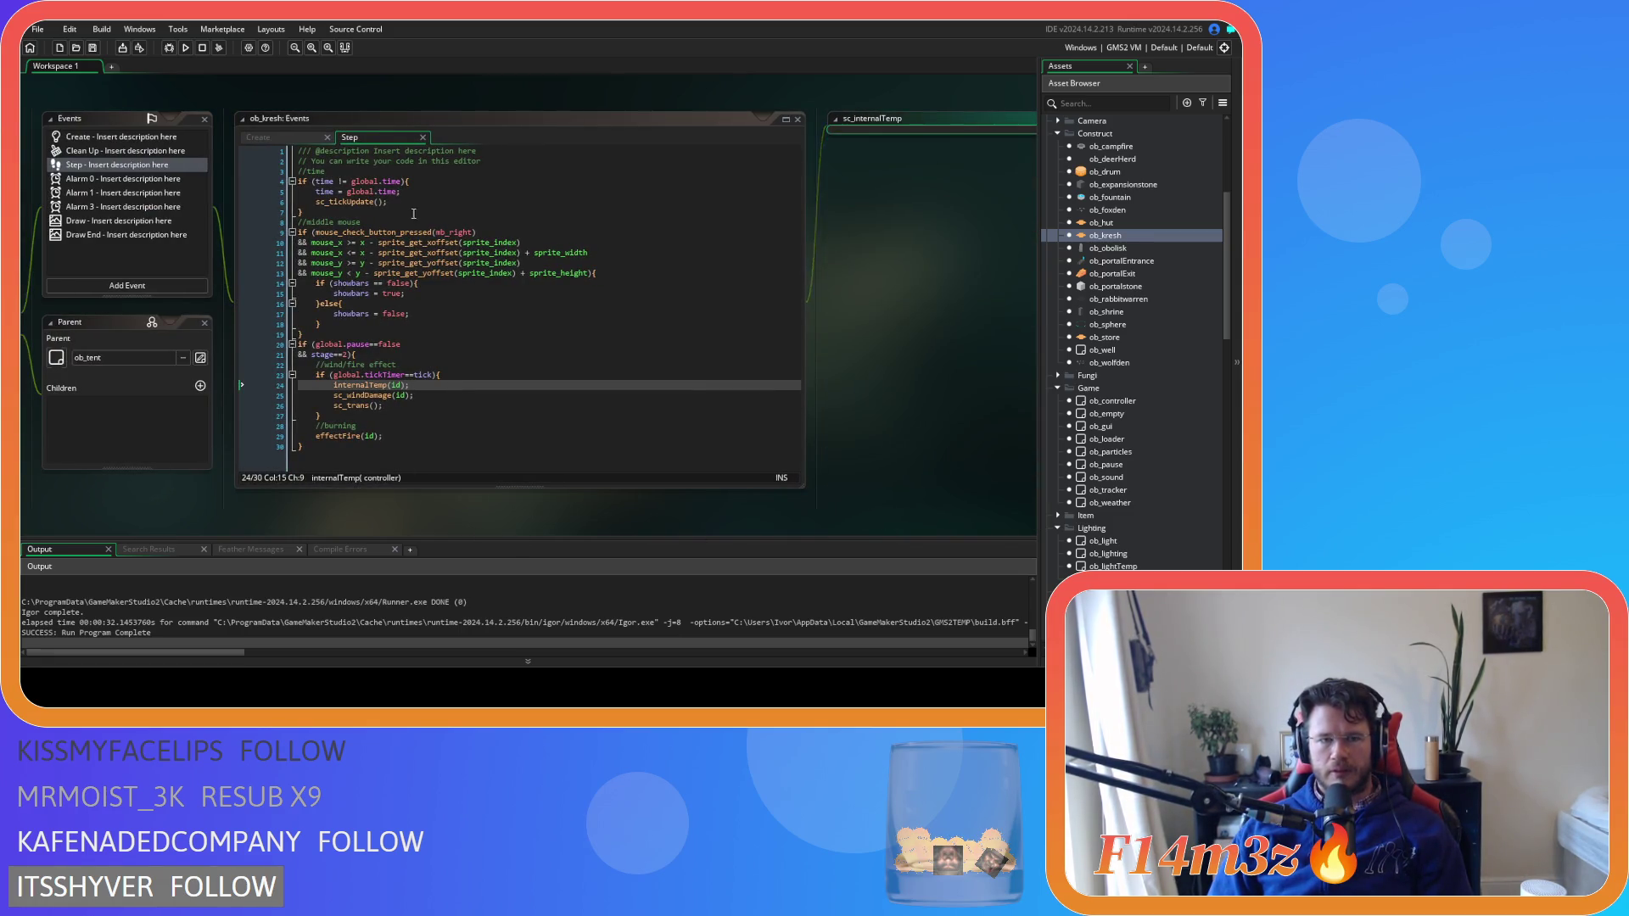
left_click_drag(413, 212, 585, 207)
left_click(511, 181)
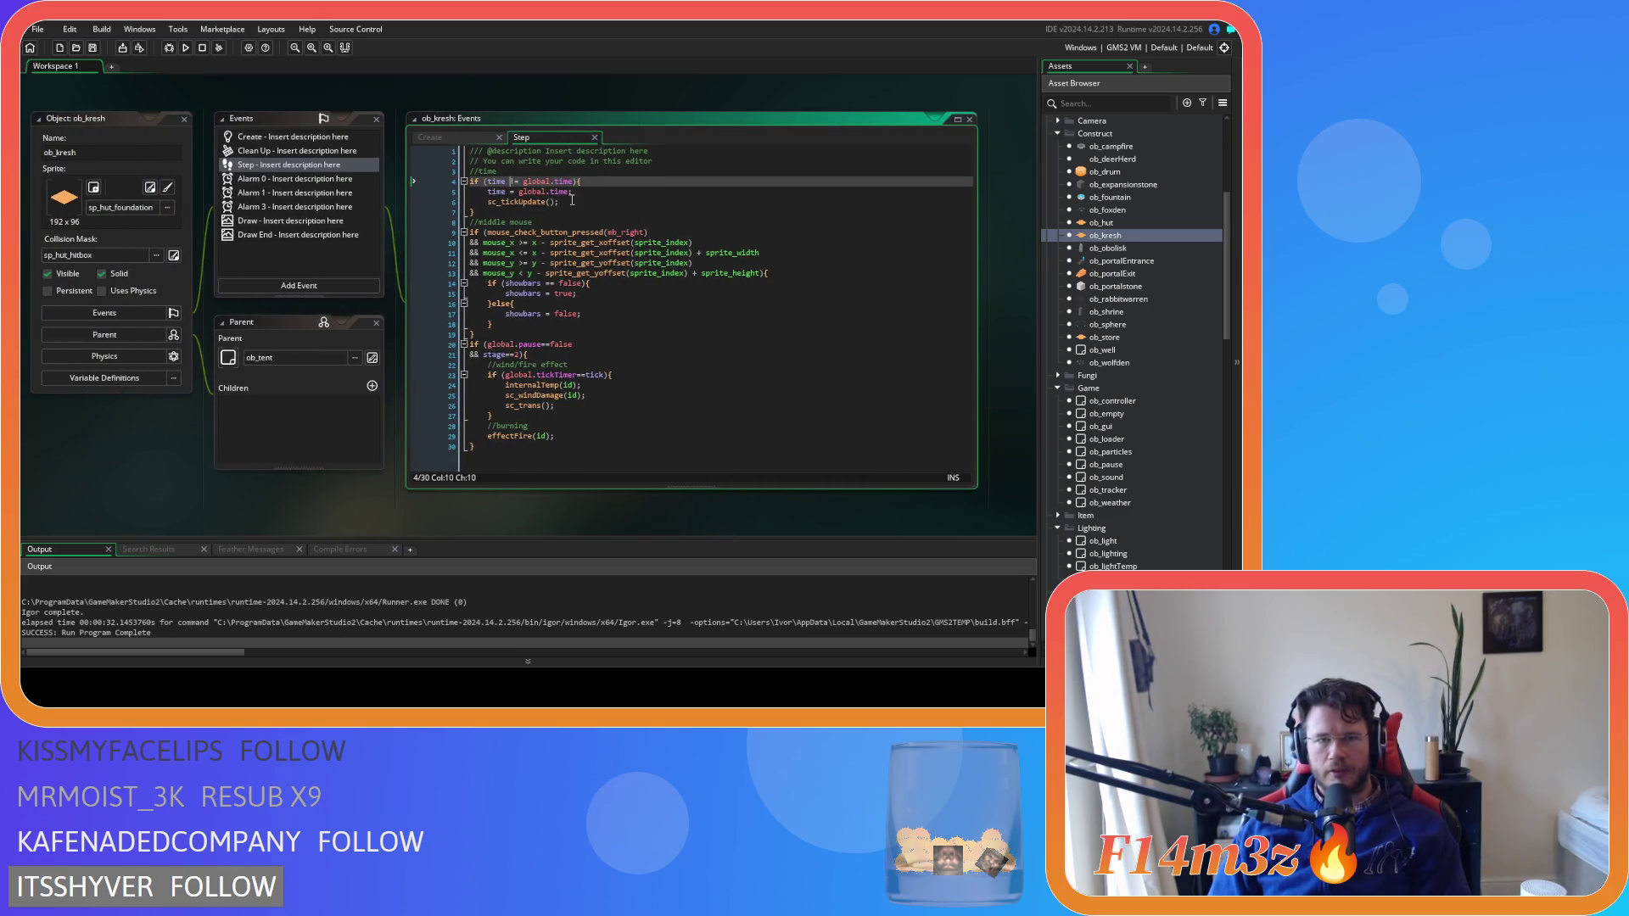
key("BackSpace")
key("Right")
key("Right")
key("Delete")
left_click(570, 197)
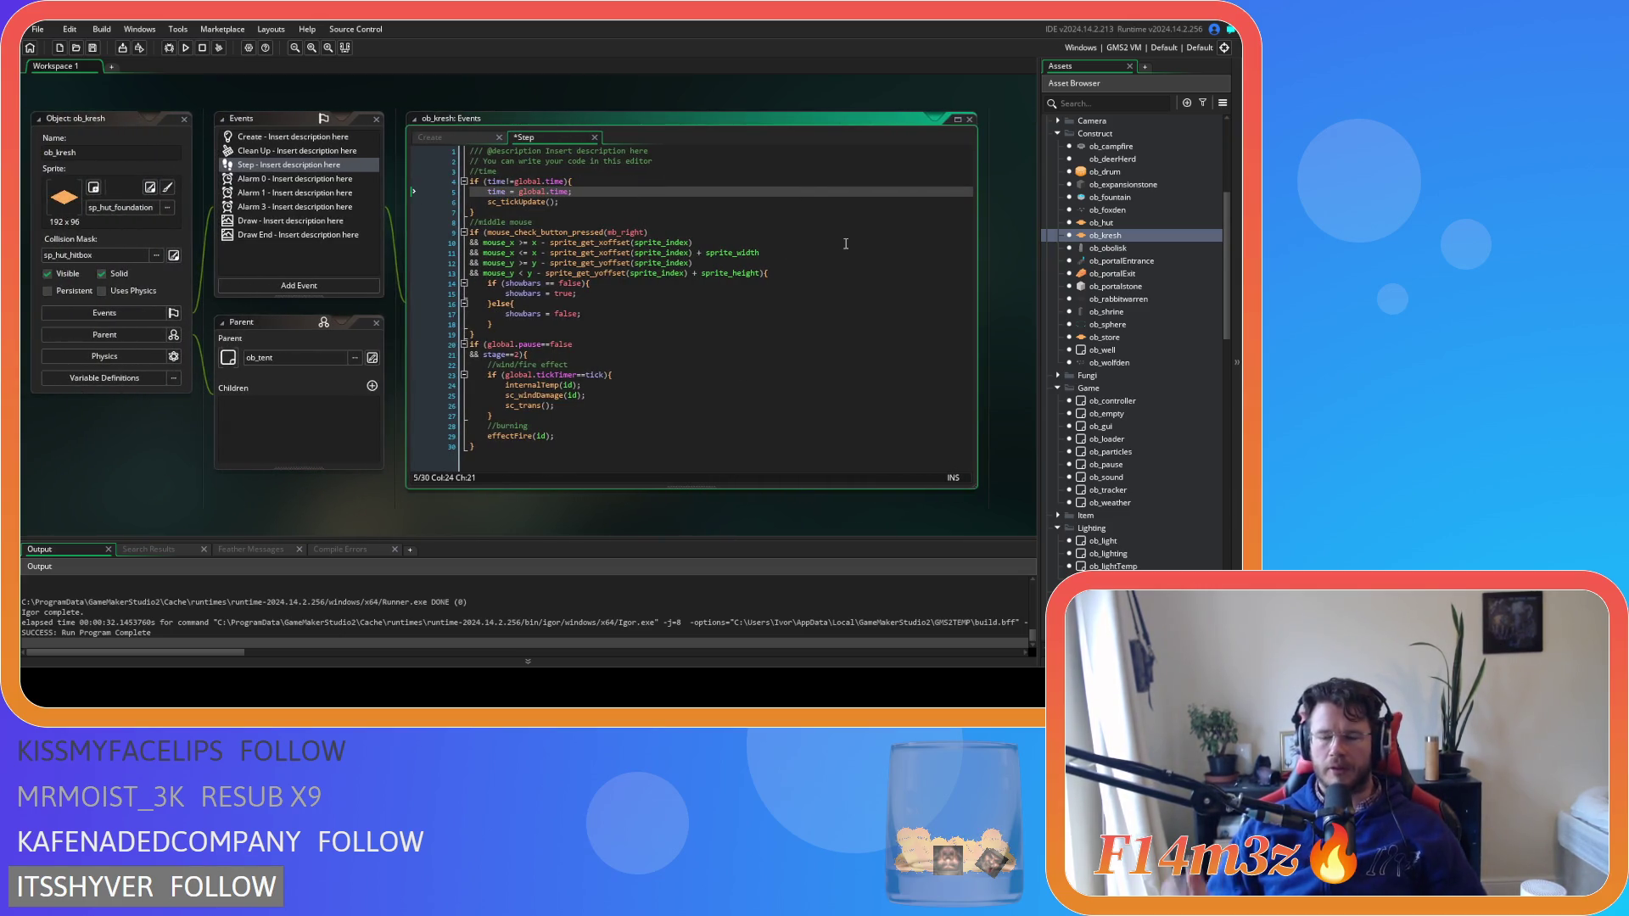
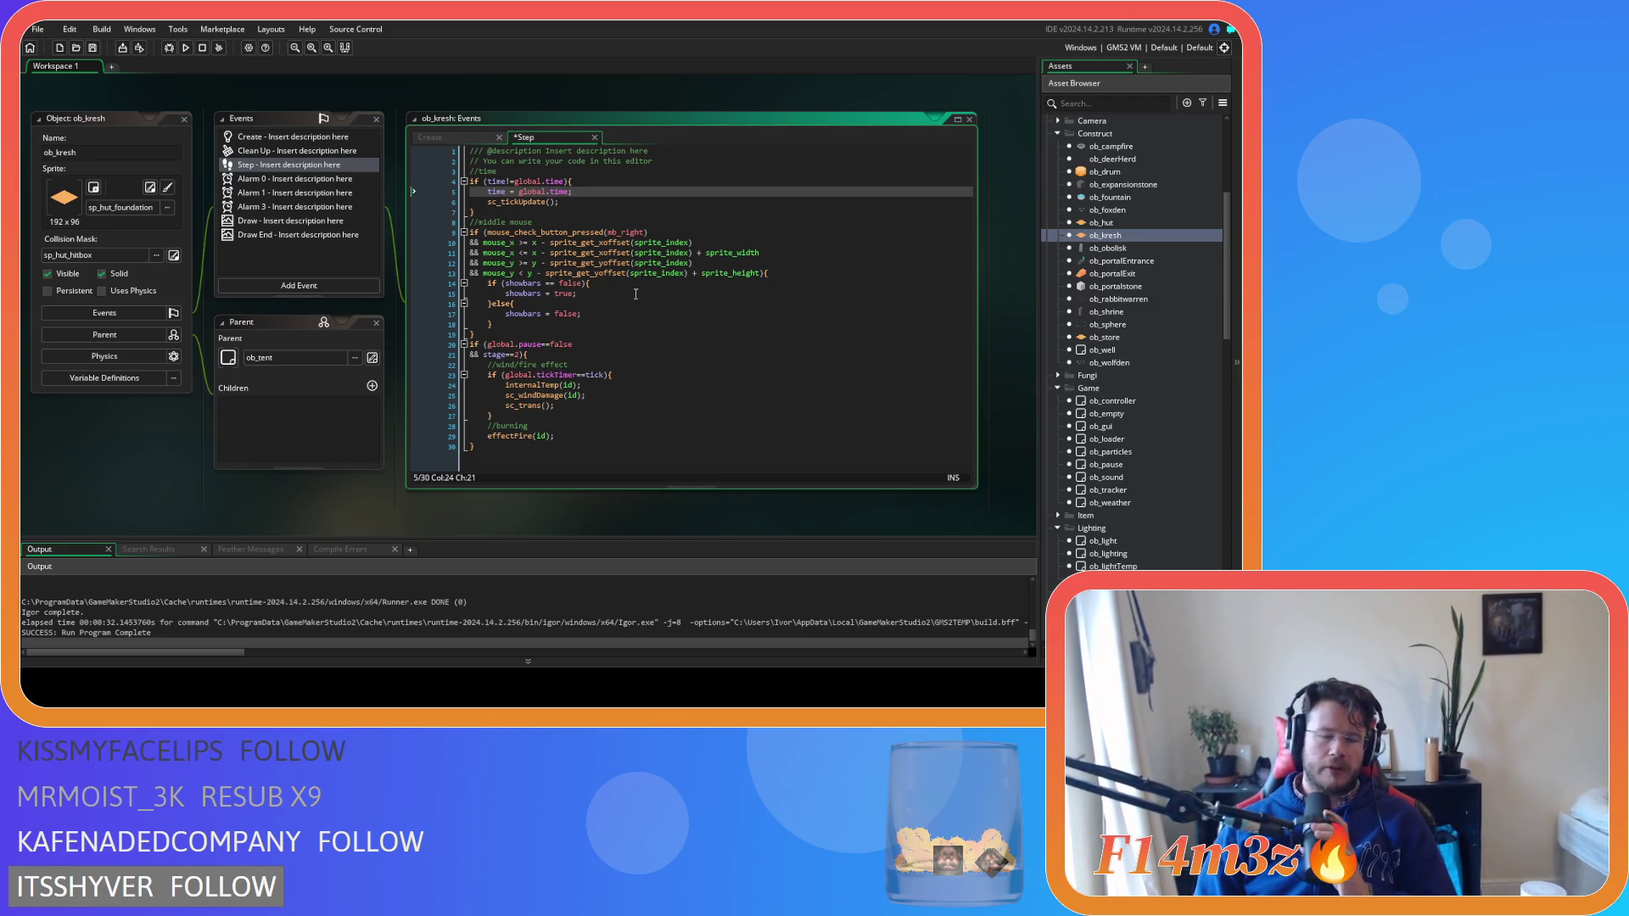
Select the part_emitter_interval line in ob_kresh's Create code
left_click(467, 136)
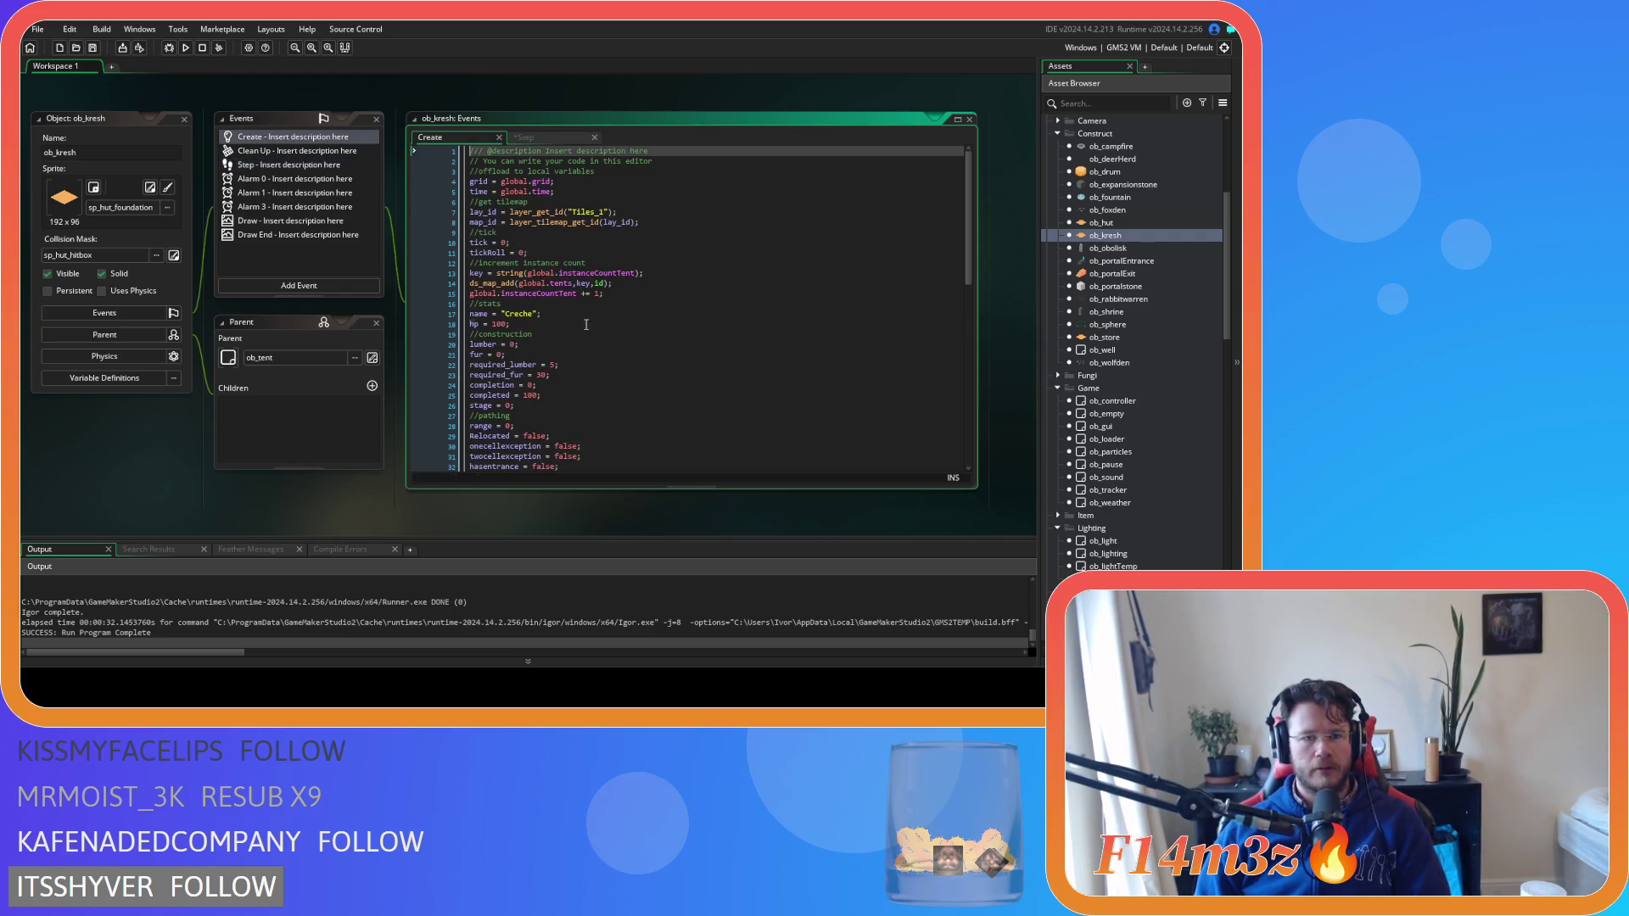
scroll(584, 314, "down", 14)
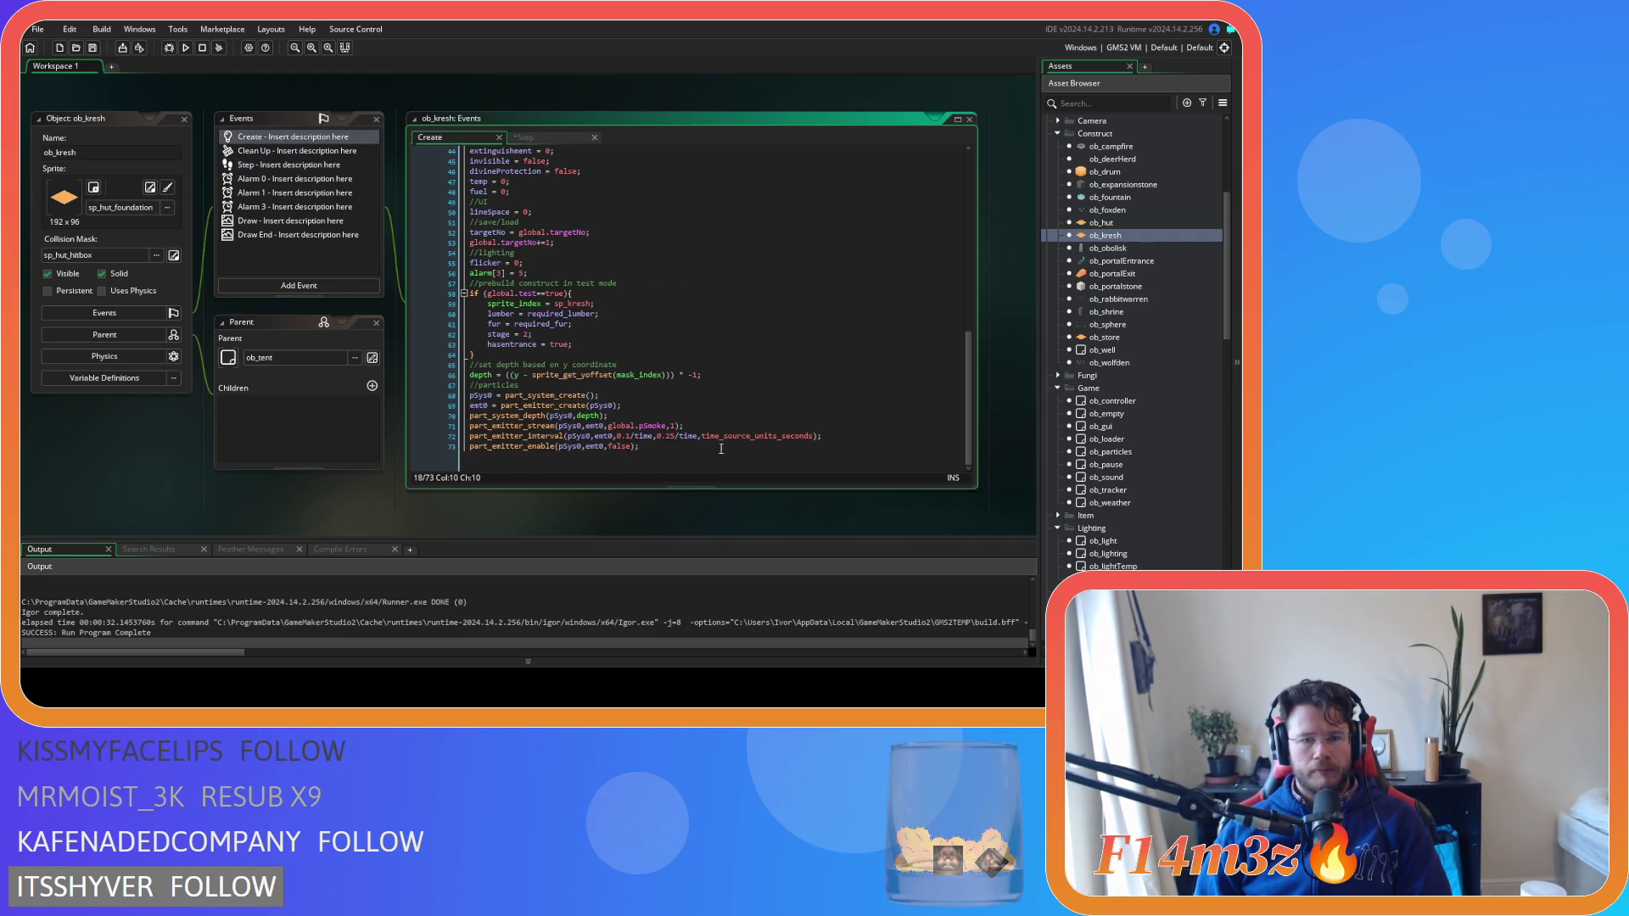
left_click_drag(821, 436, 464, 442)
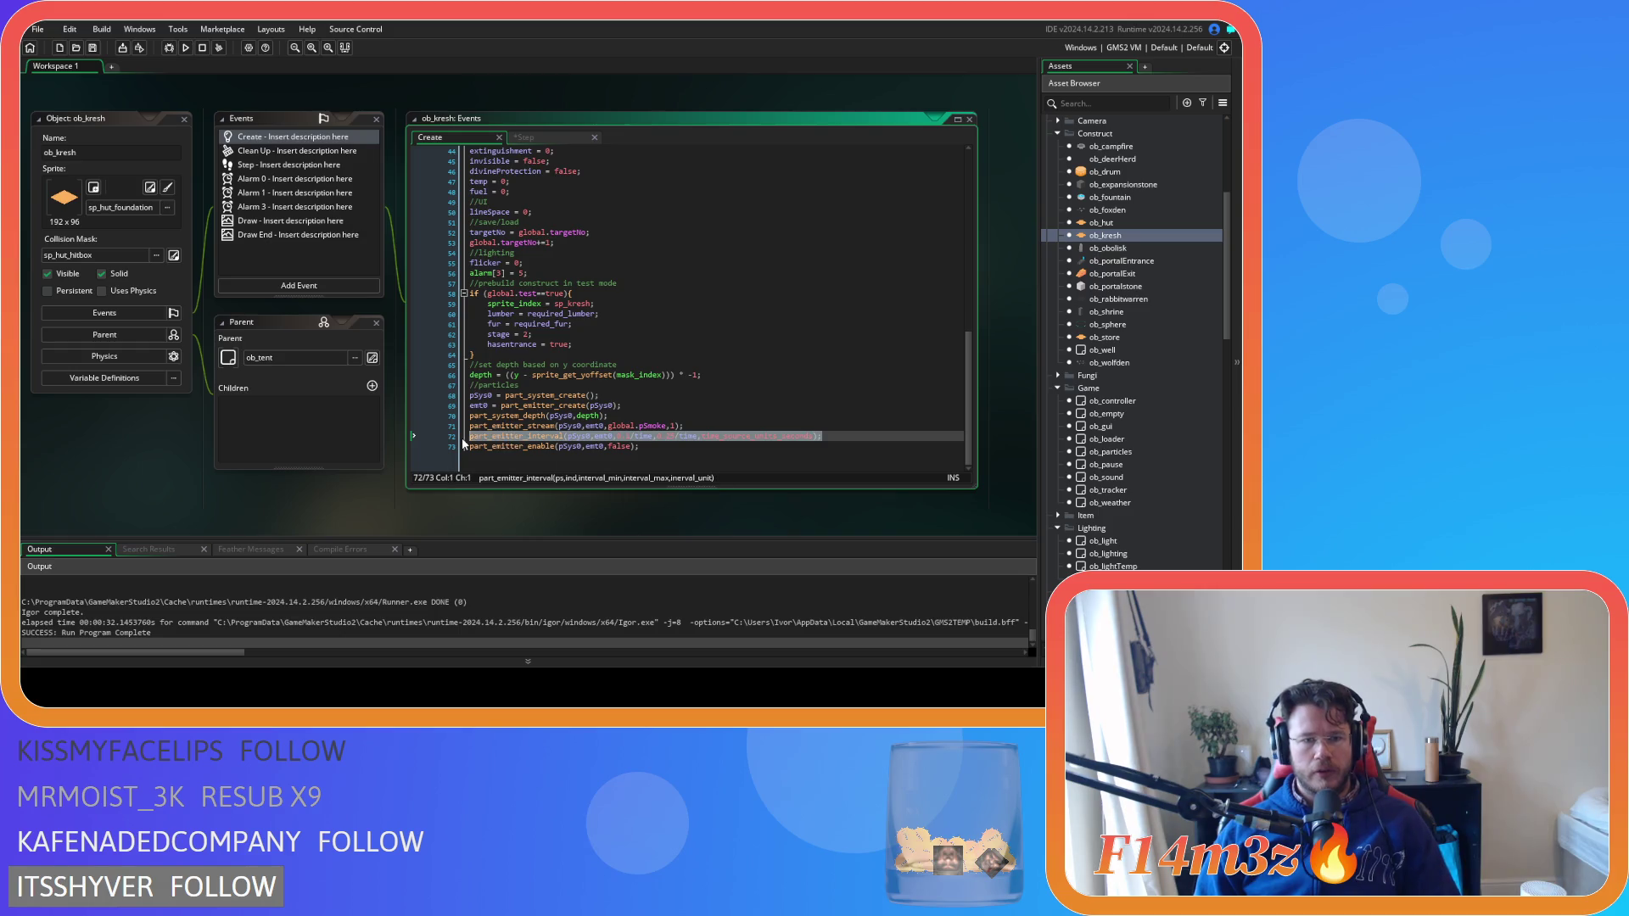
Paste the line on a new line after sc_tickUpdate() in ob_kresh's Step code, then open ob_hut
left_click(534, 136)
left_click(596, 201)
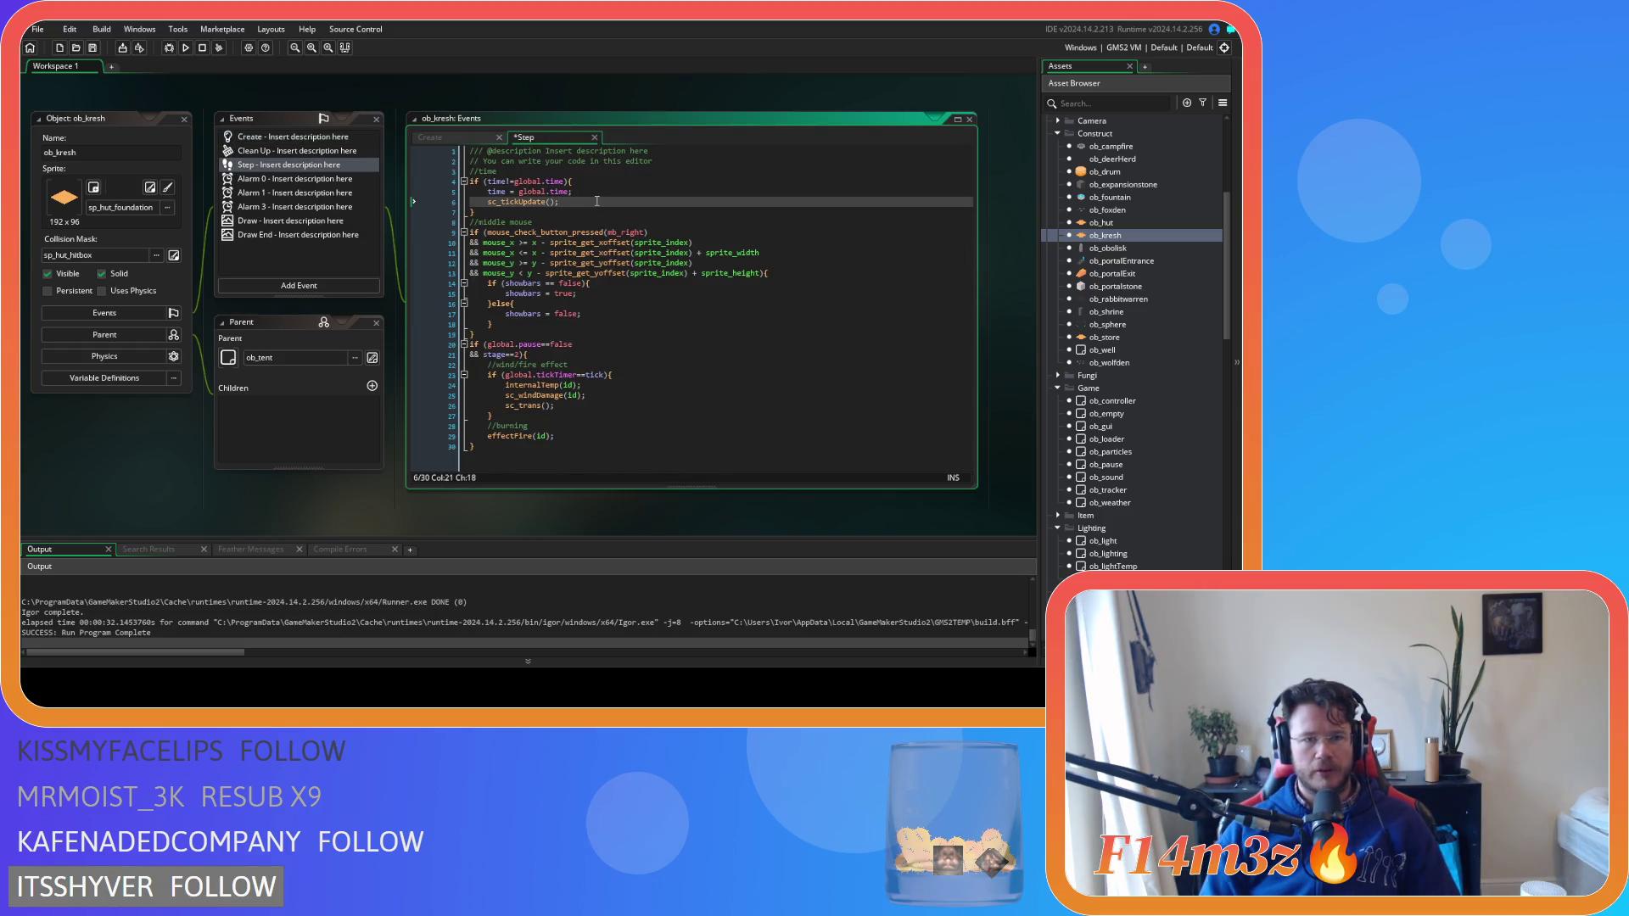
key("Return")
type("part_emitter_interval(pSys0,emt0,0.1/time,0.25/time,time_source_units_seconds);")
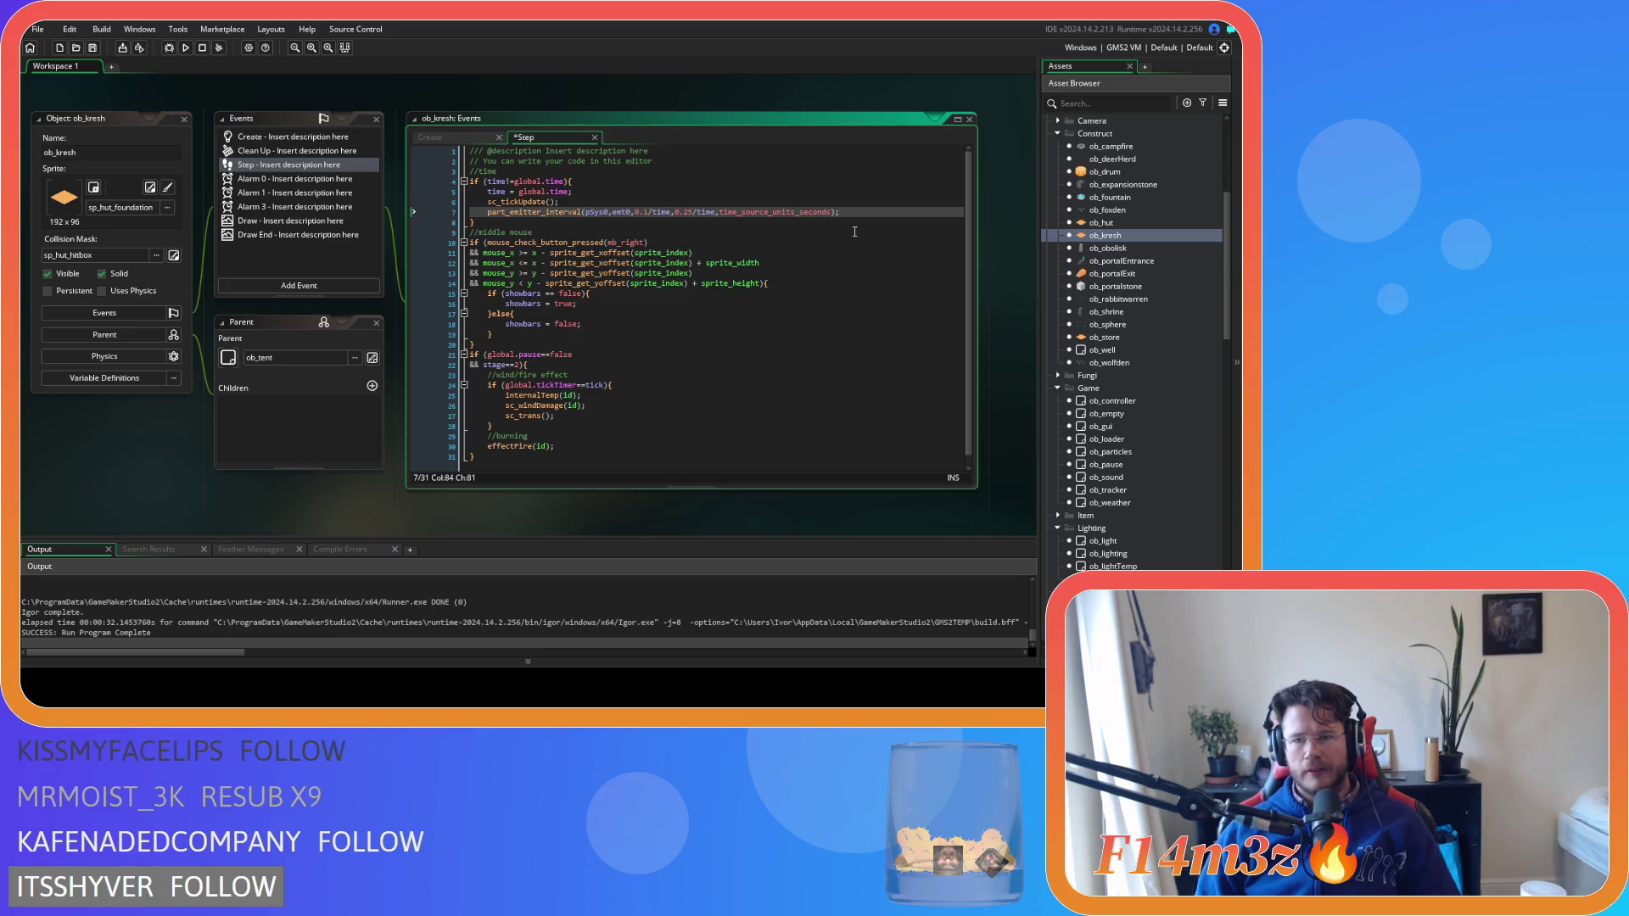
double_click(1101, 222)
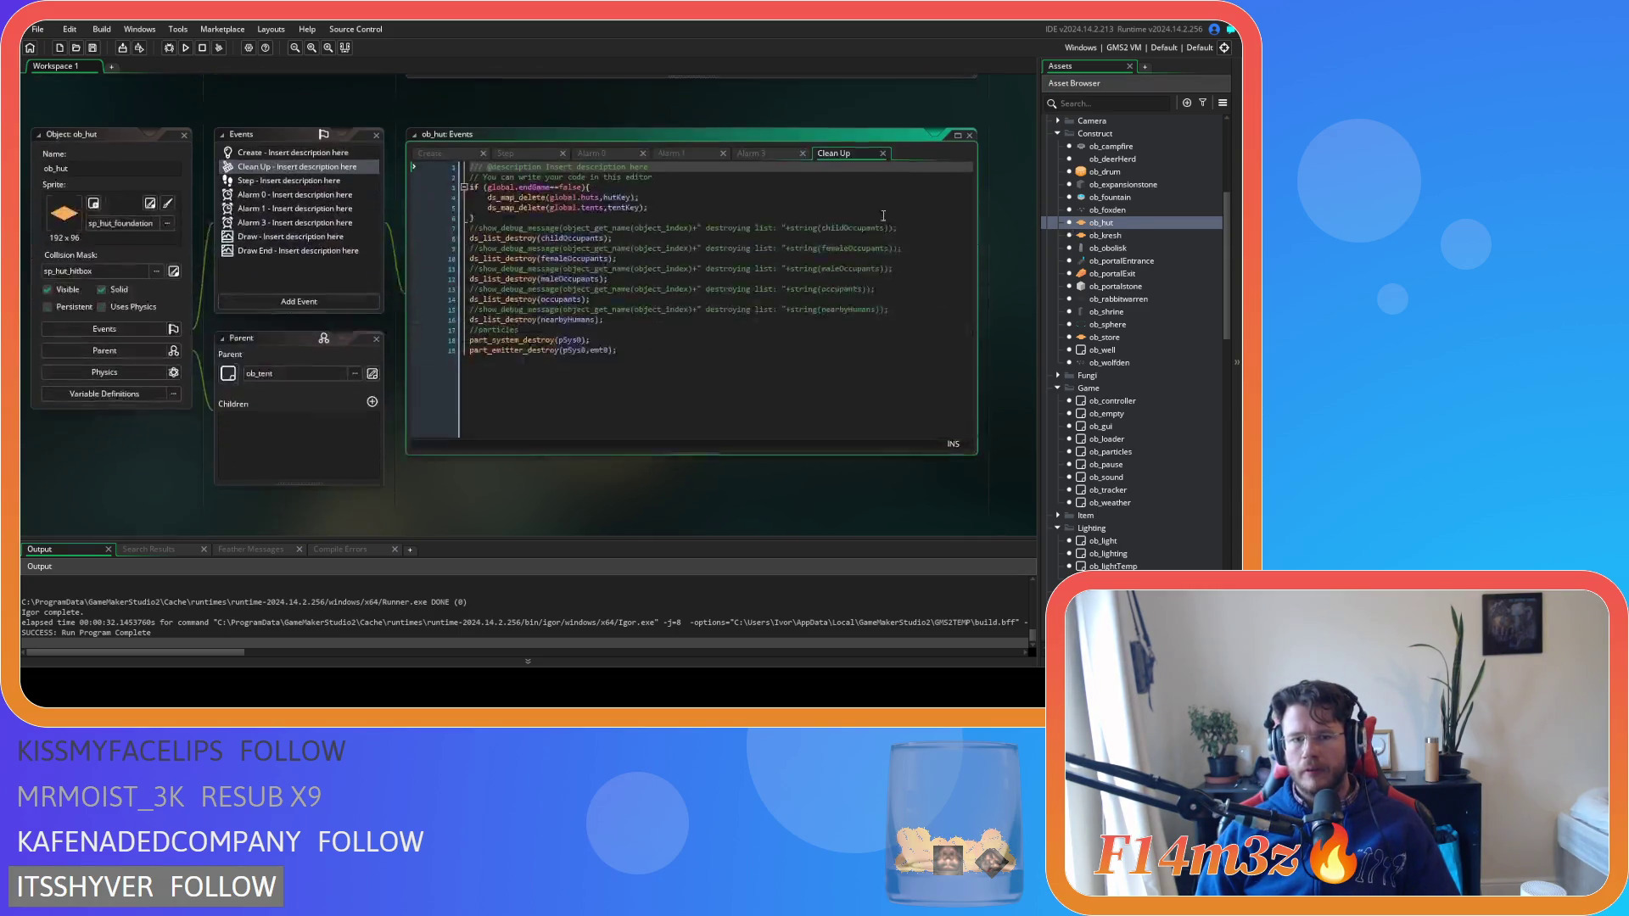
Paste the part_emitter_interval call after sc_tickUpdate() in ob_hut's Step code
left_click(540, 138)
left_click(594, 196)
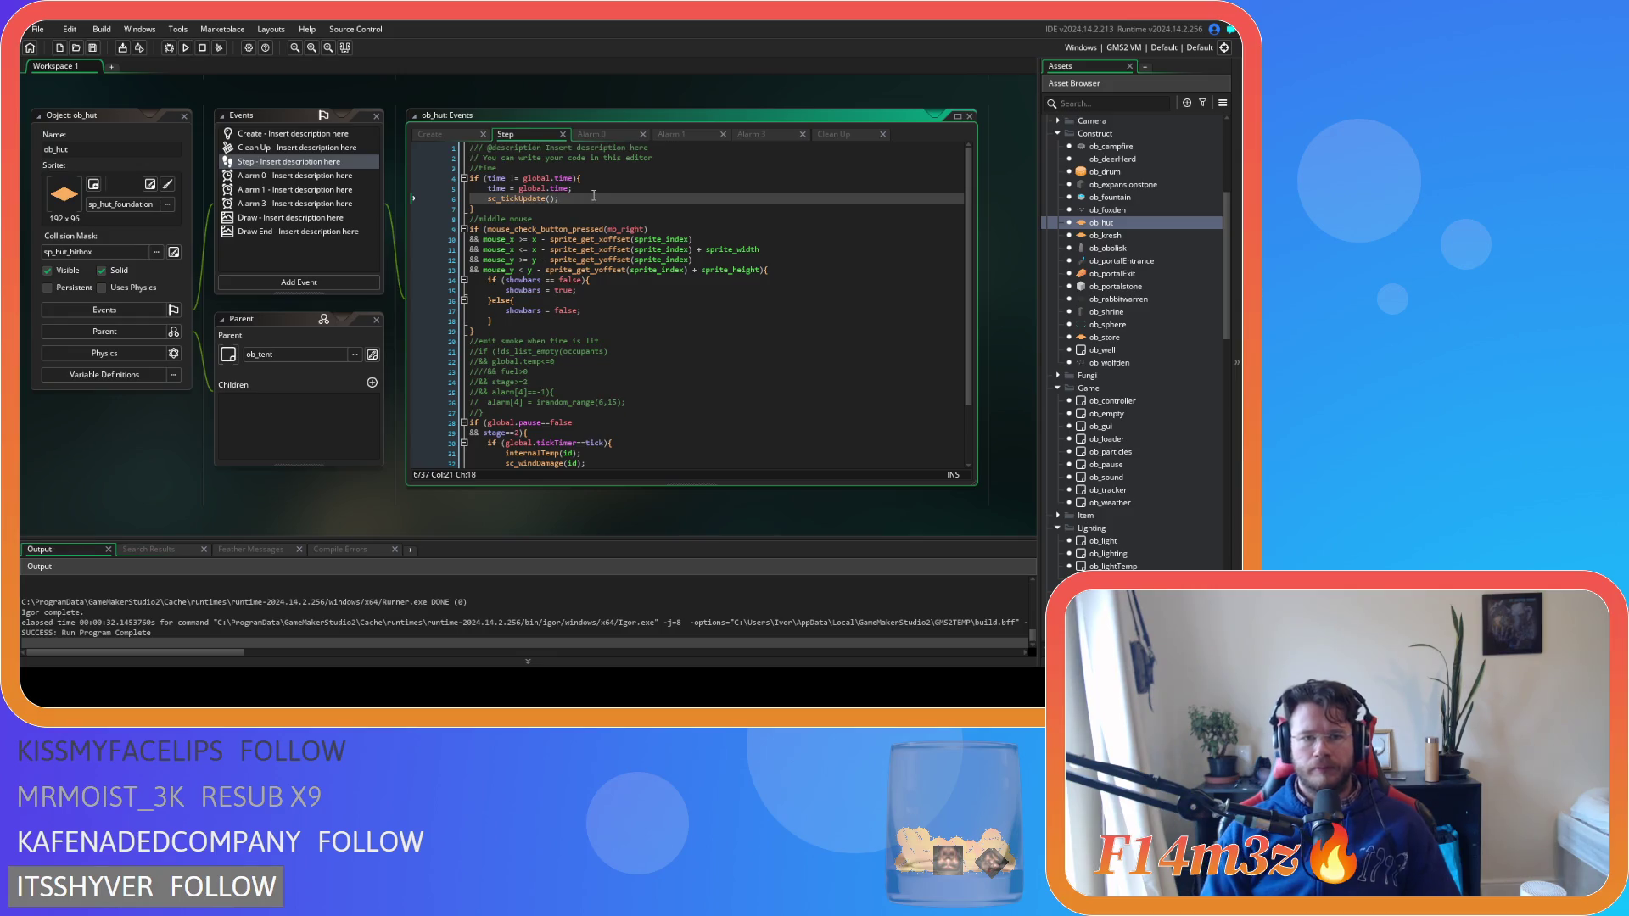
key("Return")
type("part_emitter_interval(pSys0,emt0,0.1/time,0.25/time,time_source_units_seconds);")
scroll(588, 195, "down", 3)
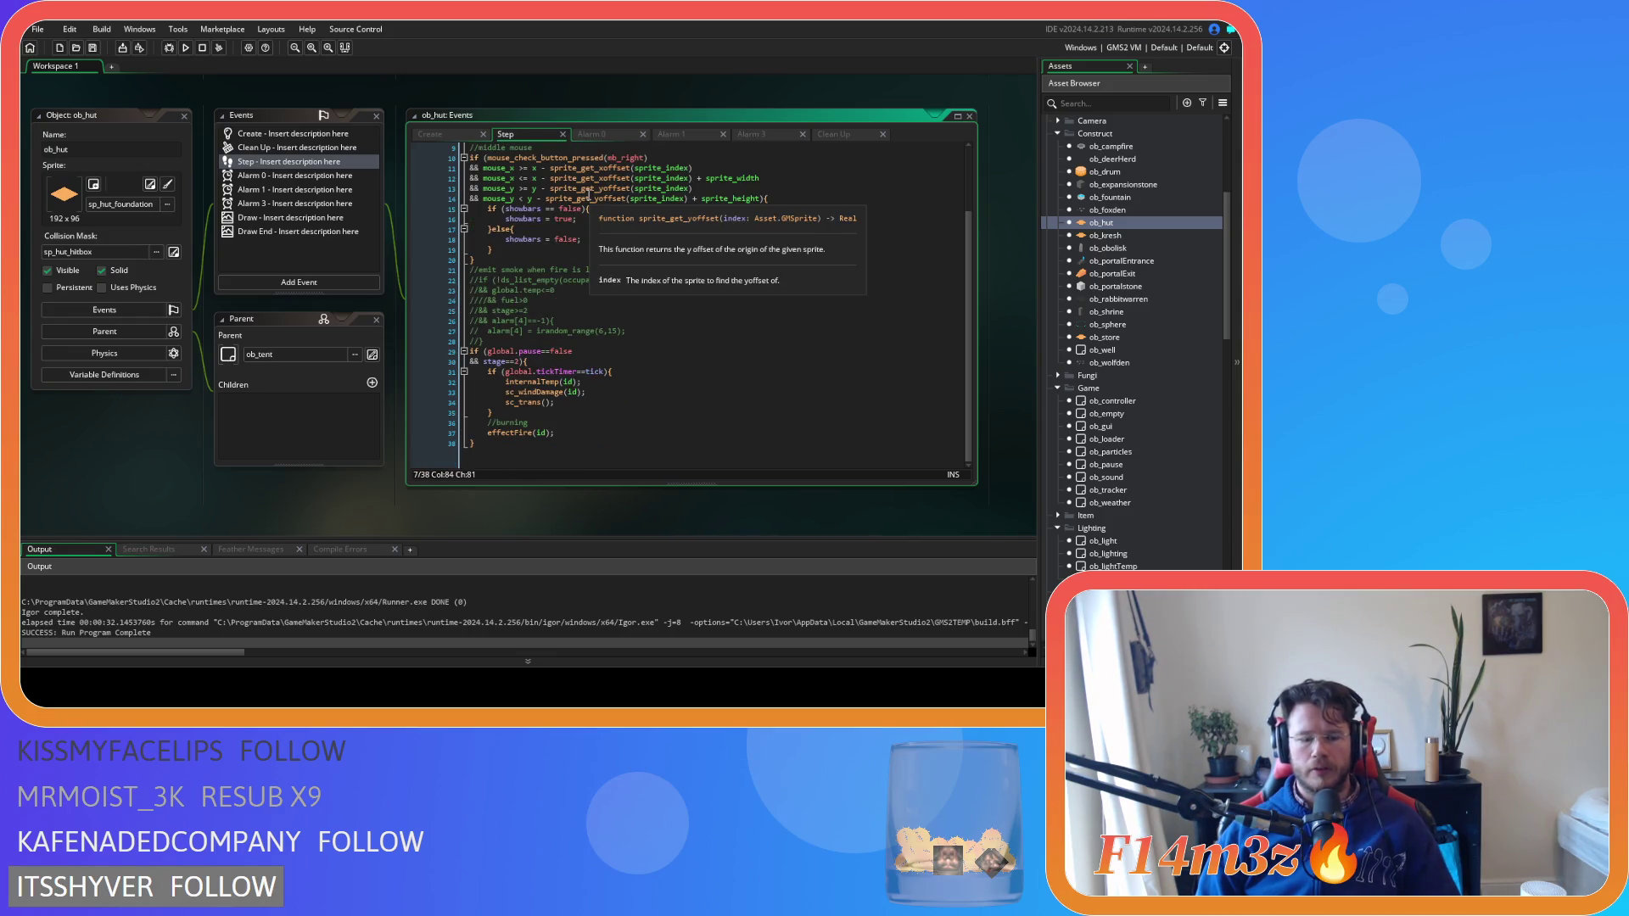
Run the game, then insert a blank line above the emitter call and save
key("F5")
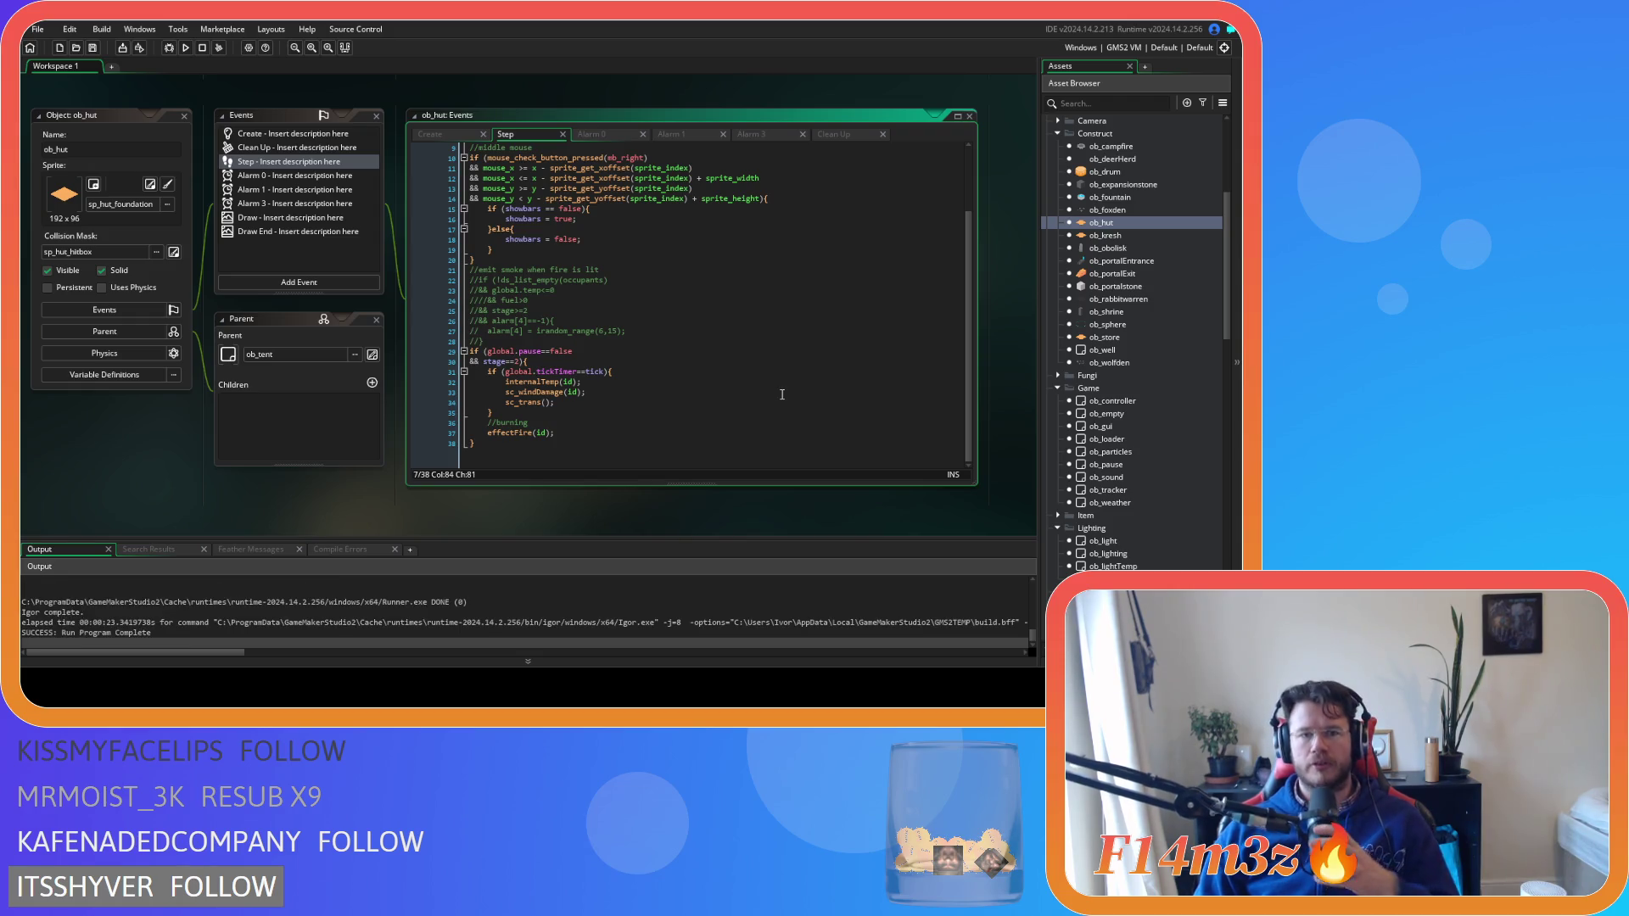
scroll(667, 307, "up", 3)
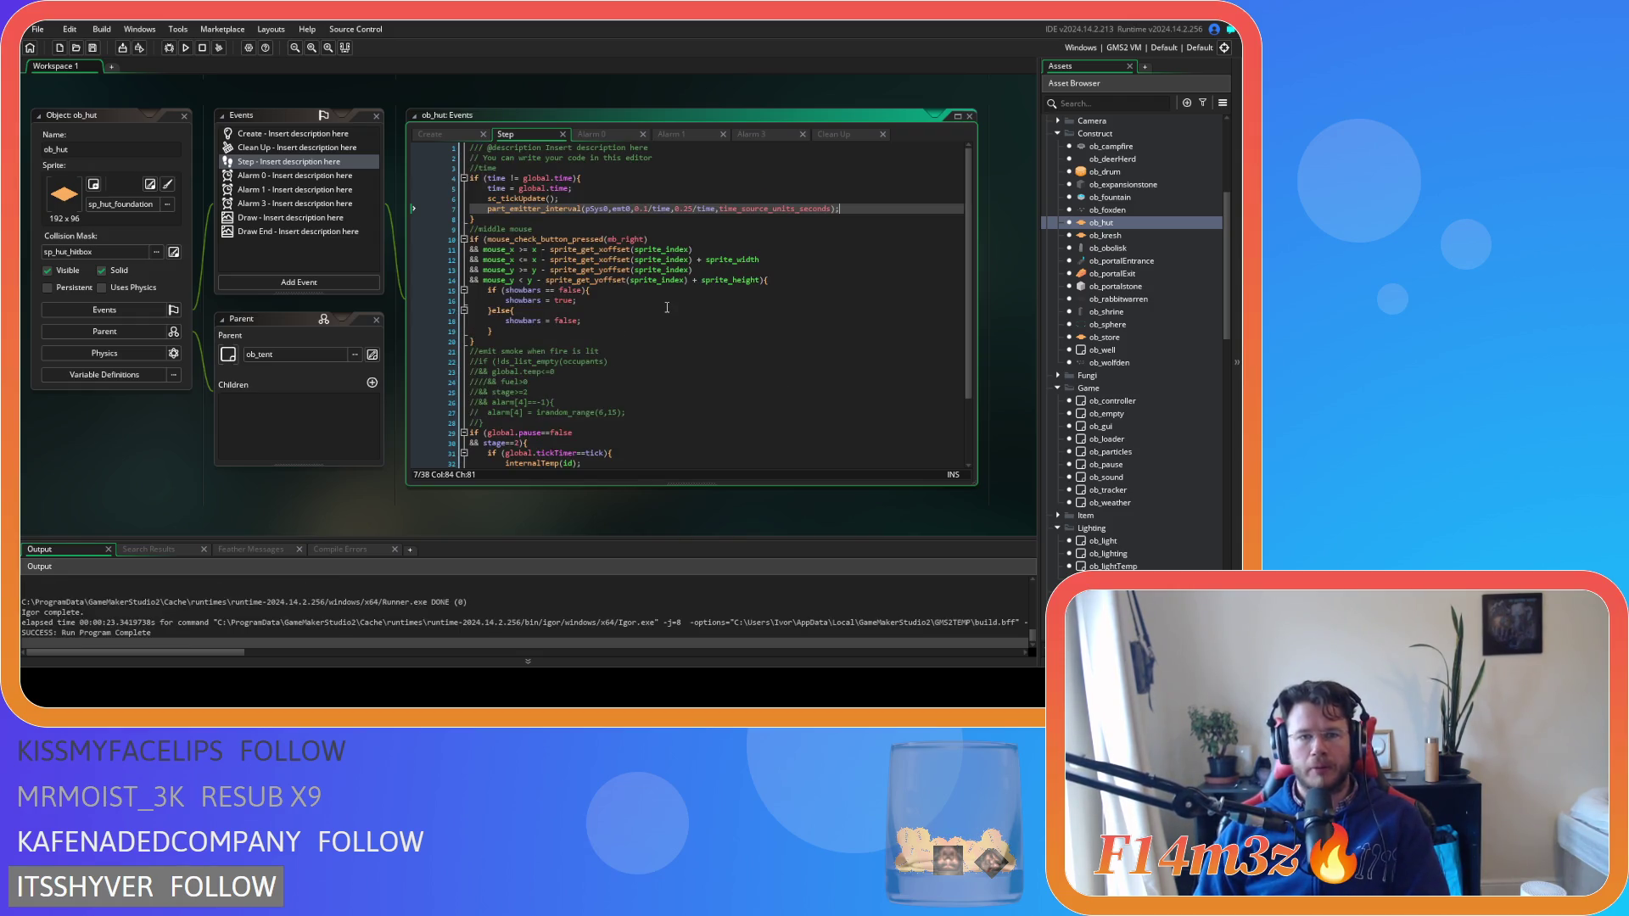
left_click(589, 202)
key("Return")
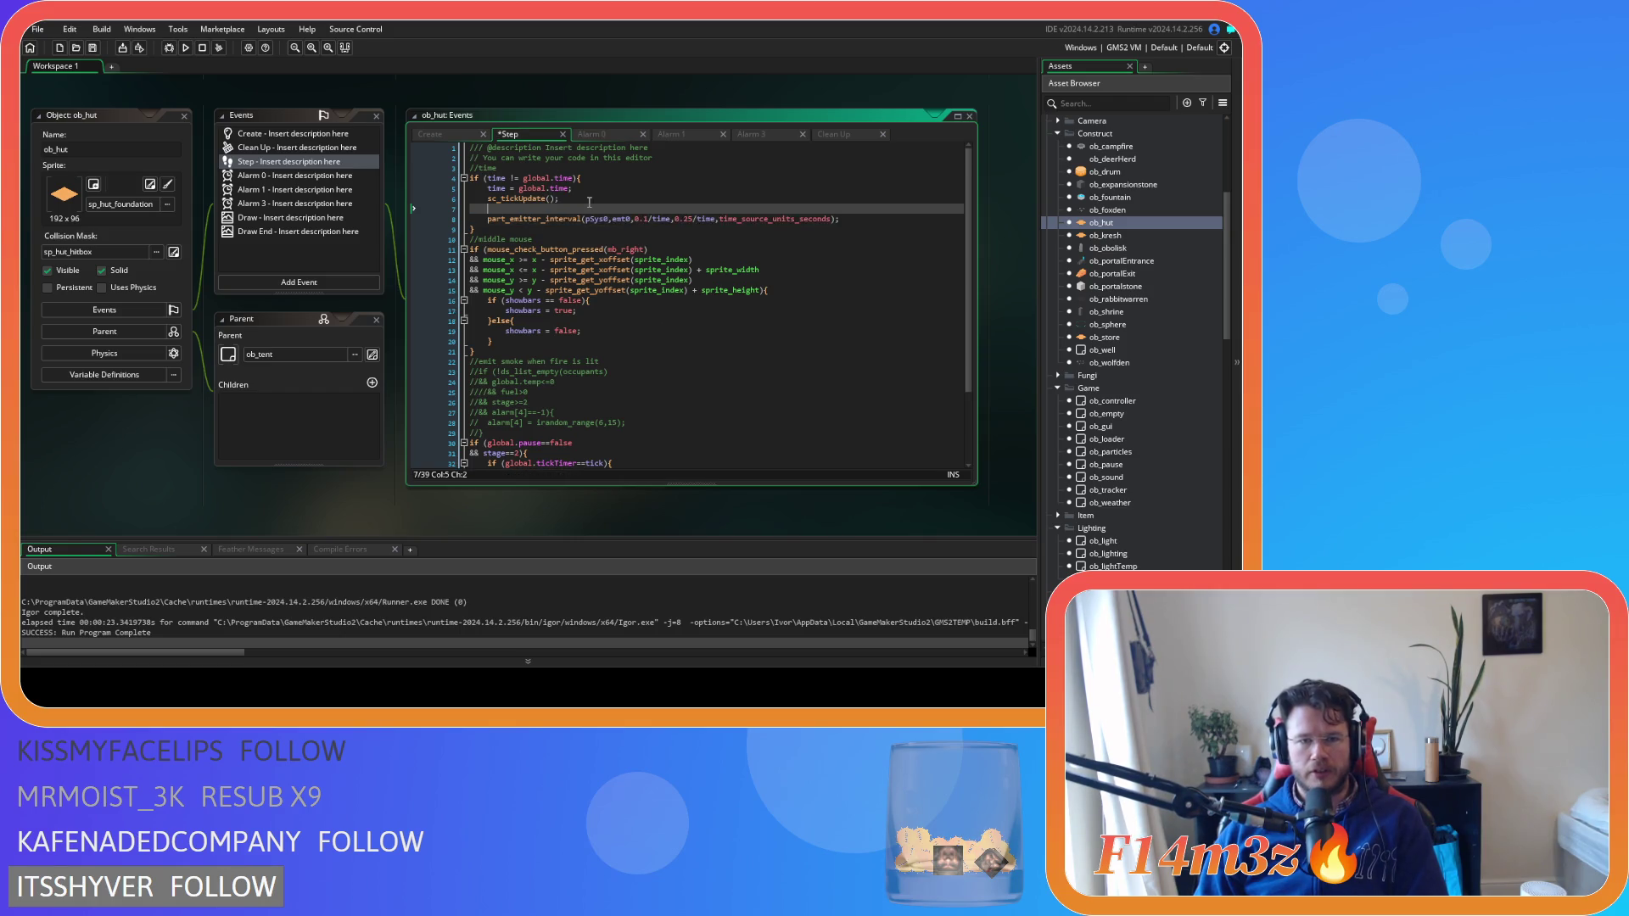
key("ctrl+s")
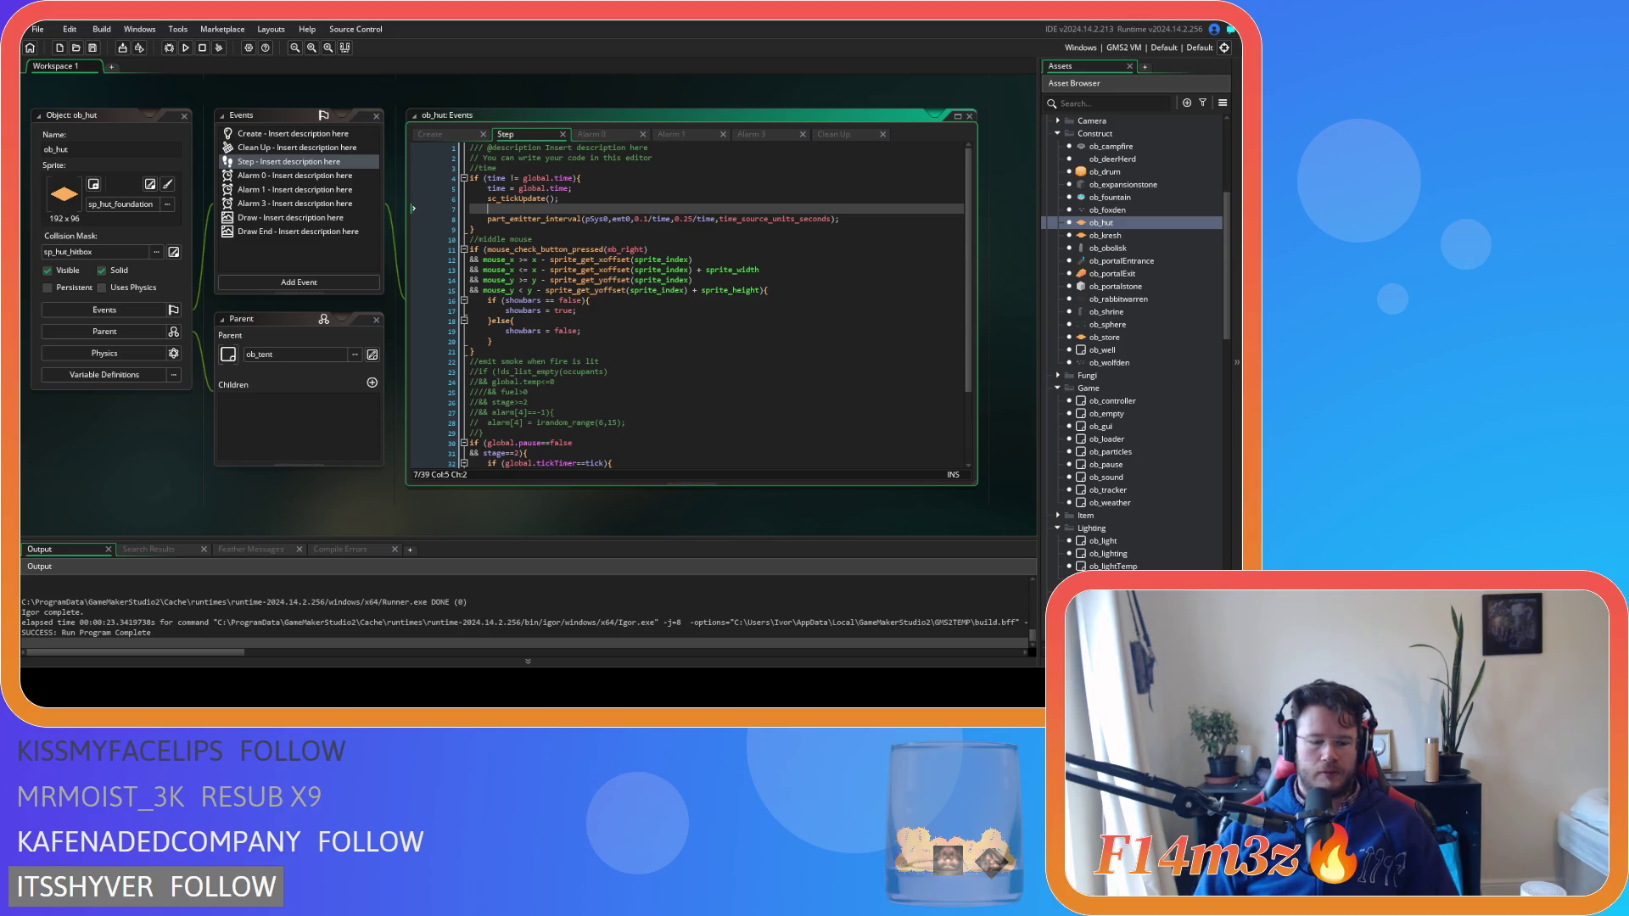
Write part_system_clear(pSys0) on the blank line above the emitter interval call
type("par")
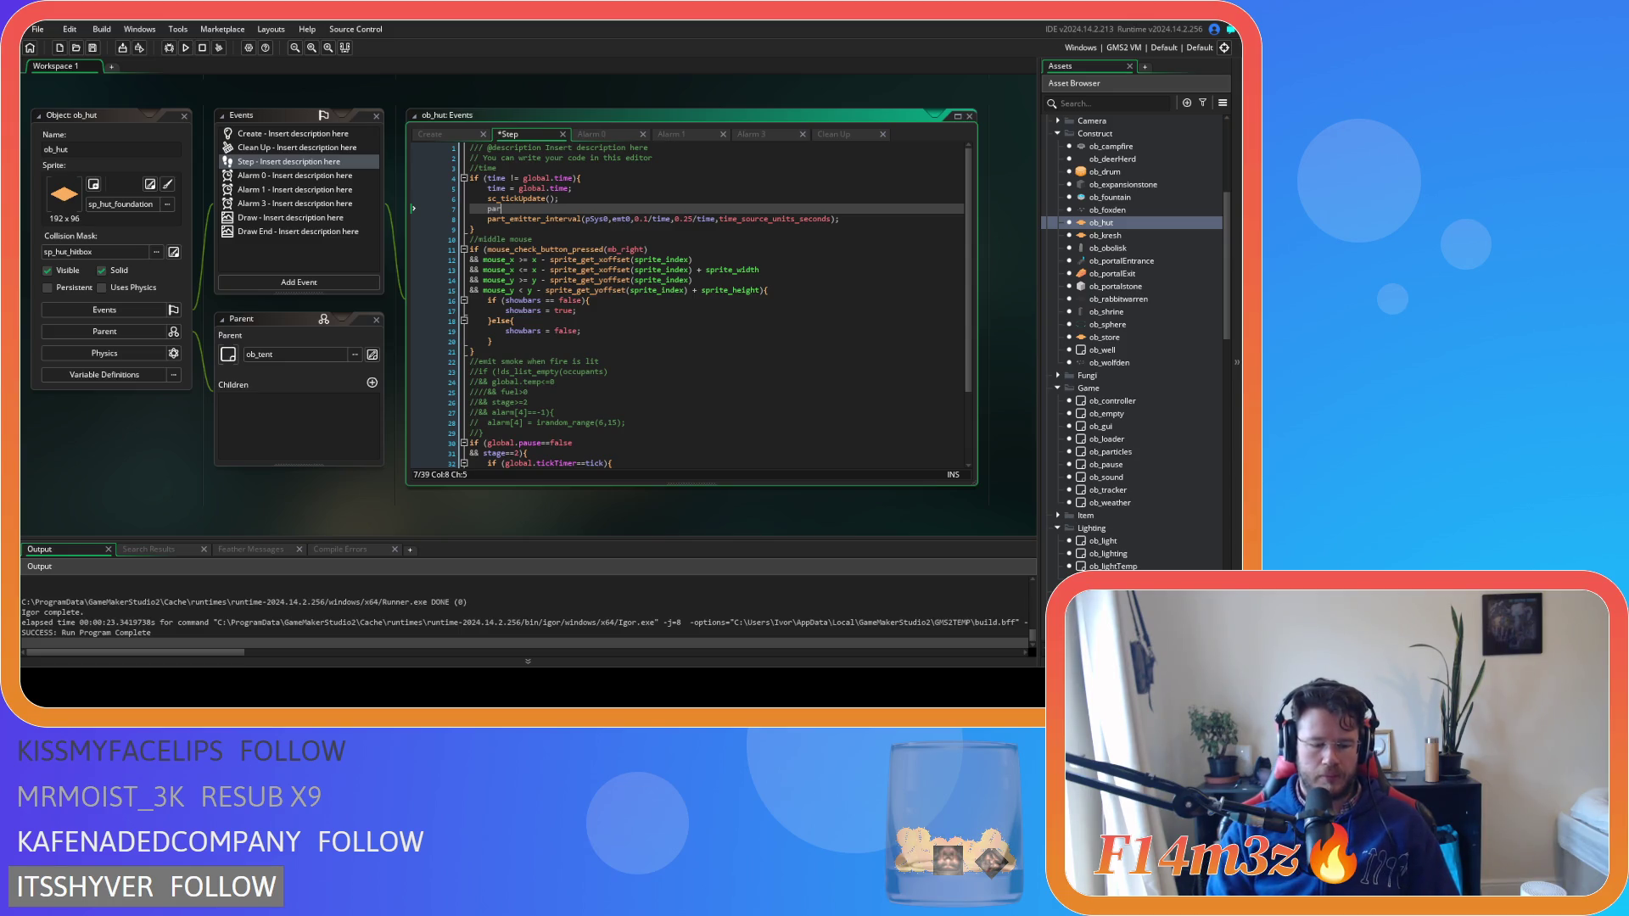
type("t_sys")
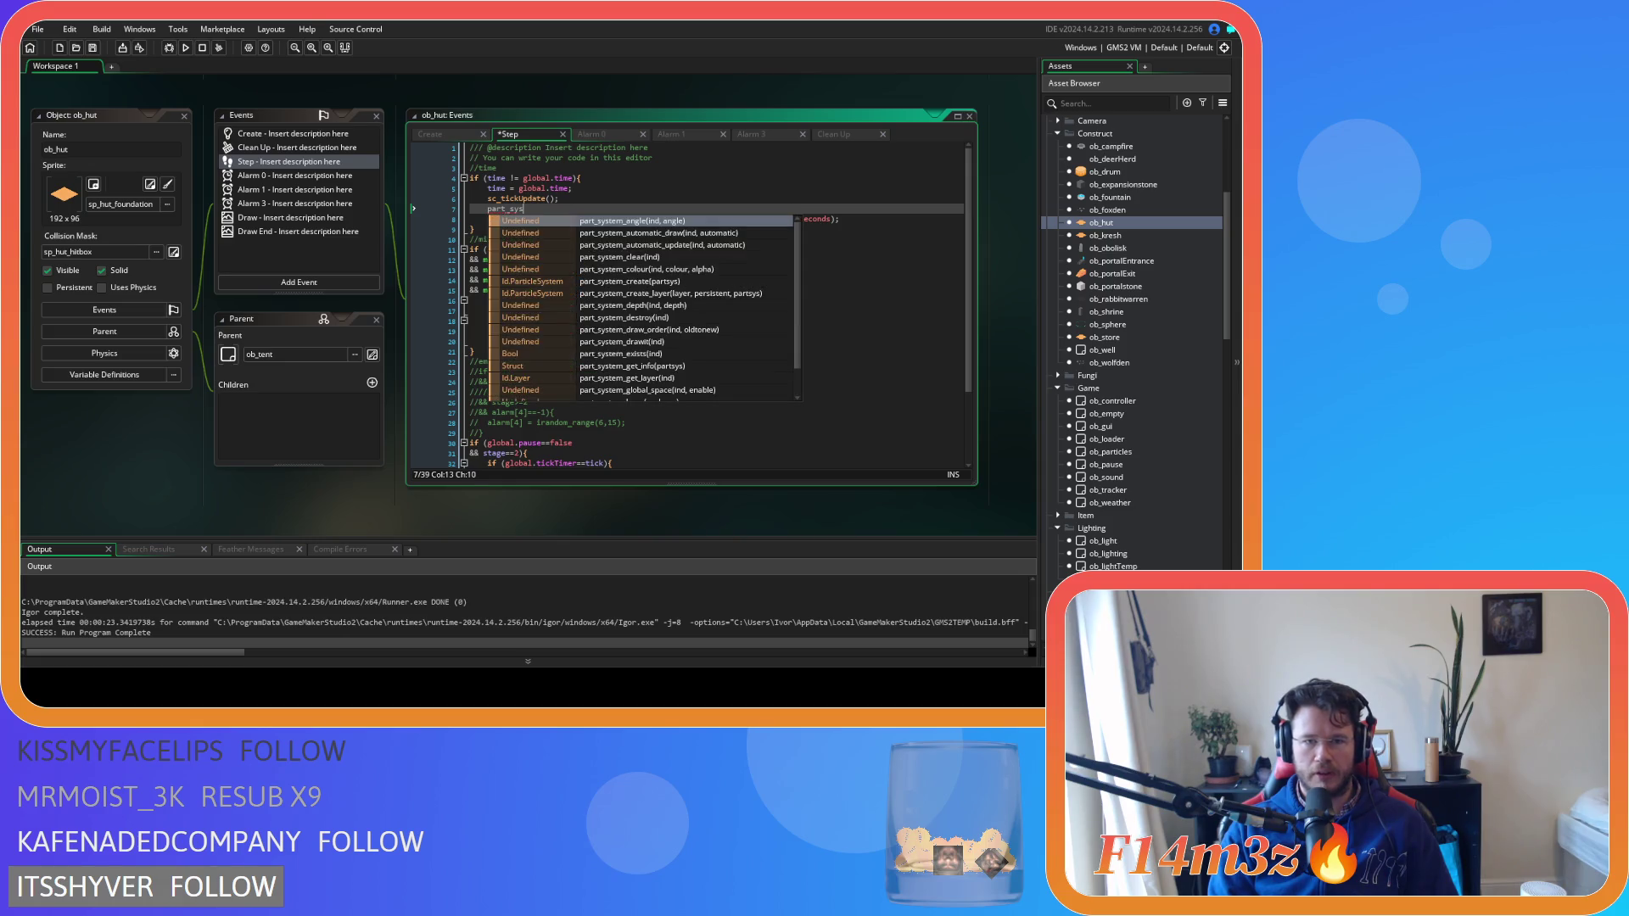
key("Down")
key("Down")
key("Down")
key("Return")
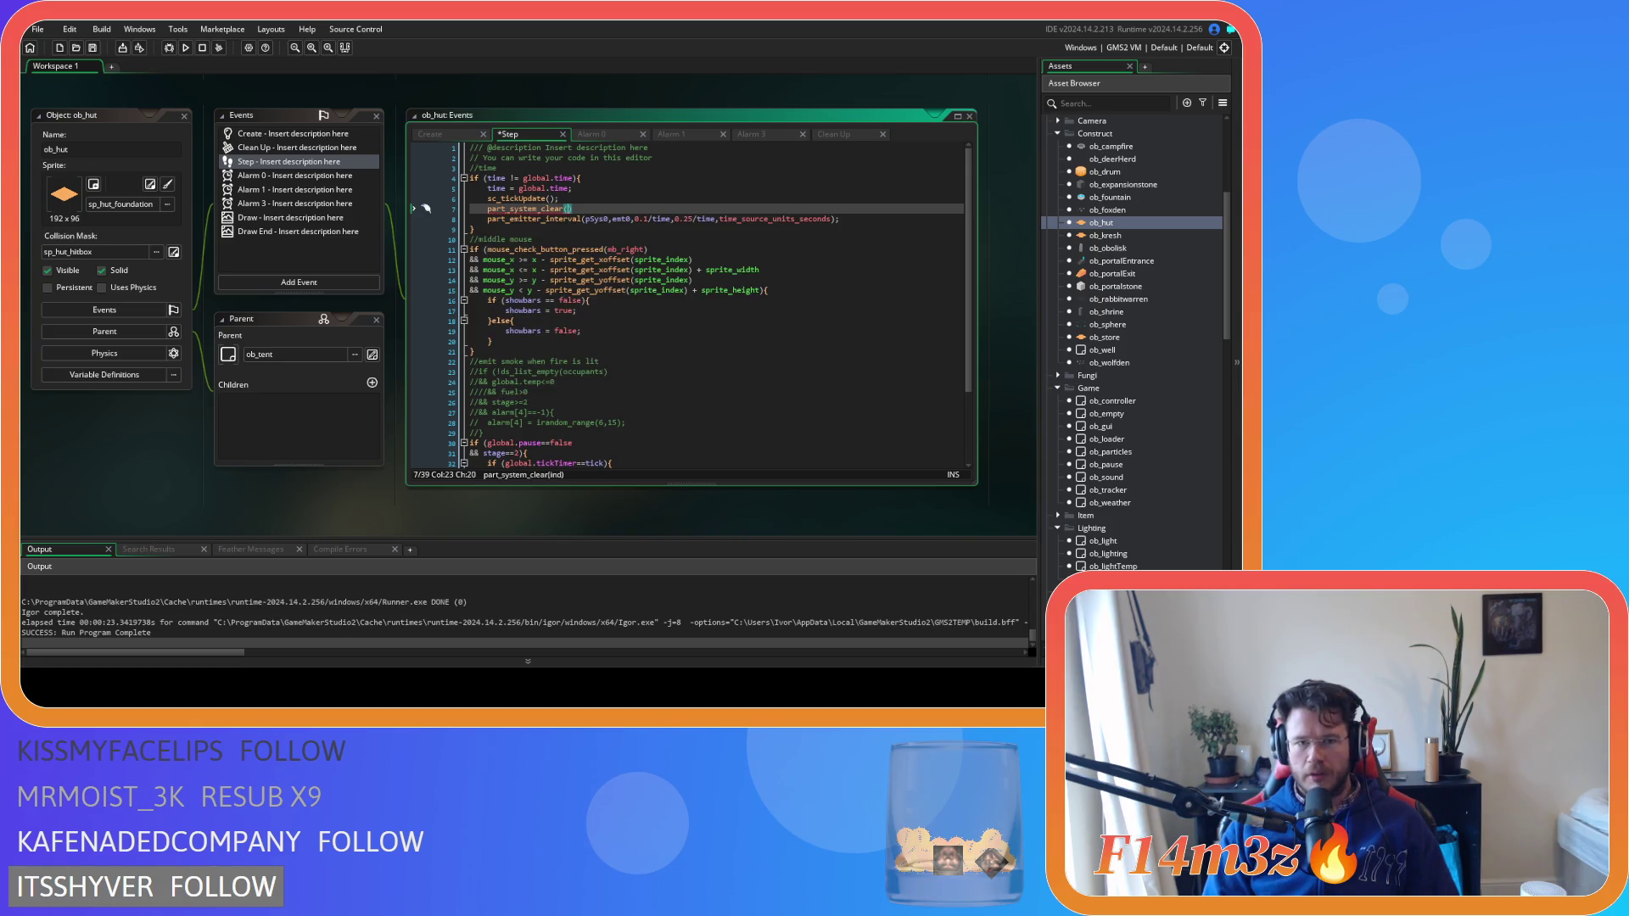
type("pSys0")
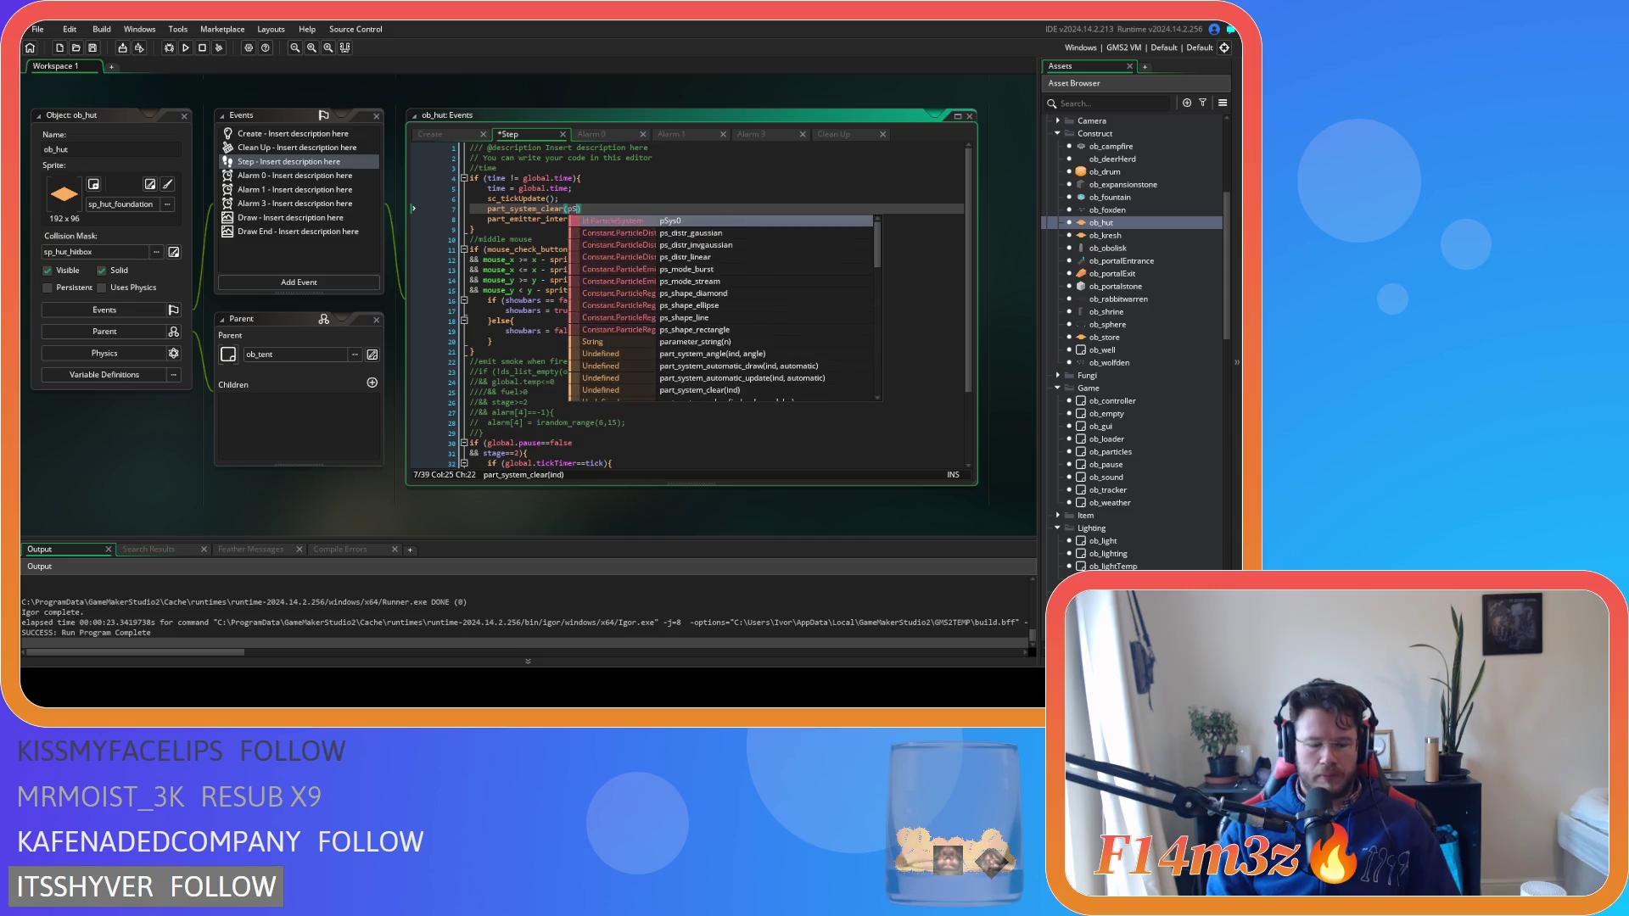
type(")")
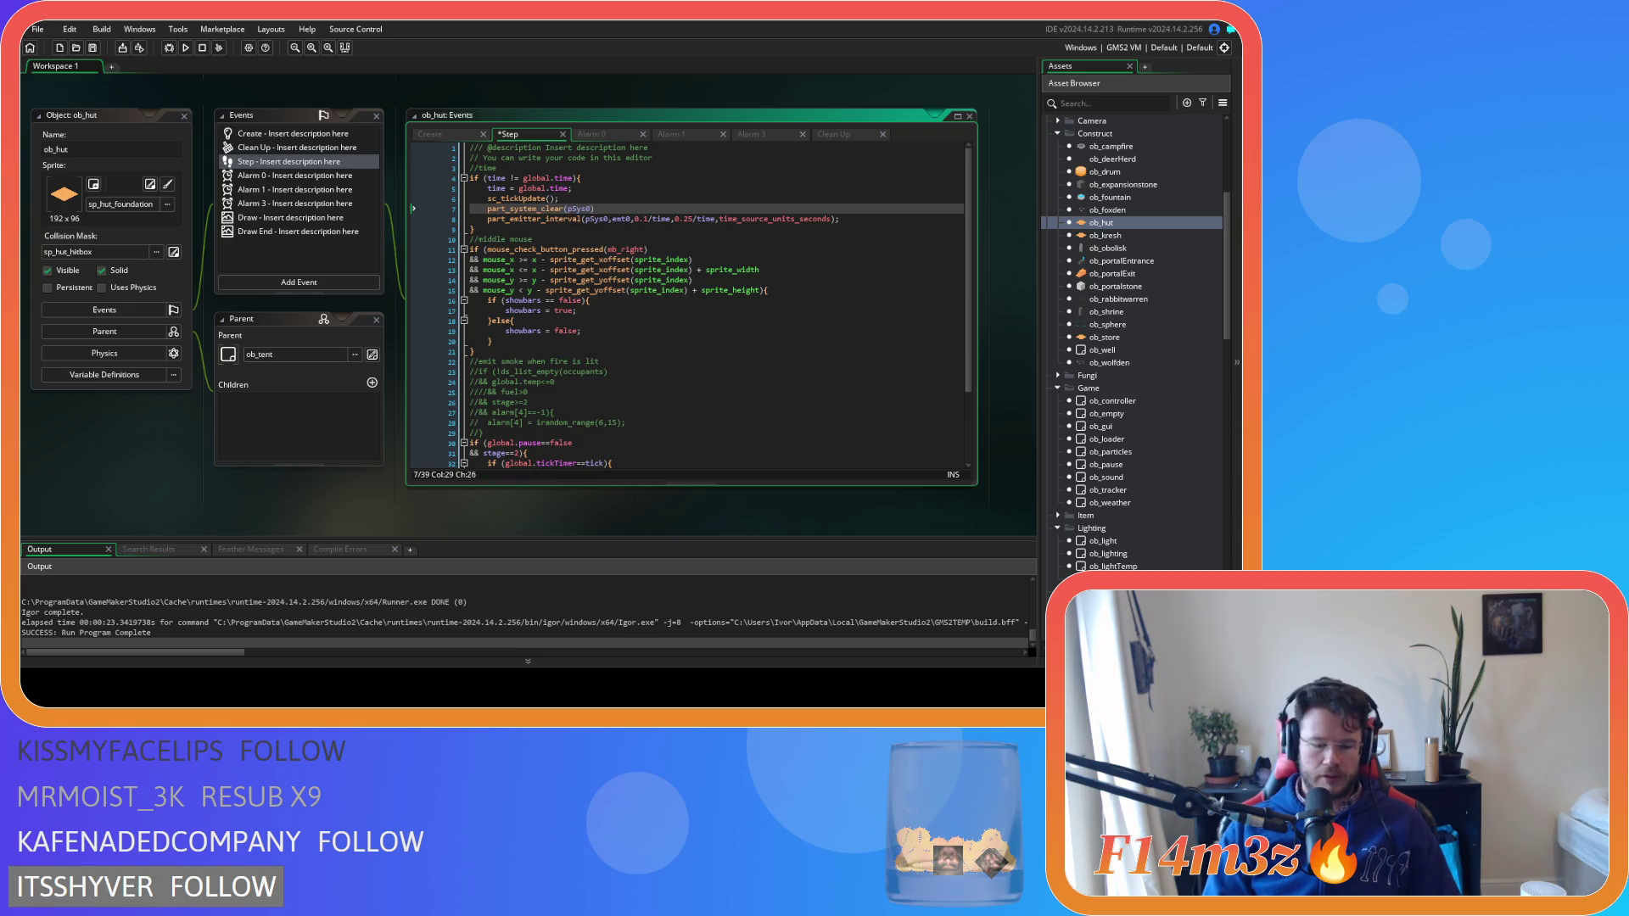
Rebuild the game, select the part_system_clear(pSys0) line, and open ob_store
key("F5")
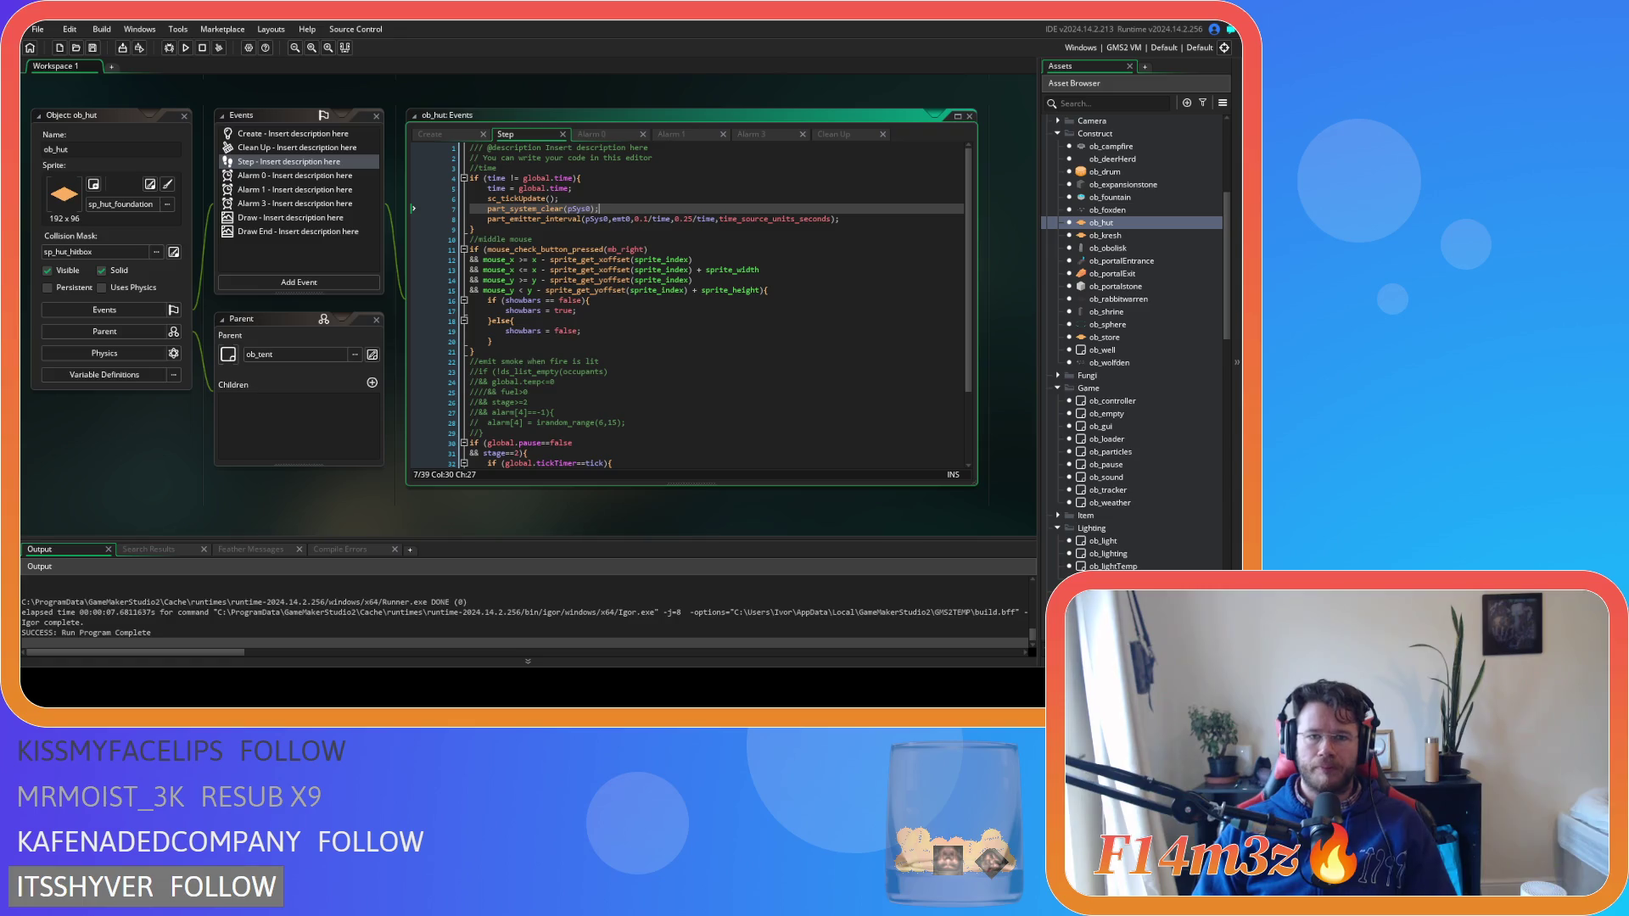
left_click_drag(599, 209, 488, 208)
key("ctrl+c")
mouse_move(551, 217)
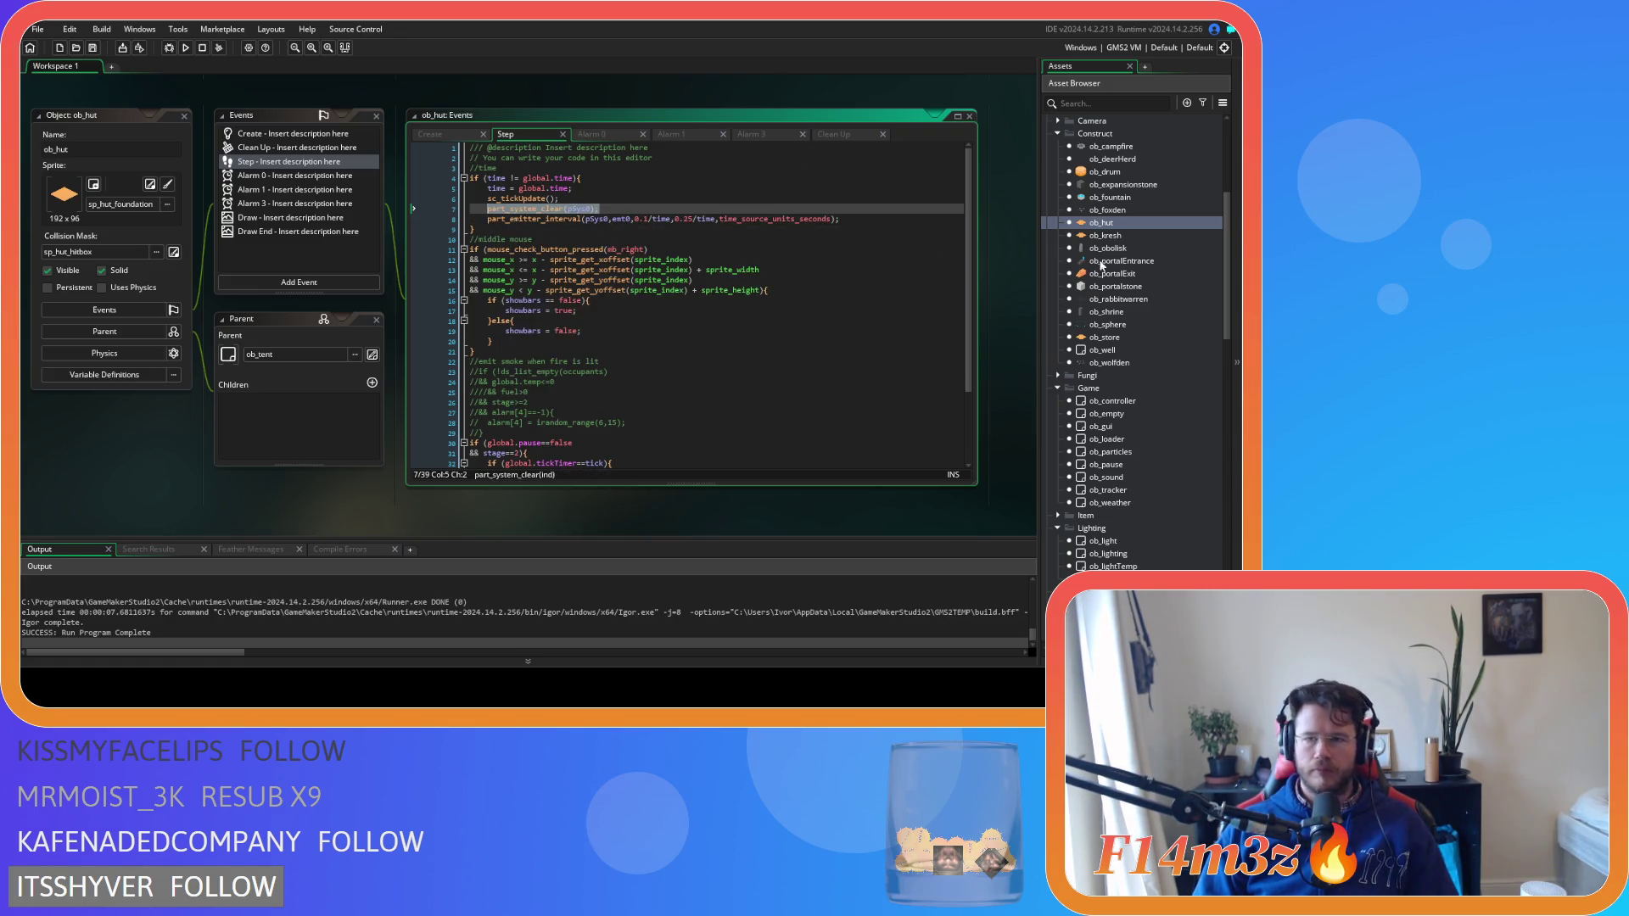
double_click(1116, 339)
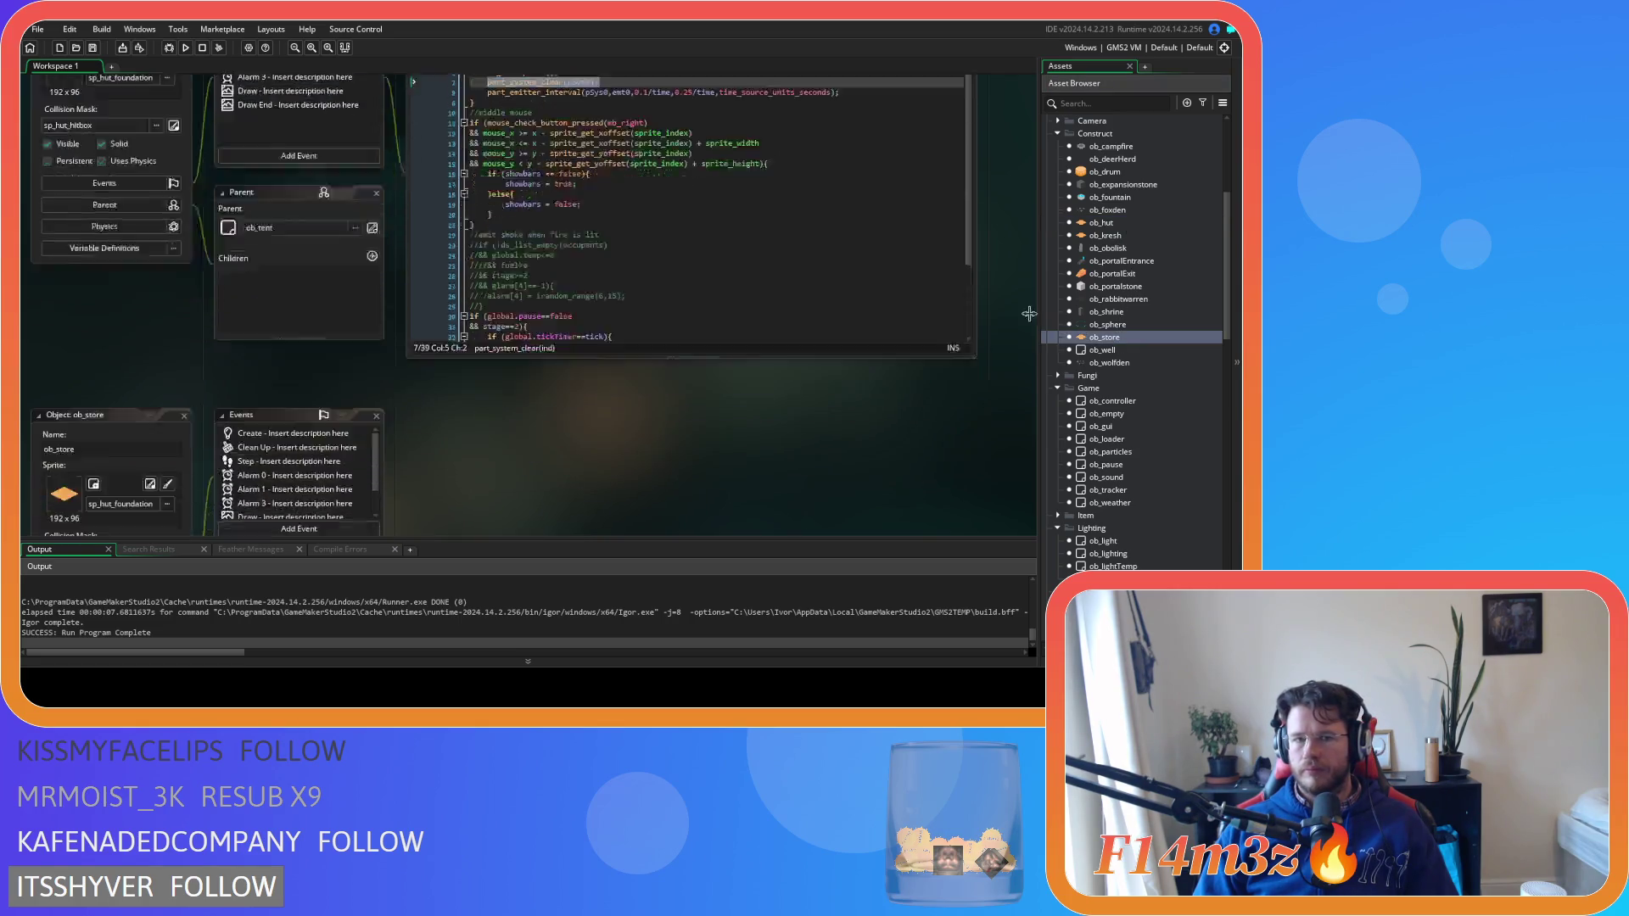
Paste part_system_clear(pSys0) after sc_tickUpdate() in ob_kresh's Step code and rebuild
scroll(1129, 284, "up", 3)
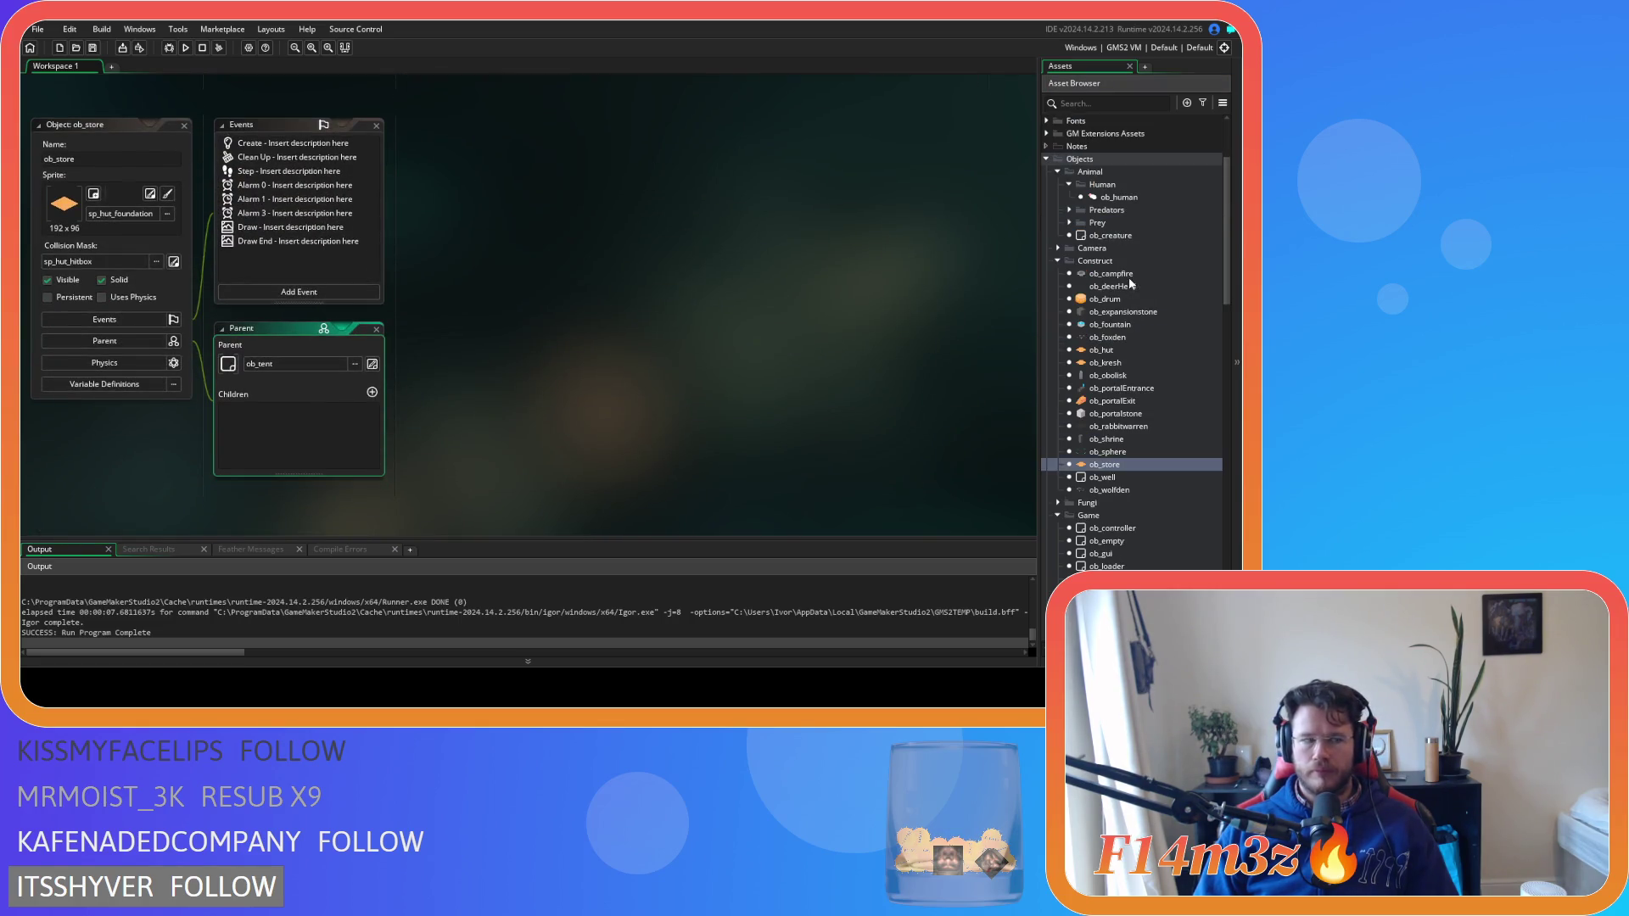
double_click(1125, 360)
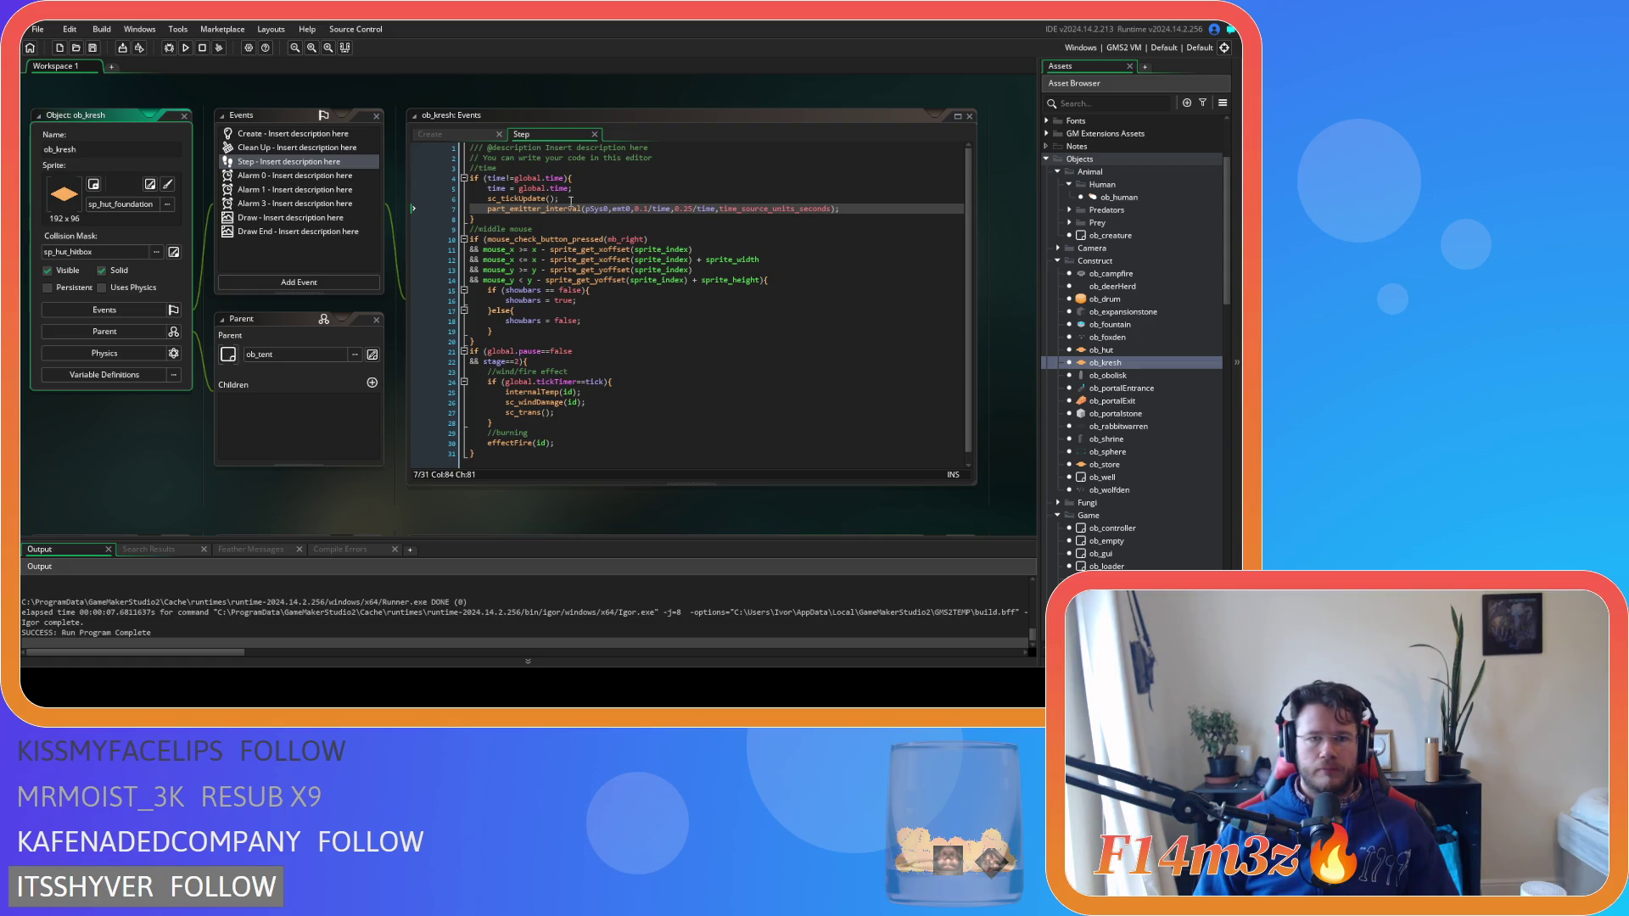
left_click(571, 200)
key("Return")
key("ctrl+v")
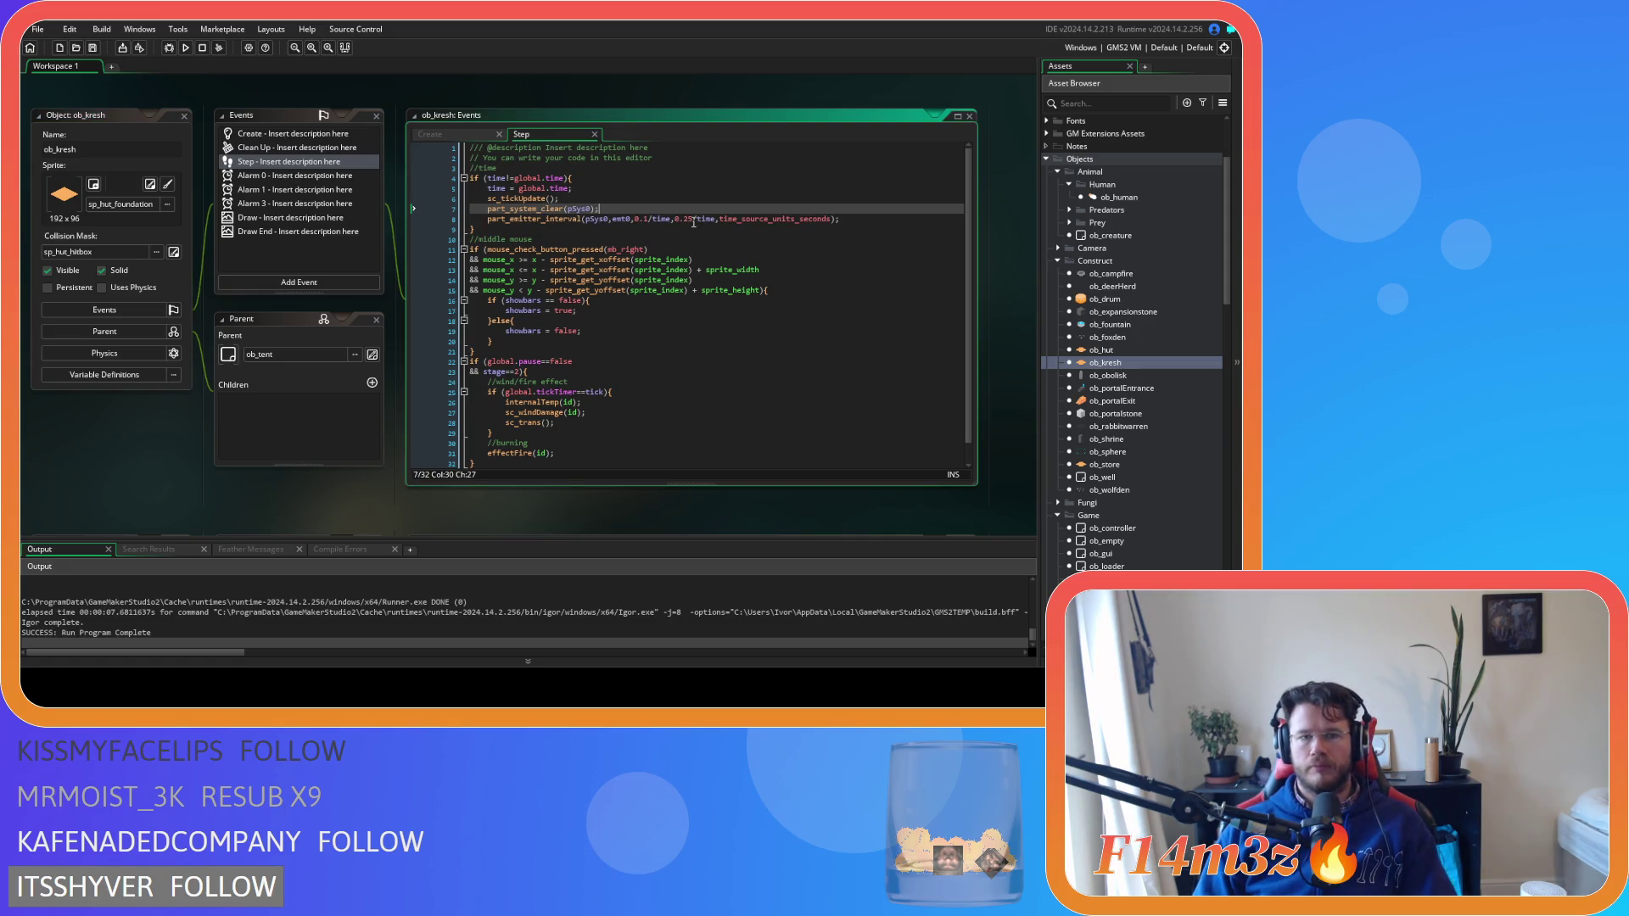
key("F5")
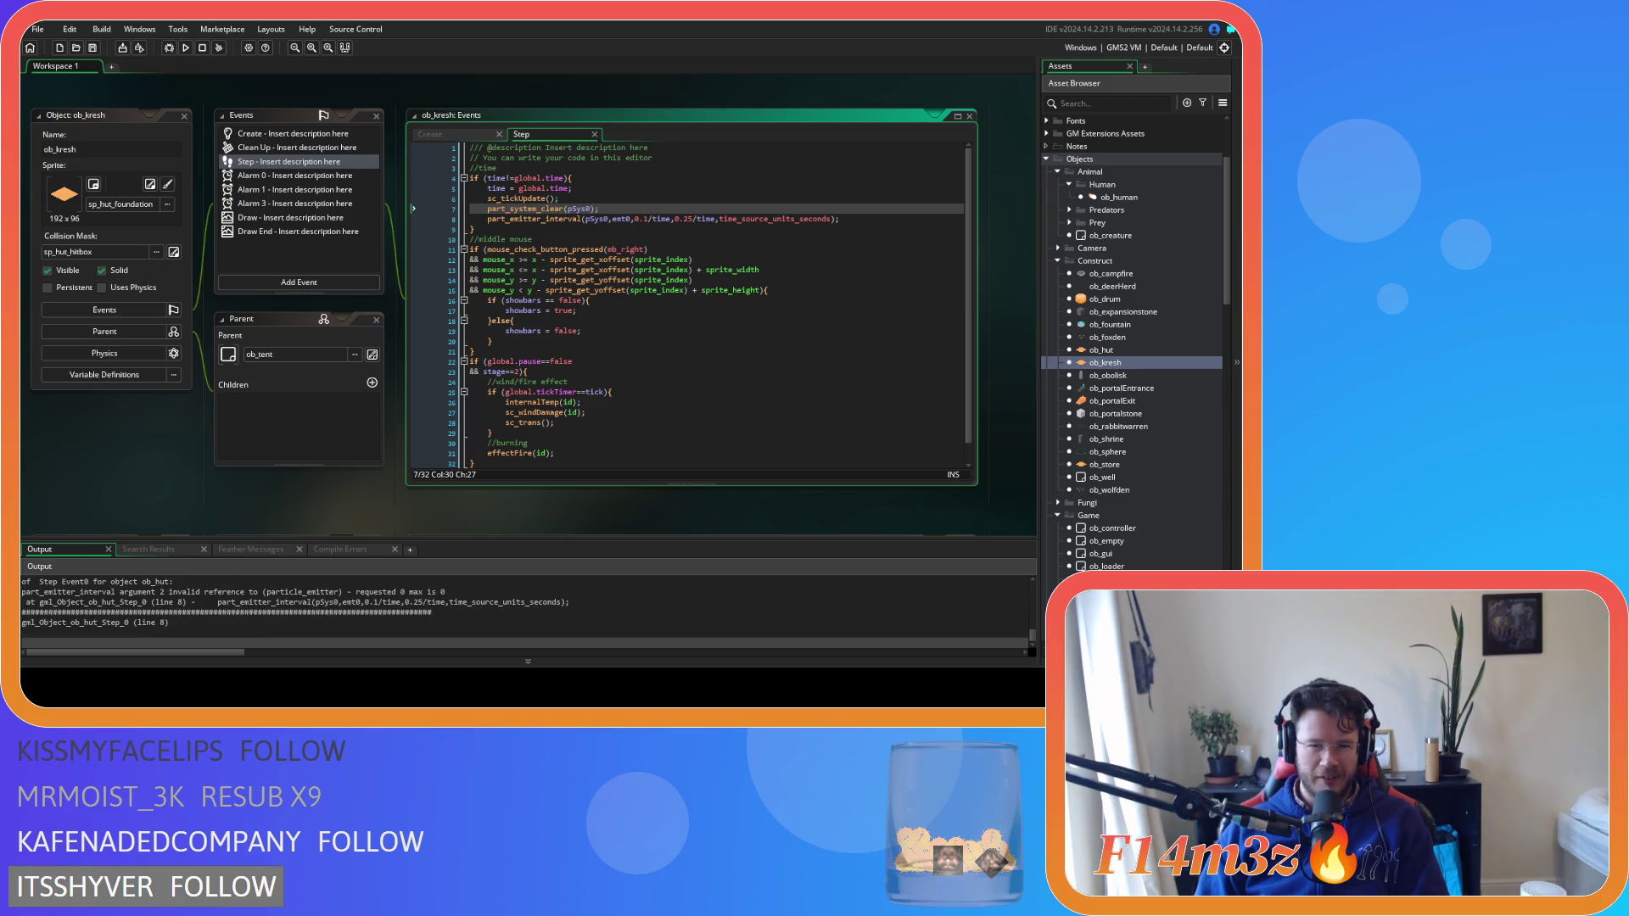
Trim ob_kresh's line 7 clear call back to an unfinished part_system_ and browse the suggestions
key("Down")
key("Down")
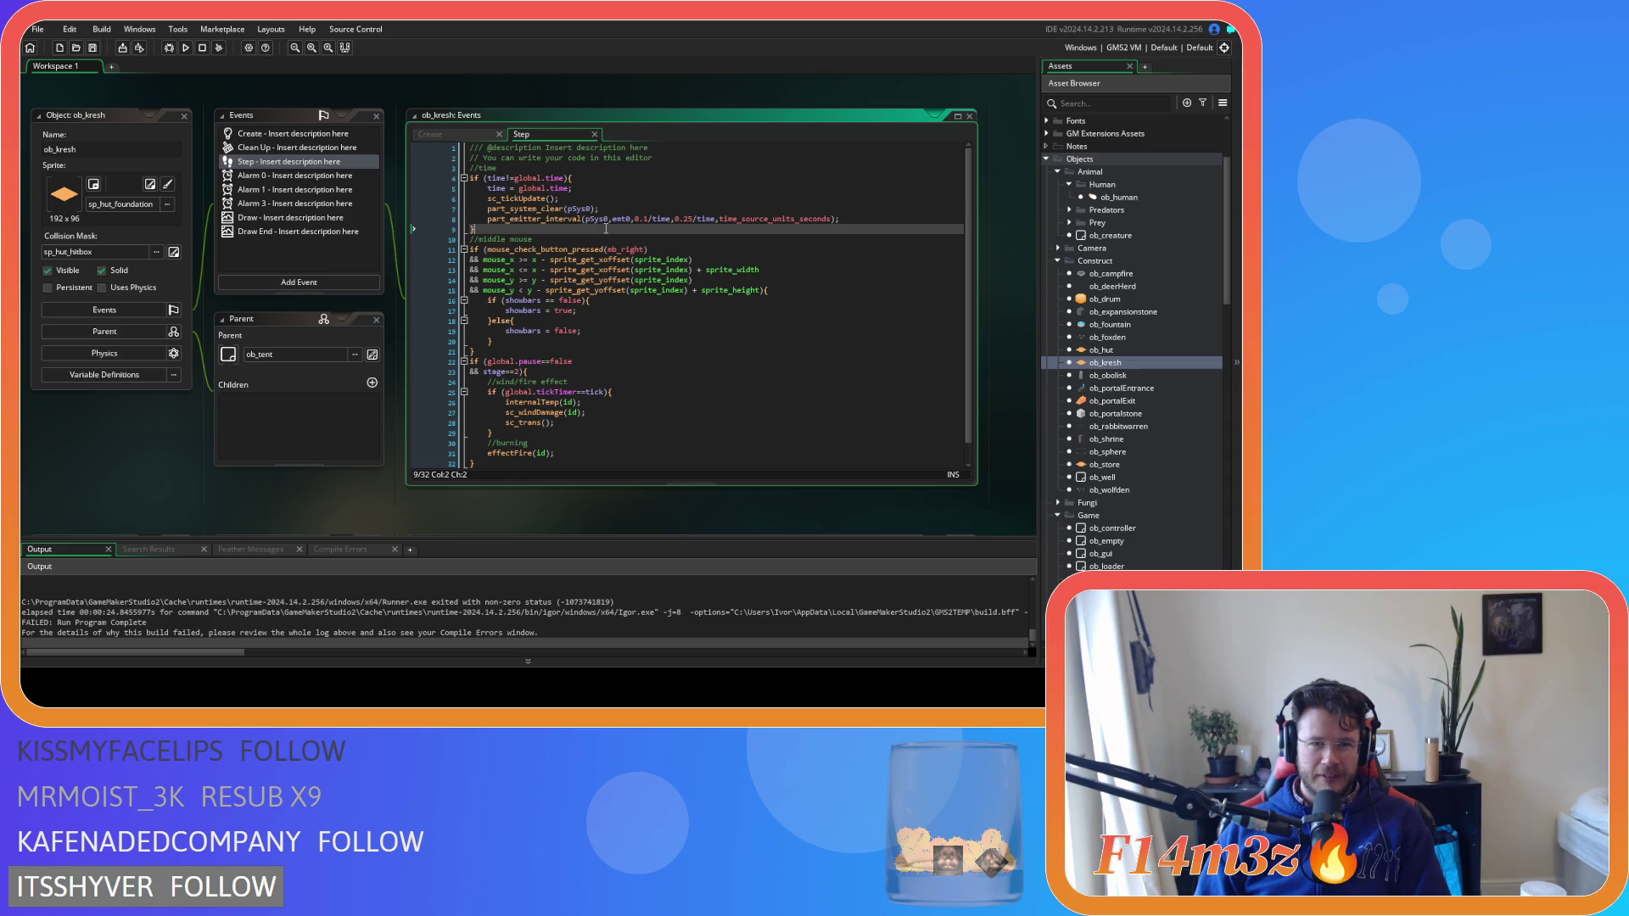
mouse_move(552, 210)
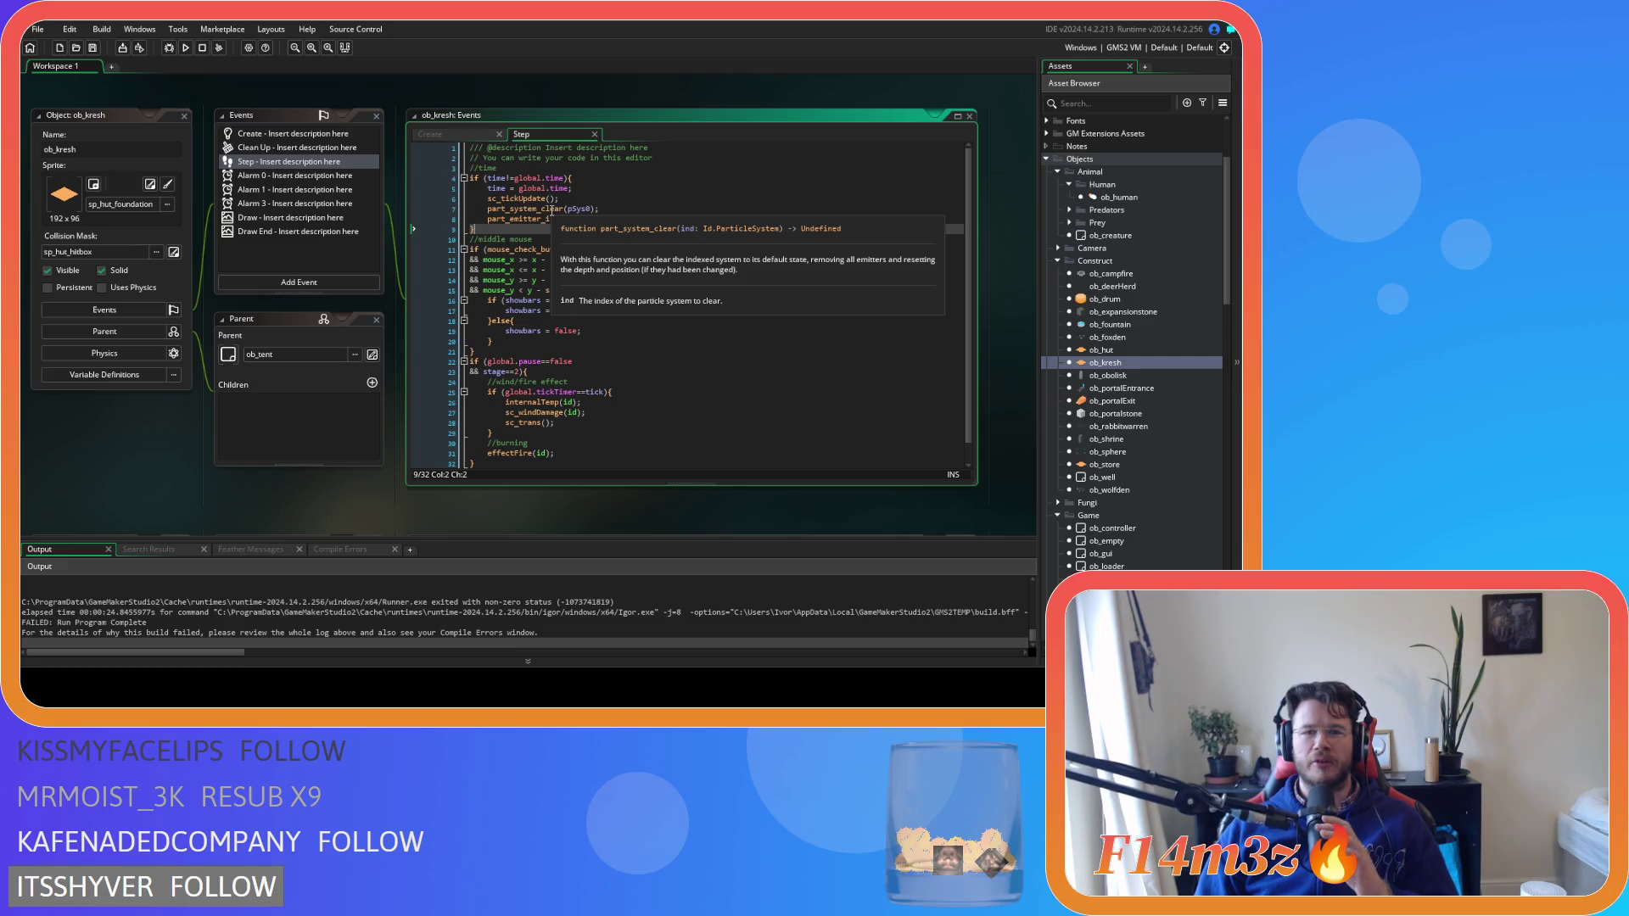
key("Up")
key("Up")
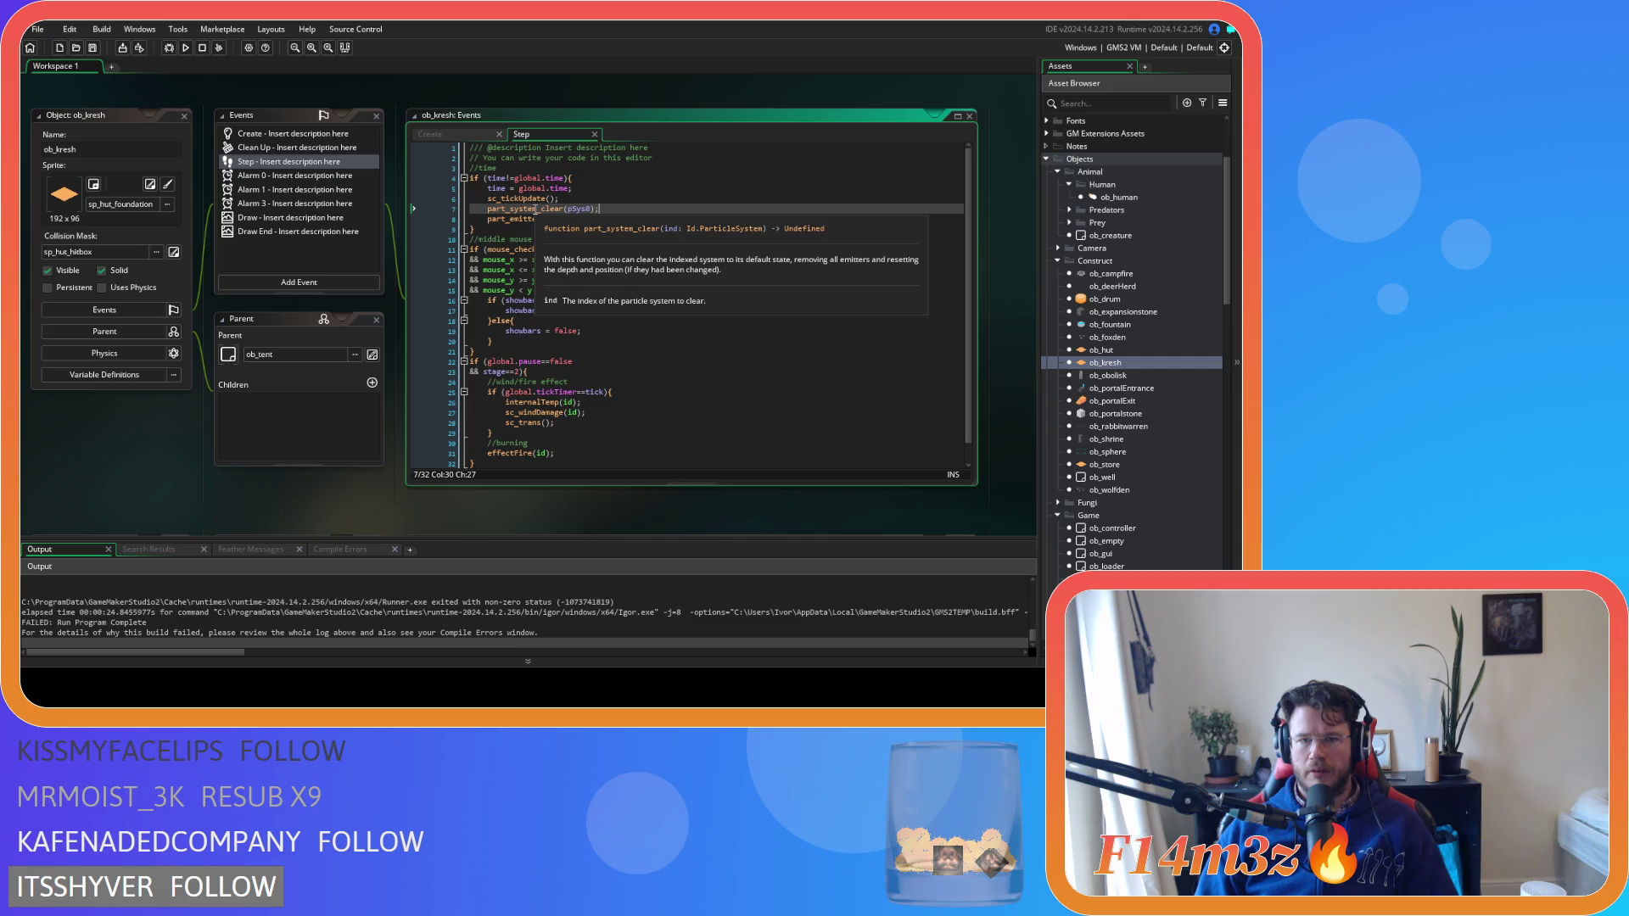
left_click_drag(599, 209, 512, 212)
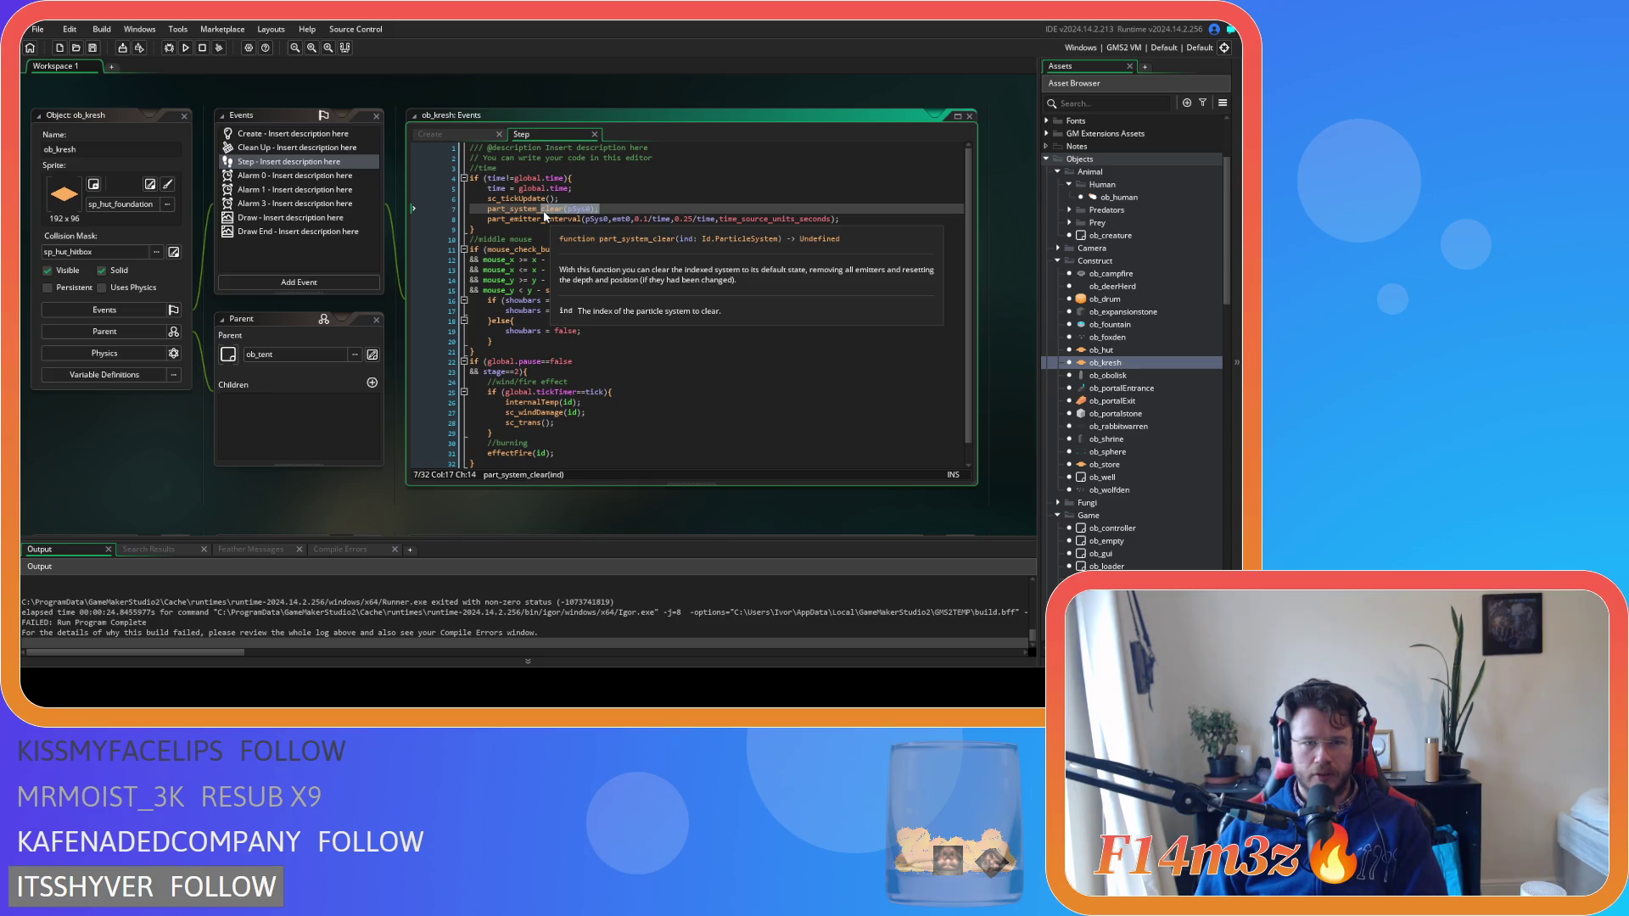
type("system_")
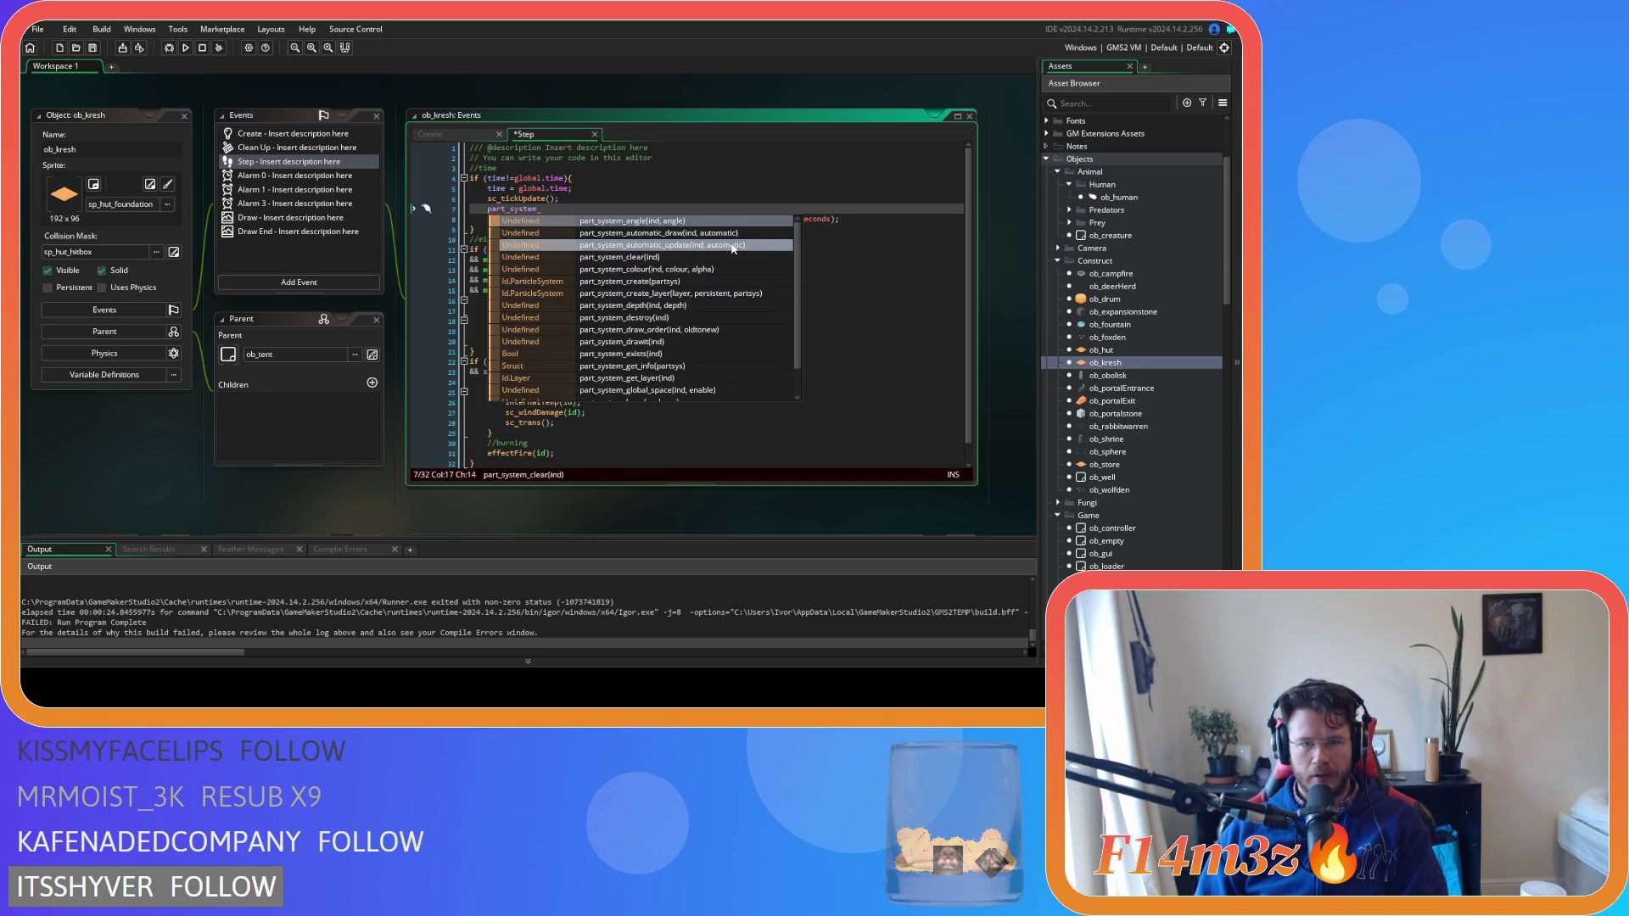
scroll(732, 247, "down", 3)
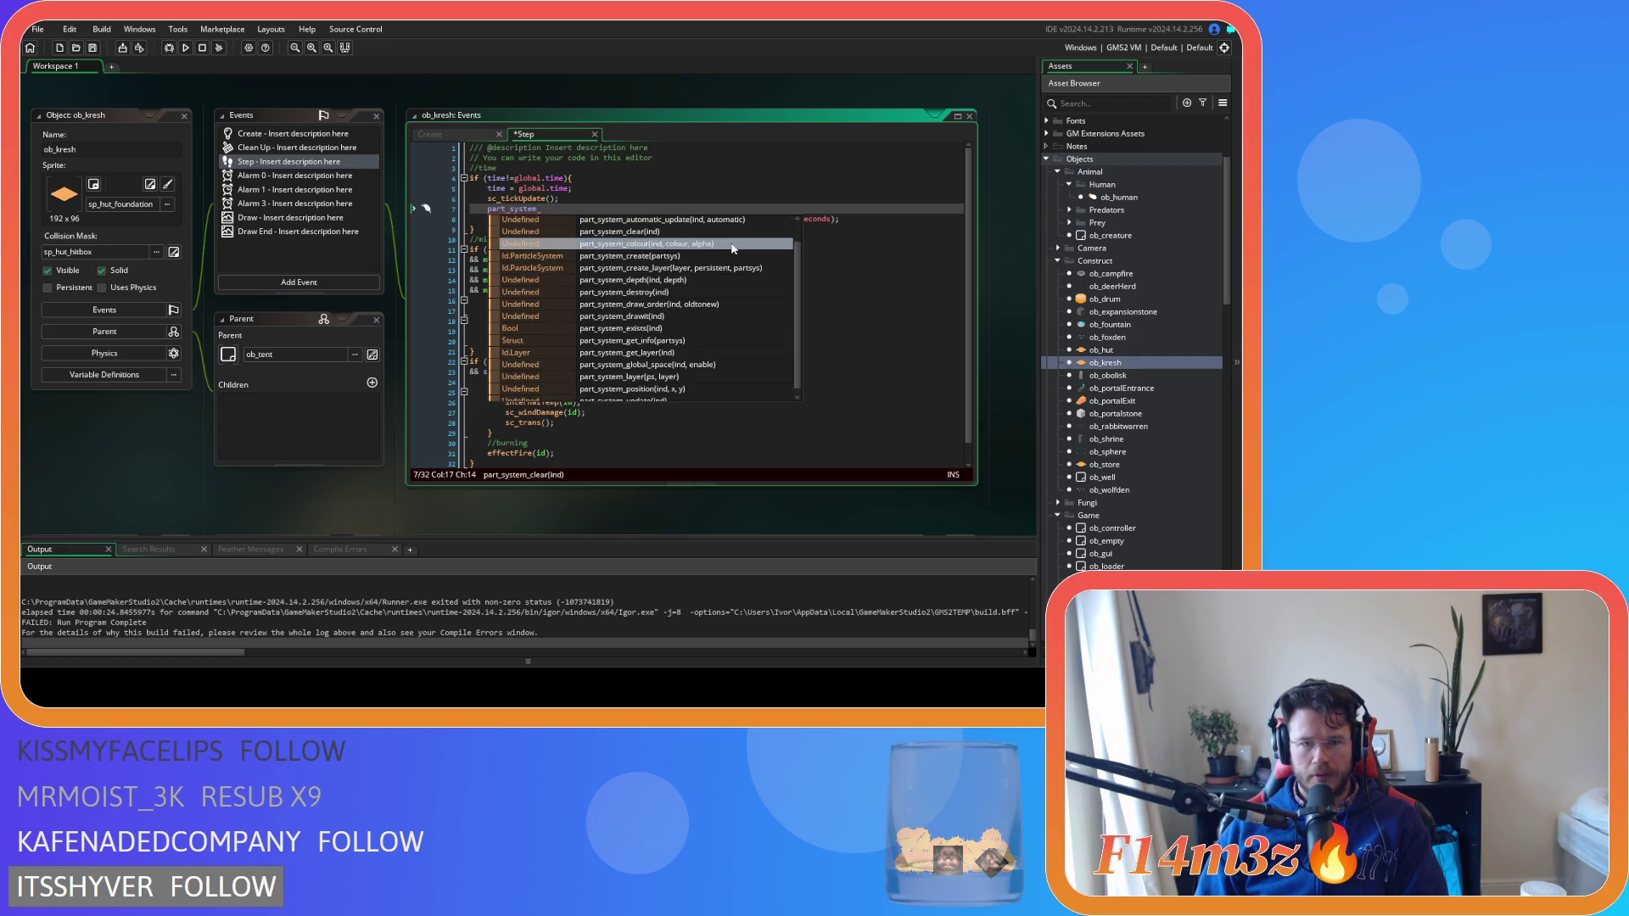
scroll(733, 249, "up", 1)
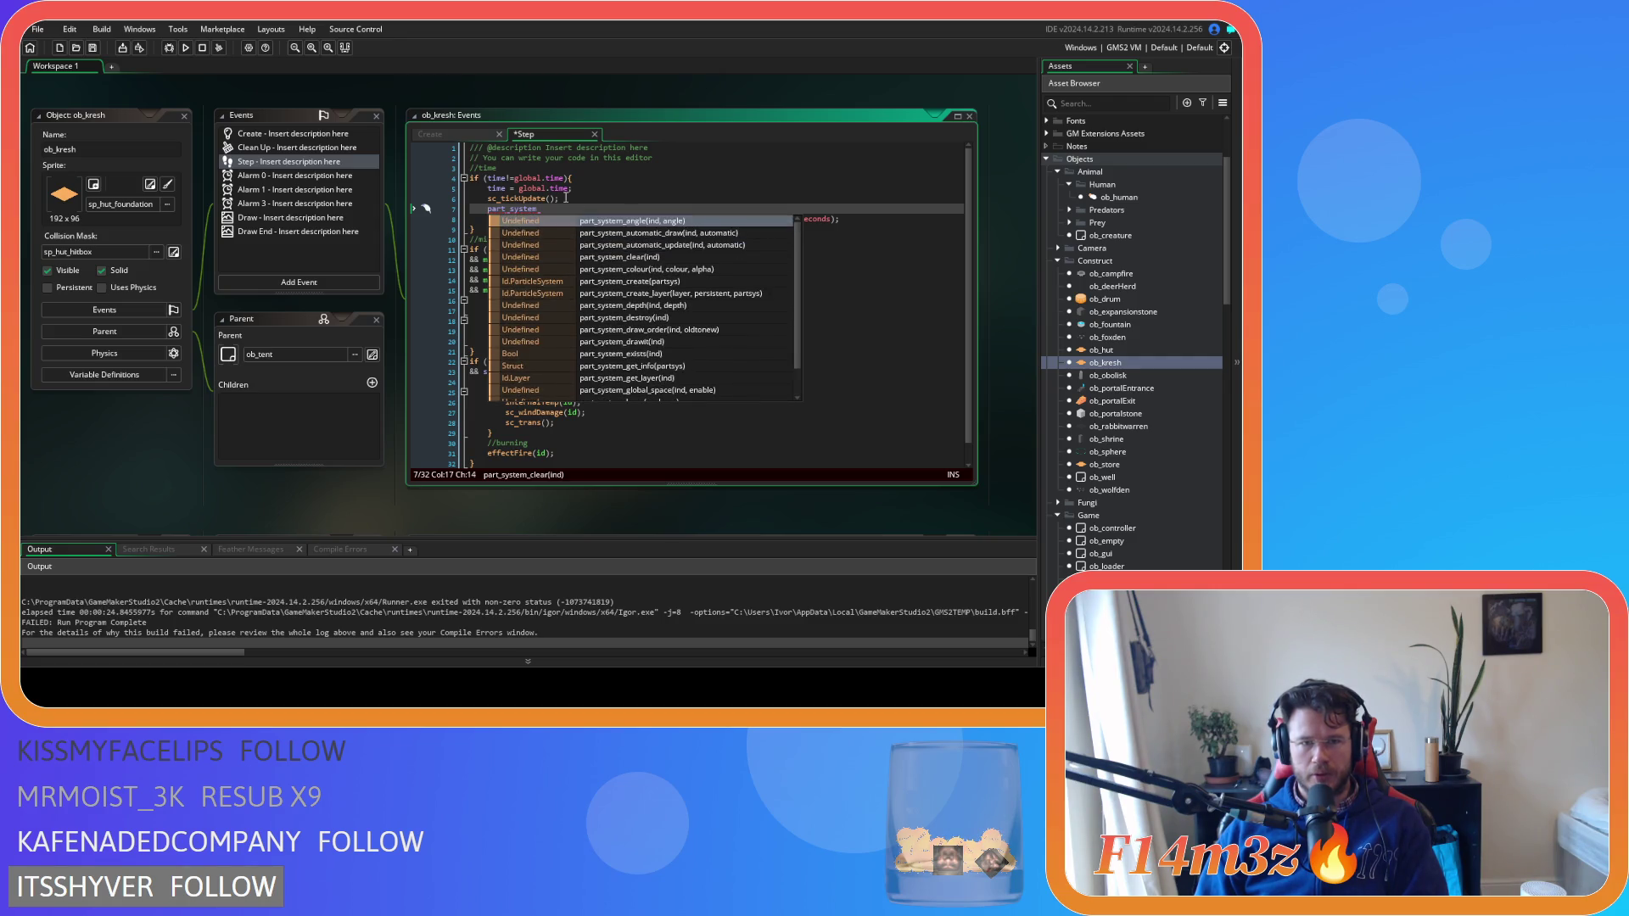
left_click(563, 209)
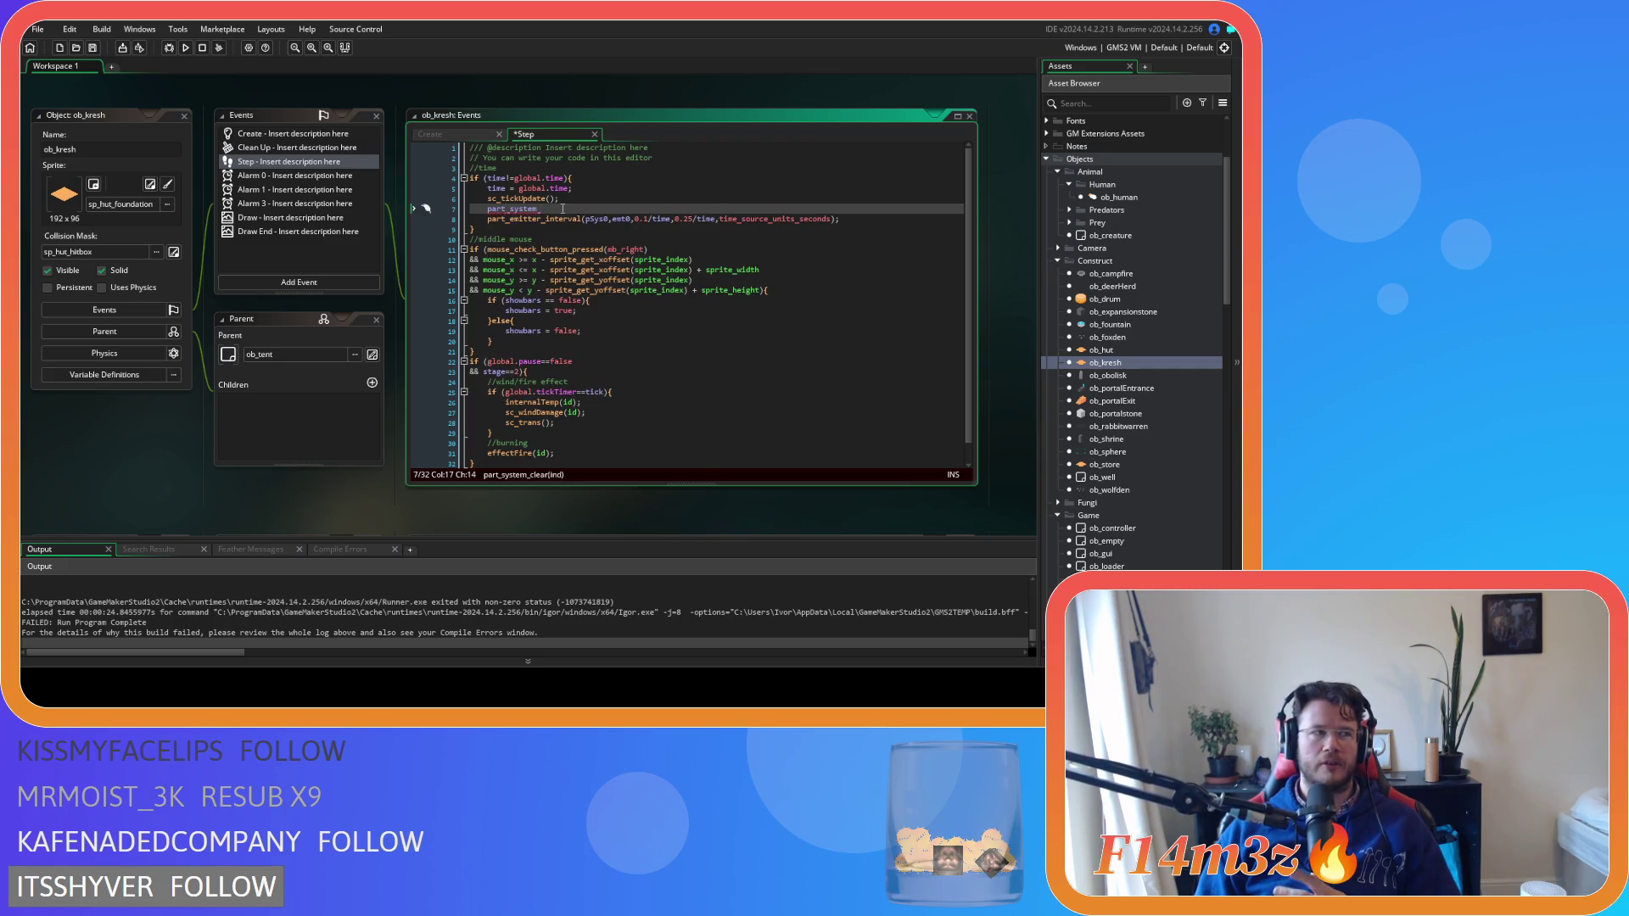
scroll(1157, 340, "down", 5)
scroll(1117, 349, "down", 2)
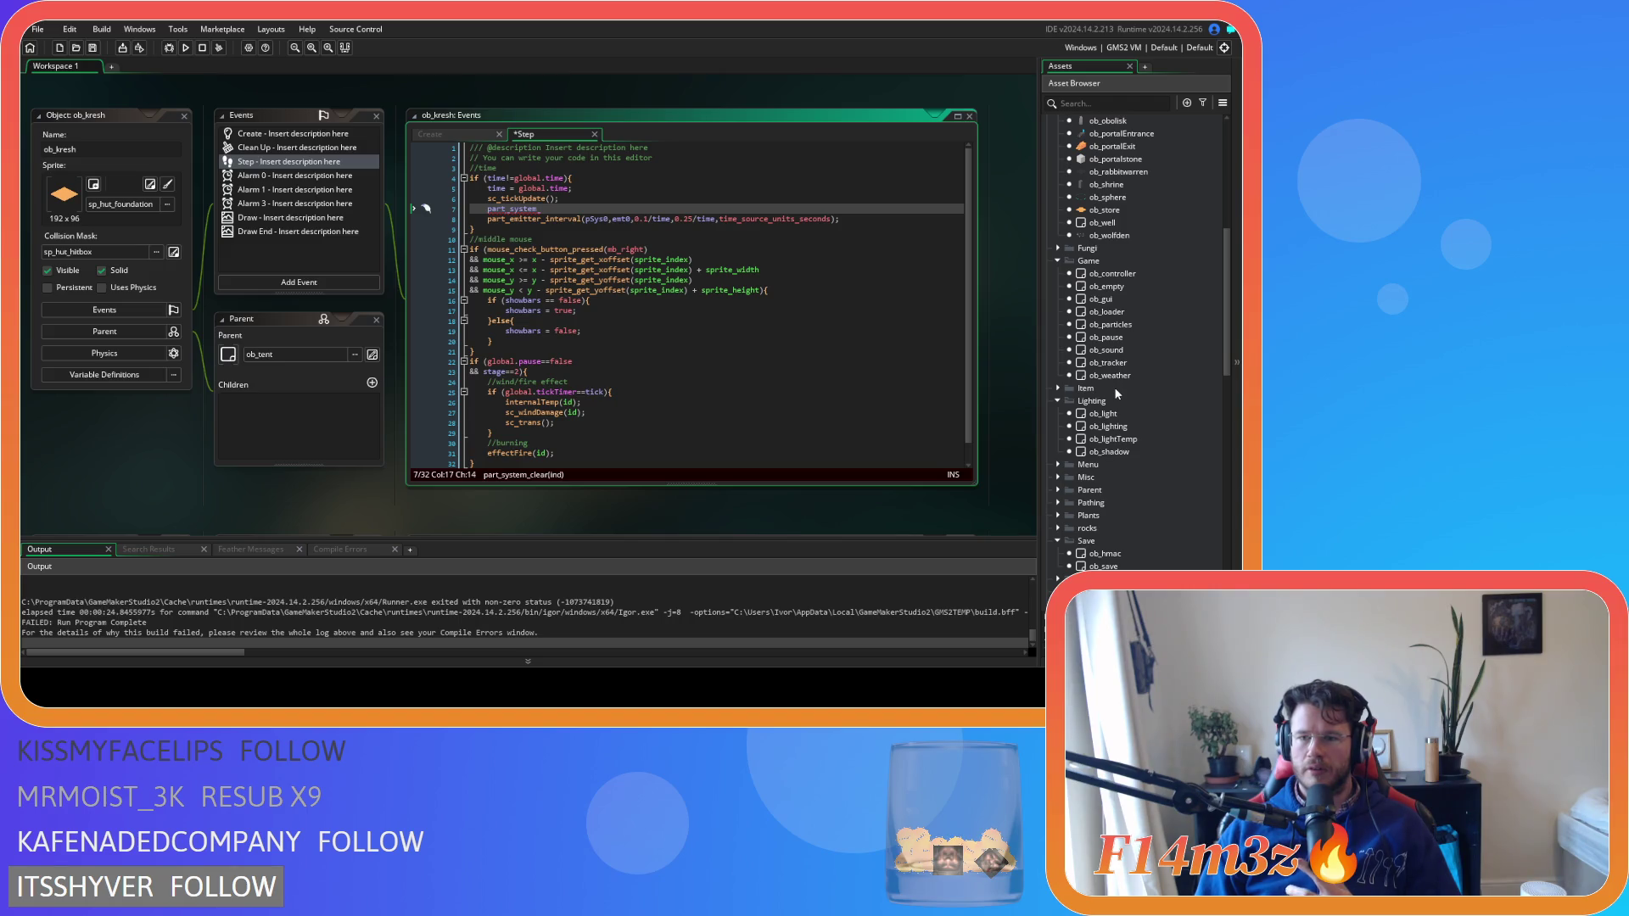
Open ob_weather and read through its Create and Step code down to the rain condition
double_click(1109, 375)
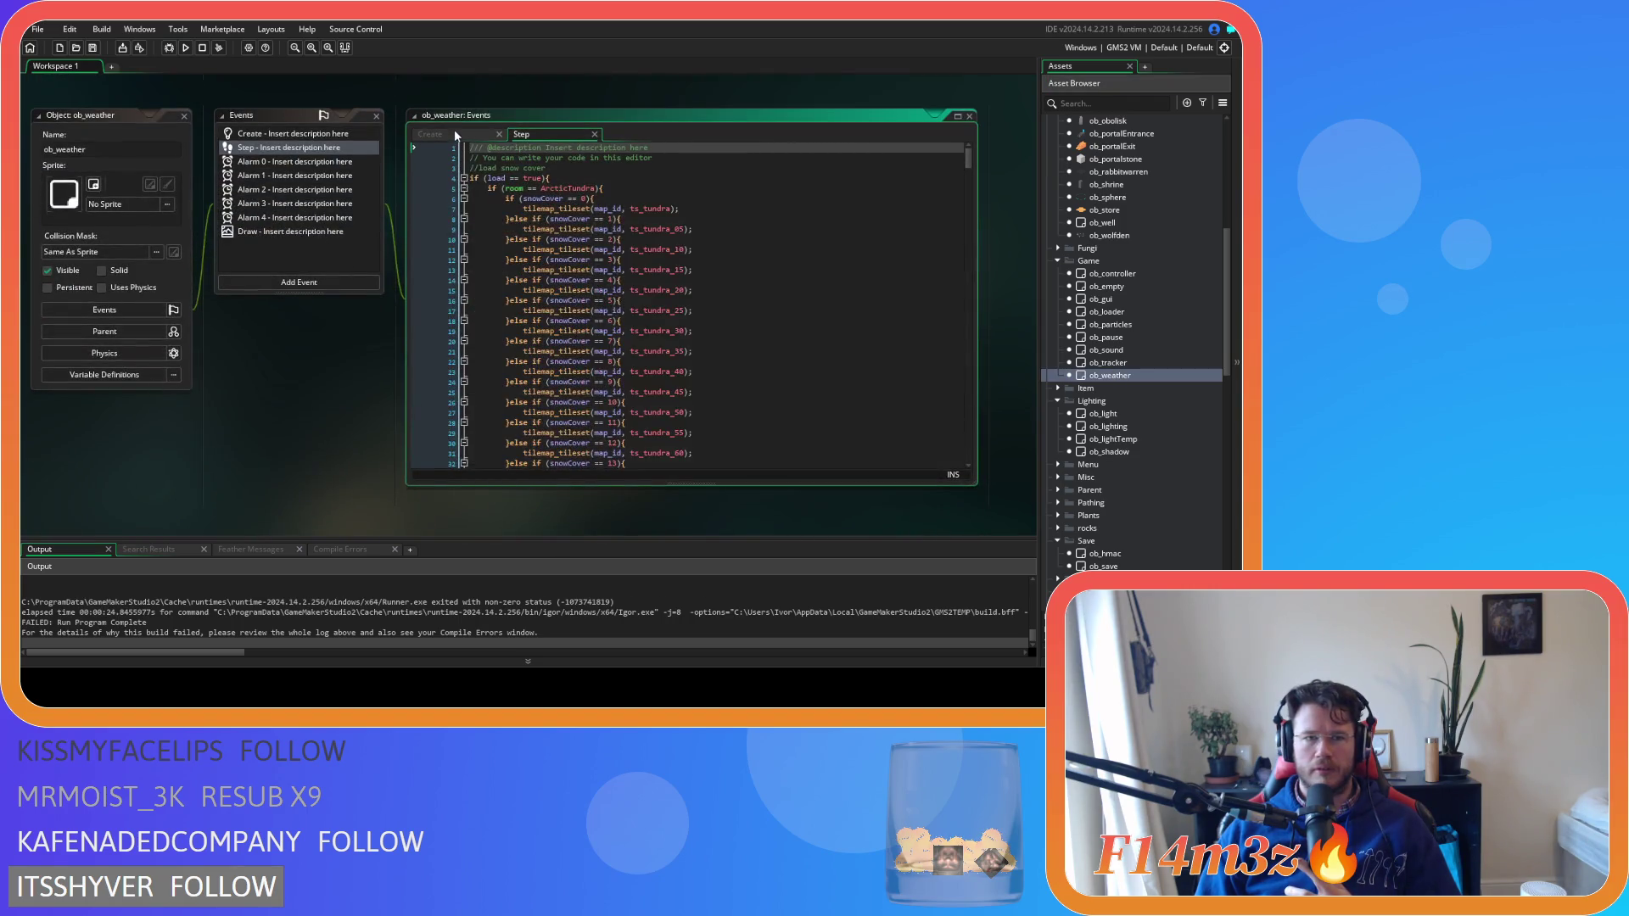
left_click(431, 134)
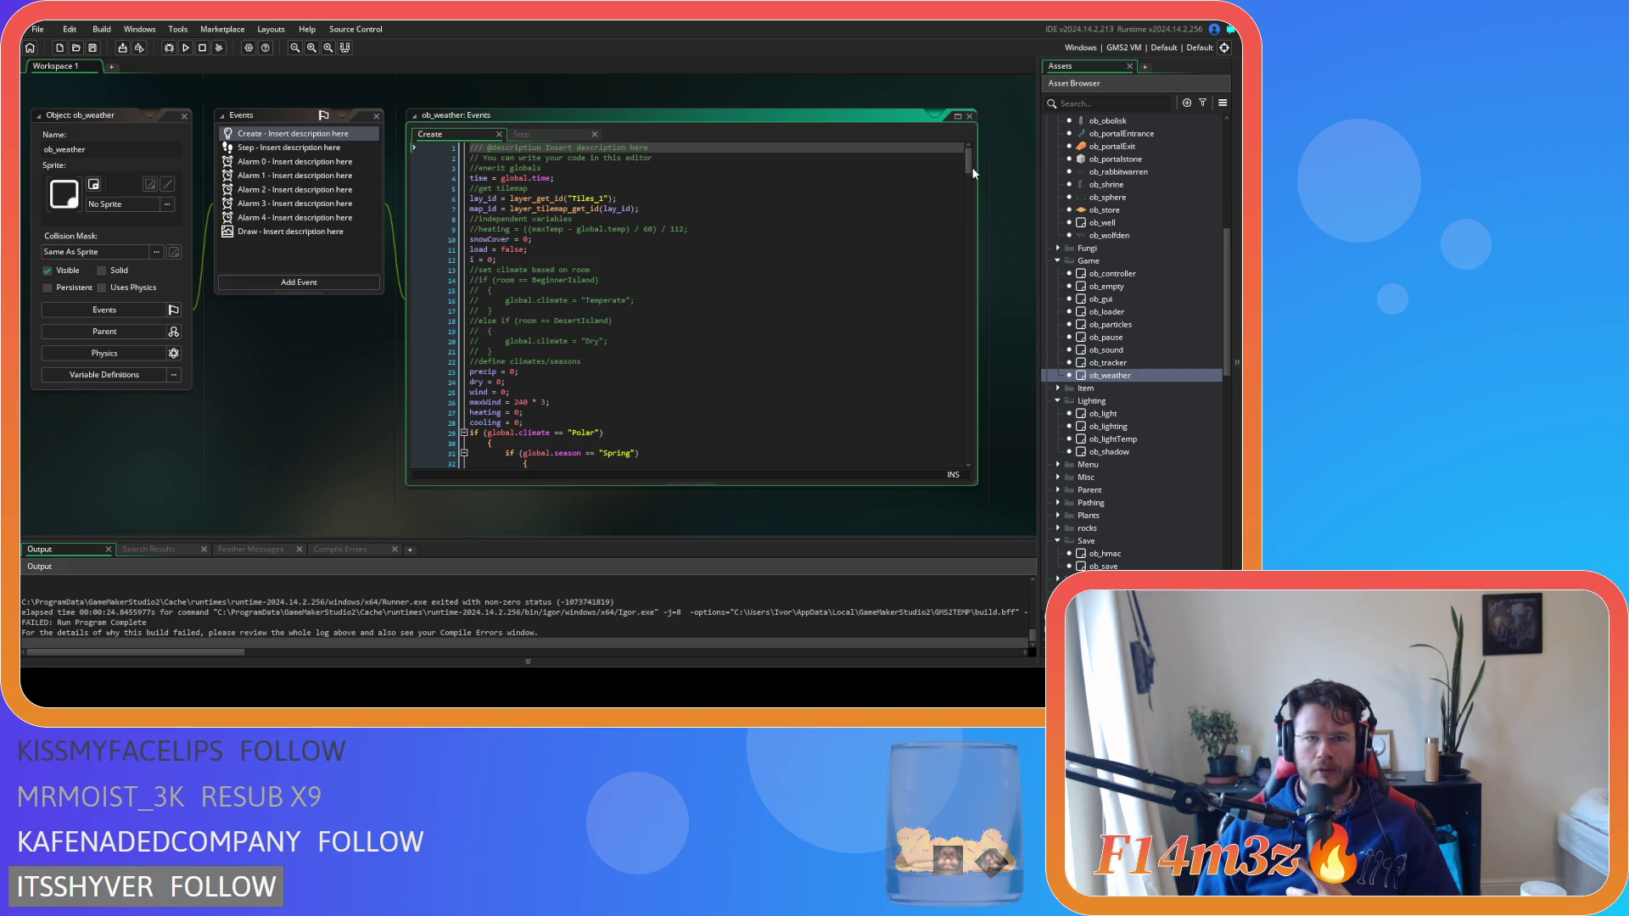
left_click(542, 134)
left_click_drag(972, 153, 969, 212)
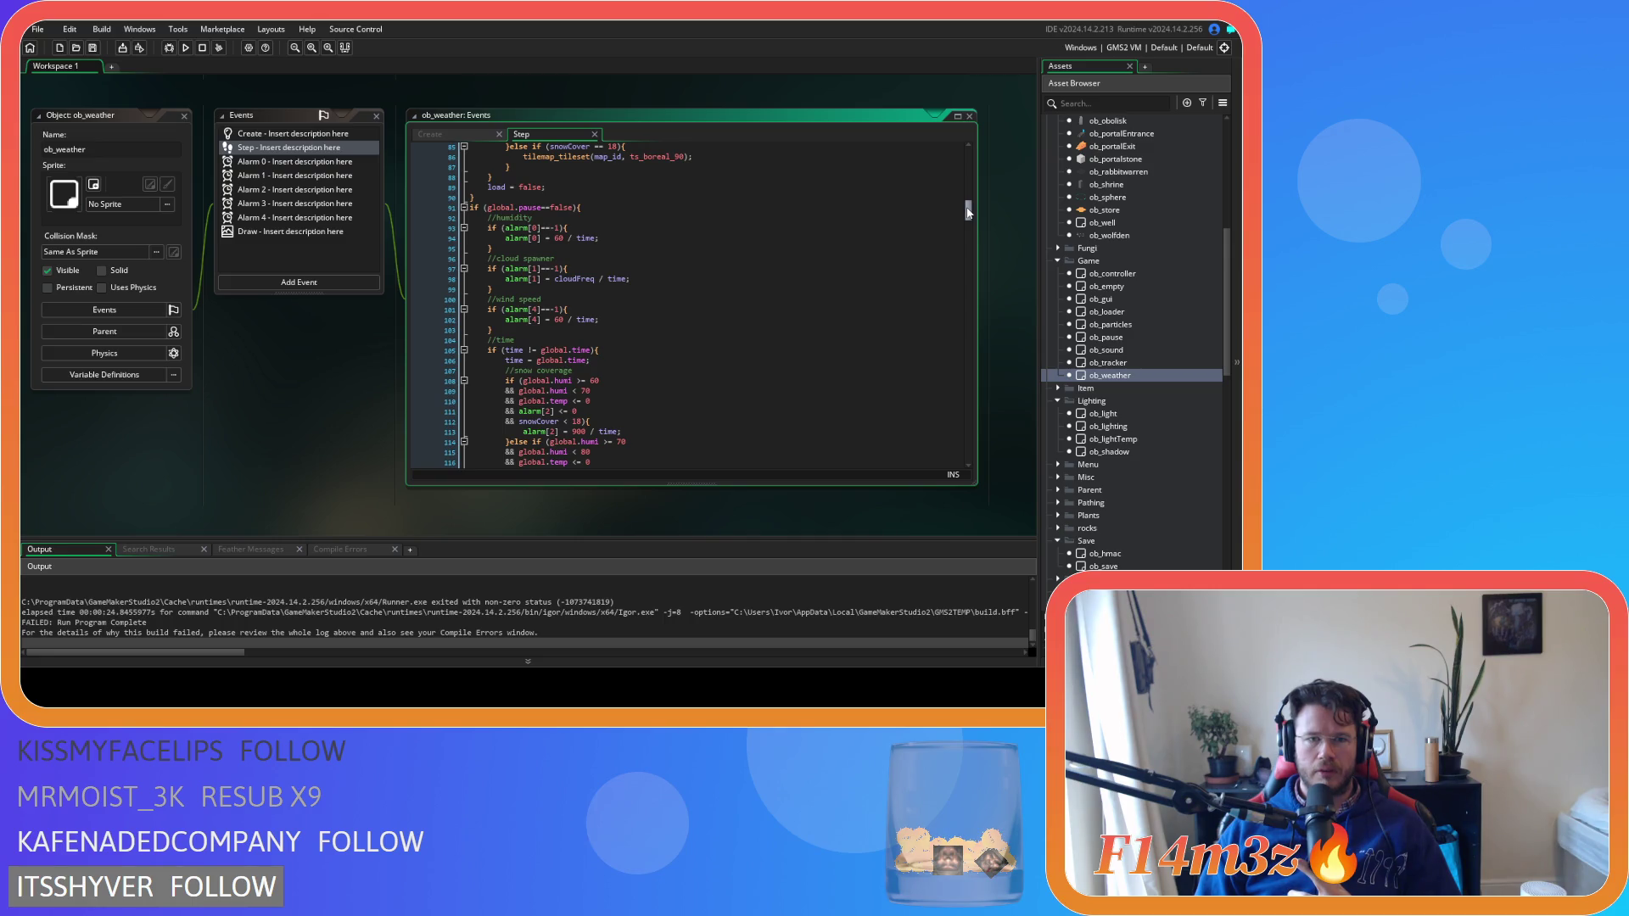
mouse_move(968, 213)
left_mouse_down()
mouse_move(953, 243)
mouse_move(953, 148)
mouse_move(959, 452)
mouse_move(956, 413)
left_mouse_up()
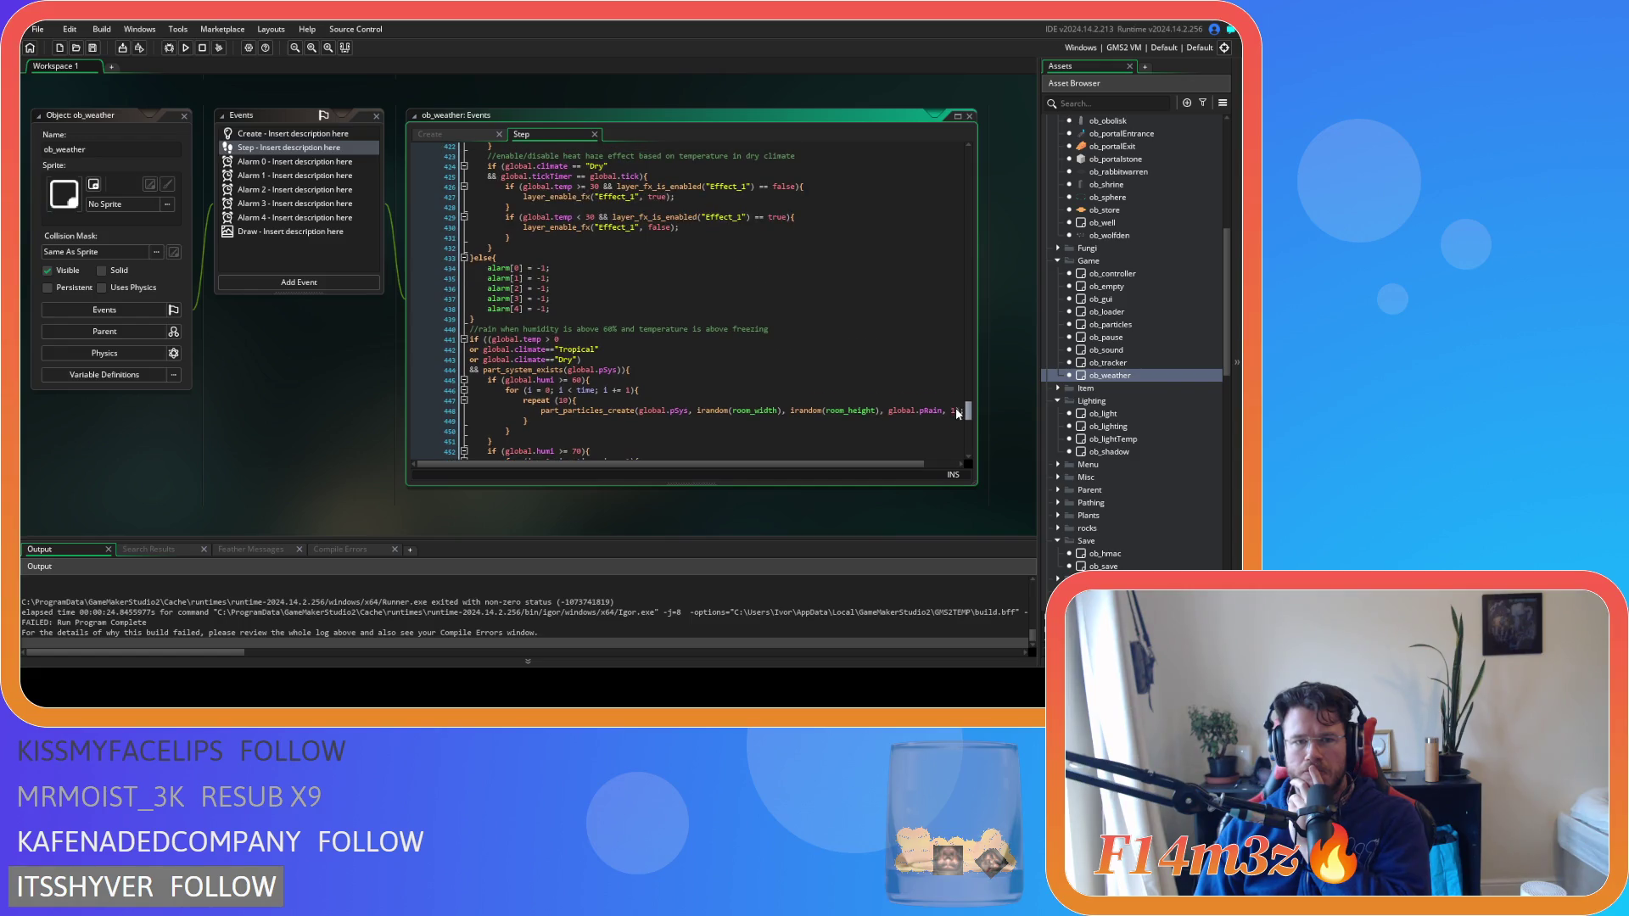
left_click(887, 300)
Search ob_weather's Step code for global.time, stepping to the time != global.time check
key("ctrl+f")
type("g")
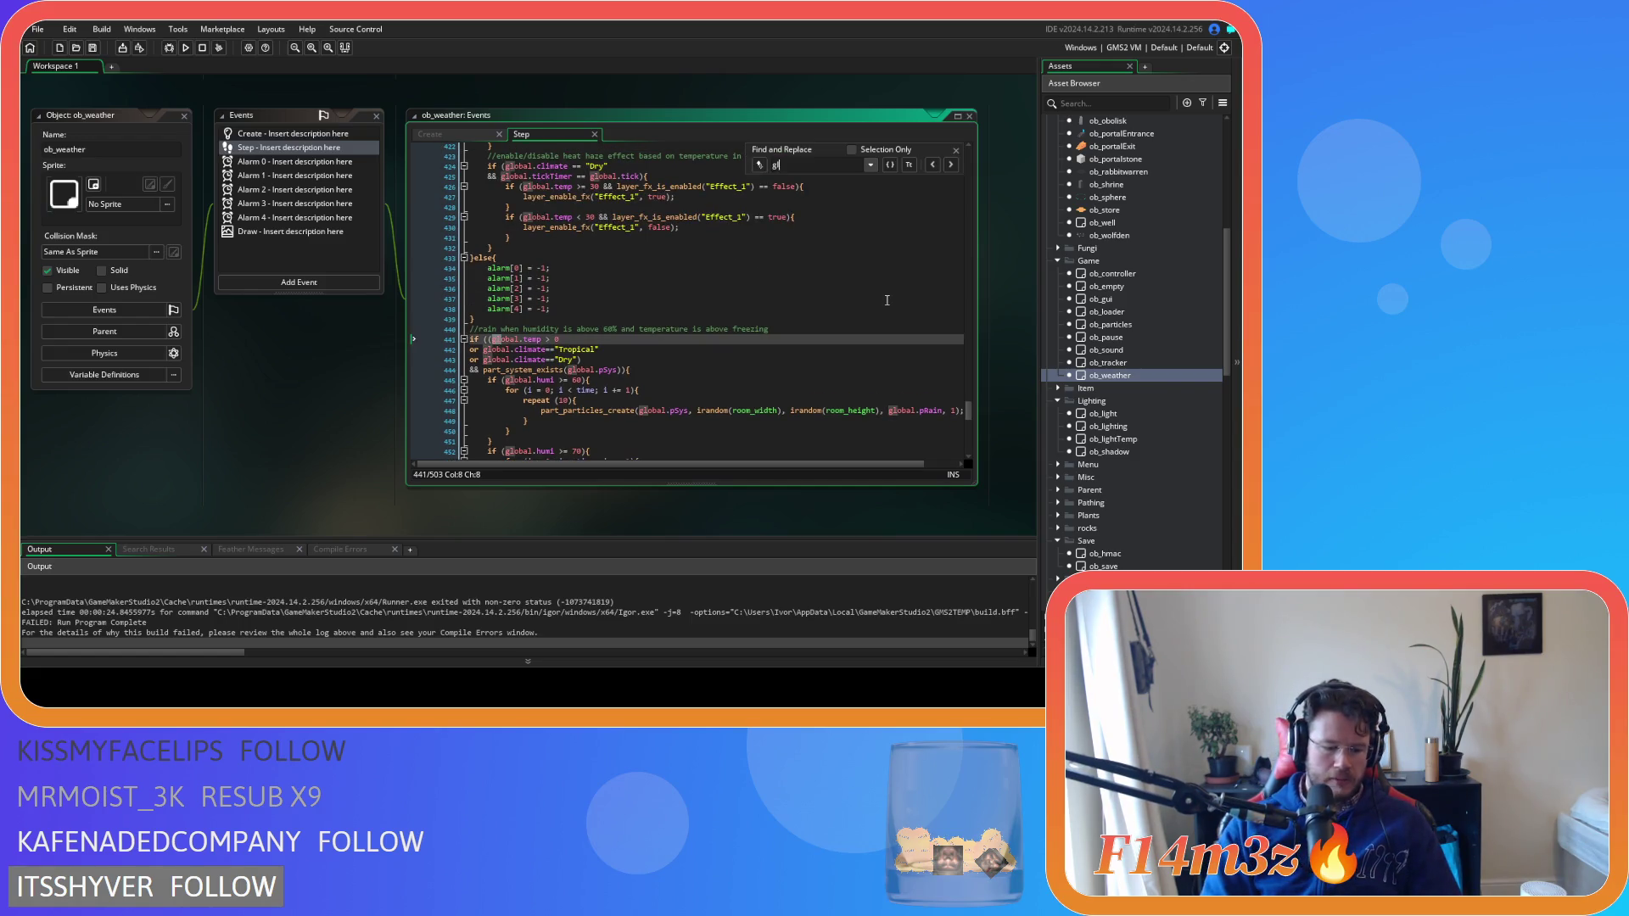
type("lobal.time")
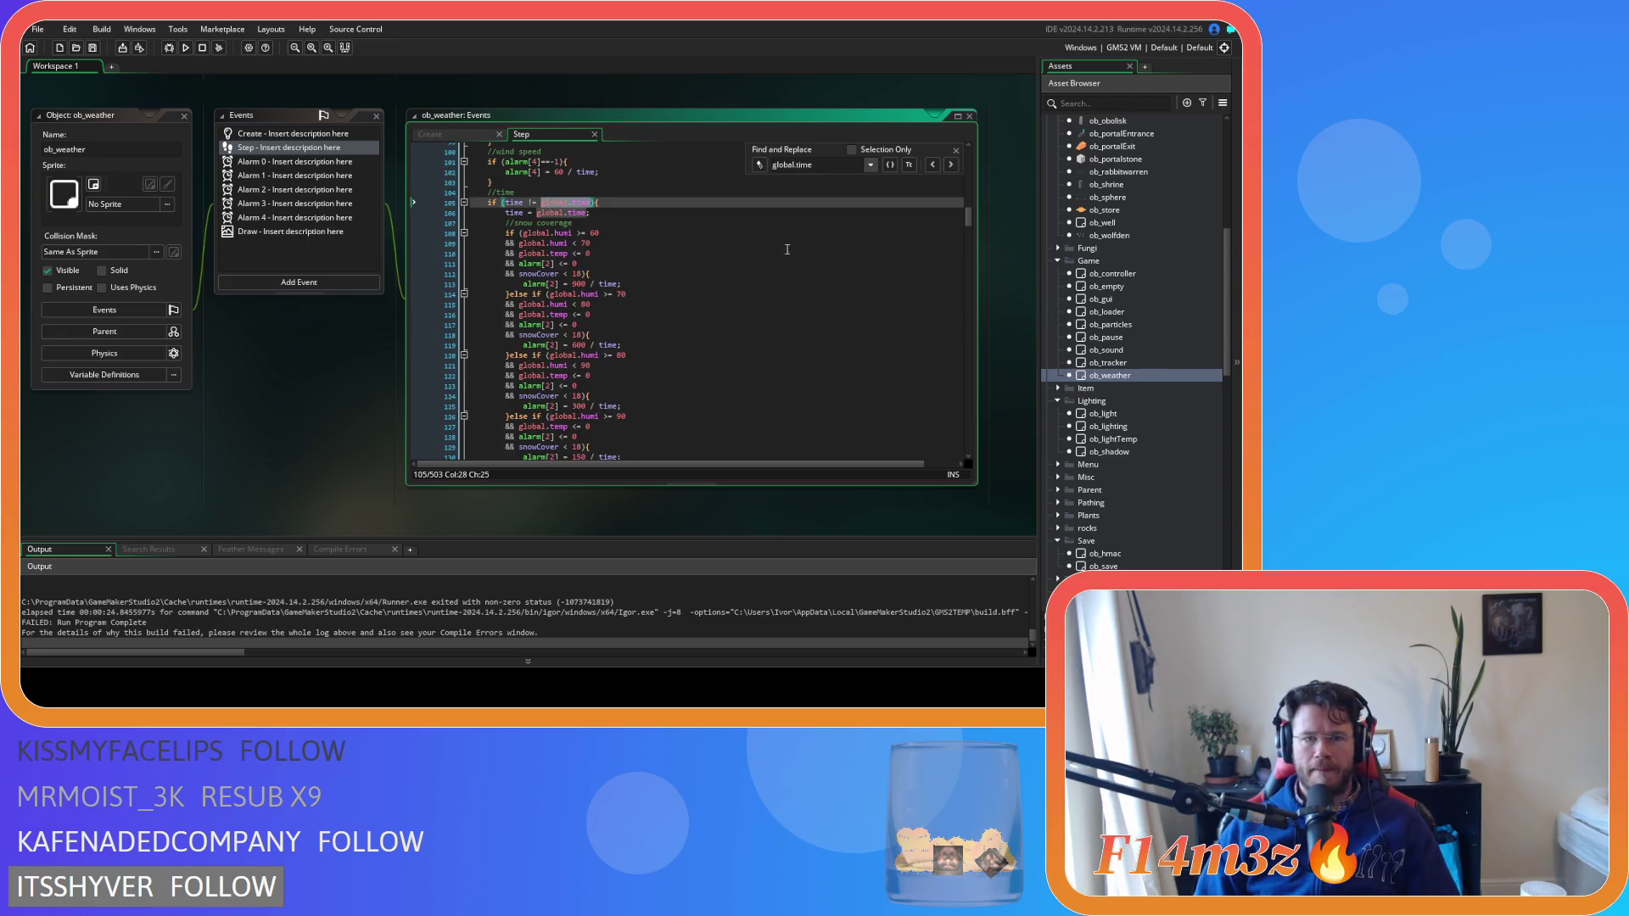
scroll(709, 235, "down", 7)
scroll(708, 235, "down", 5)
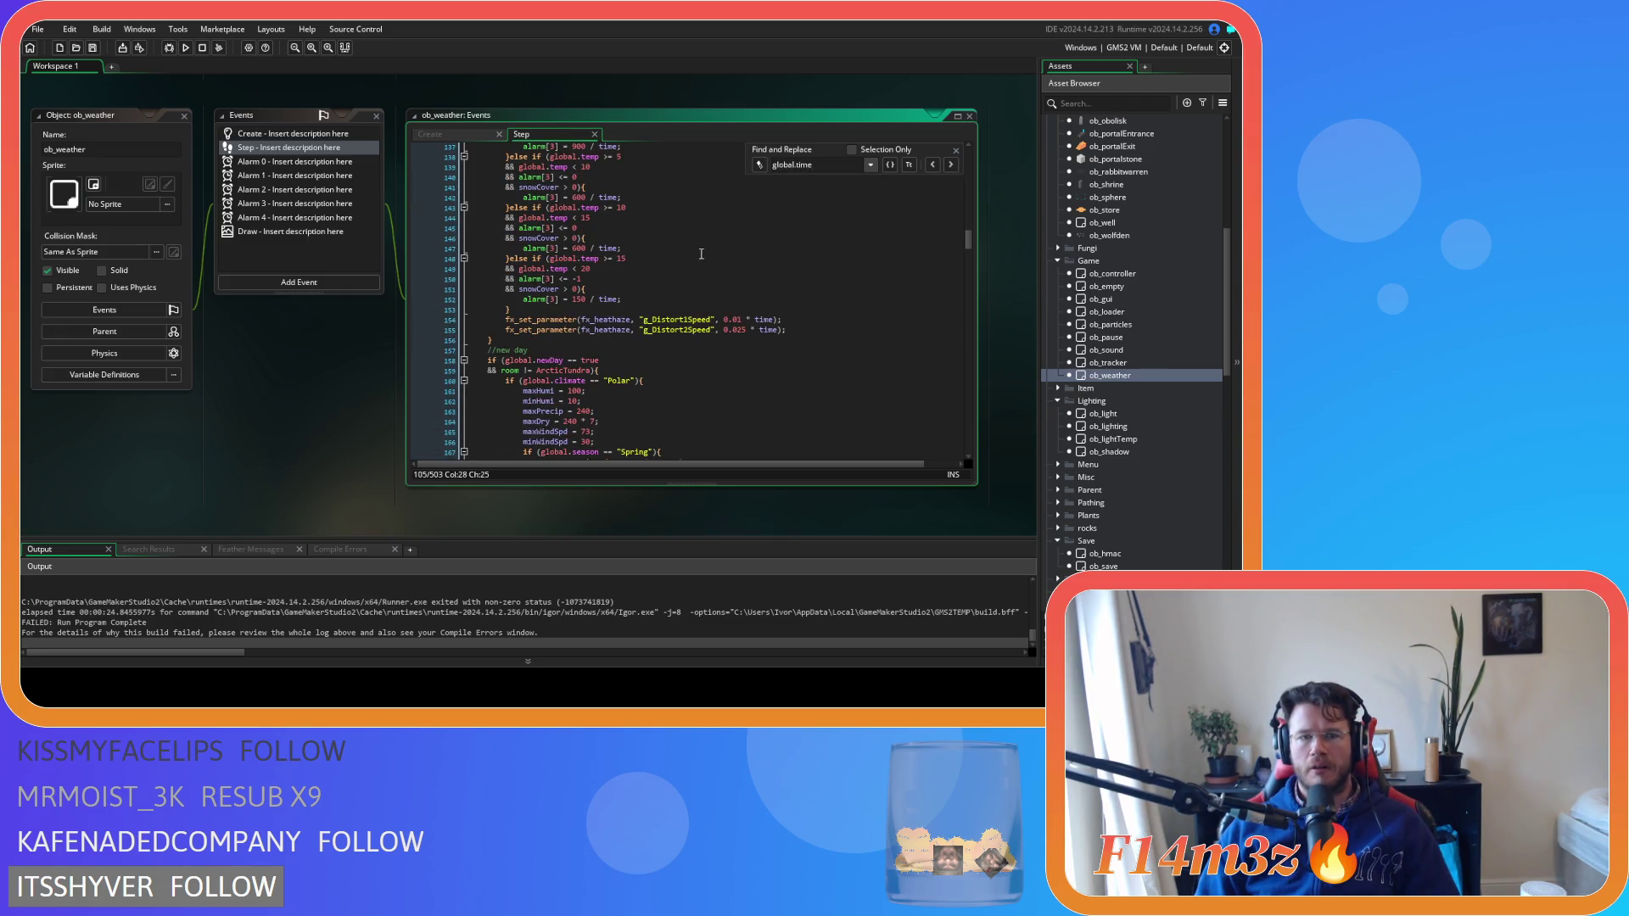
scroll(701, 254, "up", 15)
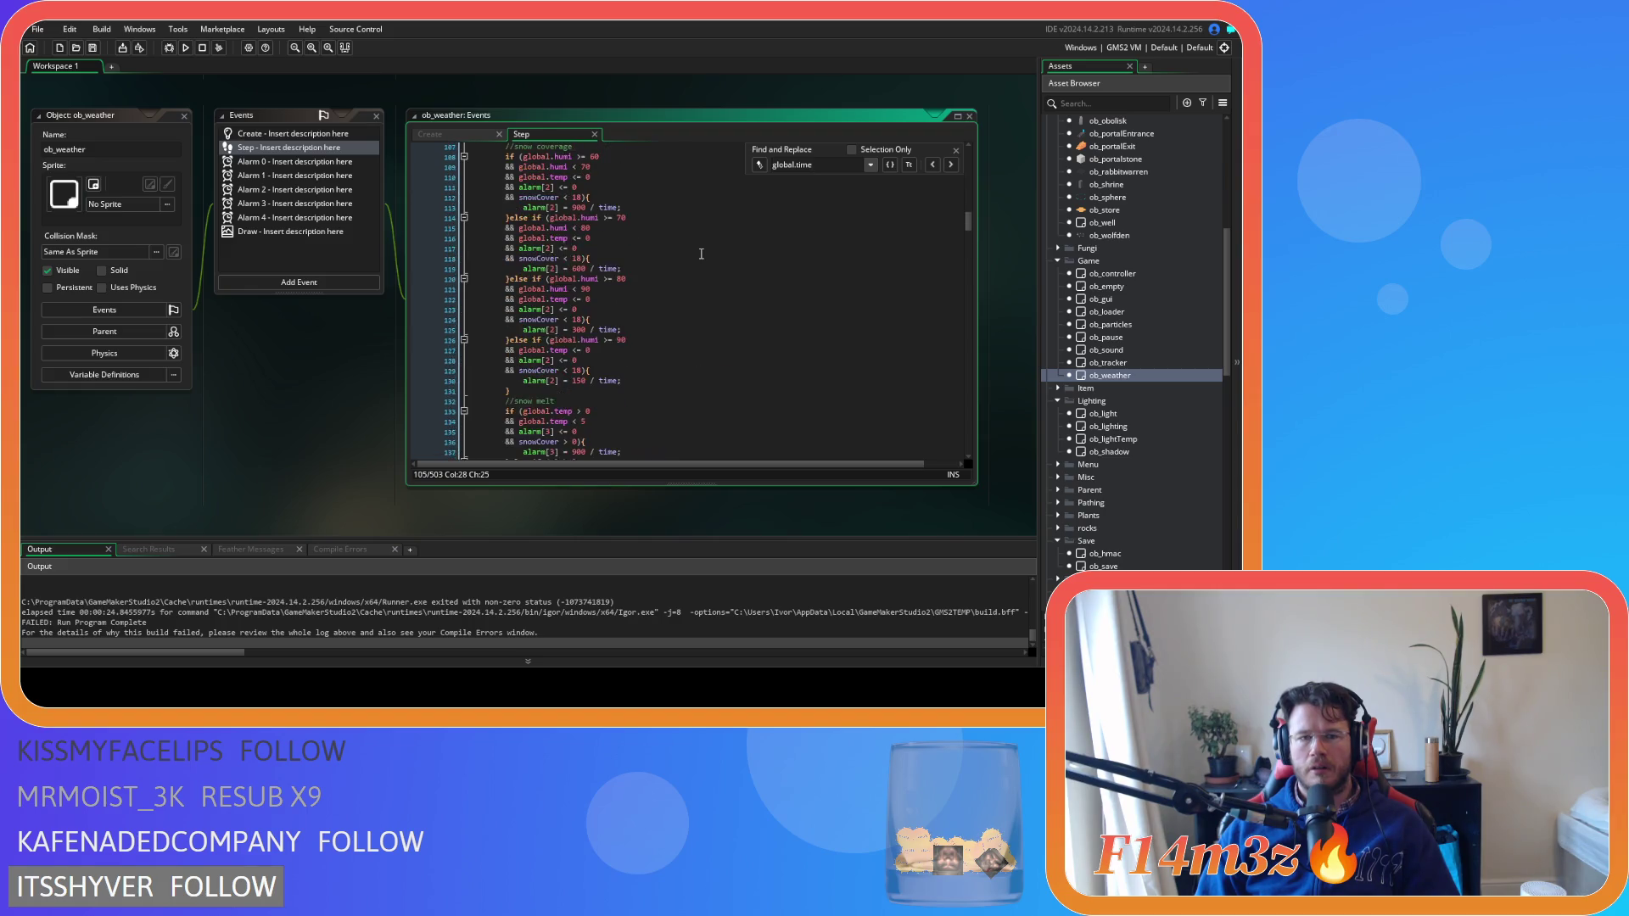
left_click(950, 166)
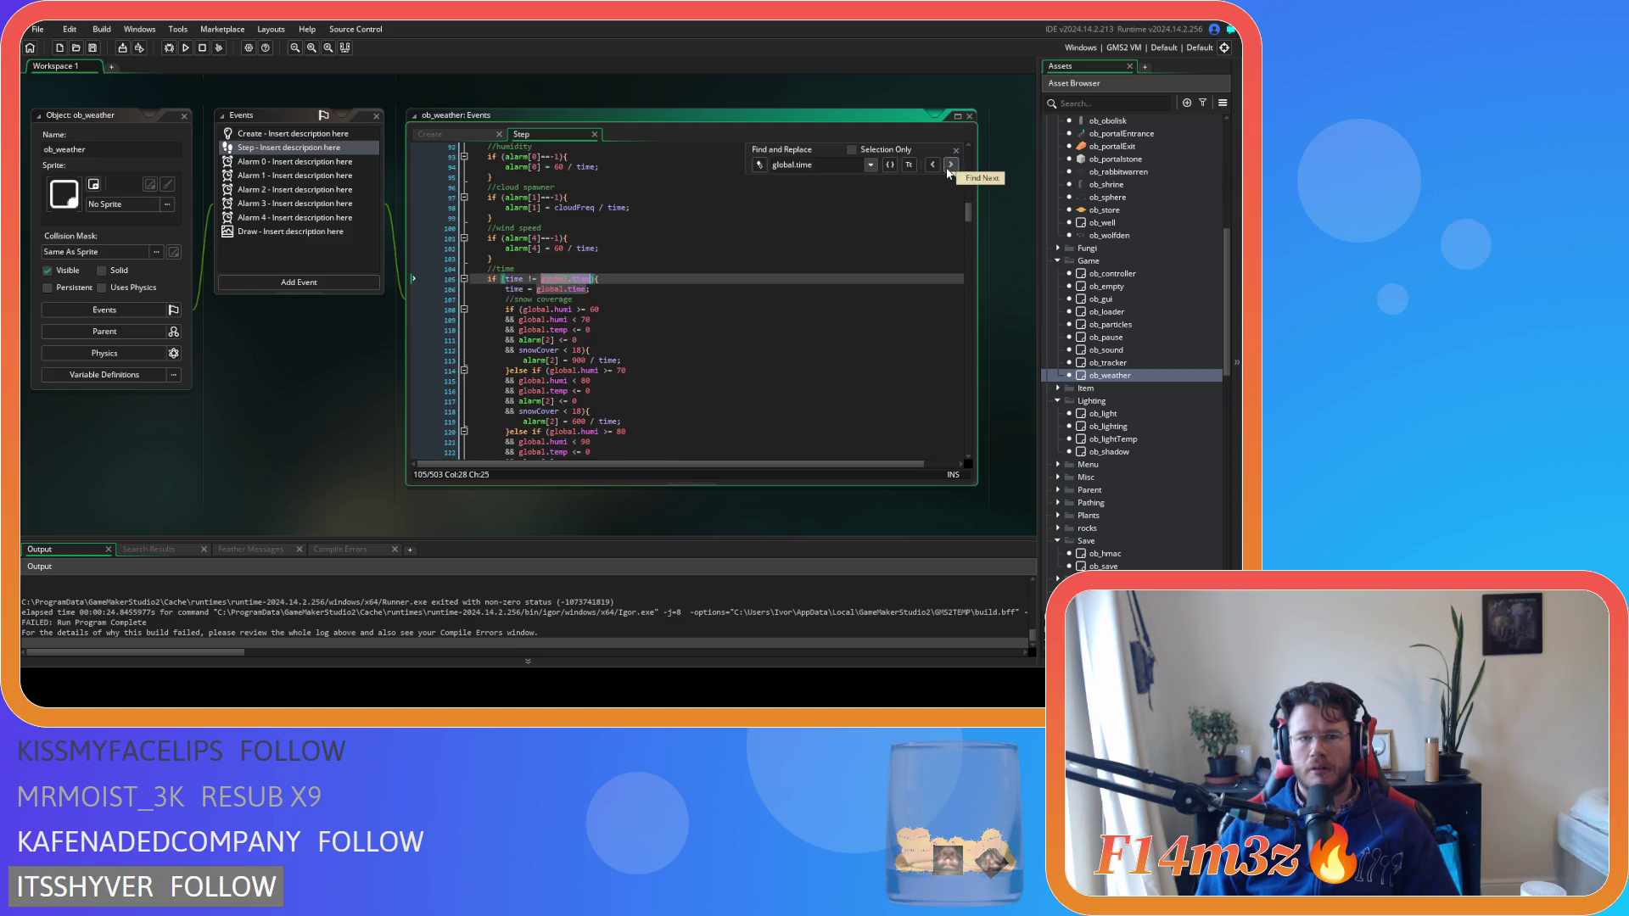
left_click(949, 169)
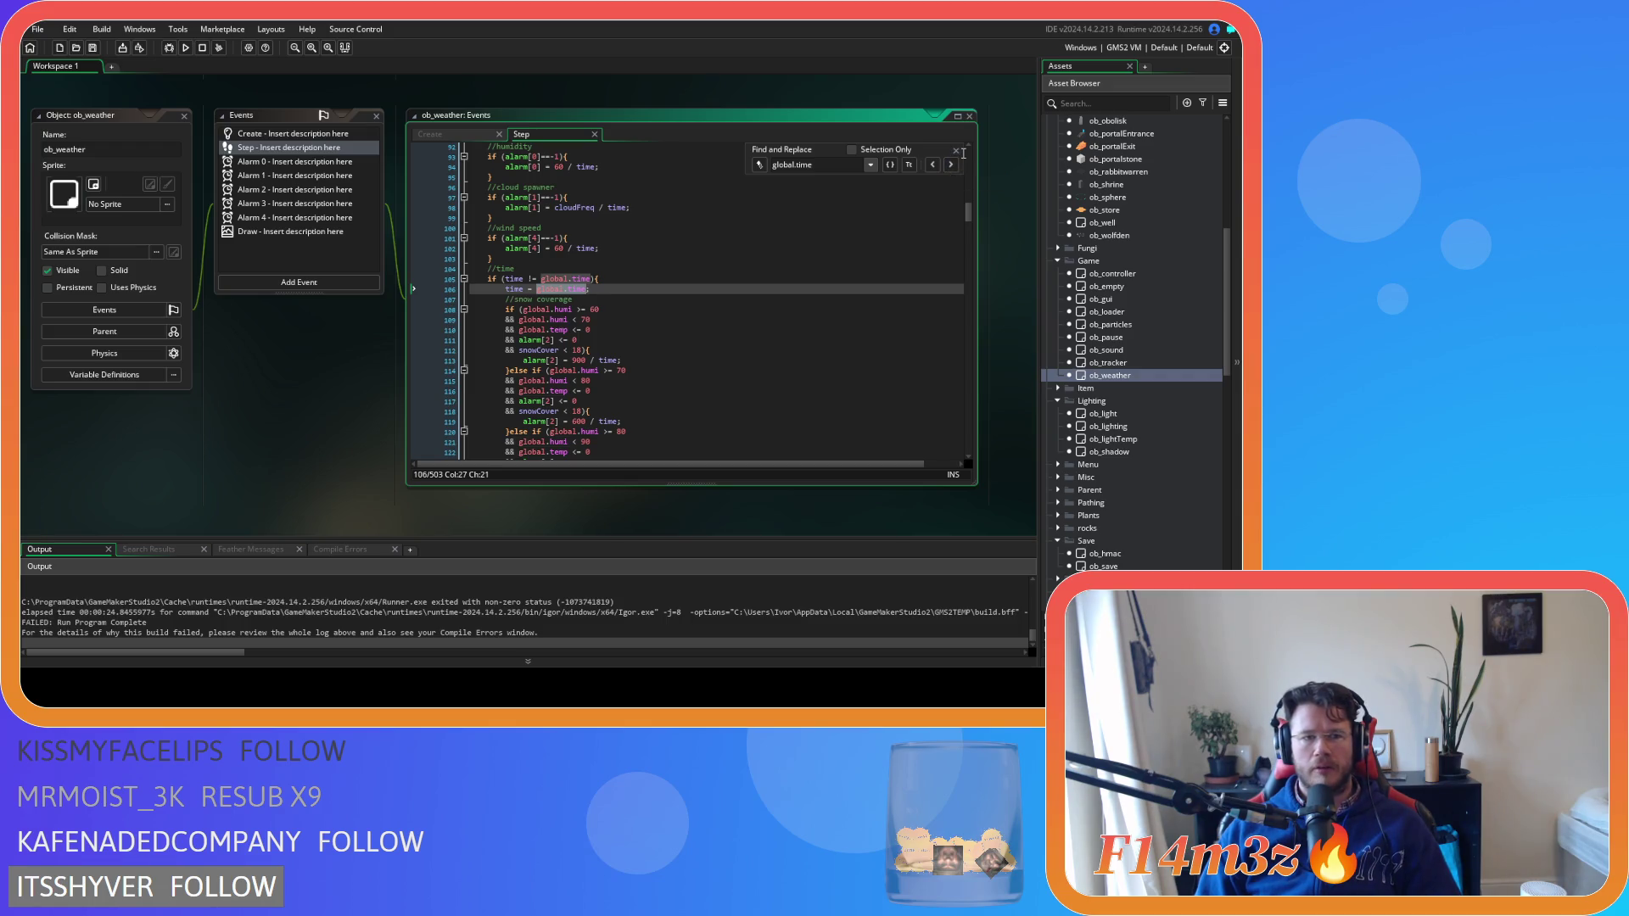
left_click(957, 153)
Glance at ob_weather's Draw event, then open ob_particles
left_click(287, 232)
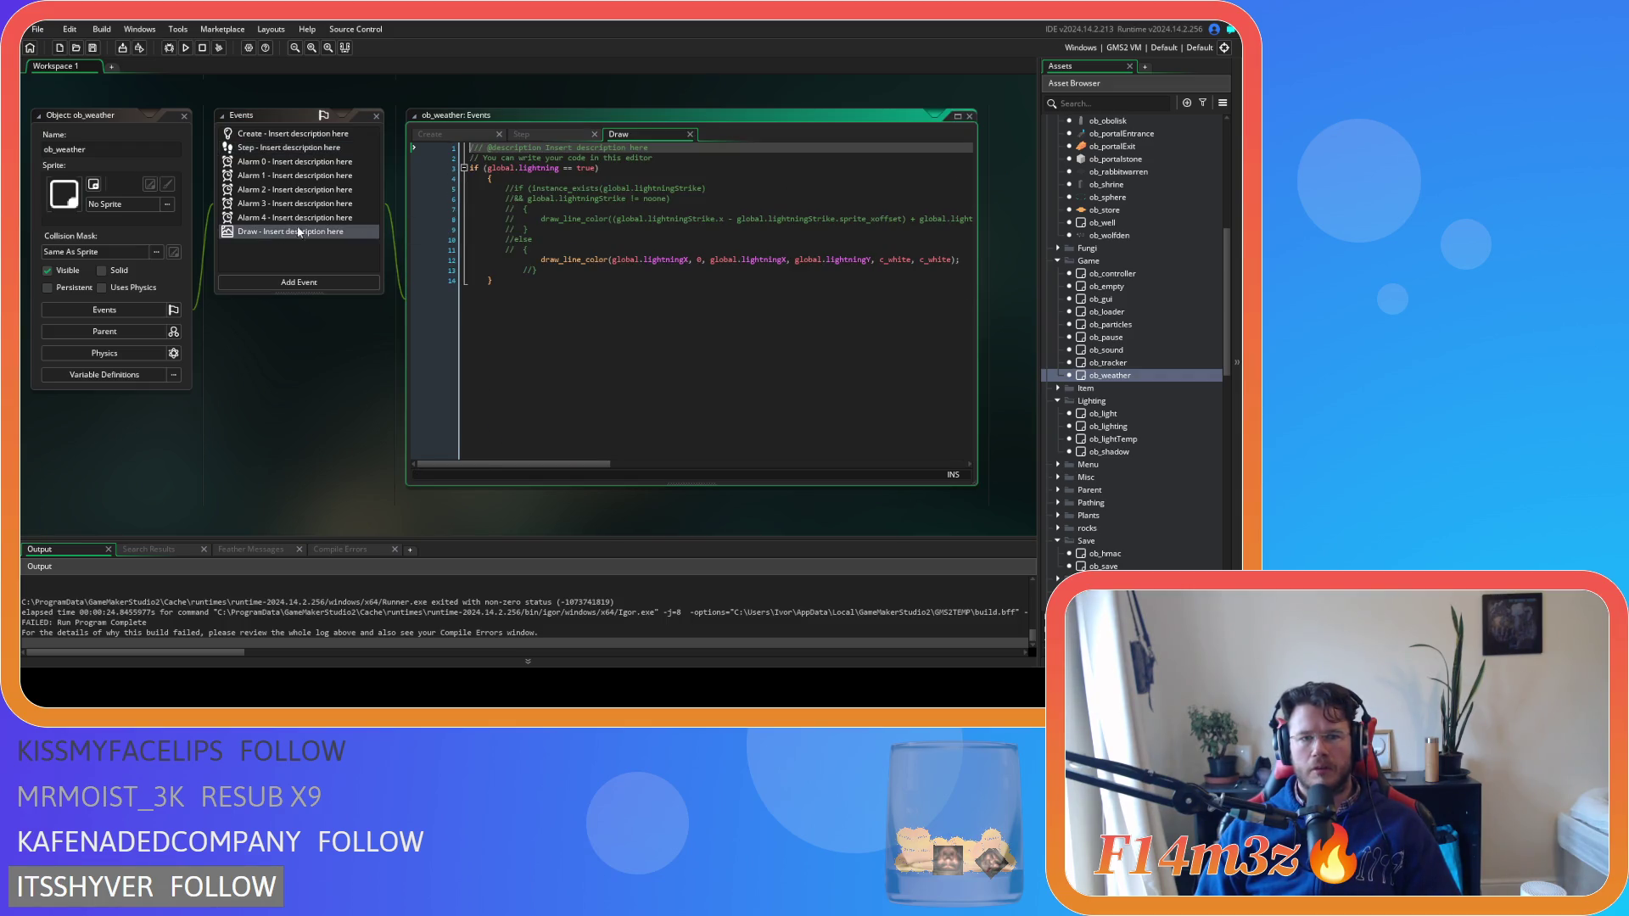
left_click(690, 134)
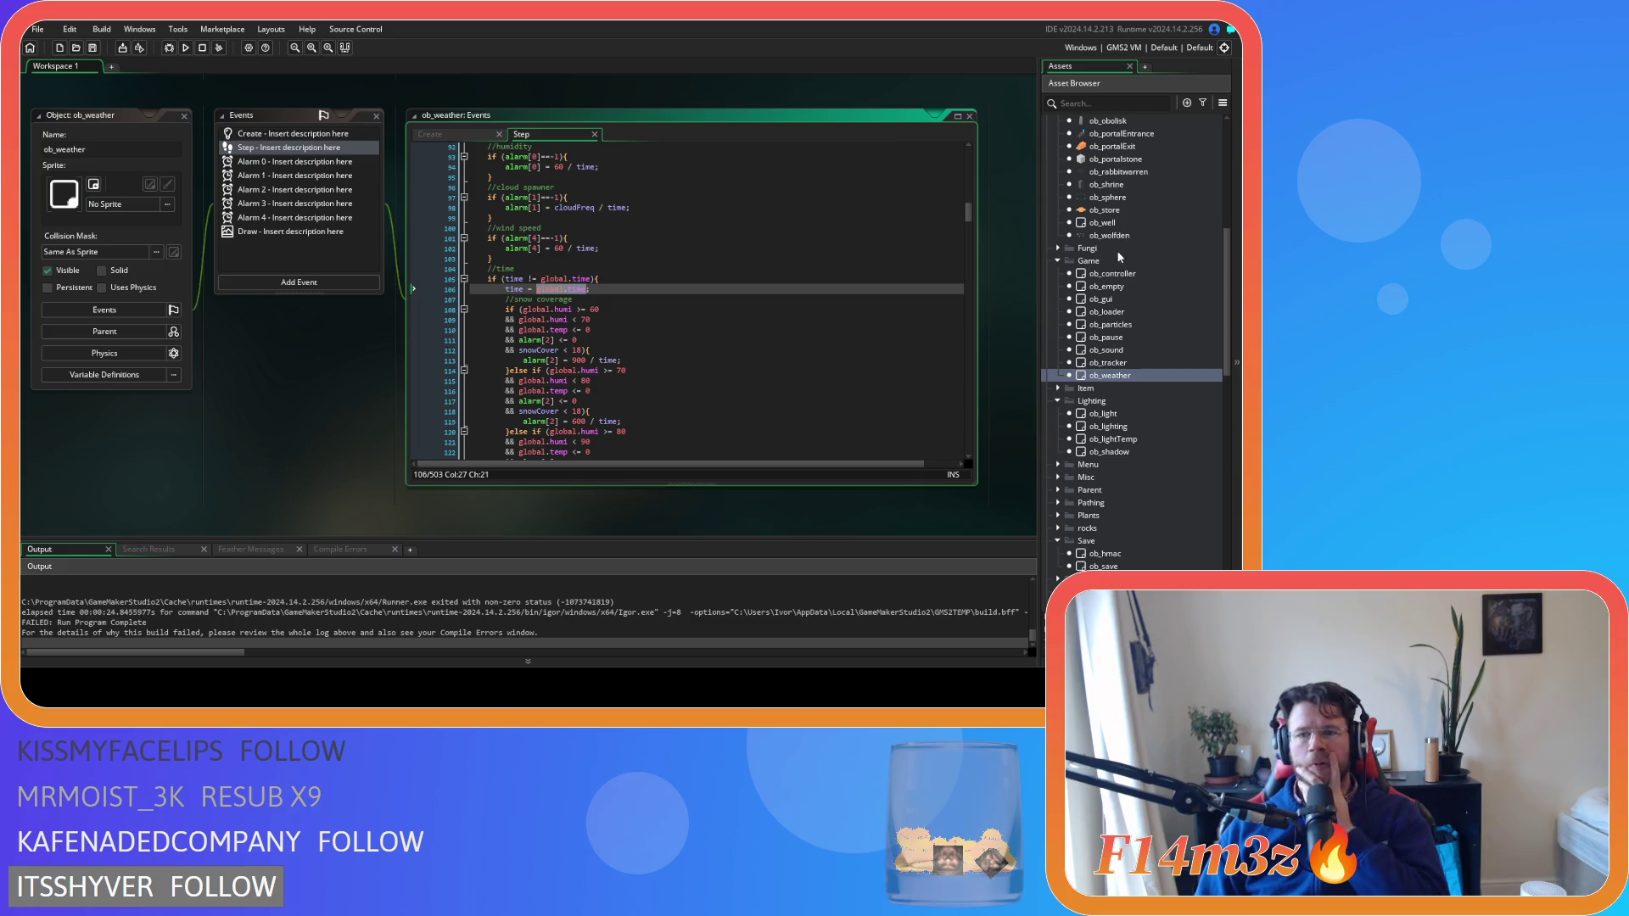
double_click(1152, 324)
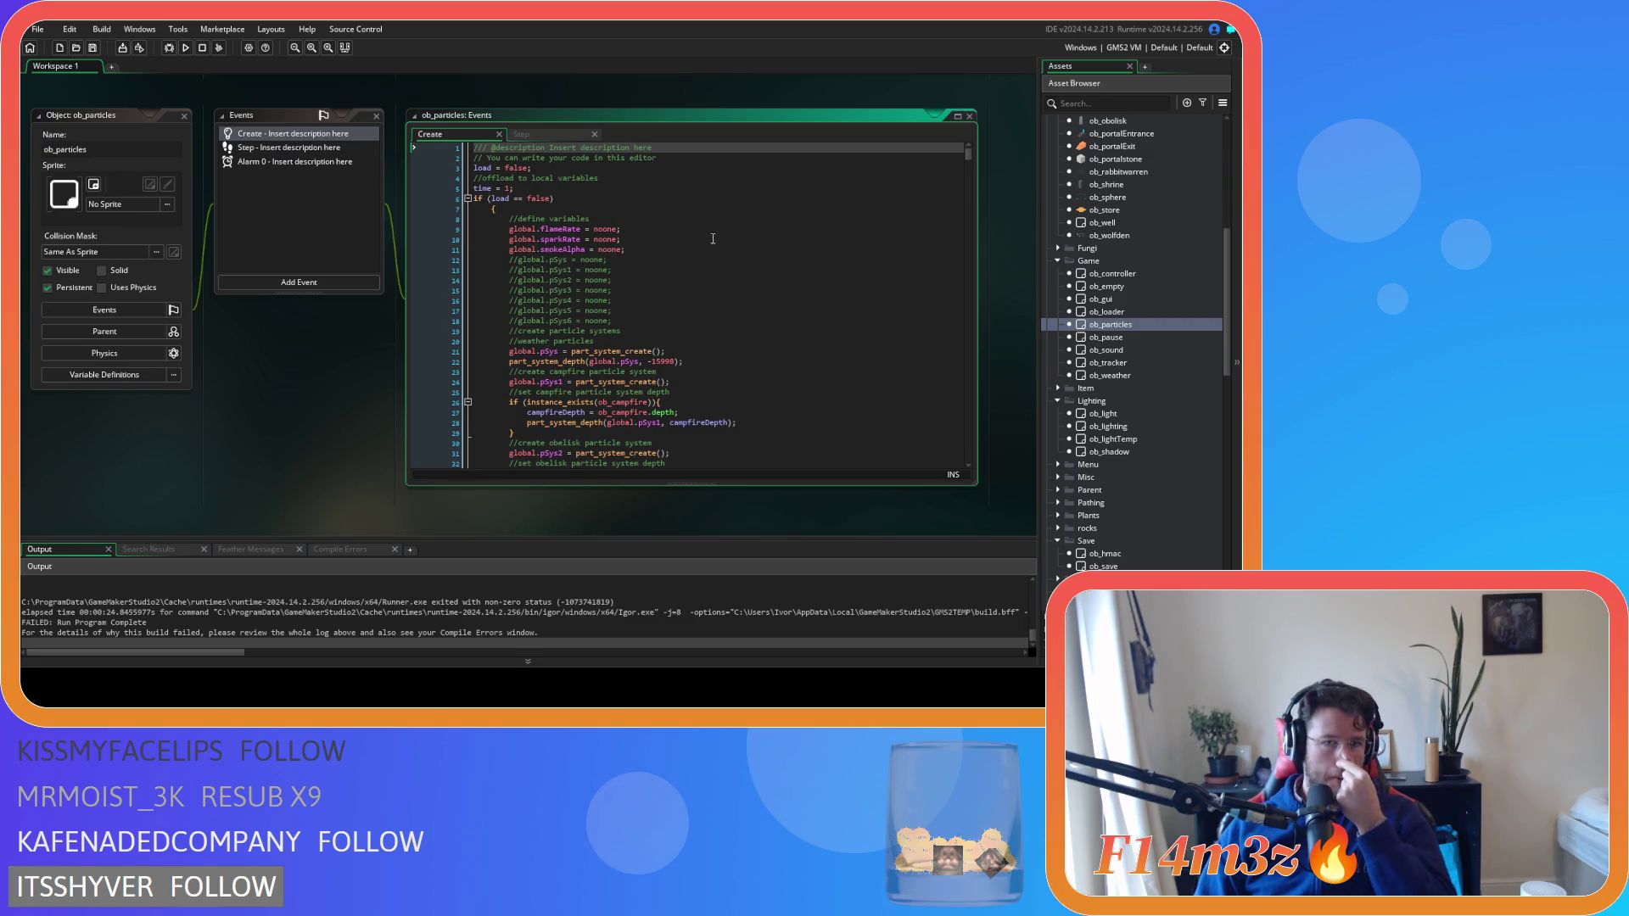
Scroll ob_particles' Create code, then inspect the part_particles_clear lines in its Step code
scroll(679, 238, "down", 20)
scroll(679, 238, "down", 20)
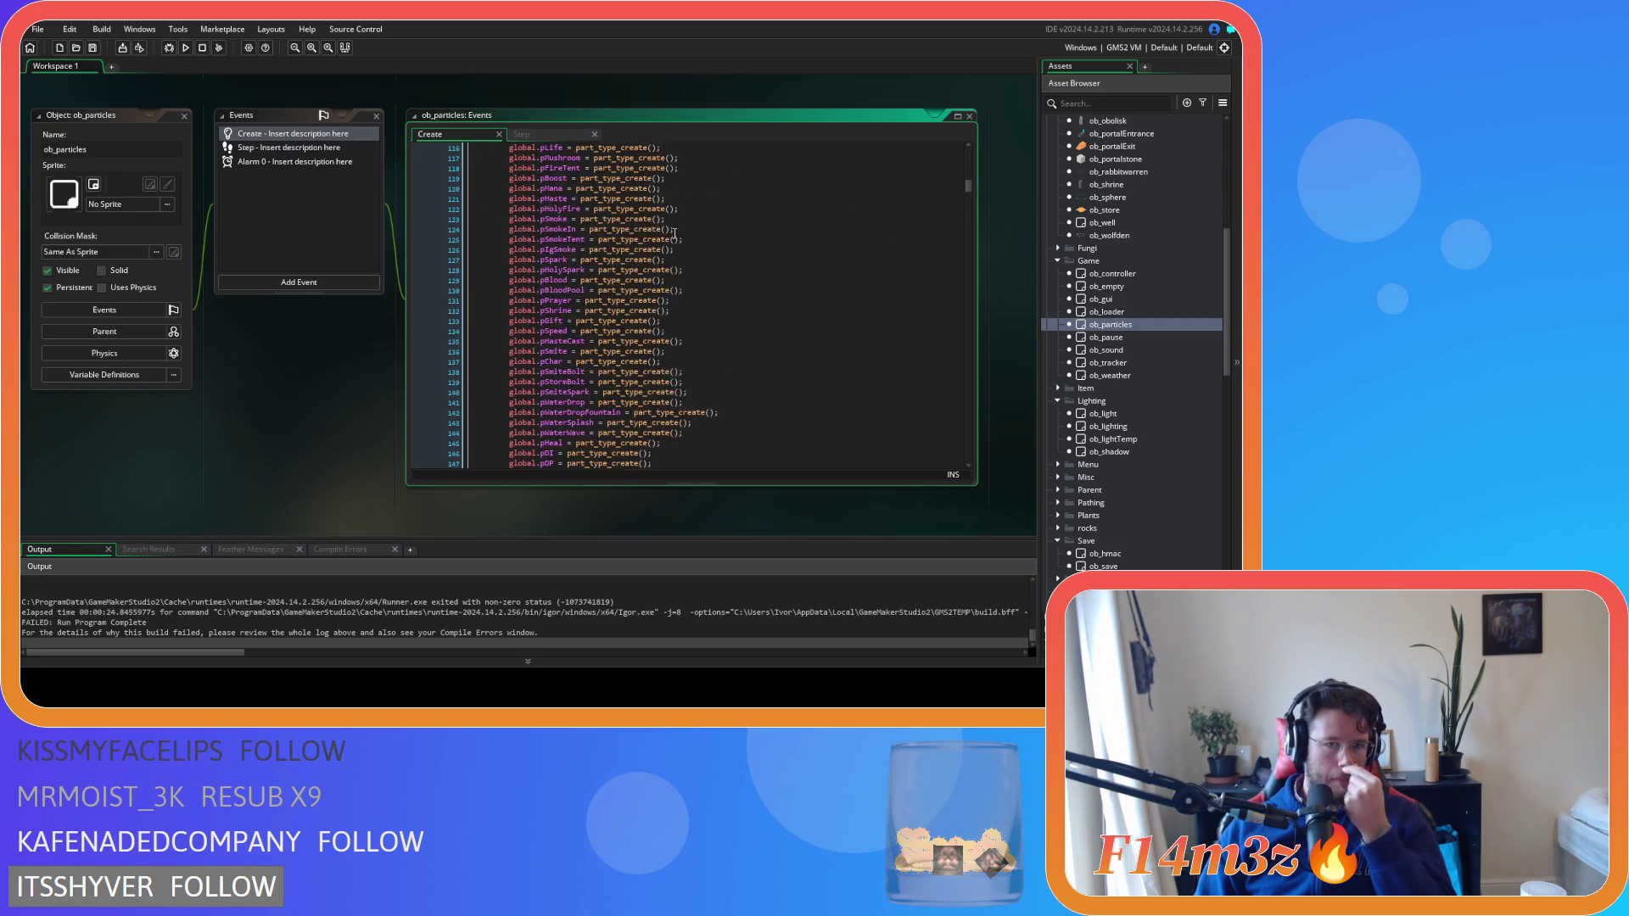
scroll(675, 230, "down", 10)
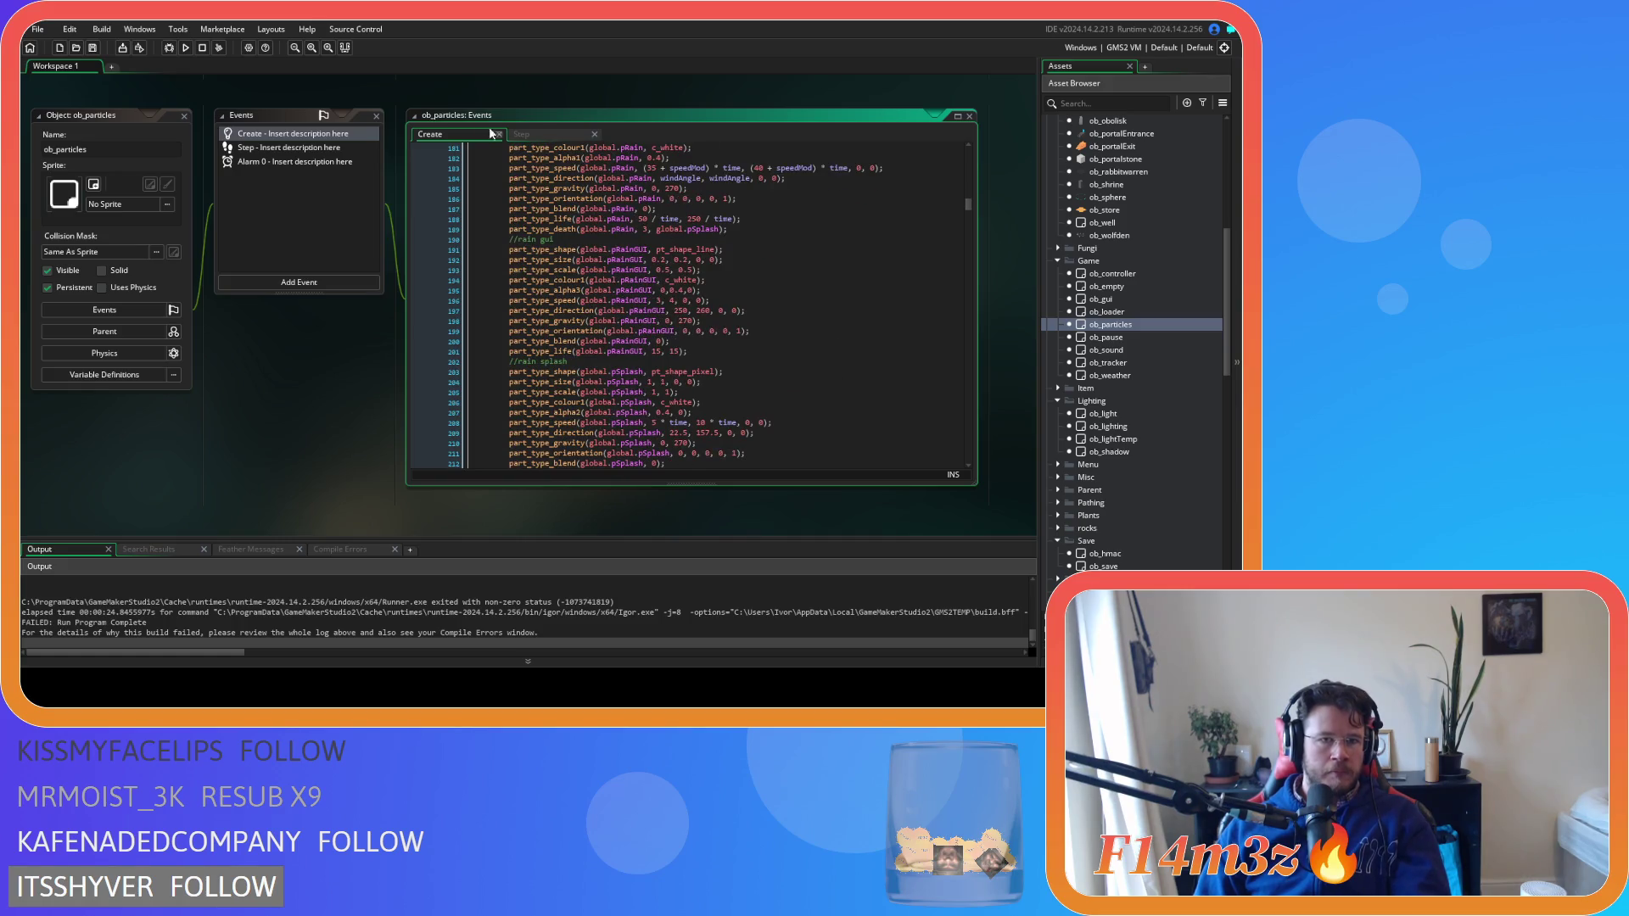
left_click(521, 134)
scroll(607, 258, "down", 5)
scroll(607, 258, "down", 20)
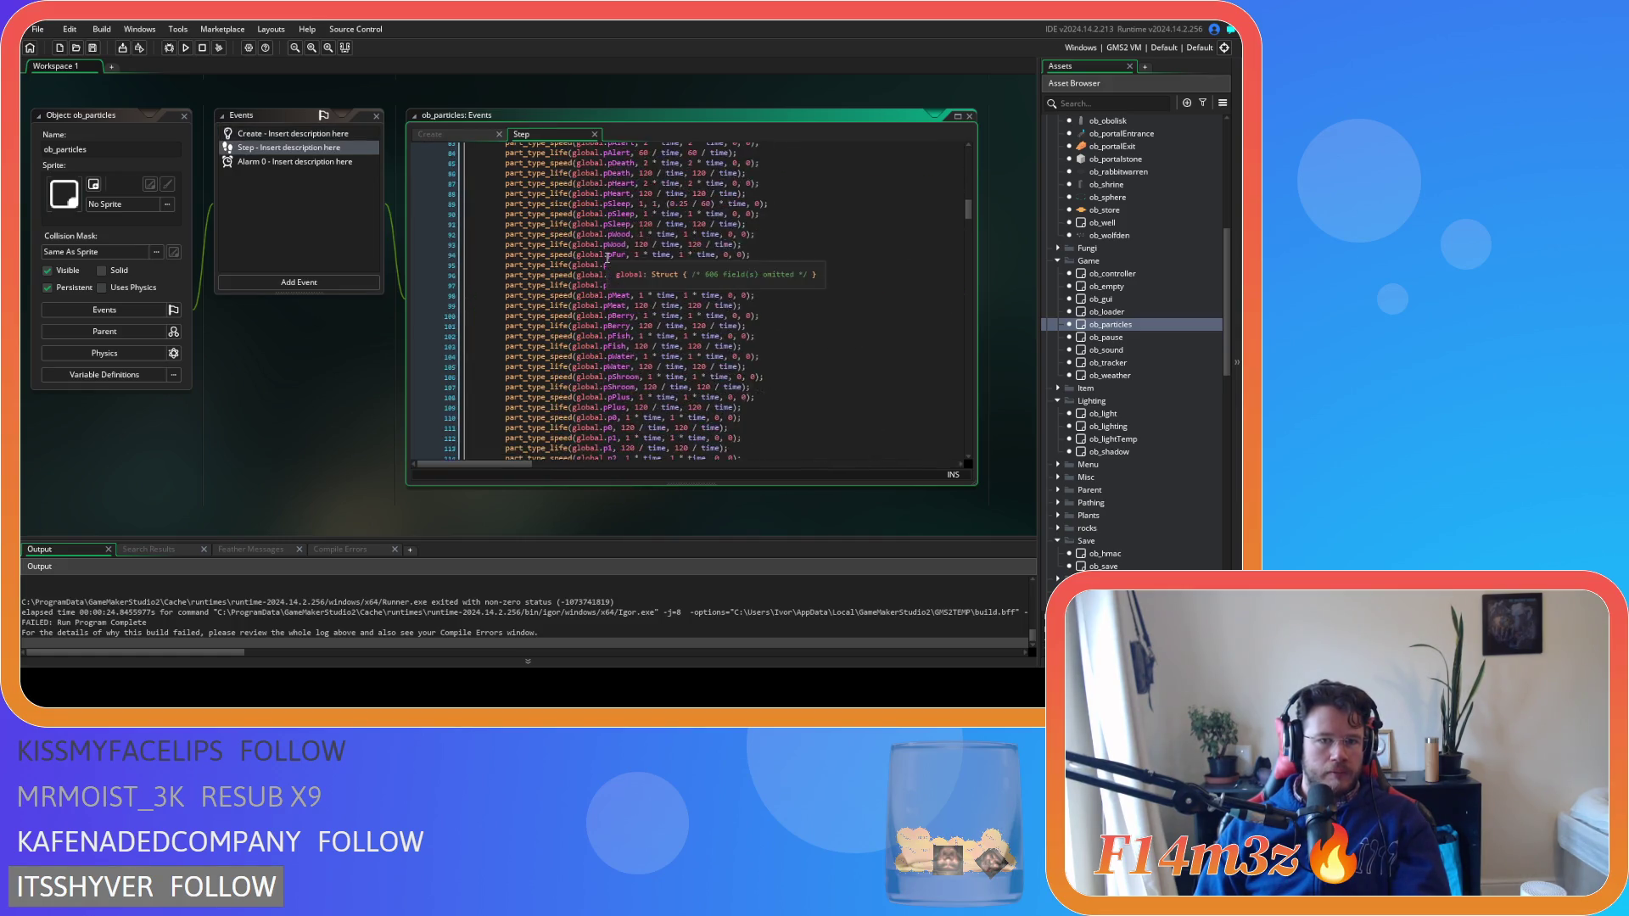
left_click_drag(969, 236, 982, 168)
left_click(572, 370)
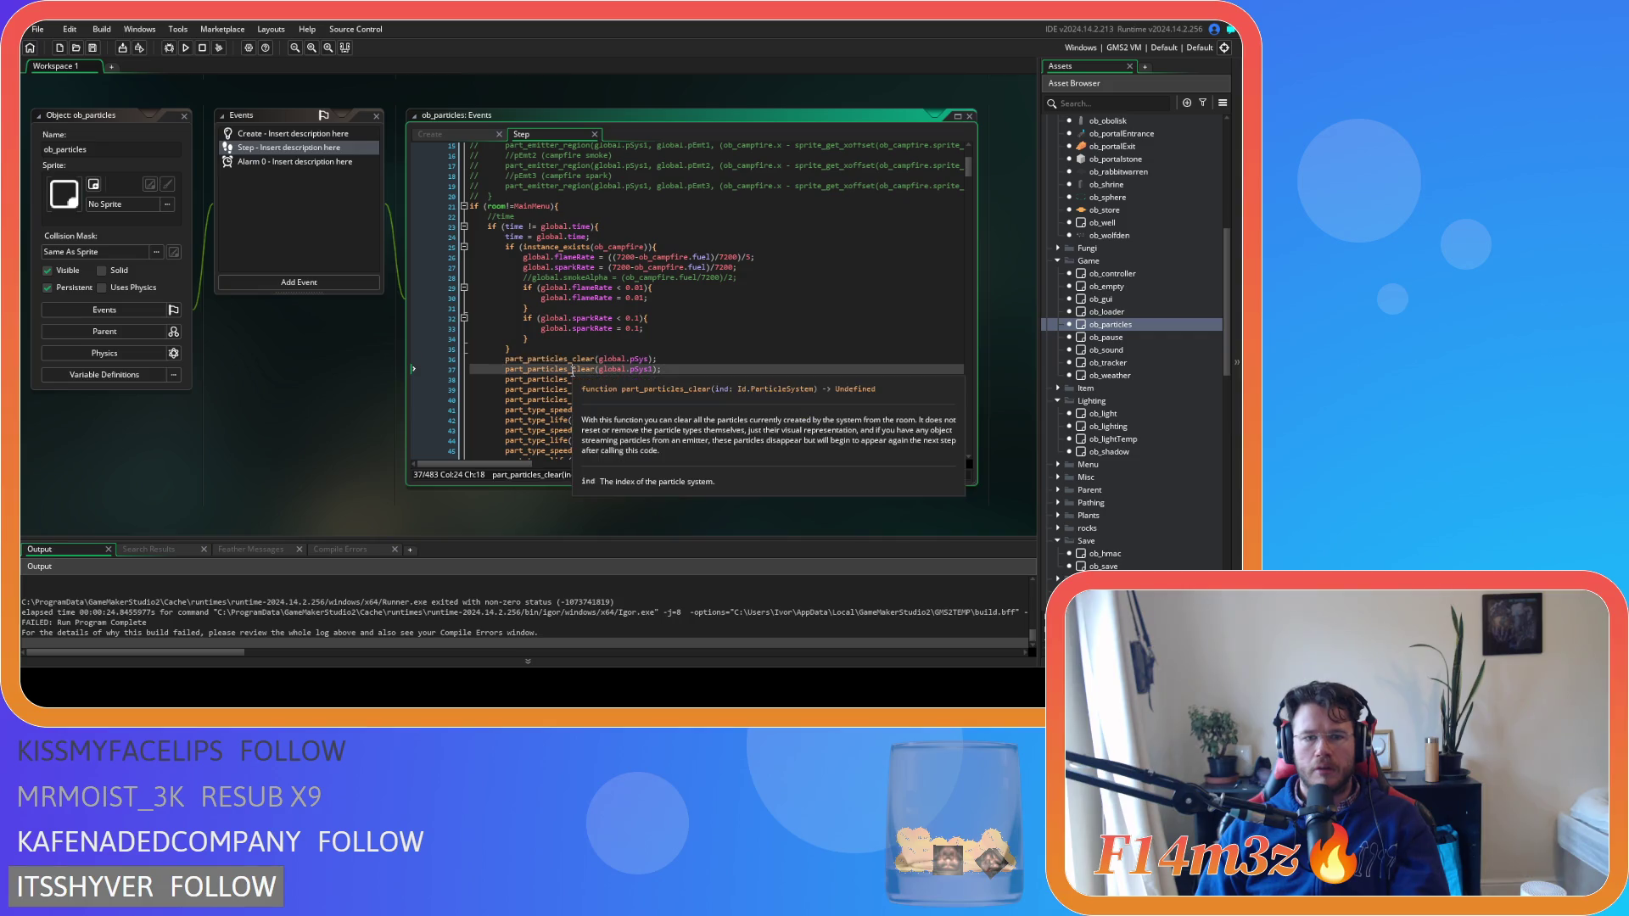
left_click(725, 378)
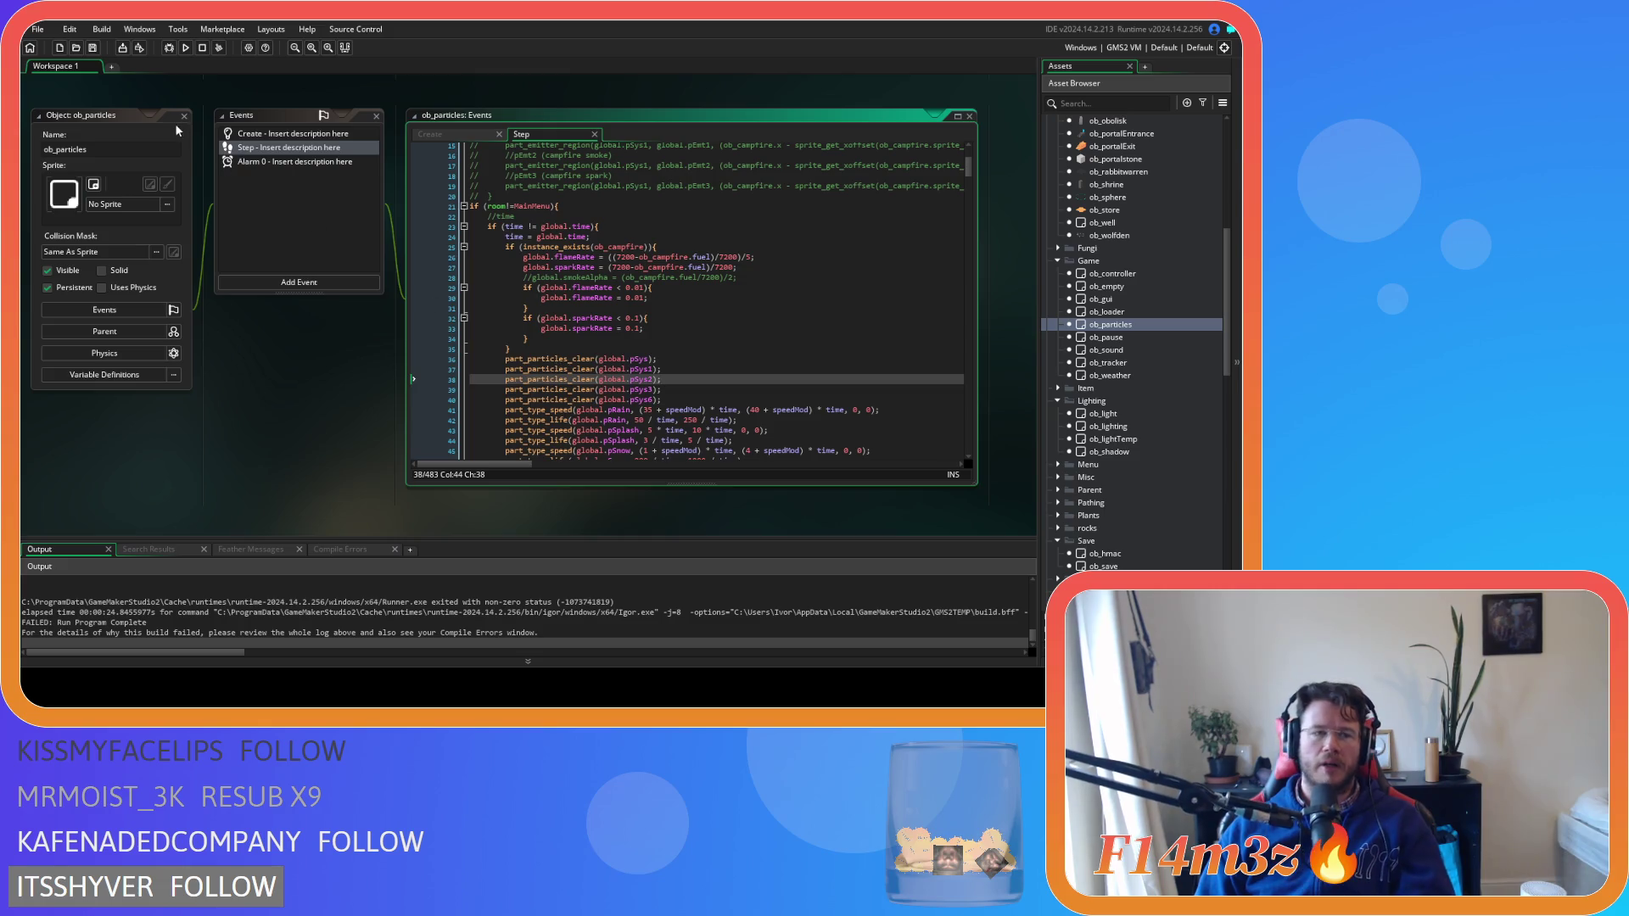
scroll(244, 161, "down", 5)
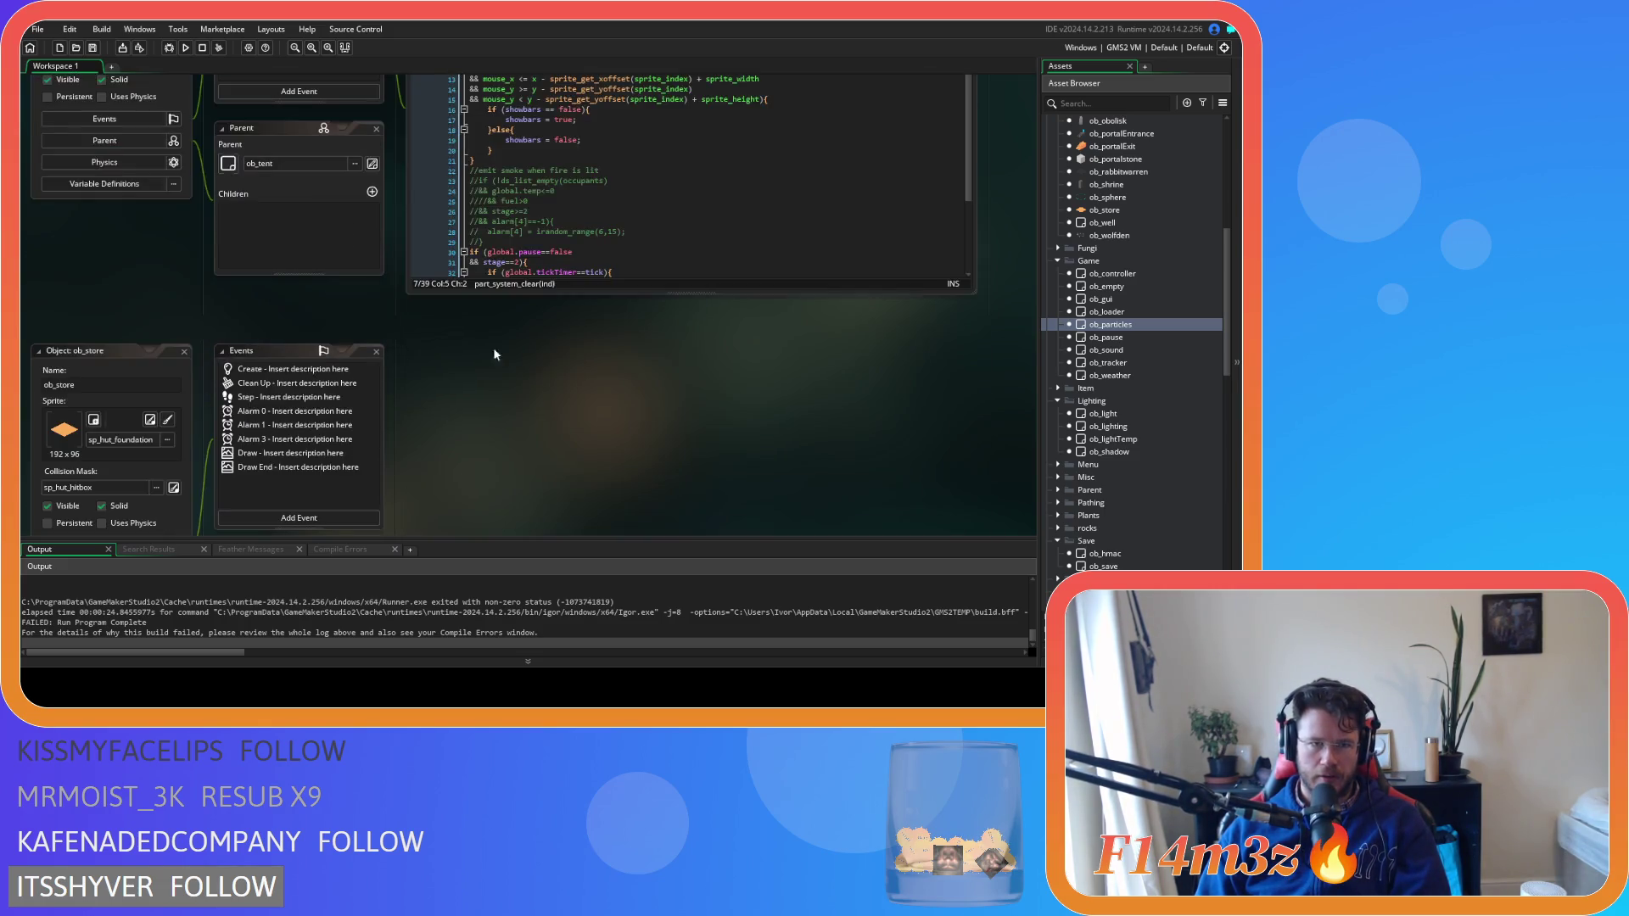
Change ob_hut's line 7 call to part_particles_clear(pSys0)
scroll(384, 358, "up", 3)
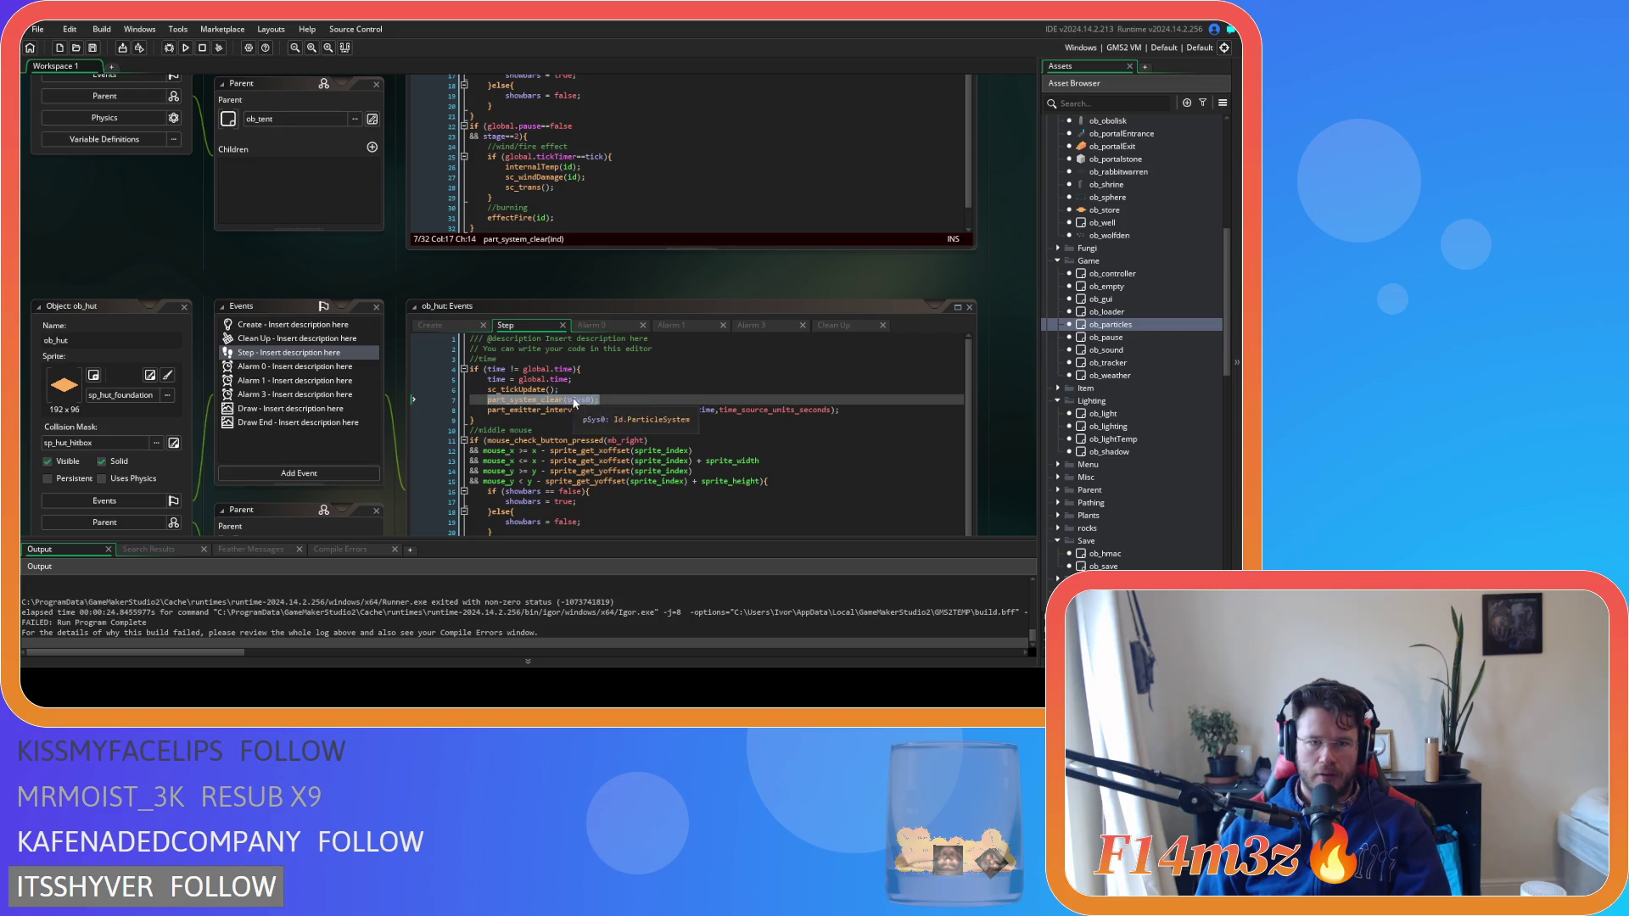
left_click(601, 398)
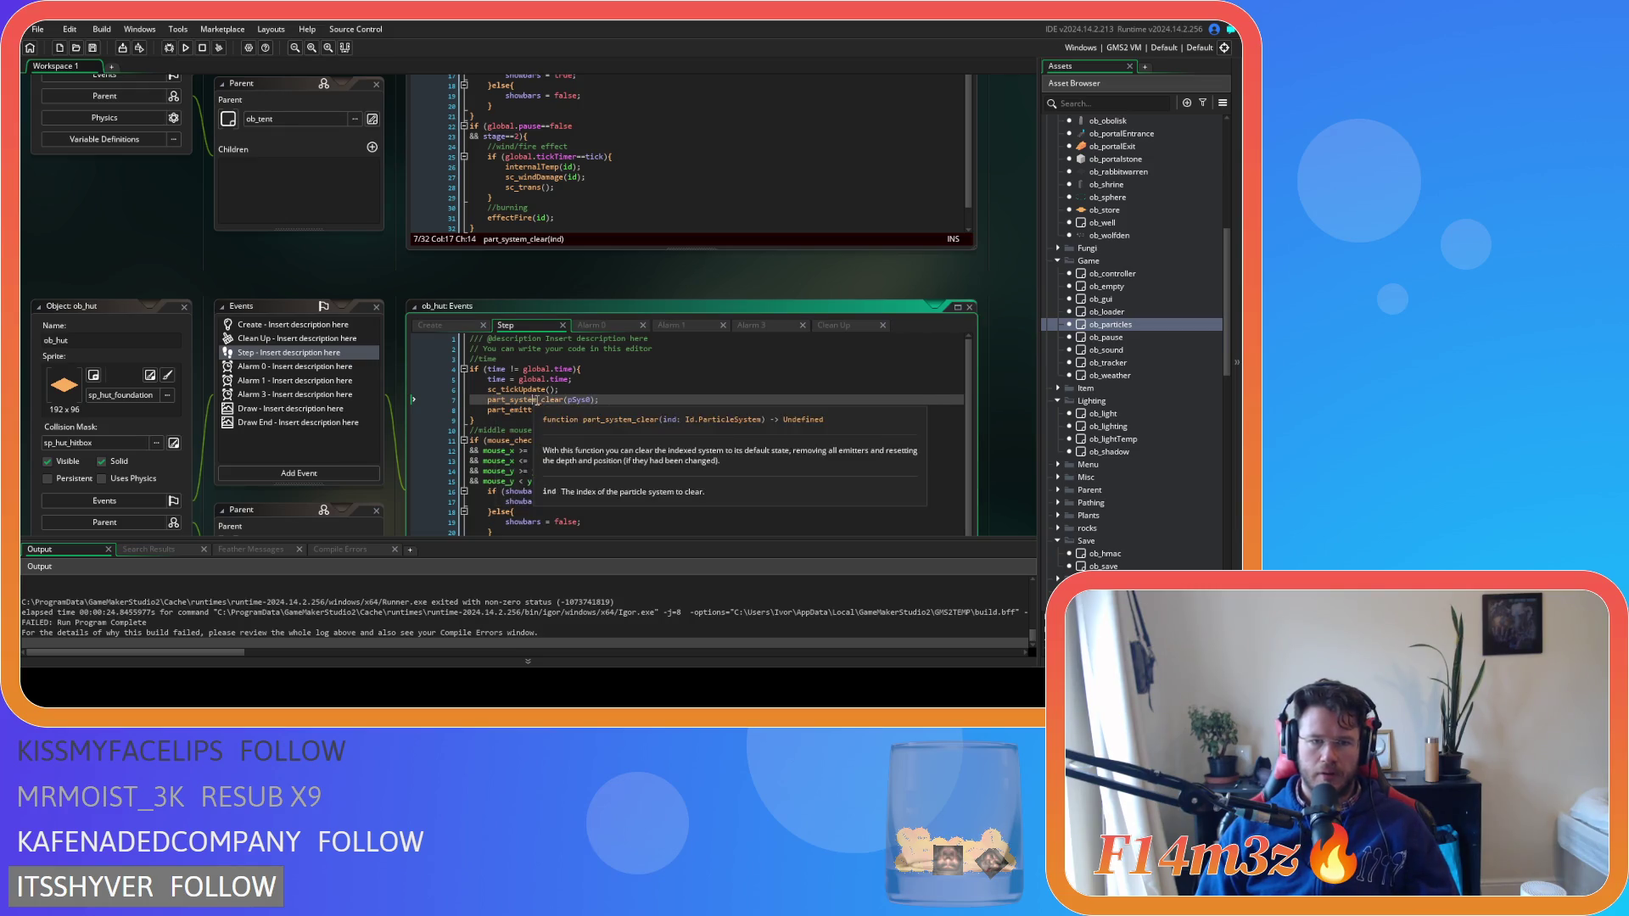
mouse_move(515, 405)
type("particles")
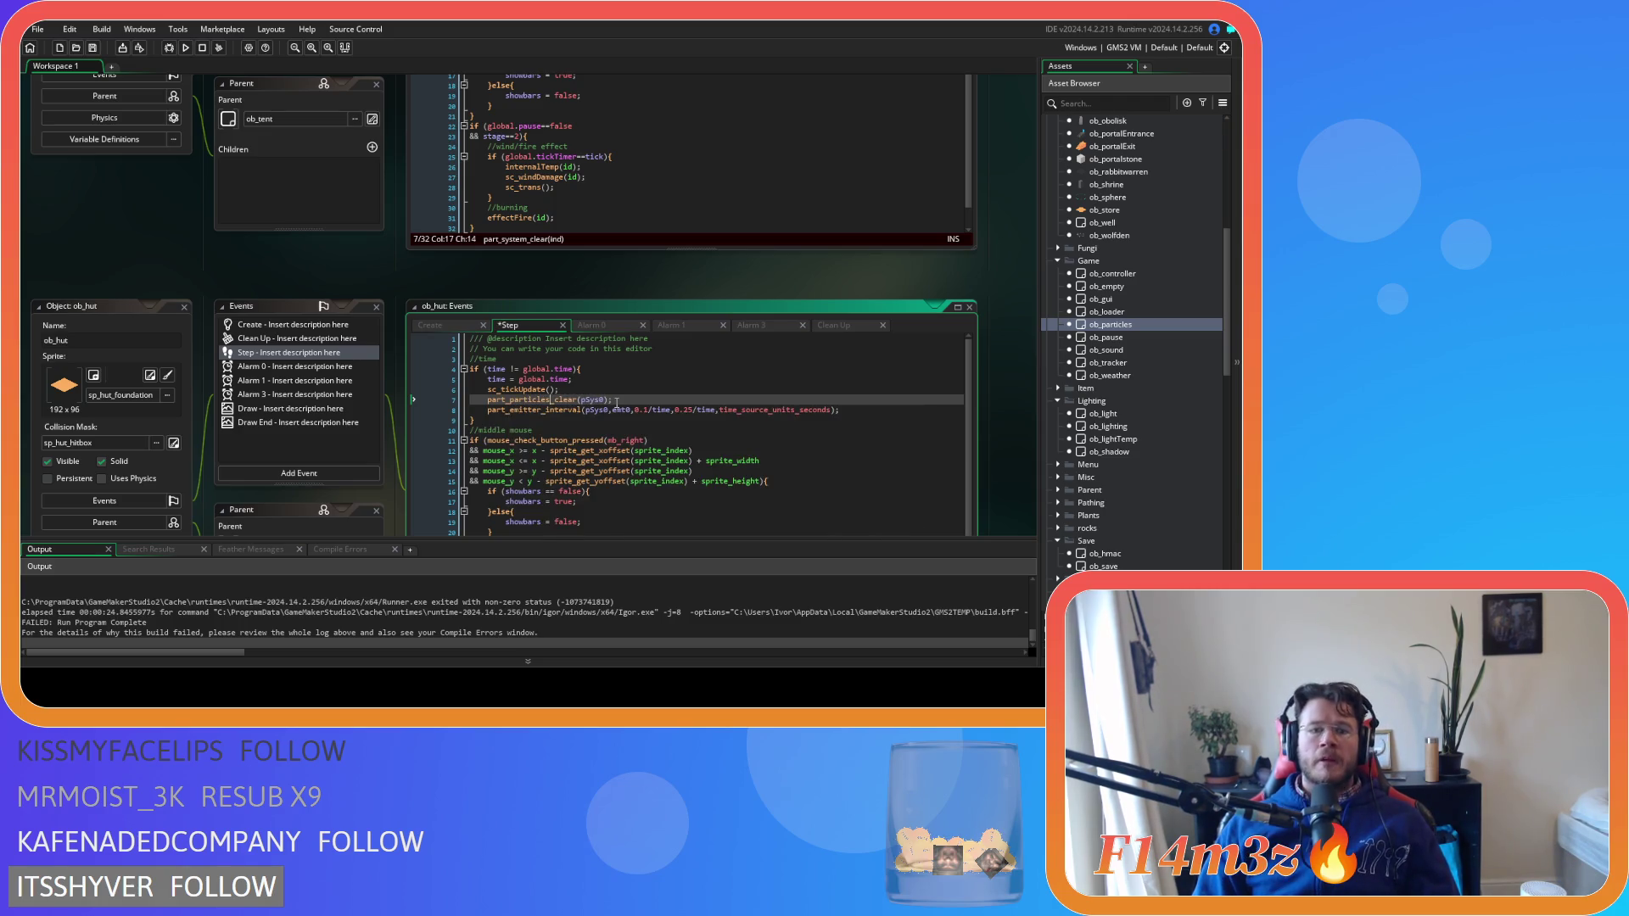
left_click_drag(611, 400, 490, 401)
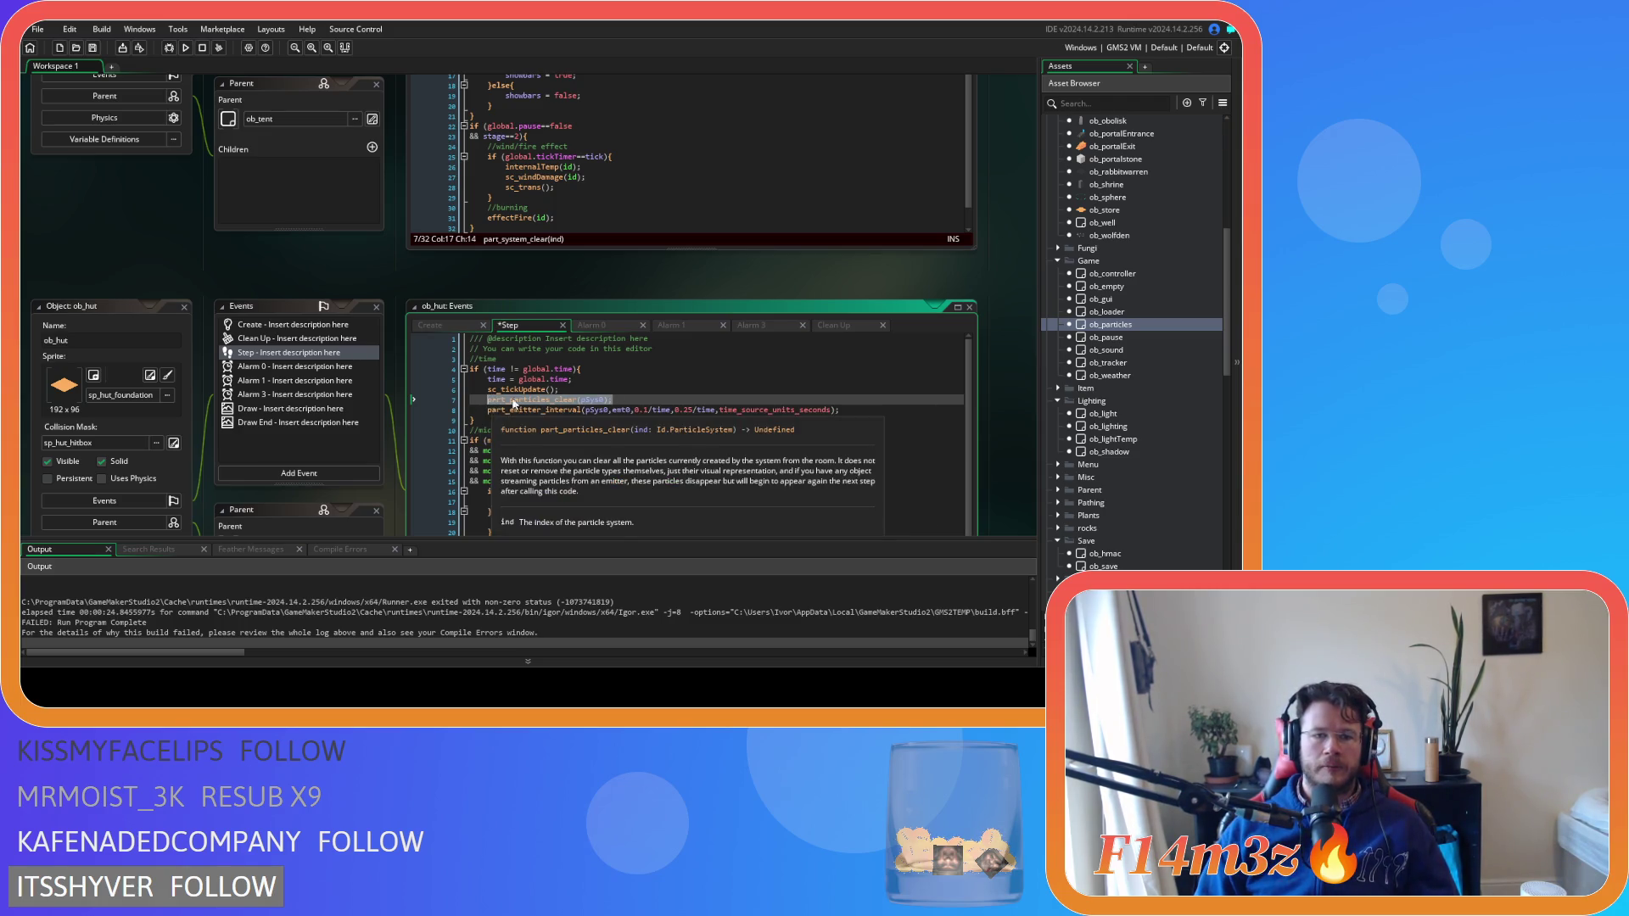
Undo ob_kresh's unfinished edit so its Step code calls part_particles_clear(pSys0)
scroll(526, 271, "up", 3)
key("ctrl+z")
key("ctrl+z")
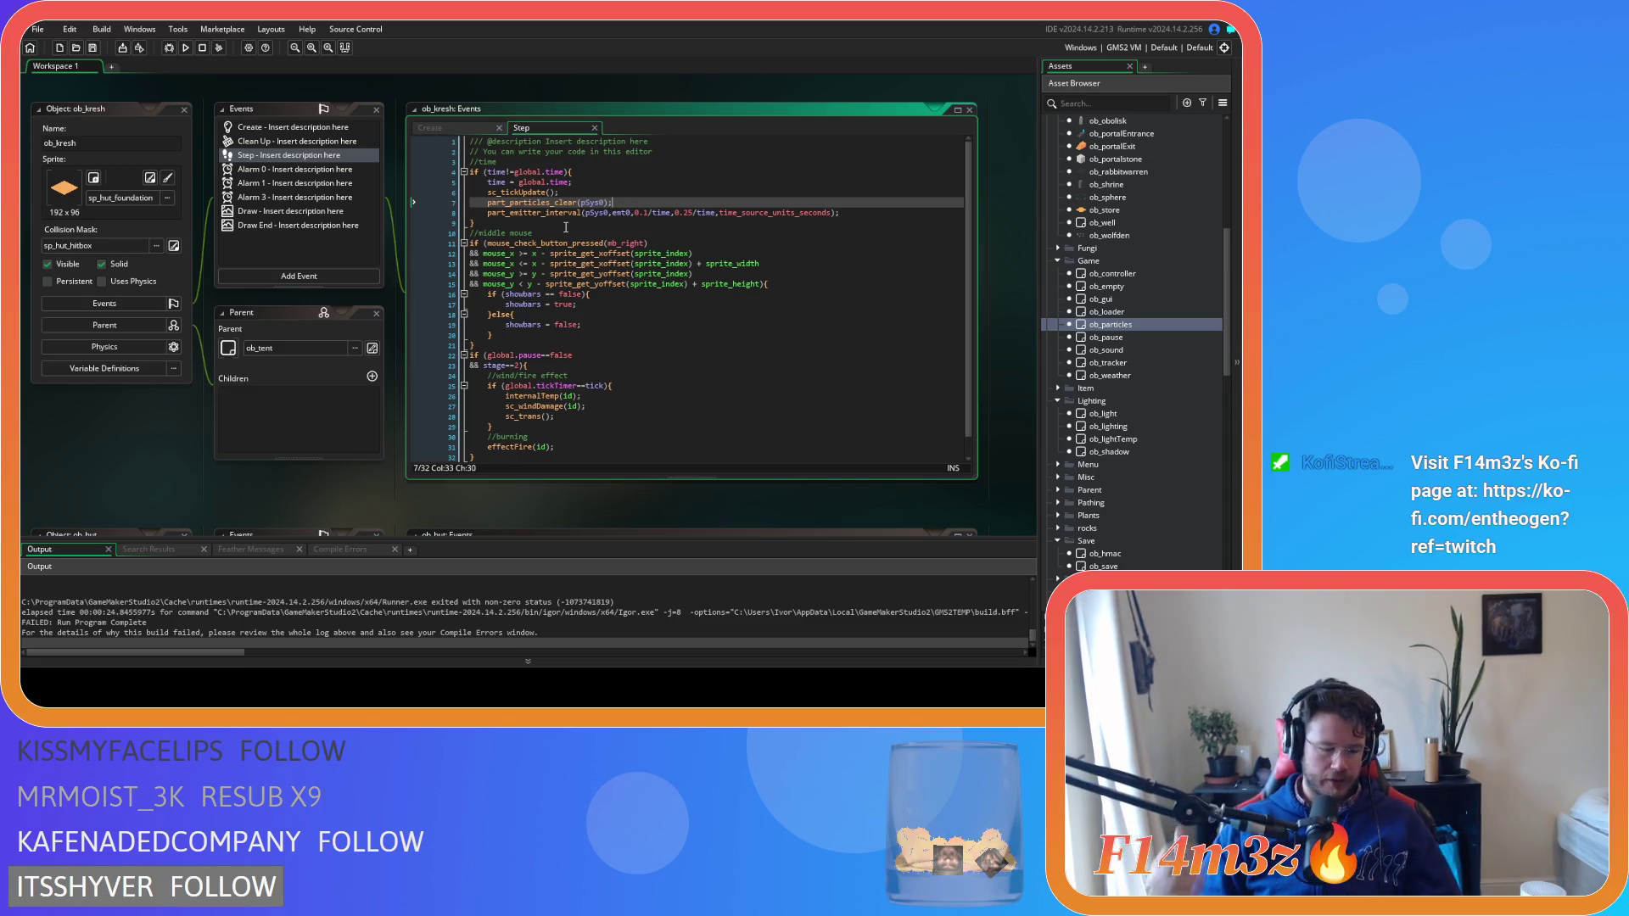
left_click(530, 283)
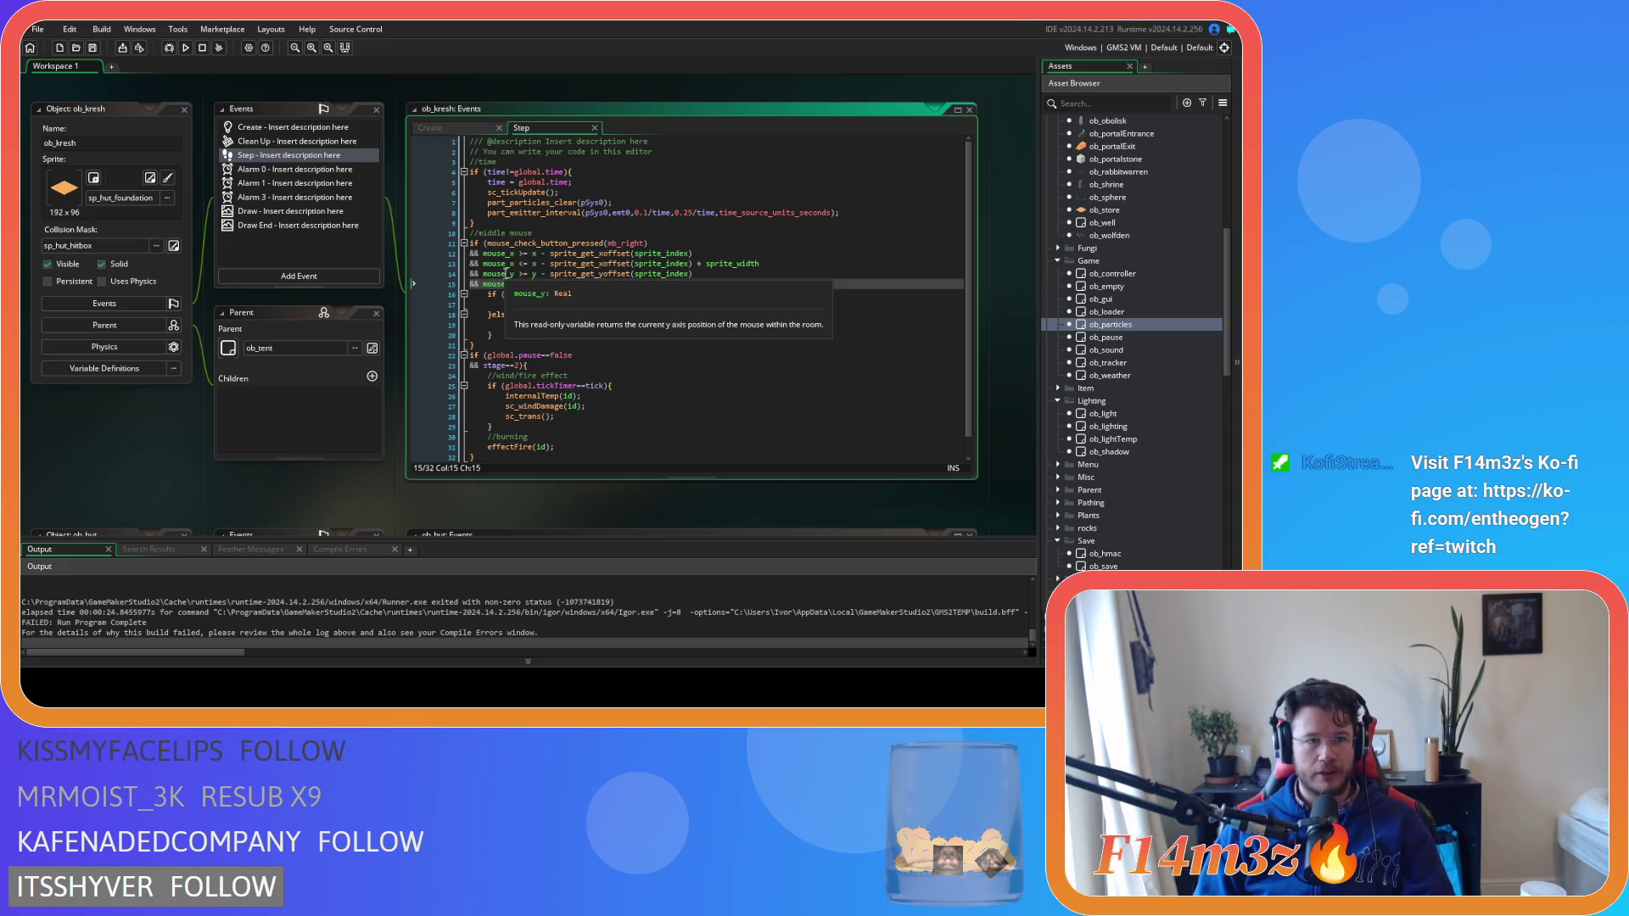
Run the game with F5 until the output reports SUCCESS: Run Program Complete
key("F5")
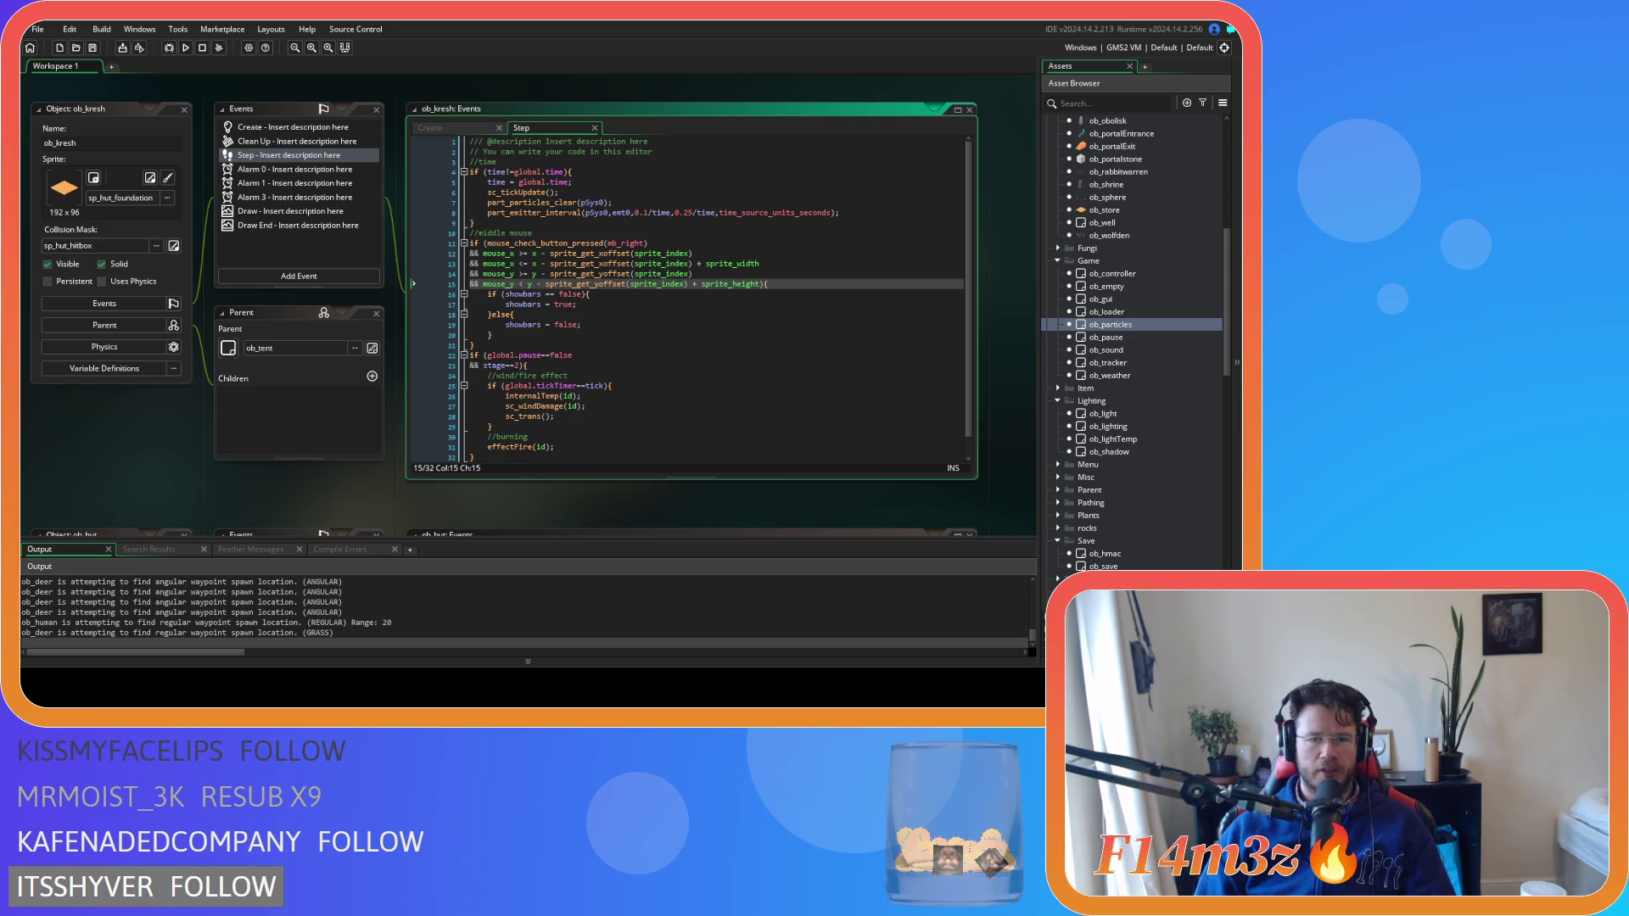
scroll(1165, 270, "up", 2)
scroll(1165, 271, "up", 8)
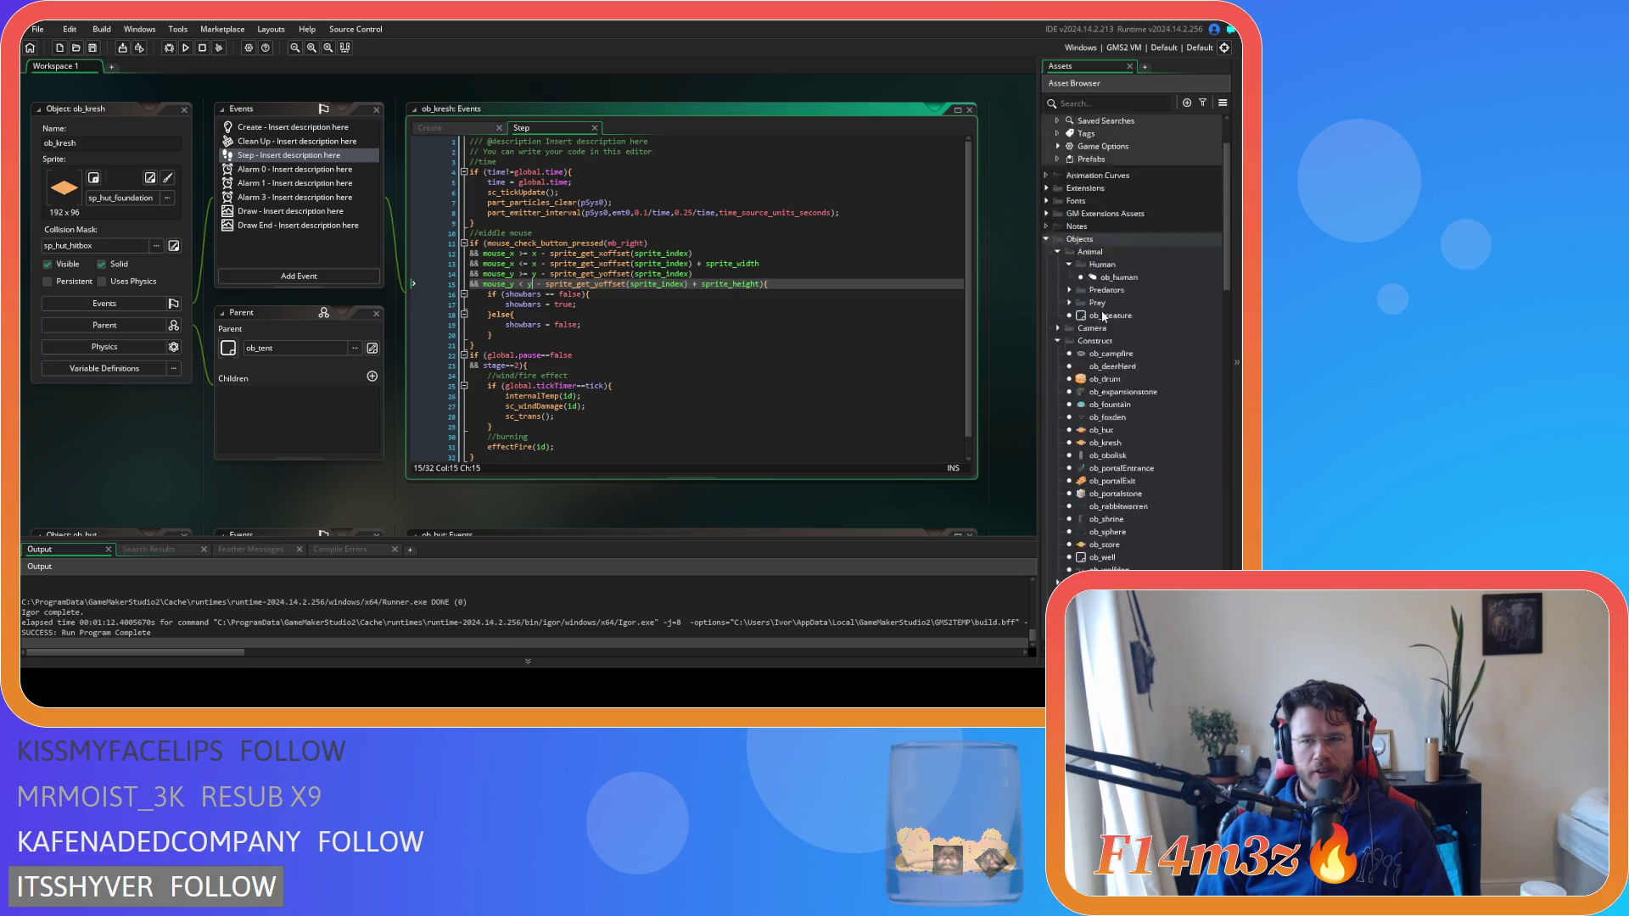
Open ob_campfire's Step code and cut the pEmt2 part_emitter_interval call out of line 30
double_click(1127, 405)
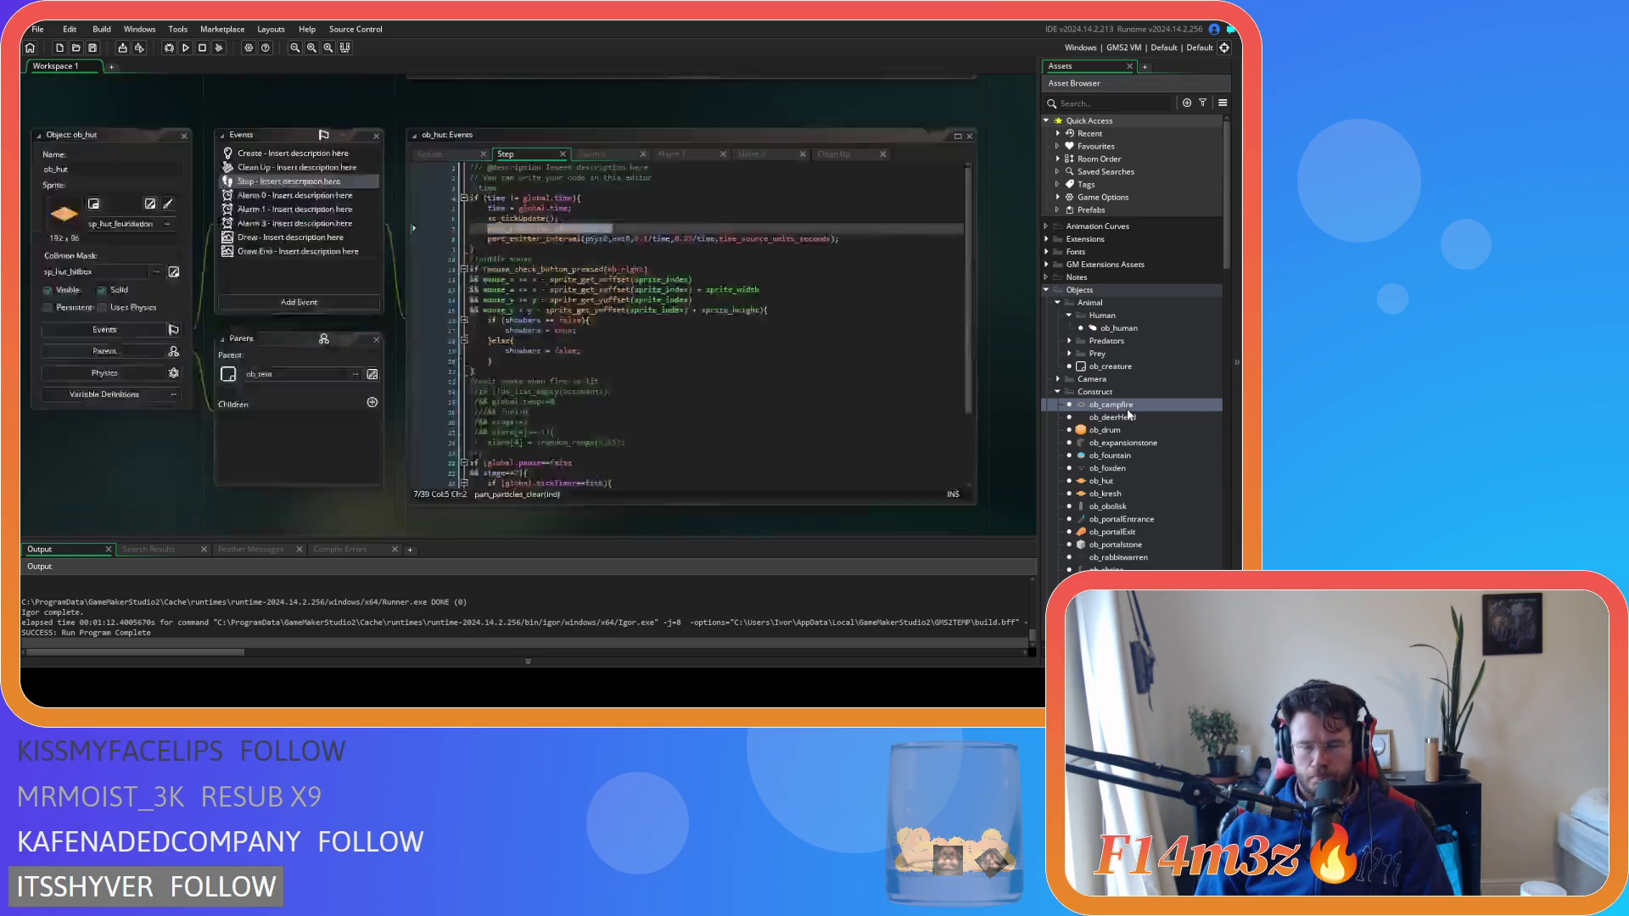
left_click(718, 352)
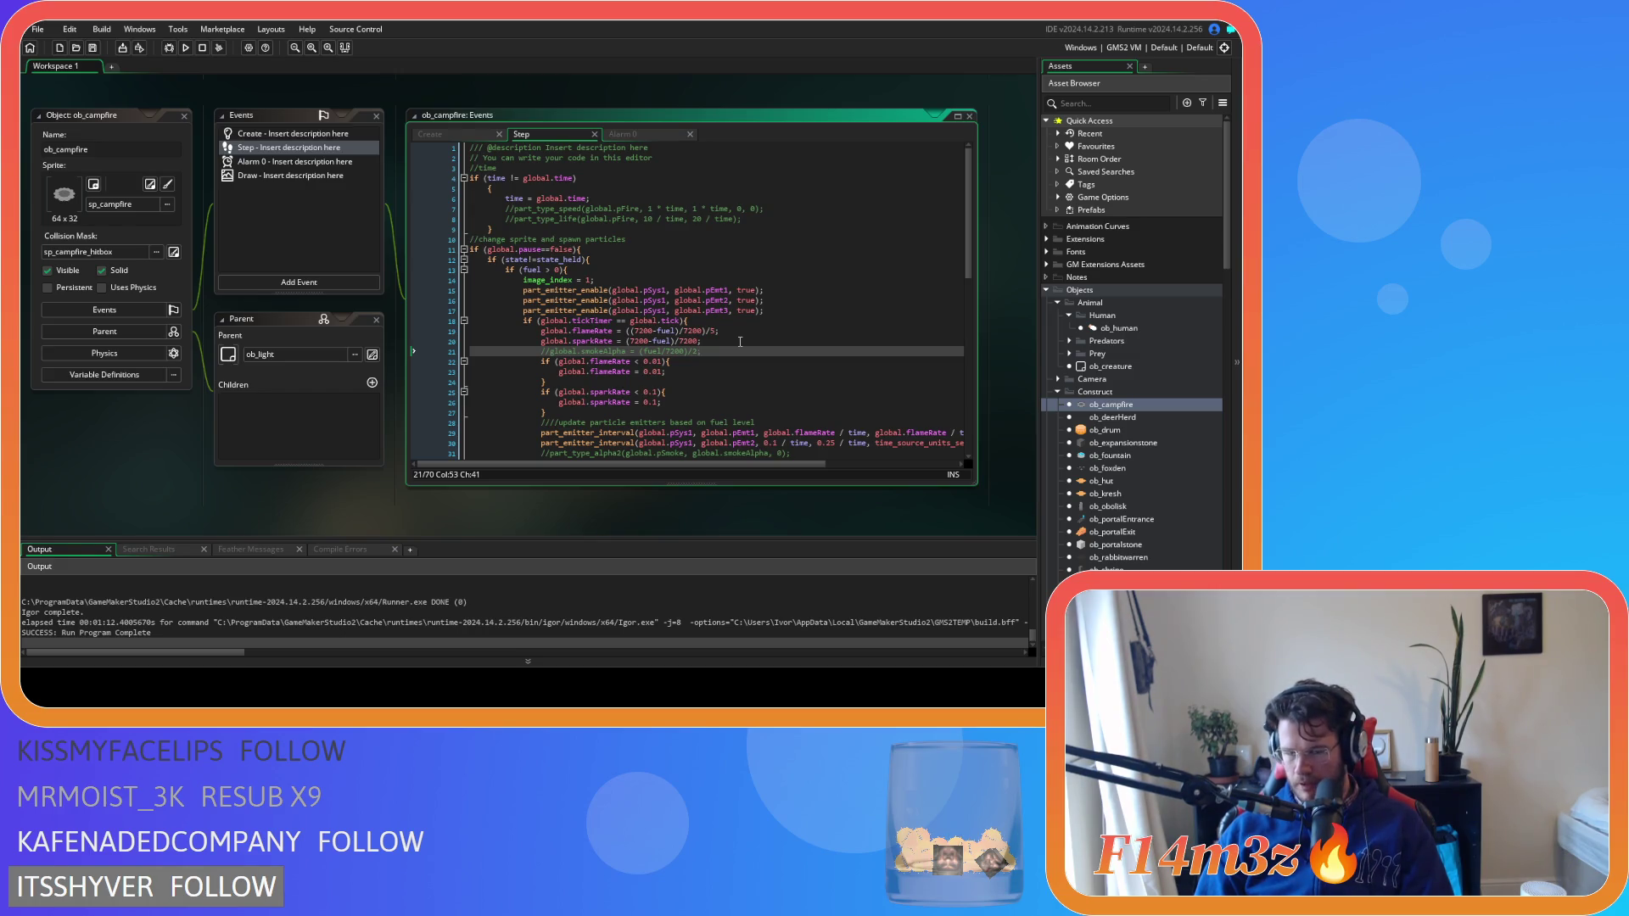
scroll(740, 342, "down", 2)
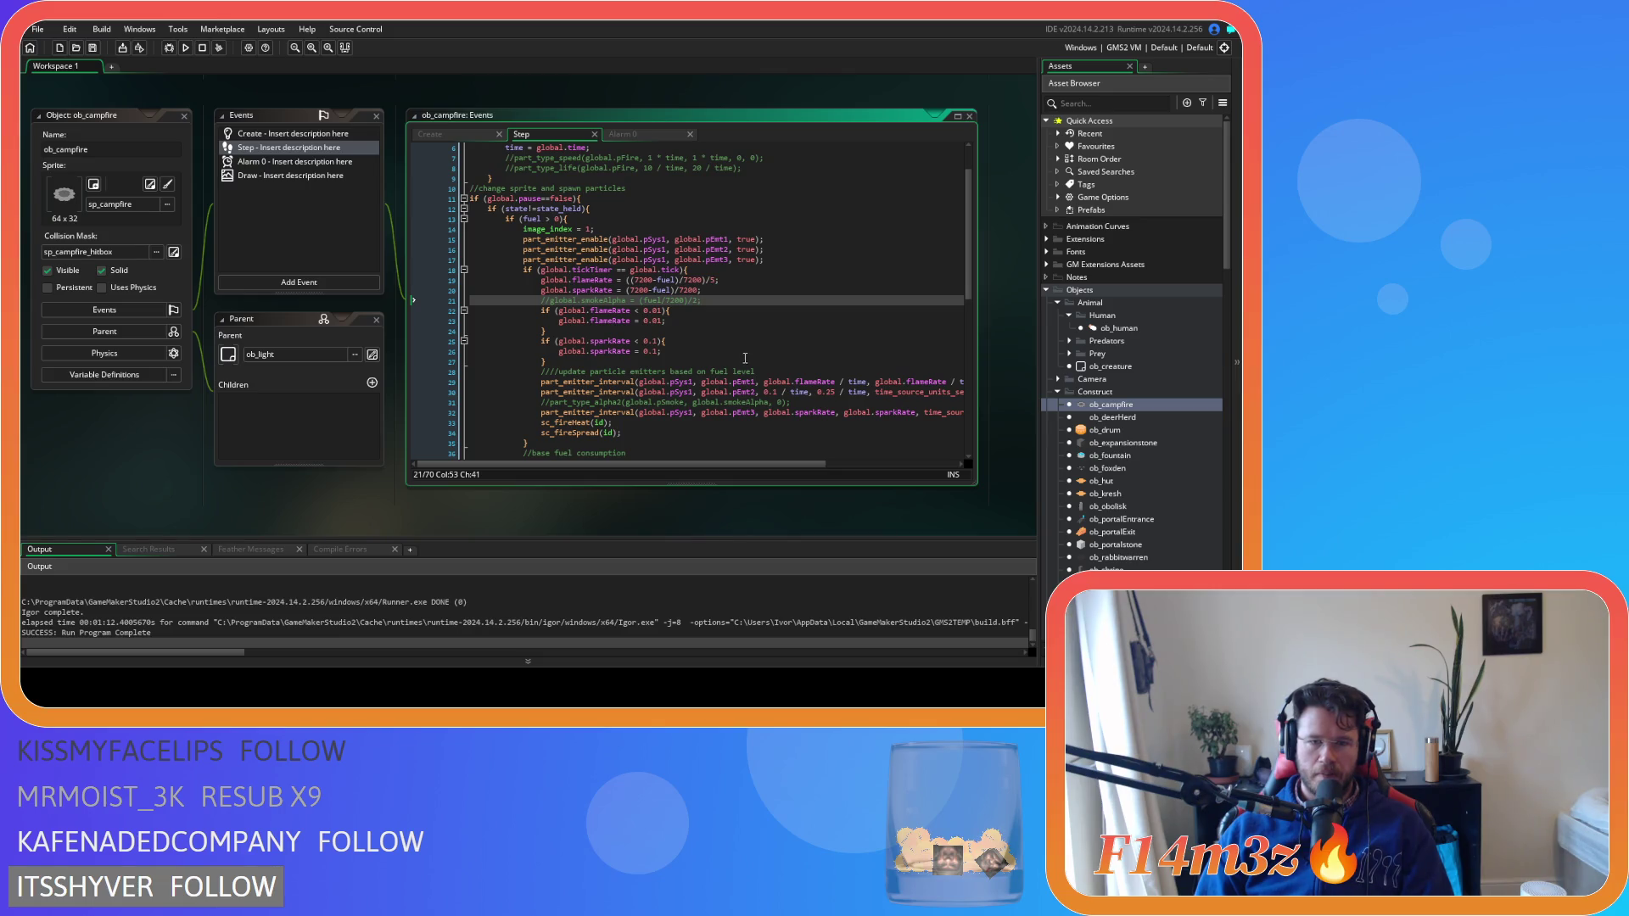
left_click(749, 392)
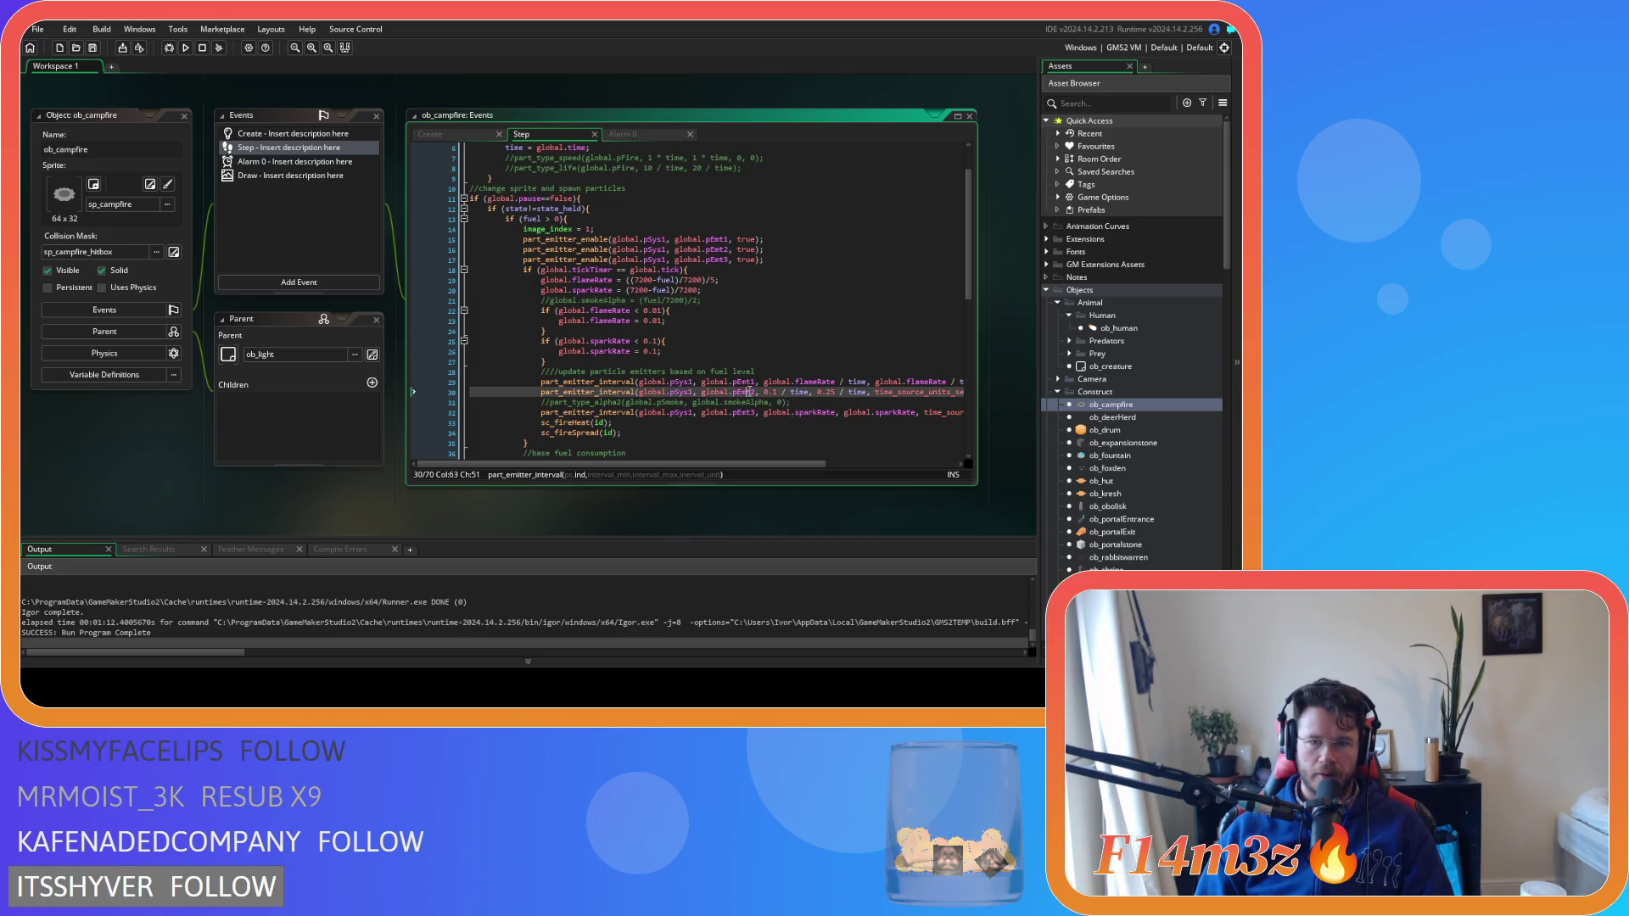
scroll(749, 391, "up", 2)
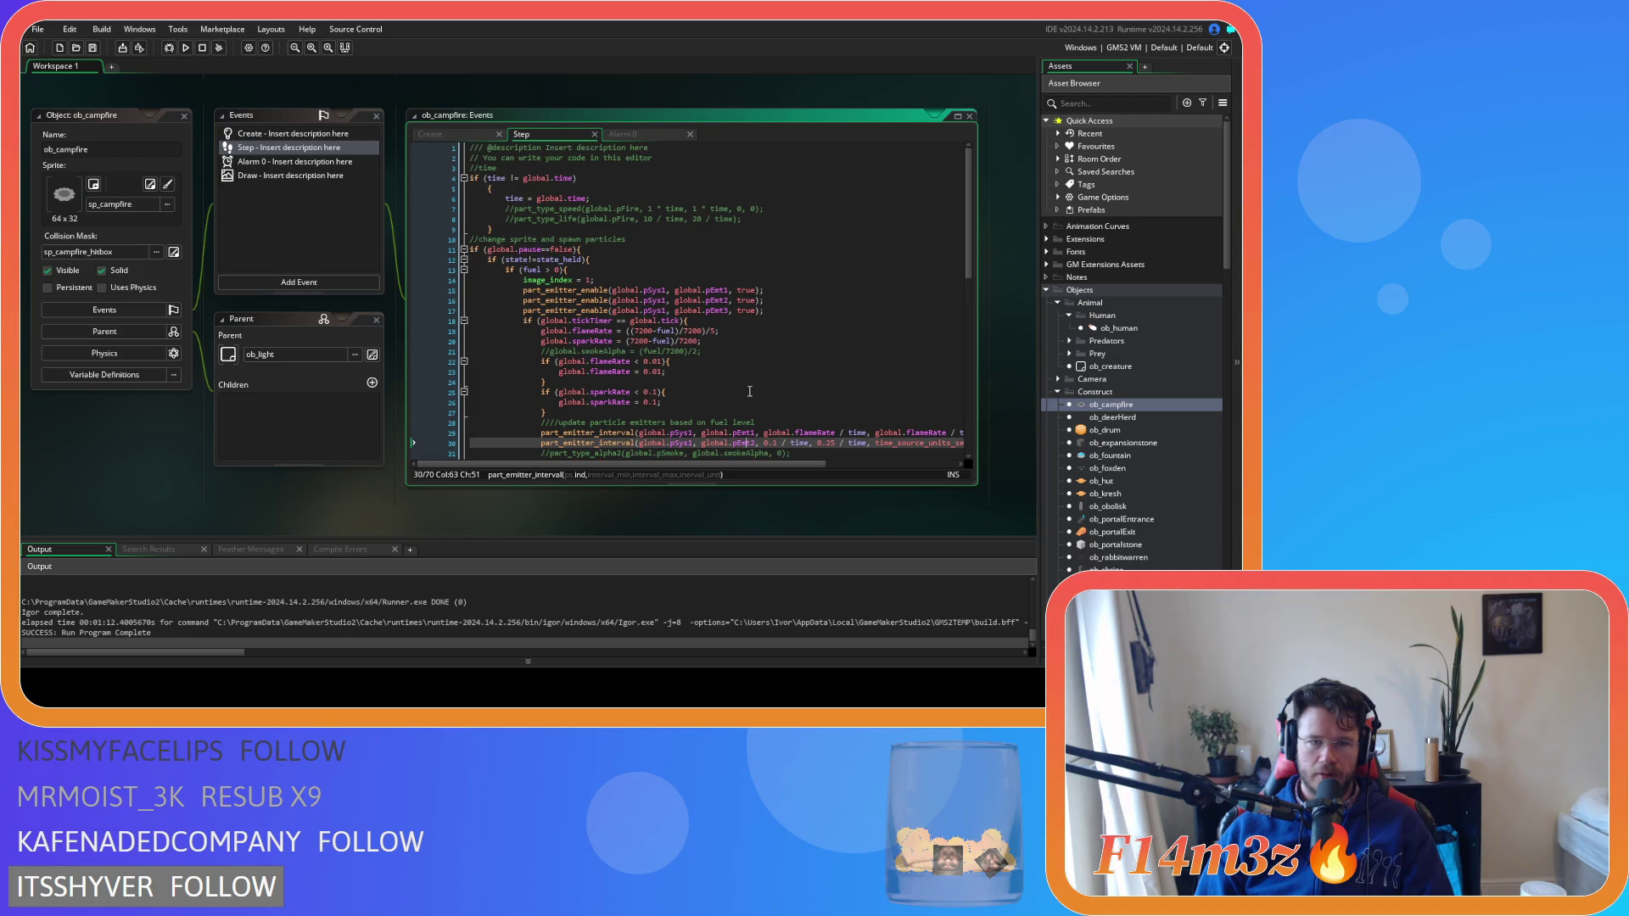
scroll(749, 391, "down", 3)
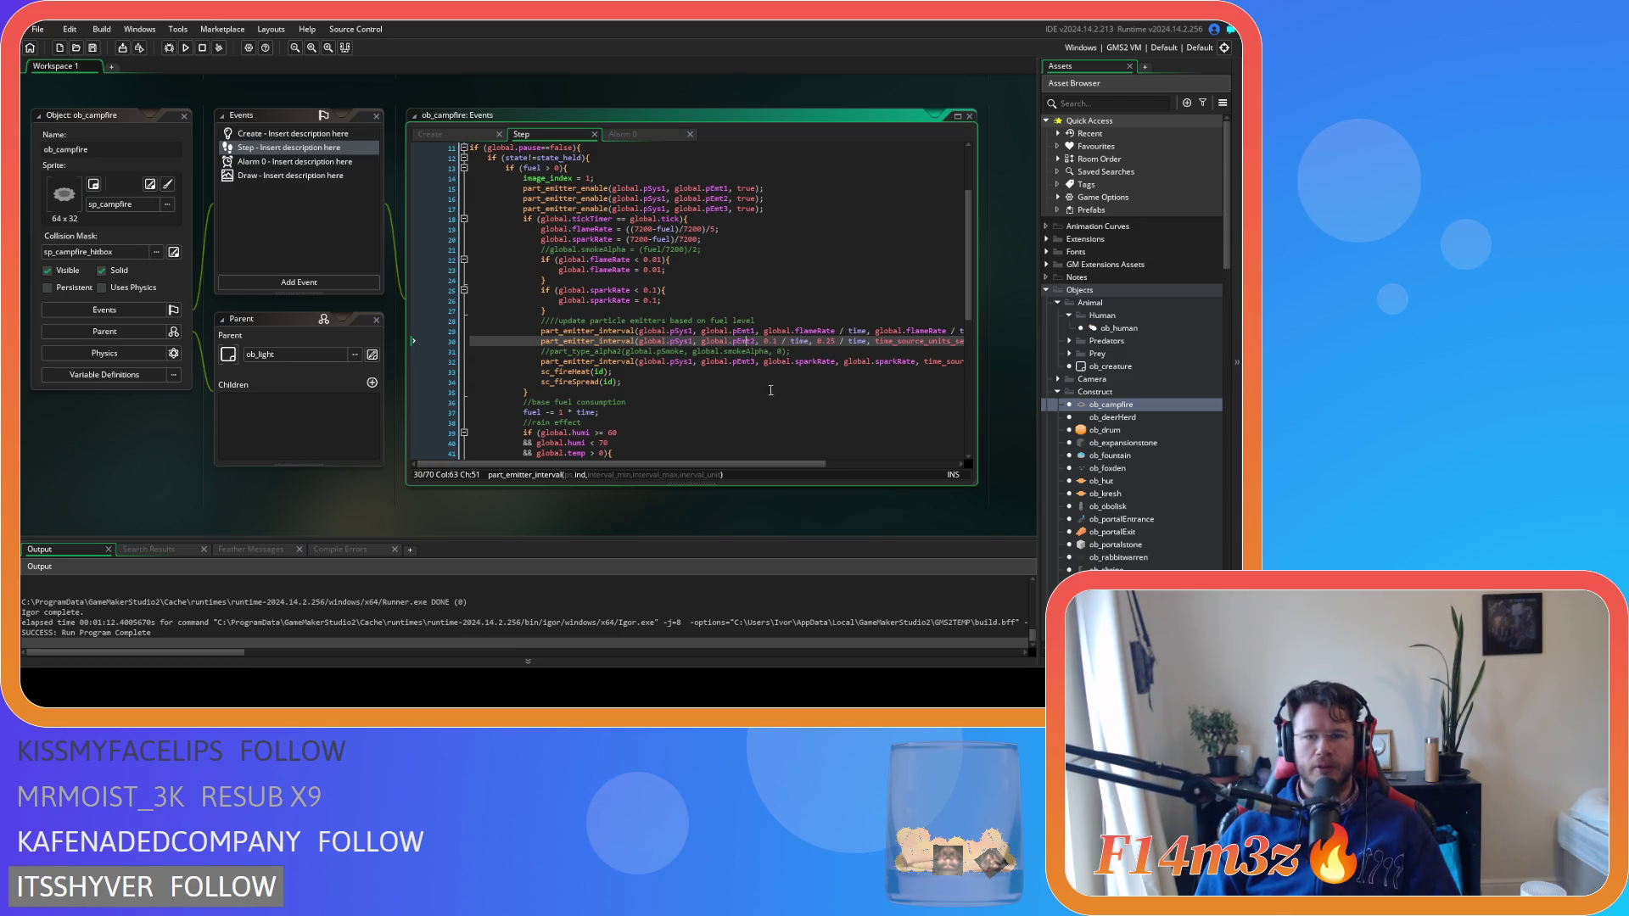
scroll(765, 389, "up", 3)
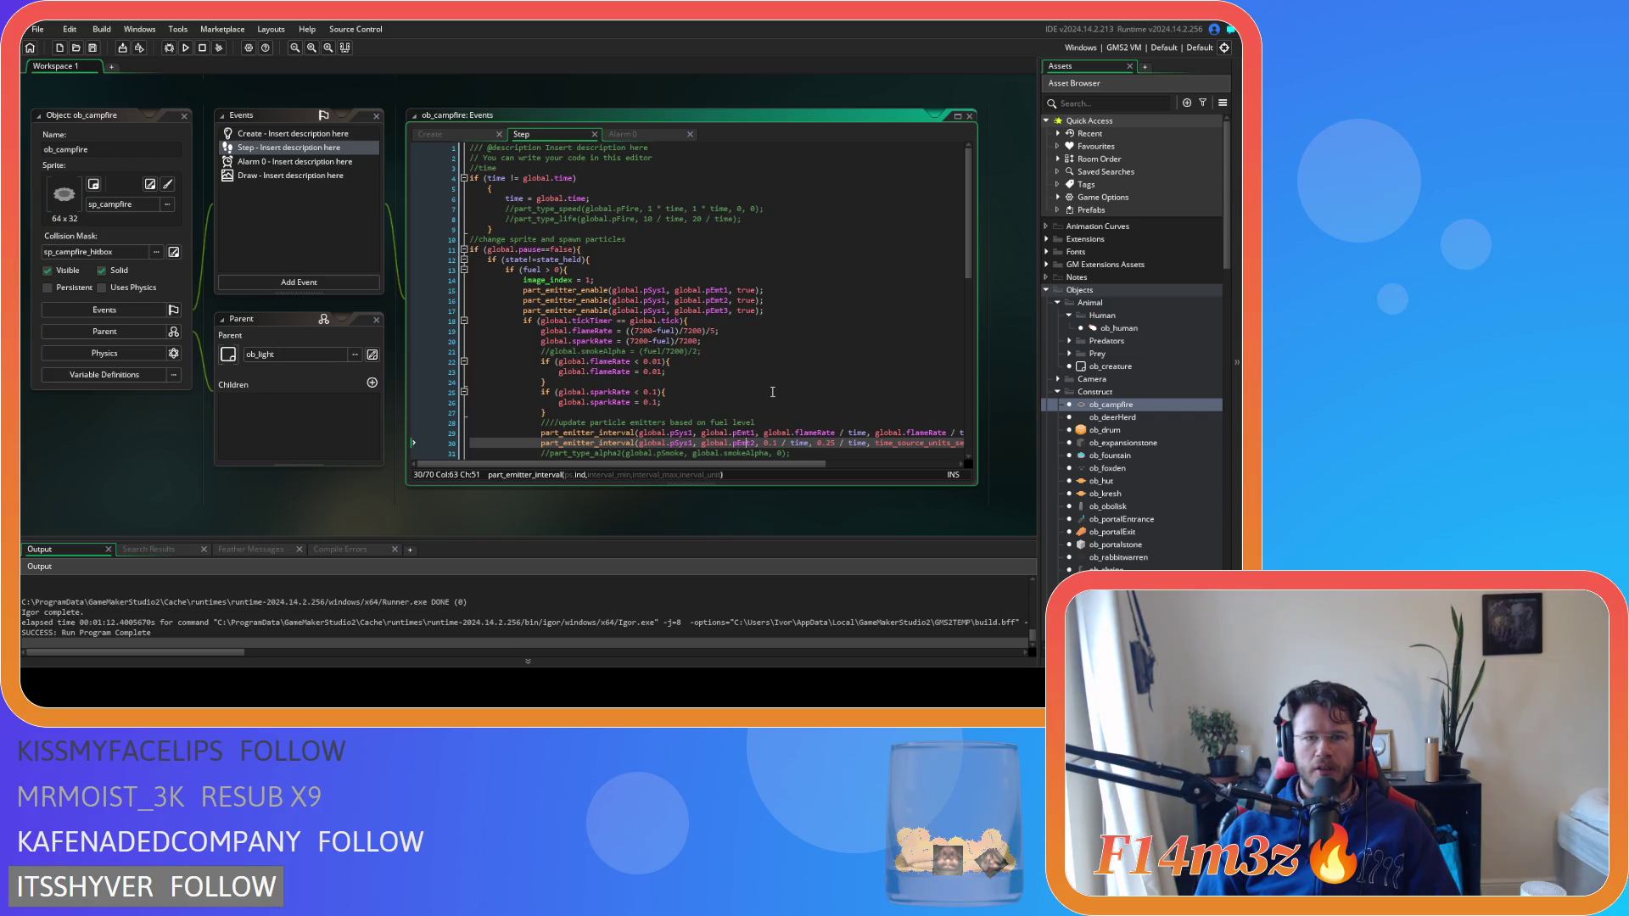
scroll(772, 391, "down", 2)
mouse_move(544, 398)
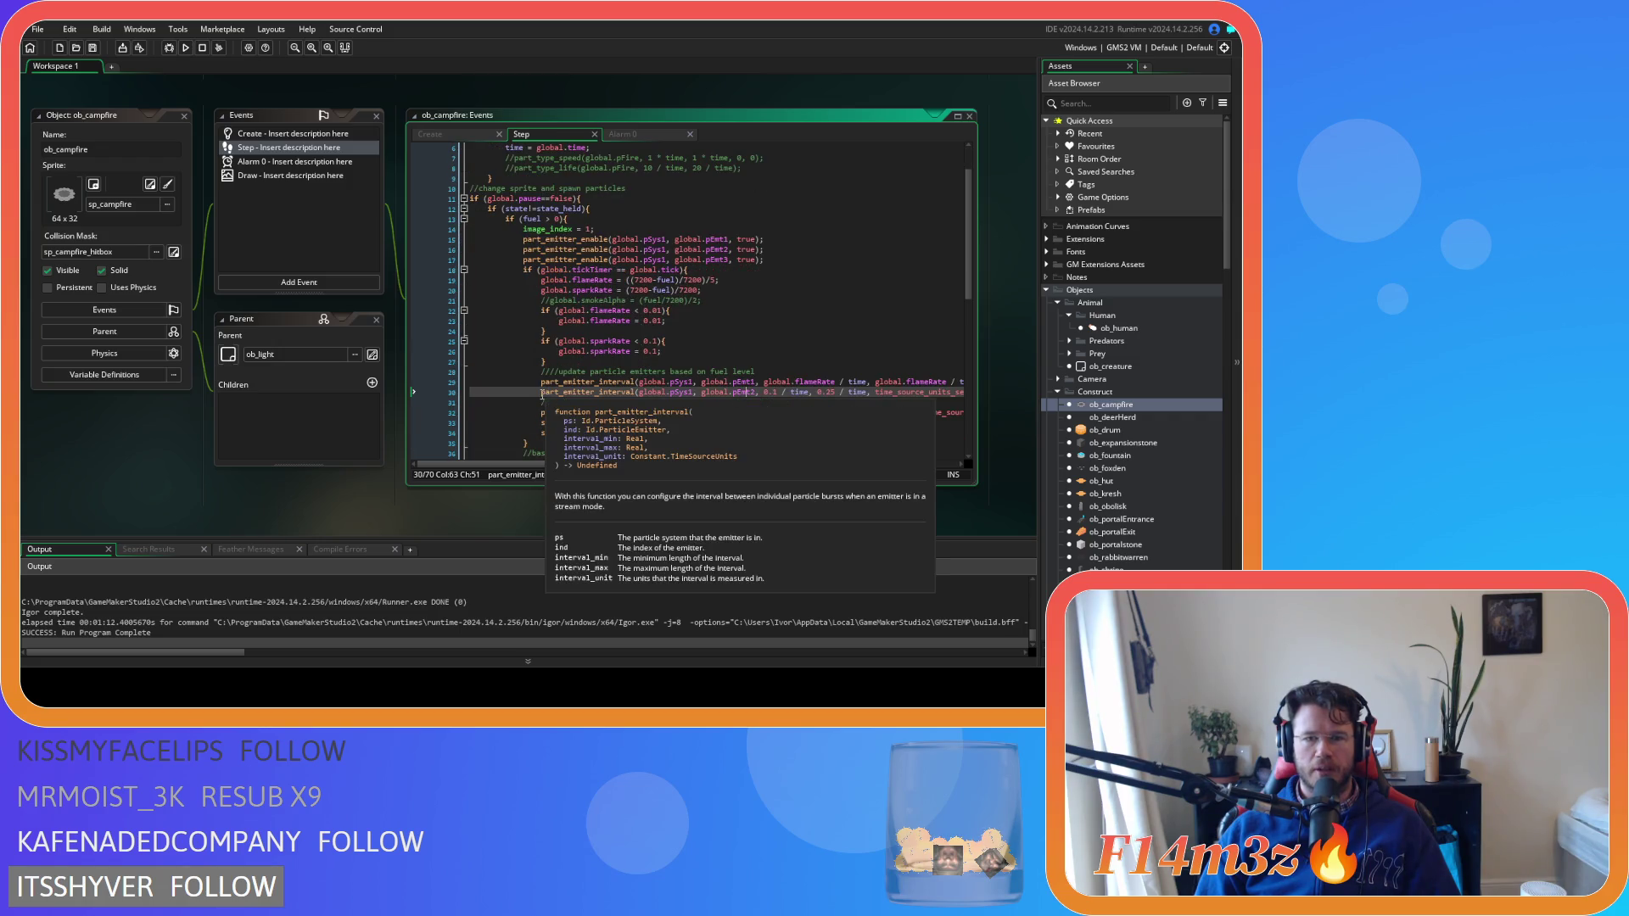
scroll(536, 378, "down", 1)
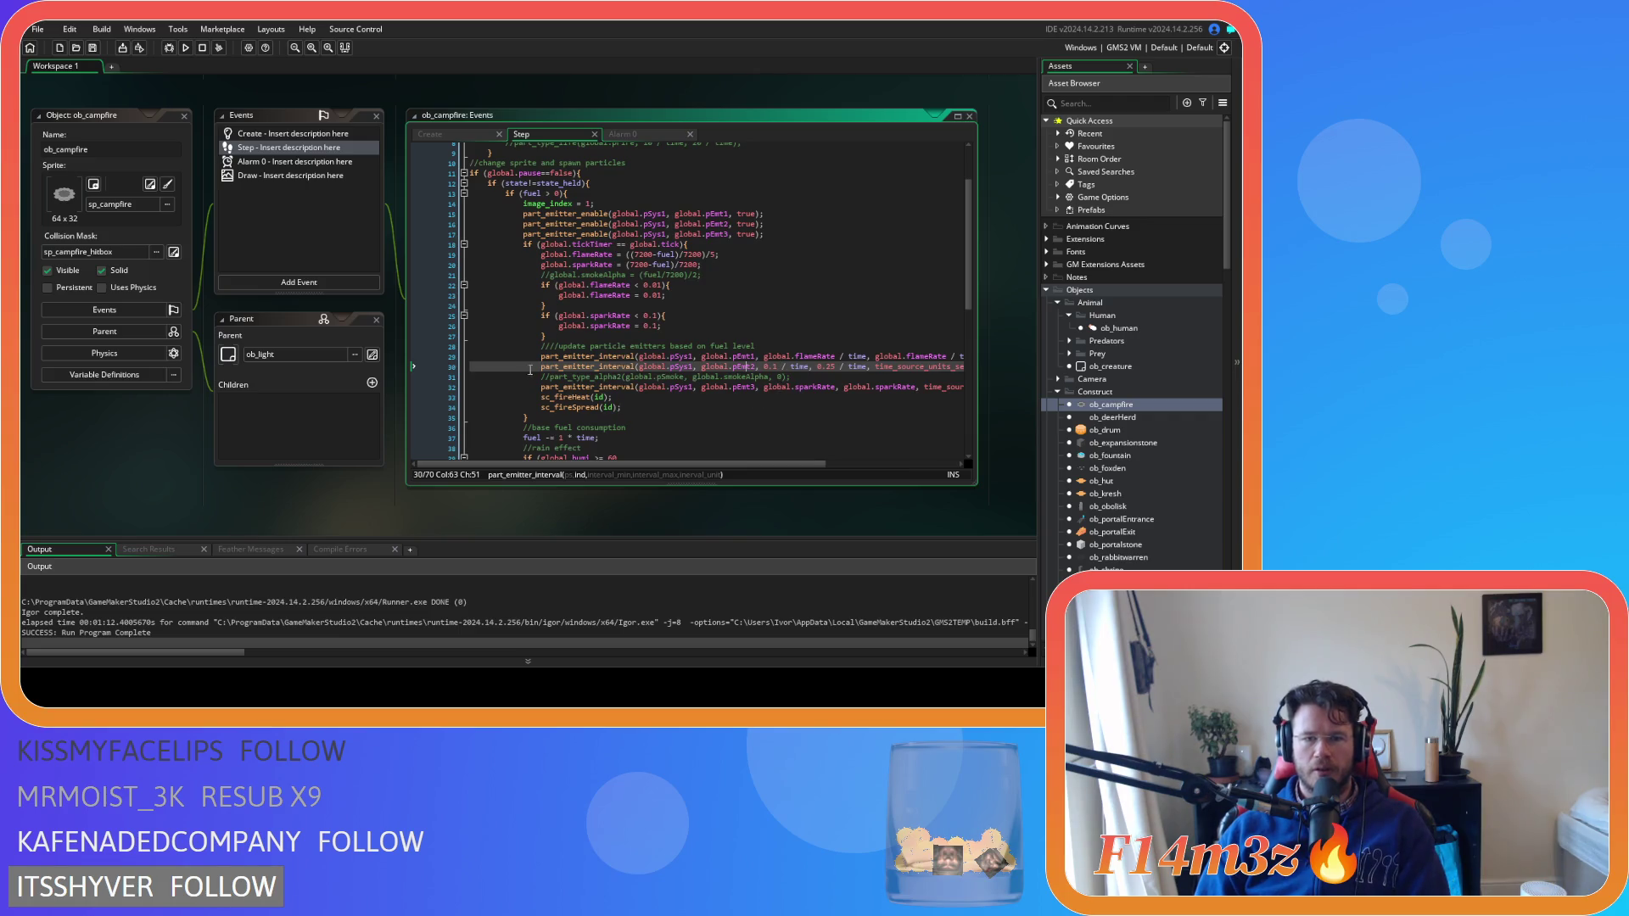
left_click_drag(540, 367, 973, 367)
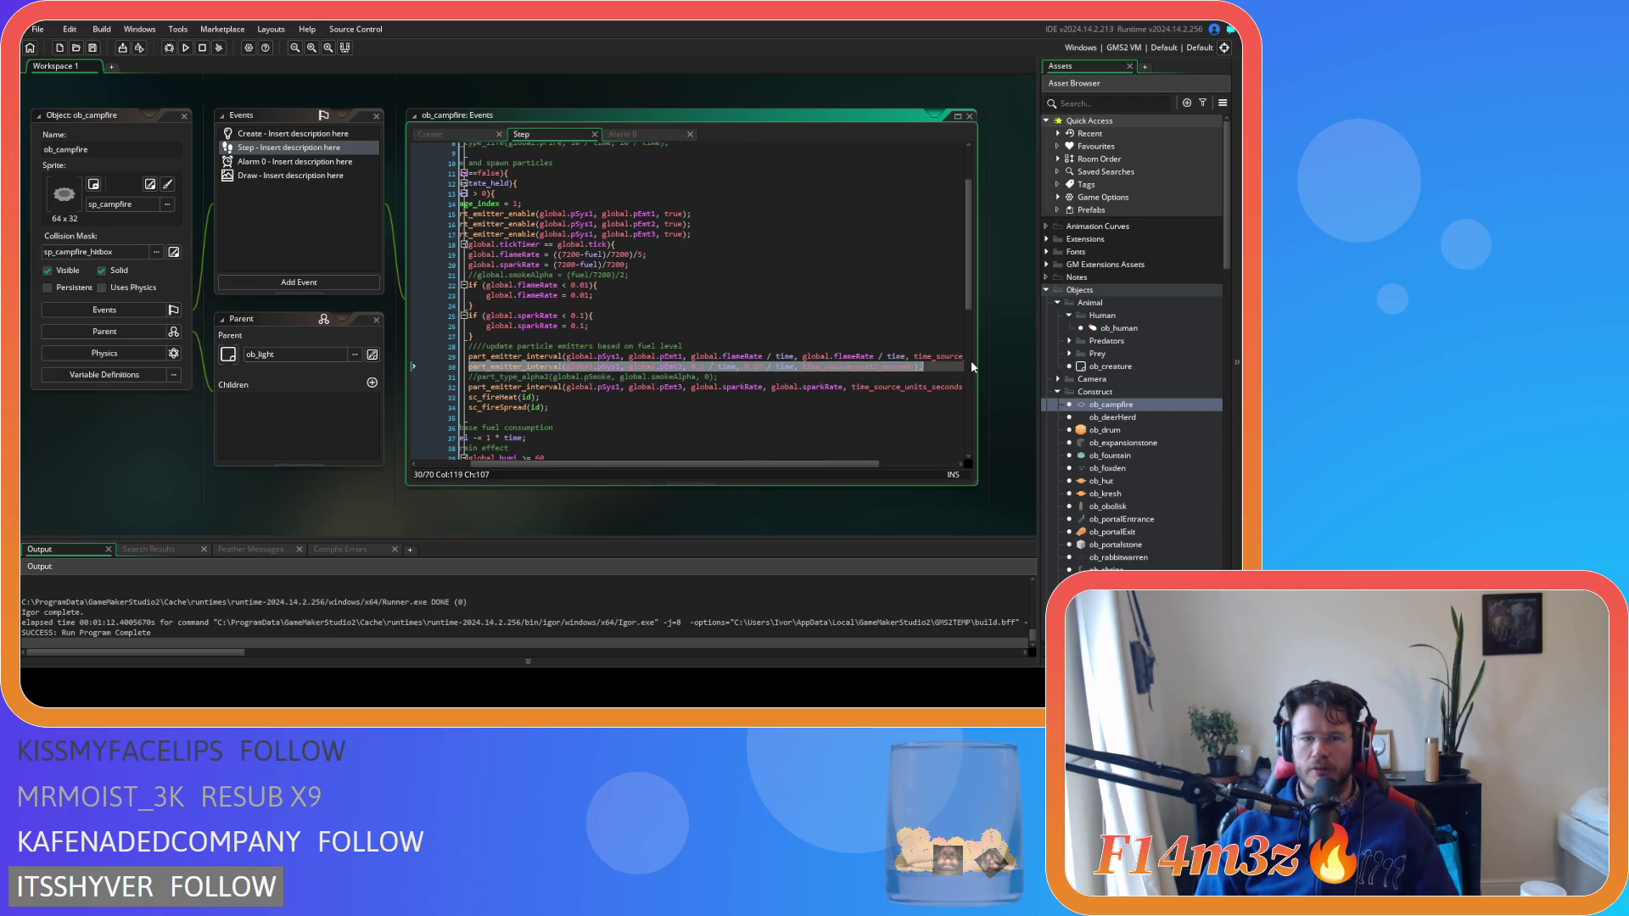
key("Delete")
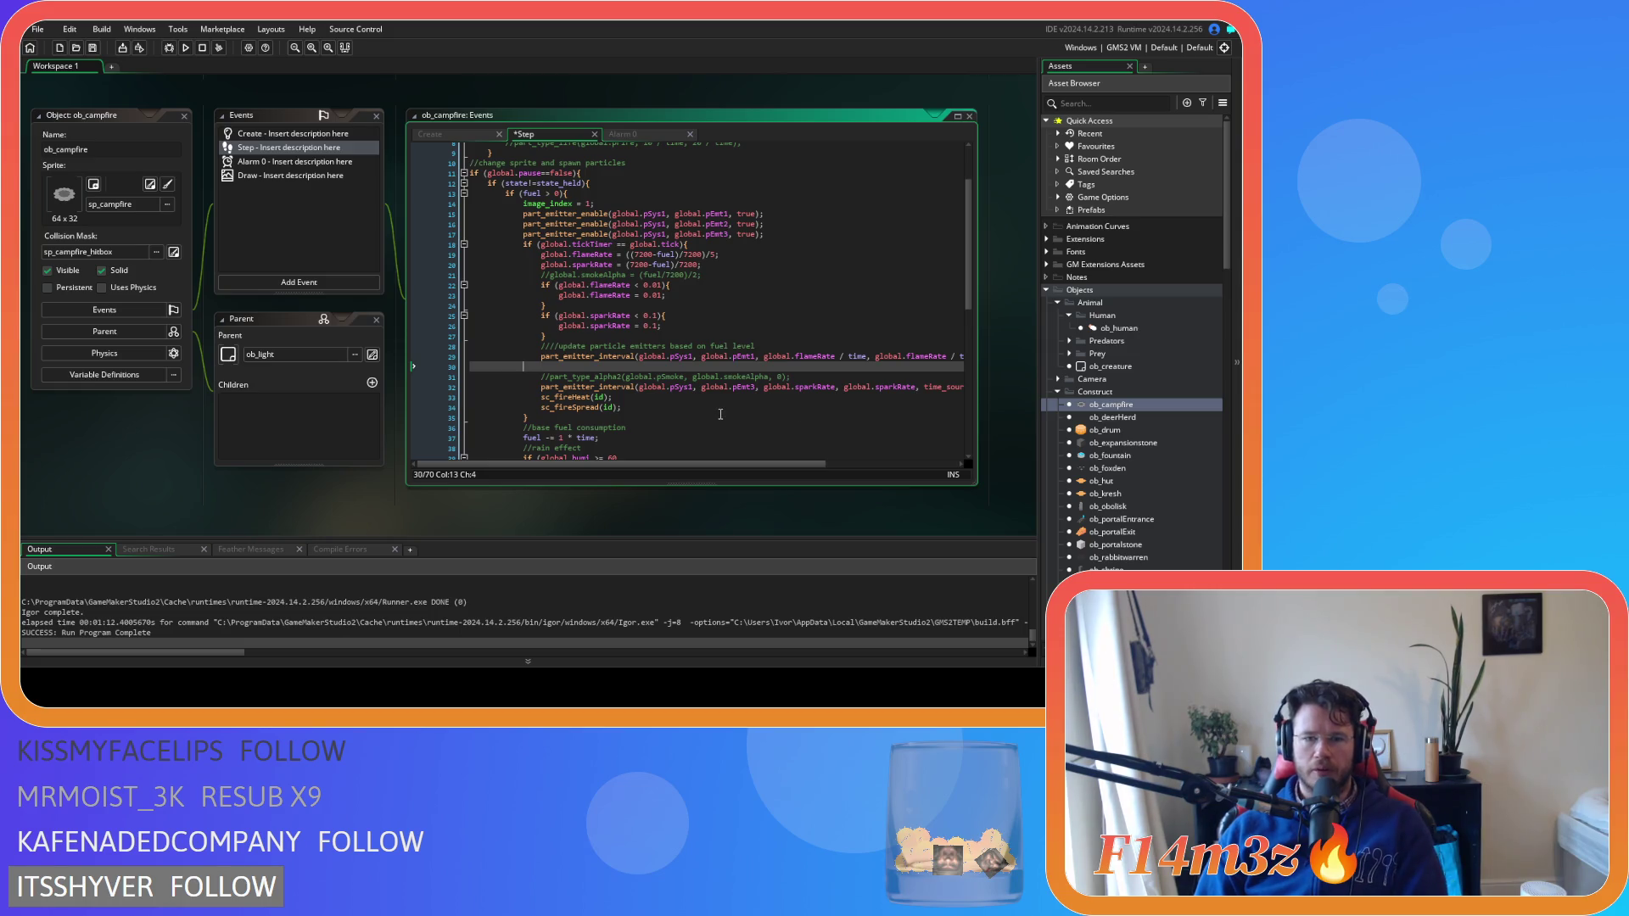
key("BackSpace")
key("BackSpace")
key("BackSpace")
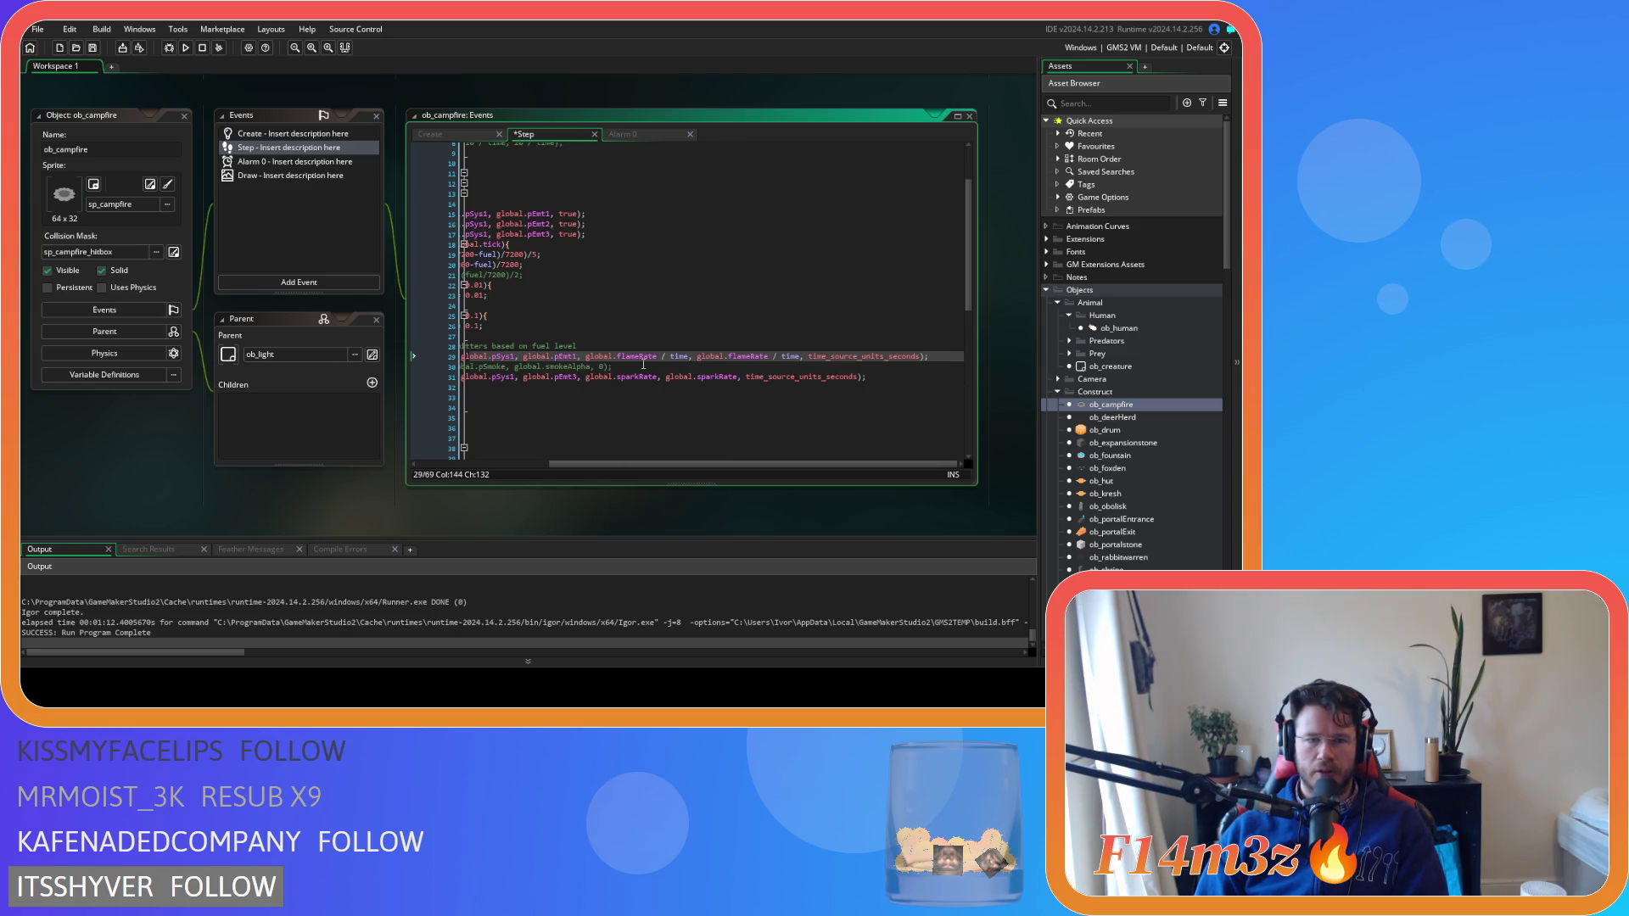
Remove the commented smoke alpha lines, place the pEmt2 call under time = global.time, and save
left_click_drag(643, 365, 396, 354)
key("ctrl+z")
key("ctrl+z")
key("ctrl+z")
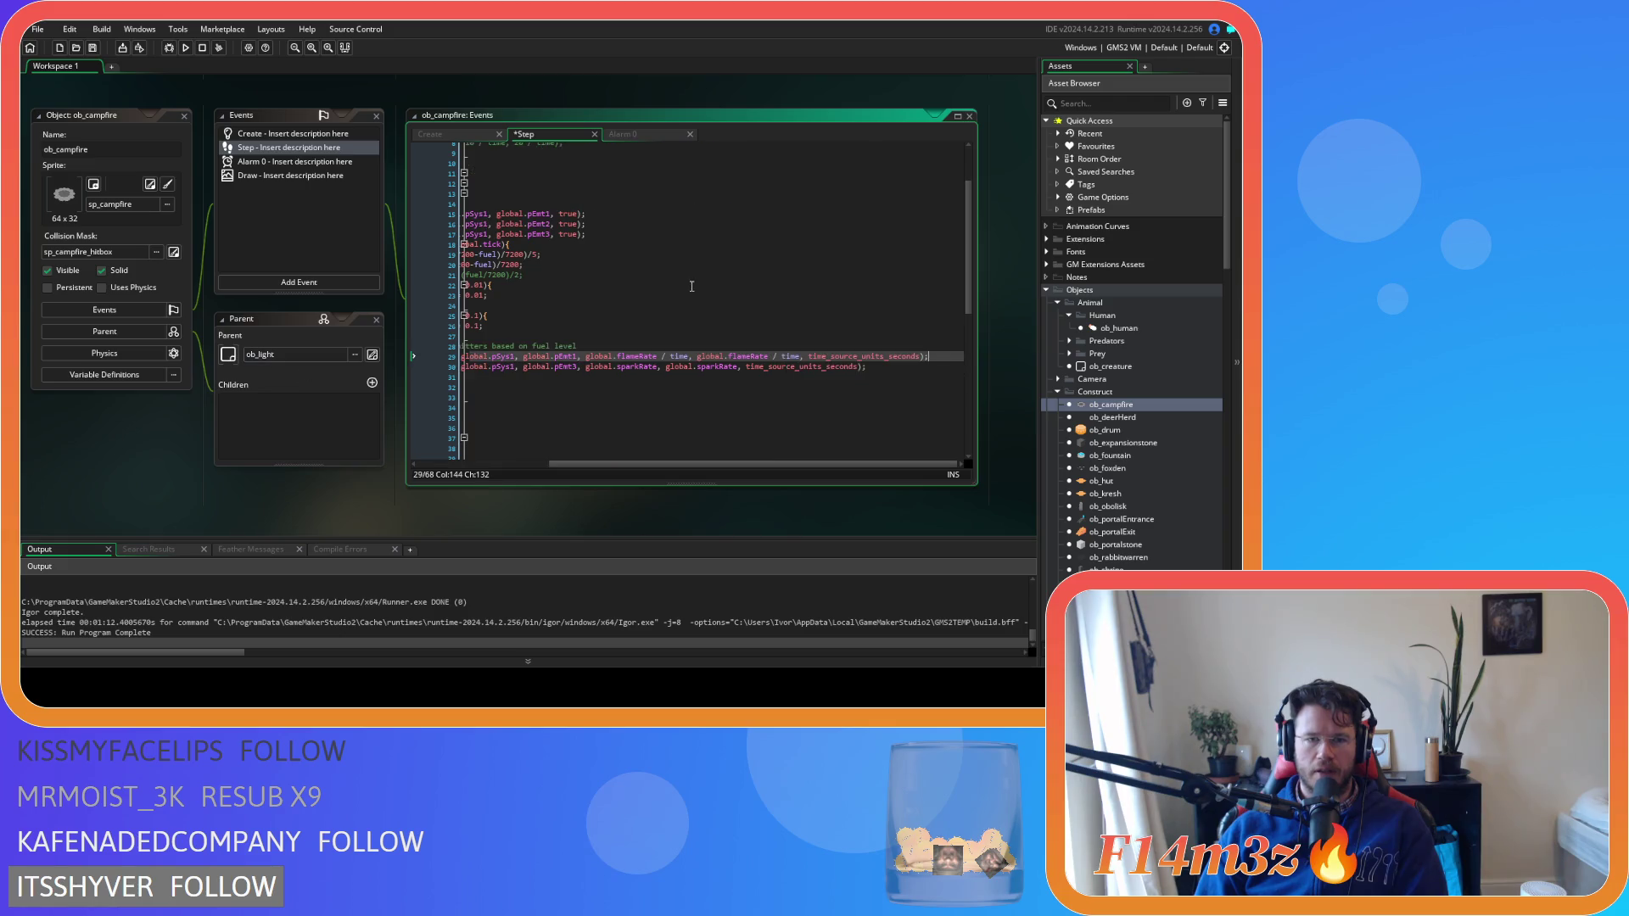
key("ctrl+z")
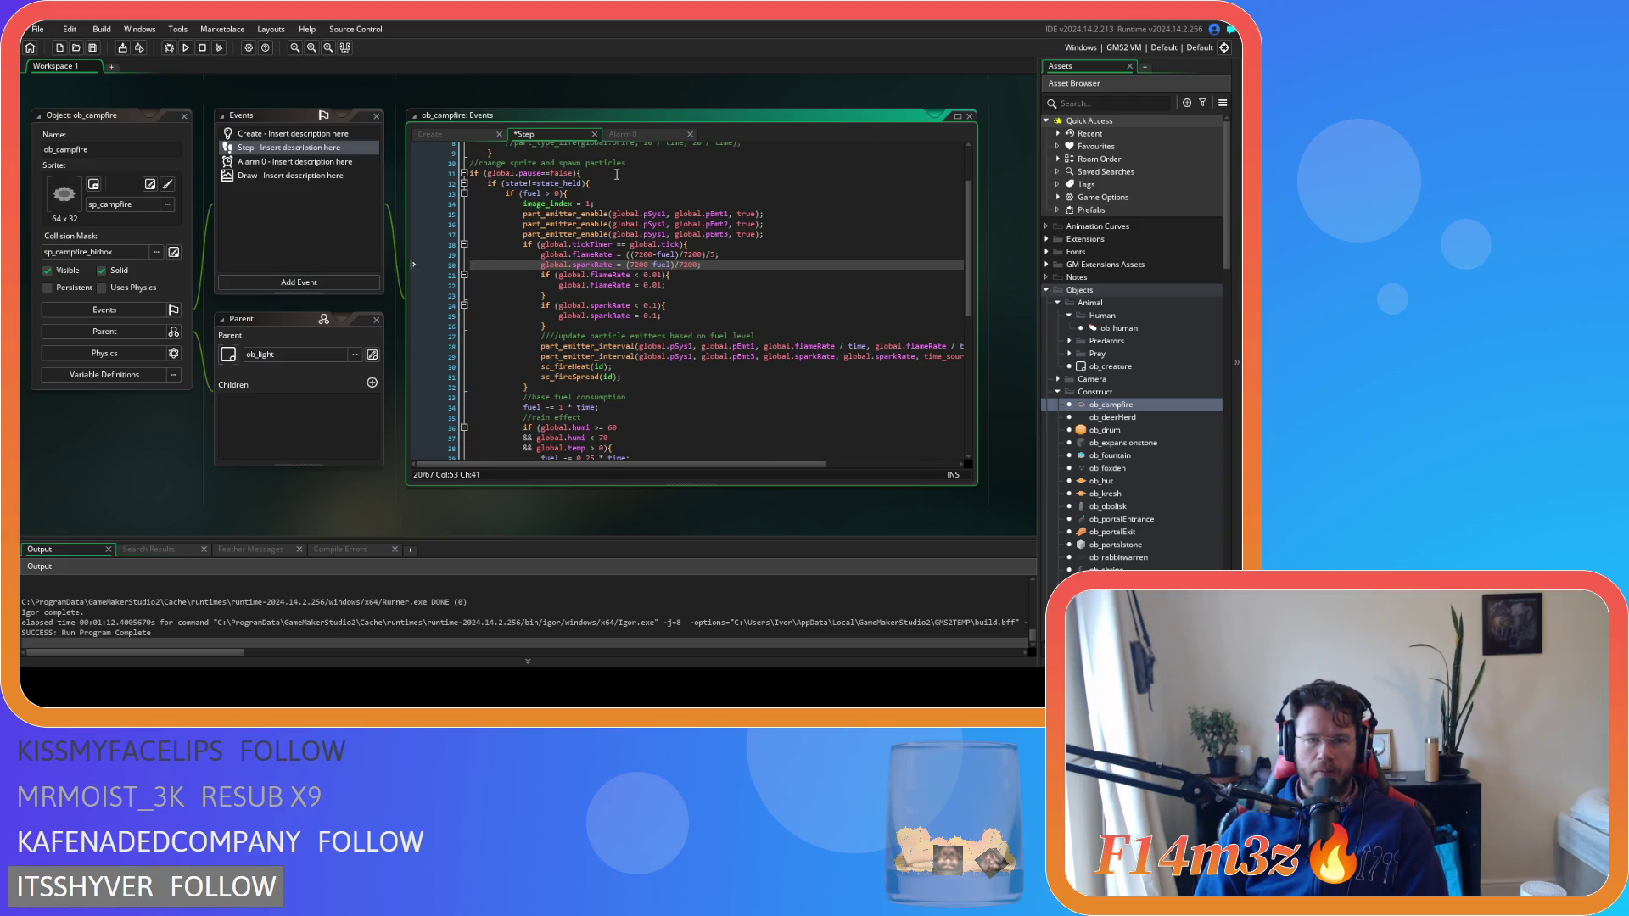
scroll(644, 211, "up", 3)
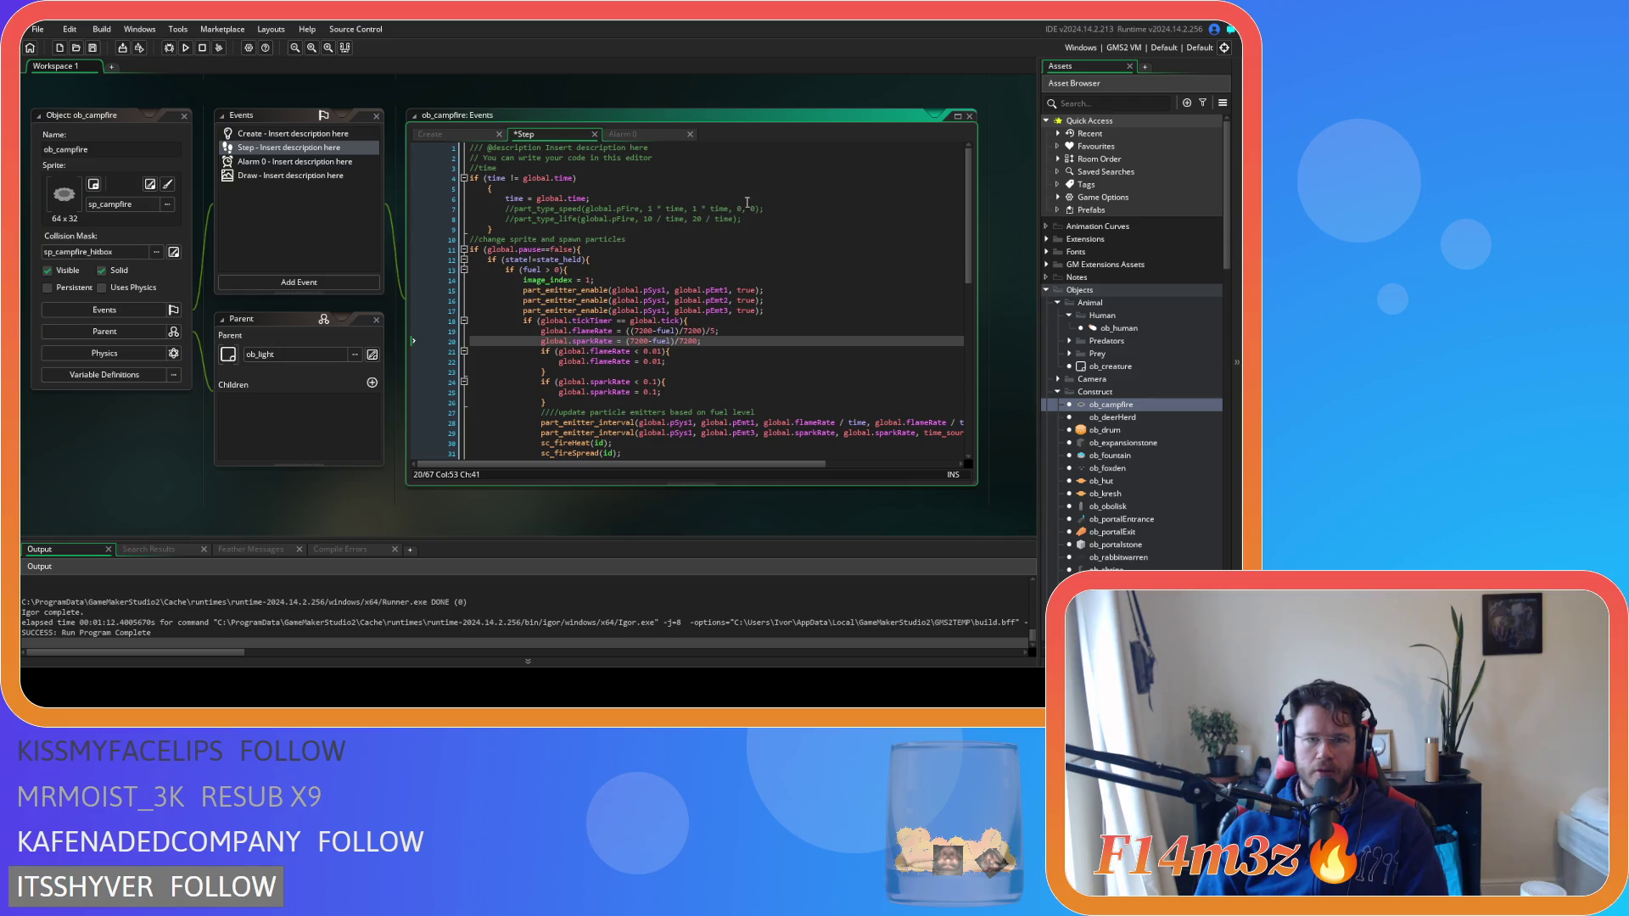
key("ctrl+z")
key("ctrl+z")
key("ctrl+s")
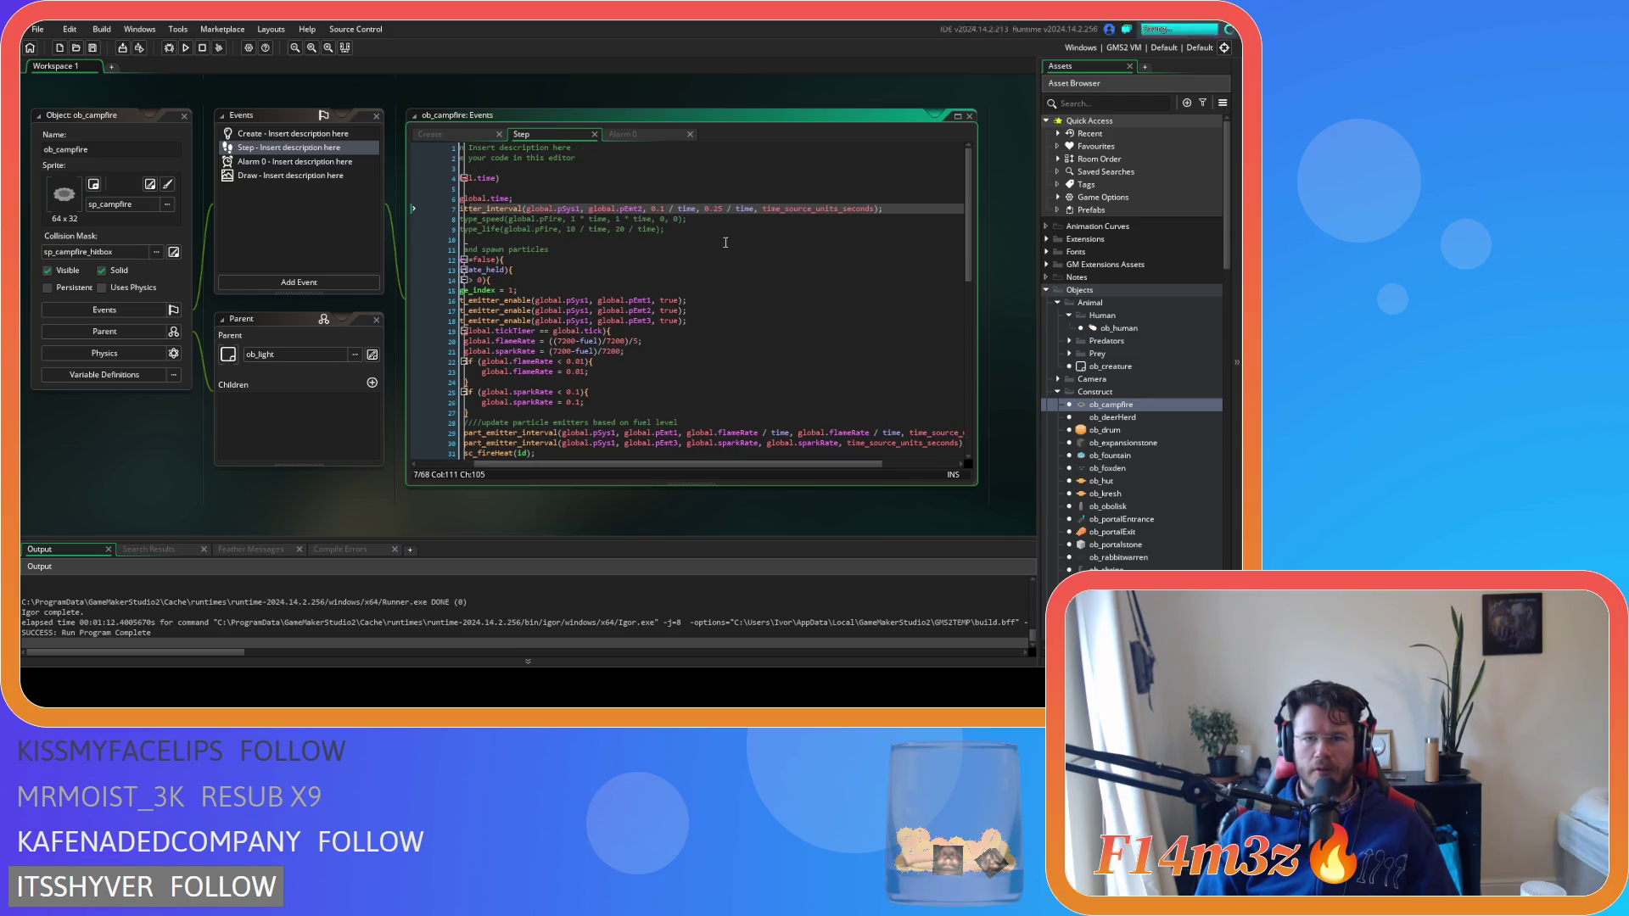
Build and run the game with F5 to test the campfire emitter change
scroll(611, 383, "left", 3)
scroll(611, 384, "down", 3)
scroll(611, 383, "down", 2)
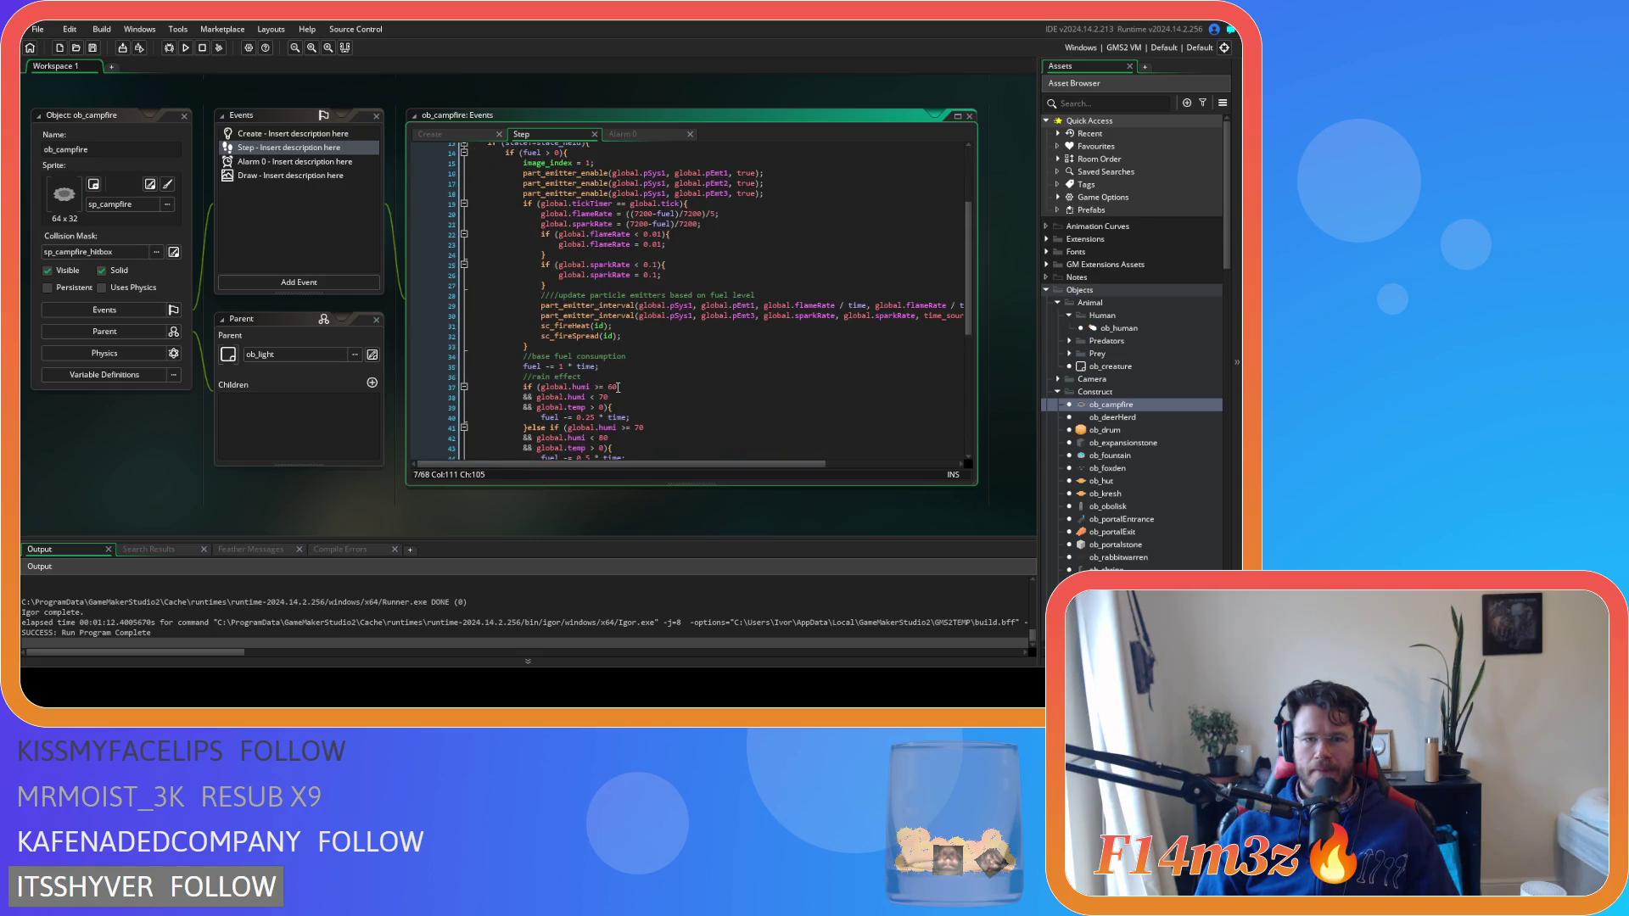
scroll(618, 387, "down", 9)
scroll(617, 387, "up", 15)
left_click(803, 225)
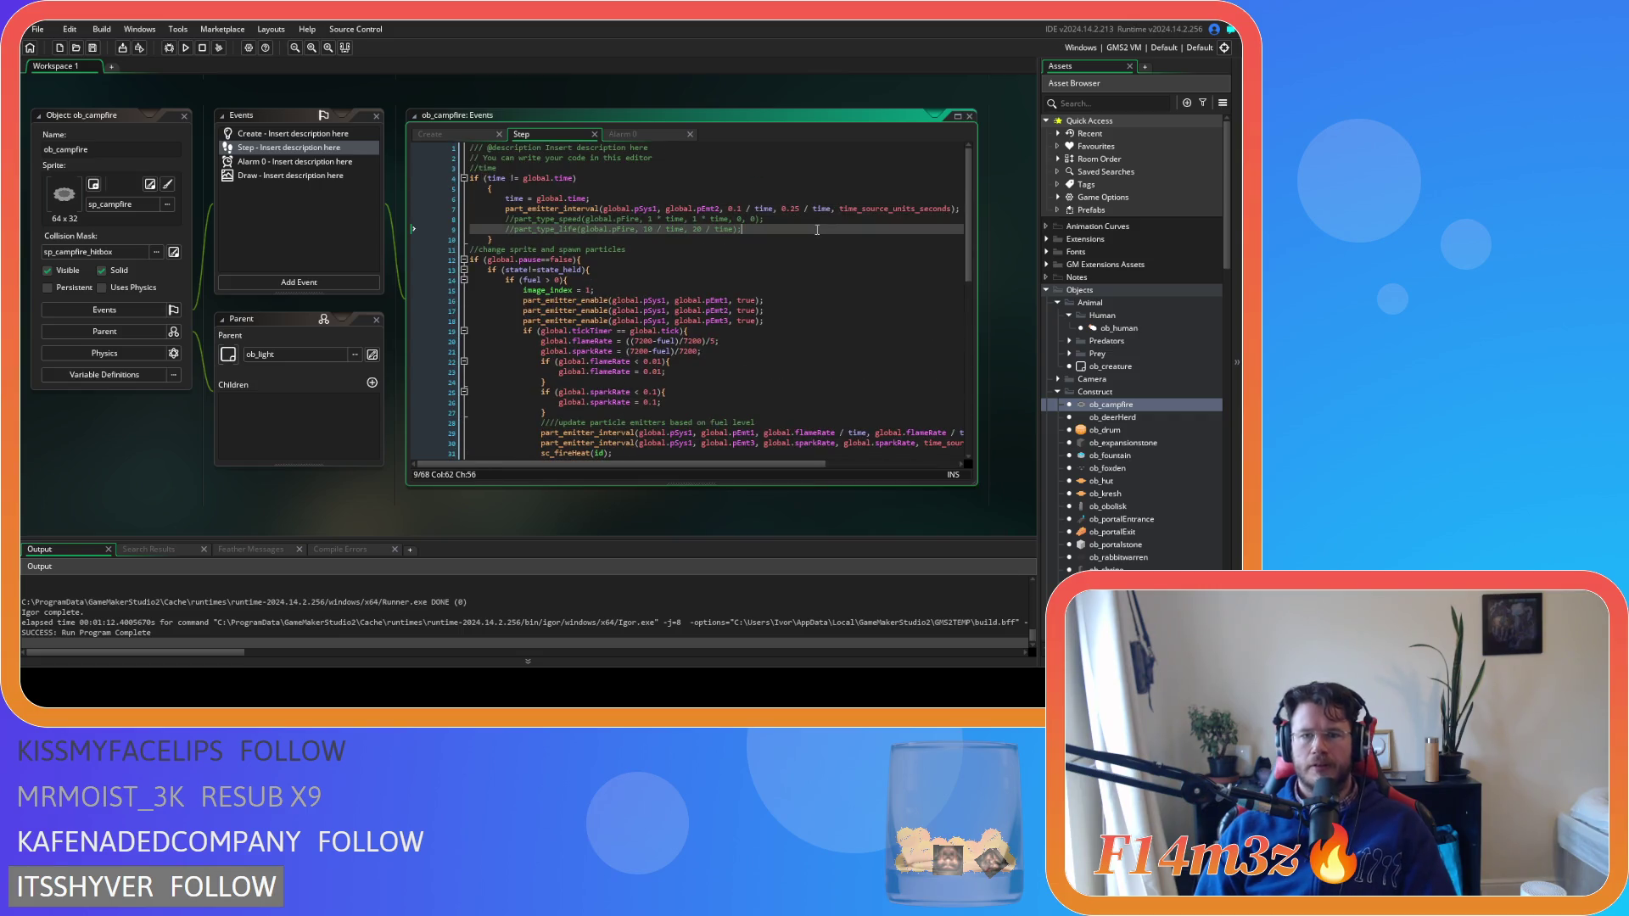
key("F5")
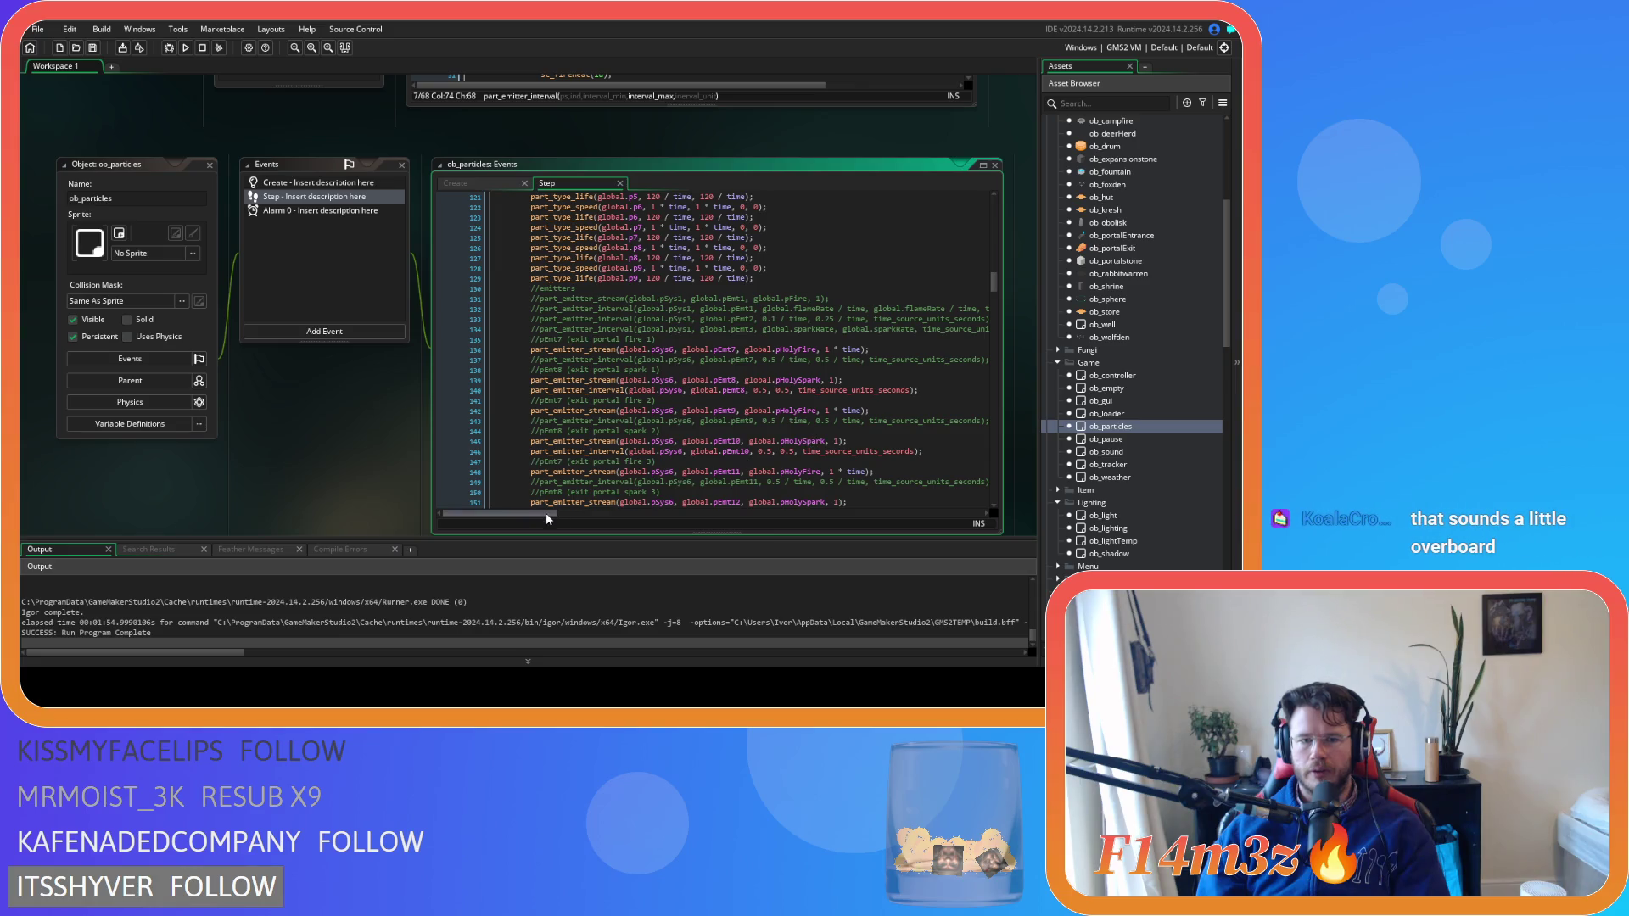
Delete the four commented-out global.pSys1 emitter lines under //emitters in ob_particles' Step code
key("shift+Up")
key("shift+Up")
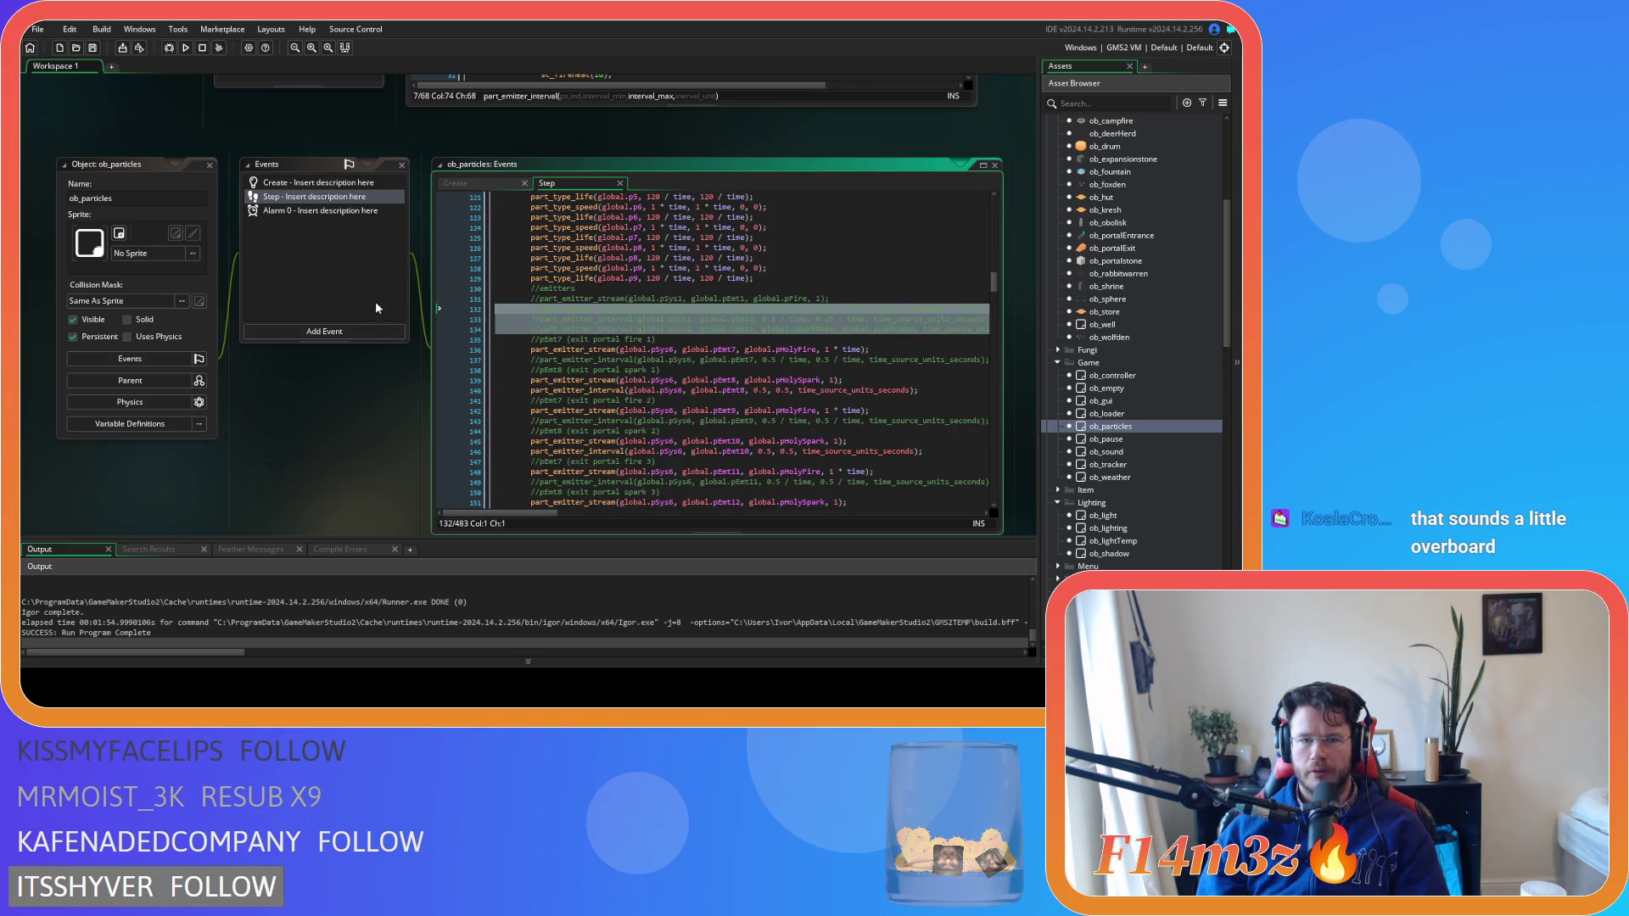
key("Delete")
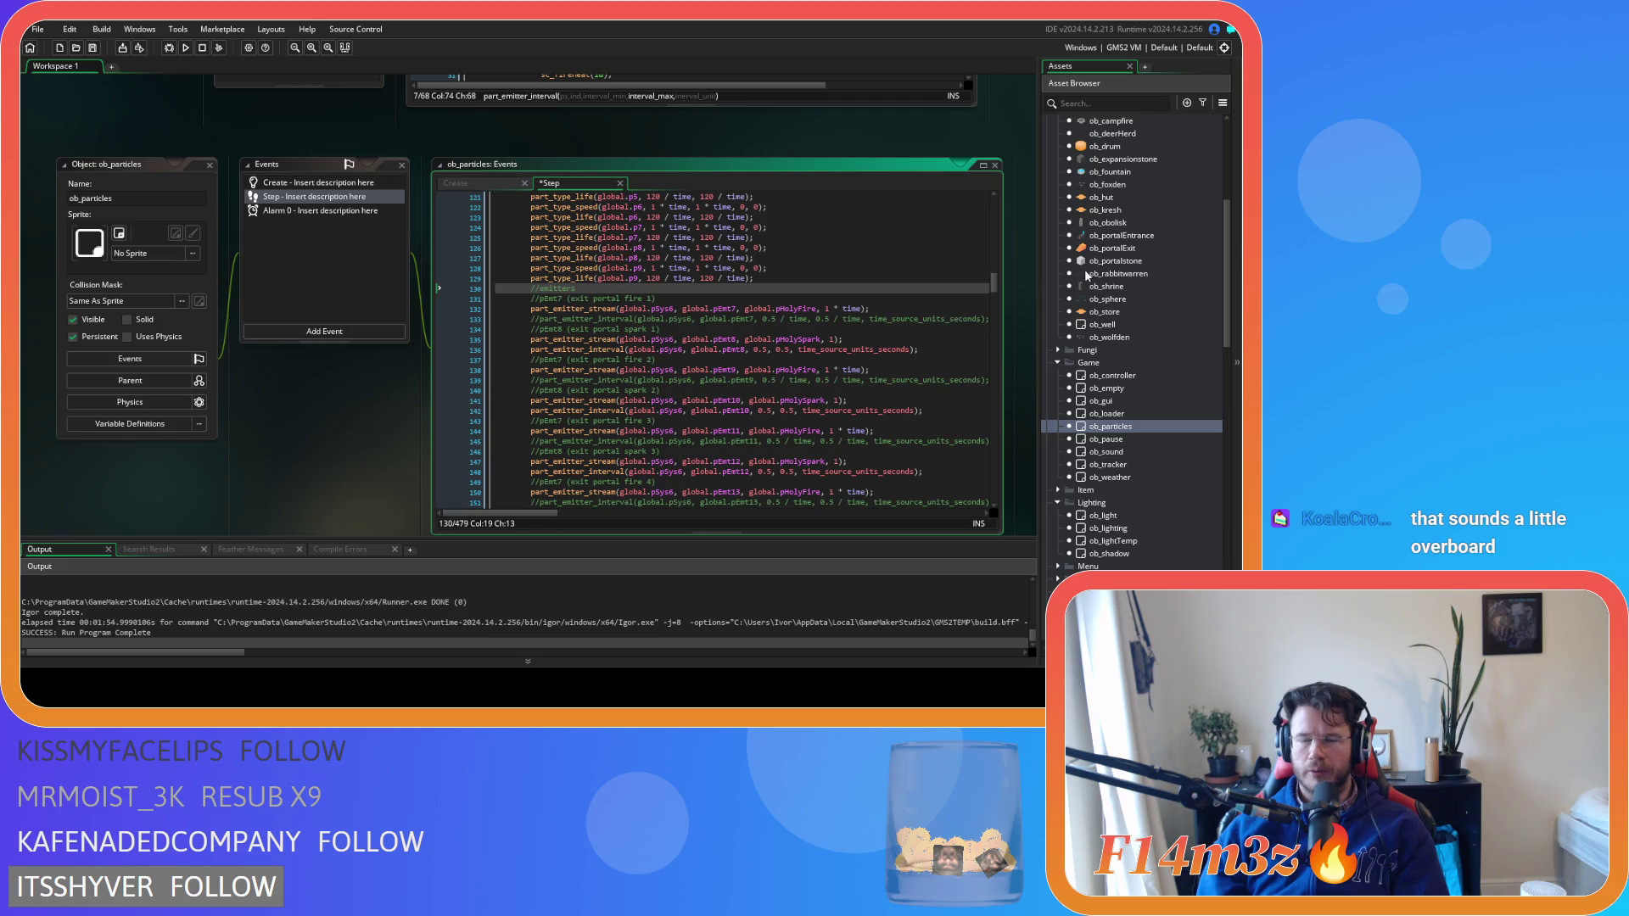
scroll(1120, 426, "down", 3)
scroll(1115, 420, "down", 10)
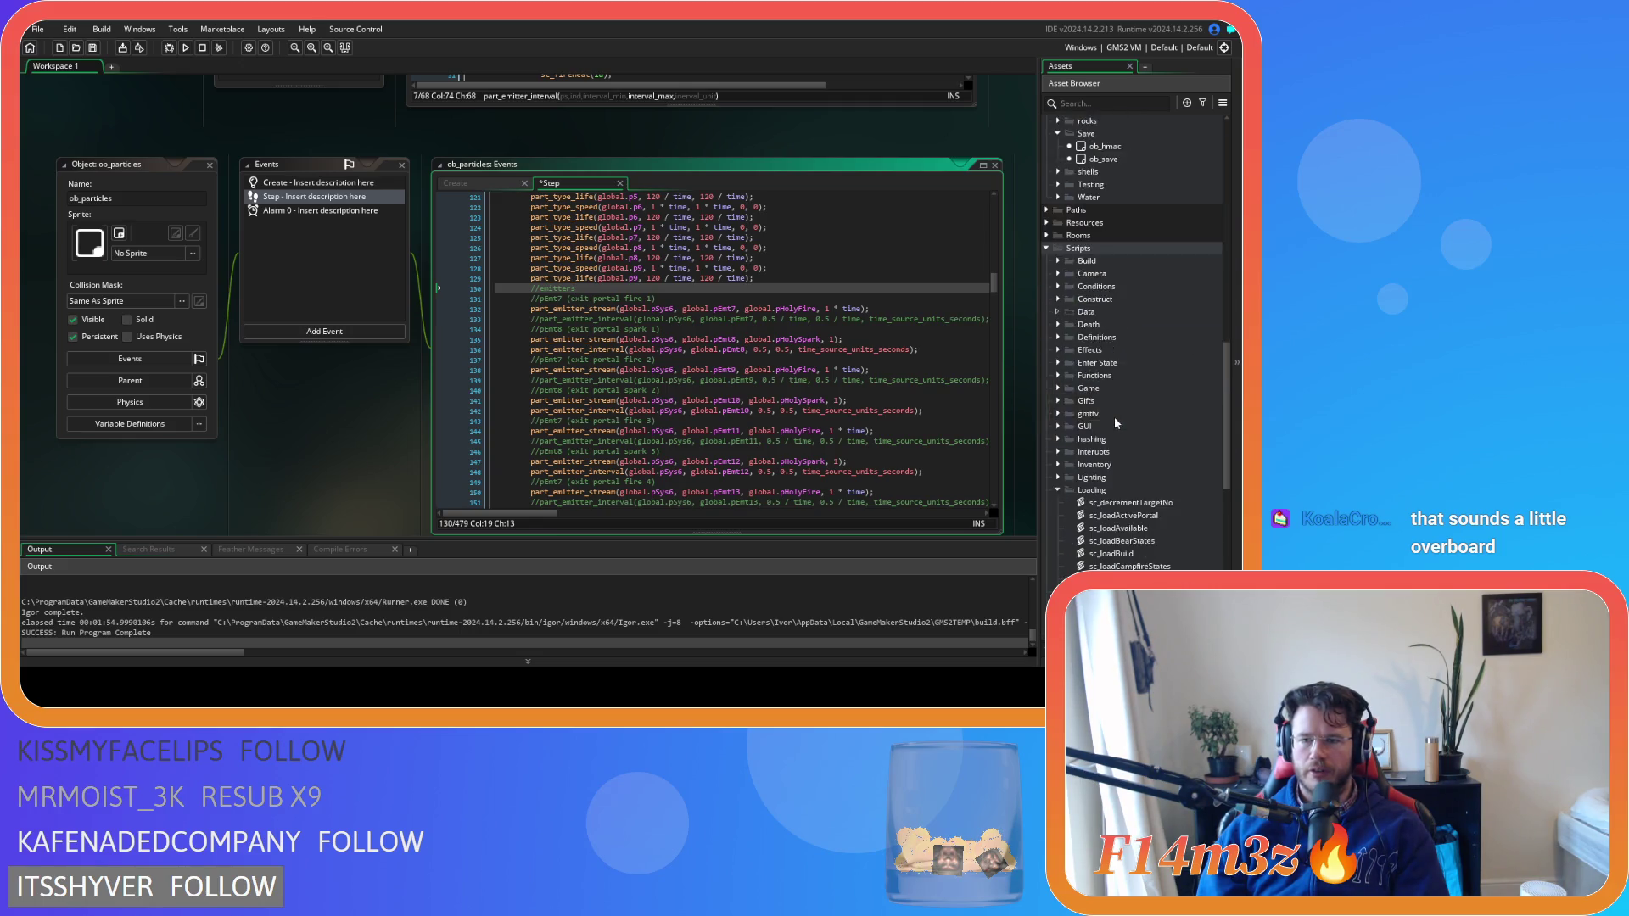
scroll(1169, 359, "down", 1)
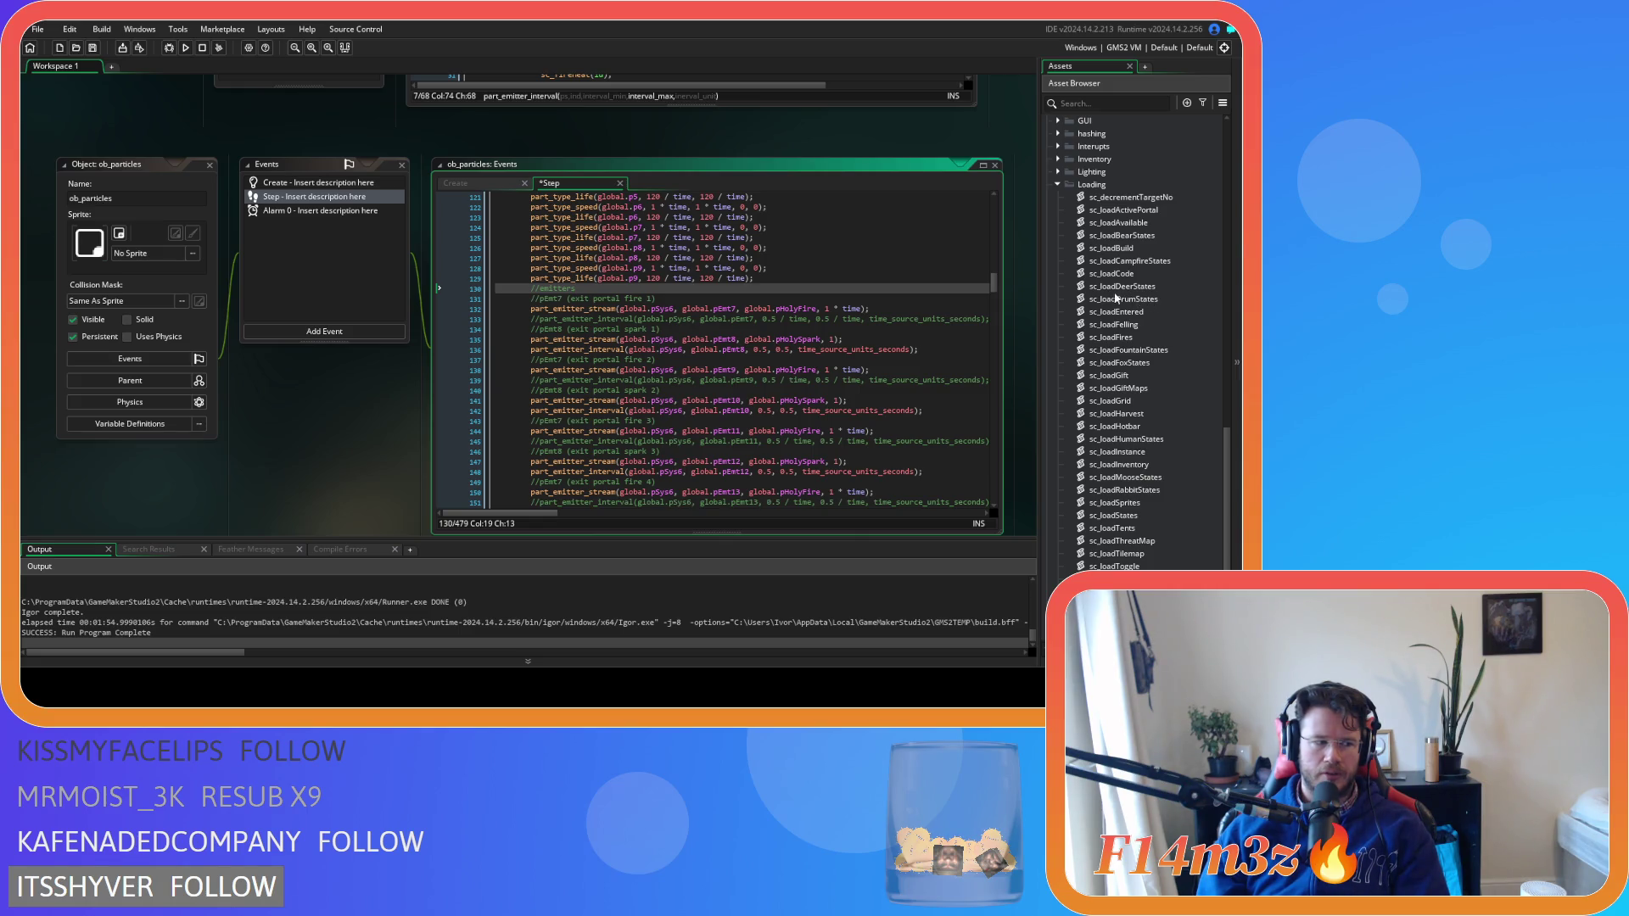
scroll(1116, 346, "up", 2)
scroll(1116, 347, "down", 1)
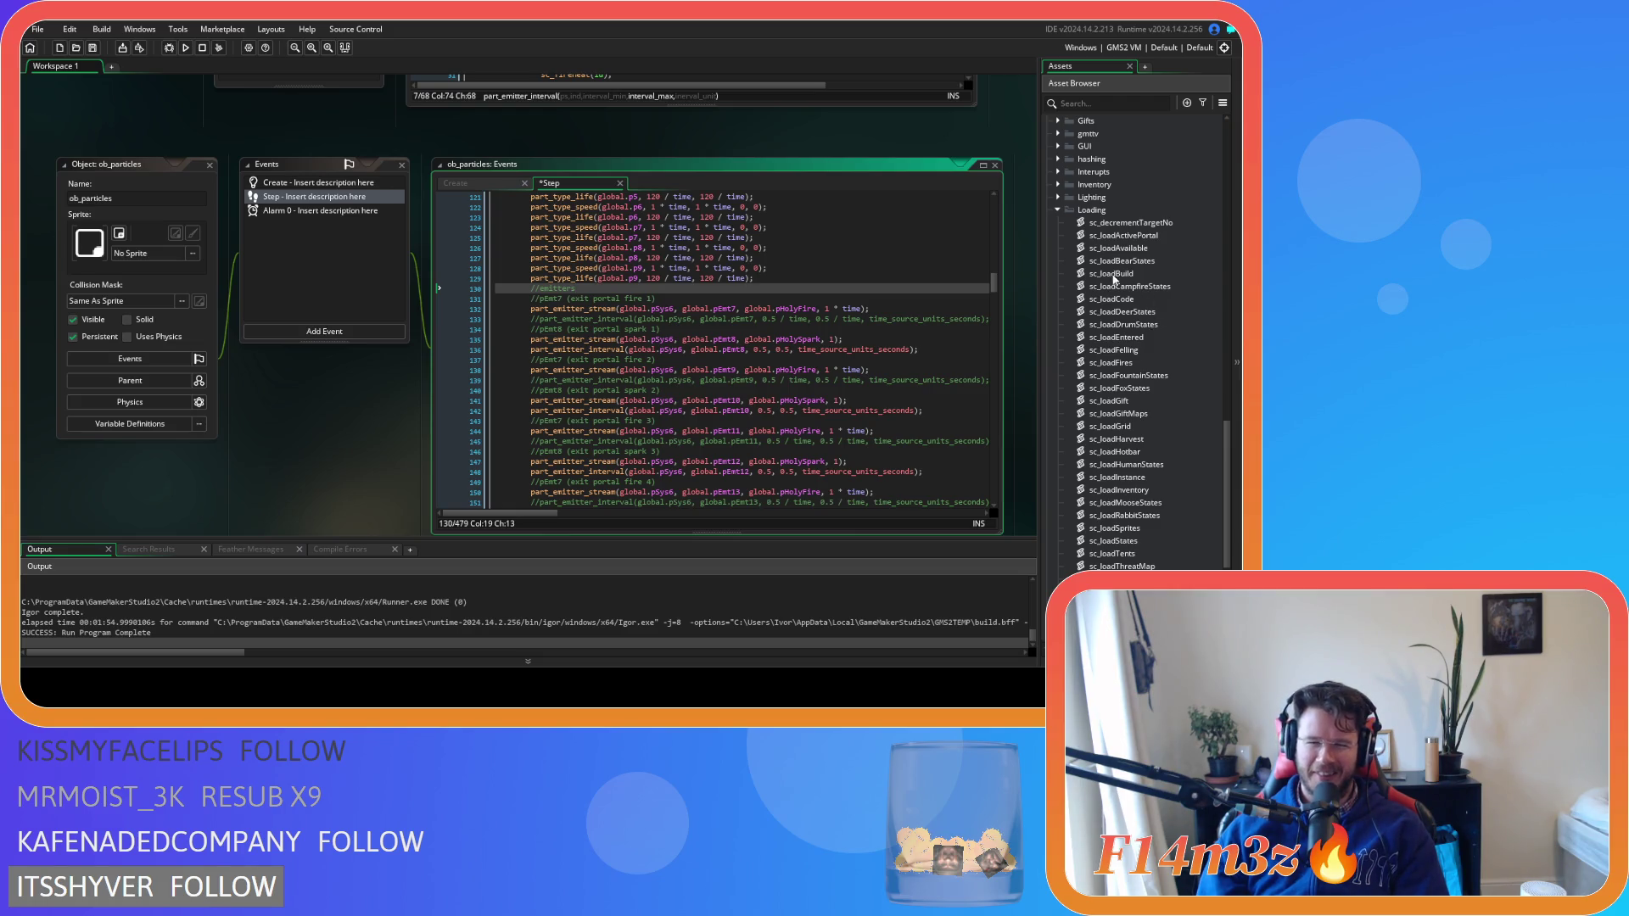
scroll(1139, 334, "up", 1)
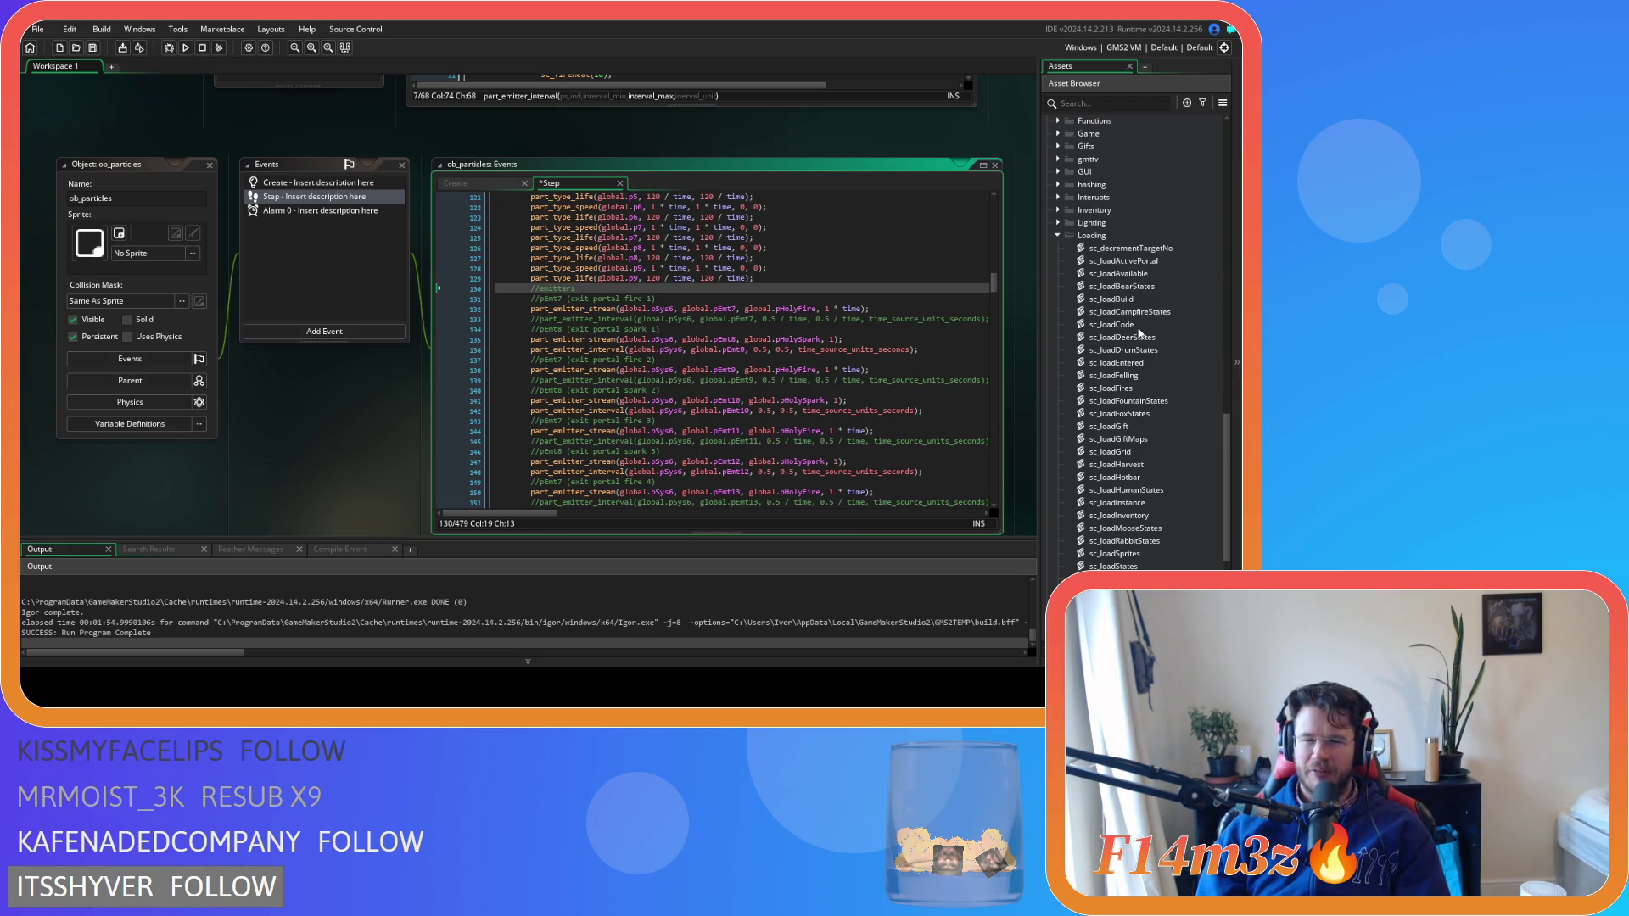
scroll(1139, 334, "down", 1)
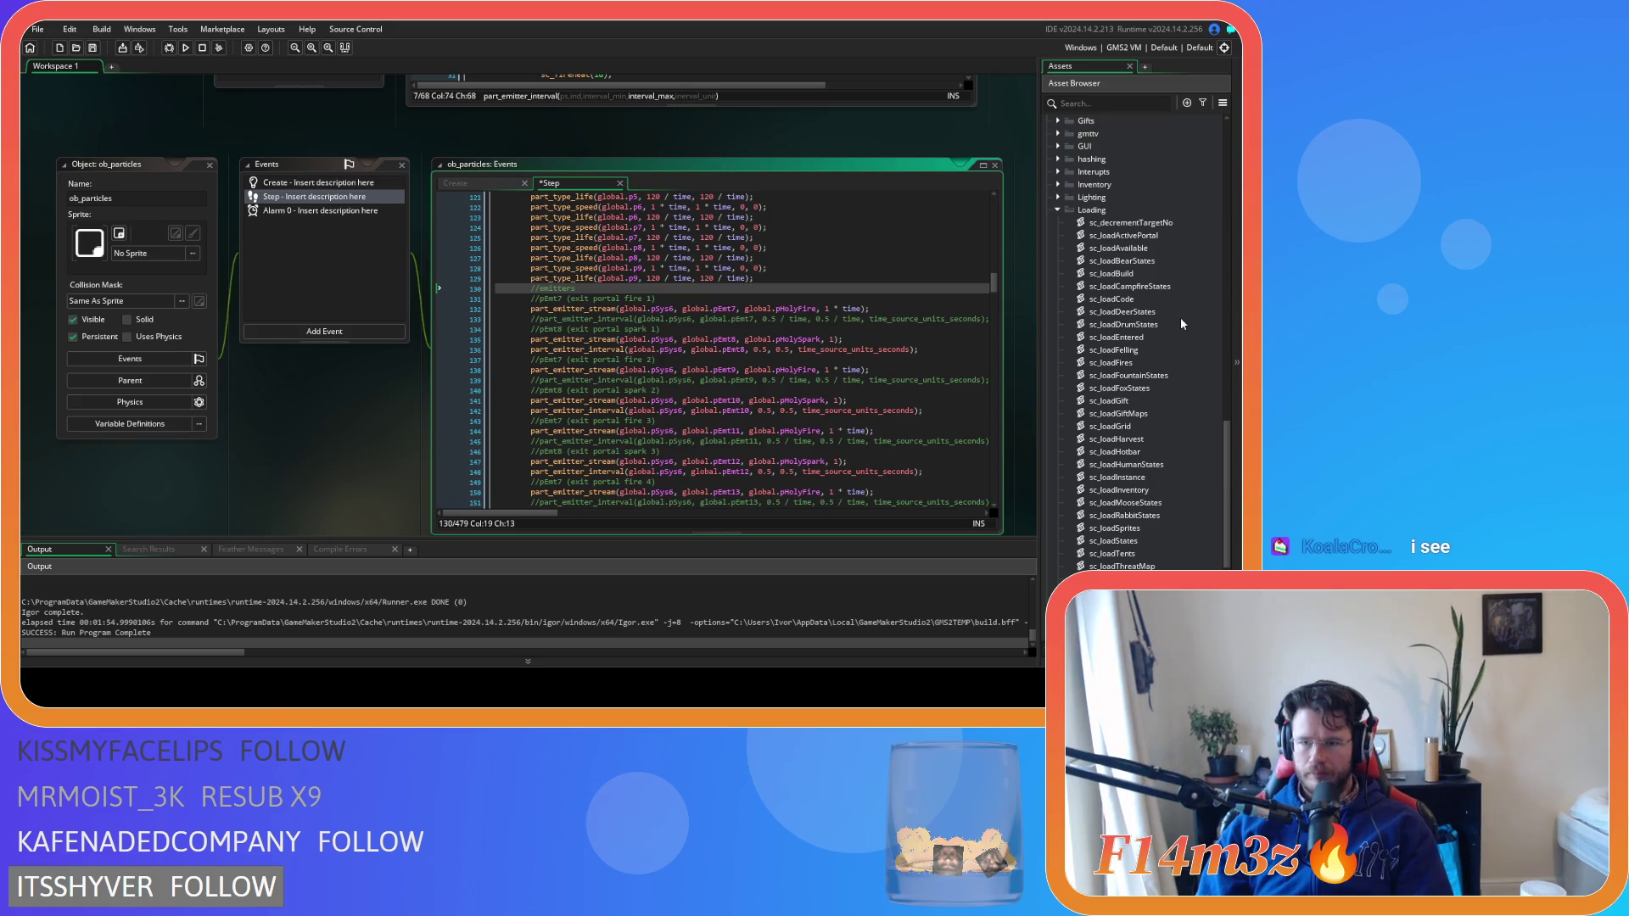
left_click(1137, 300)
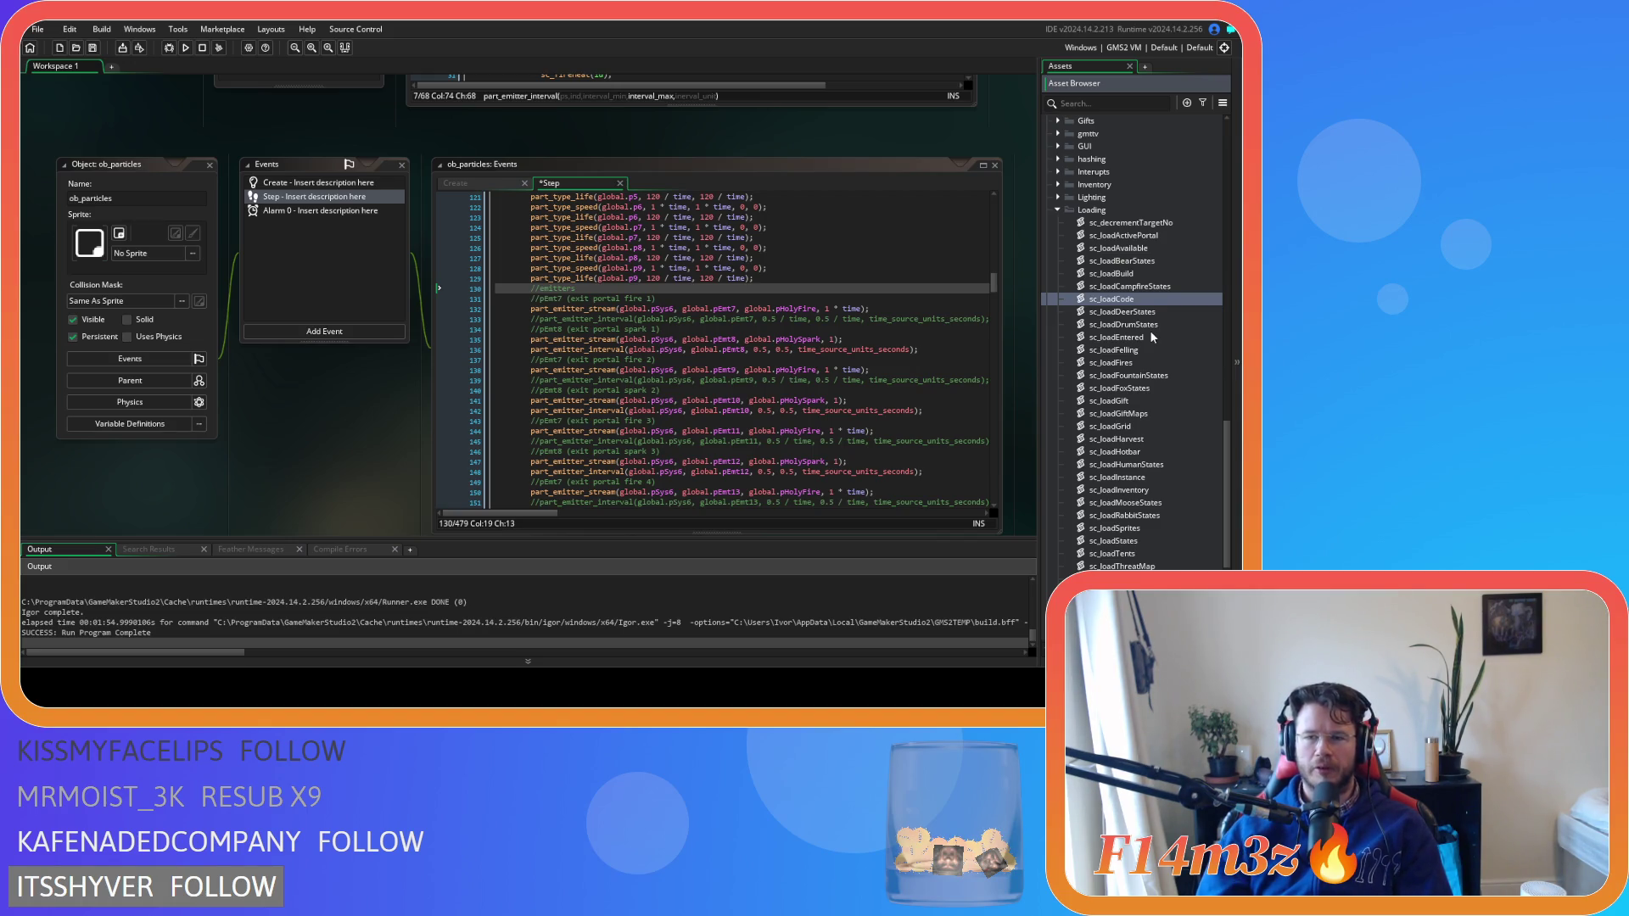
left_click(1107, 304)
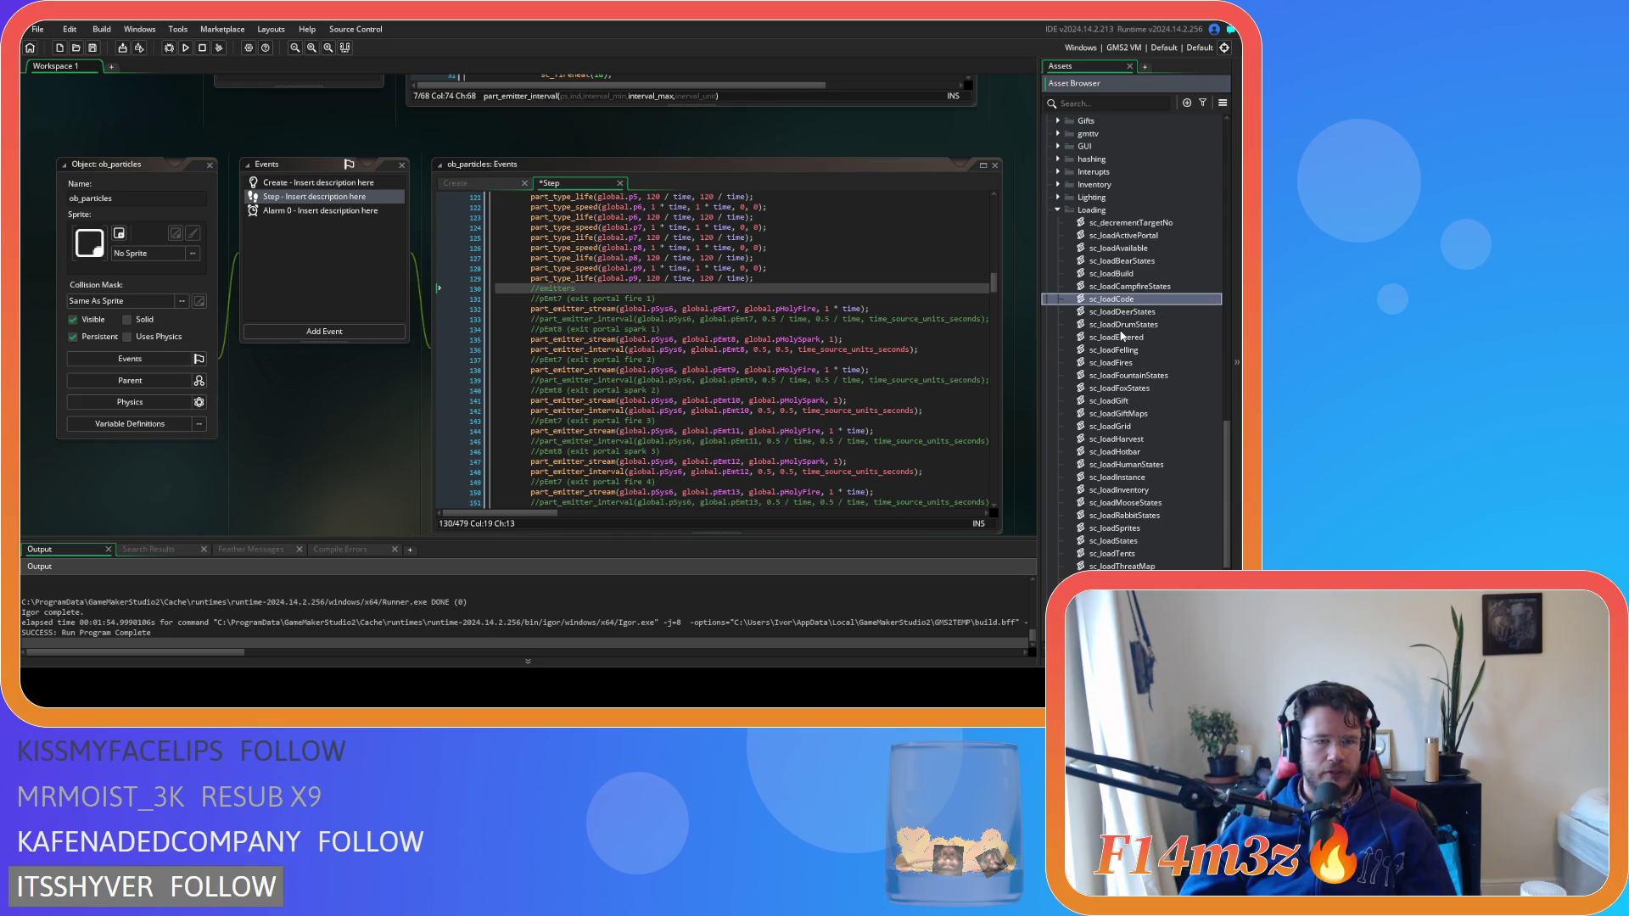
Open the sc_loadCampfireStates script from the Asset Browser
left_click(668, 410)
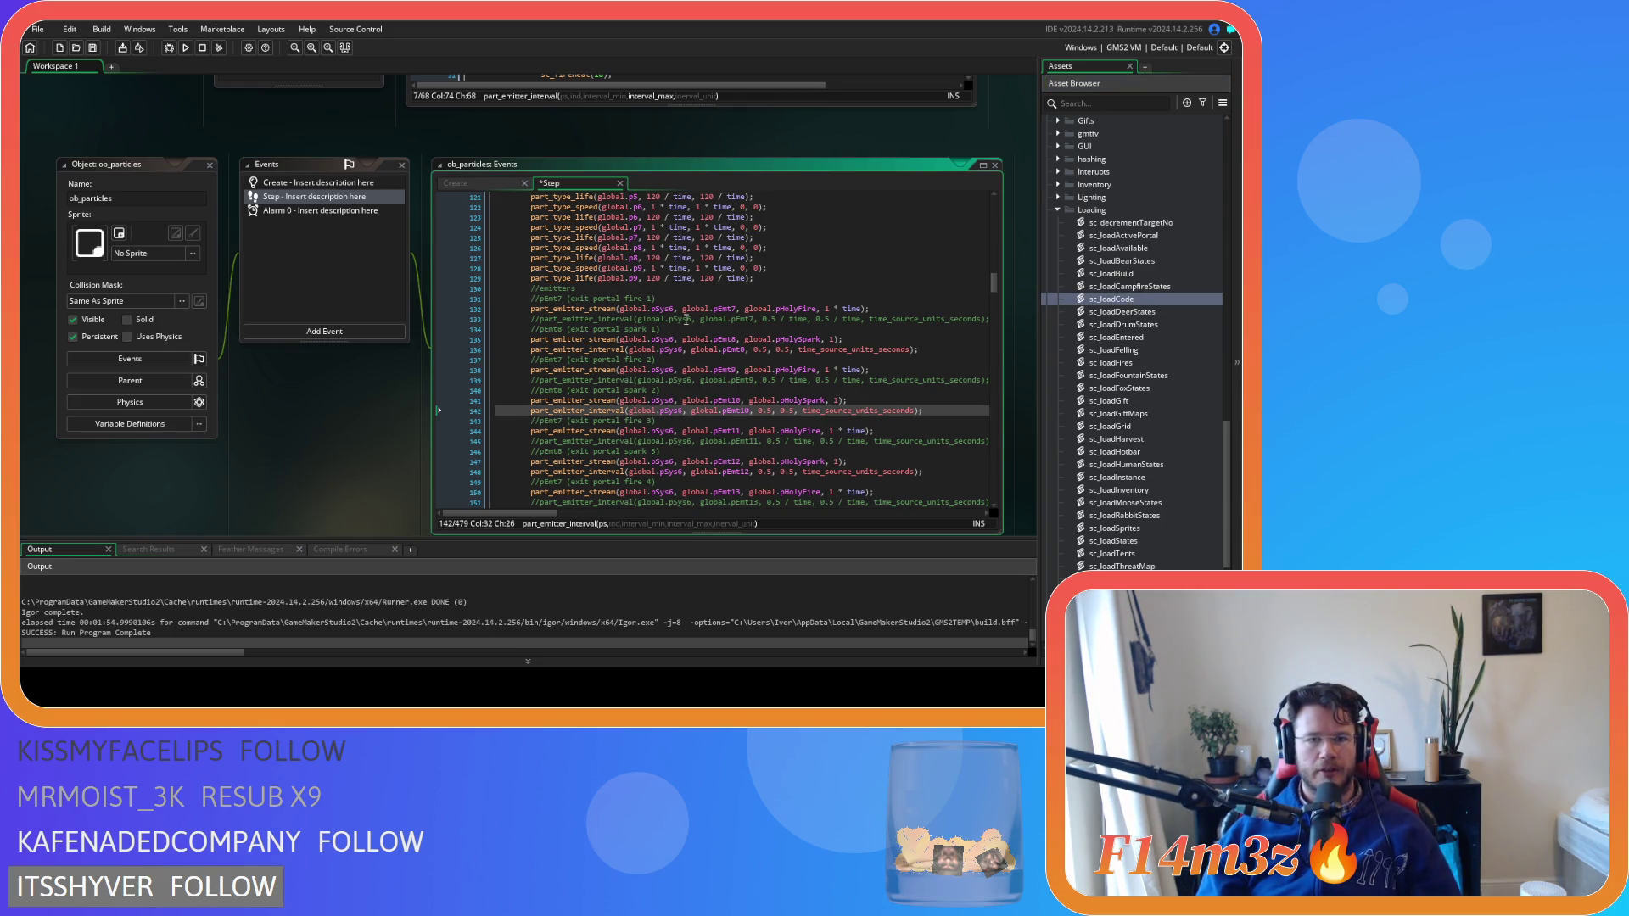
left_click(317, 425)
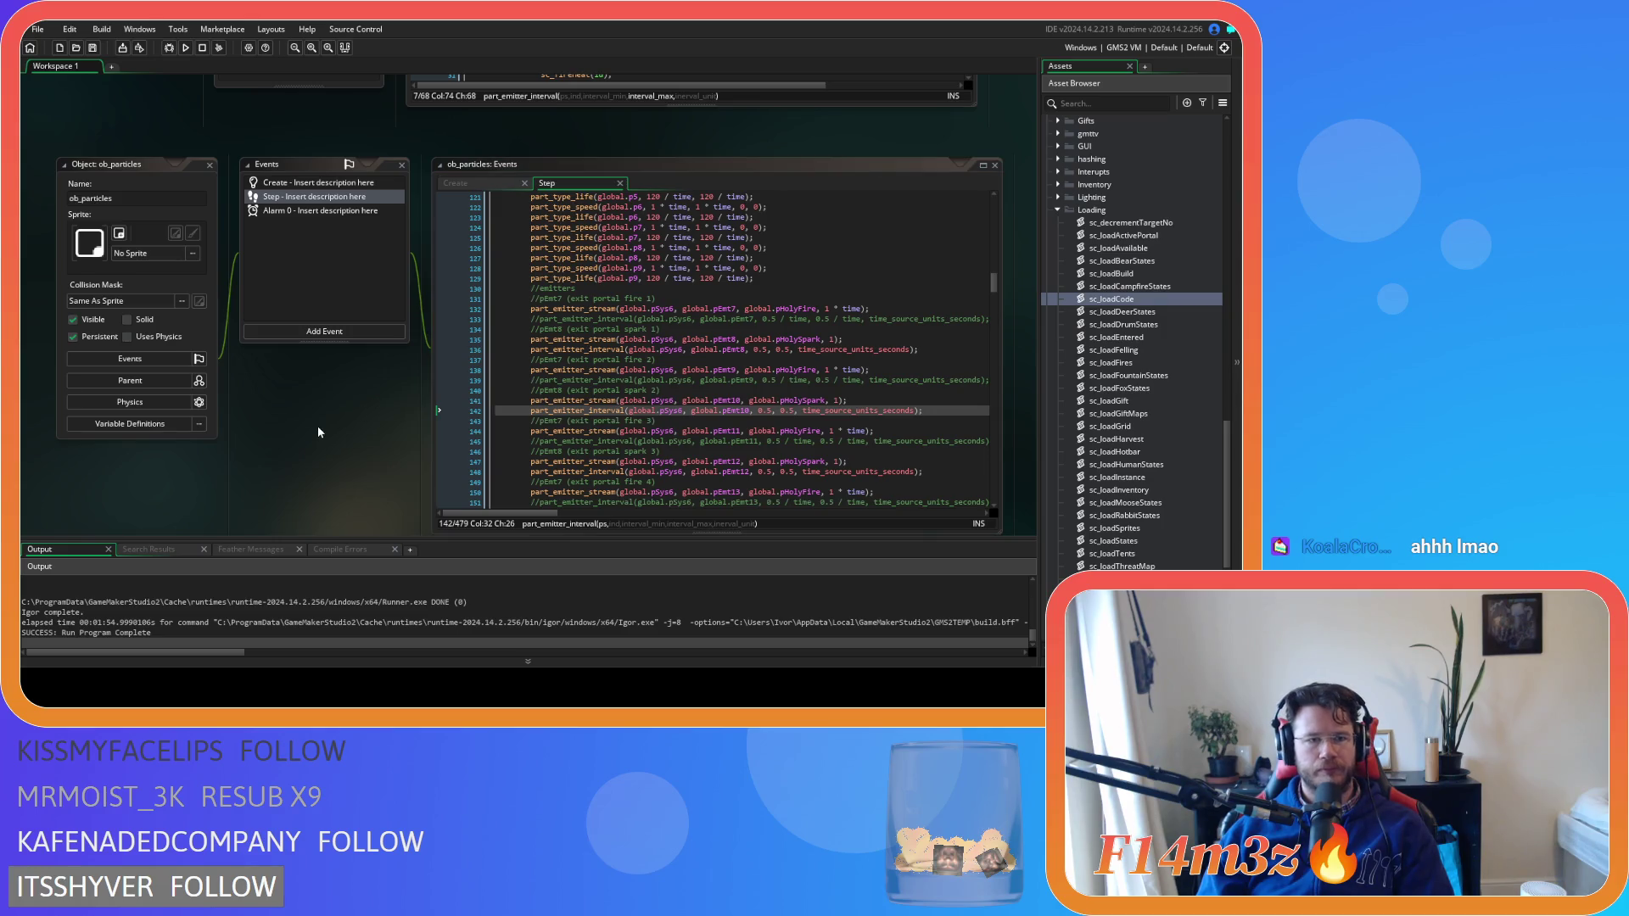
scroll(318, 424, "up", 3)
scroll(215, 411, "down", 2)
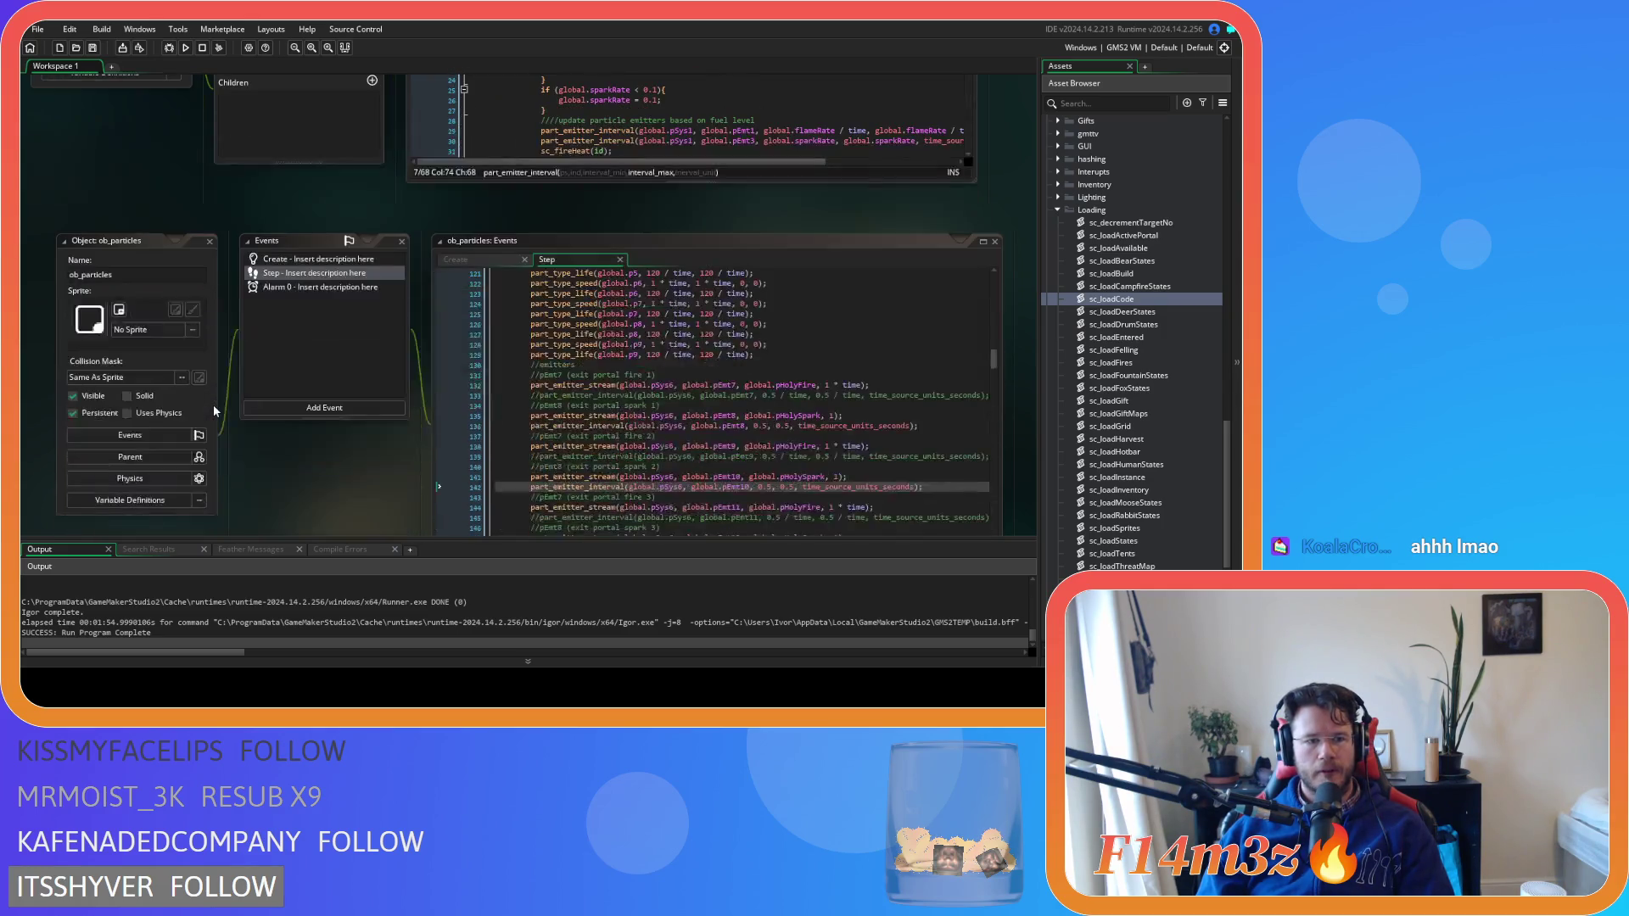
scroll(366, 468, "down", 1)
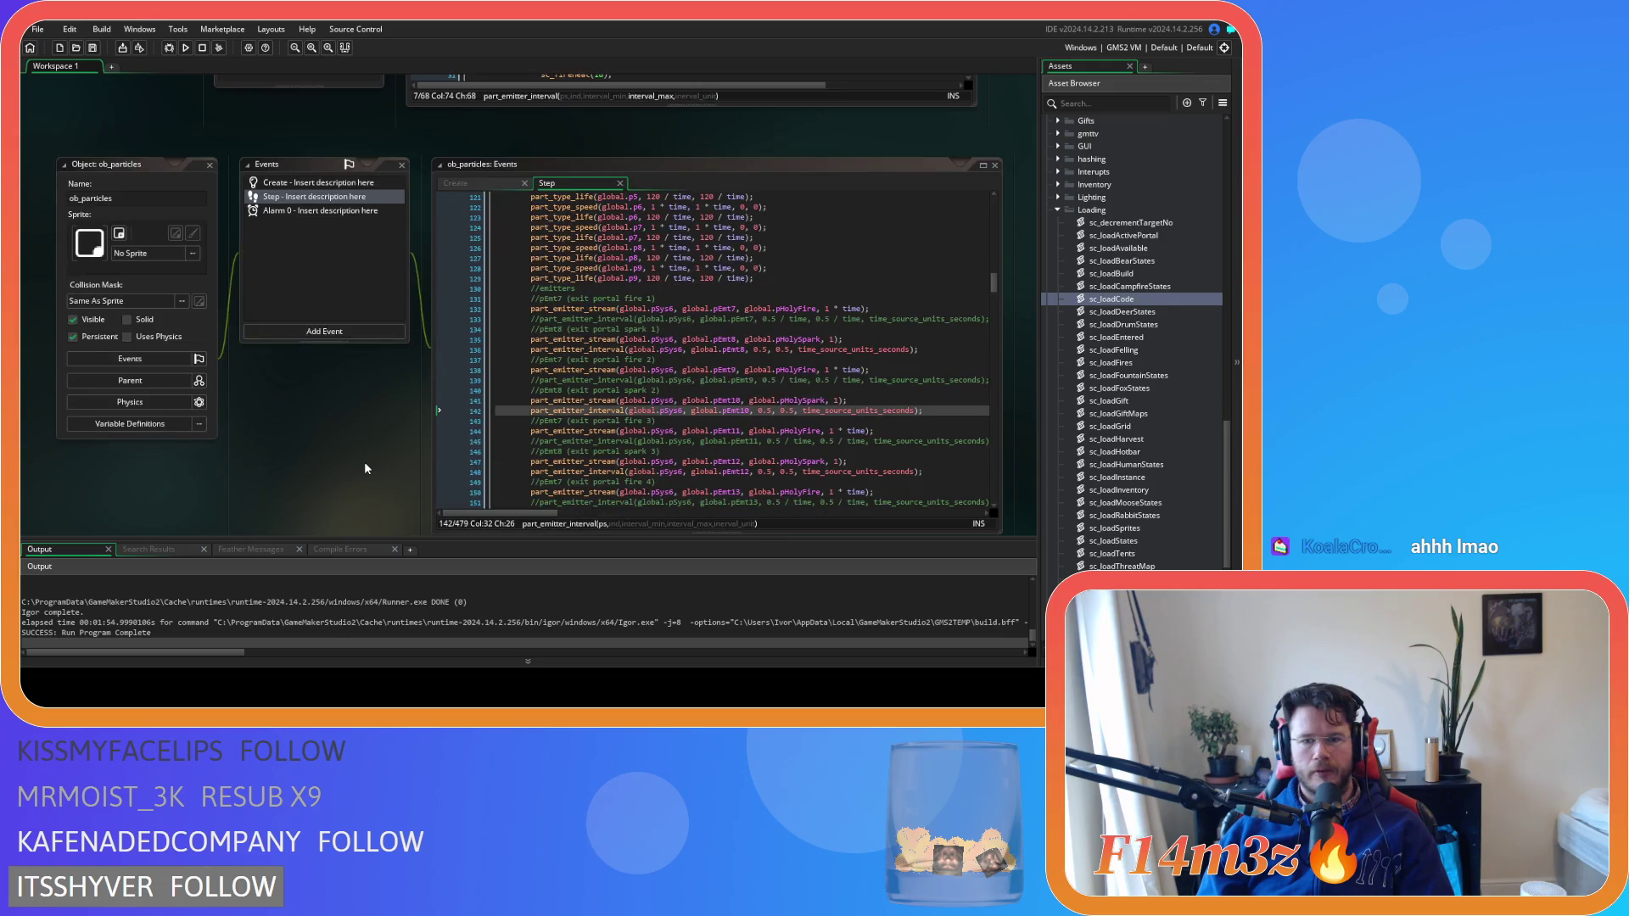
scroll(361, 464, "up", 2)
scroll(361, 464, "down", 2)
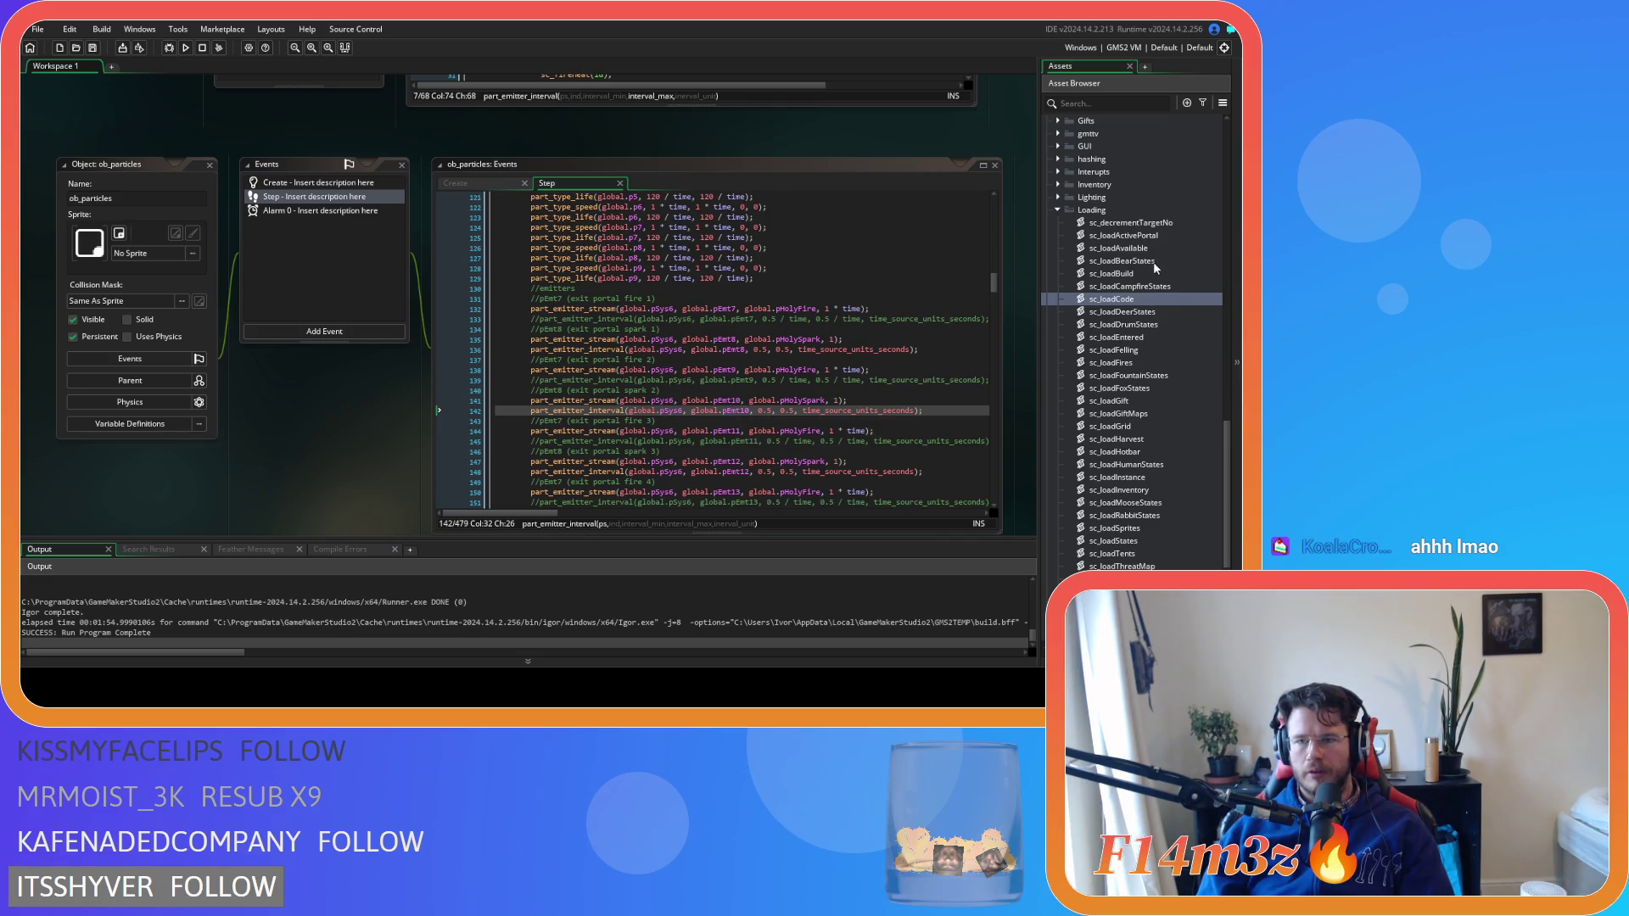
double_click(1148, 287)
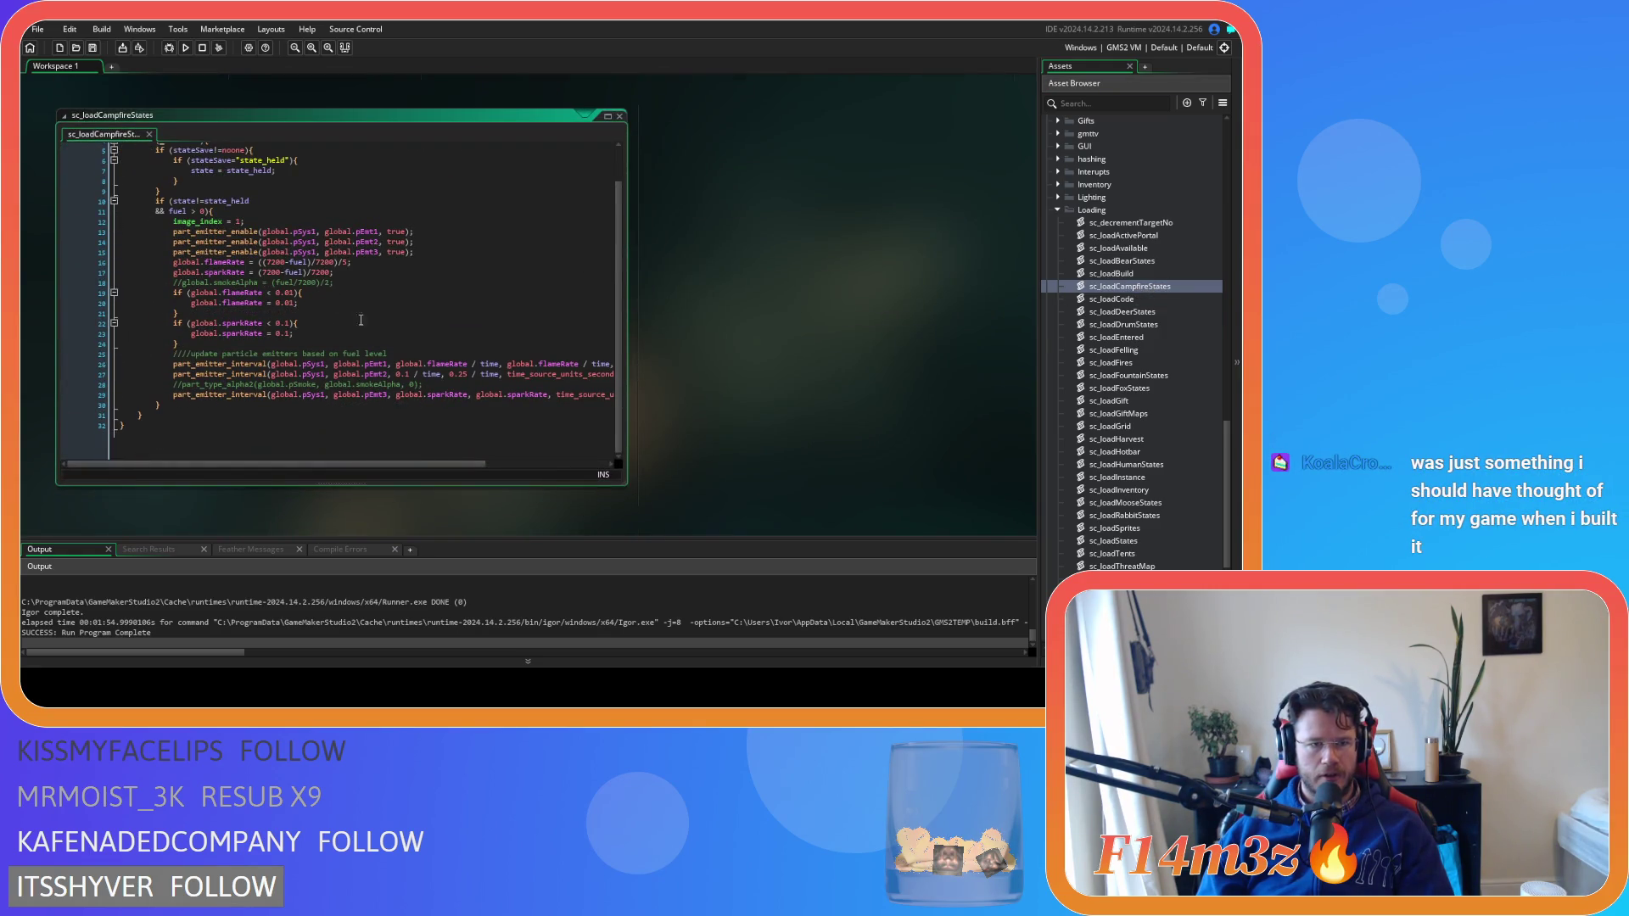
Delete the commented-out smokeAlpha and part_type_alpha2 lines
left_click(342, 290)
key("shift+Up")
key("BackSpace")
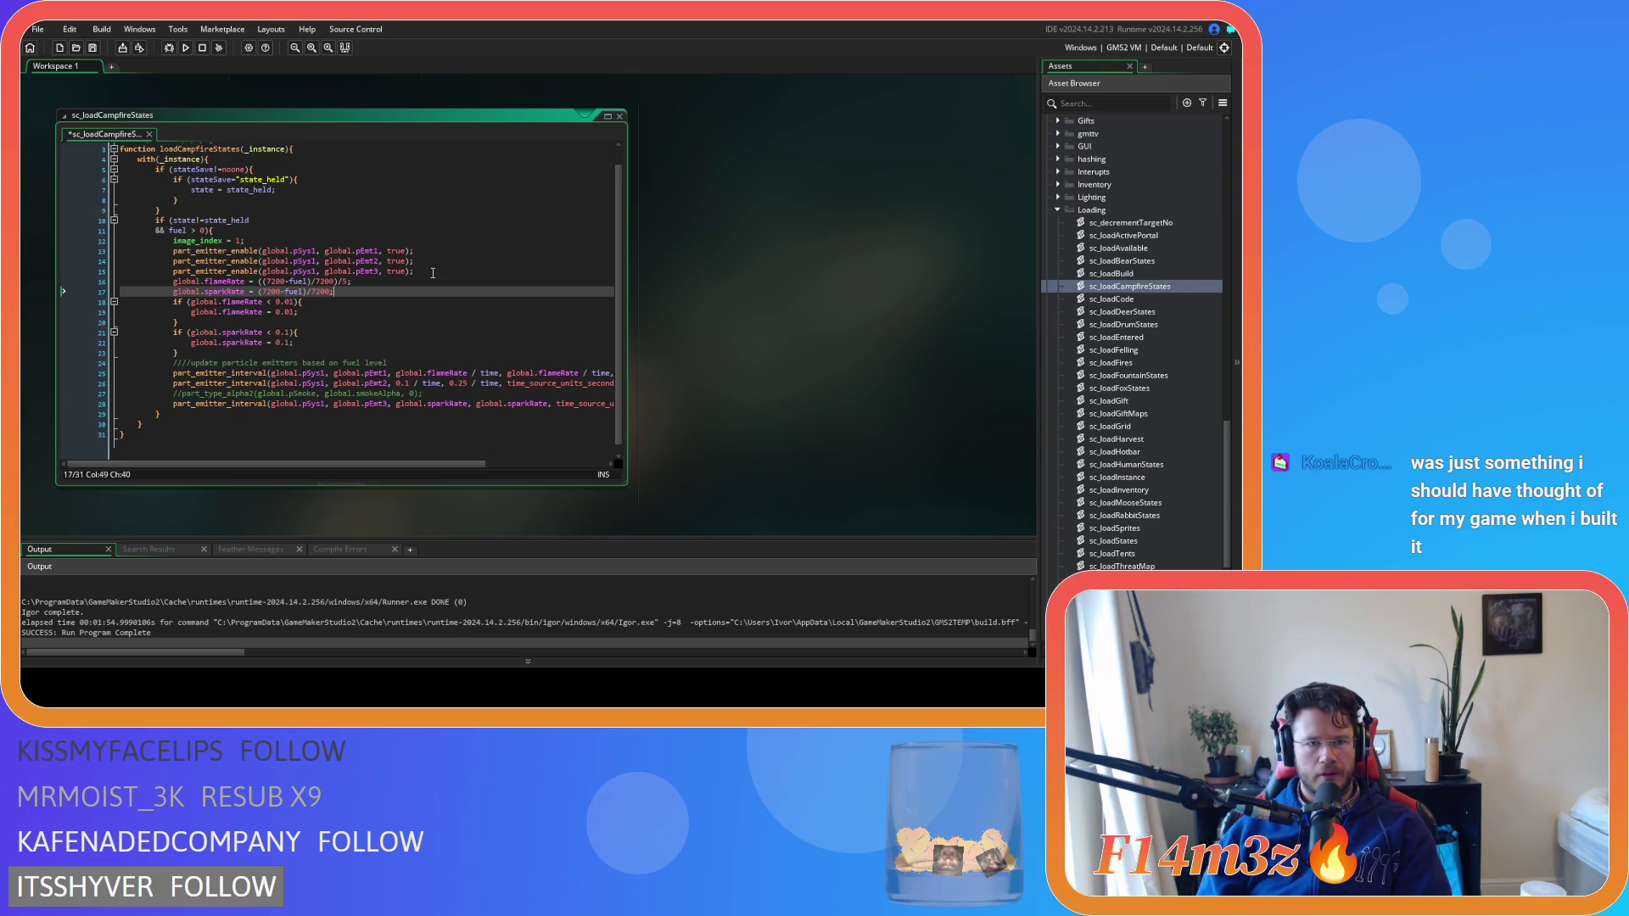
left_click_drag(445, 393, 120, 392)
key("BackSpace")
key("BackSpace")
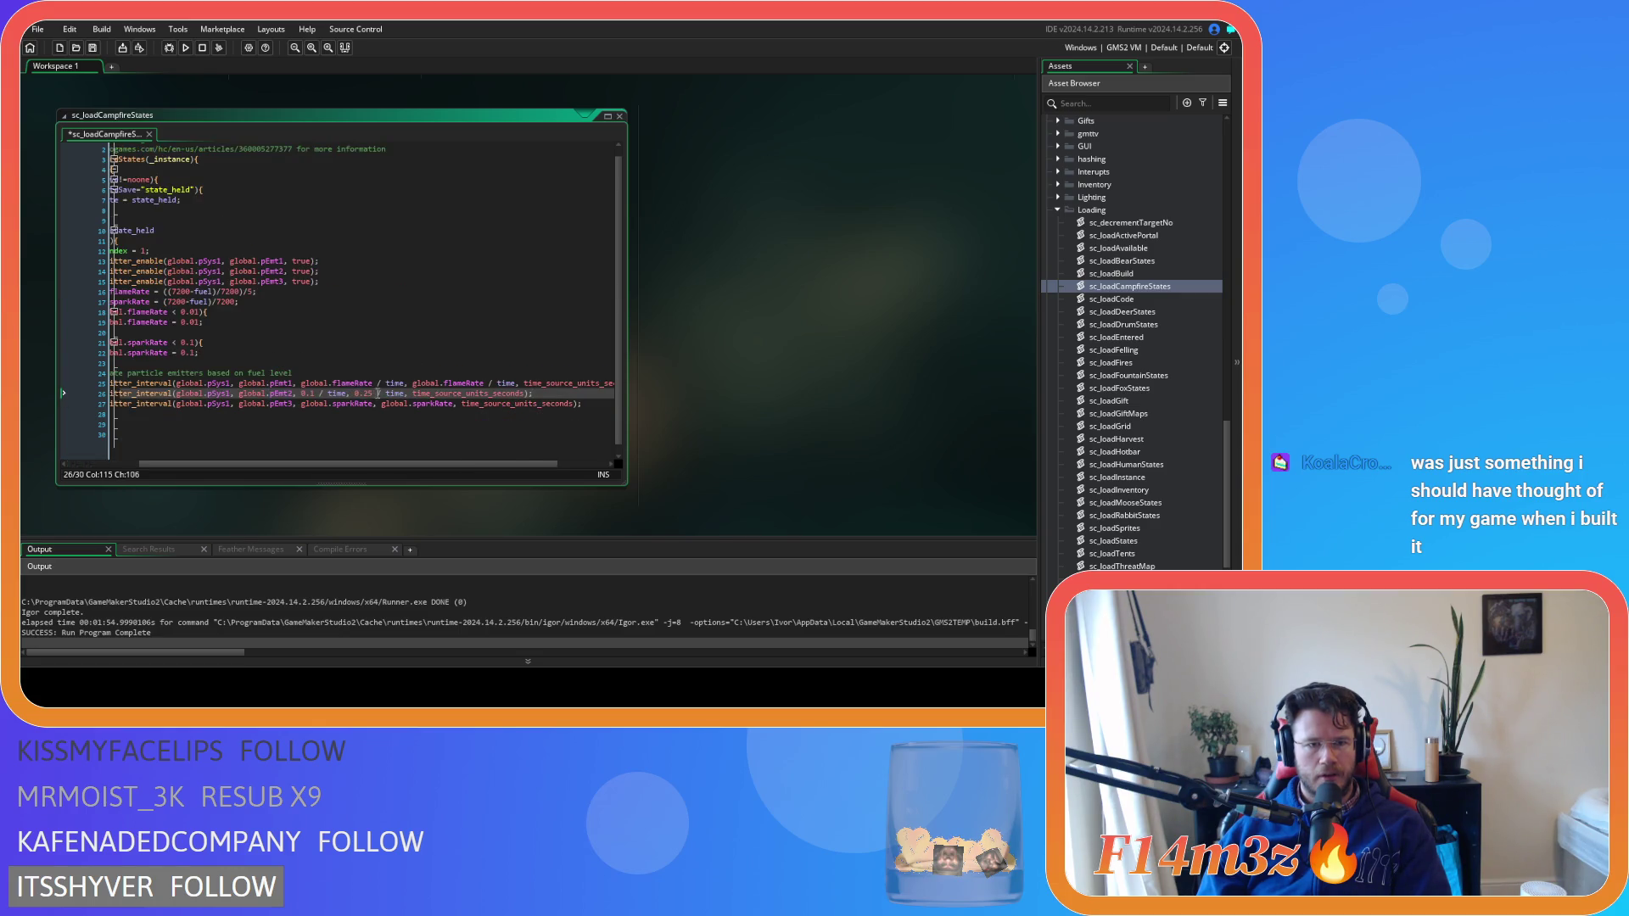
Change 0.25 to 0.2 on line 26 and save the project
left_click(371, 395)
key("BackSpace")
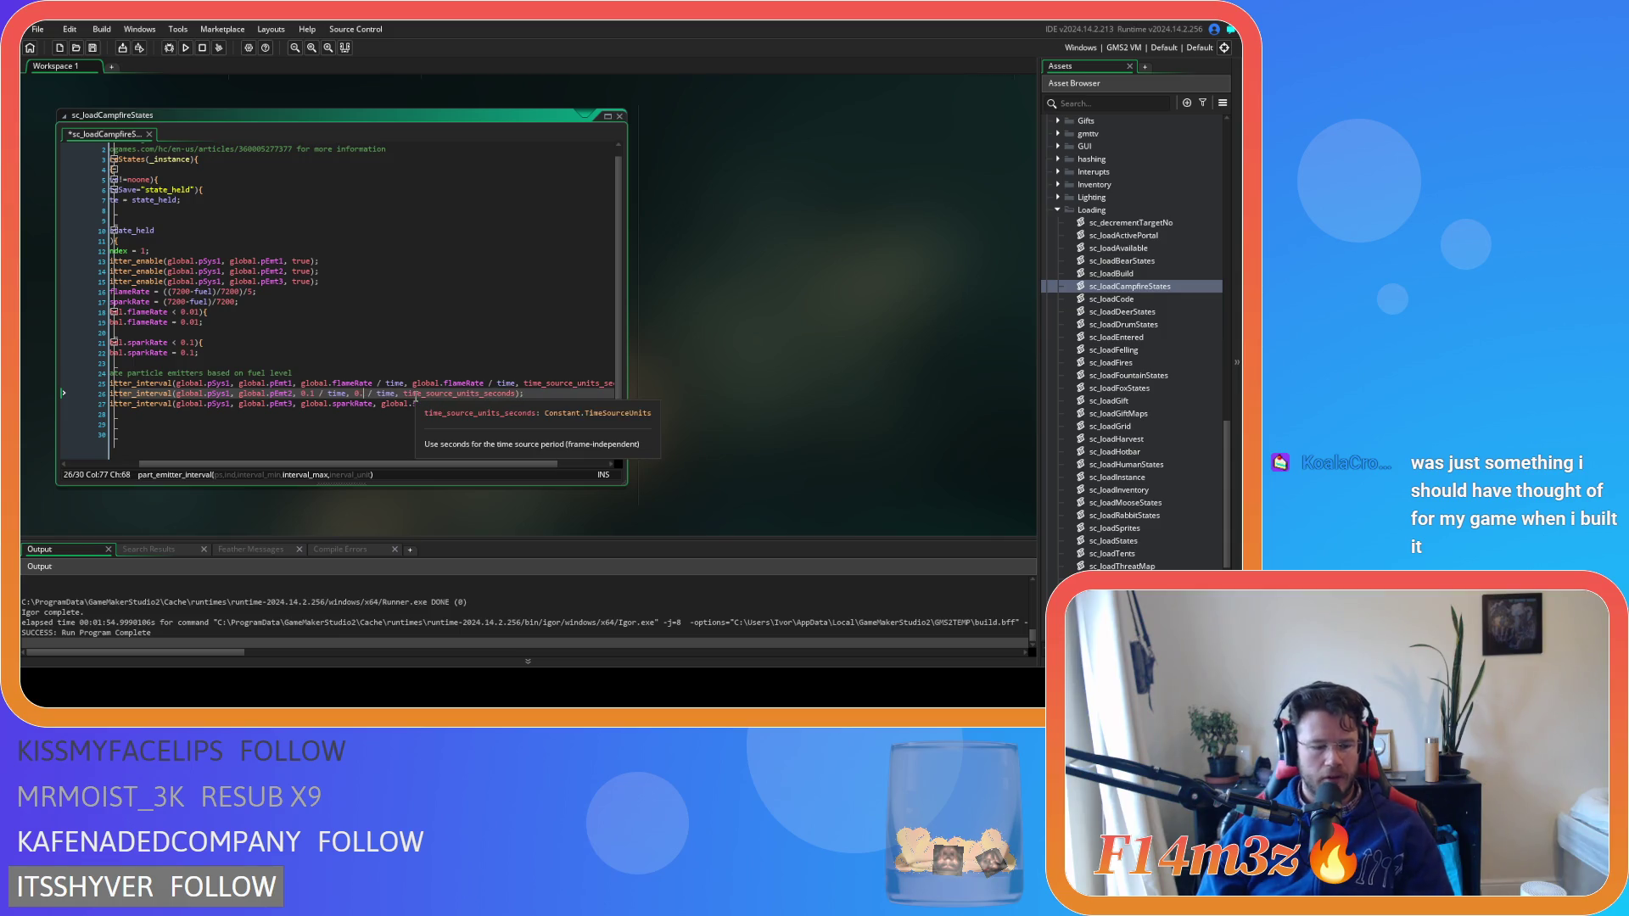
type("3")
key("ctrl+s")
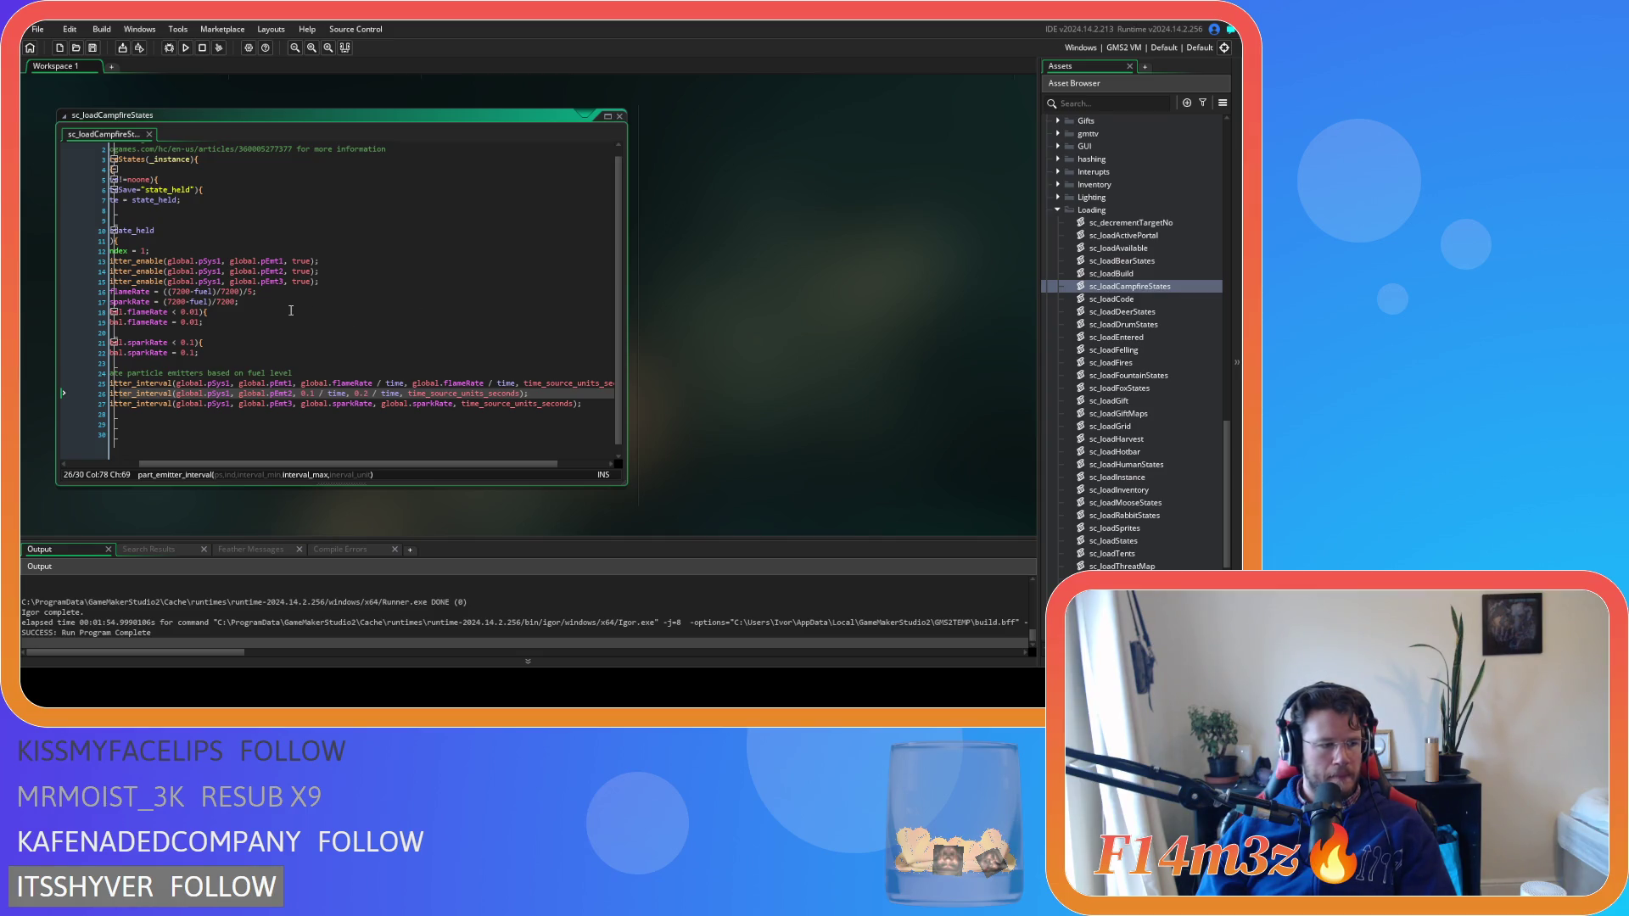
left_click(92, 49)
left_click(273, 353)
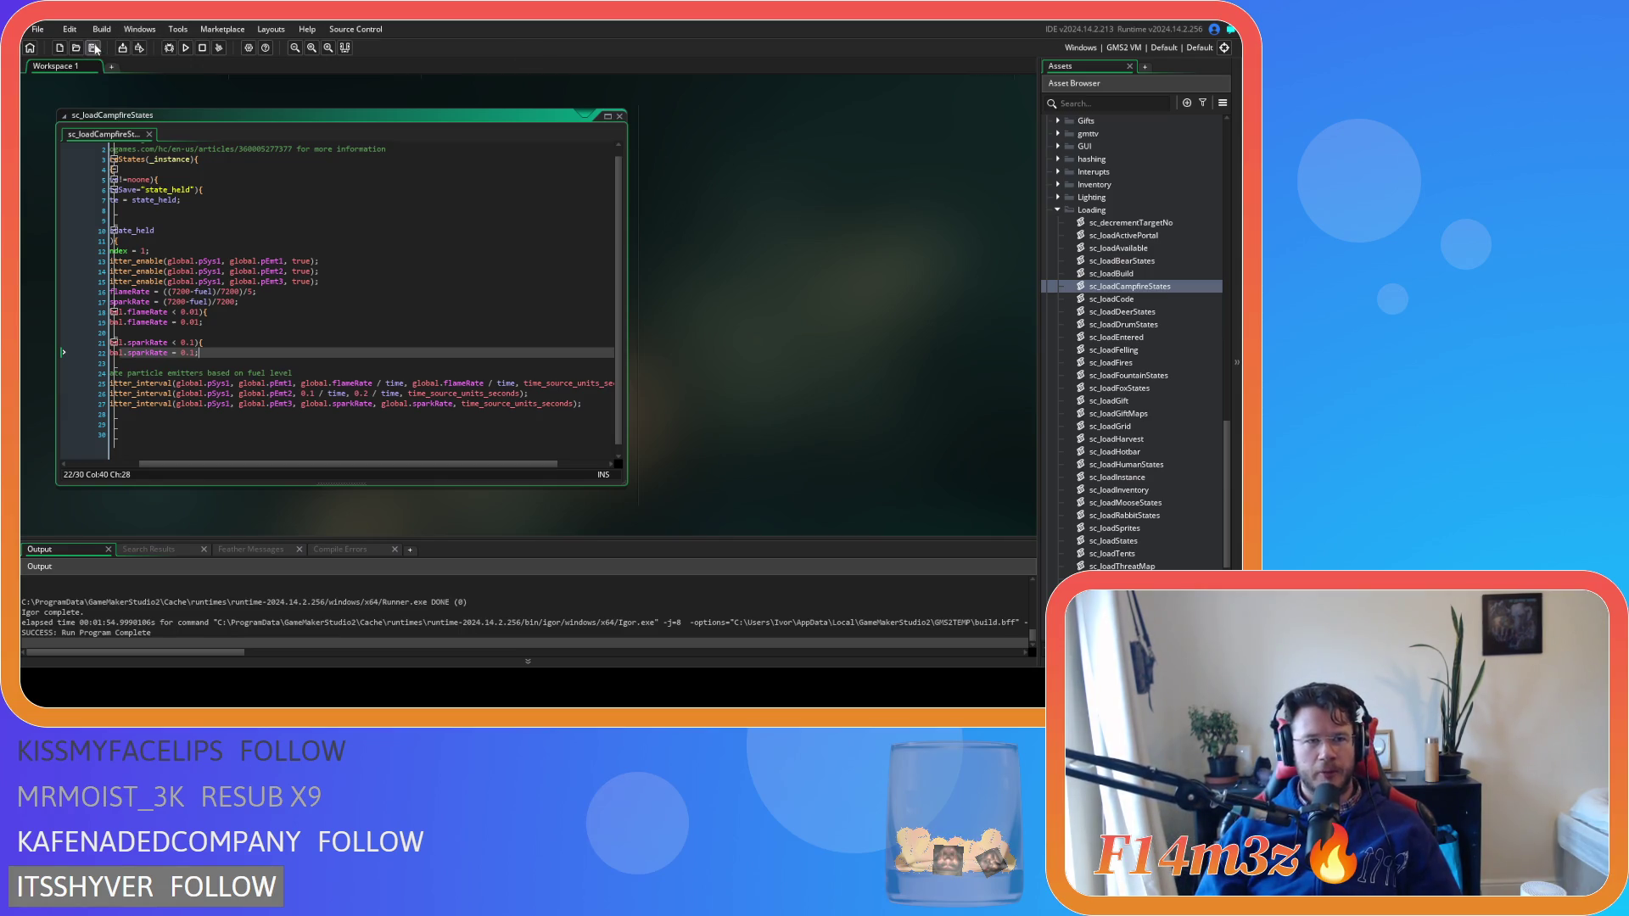
Close all open editor windows with Windows > Close All and collapse the Loading scripts folder
left_click(298, 202)
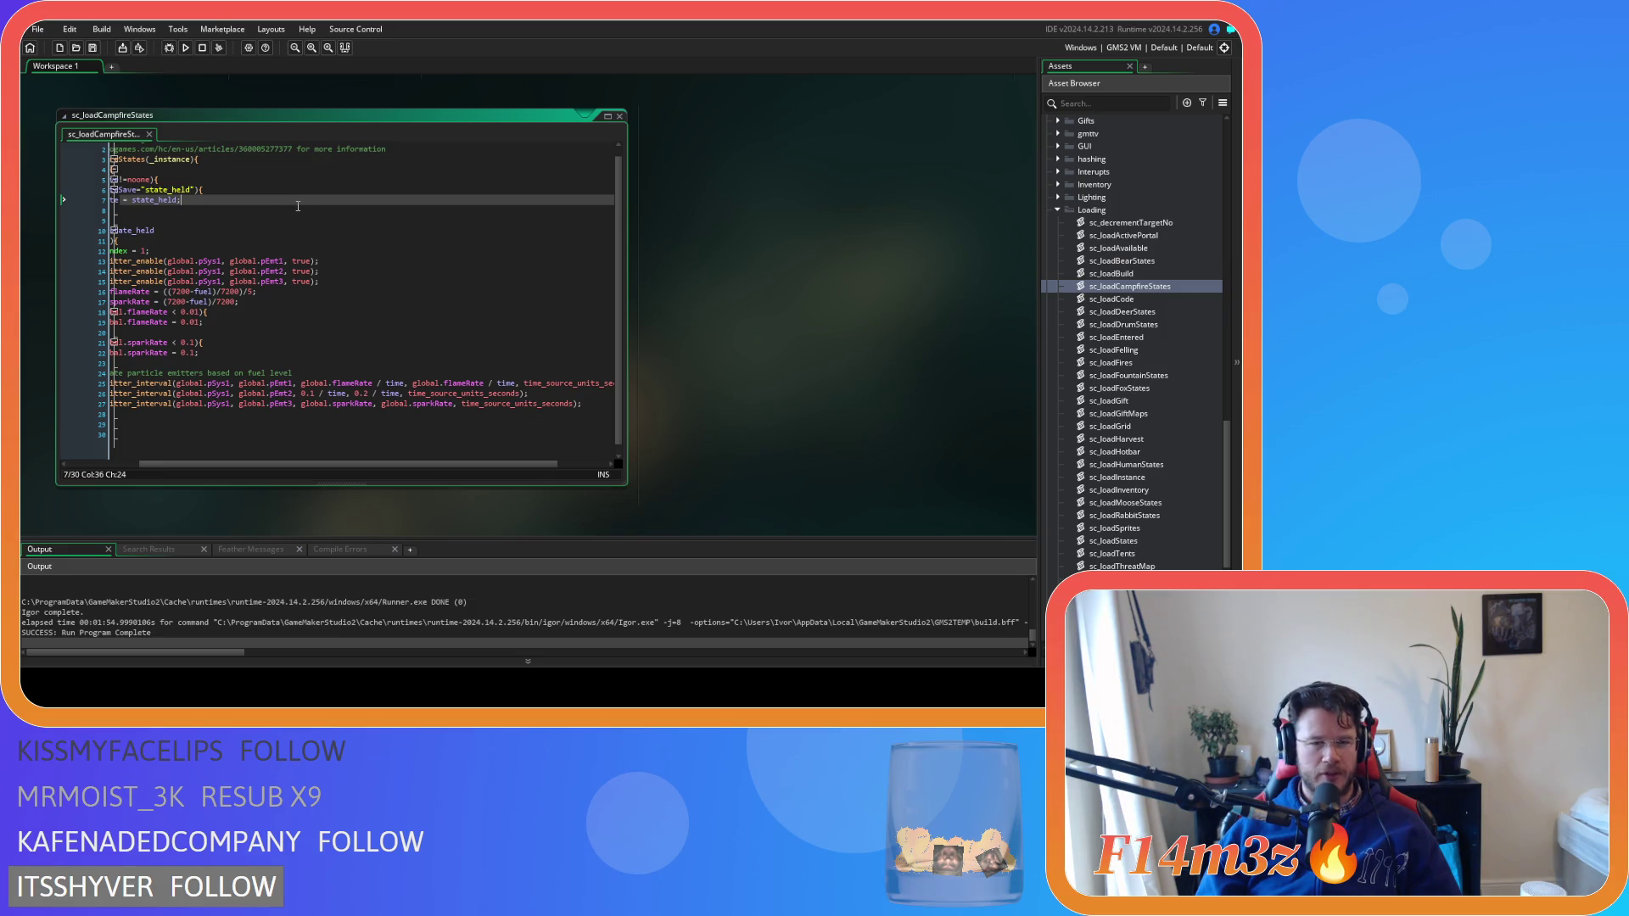
right_click(742, 255)
mouse_move(763, 273)
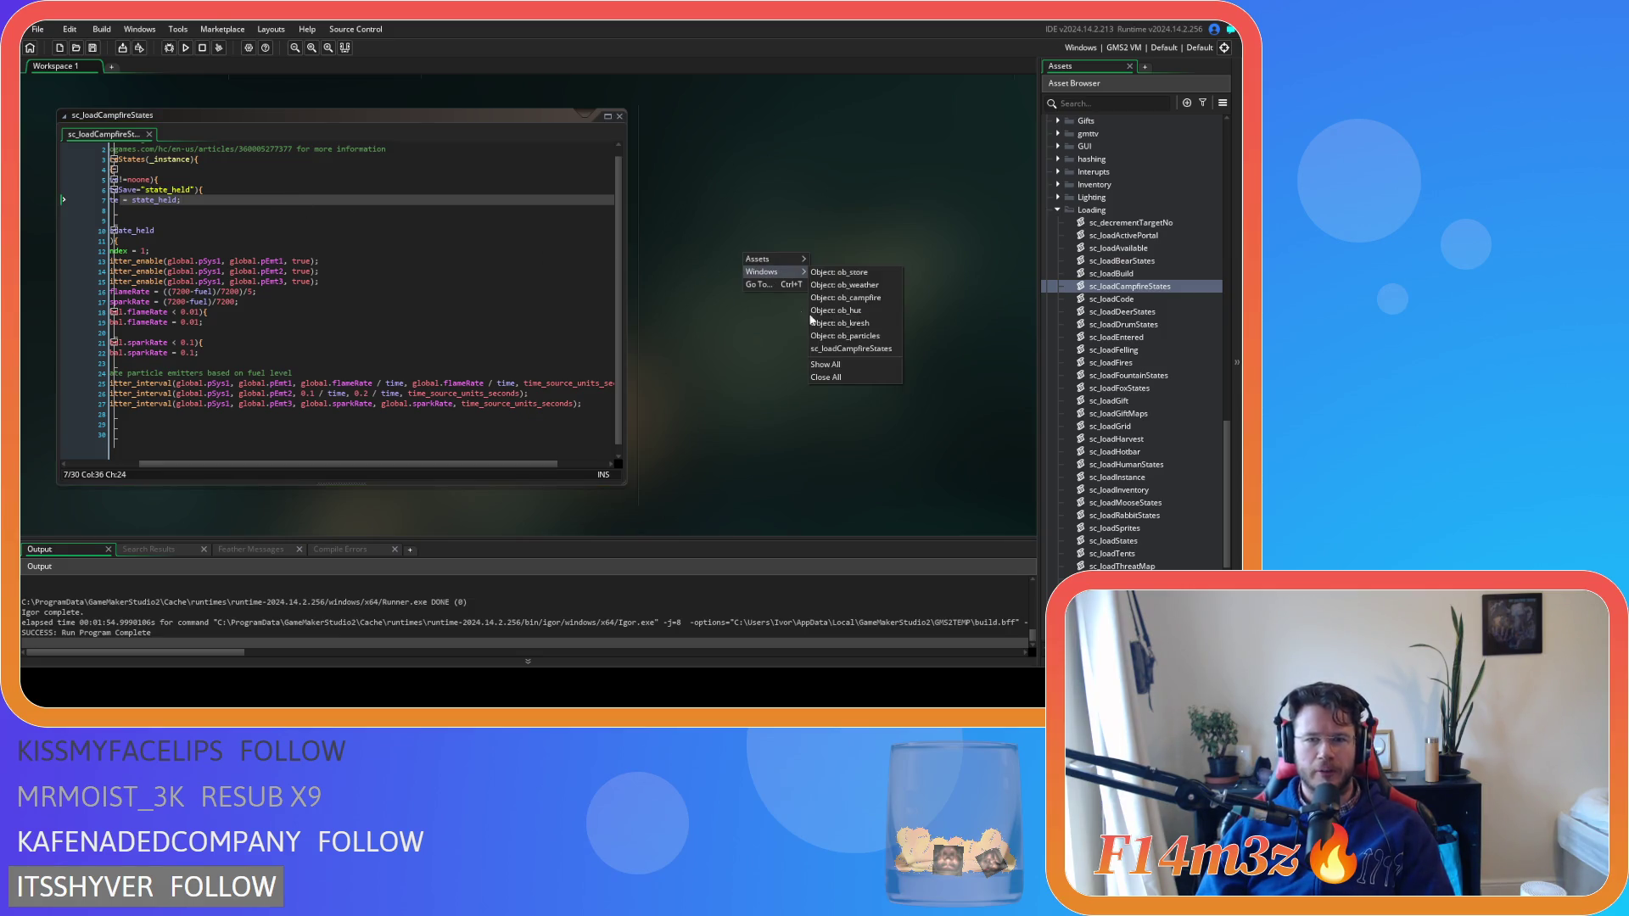
left_click(856, 386)
right_click(858, 253)
mouse_move(880, 273)
left_click(958, 378)
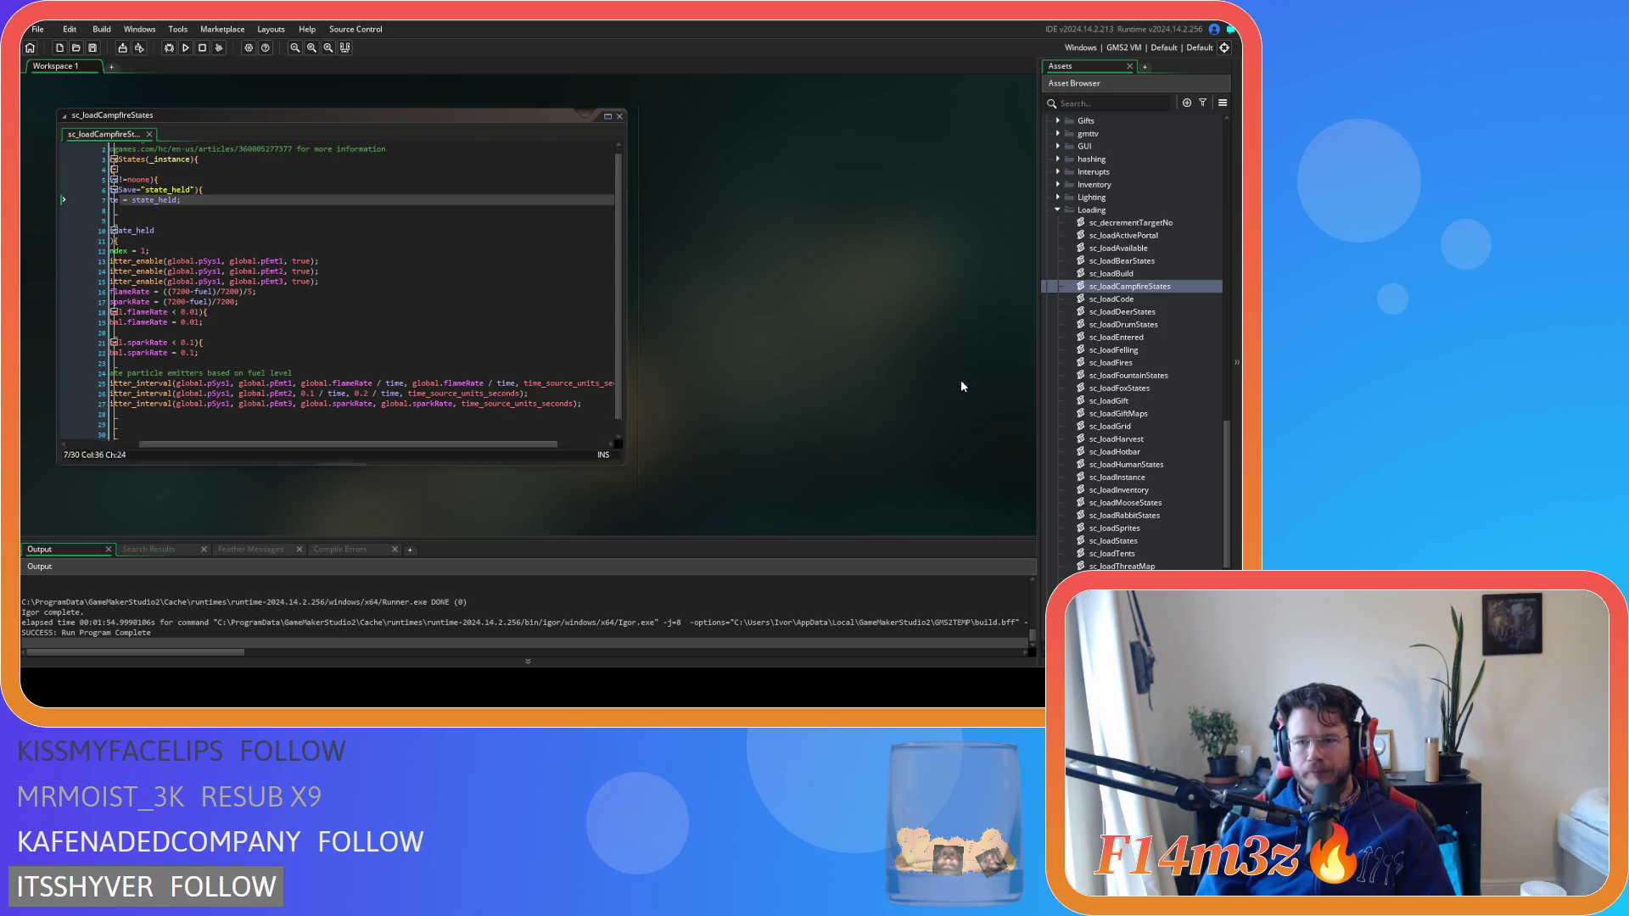
left_click(1057, 209)
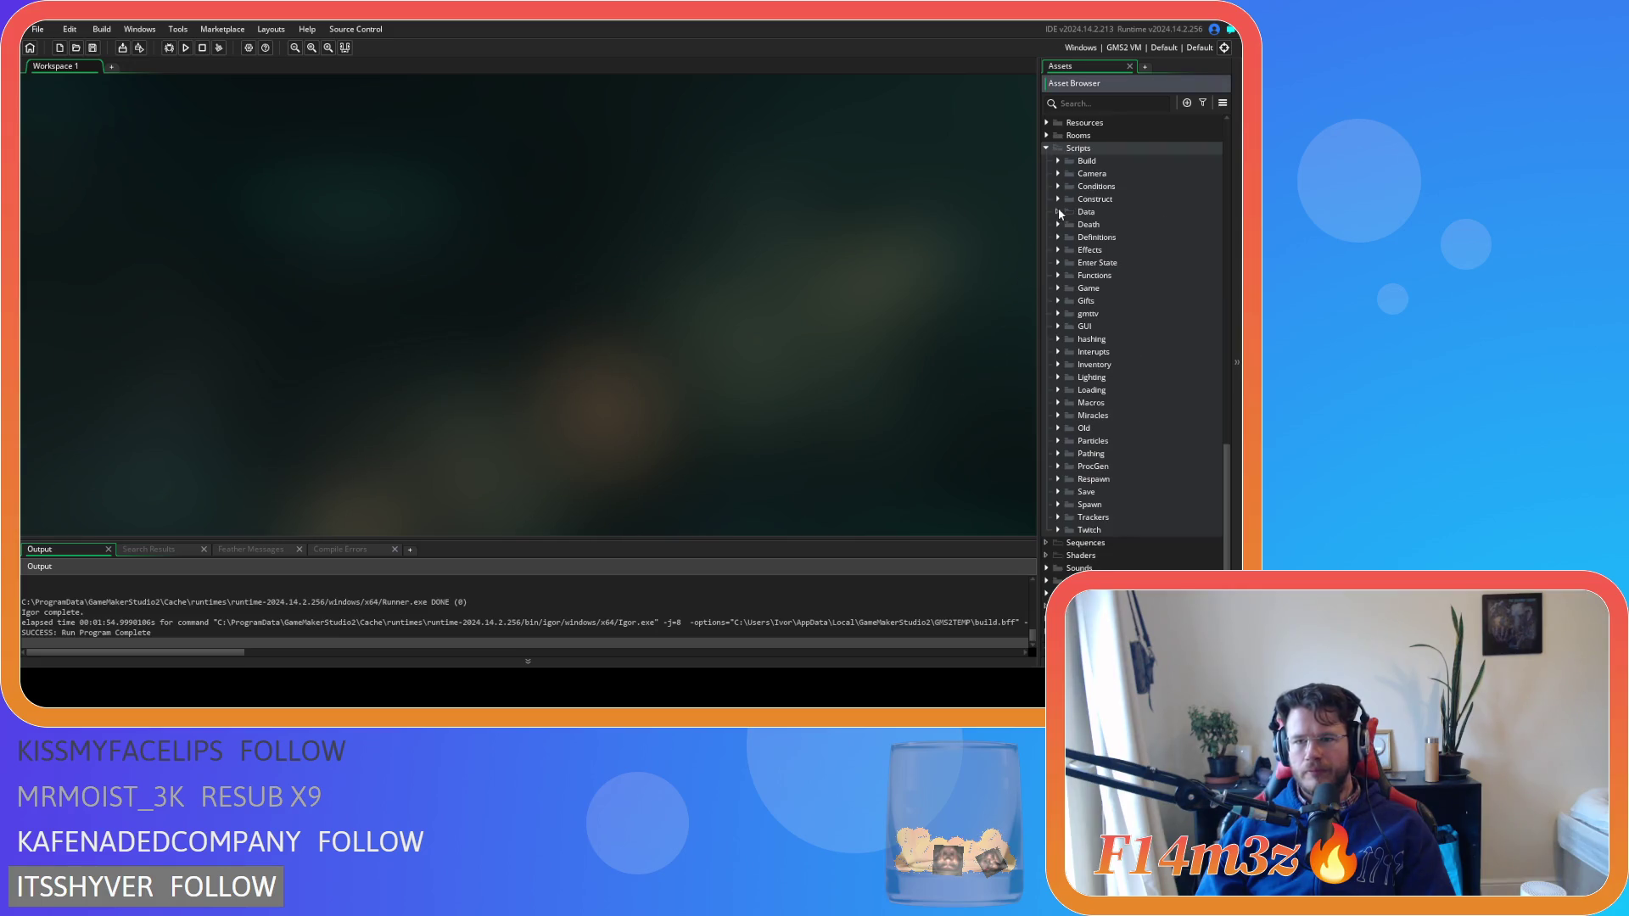
Collapse Scripts, Objects and their Lighting, Game, Construct and Animal subfolders, then run the game
left_click(1047, 149)
left_click(1057, 301)
left_click(1056, 289)
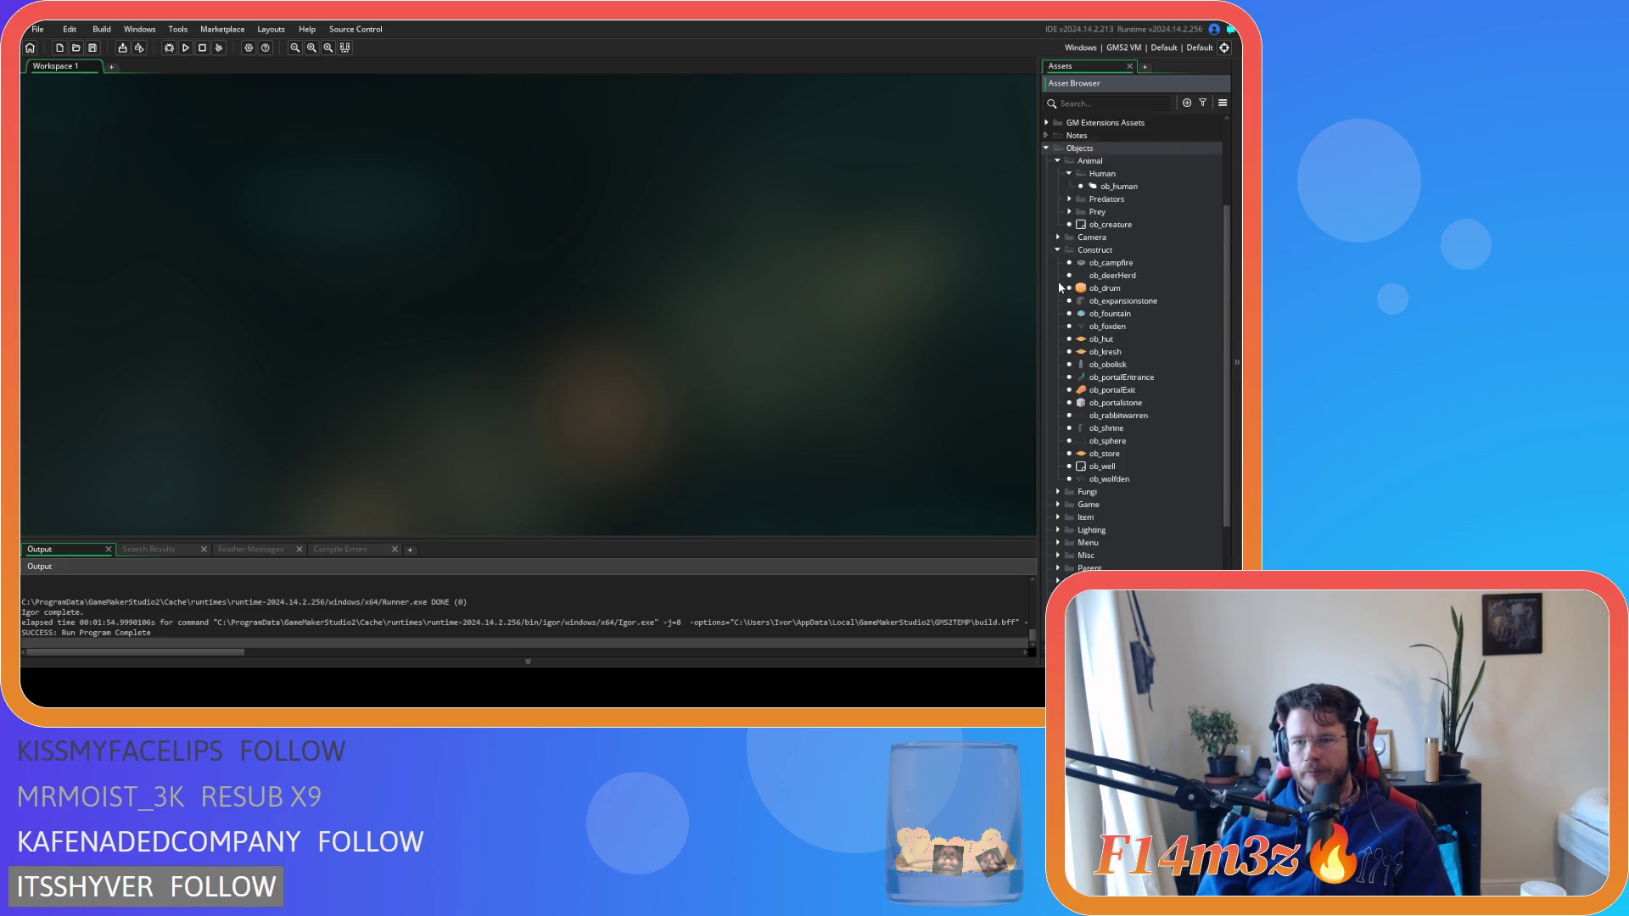
scroll(1058, 288, "up", 2)
left_click(1057, 304)
left_click(1056, 230)
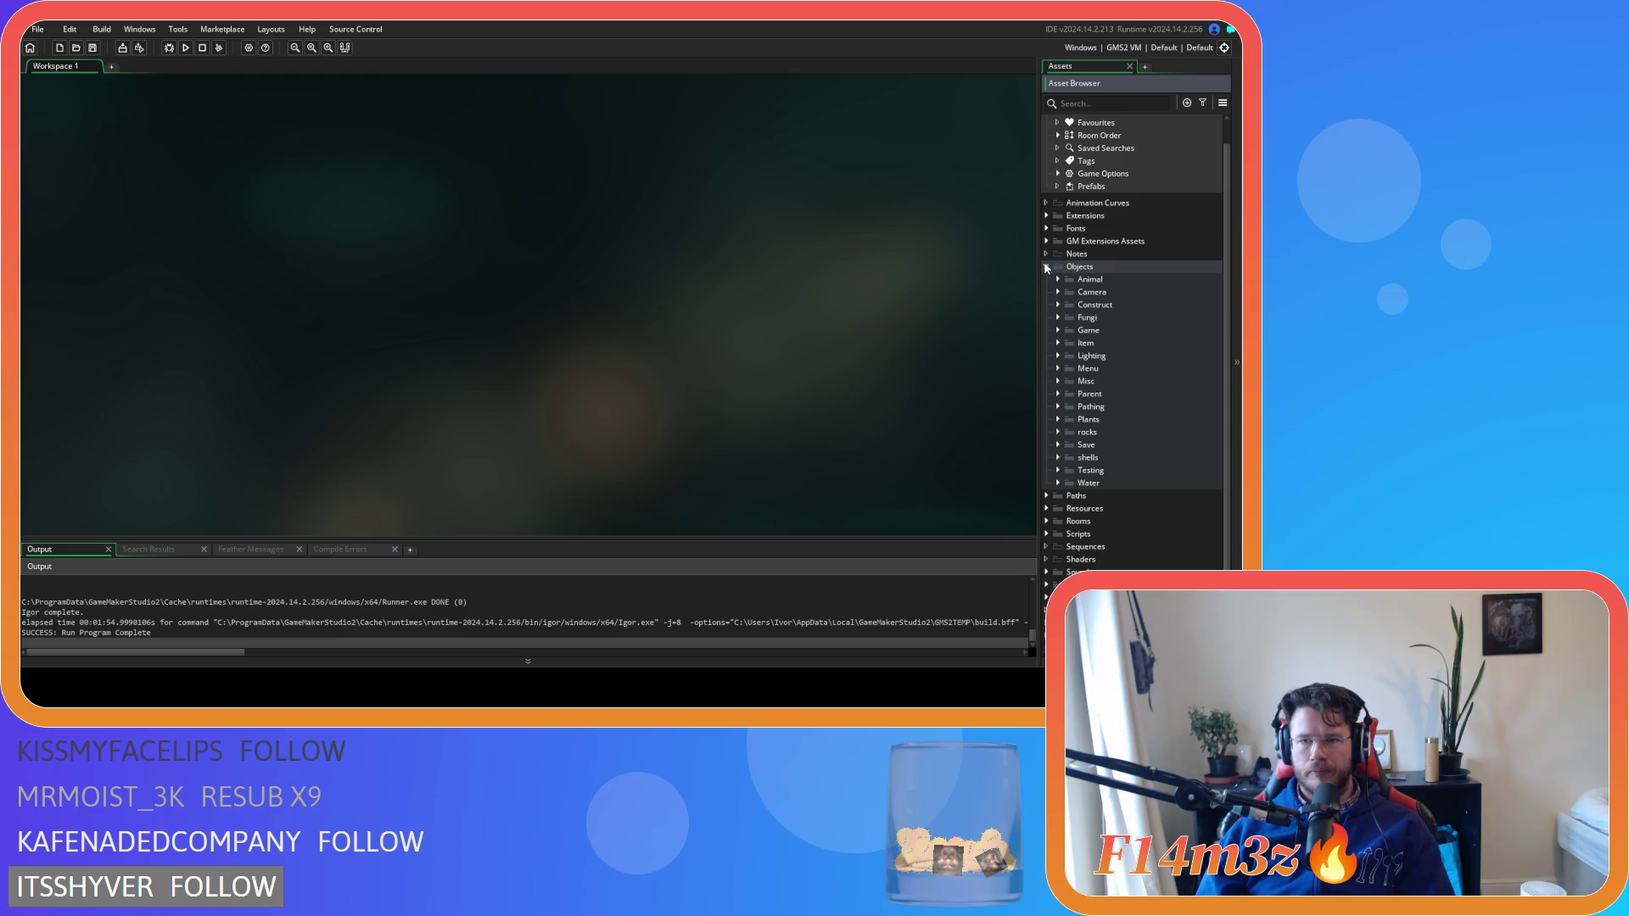
left_click(1044, 258)
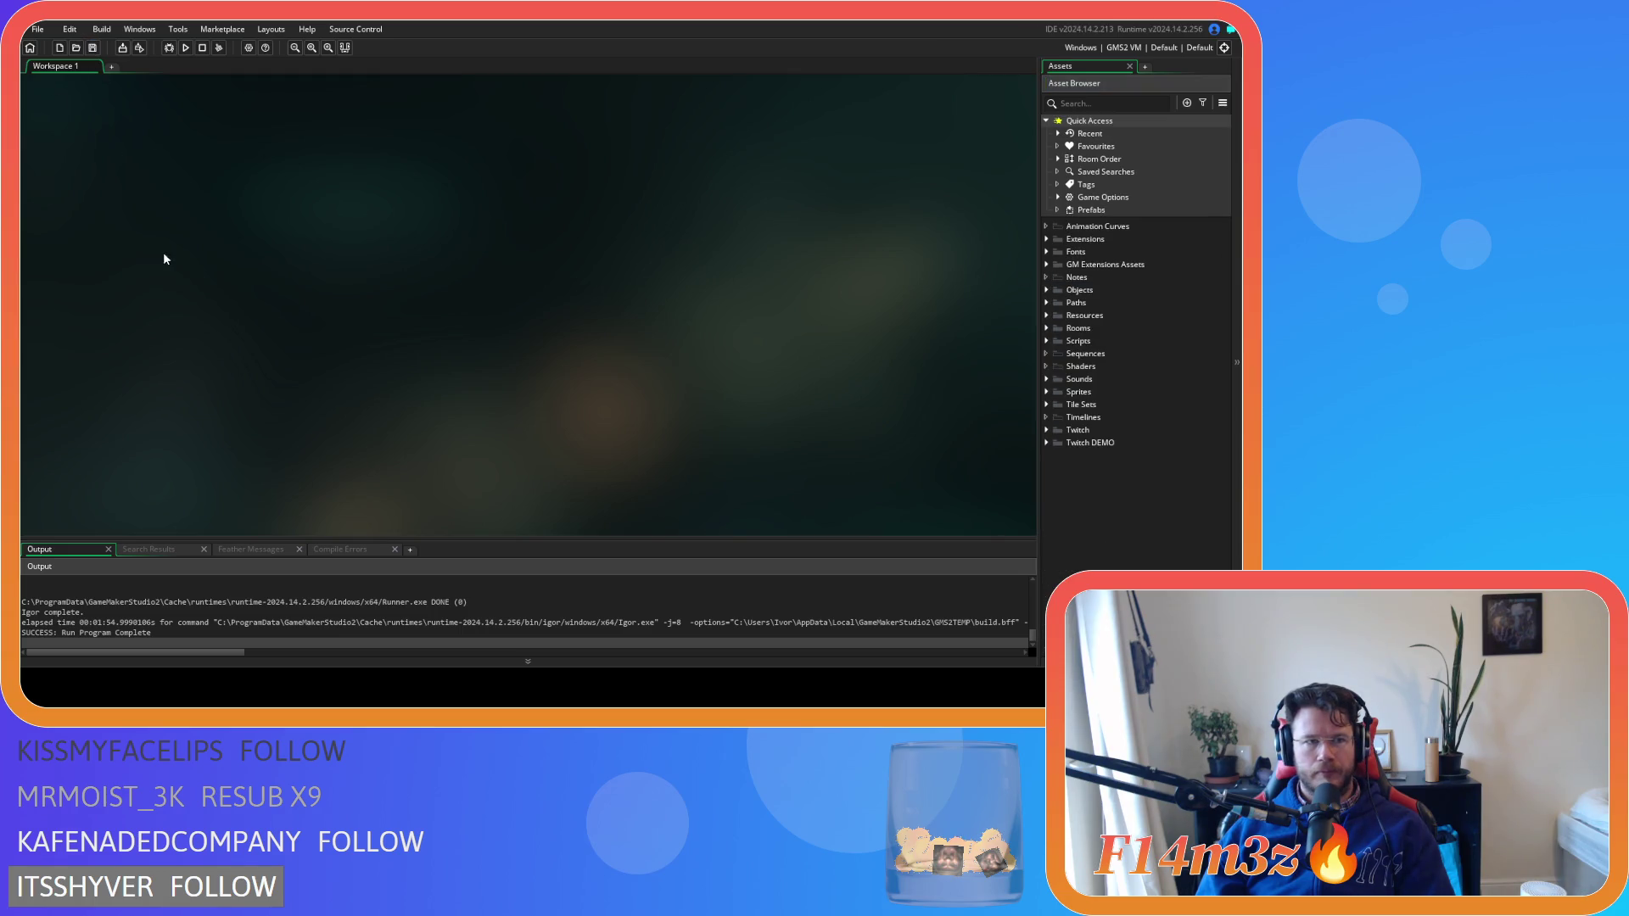
key("F5")
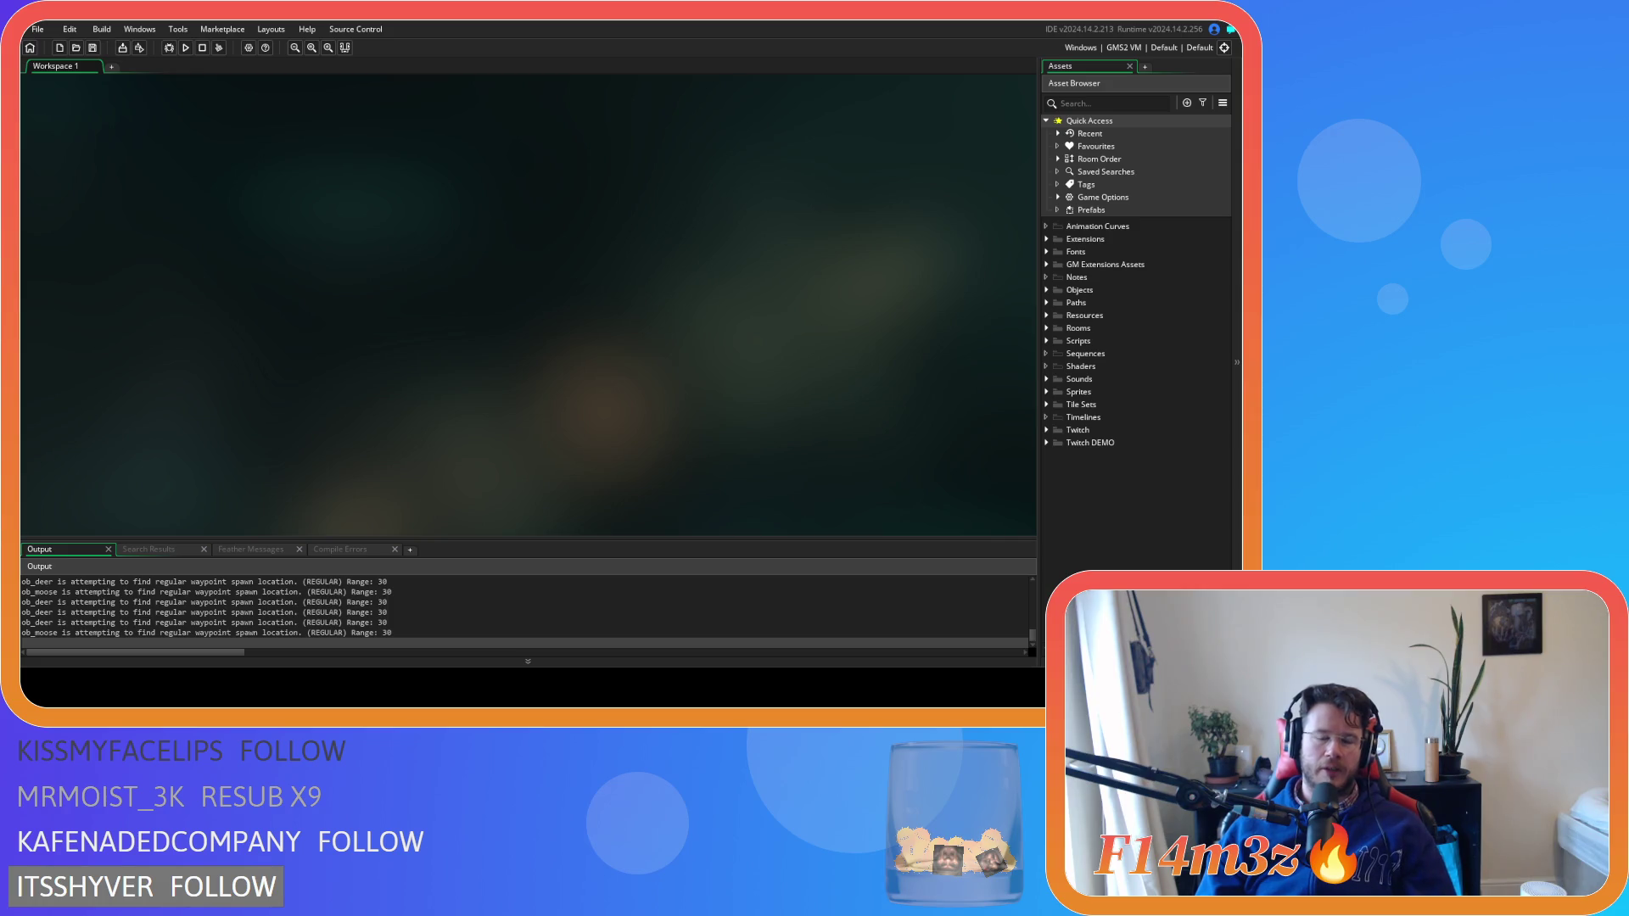
Close the running game, expand Objects > Construct, and open the ob_hut object
key("alt+F4")
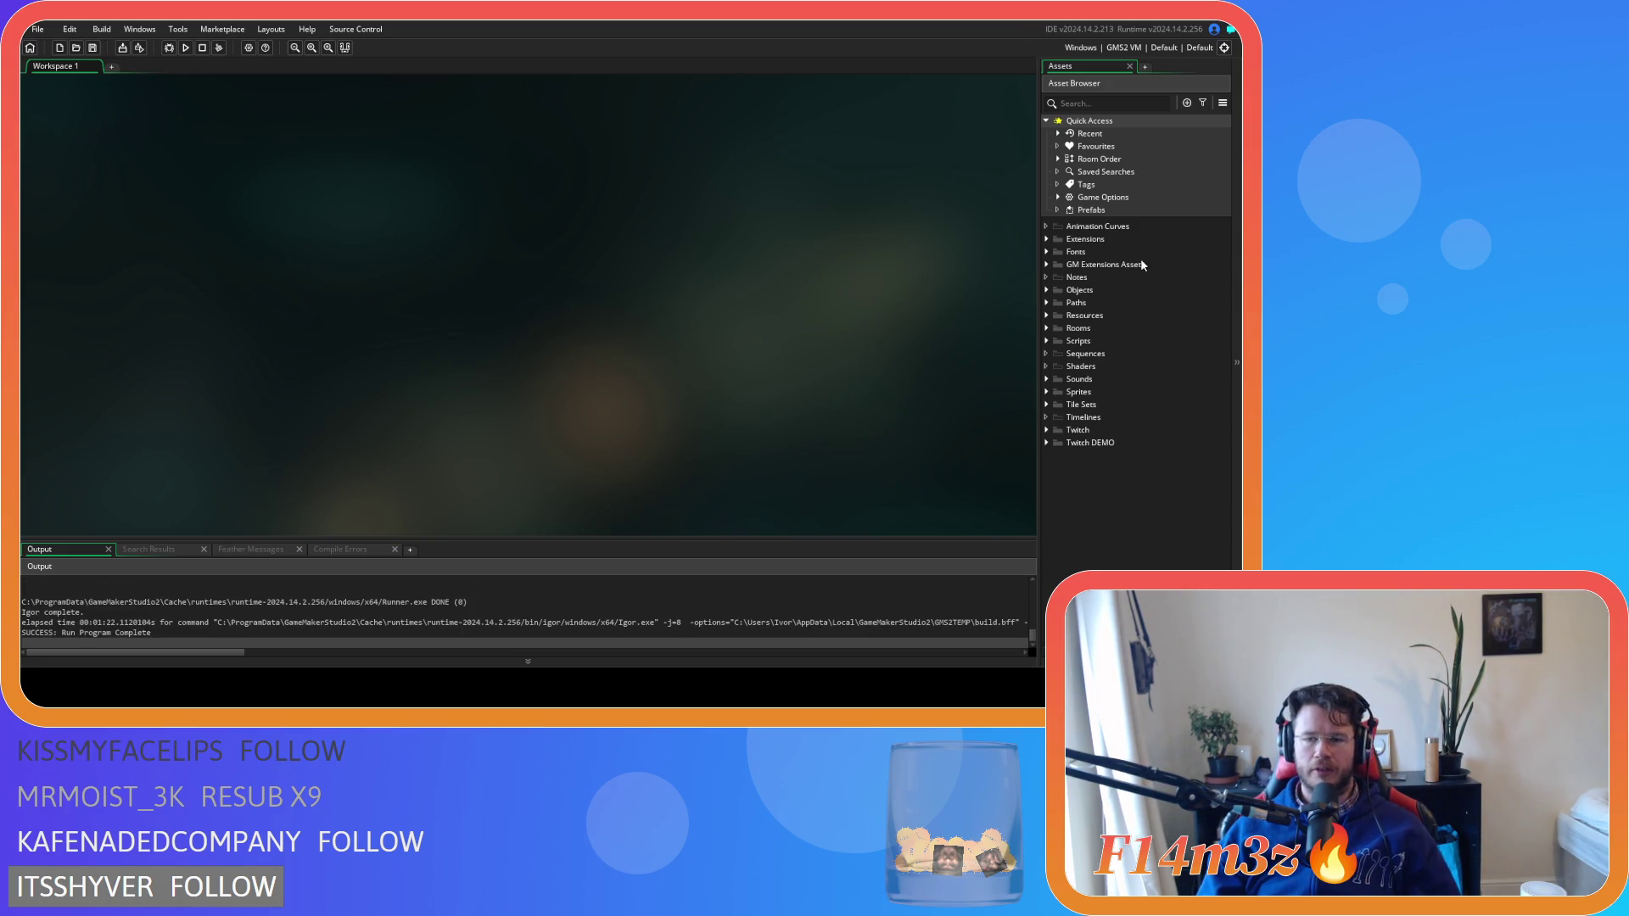
left_click(1045, 291)
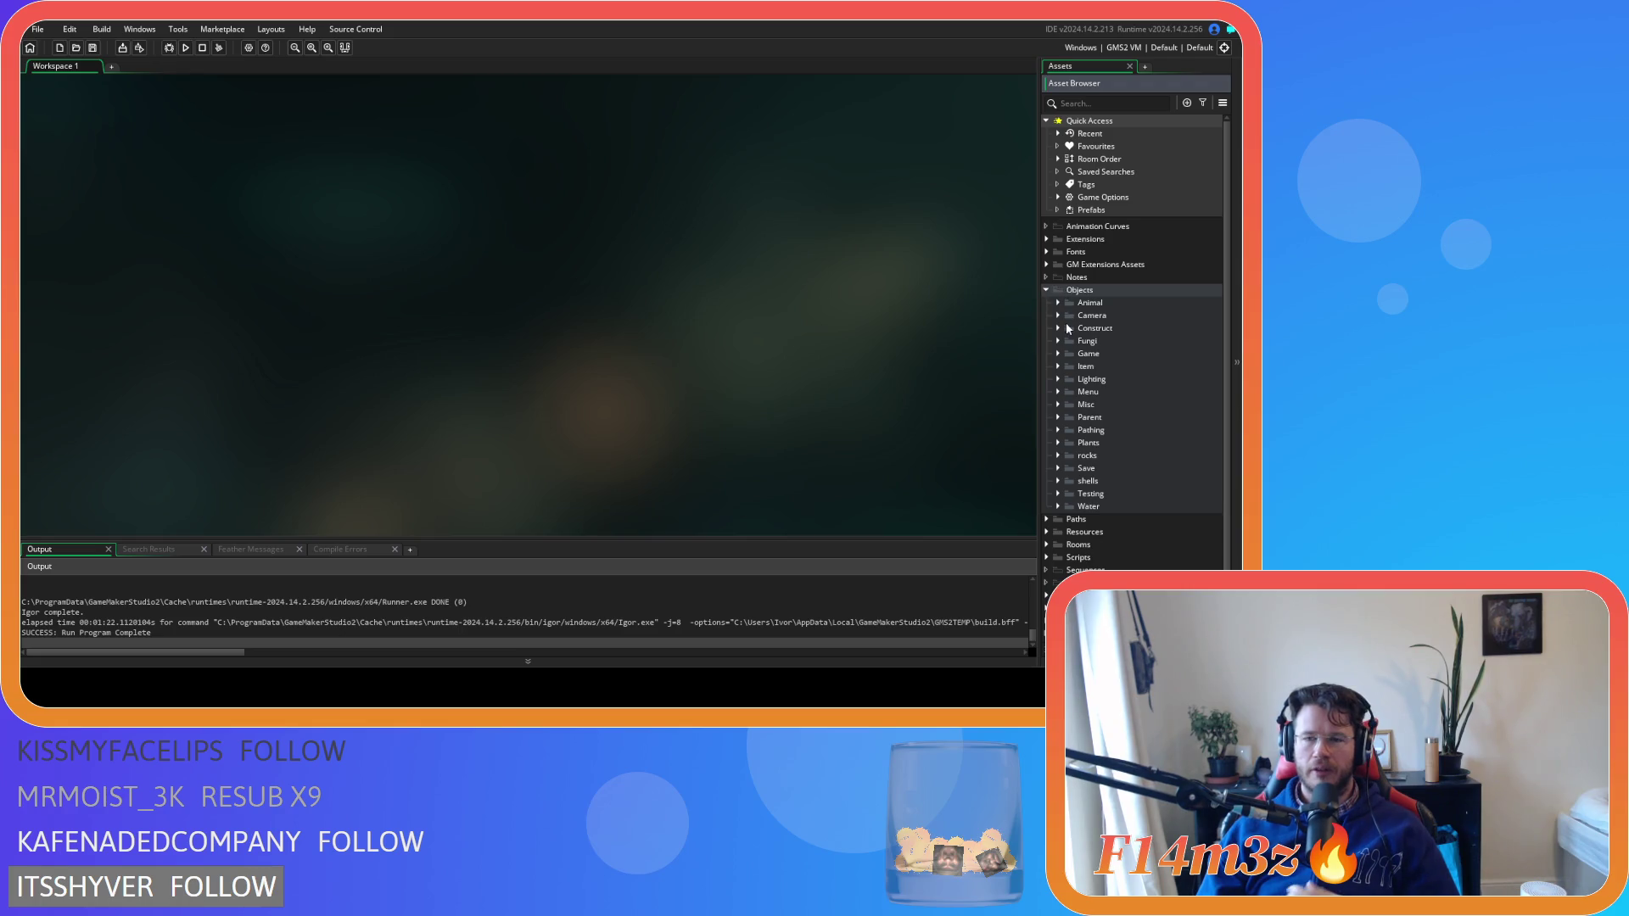
left_click(1059, 356)
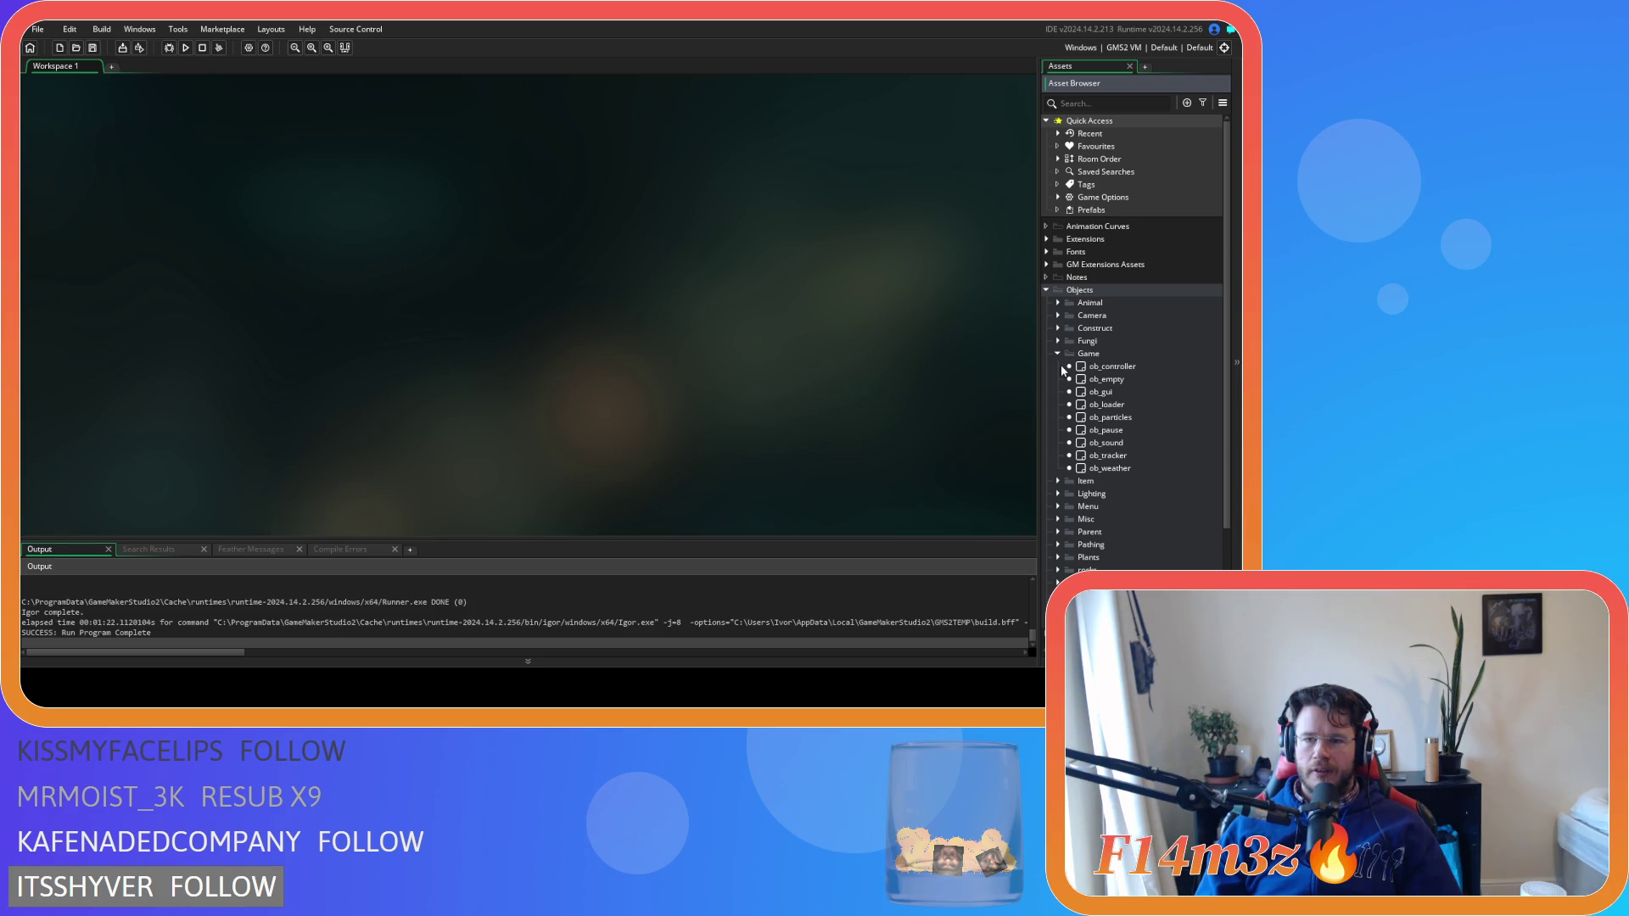
left_click(1057, 354)
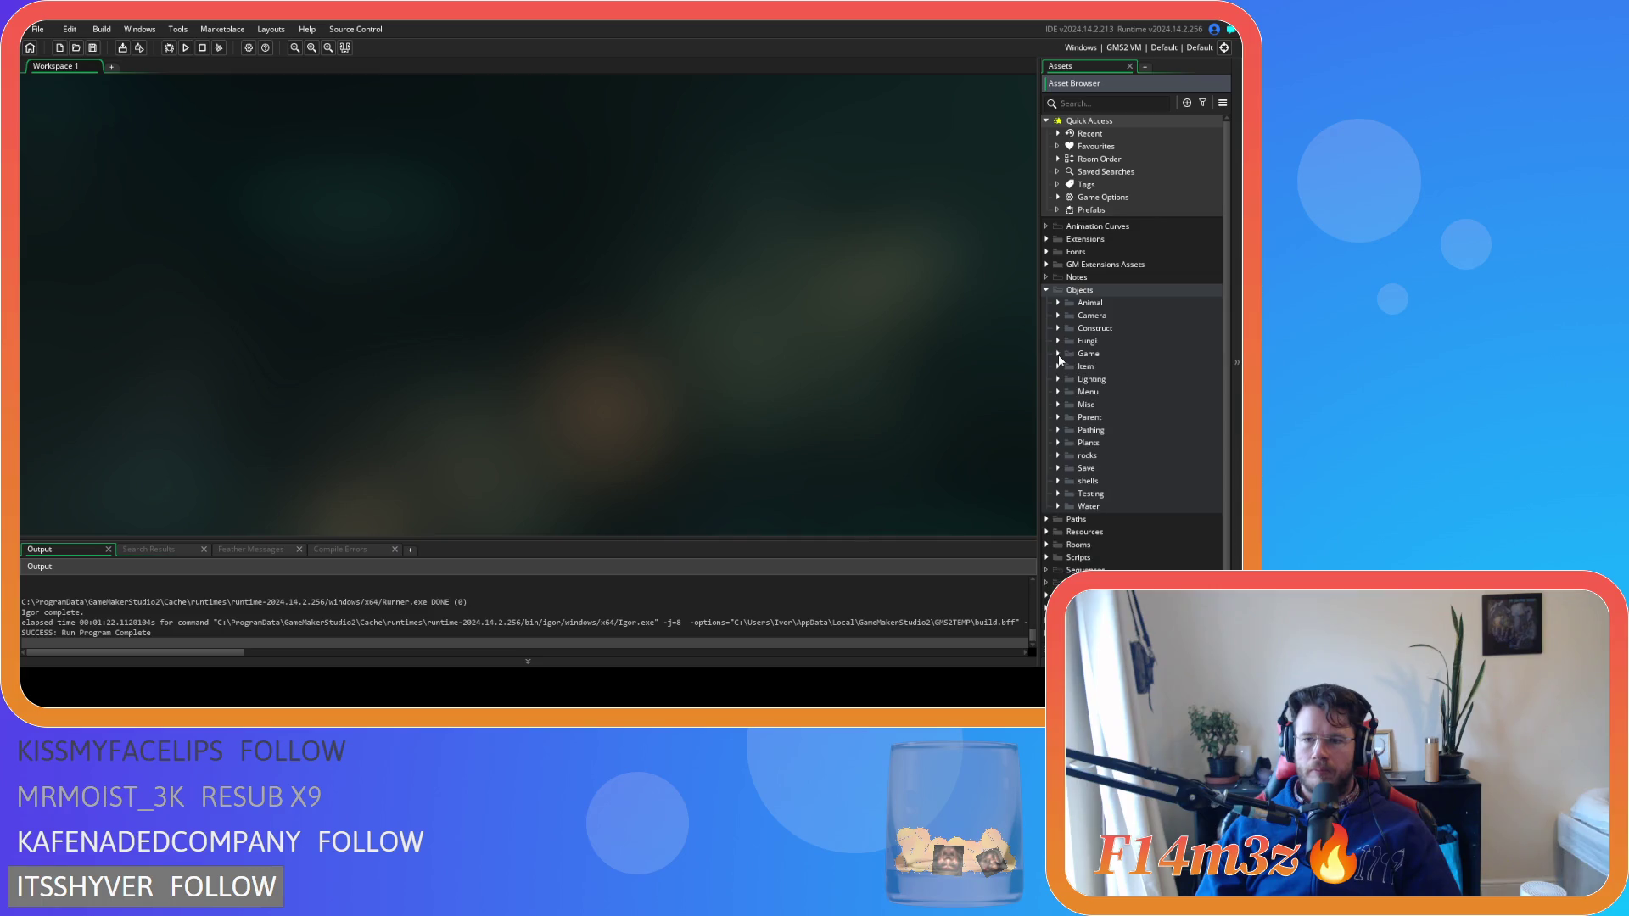
left_click(1058, 328)
double_click(1106, 418)
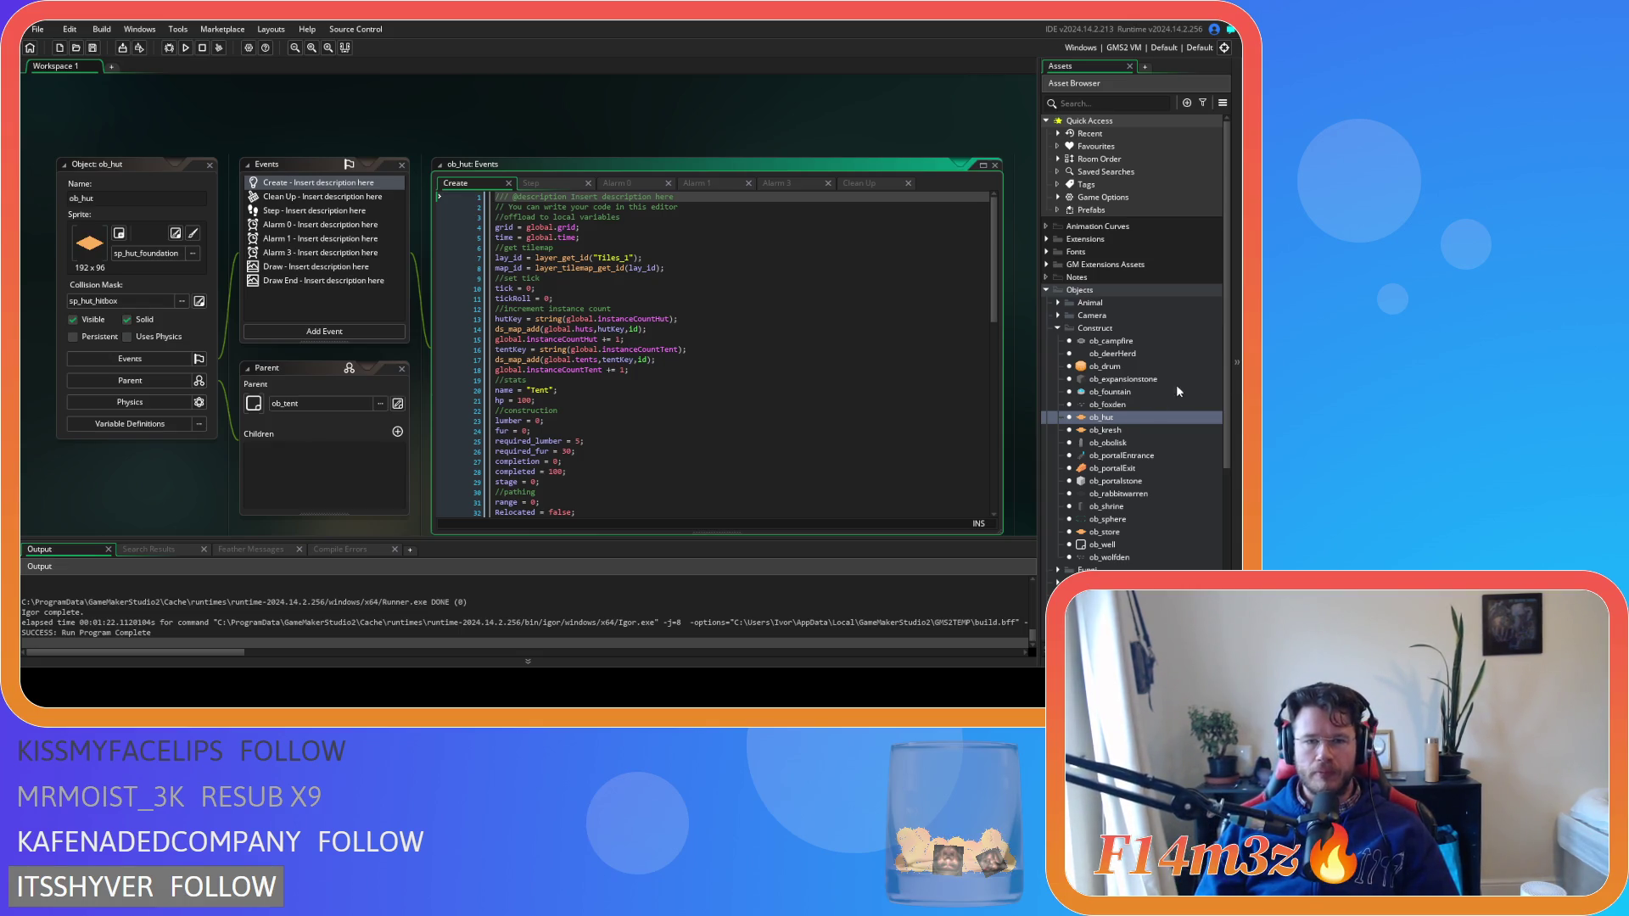
Remove the incomplete part_particles_clear( call on line 79 of ob_hut's Create code and save
left_click(751, 338)
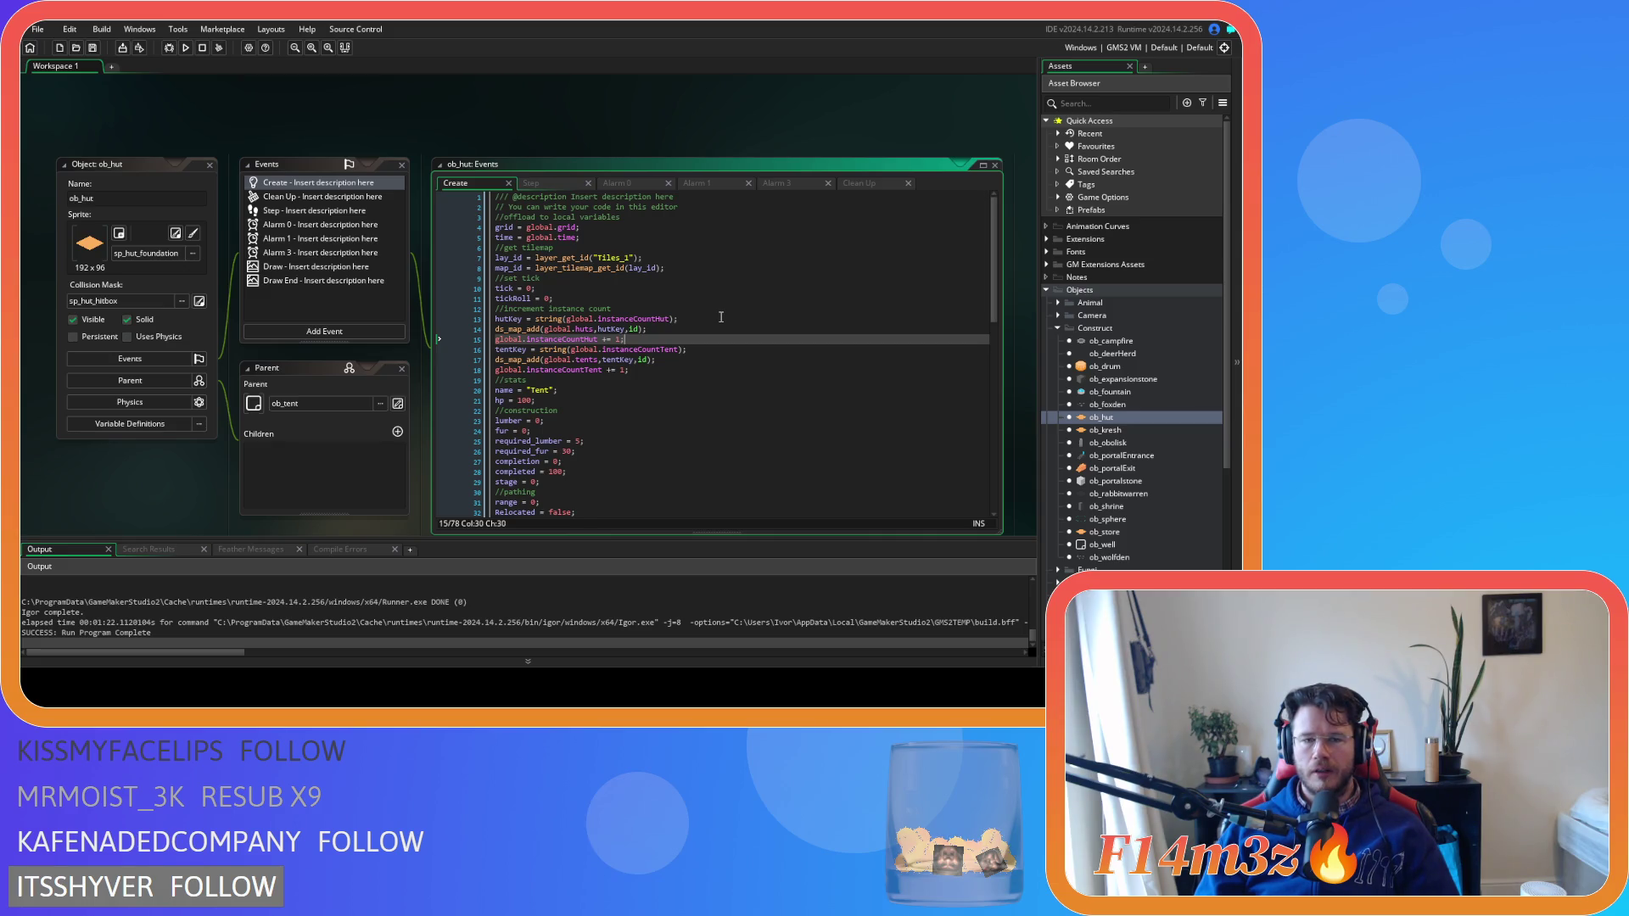
scroll(721, 317, "down", 15)
left_click(709, 501)
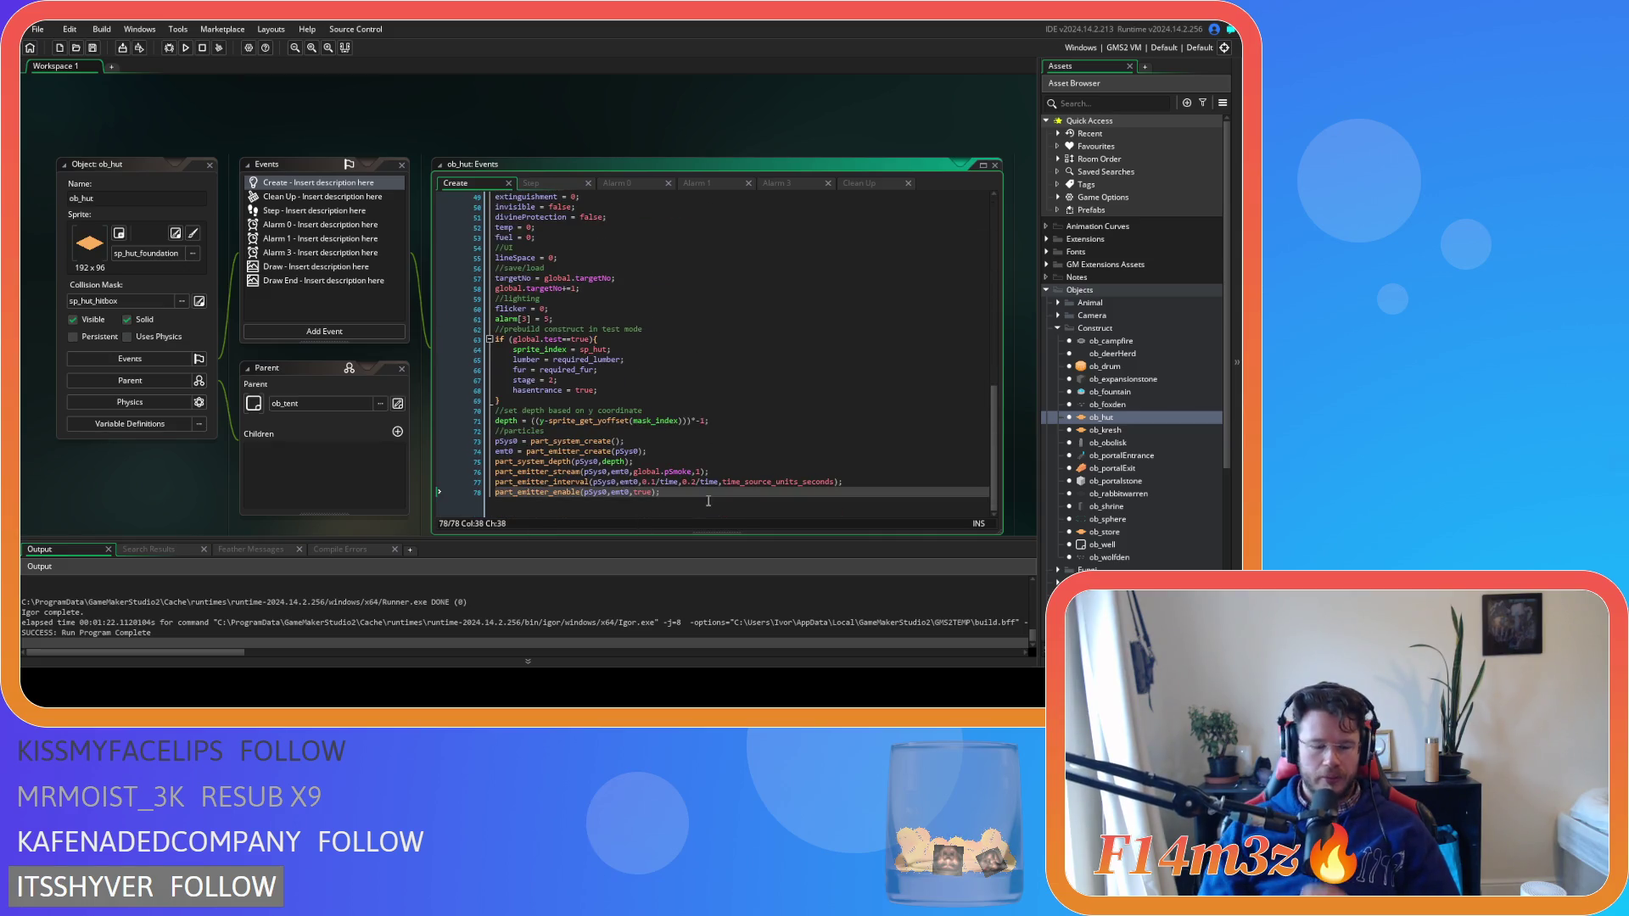
key("Return")
type("part_partic")
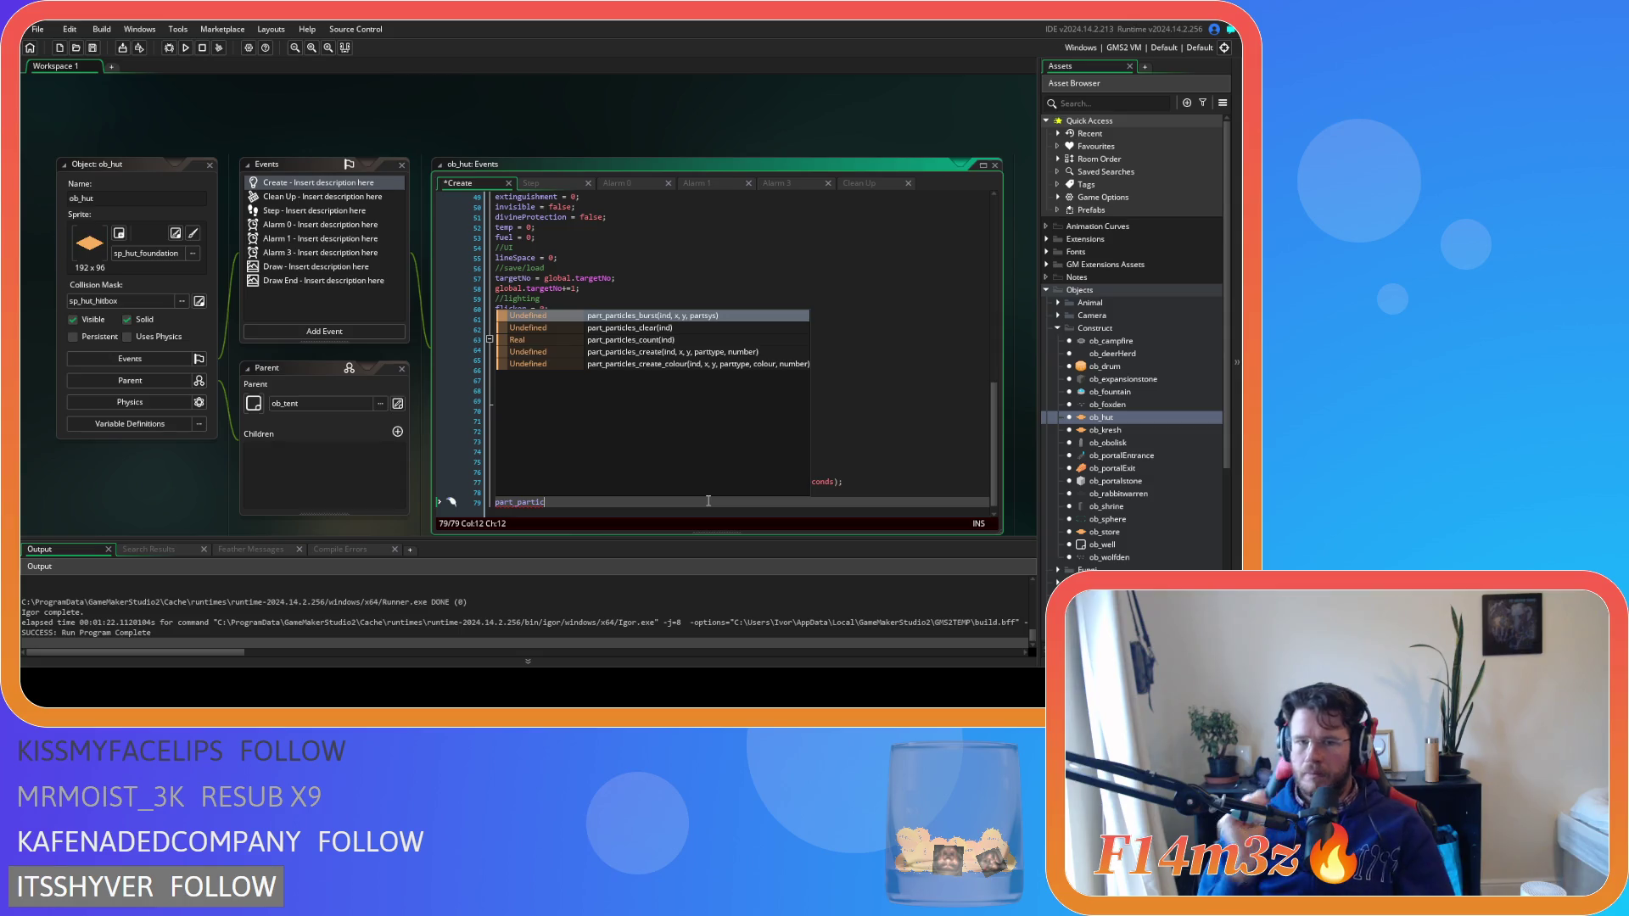
key("Down")
key("Return")
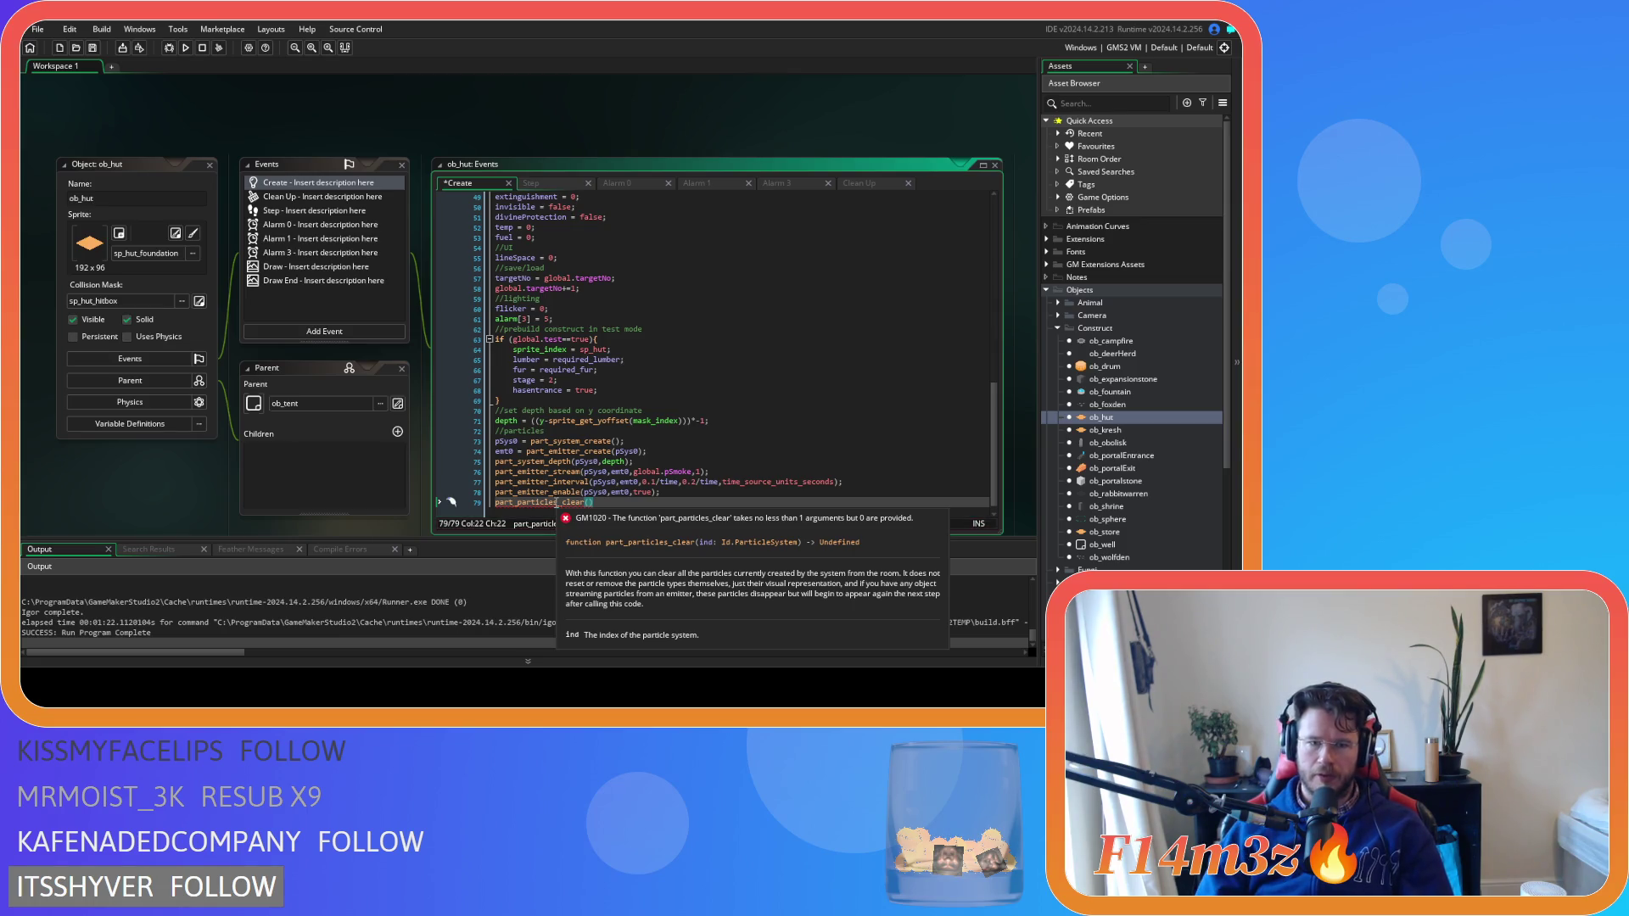
left_click_drag(594, 502, 520, 504)
key("BackSpace")
key("BackSpace")
key("BackSpace")
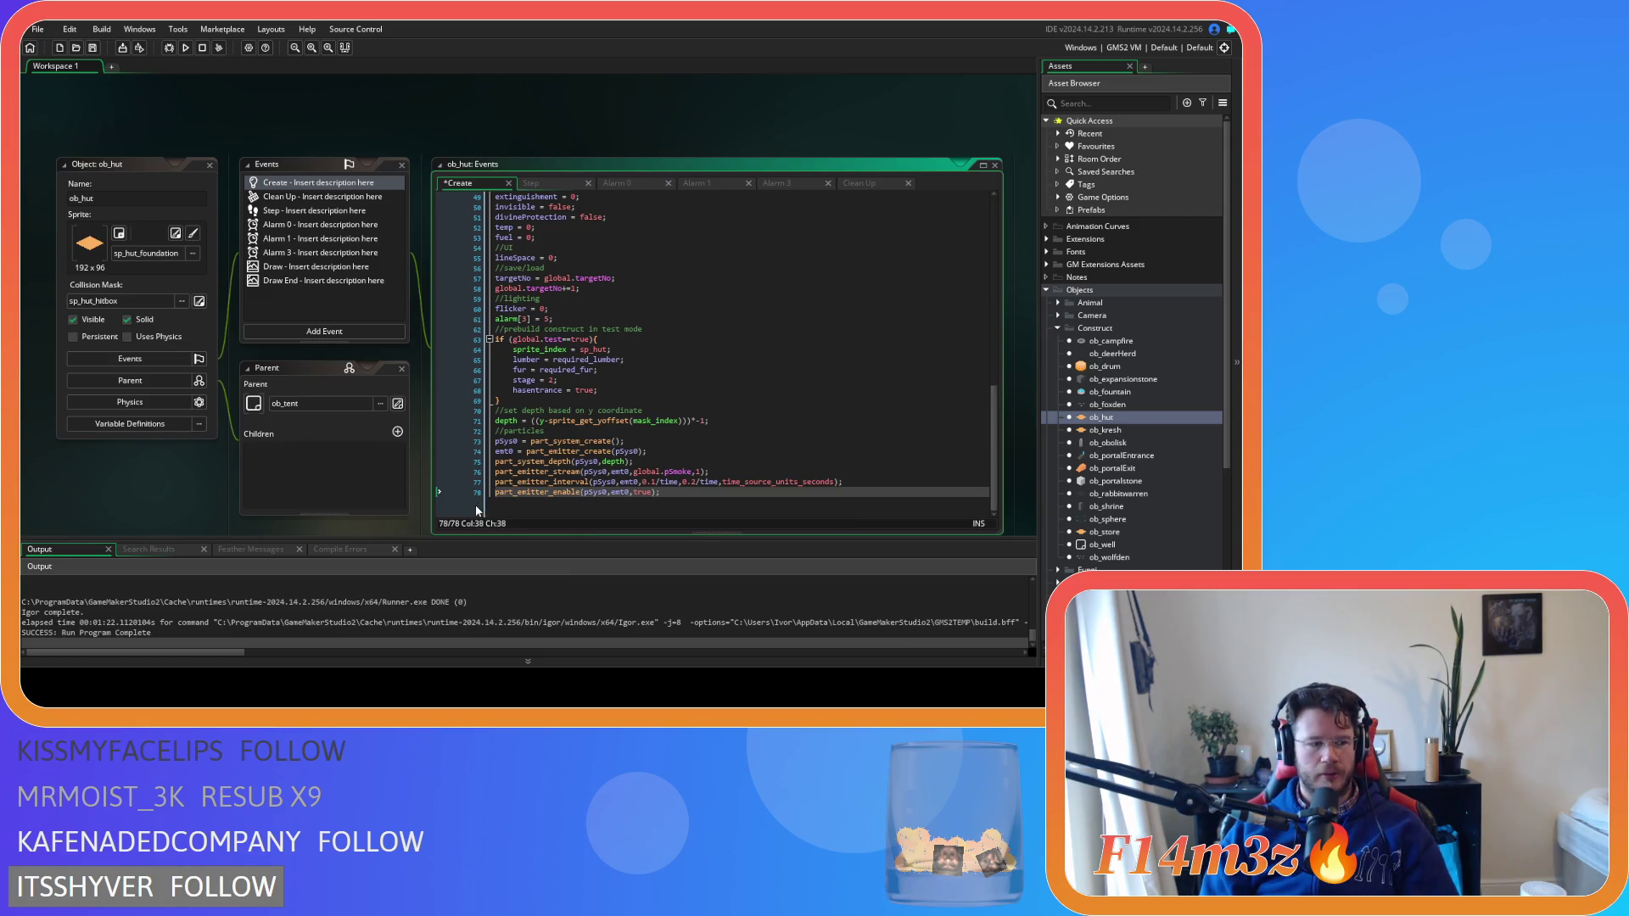
key("ctrl+s")
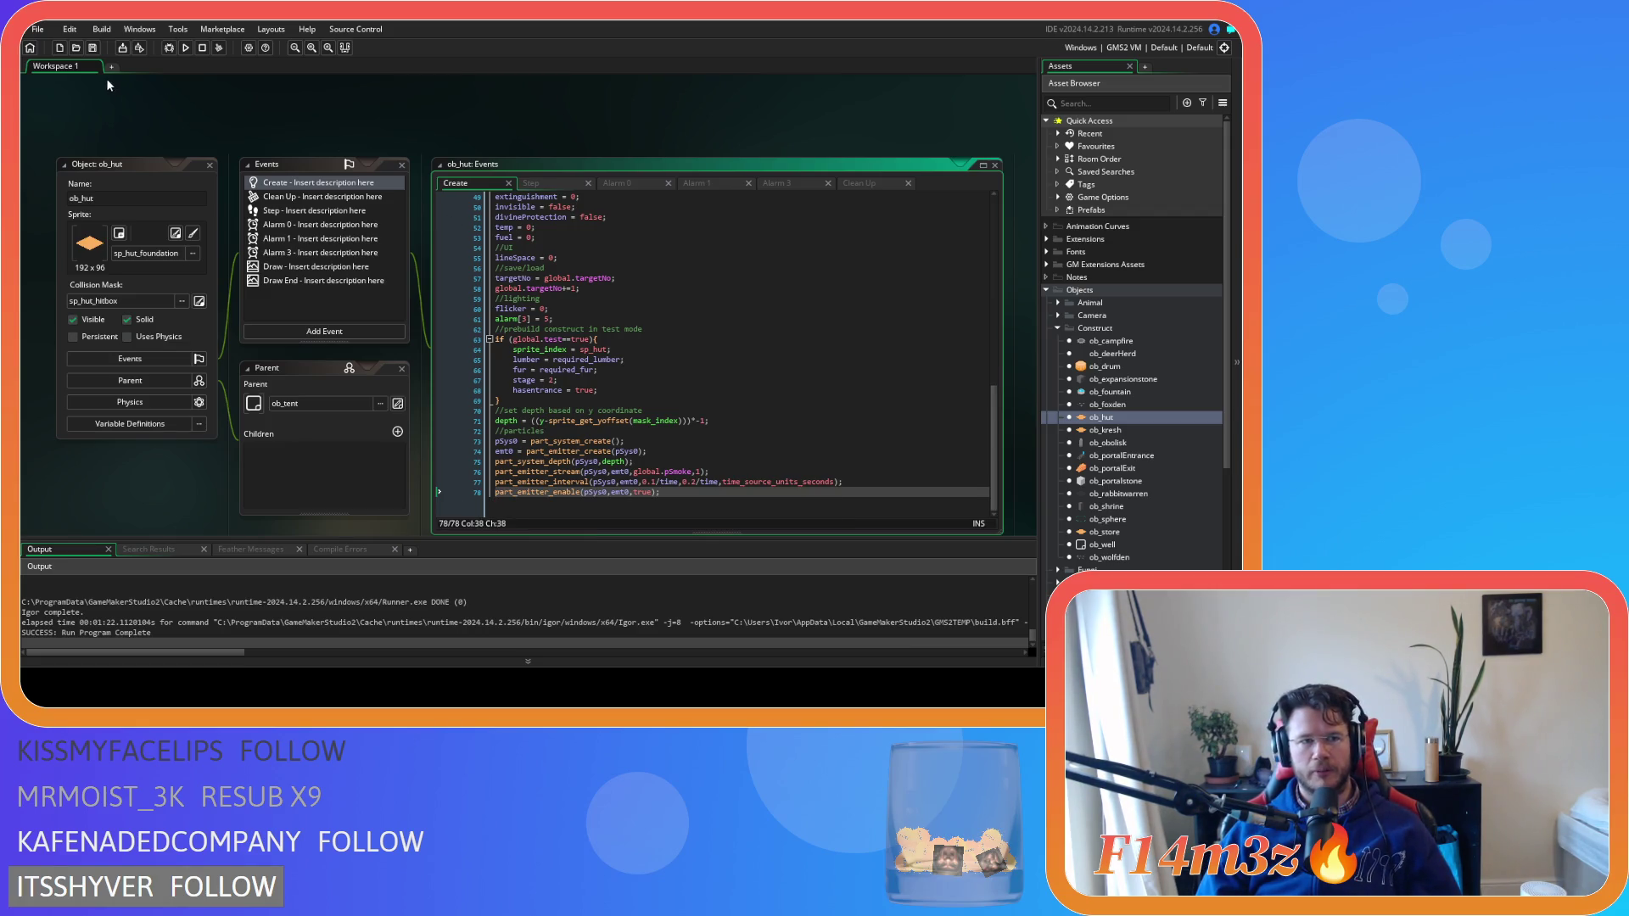
Close every ob_hut window, collapse the Construct and Objects folders, then re-expand Objects
right_click(175, 117)
mouse_move(205, 136)
left_click(287, 166)
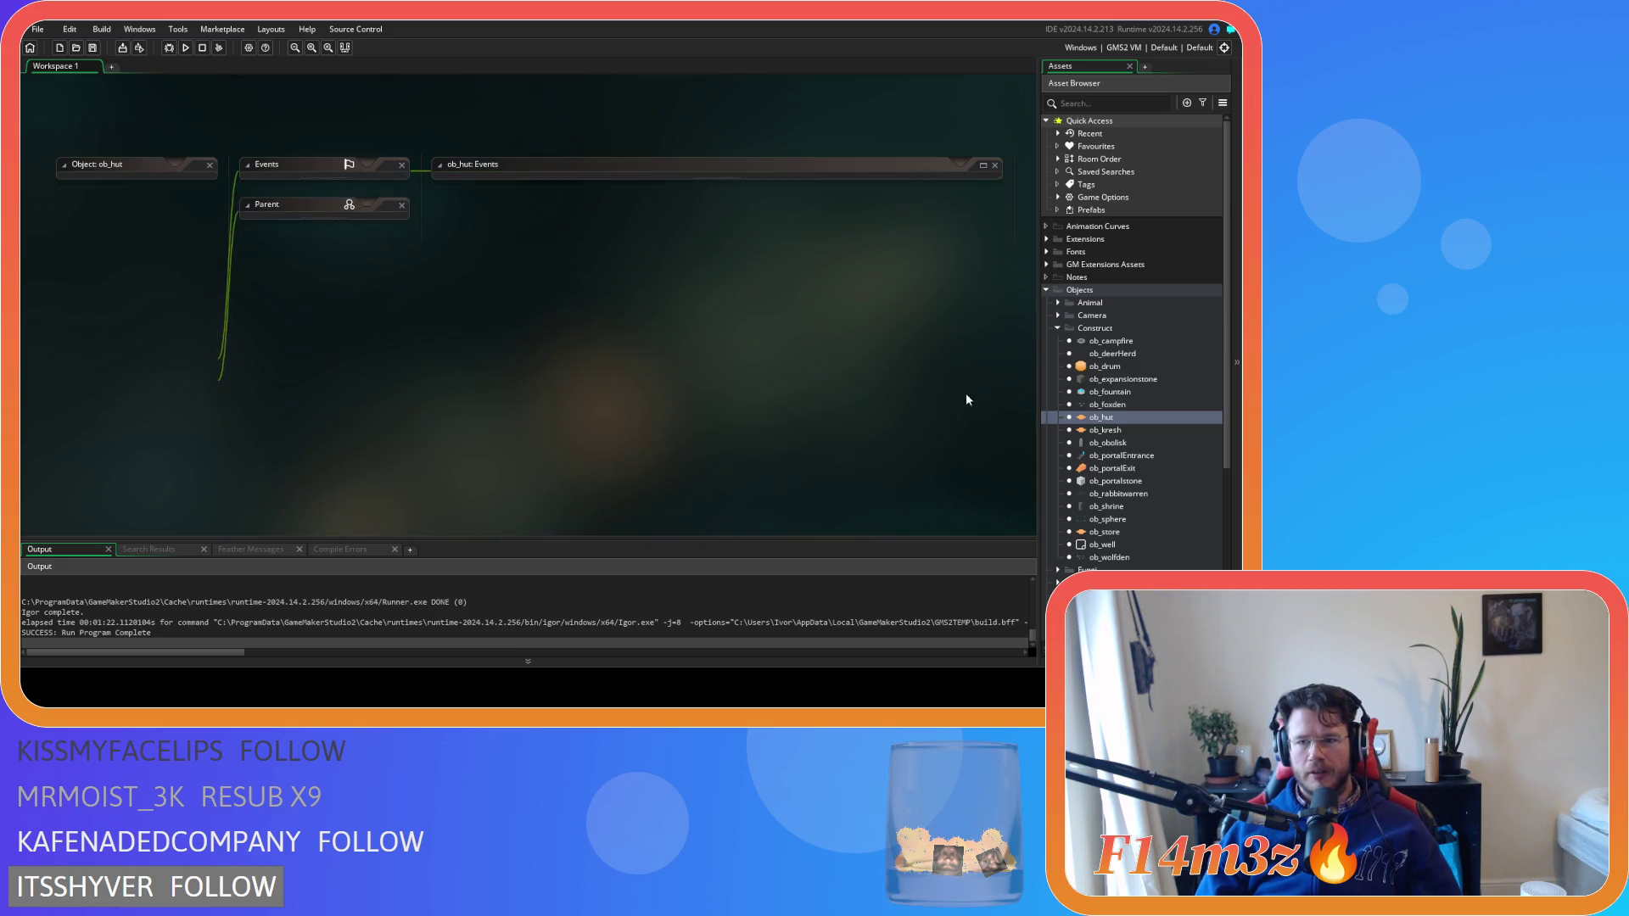
left_click(1059, 328)
left_click(1046, 290)
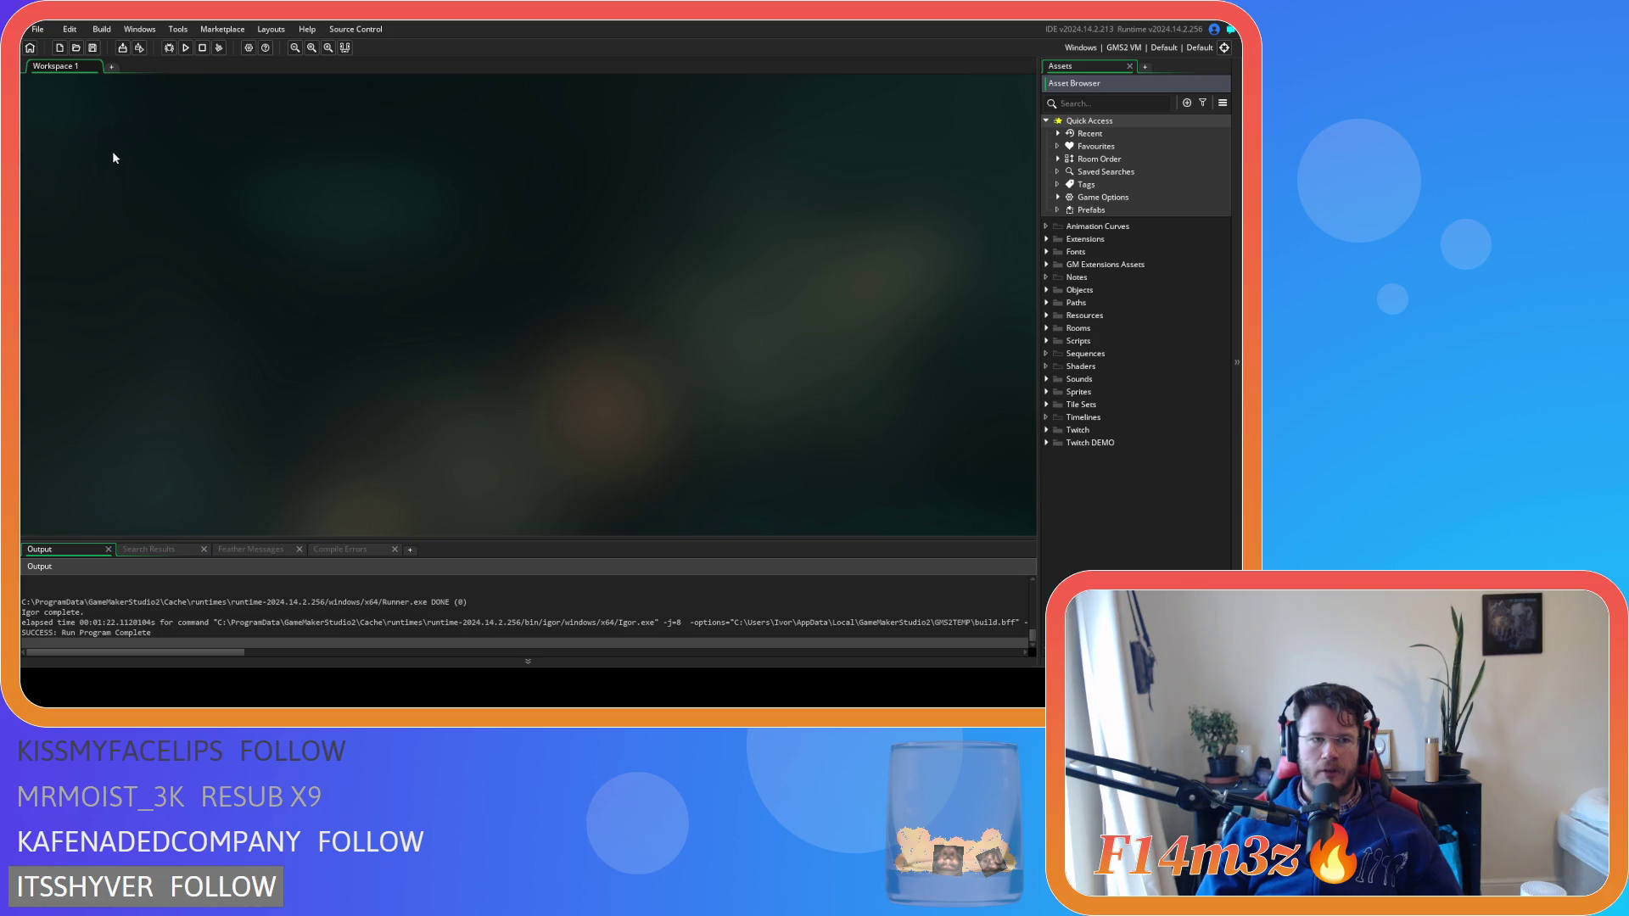
left_click(94, 48)
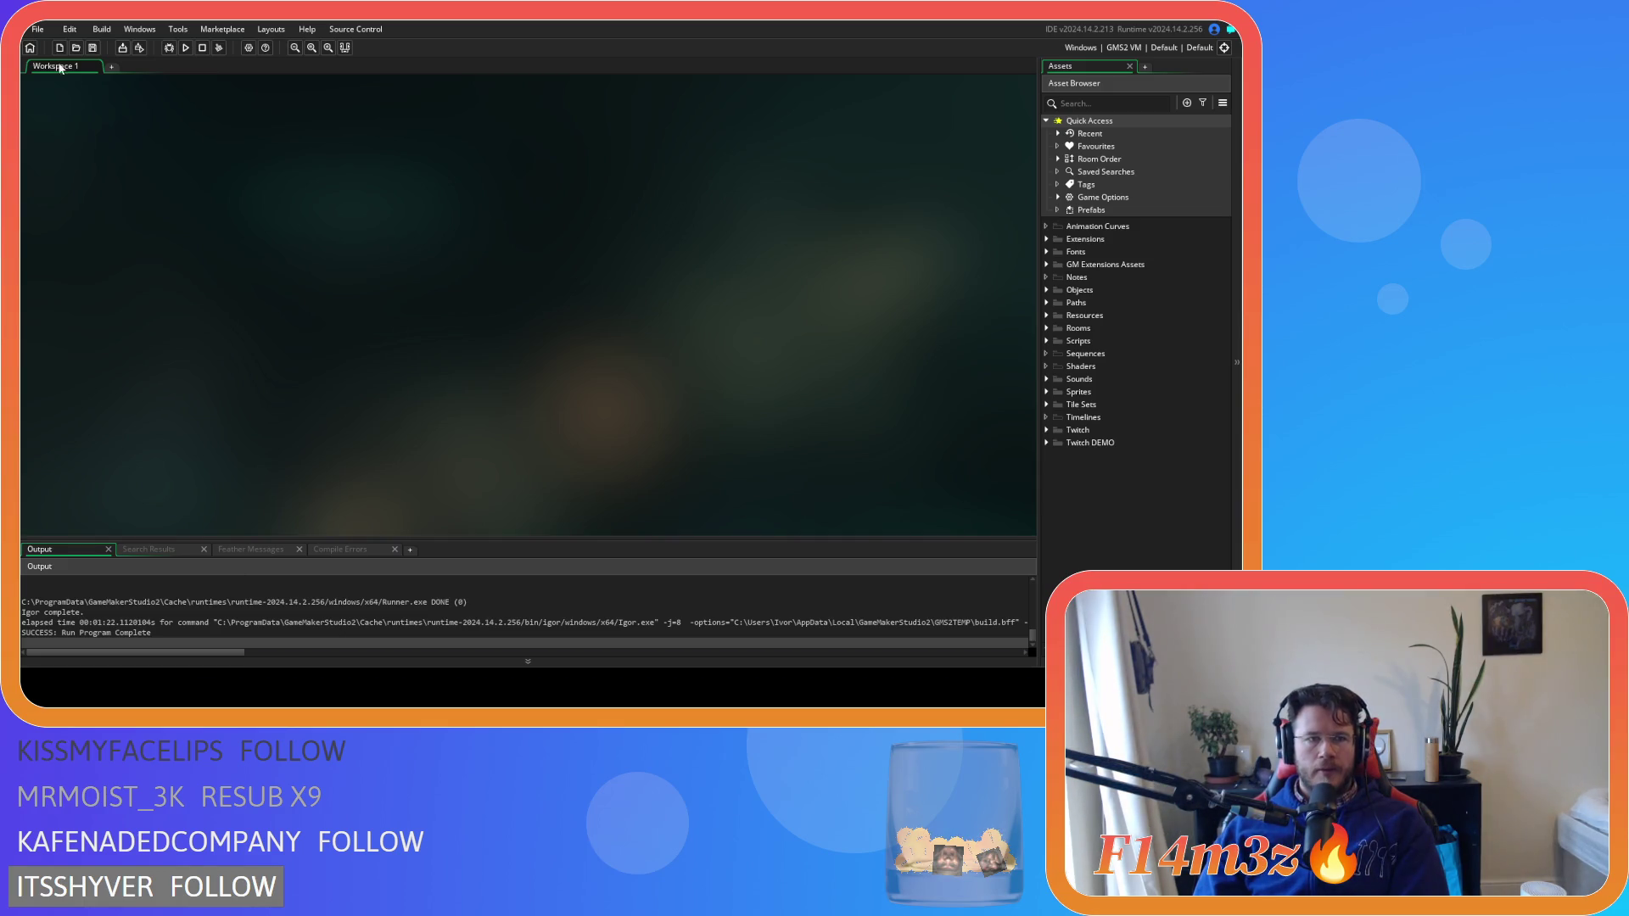
left_click(1047, 290)
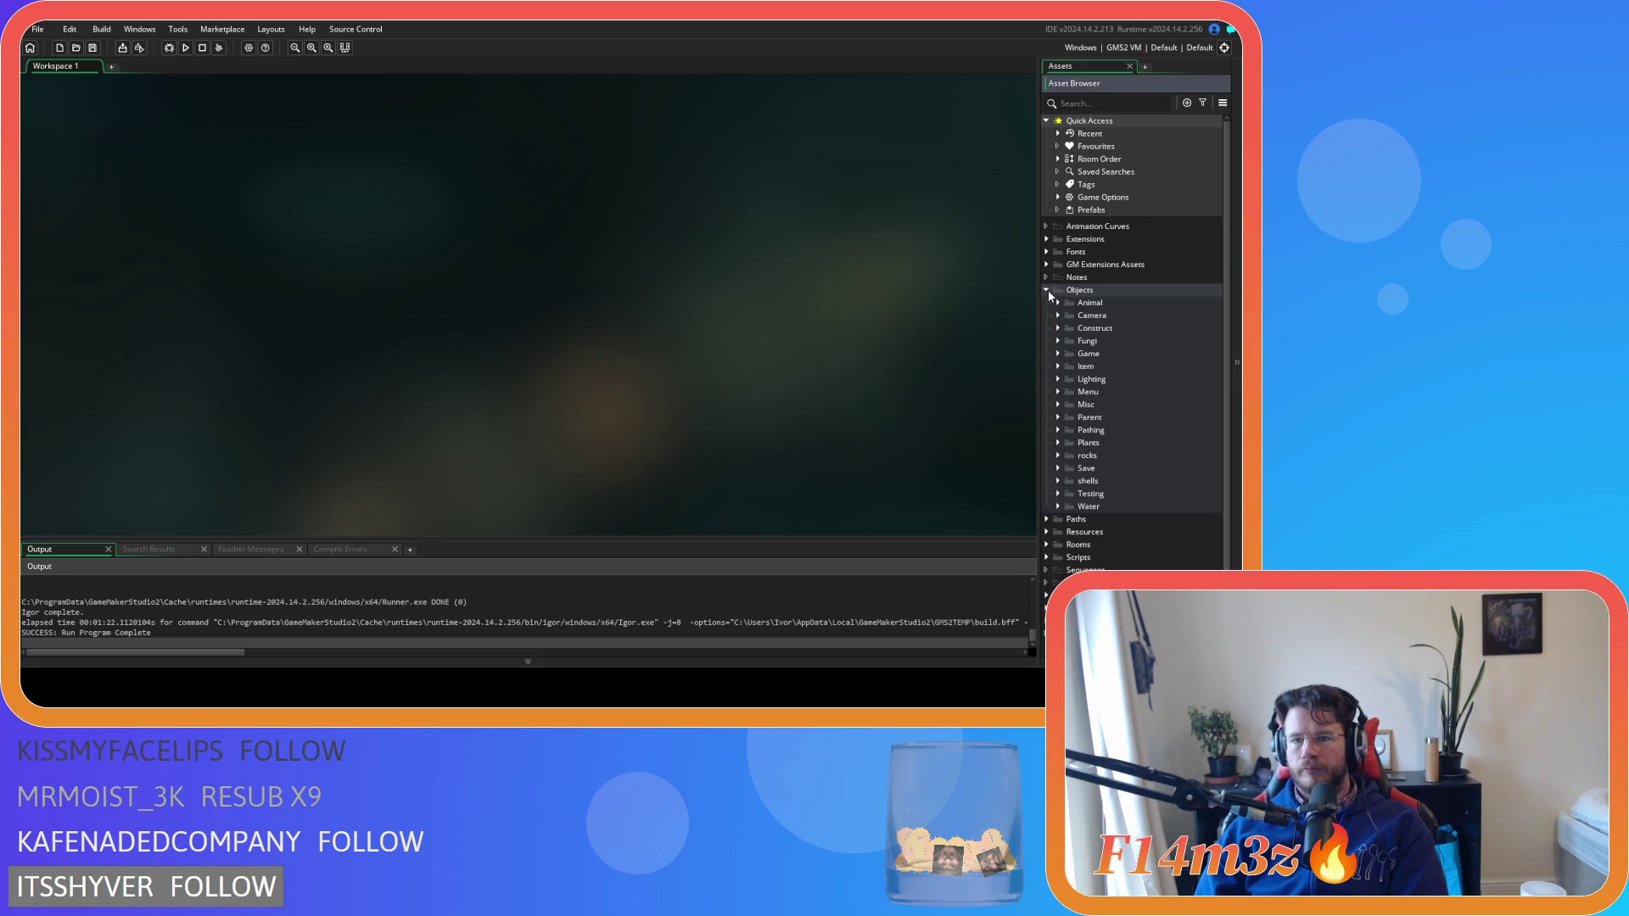
Expand Objects > Animal > Human and open ob_human to show its Create code
left_click(1057, 303)
left_click(1069, 315)
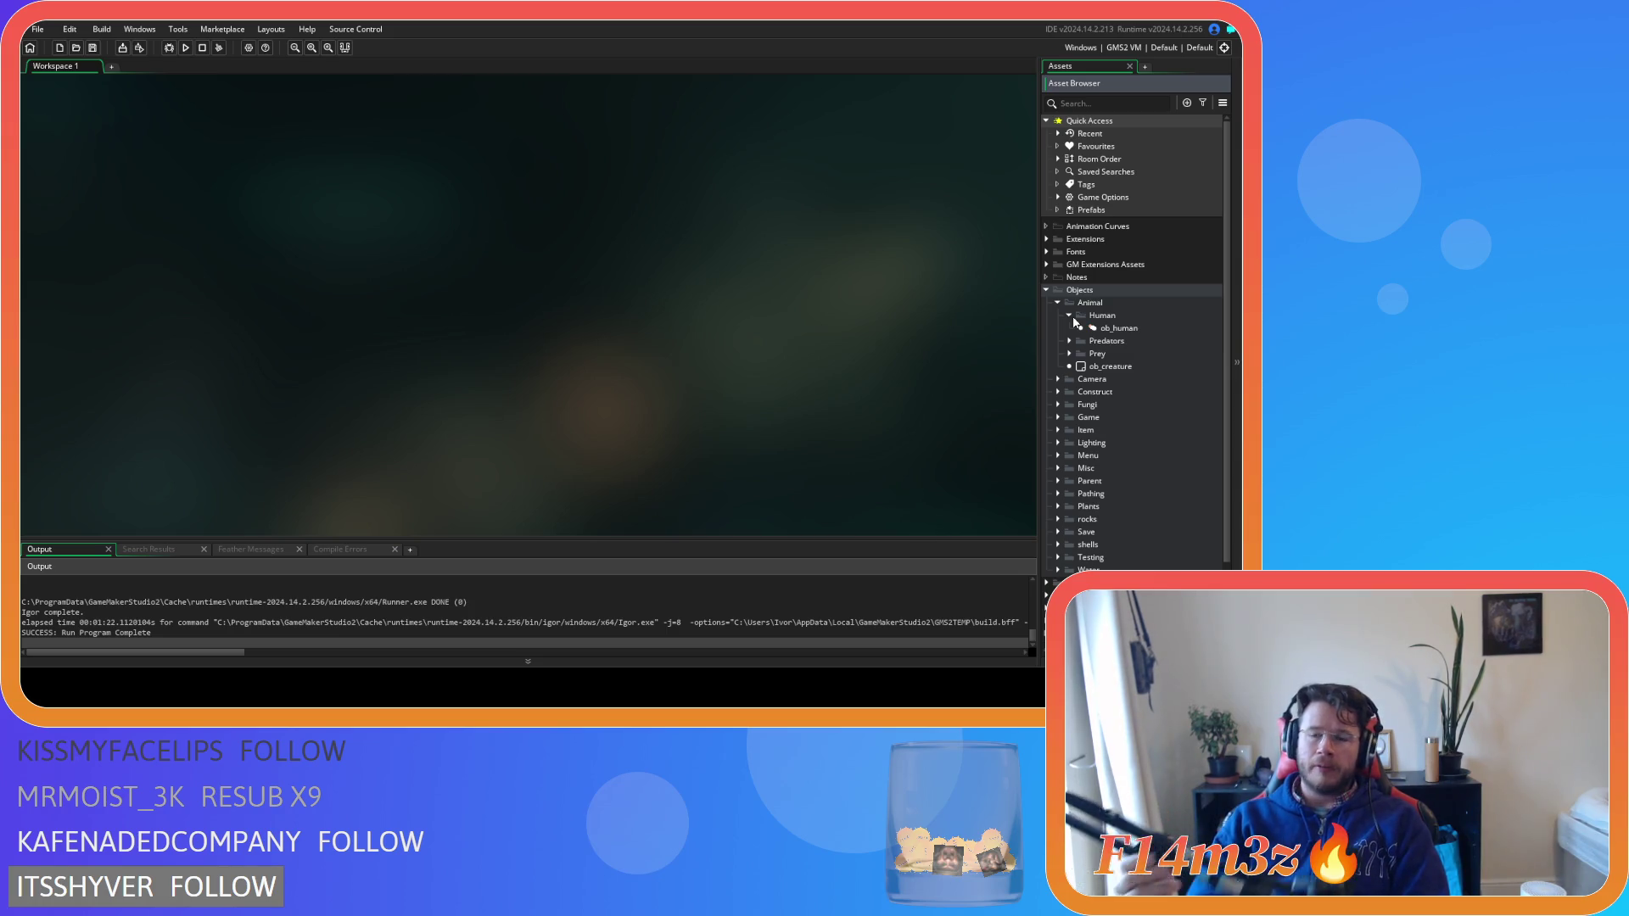
double_click(1113, 328)
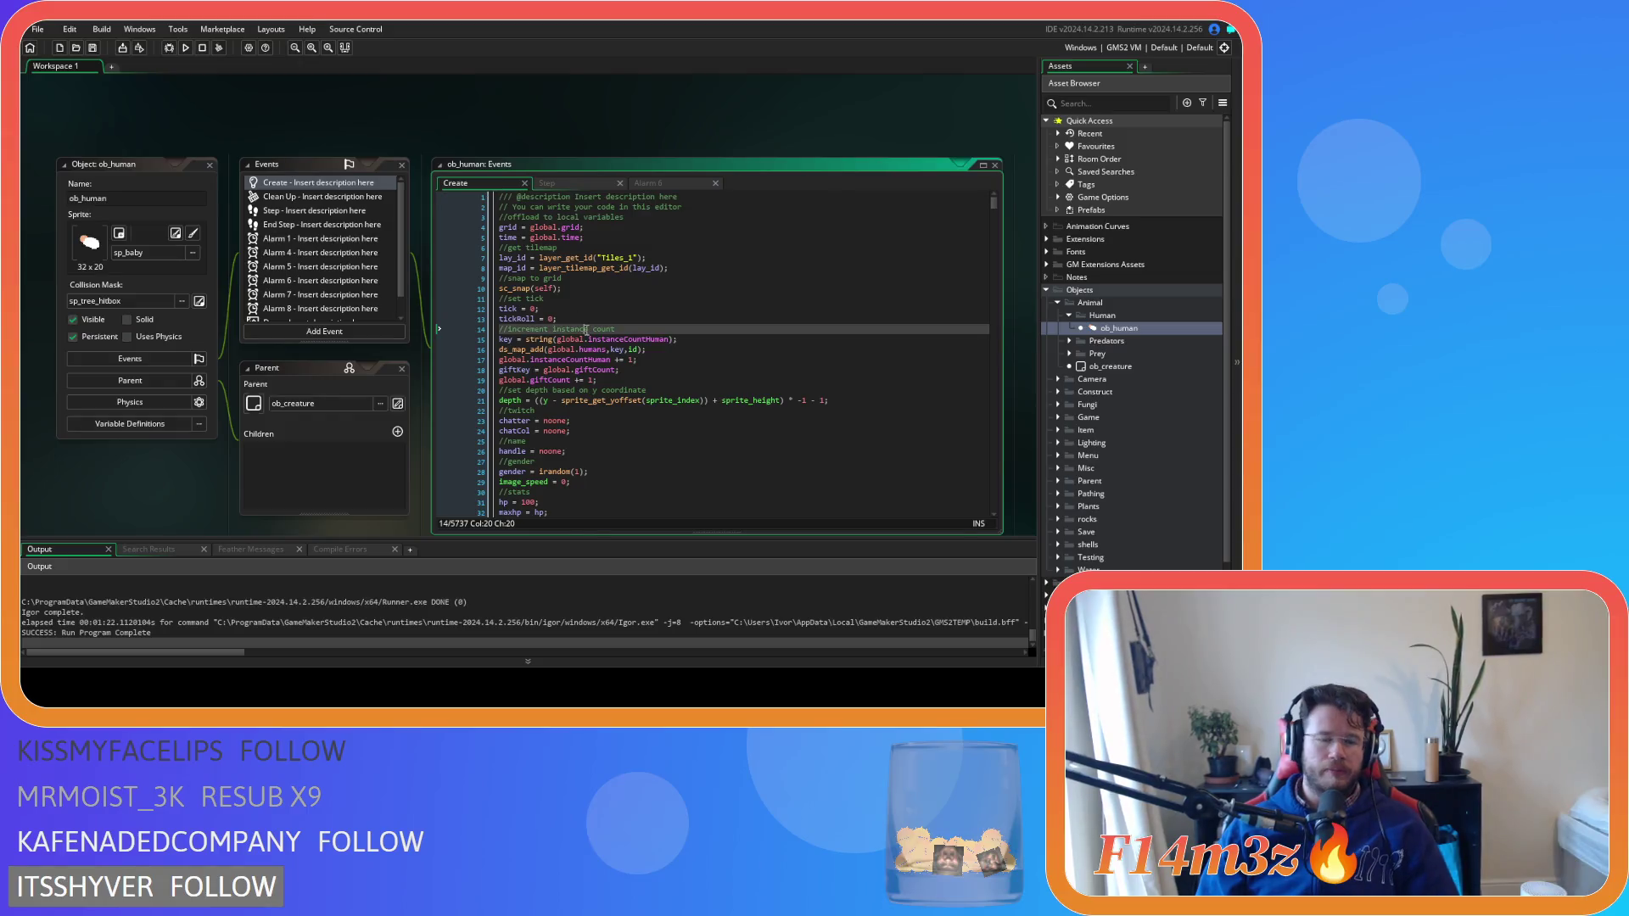
Expand the Scripts folder, then close all ob_human editor windows via Windows > Close All
scroll(1113, 560, "down", 2)
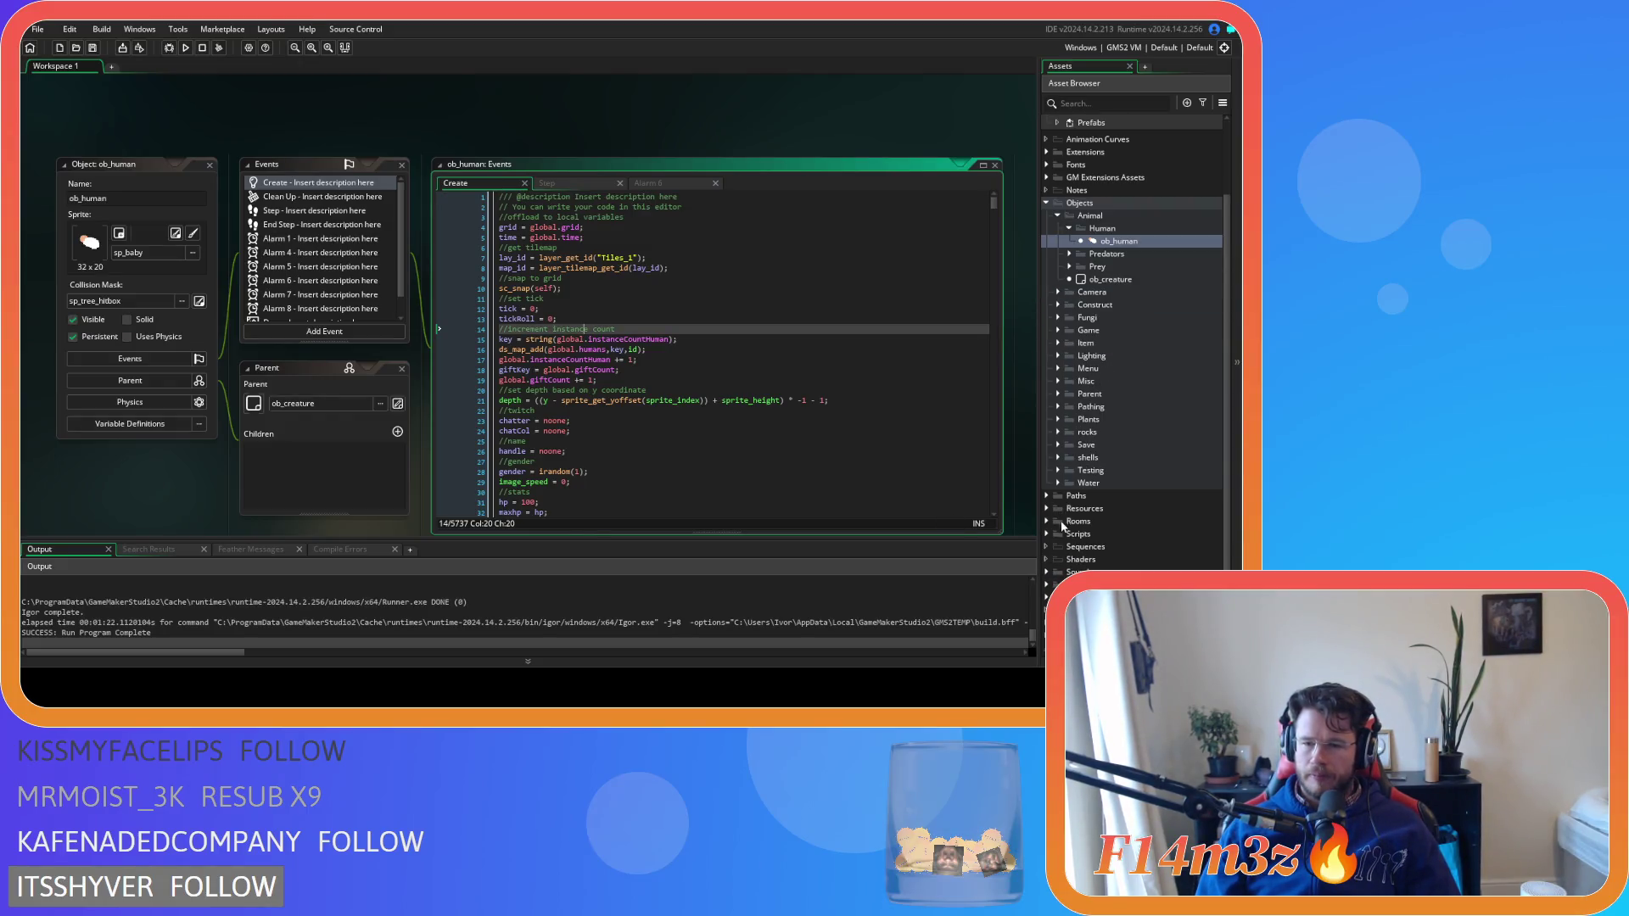
left_click(1054, 534)
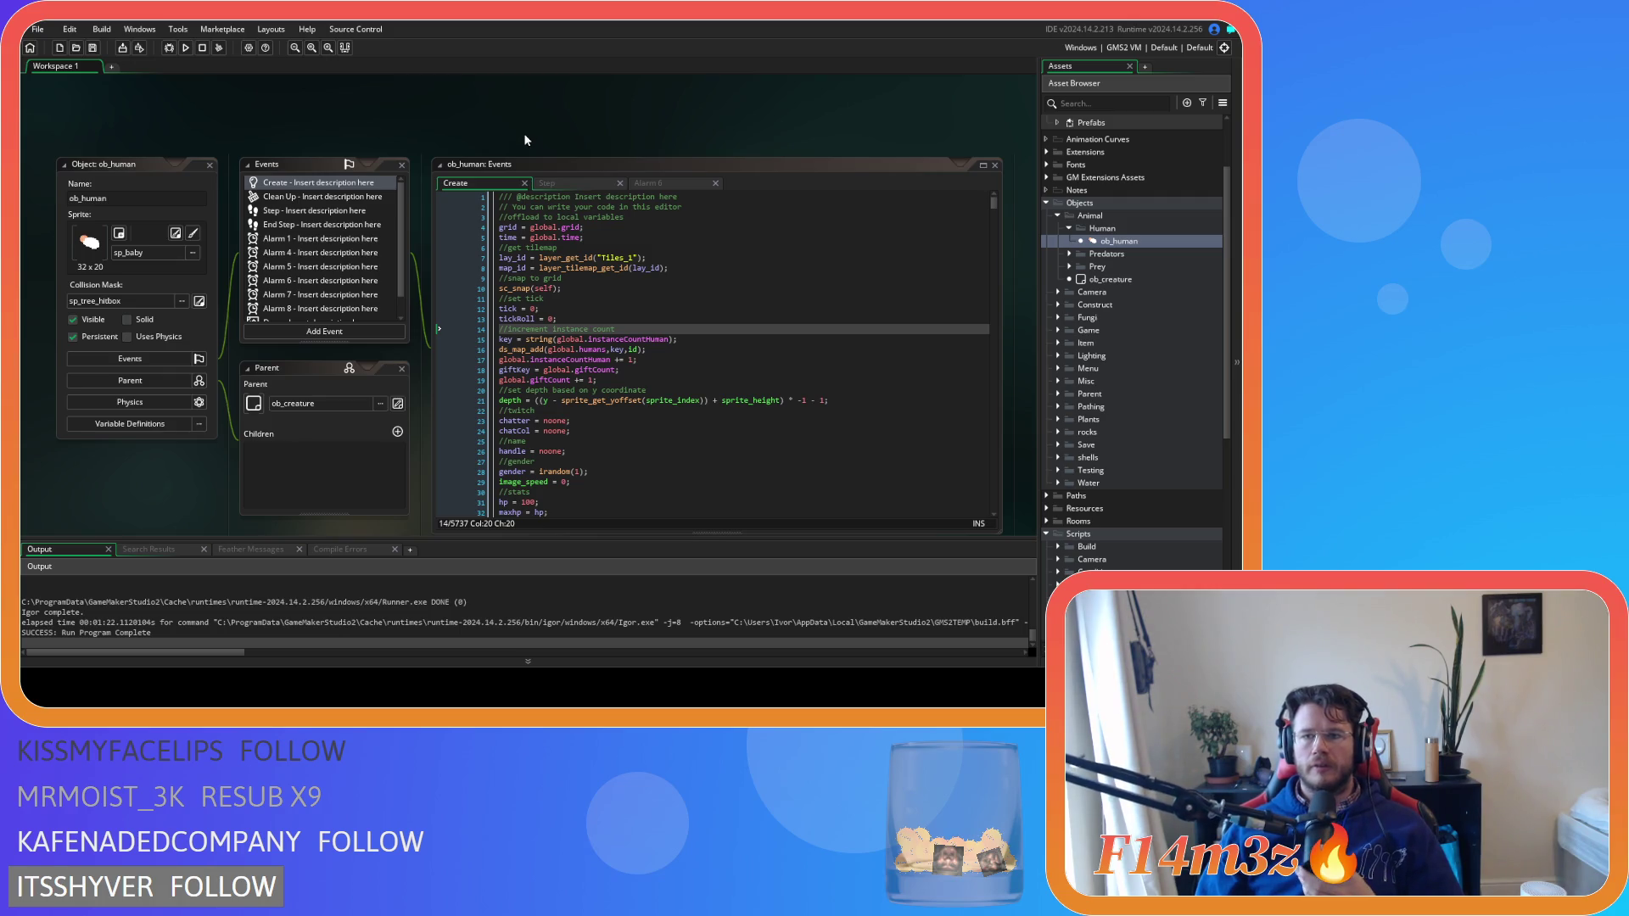
right_click(428, 130)
mouse_move(475, 172)
left_click(531, 177)
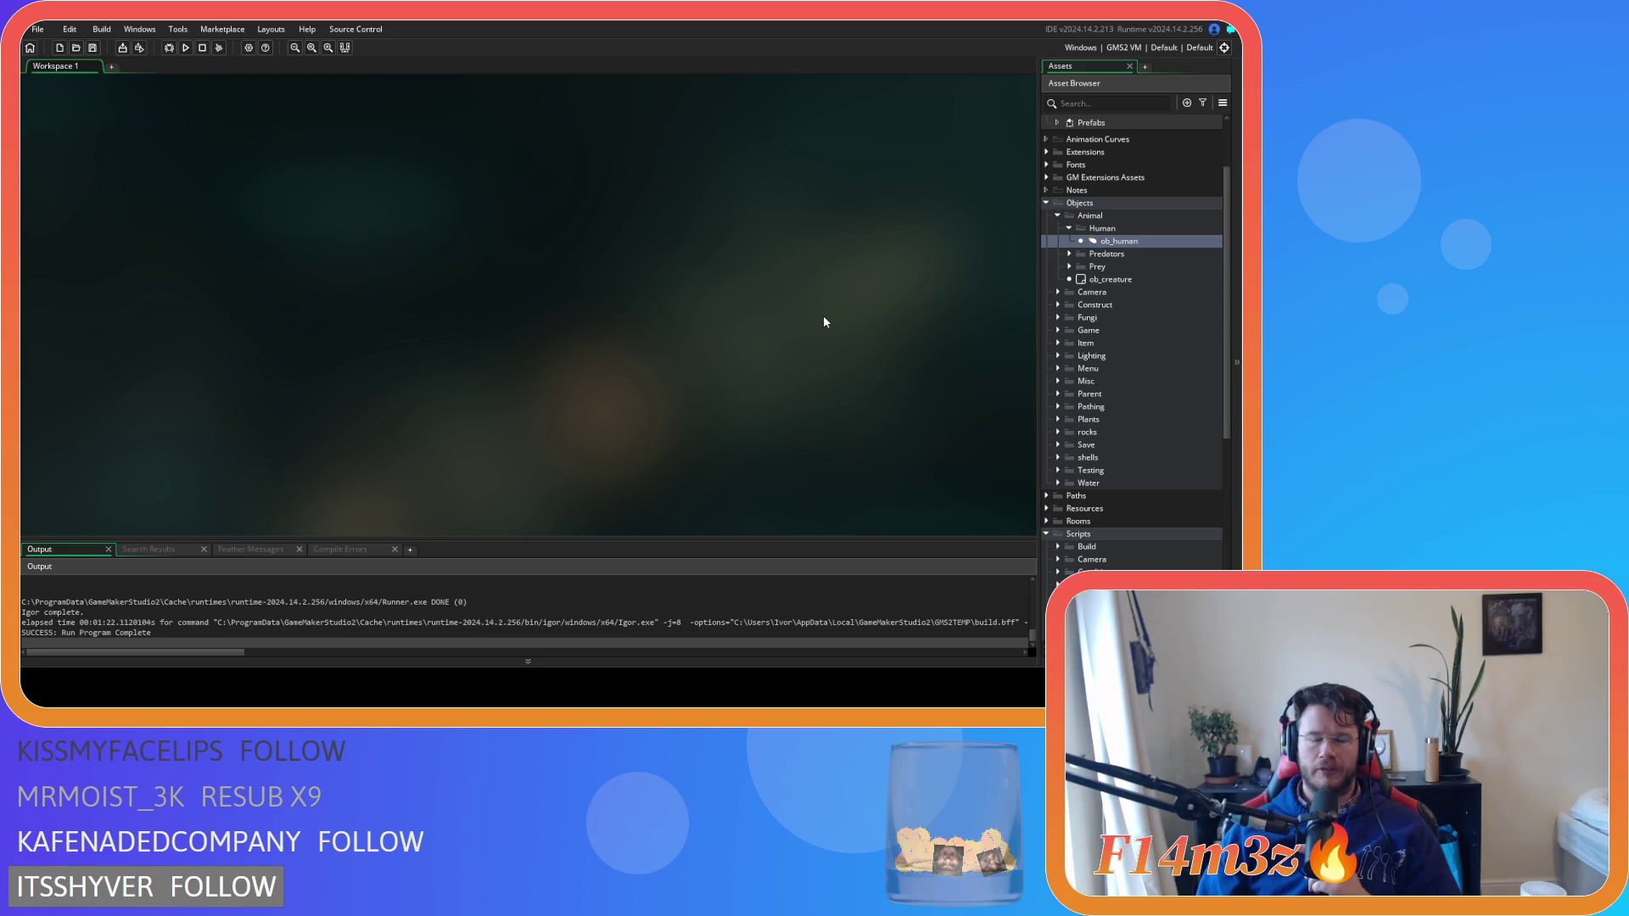
Collapse the Human, Animal, Objects and Scripts folders in the Asset Browser
left_click(1068, 228)
left_click(1057, 215)
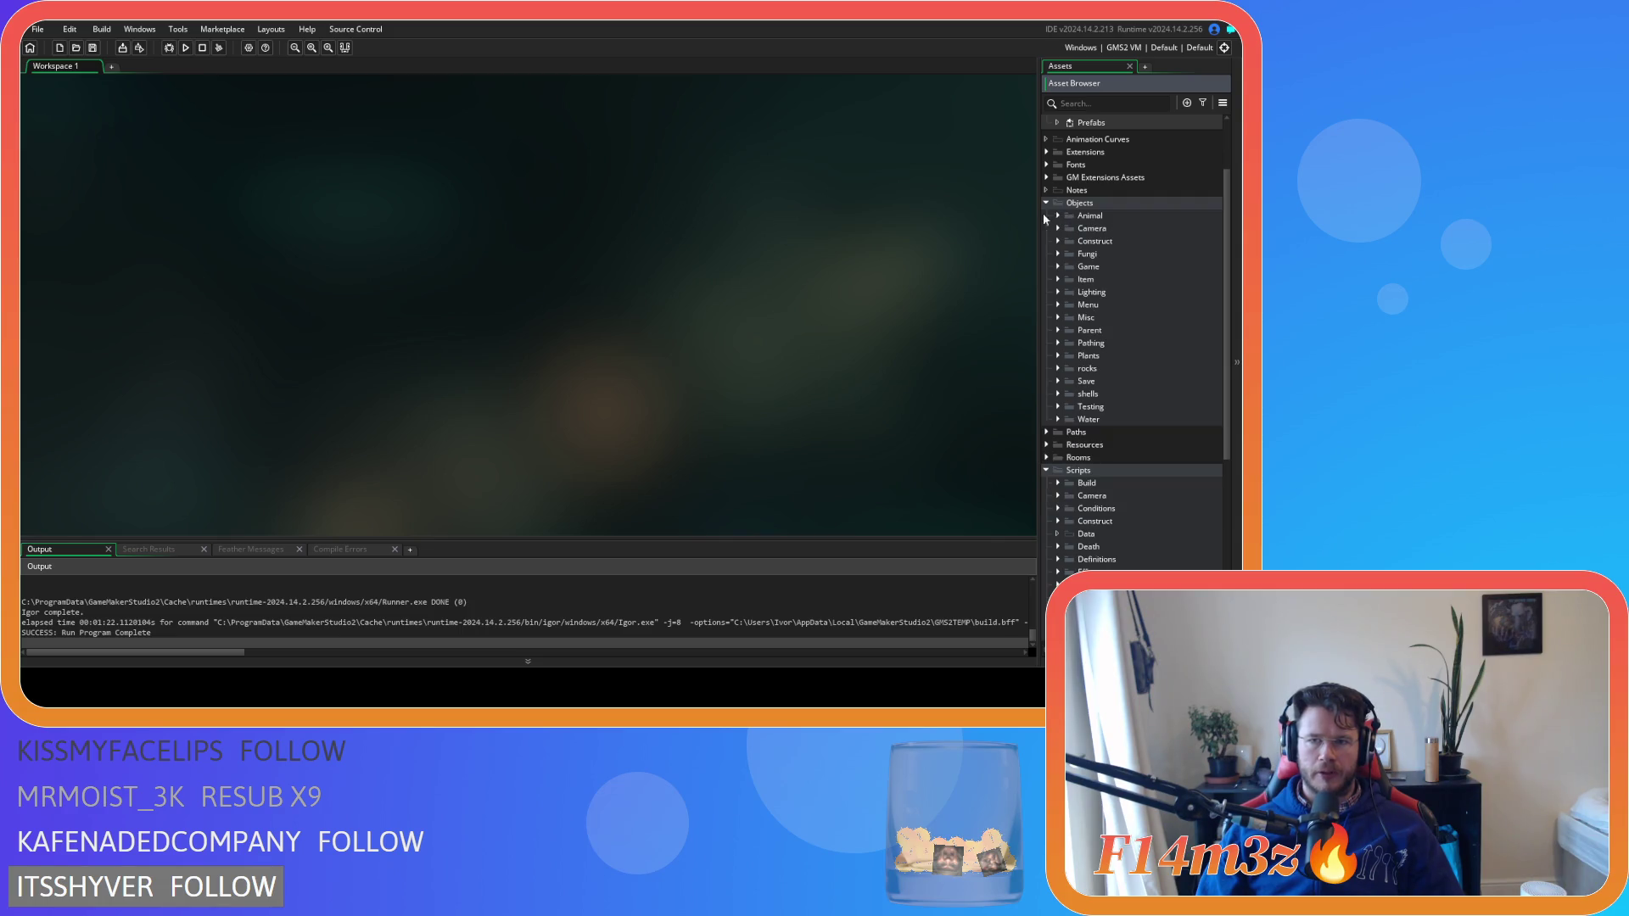
left_click(1046, 203)
left_click(1048, 256)
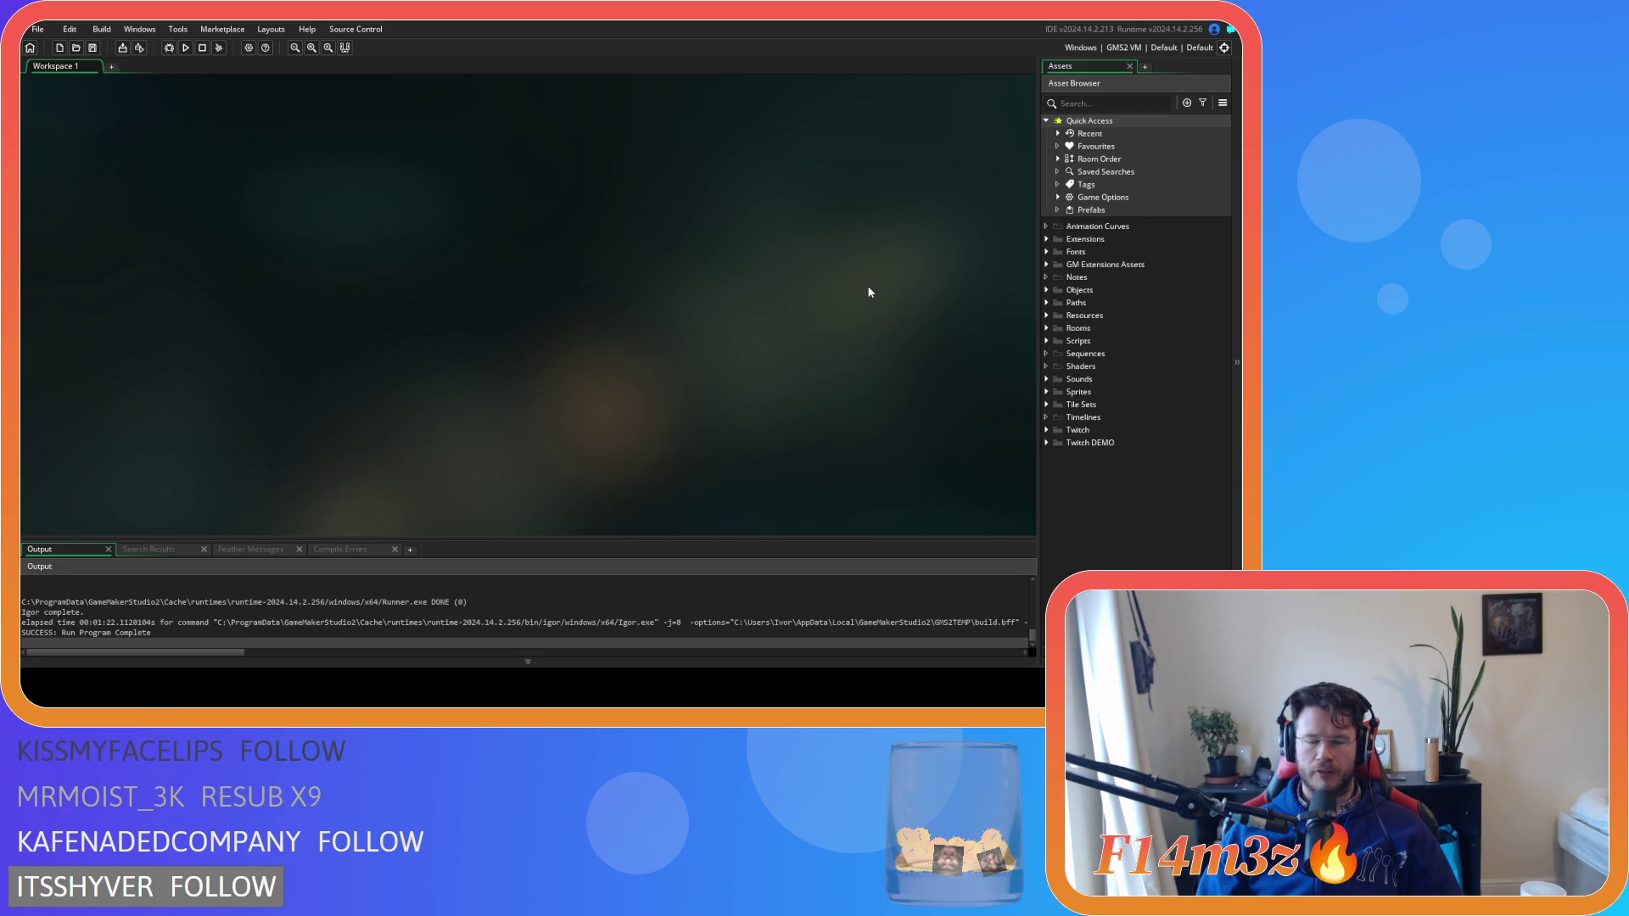
left_click(1048, 290)
left_click(1048, 290)
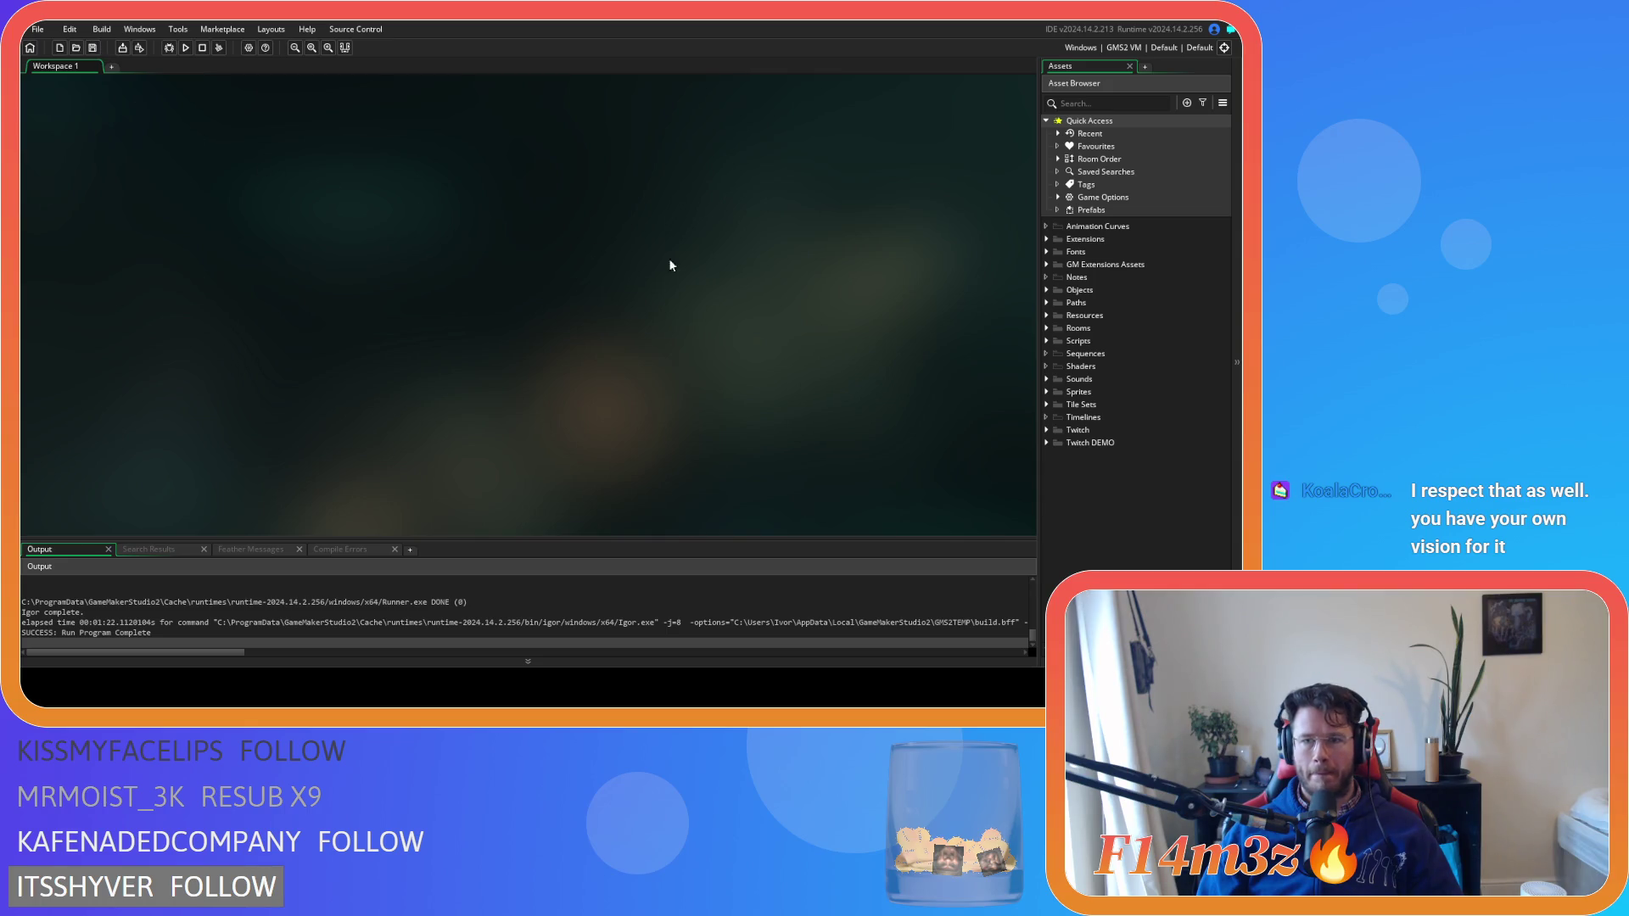
left_click(1047, 289)
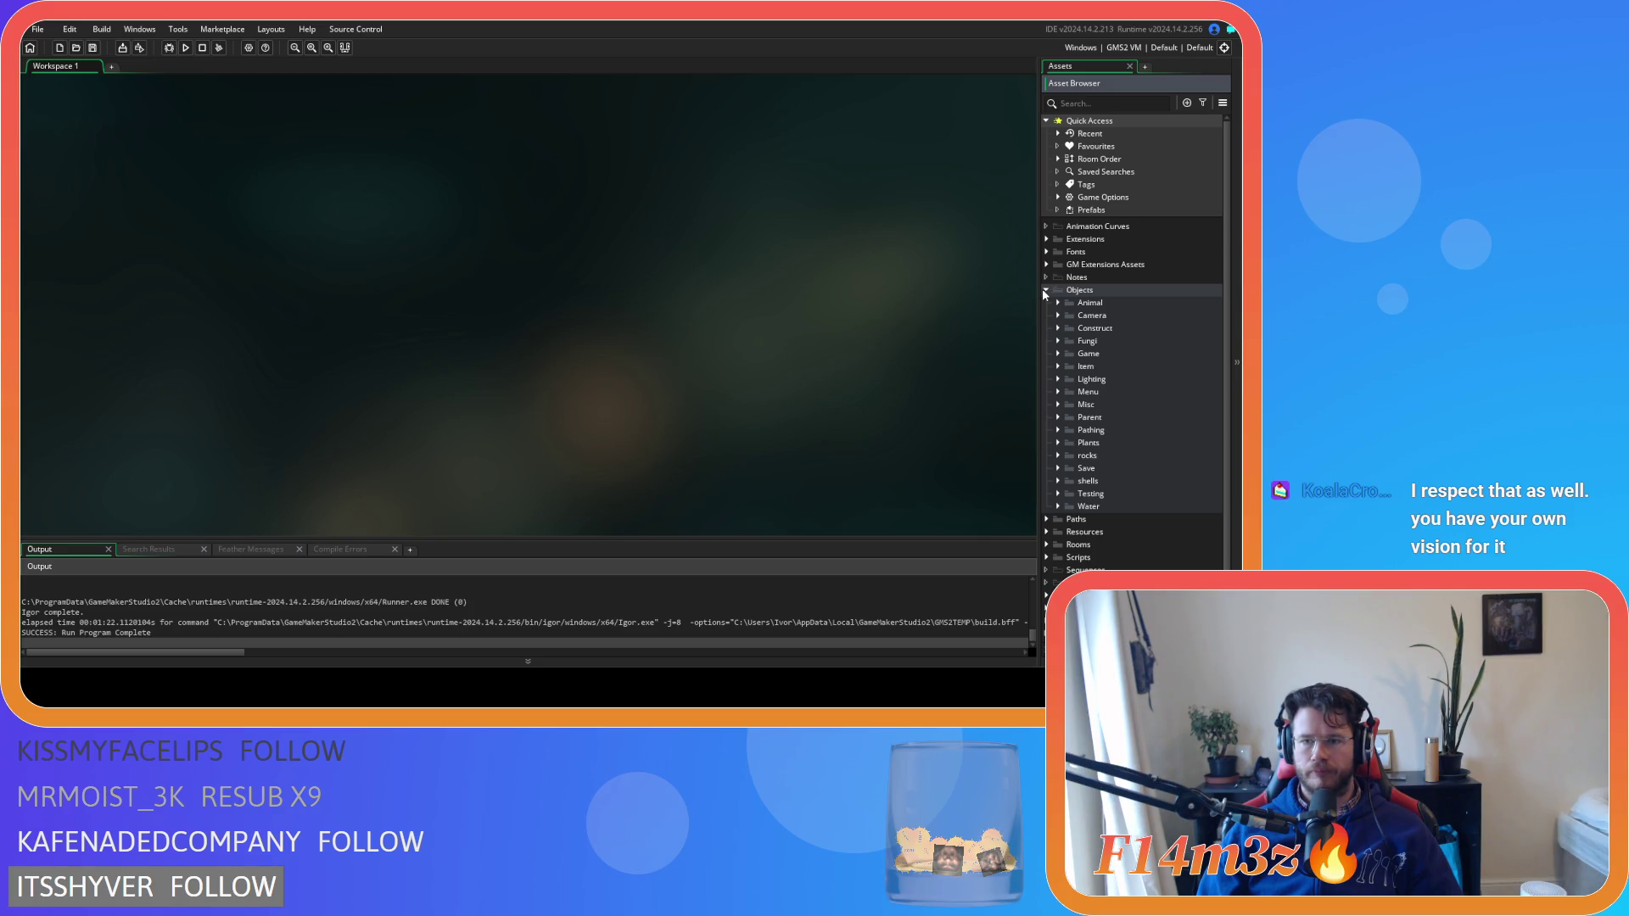
left_click(1044, 290)
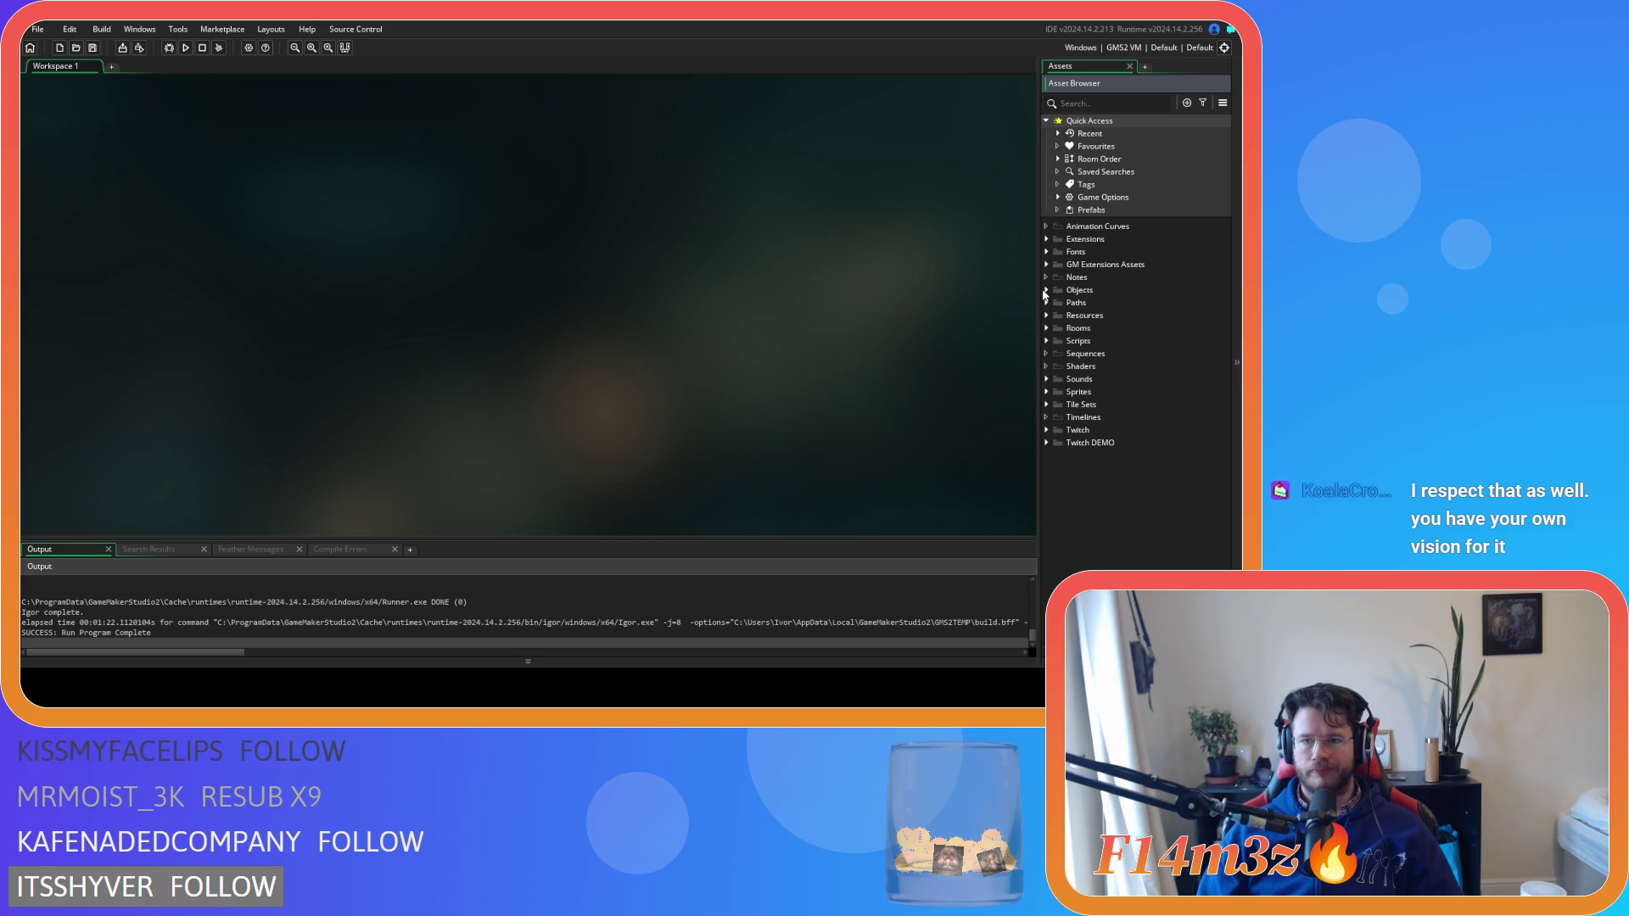
left_click(1043, 290)
left_click(1044, 291)
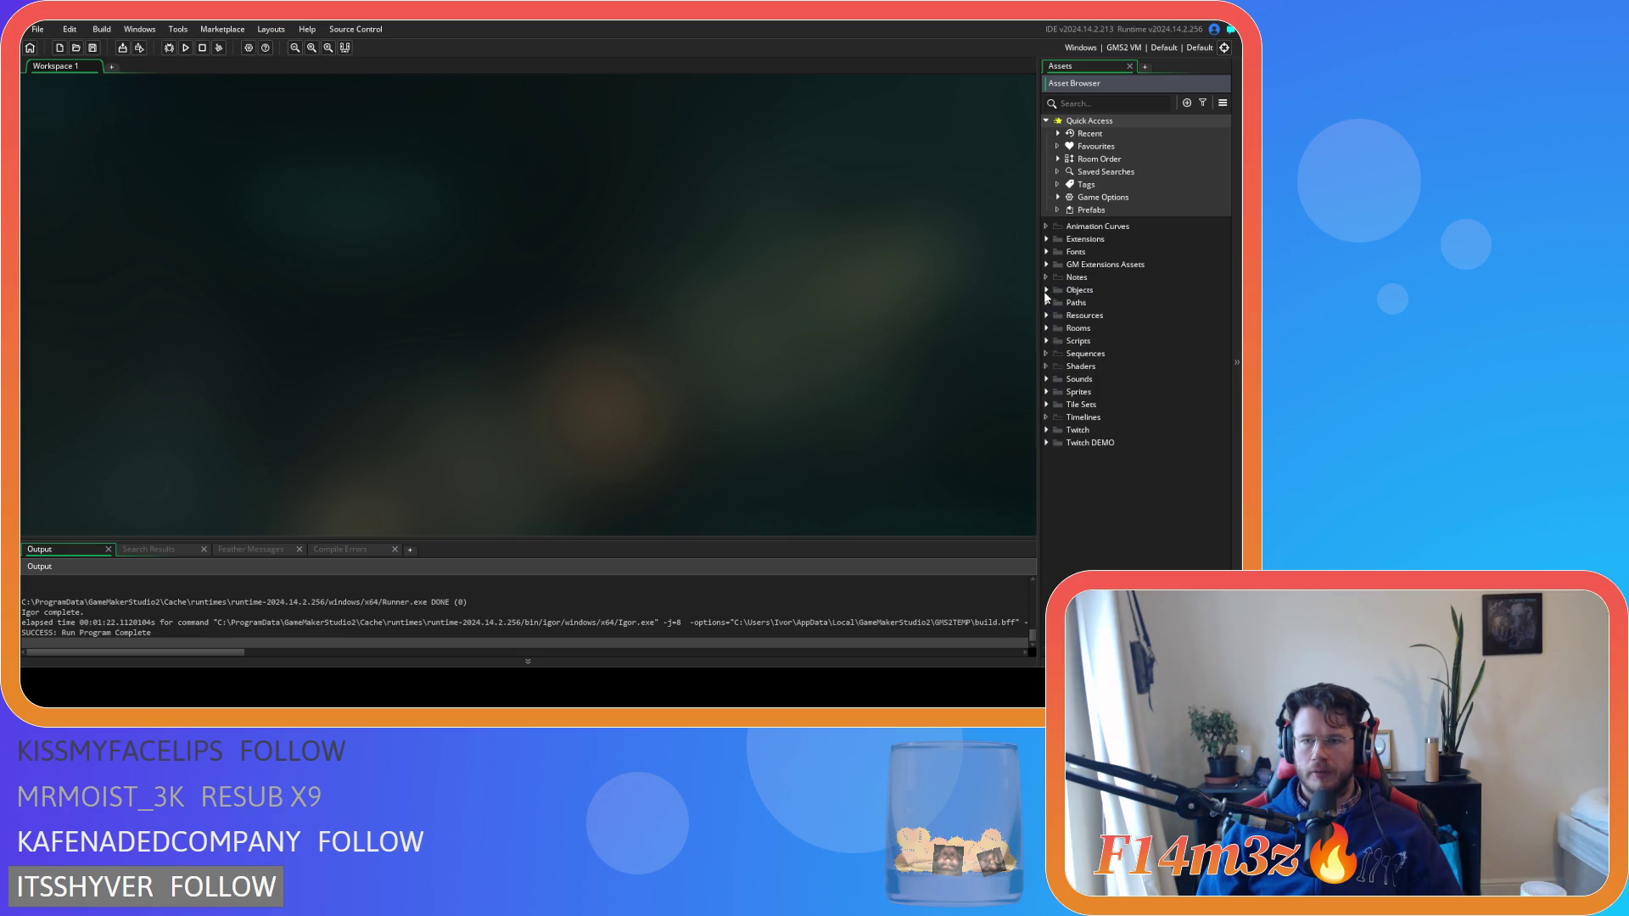
Open sc_stateConditions from the Scripts > Conditions folder
left_click(1049, 341)
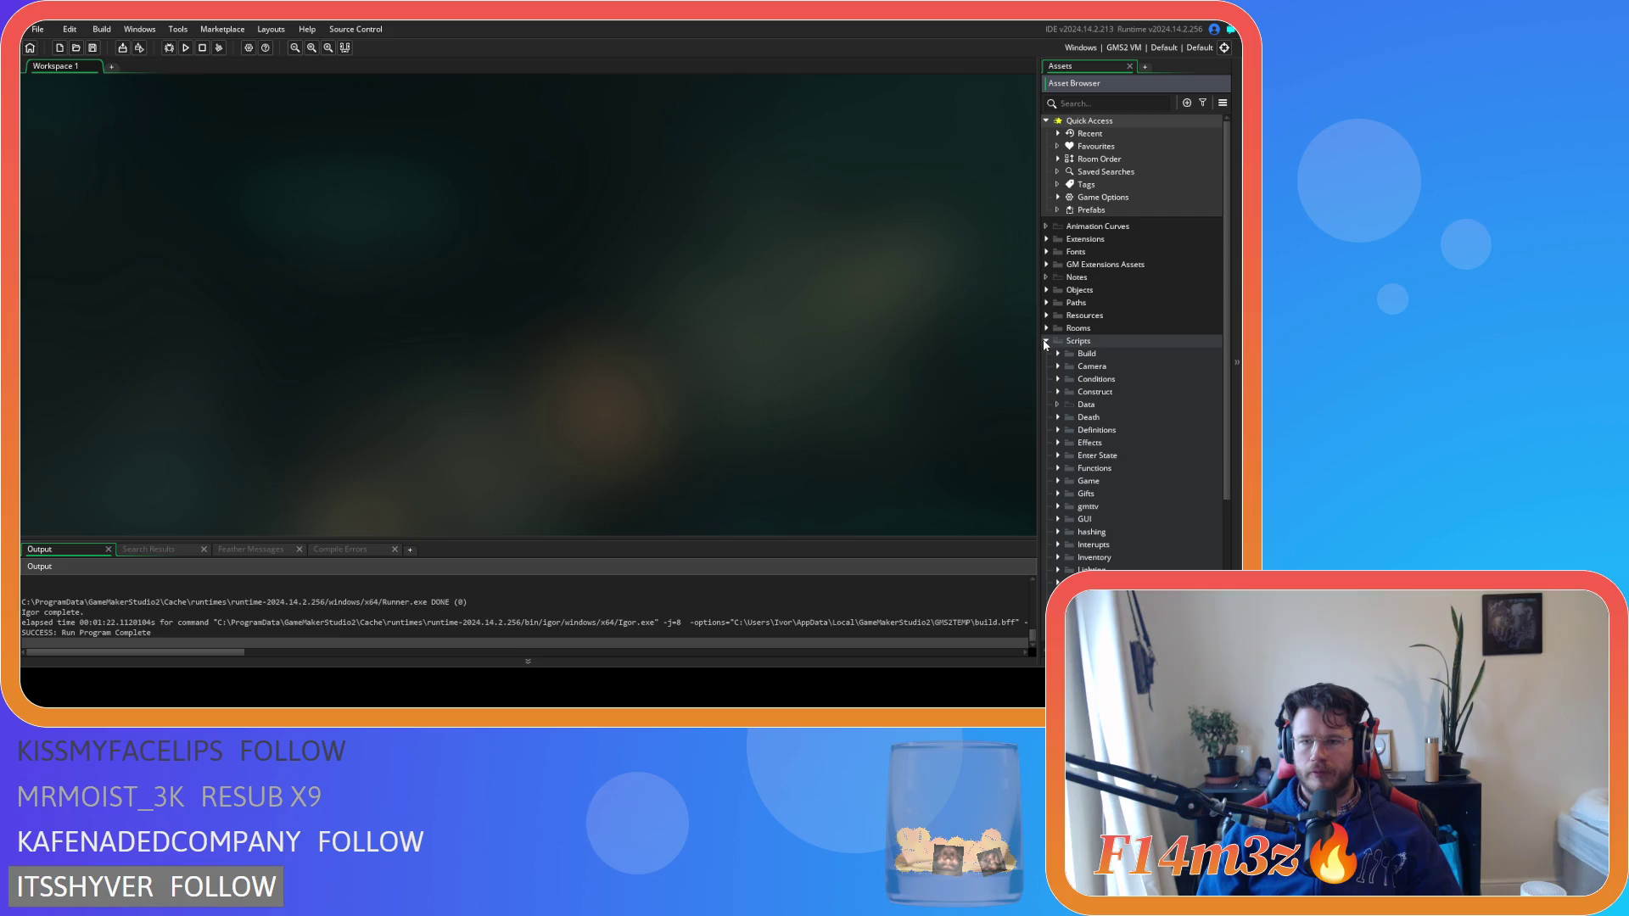
left_click(1058, 380)
left_click(1140, 458)
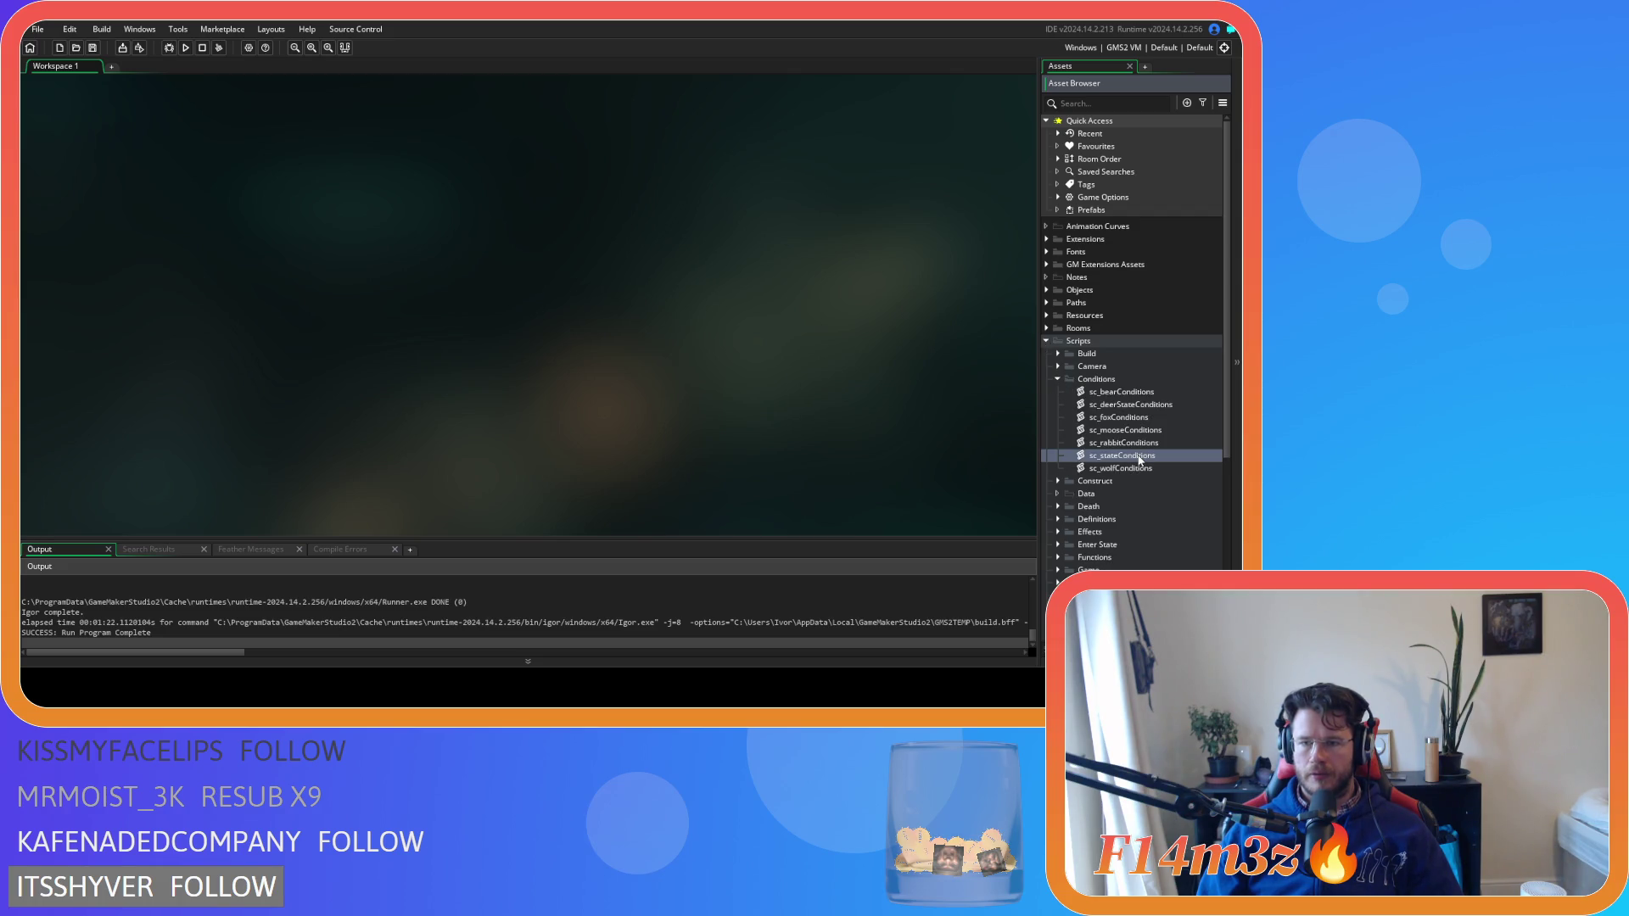
double_click(1140, 459)
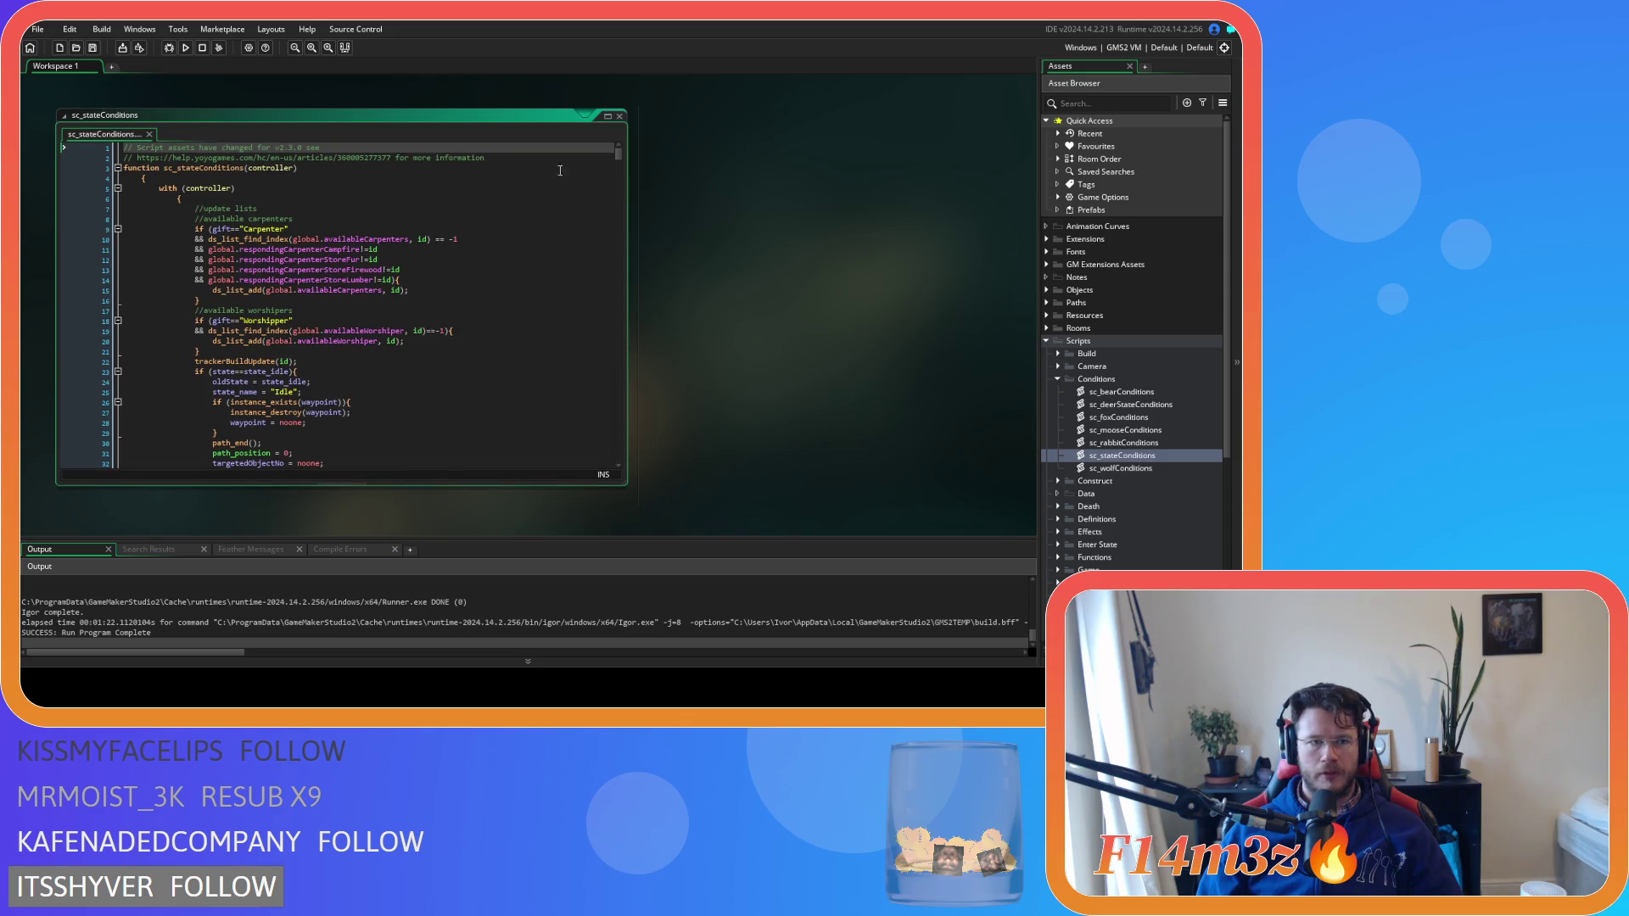
Scroll sc_stateConditions to the Shaman consume and withdraw mushroom conditions near lines 620–651
left_click_drag(615, 153, 622, 206)
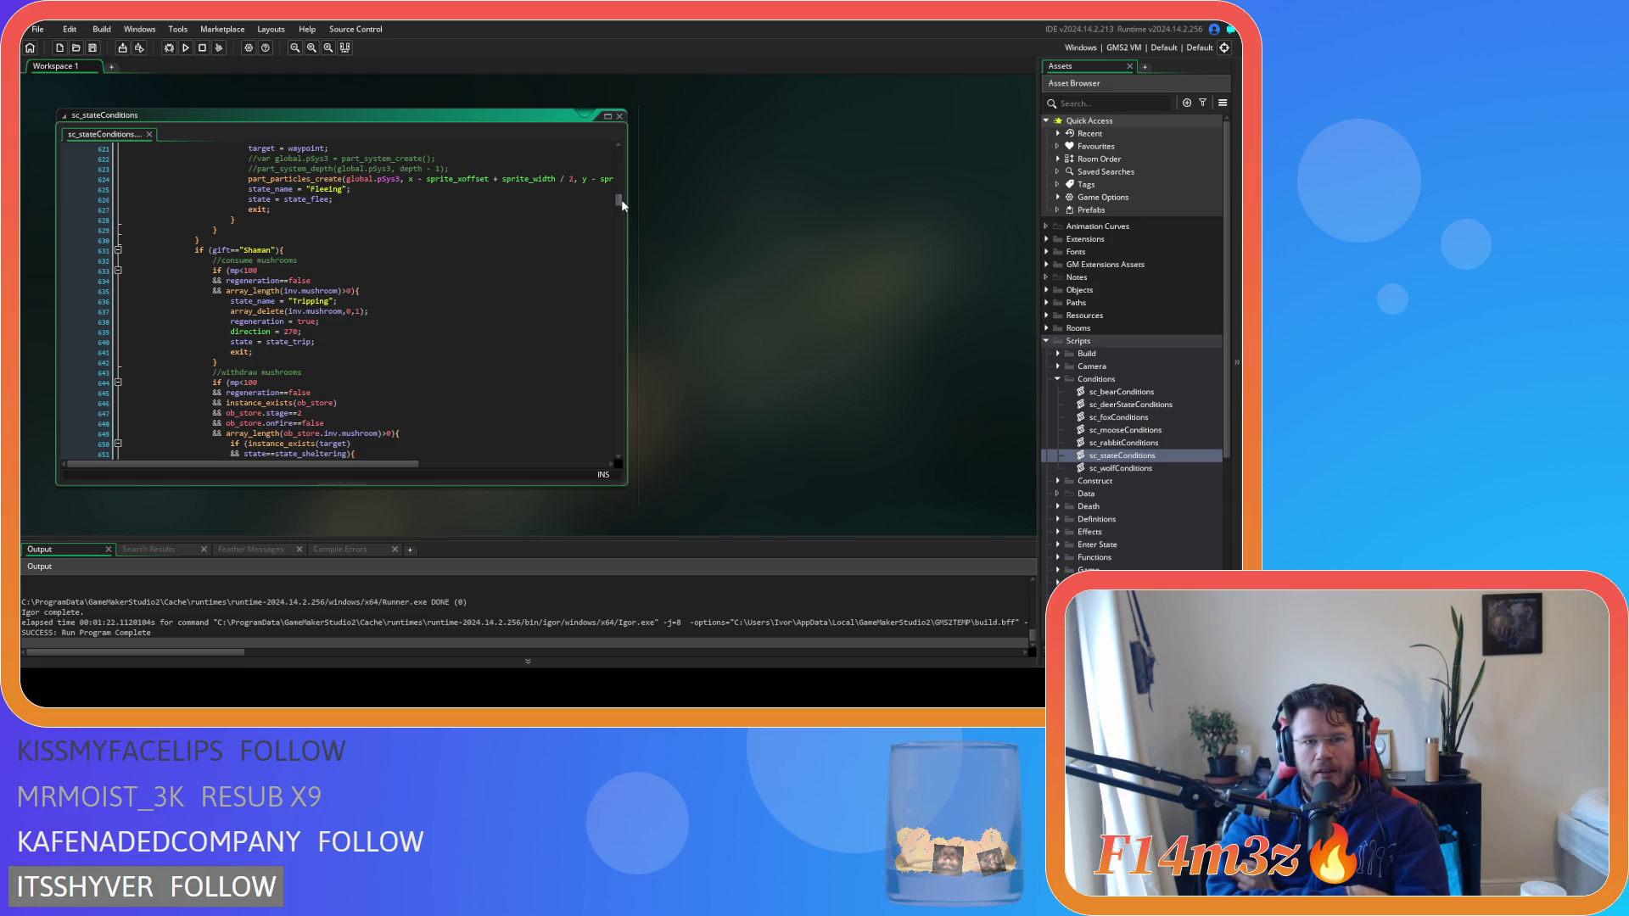
left_click(501, 237)
key("ctrl+f")
type("state_withdrawfirewo")
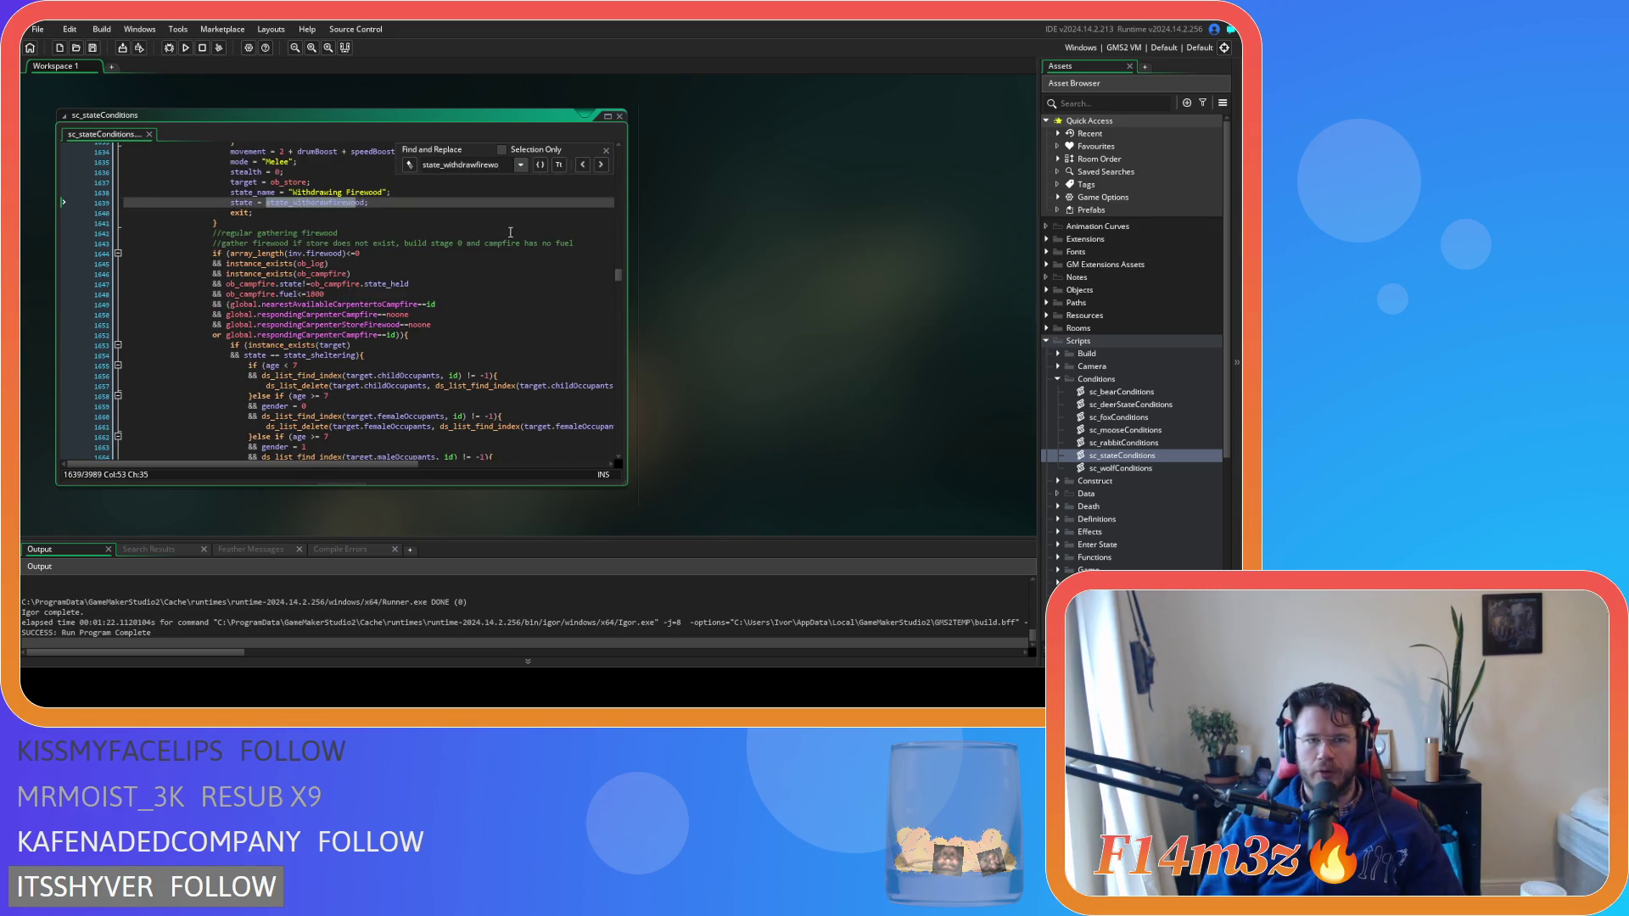
scroll(387, 314, "up", 14)
scroll(388, 314, "up", 1)
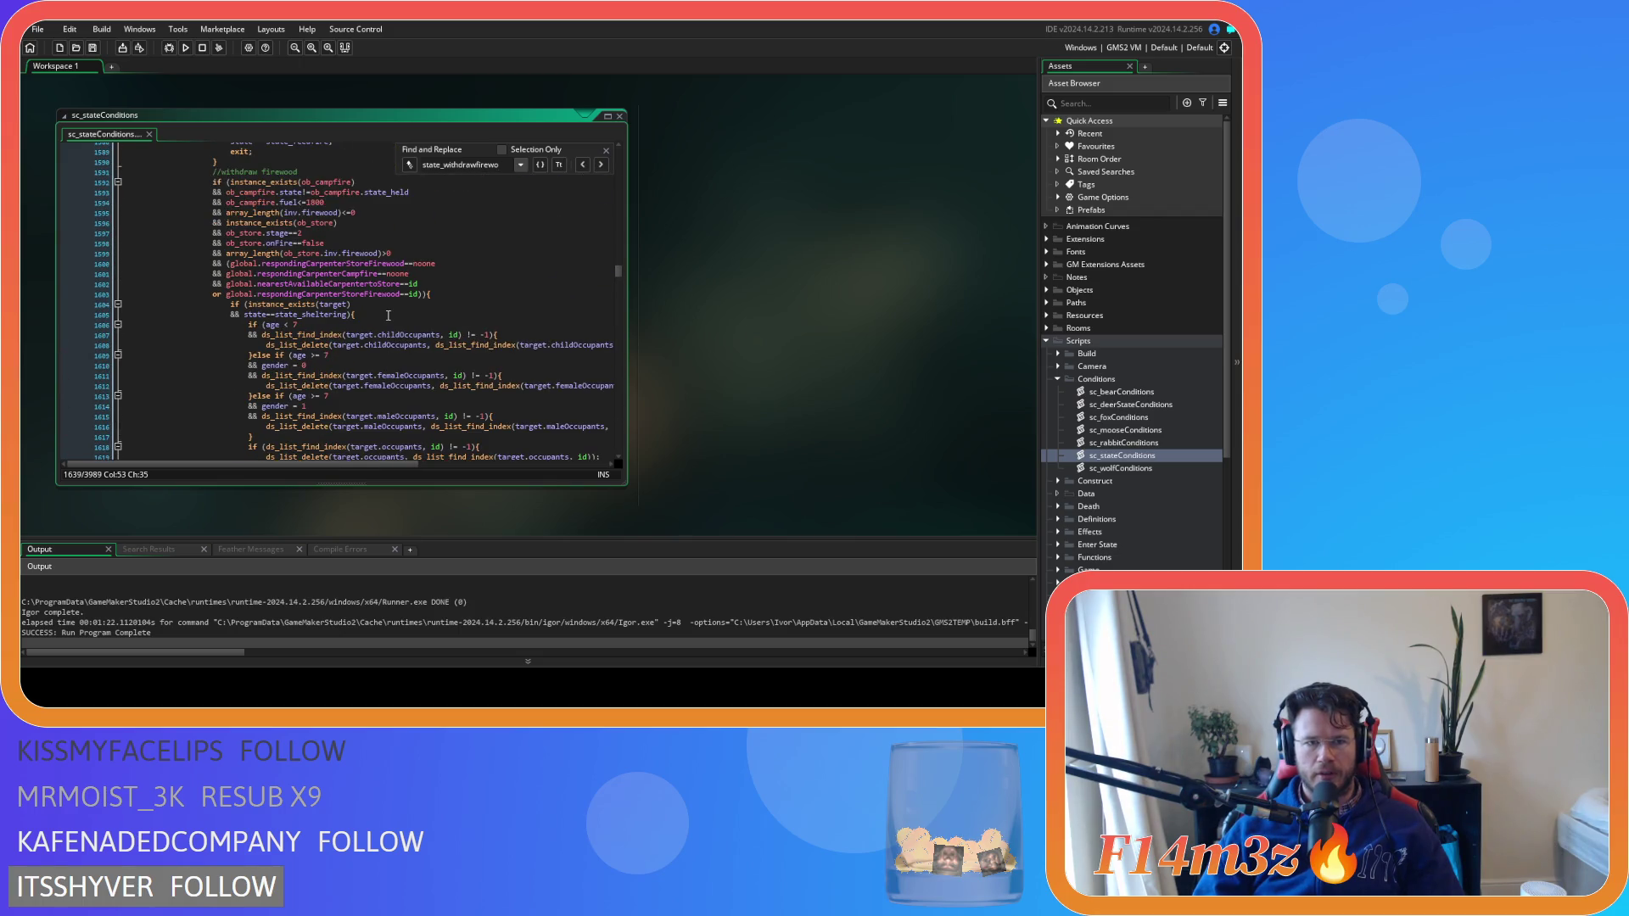
left_click(490, 294)
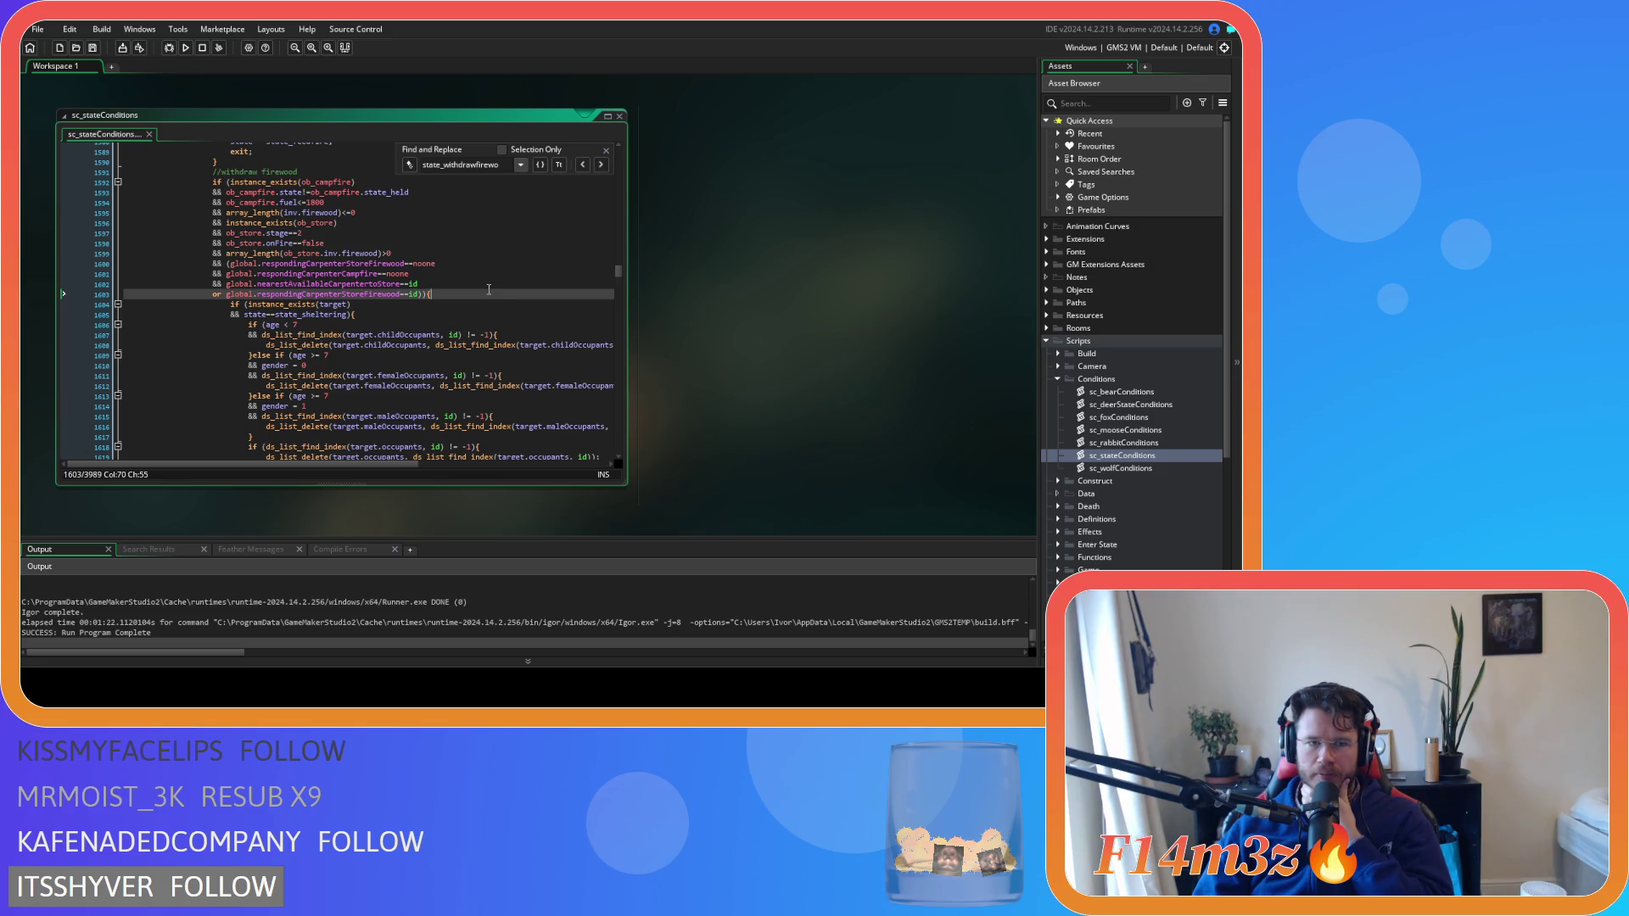
left_click(606, 150)
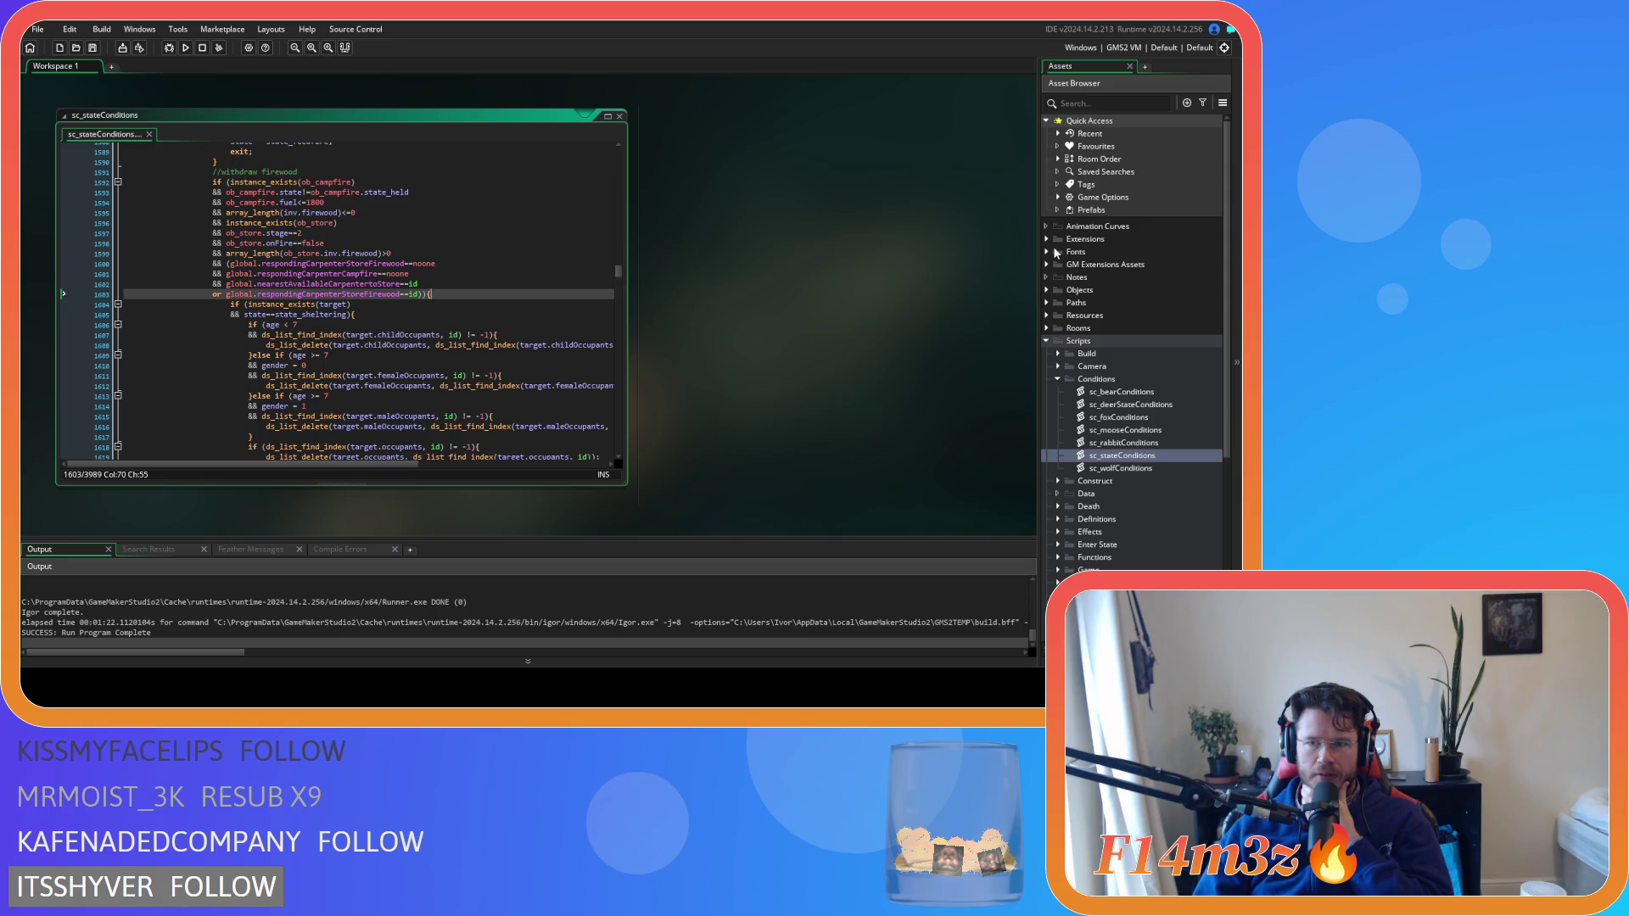
left_click_drag(617, 271, 618, 146)
scroll(577, 258, "down", 10)
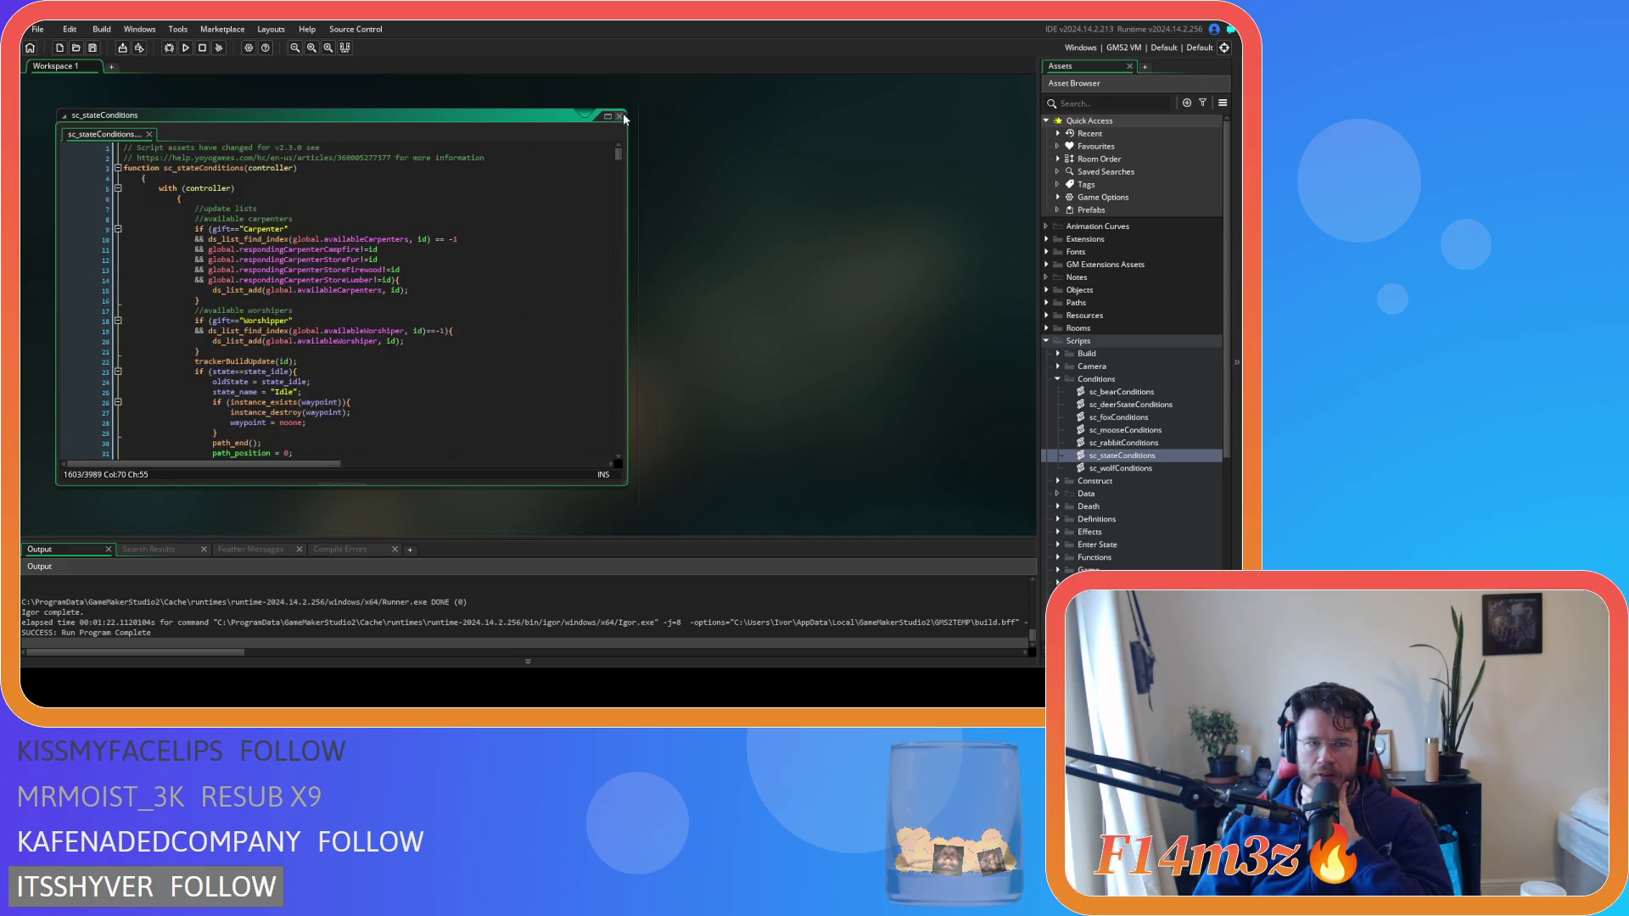
scroll(545, 258, "up", 10)
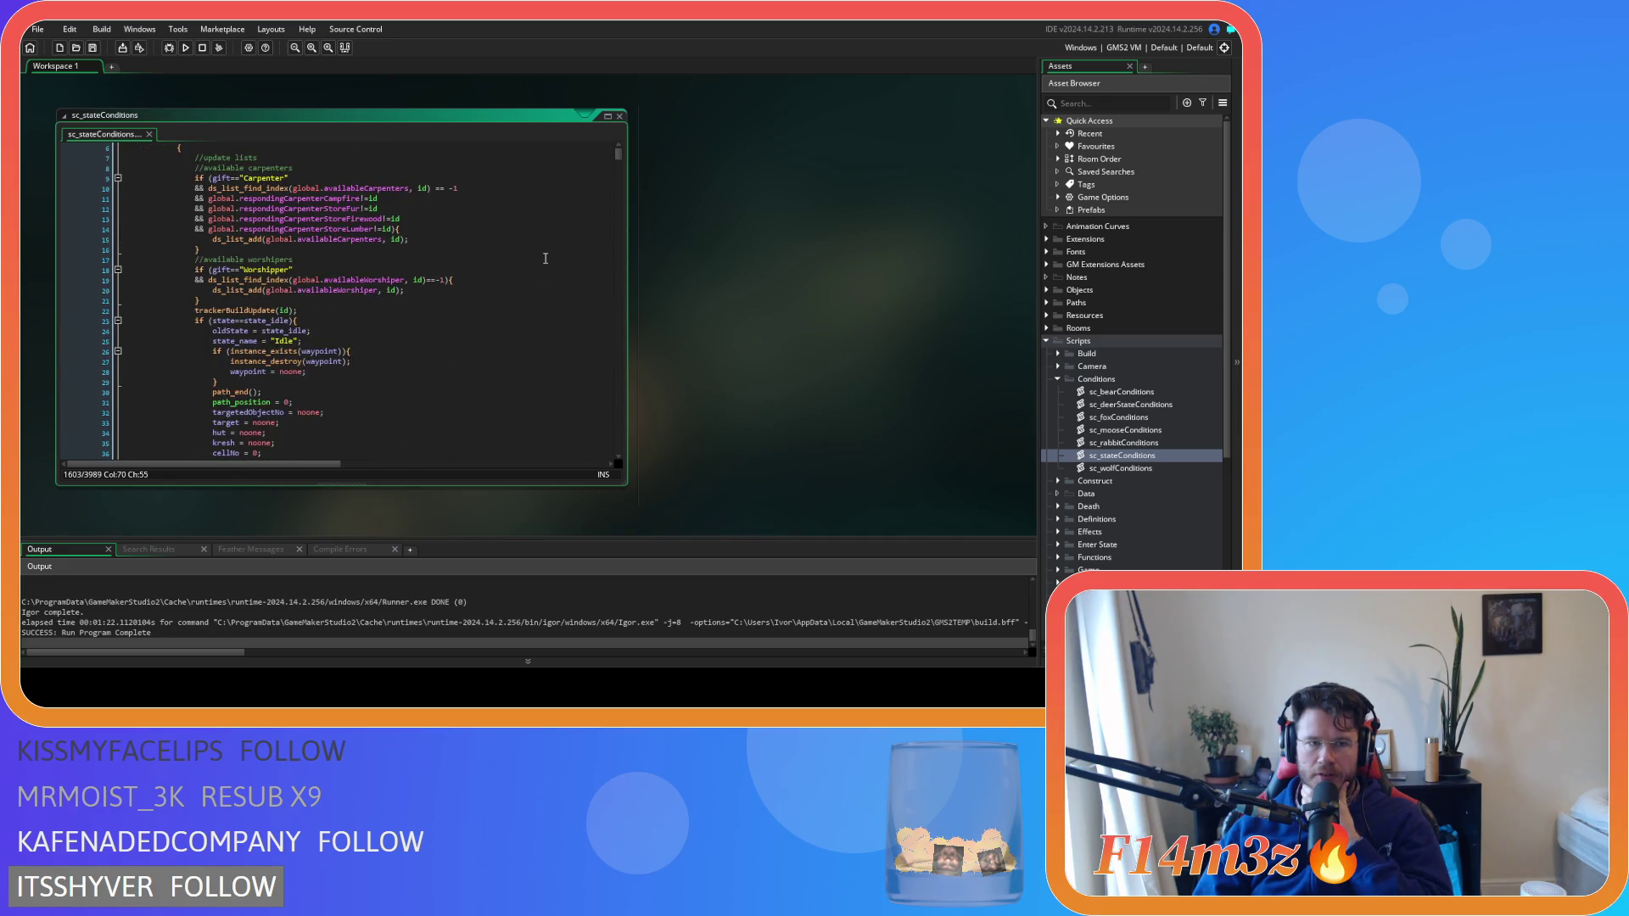
scroll(545, 258, "down", 20)
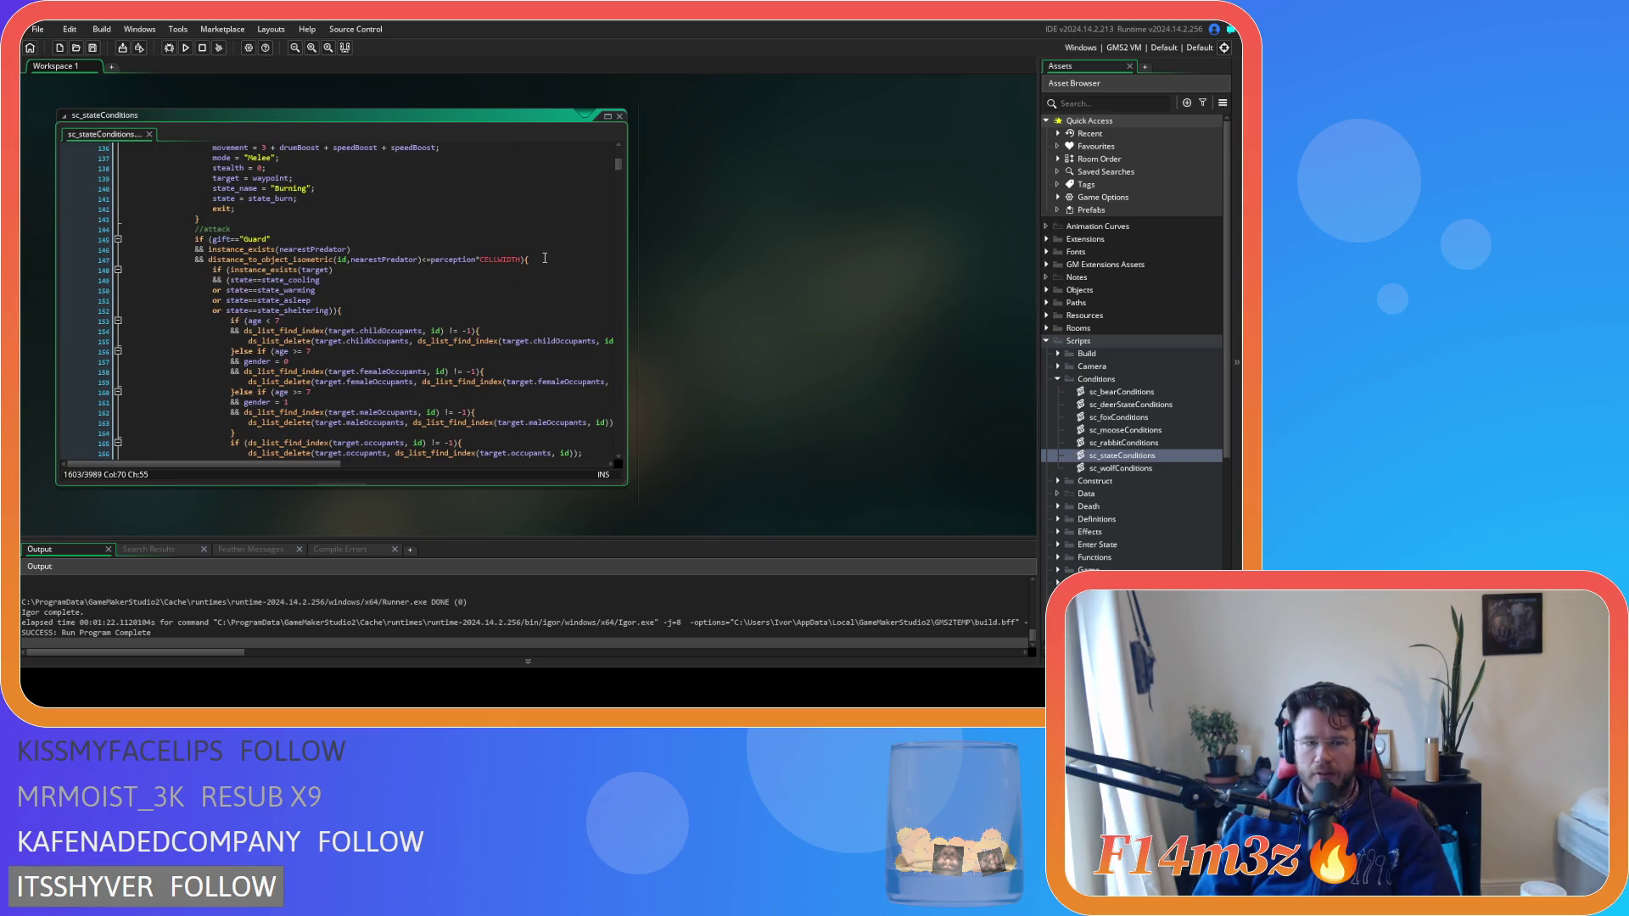
key("Left")
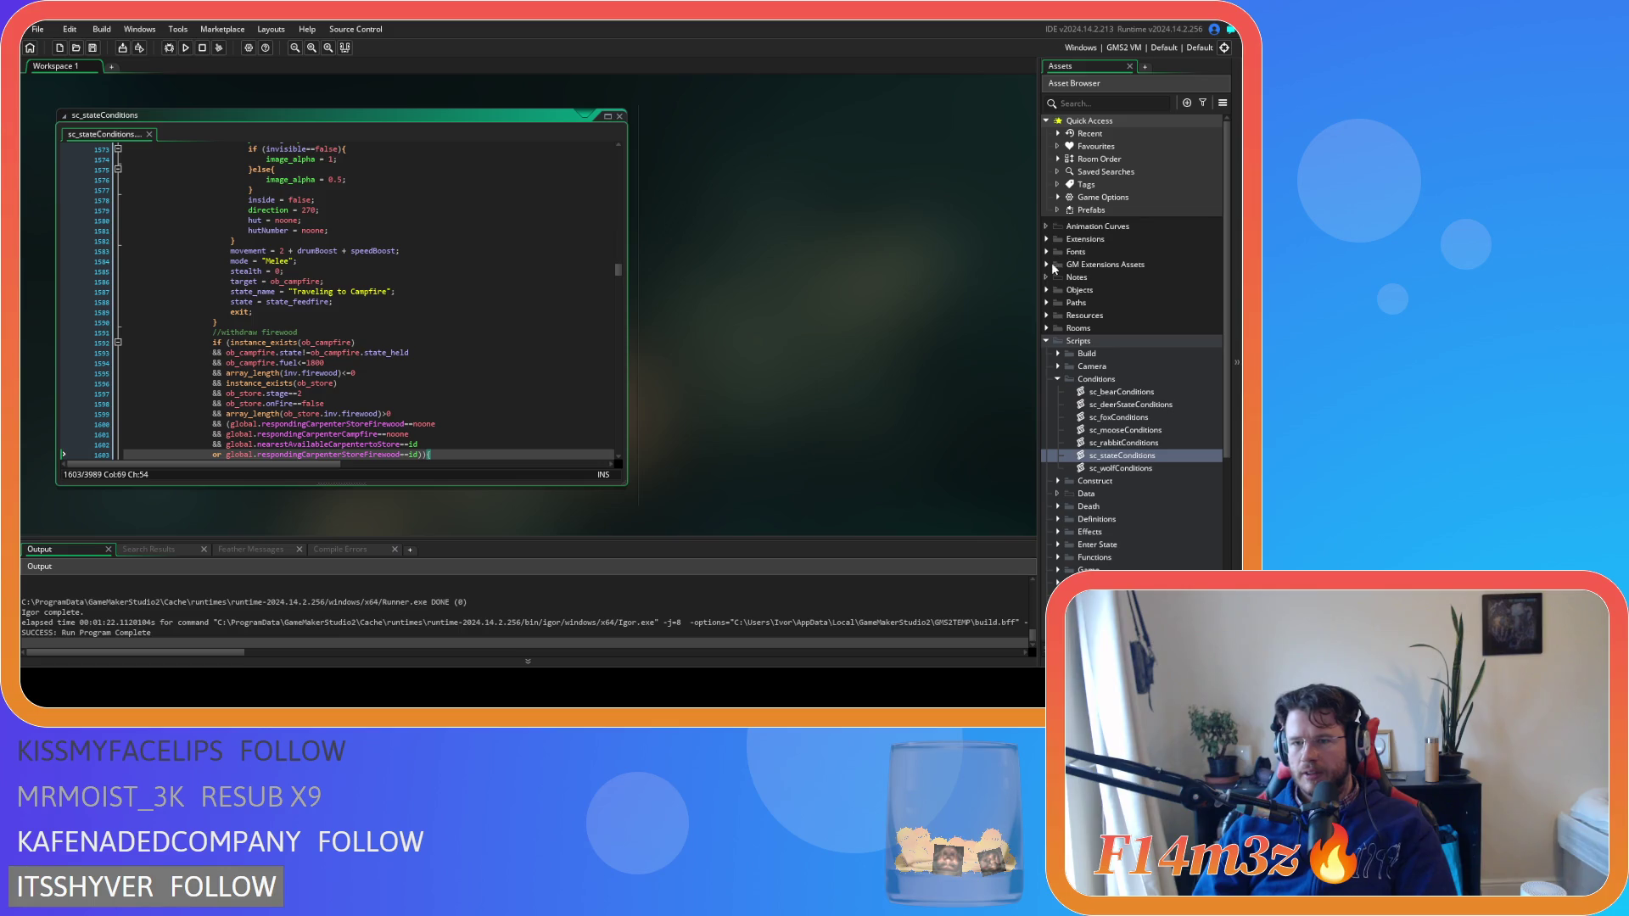
left_click(1046, 290)
Open the ob_human object from the Objects > Animal > Human folder
left_click(1057, 303)
left_click(1068, 316)
left_click(1112, 328)
double_click(1112, 329)
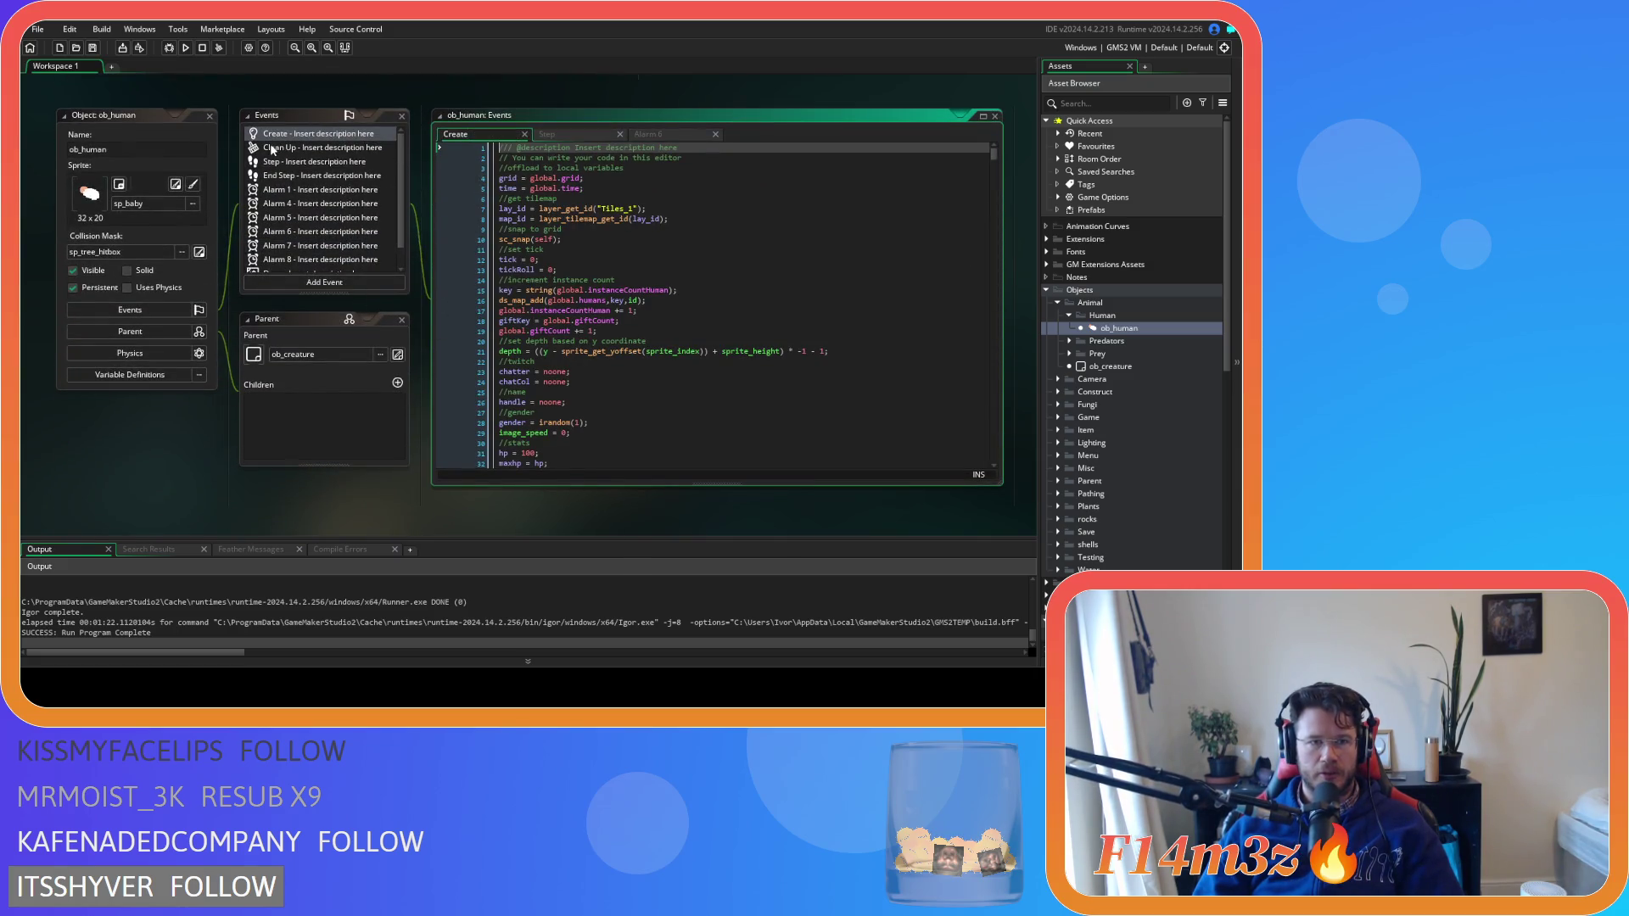
Scroll the Create event to state_idle and open sc_carpenterAllocation from its call
scroll(645, 291, "down", 20)
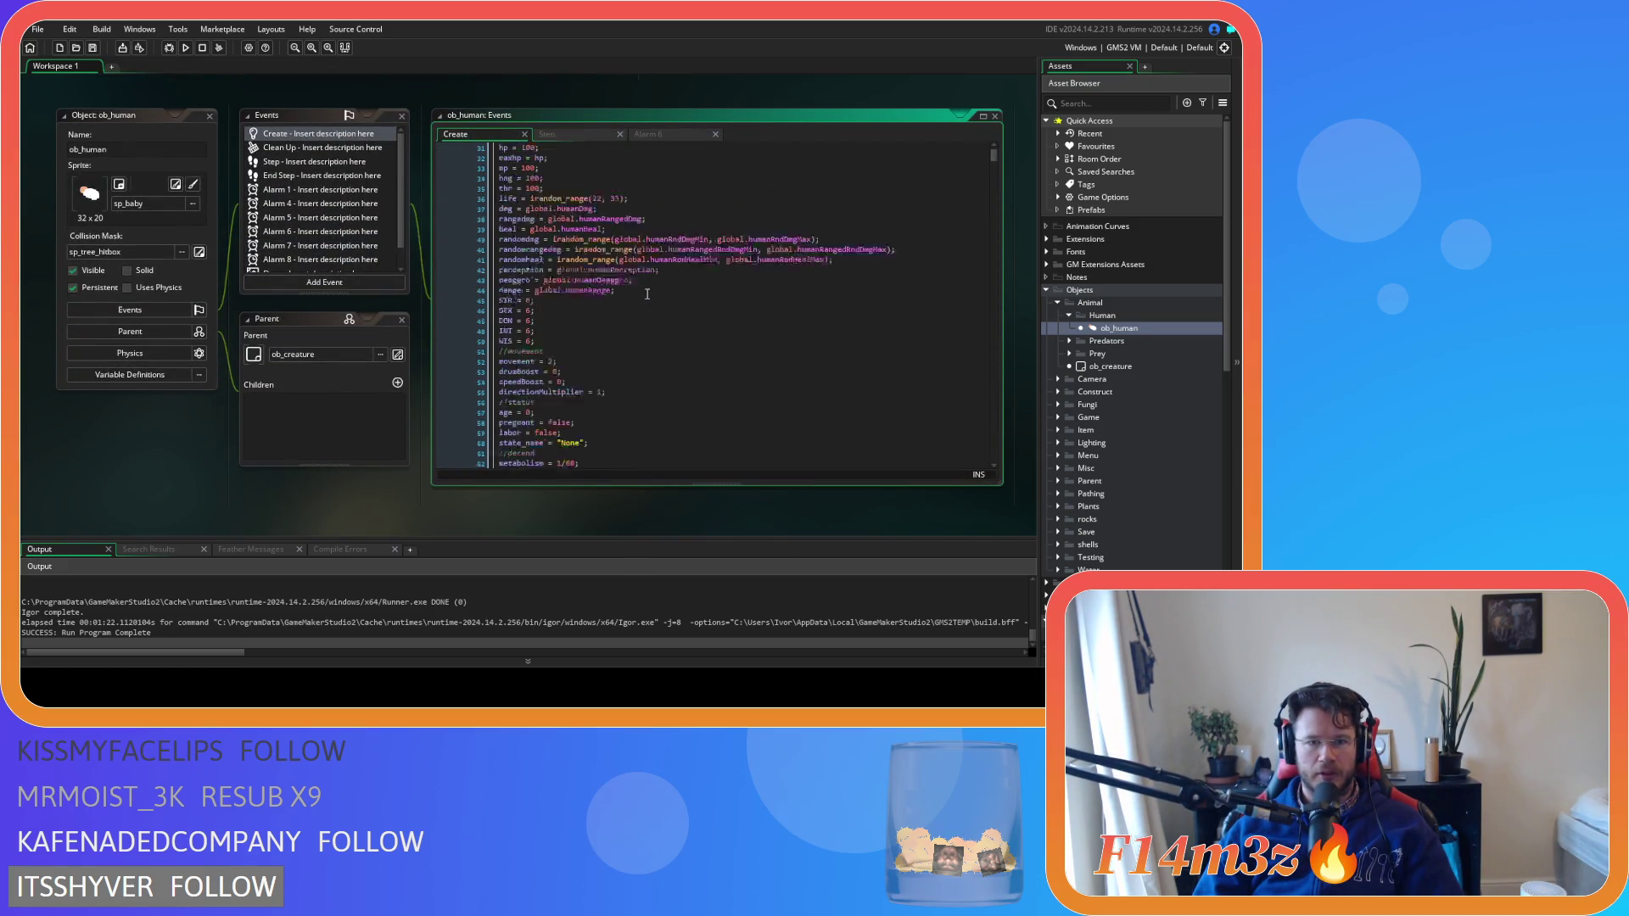
scroll(646, 291, "down", 20)
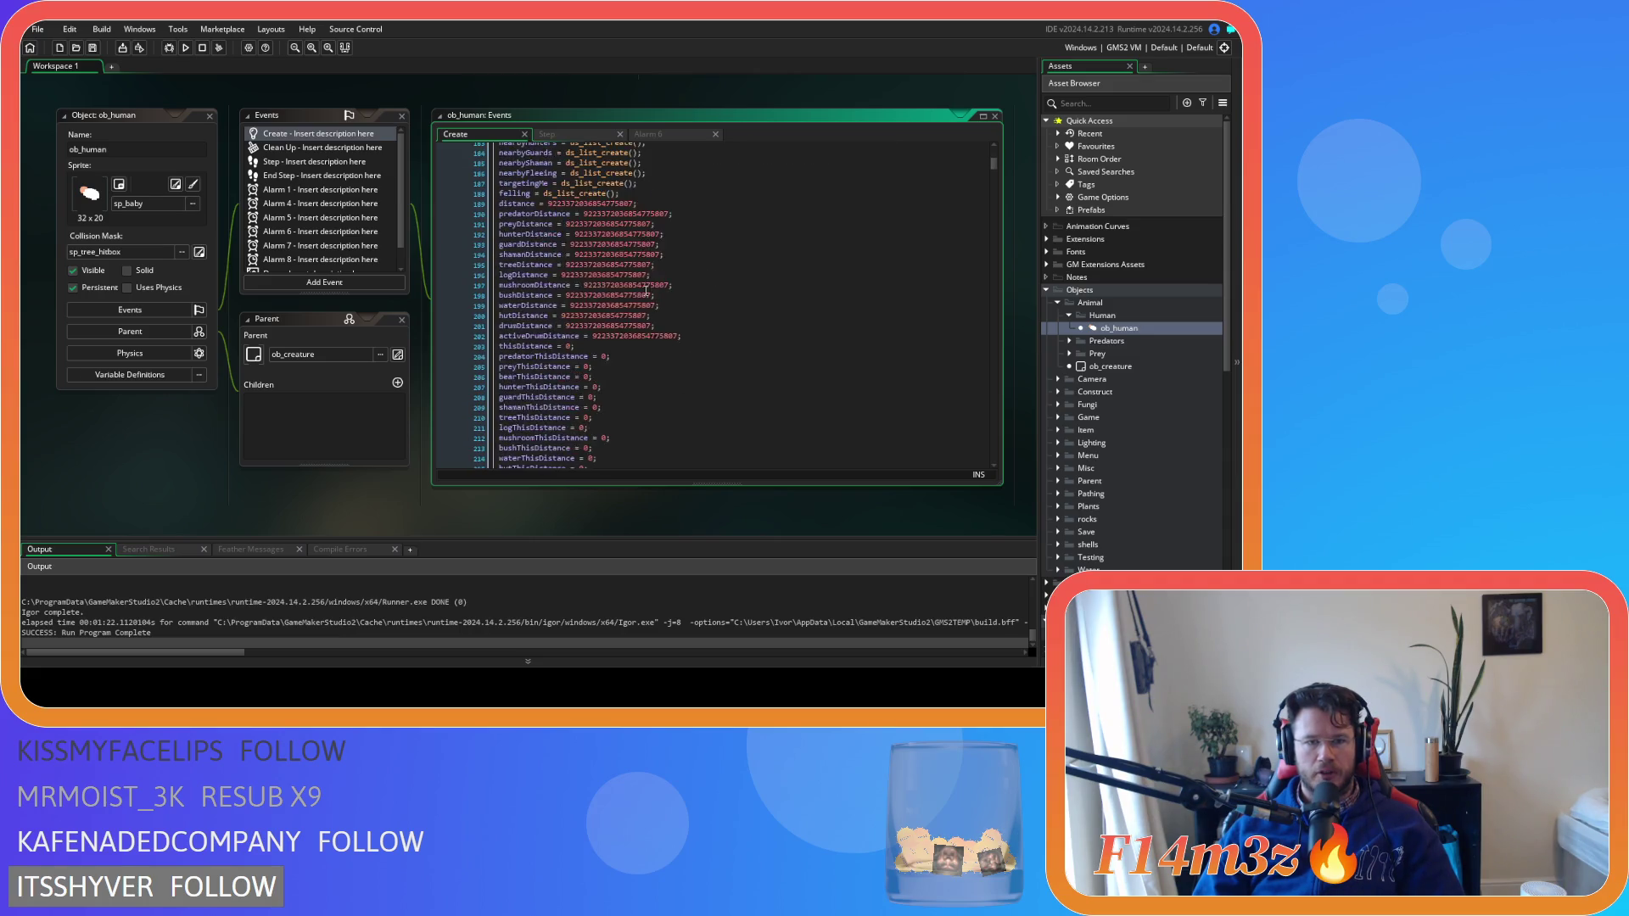
scroll(645, 291, "down", 10)
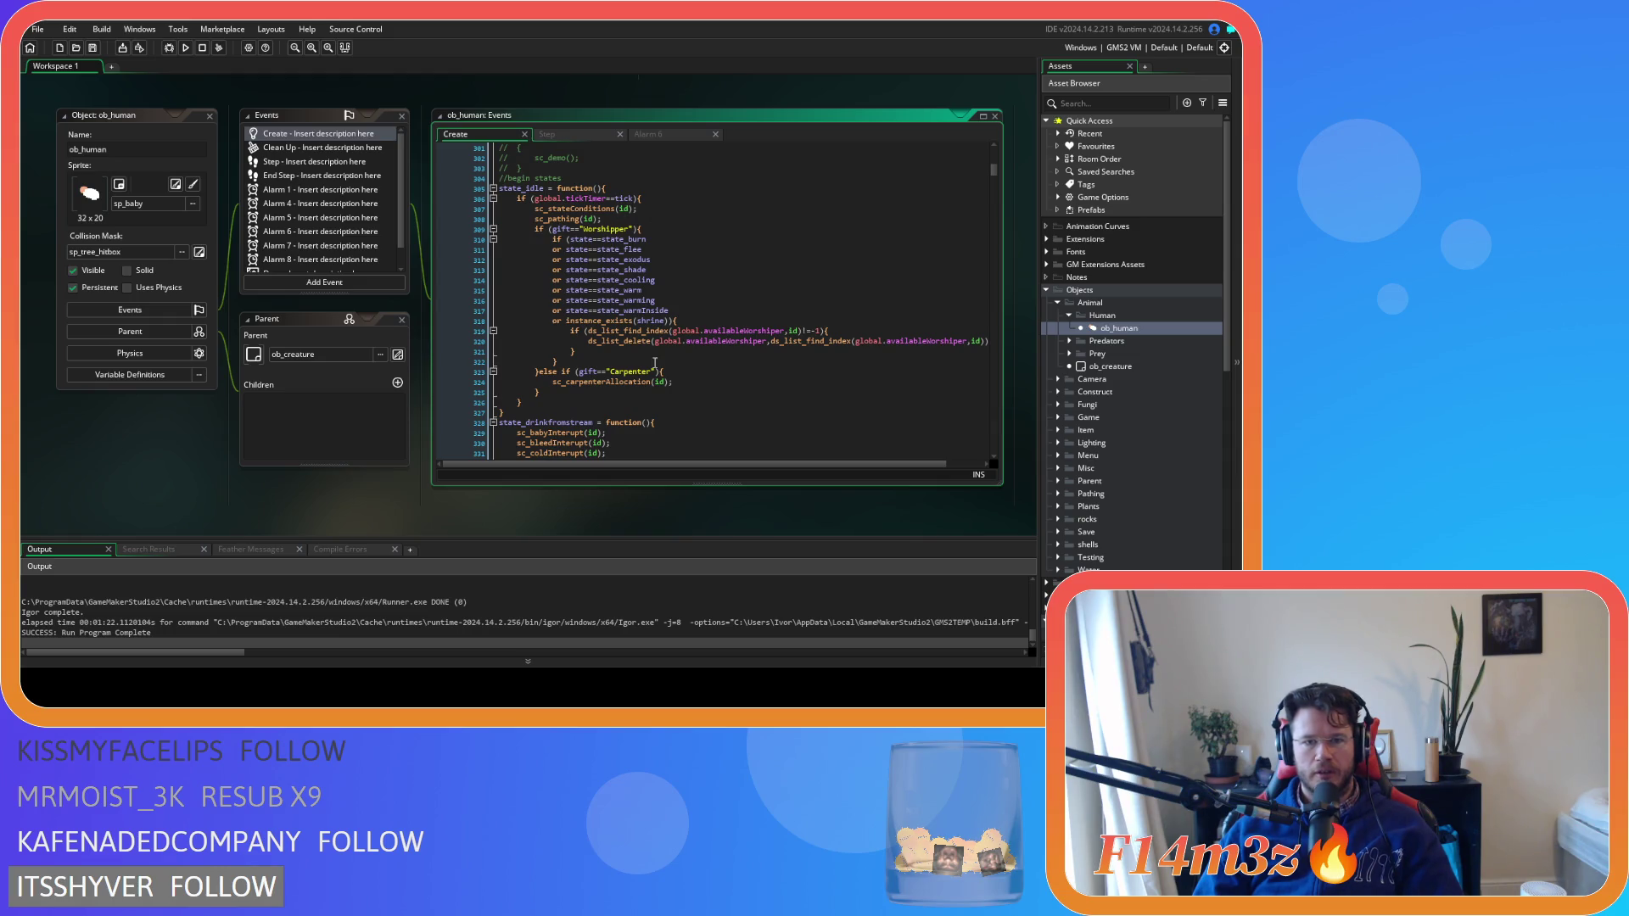
mouse_move(612, 381)
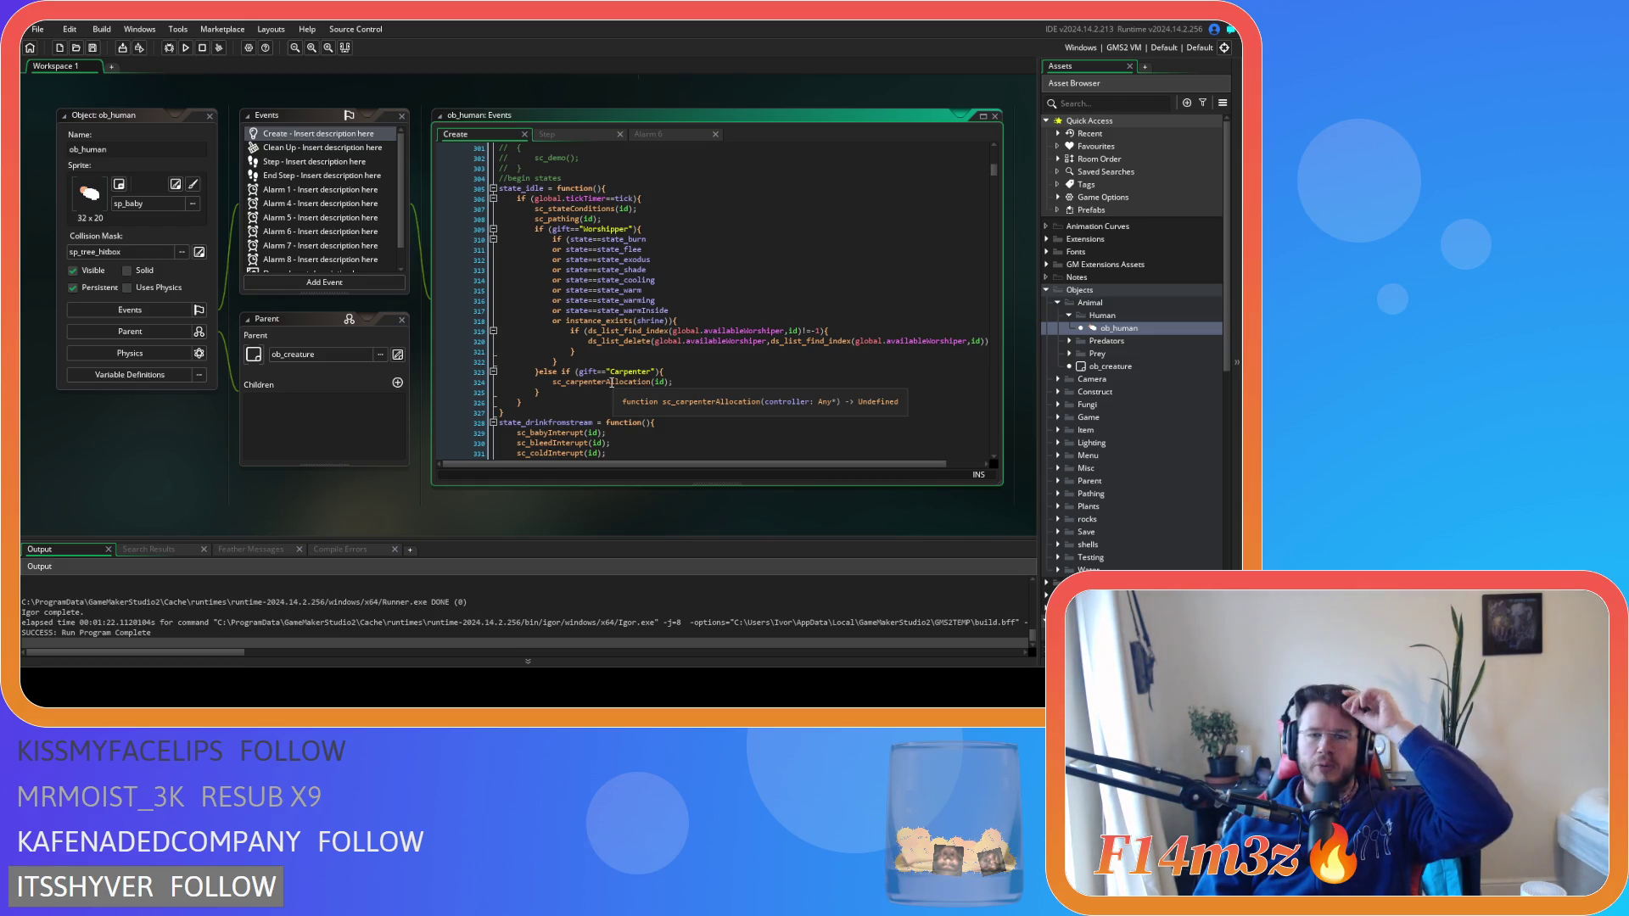
middle_click(612, 383)
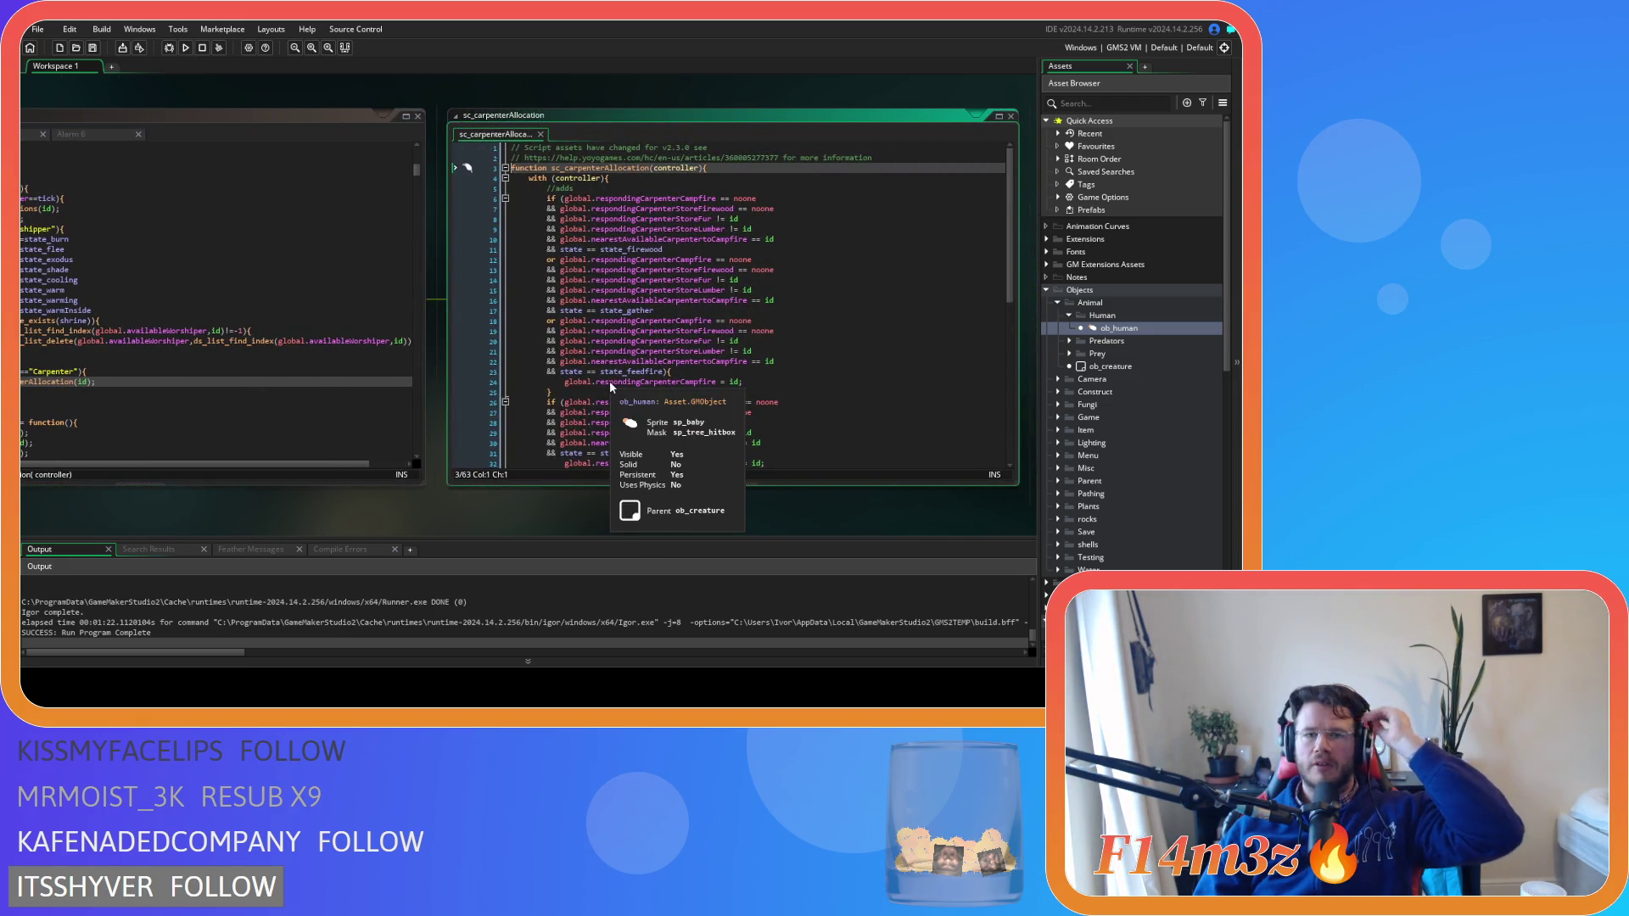
Pan the workspace so sc_carpenterAllocation and ob_human's Create code sit side by side
left_click_drag(398, 514, 560, 510)
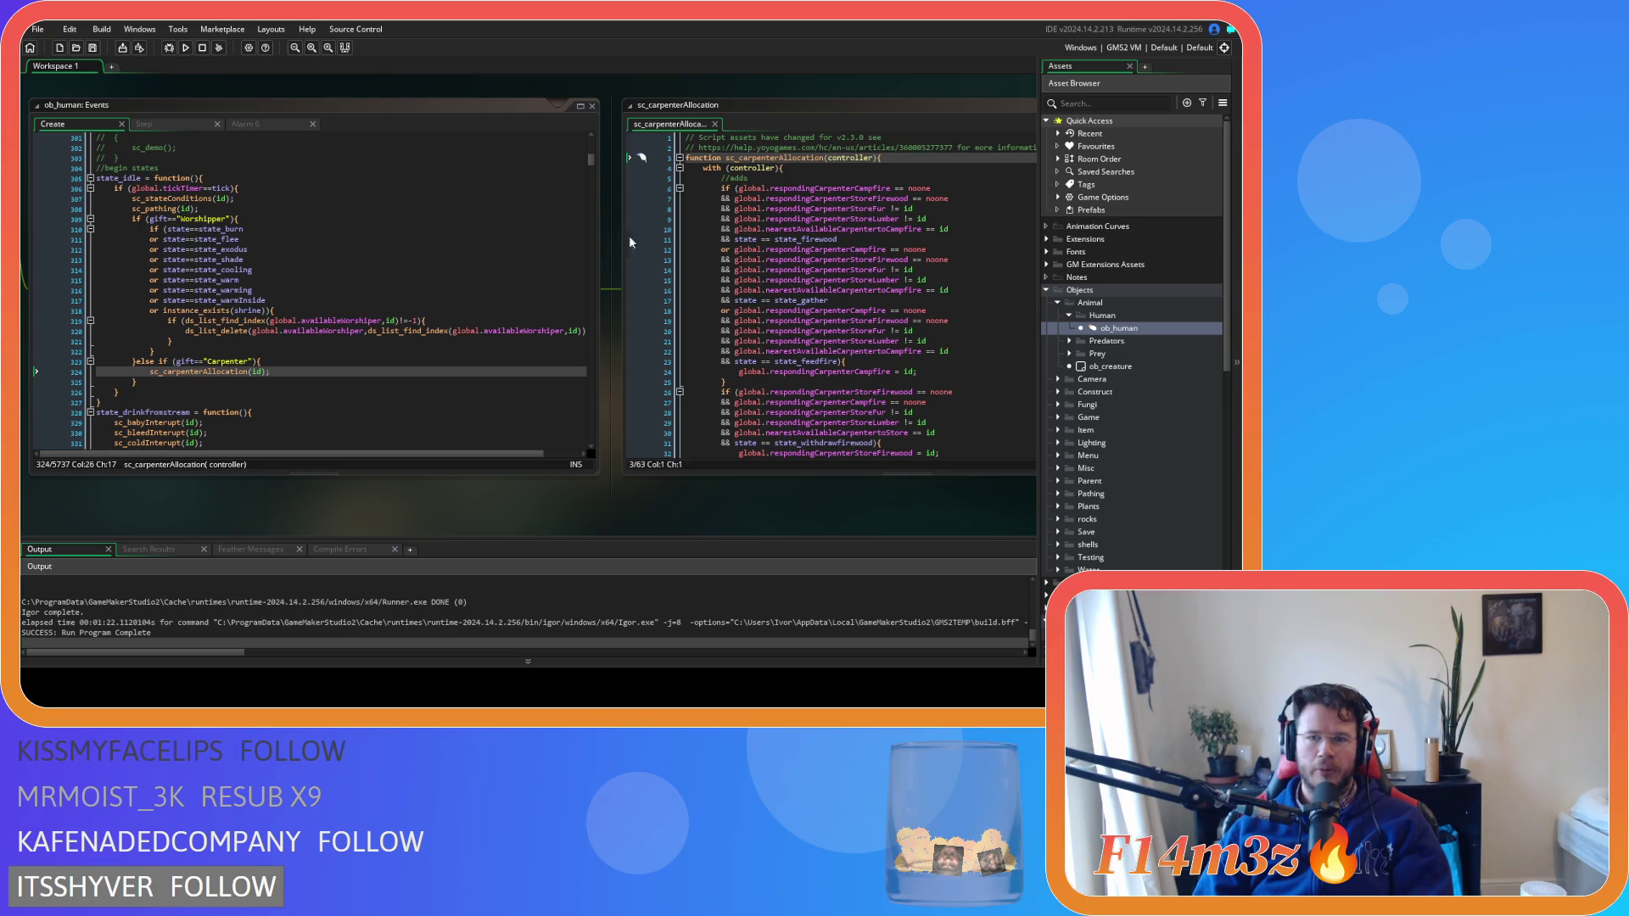
scroll(798, 384, "down", 12)
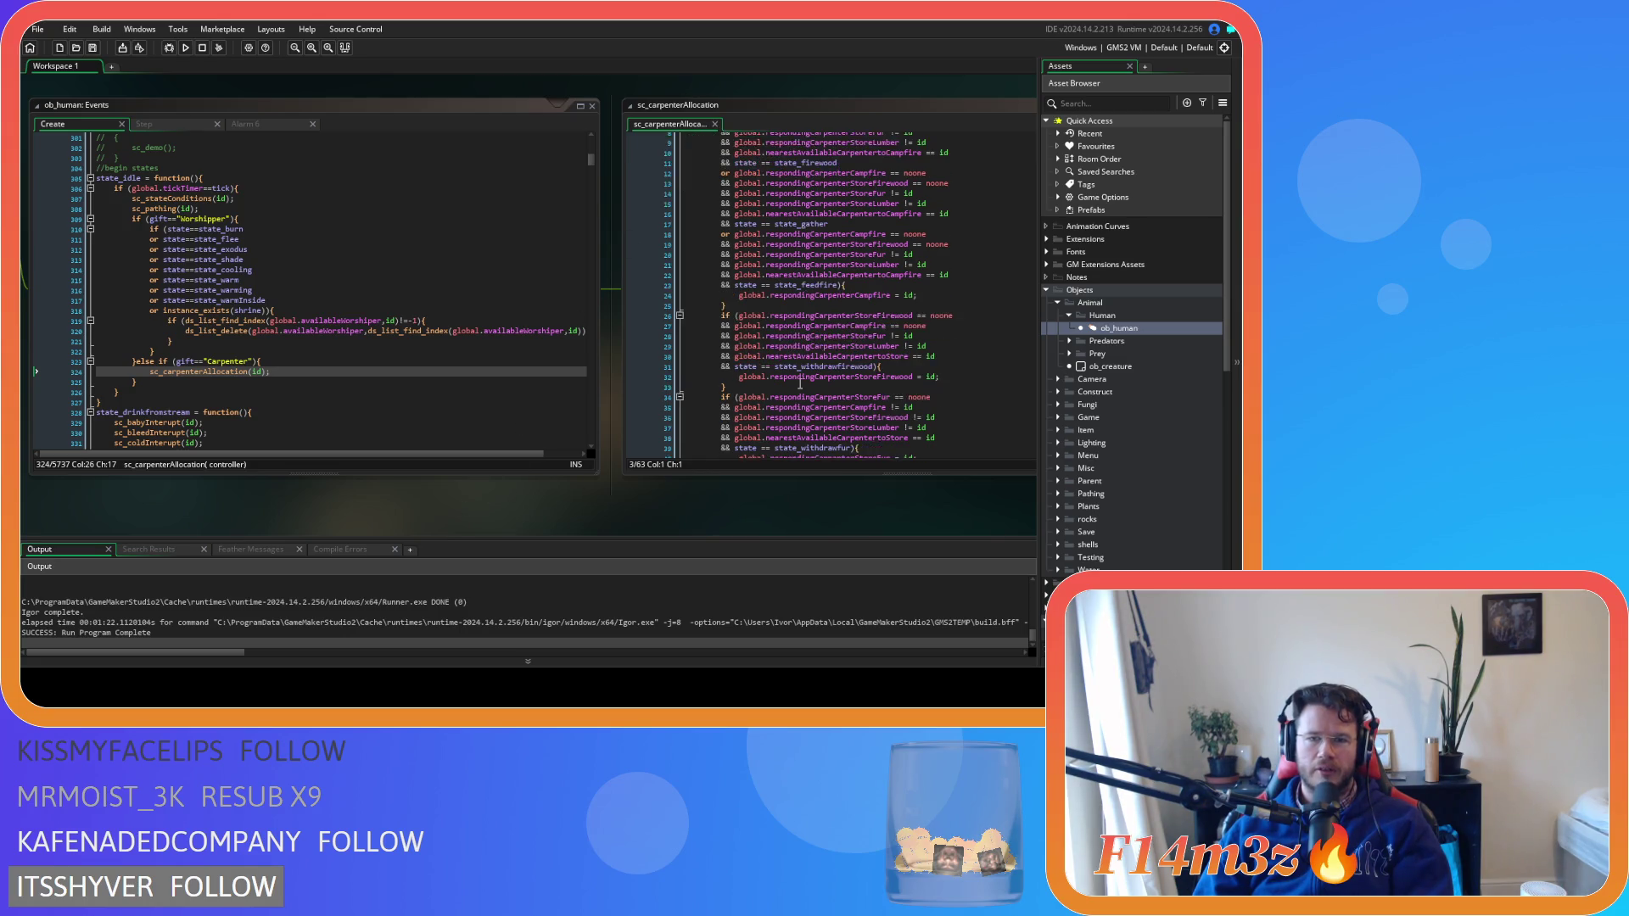
mouse_move(799, 384)
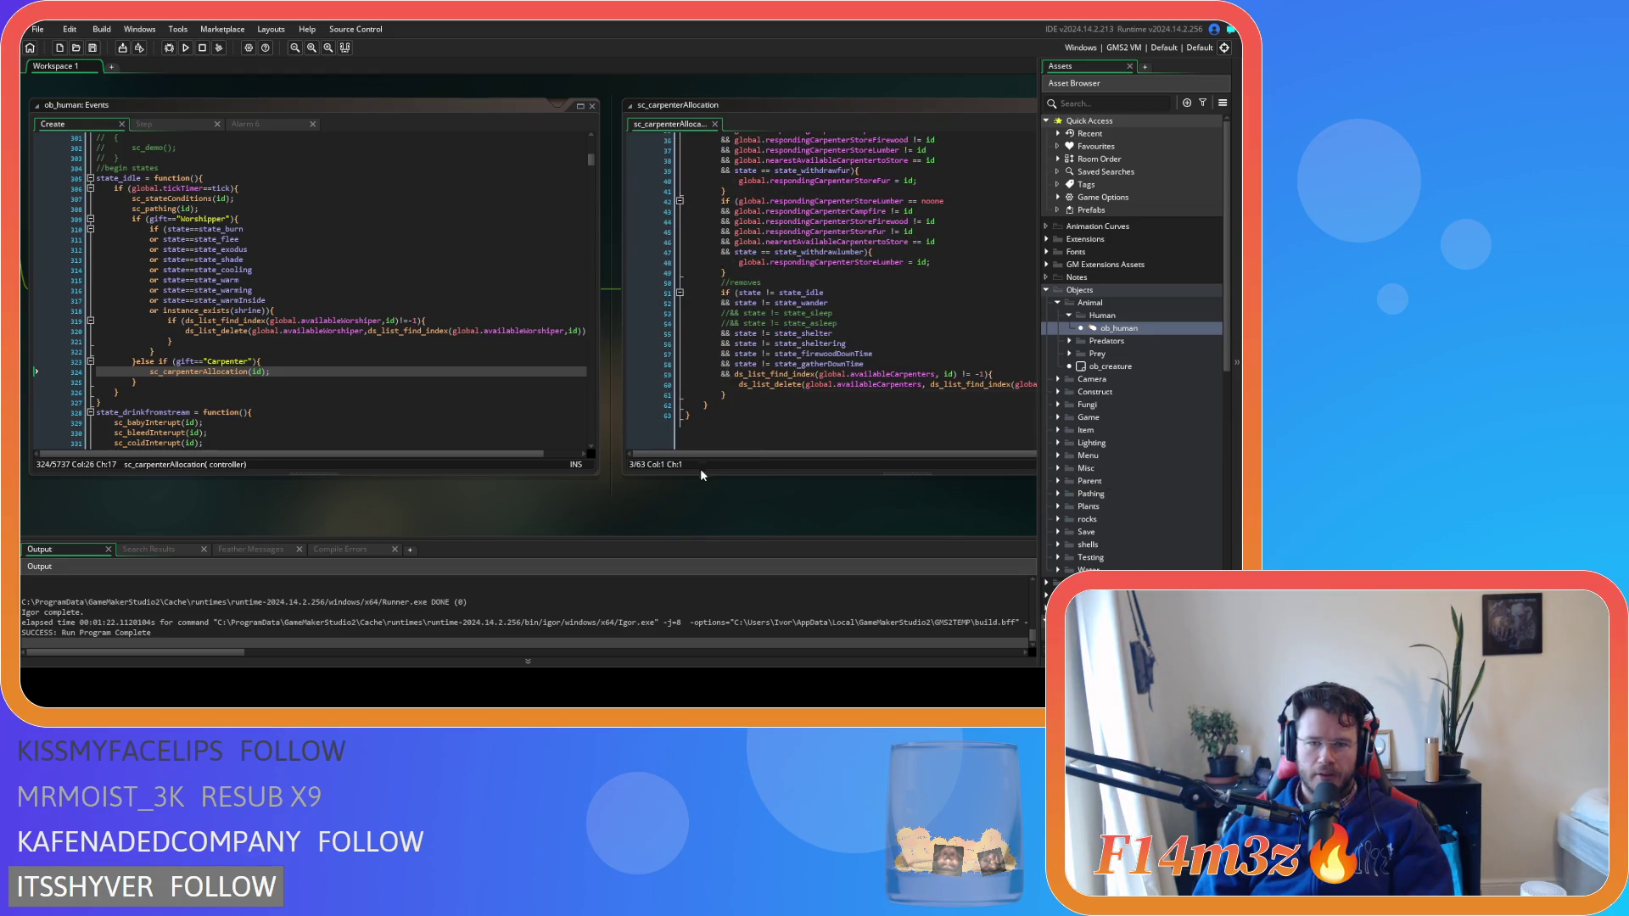
mouse_move(702, 502)
left_mouse_down()
mouse_move(399, 512)
mouse_move(689, 502)
mouse_move(674, 506)
left_mouse_up()
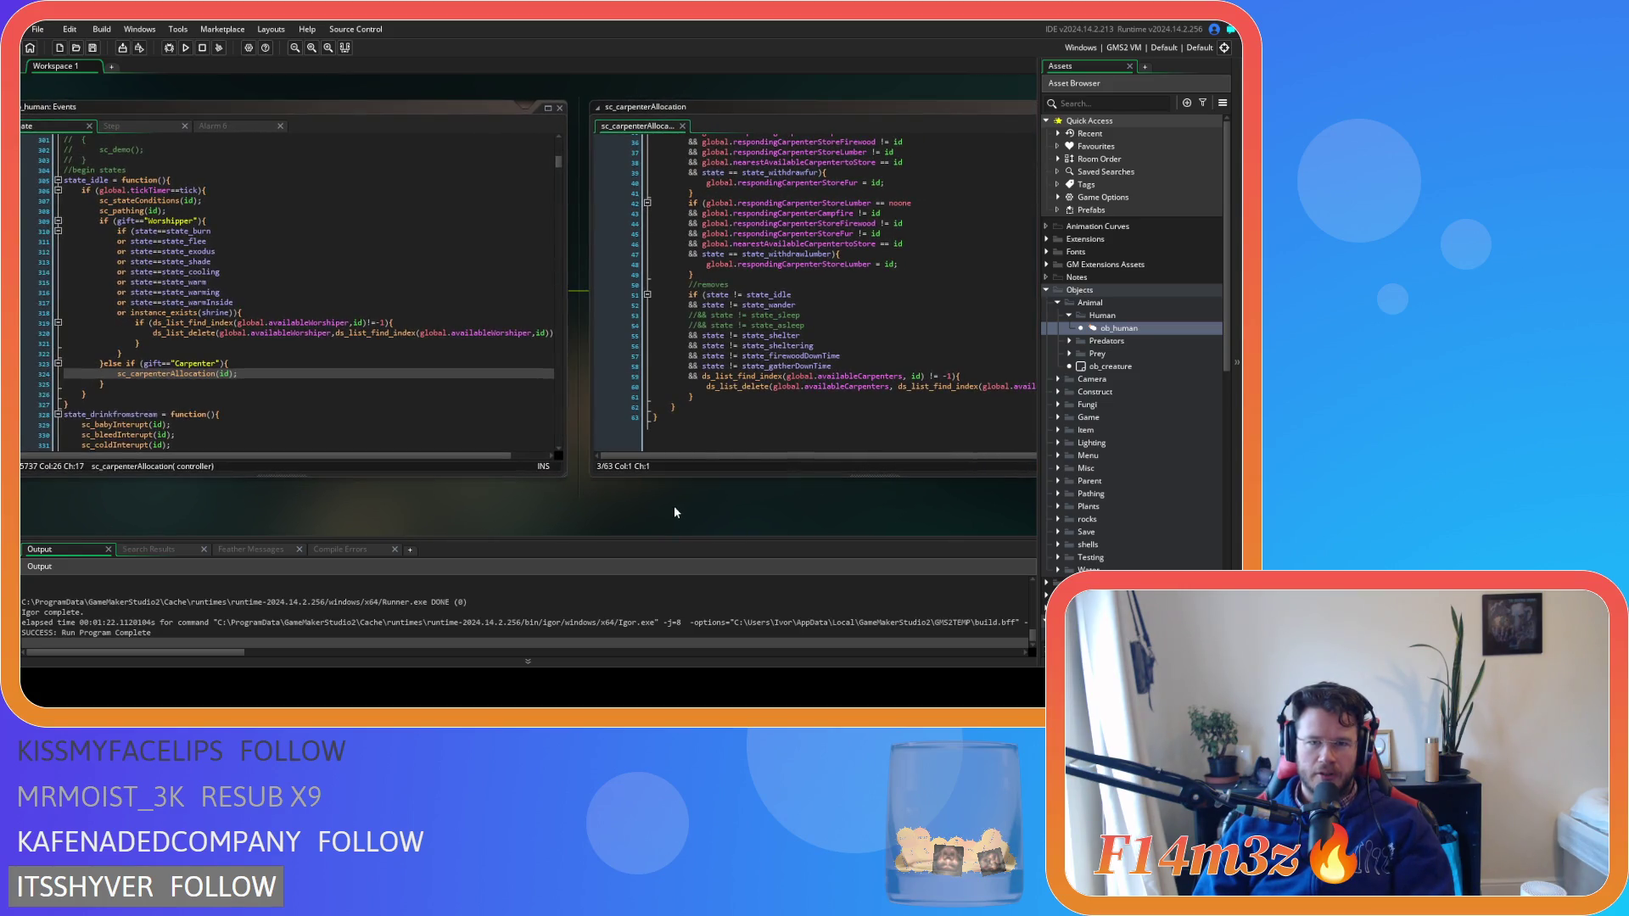
scroll(801, 351, "up", 10)
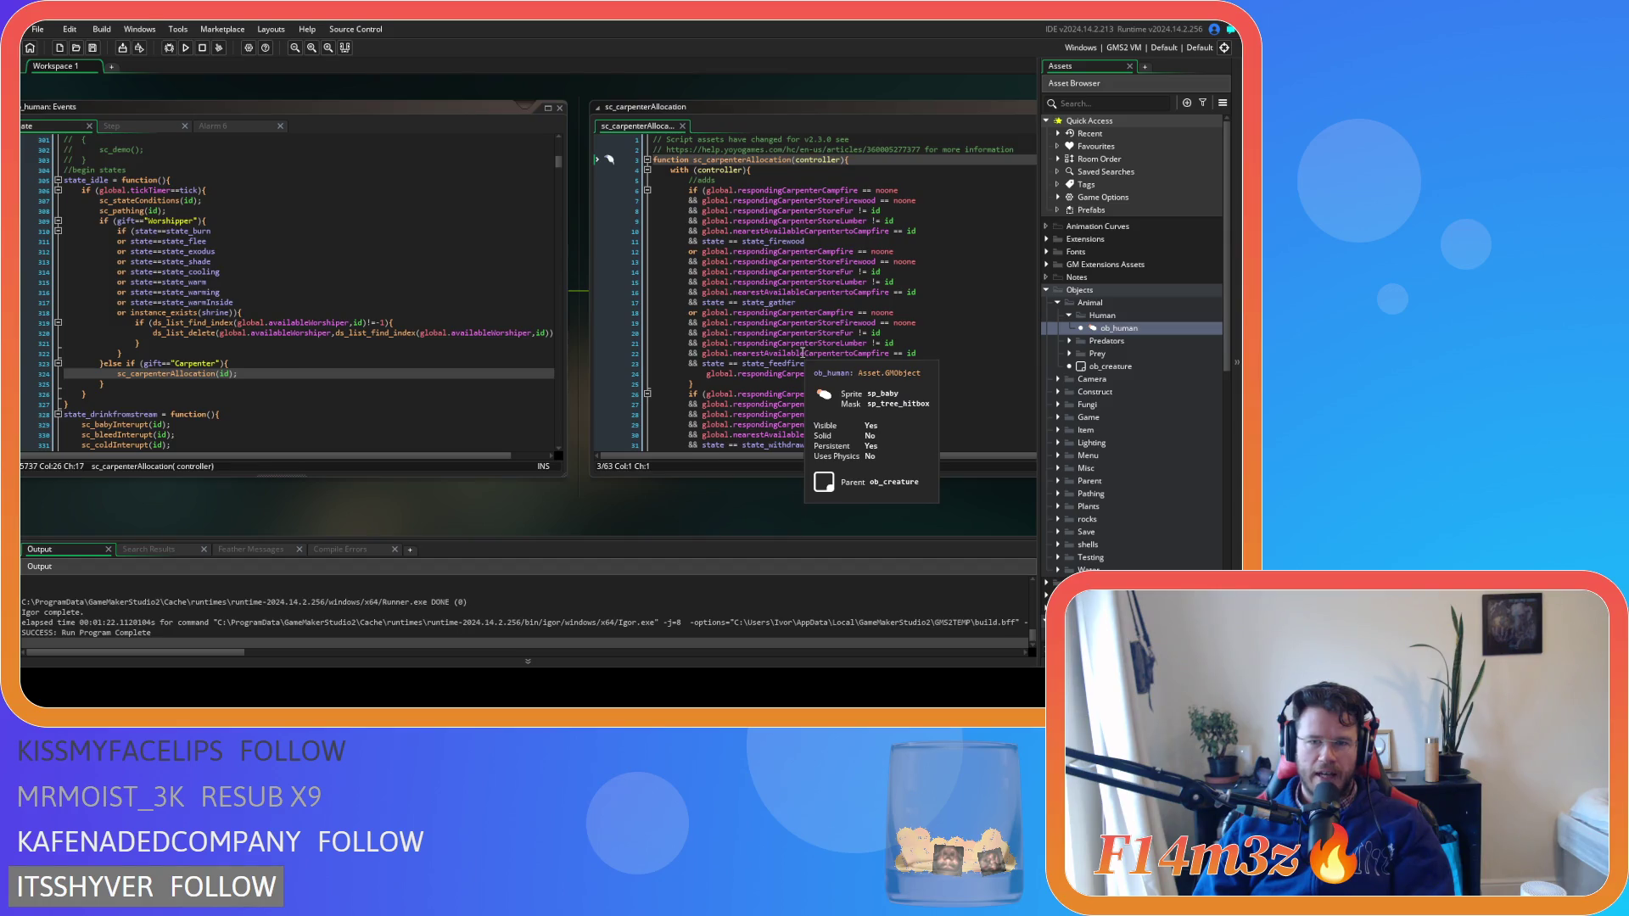
scroll(801, 351, "down", 2)
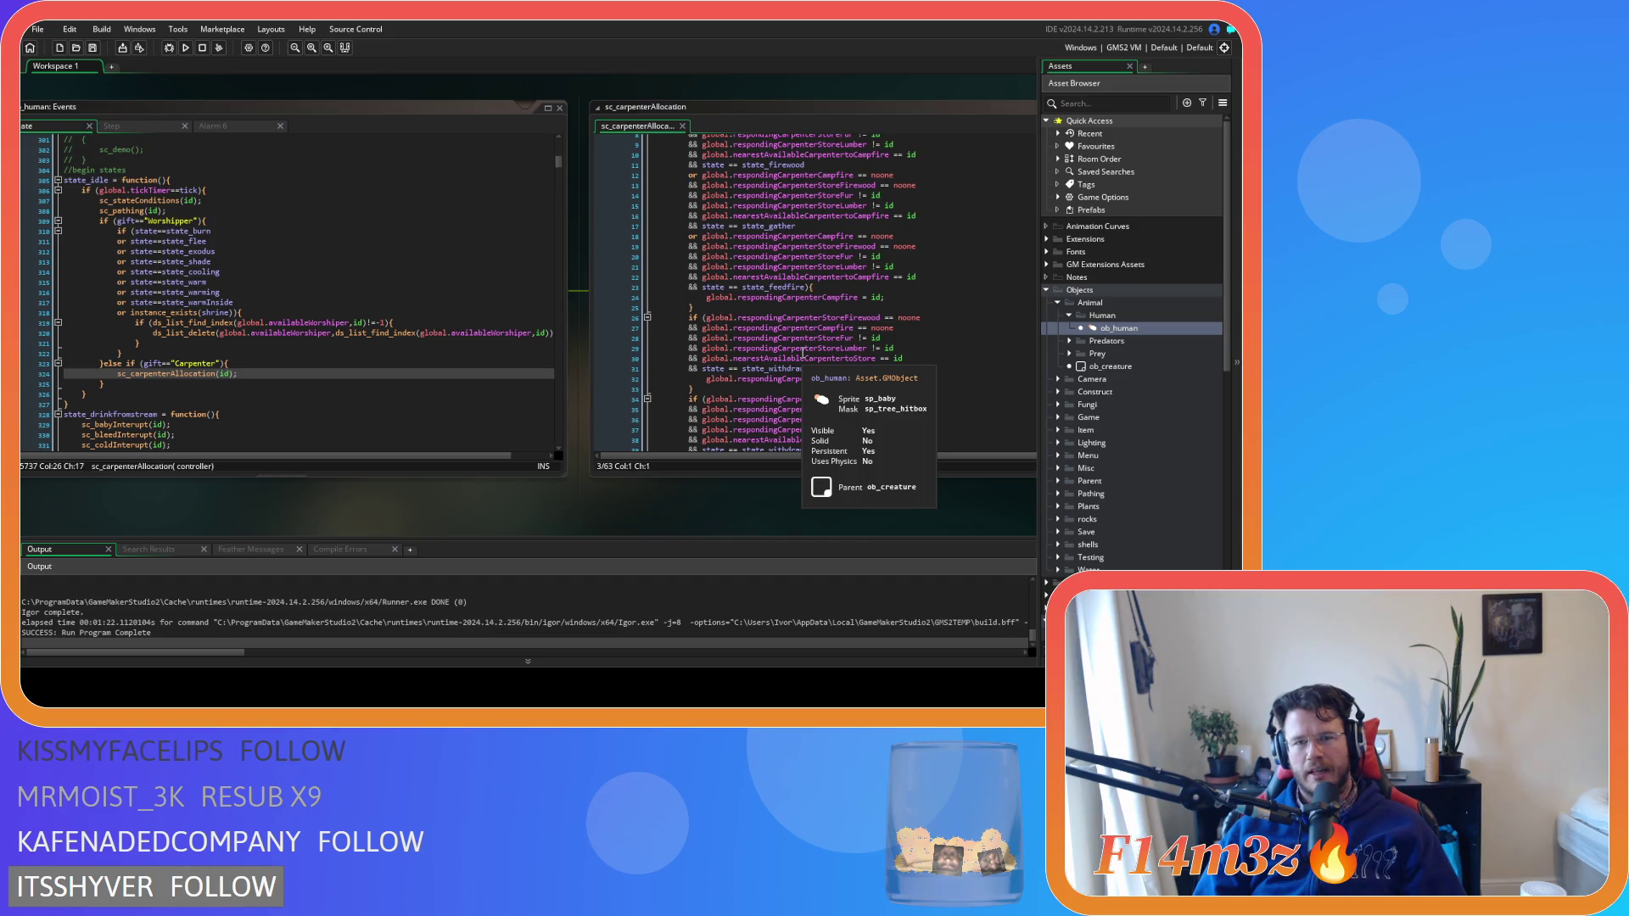
mouse_move(711, 327)
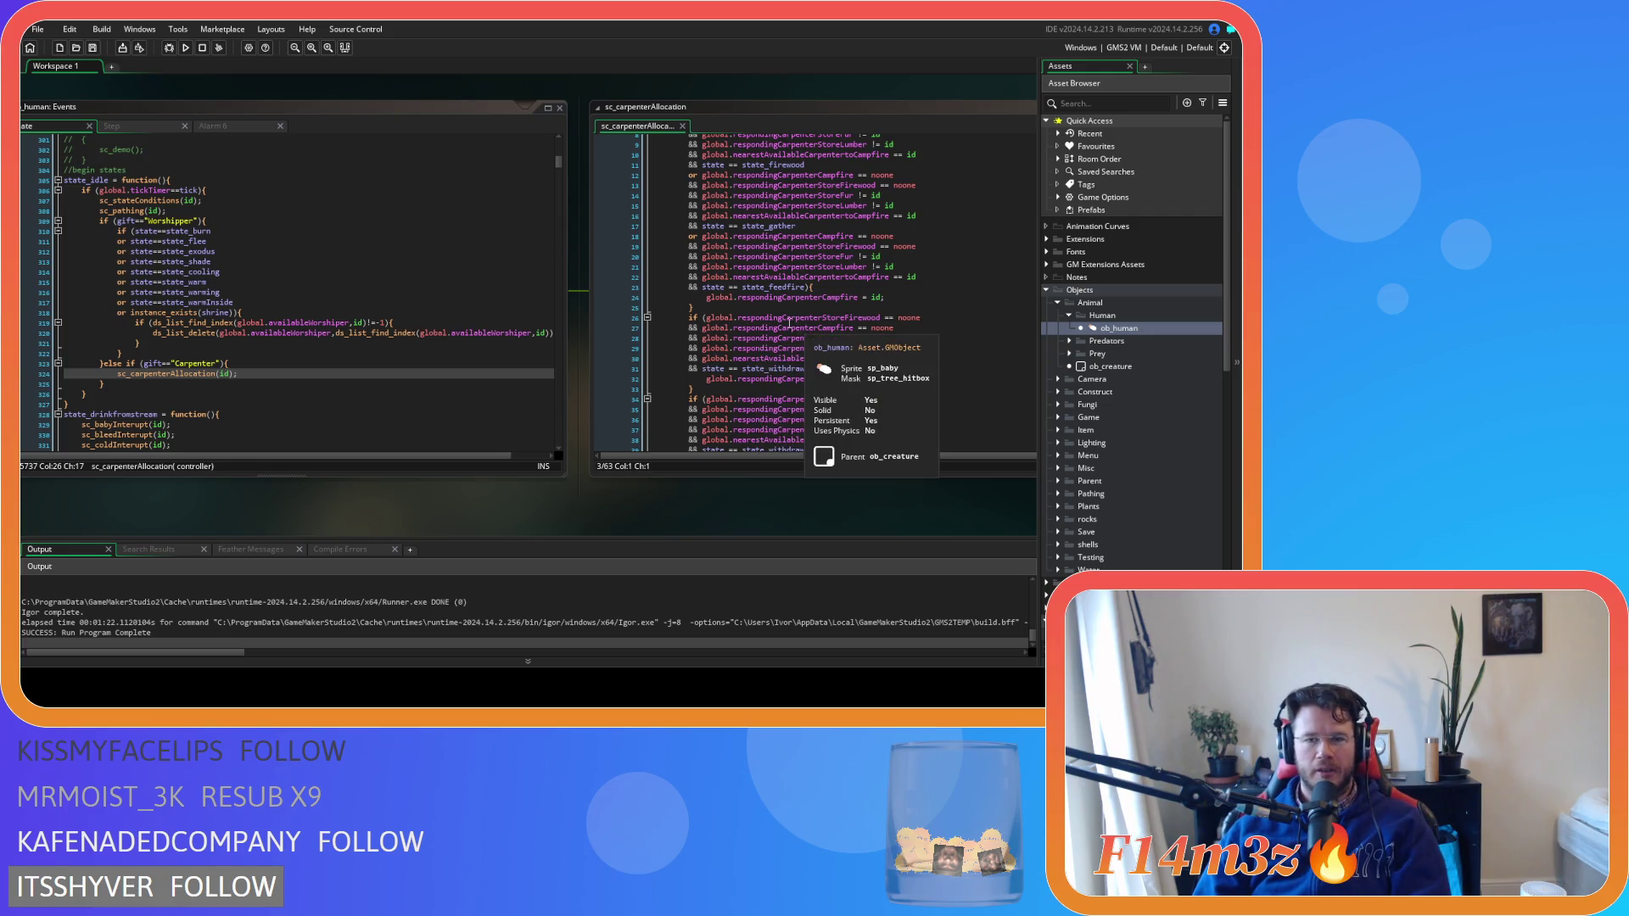
scroll(691, 343, "up", 3)
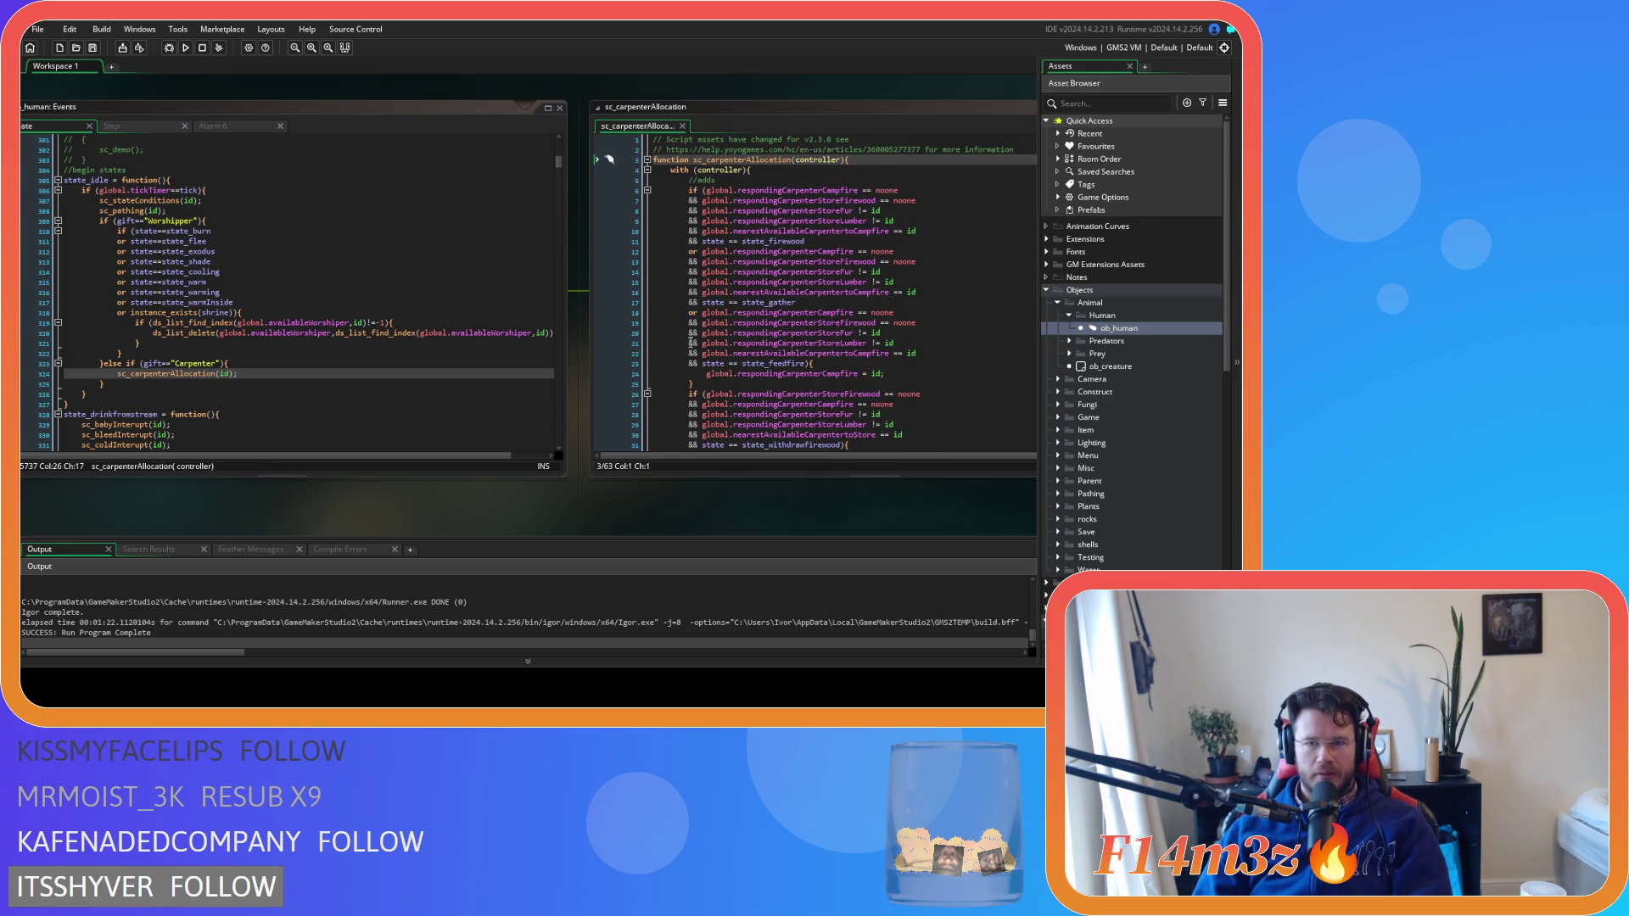
Select line 24's 'global.respondingCarpenterCampfire = id;' in sc_carpenterAllocation
scroll(691, 343, "down", 3)
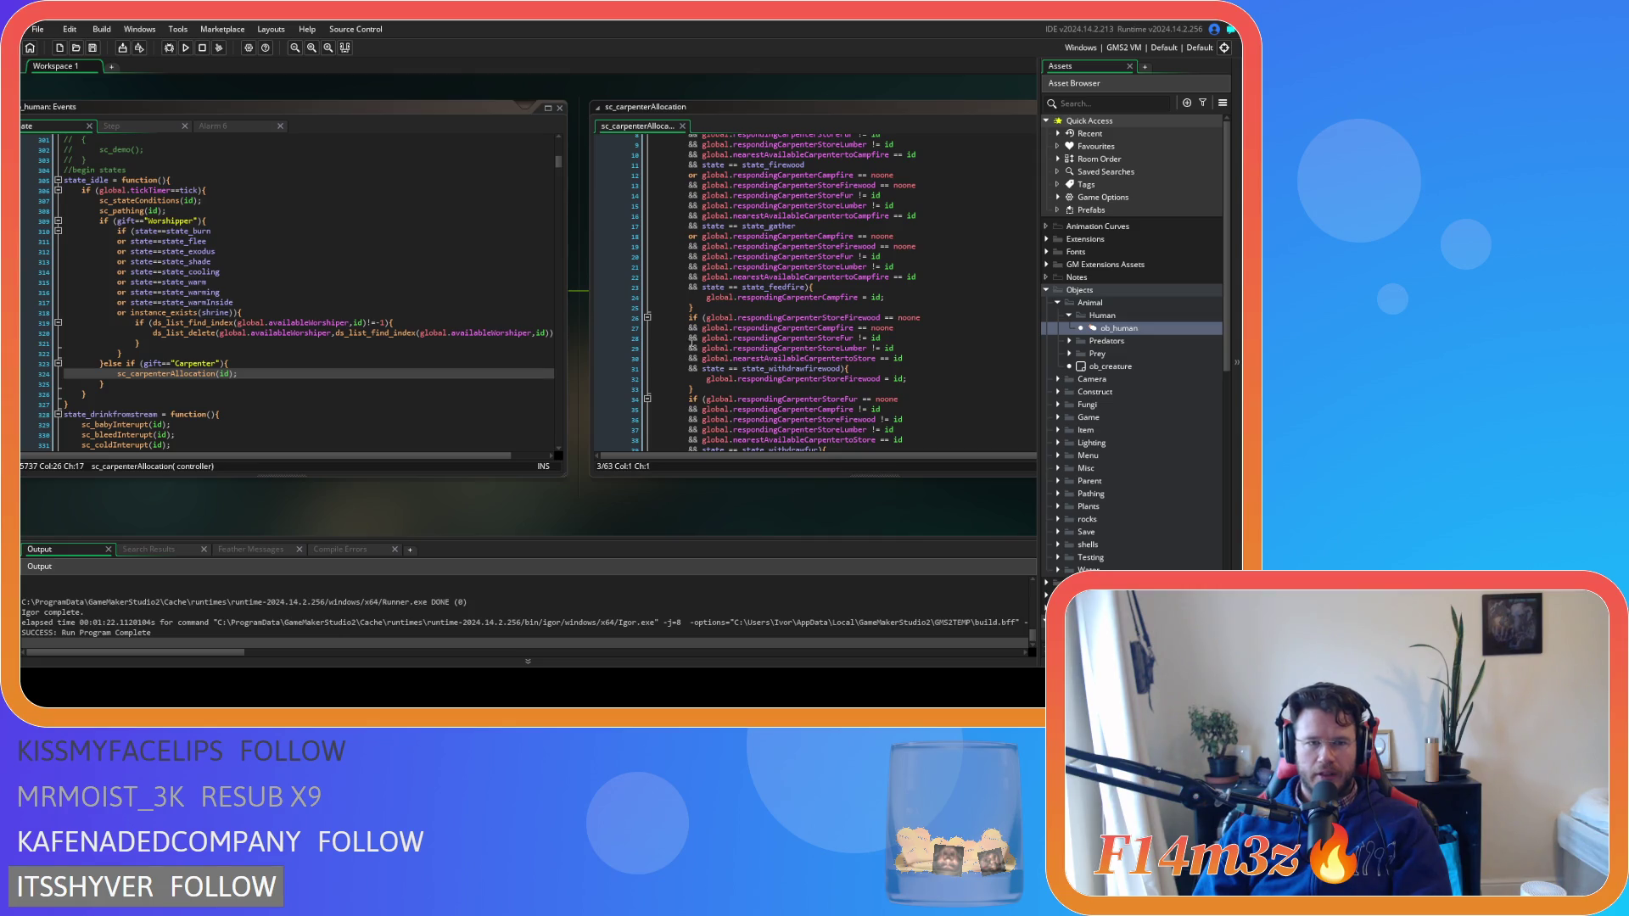
scroll(849, 360, "up", 3)
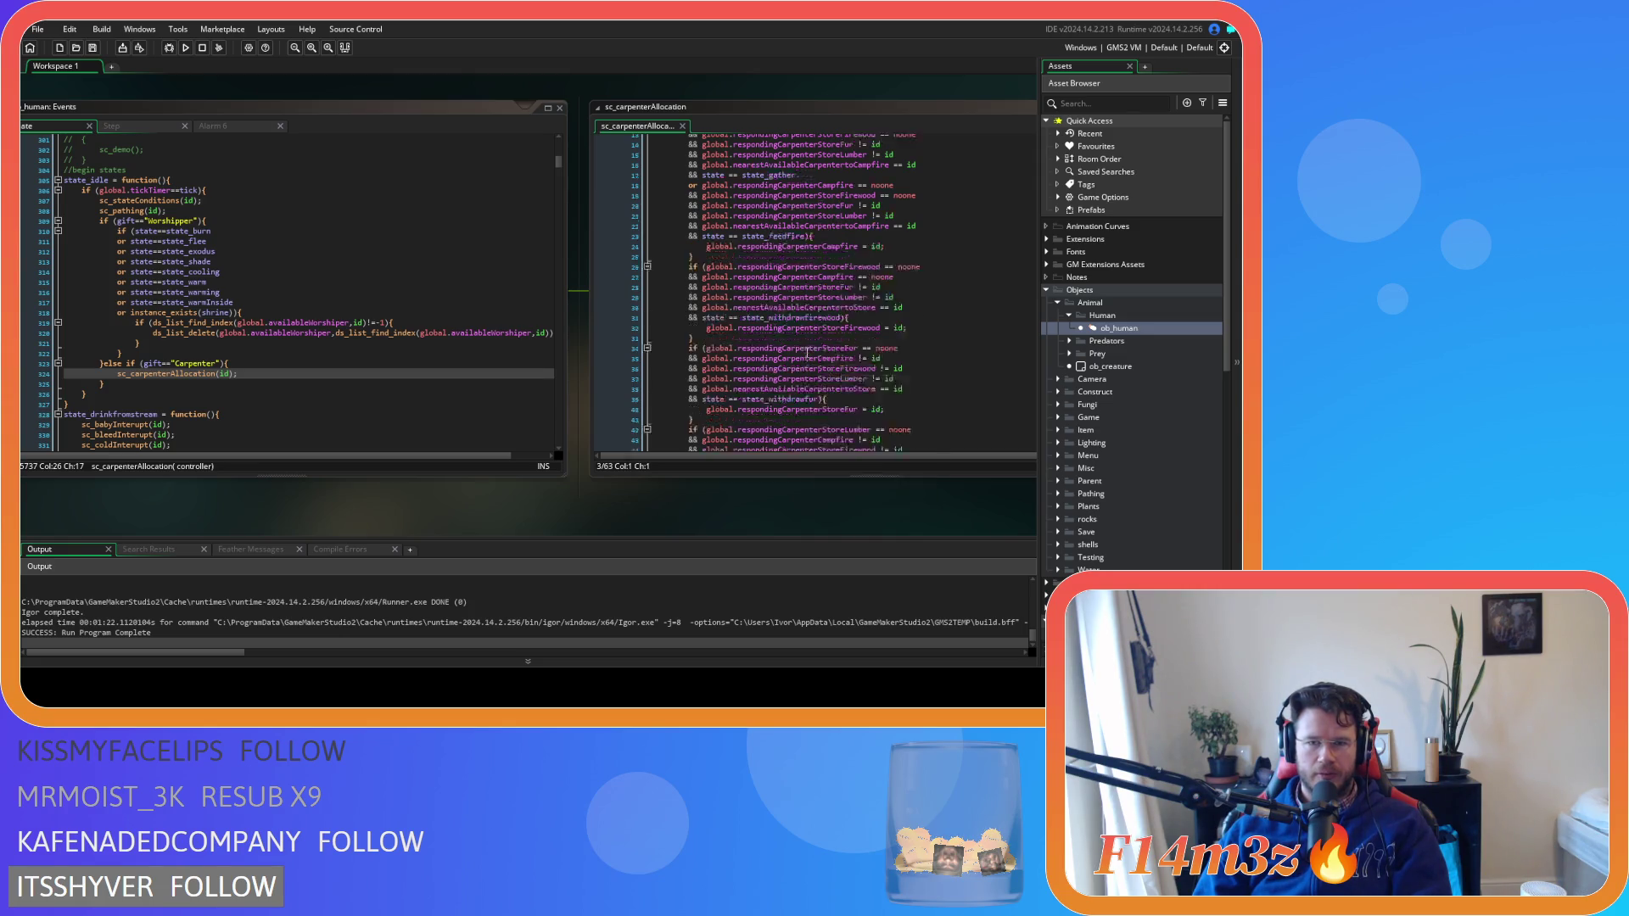
left_click_drag(884, 373, 707, 374)
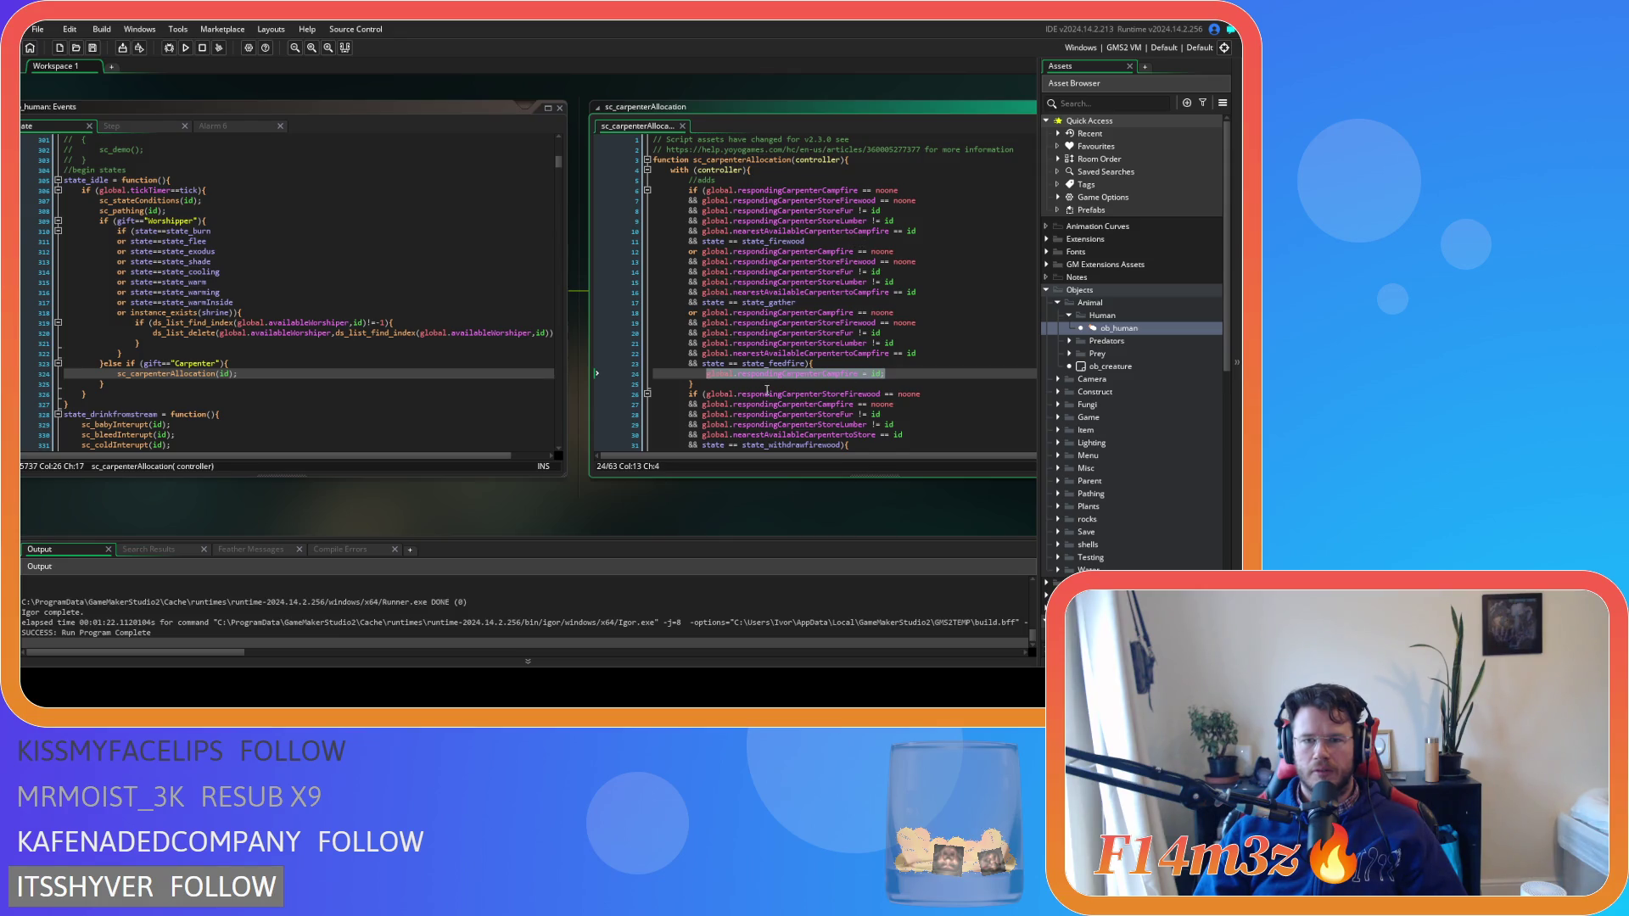
mouse_move(767, 390)
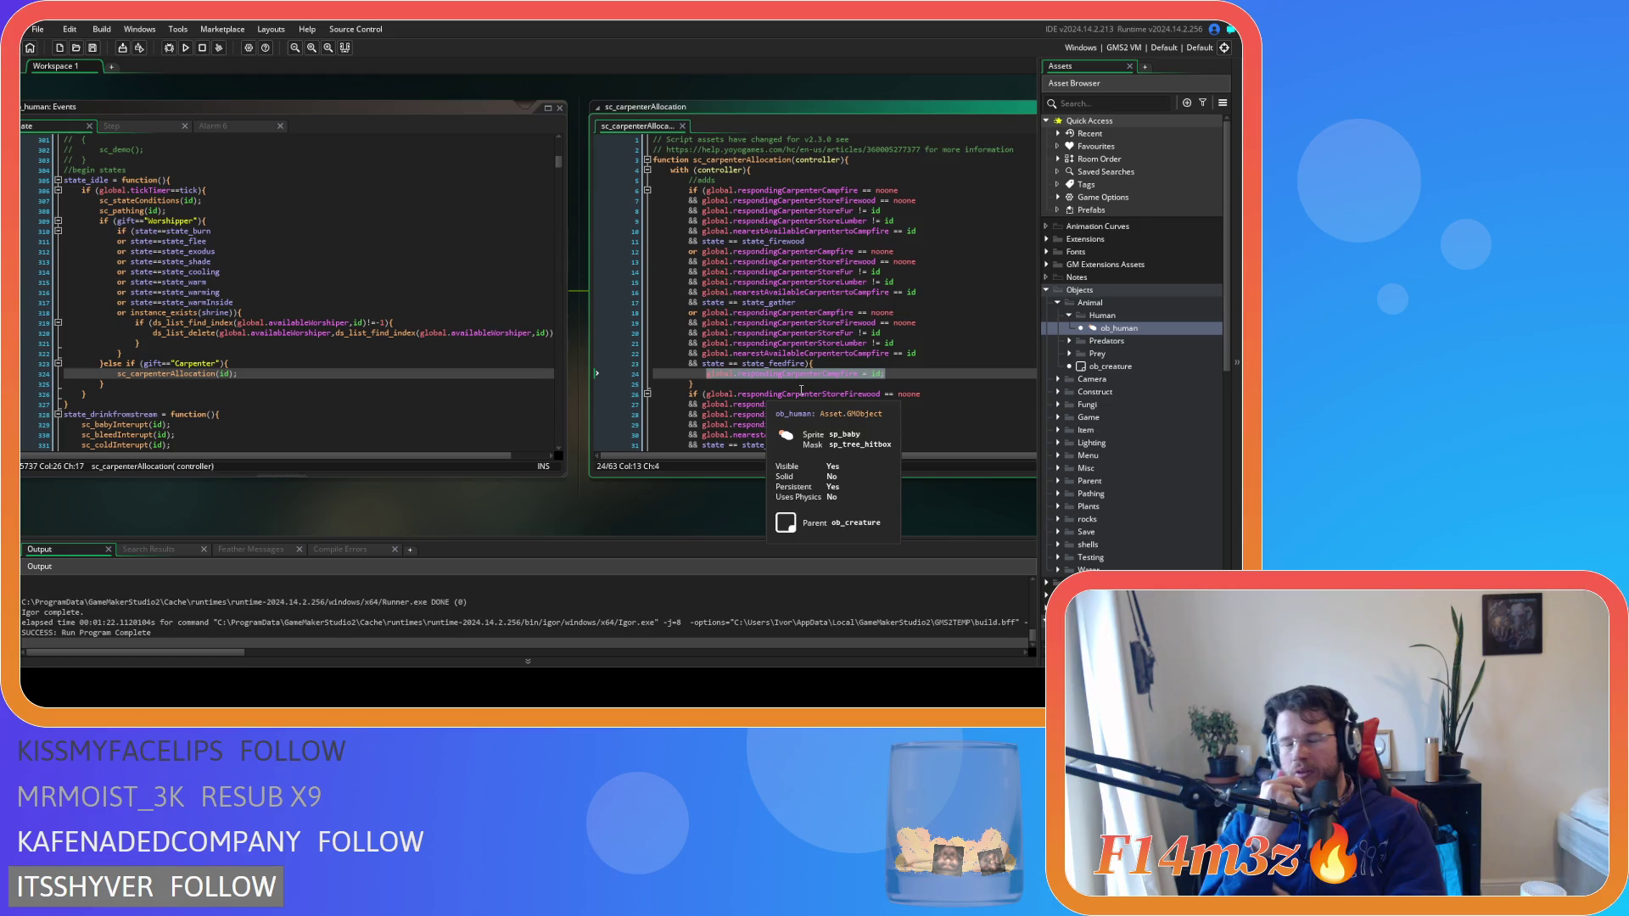
scroll(786, 359, "down", 6)
scroll(786, 359, "up", 6)
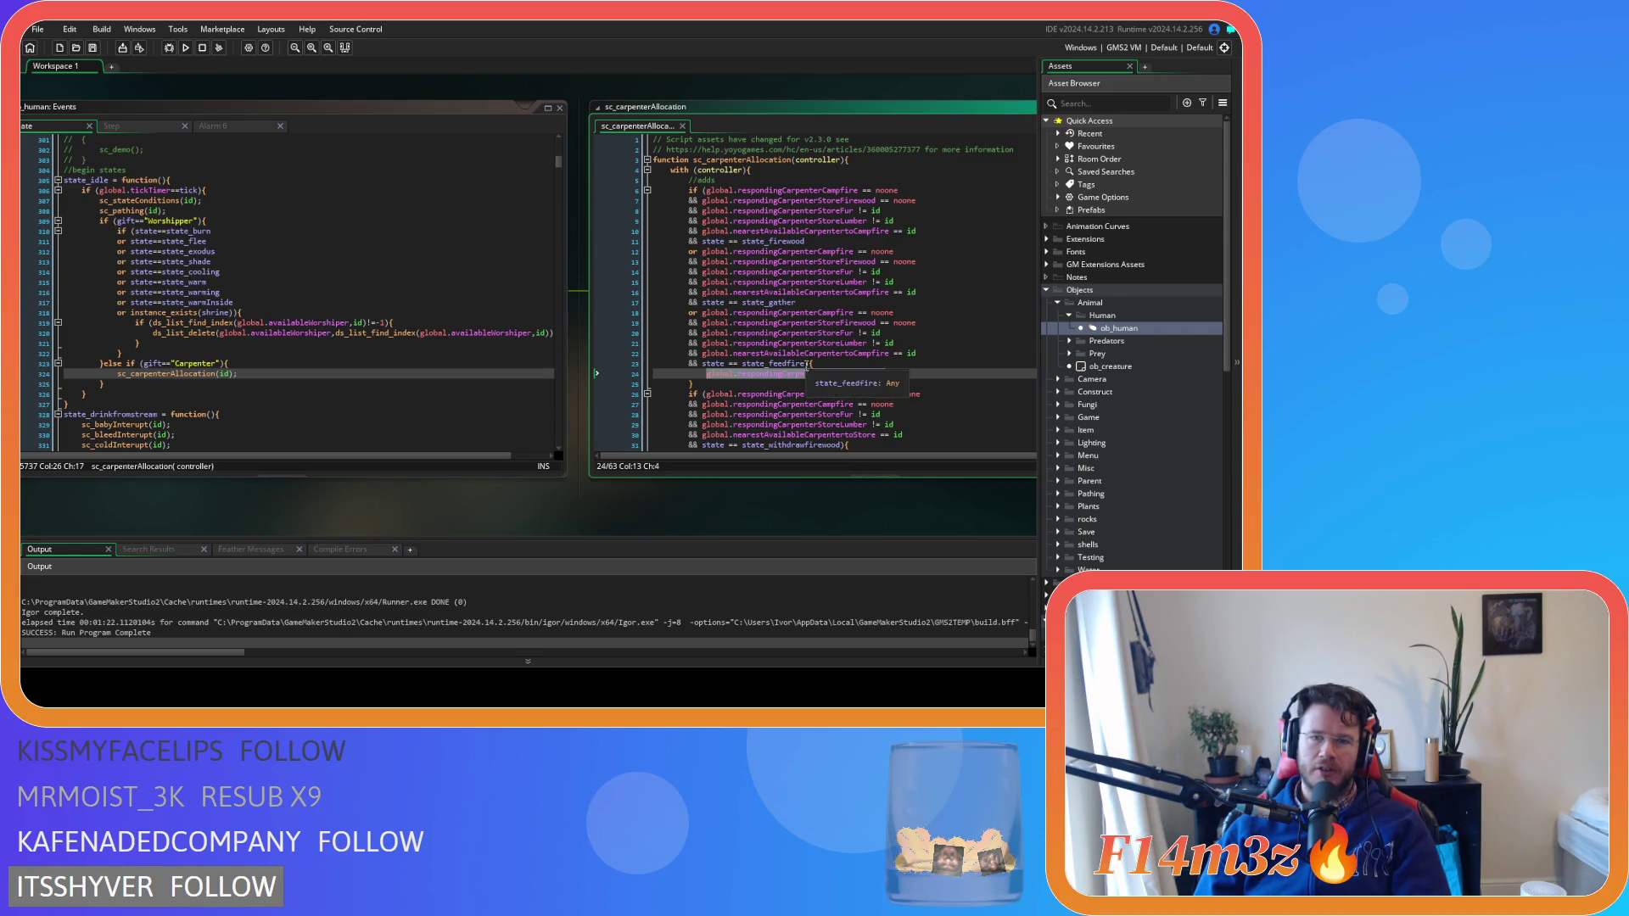
left_click_drag(653, 383, 716, 382)
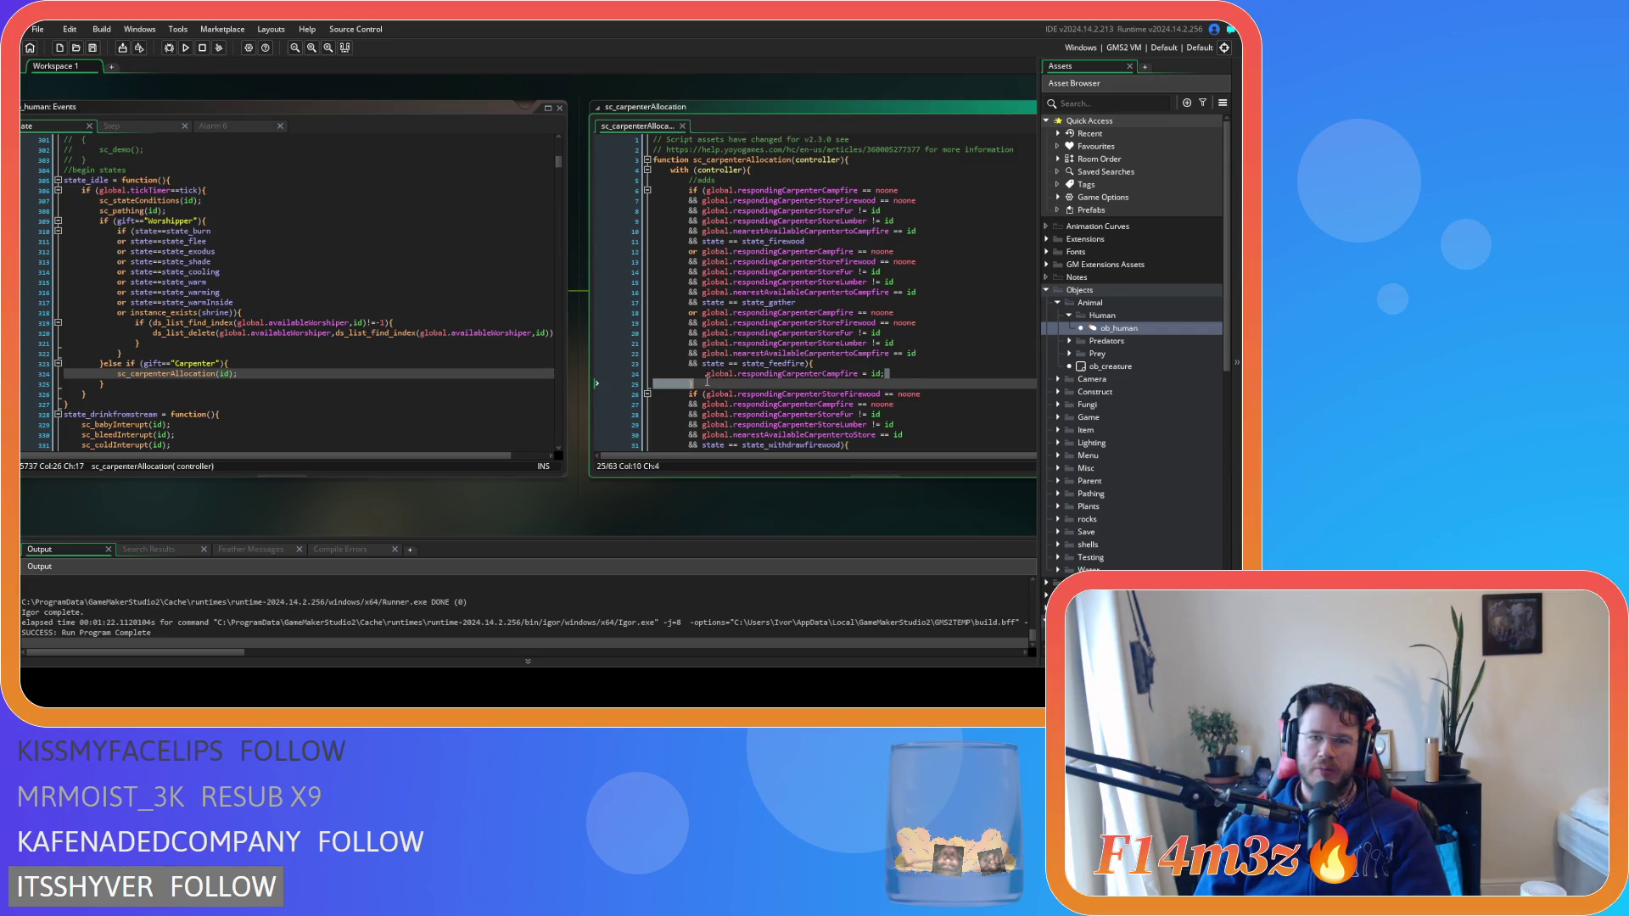
key("Up")
key("End")
key("shift+Home")
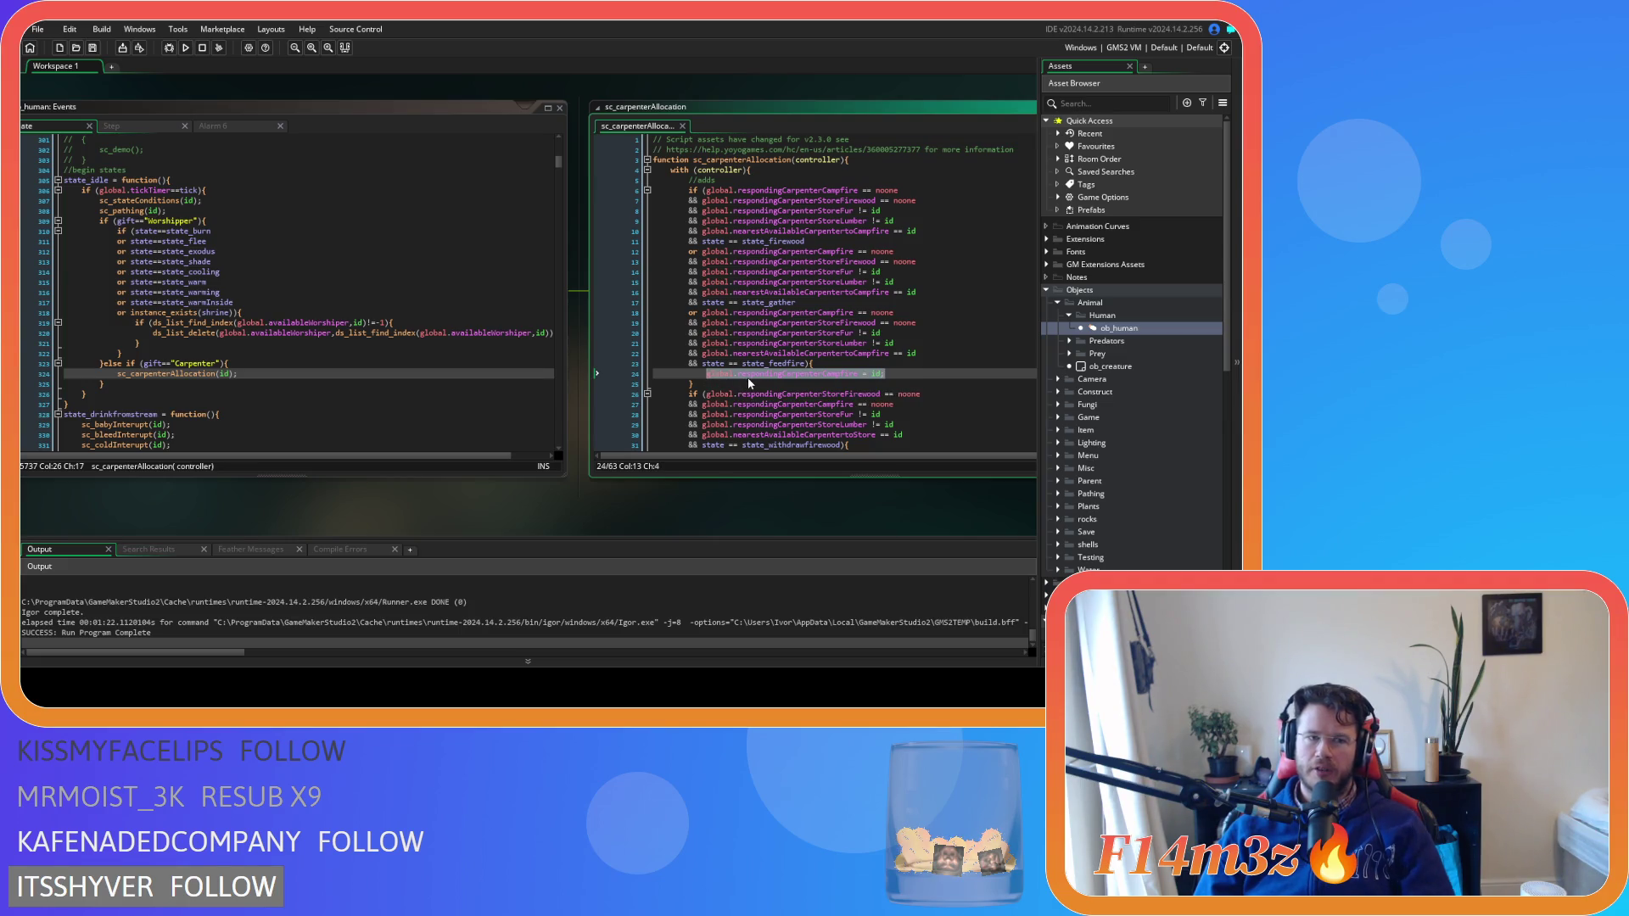
scroll(749, 383, "down", 5)
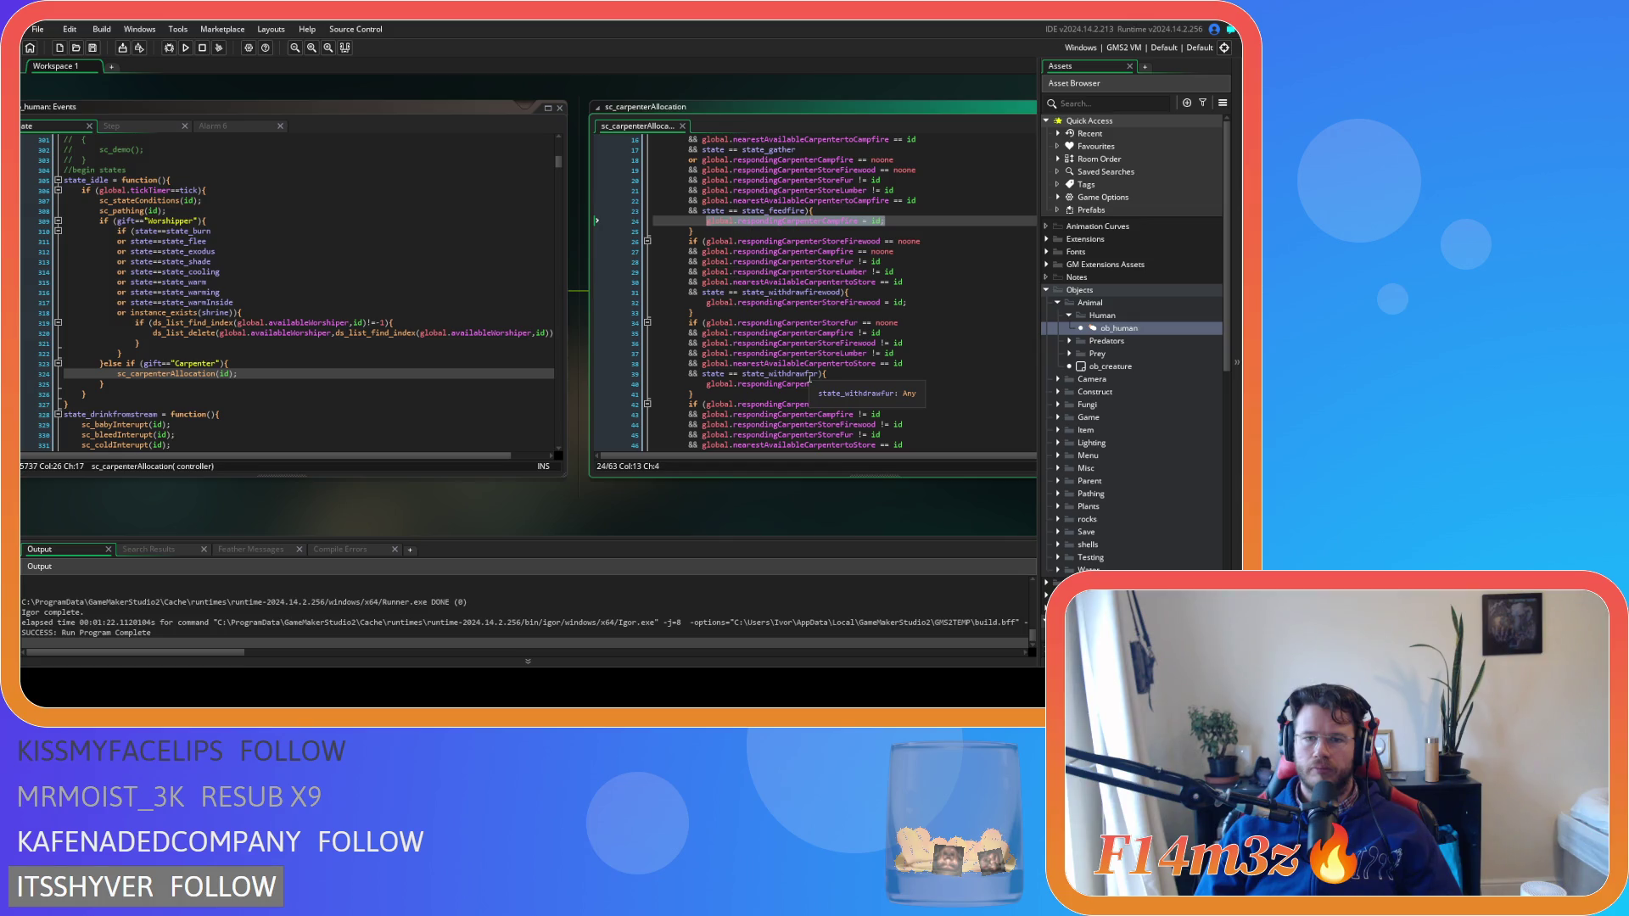
scroll(789, 316, "up", 3)
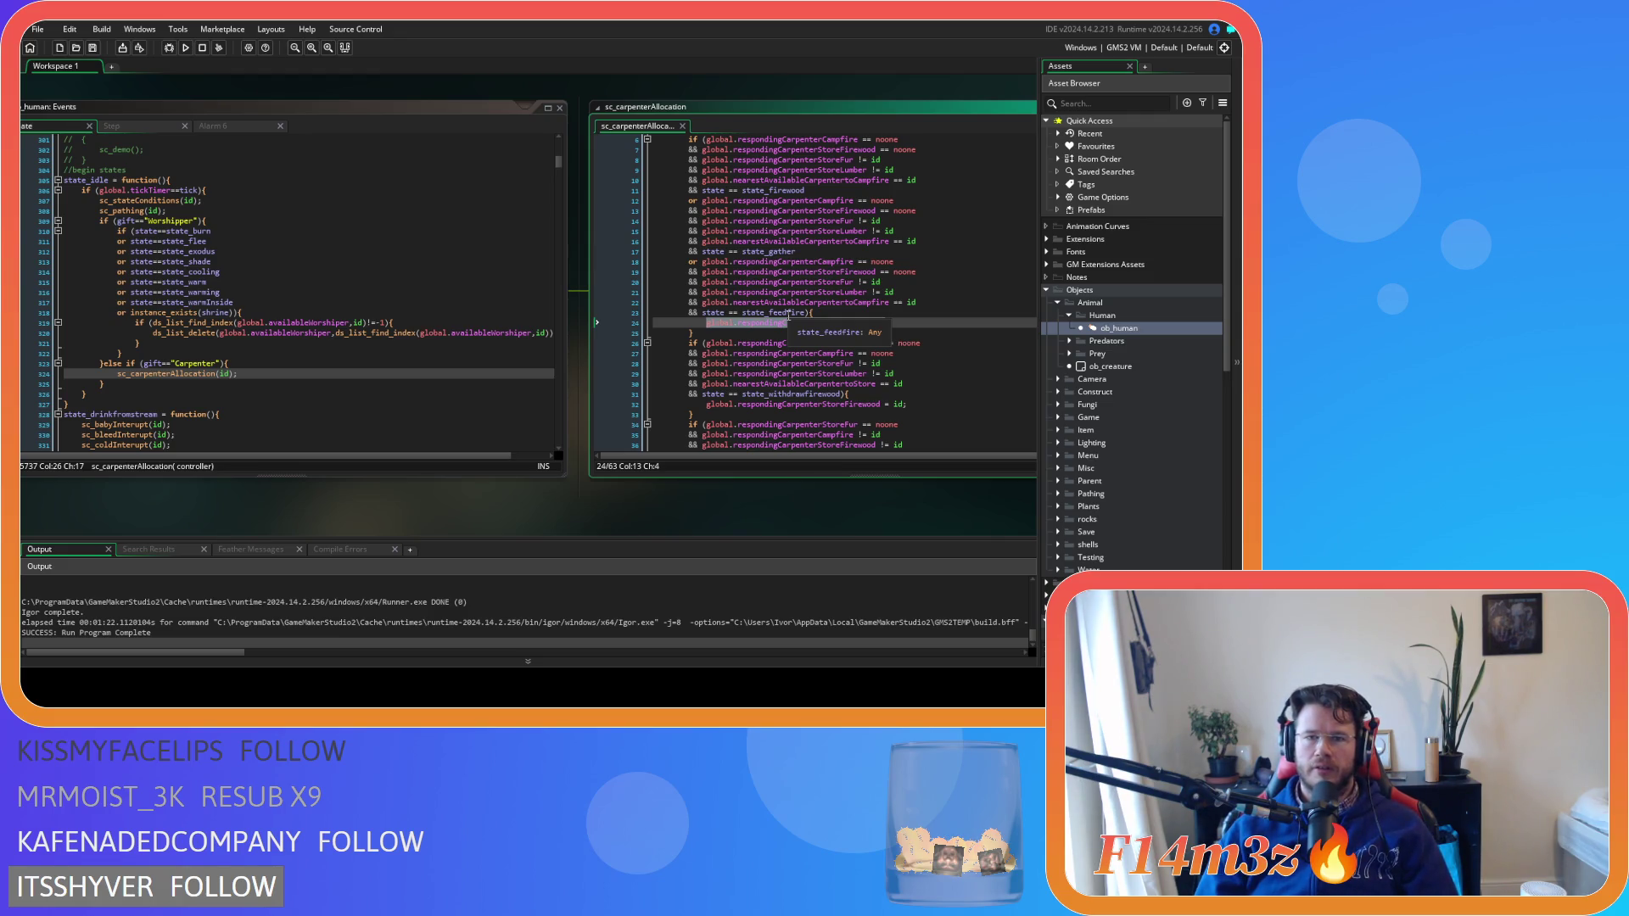
scroll(789, 315, "down", 5)
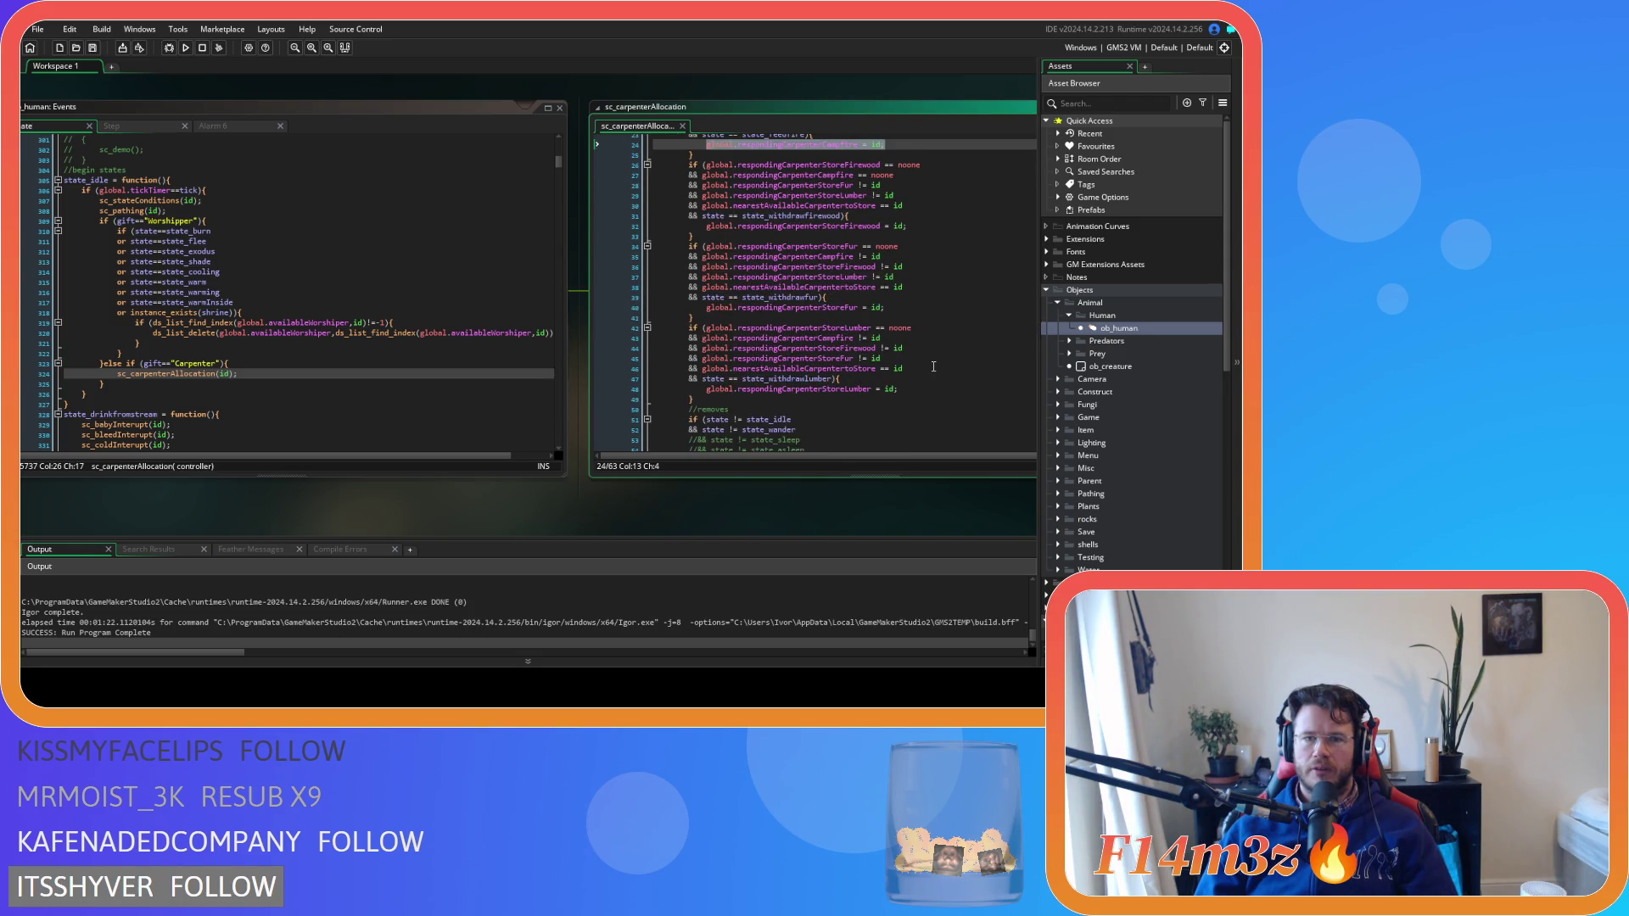
scroll(933, 367, "up", 1)
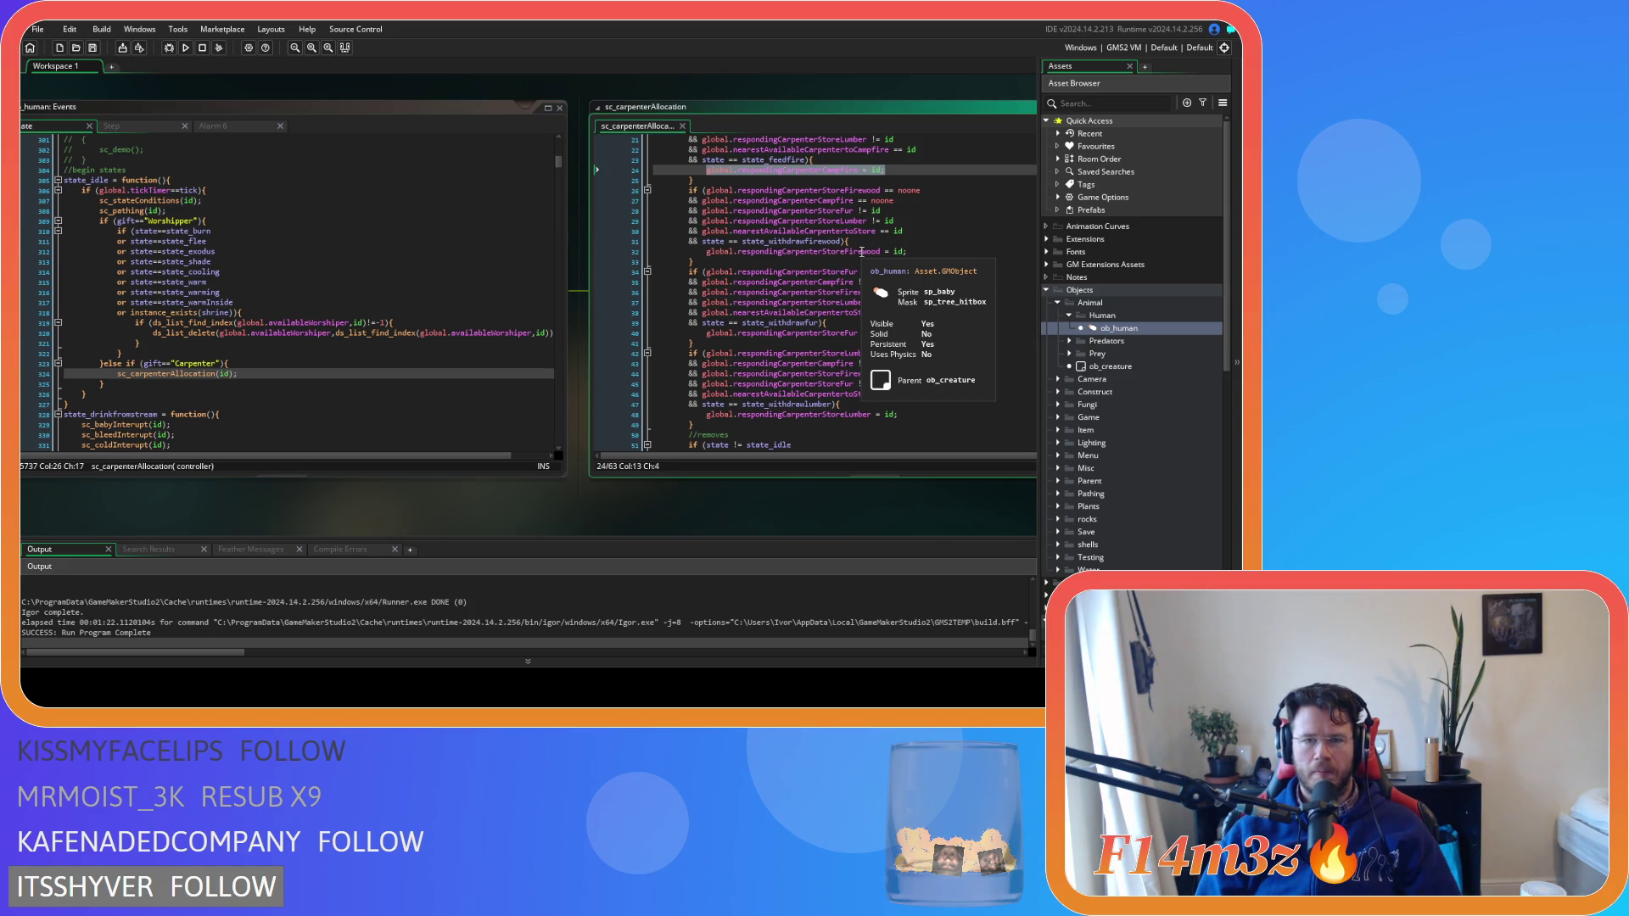
scroll(907, 288, "up", 6)
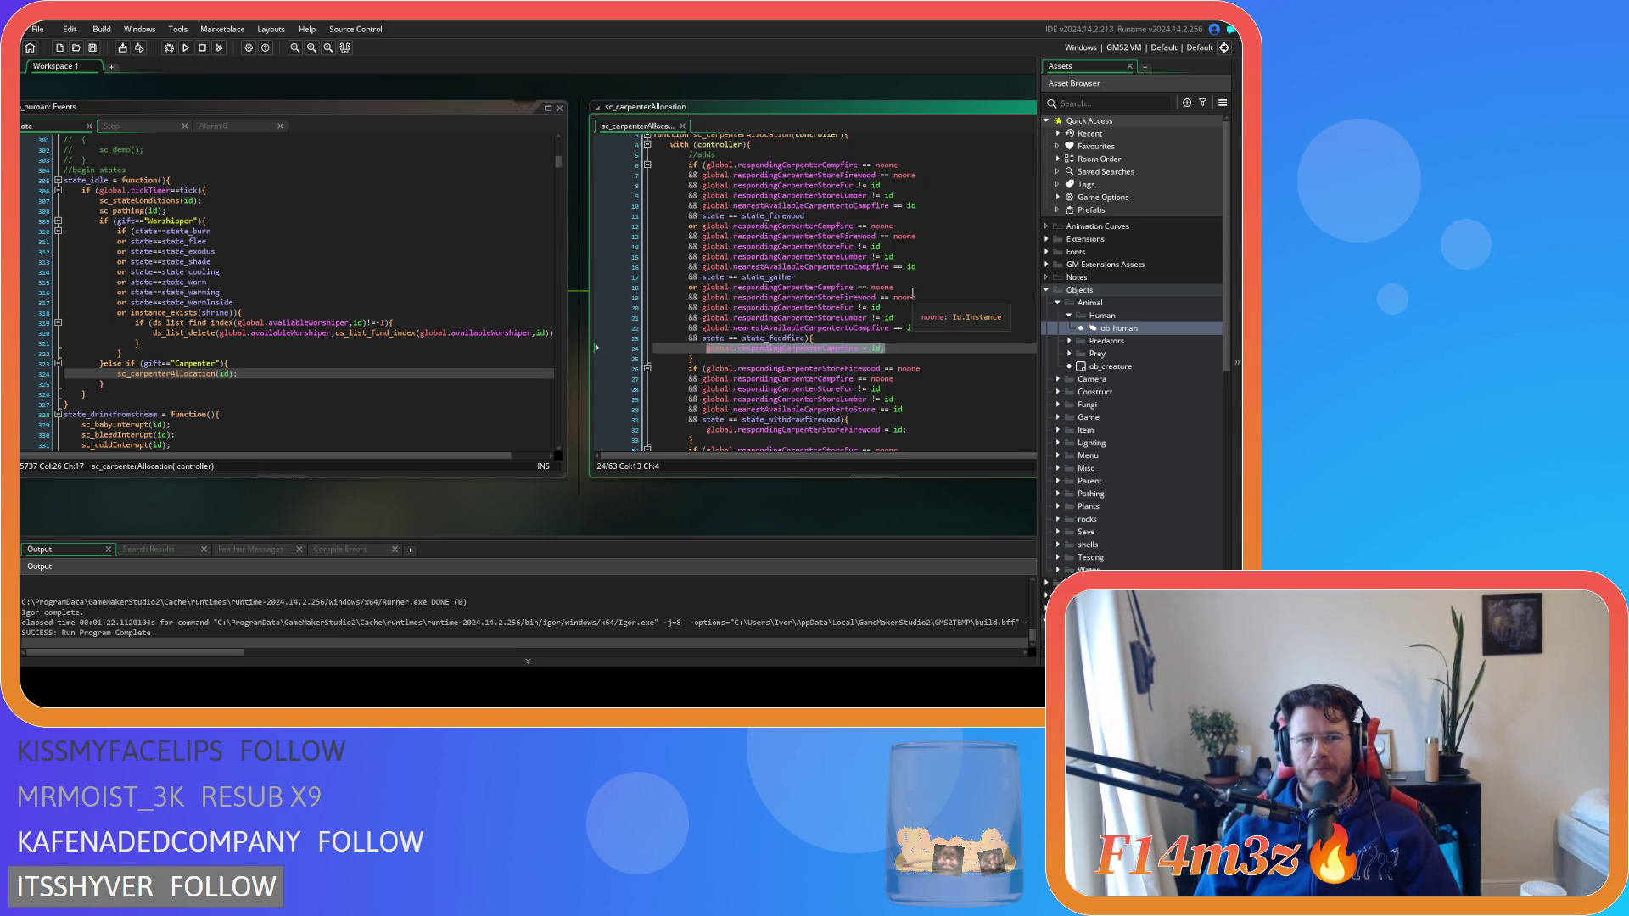
scroll(912, 293, "down", 4)
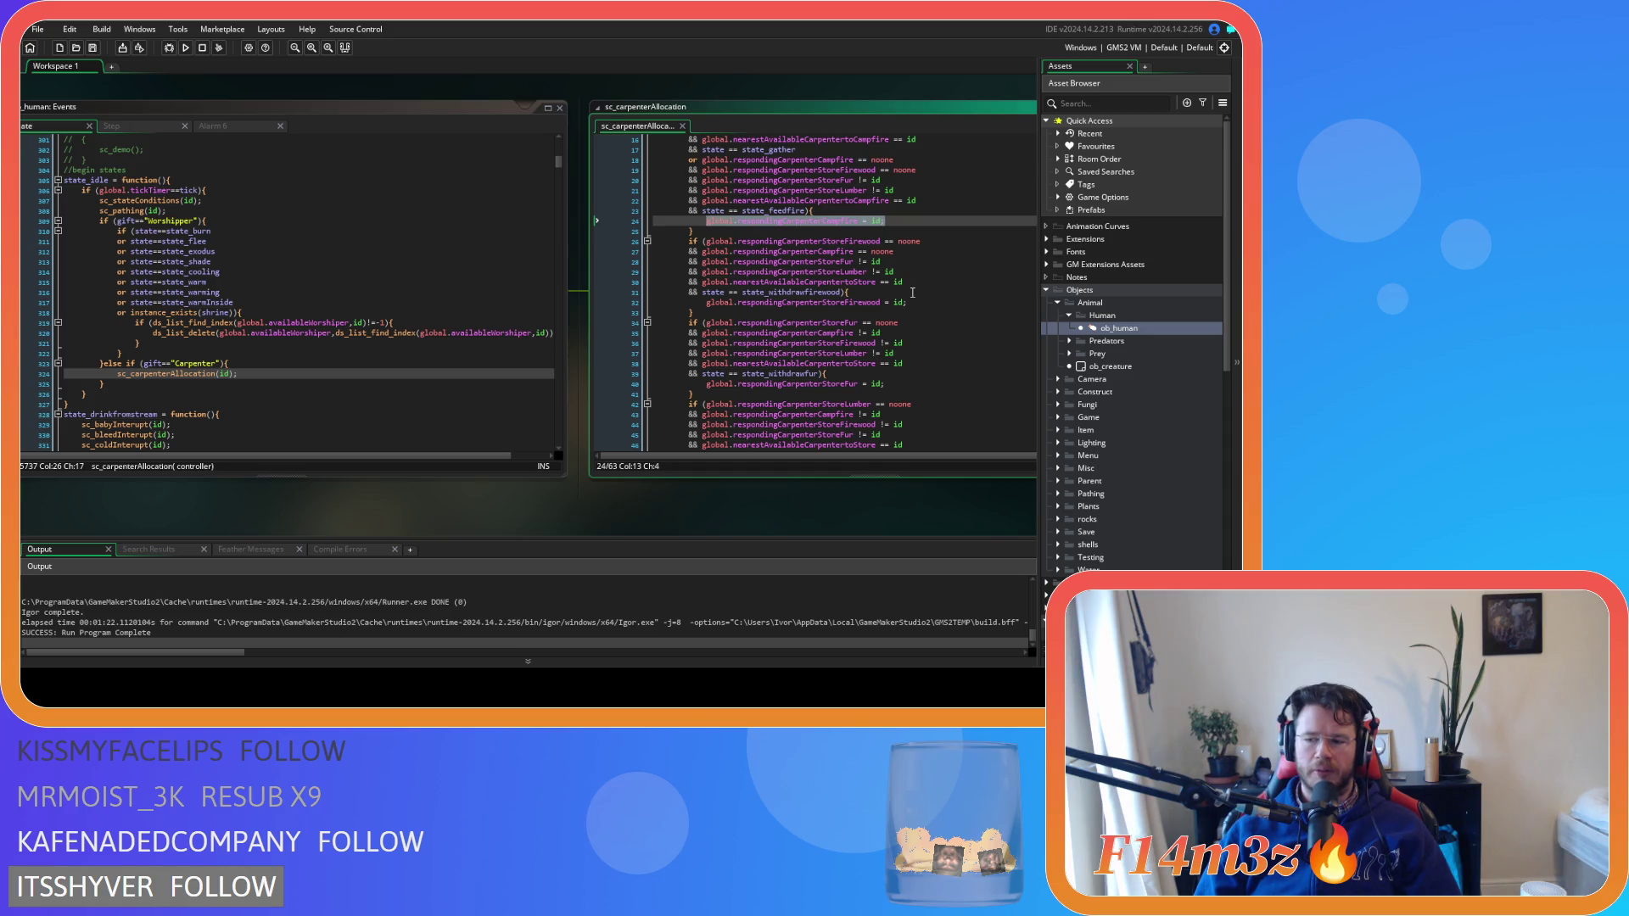
scroll(912, 293, "up", 2)
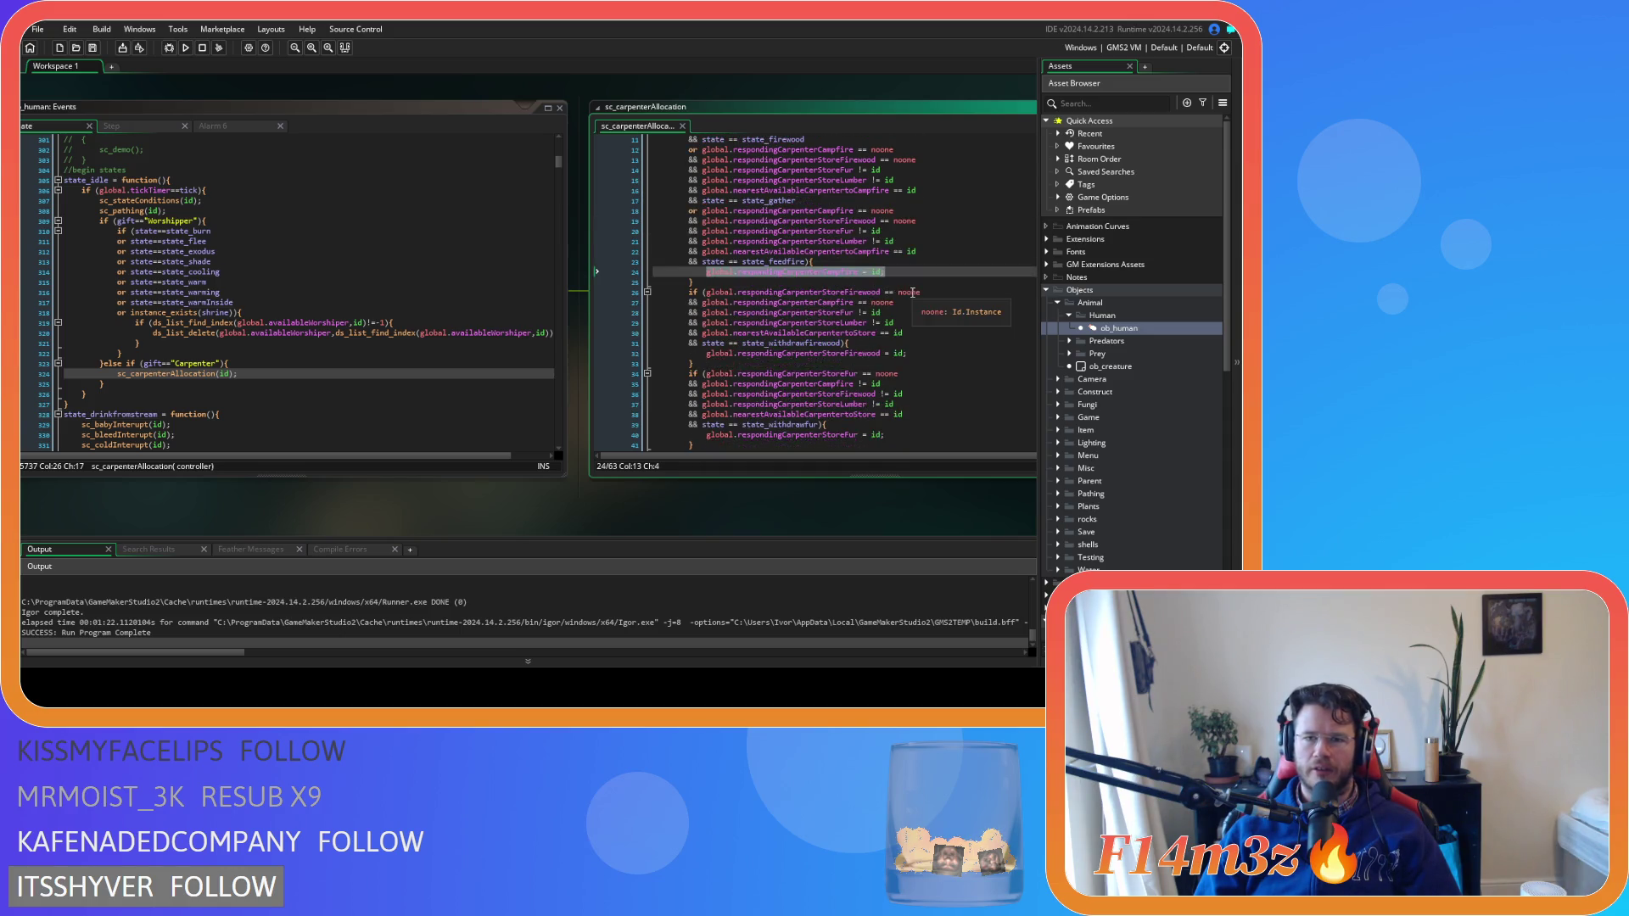
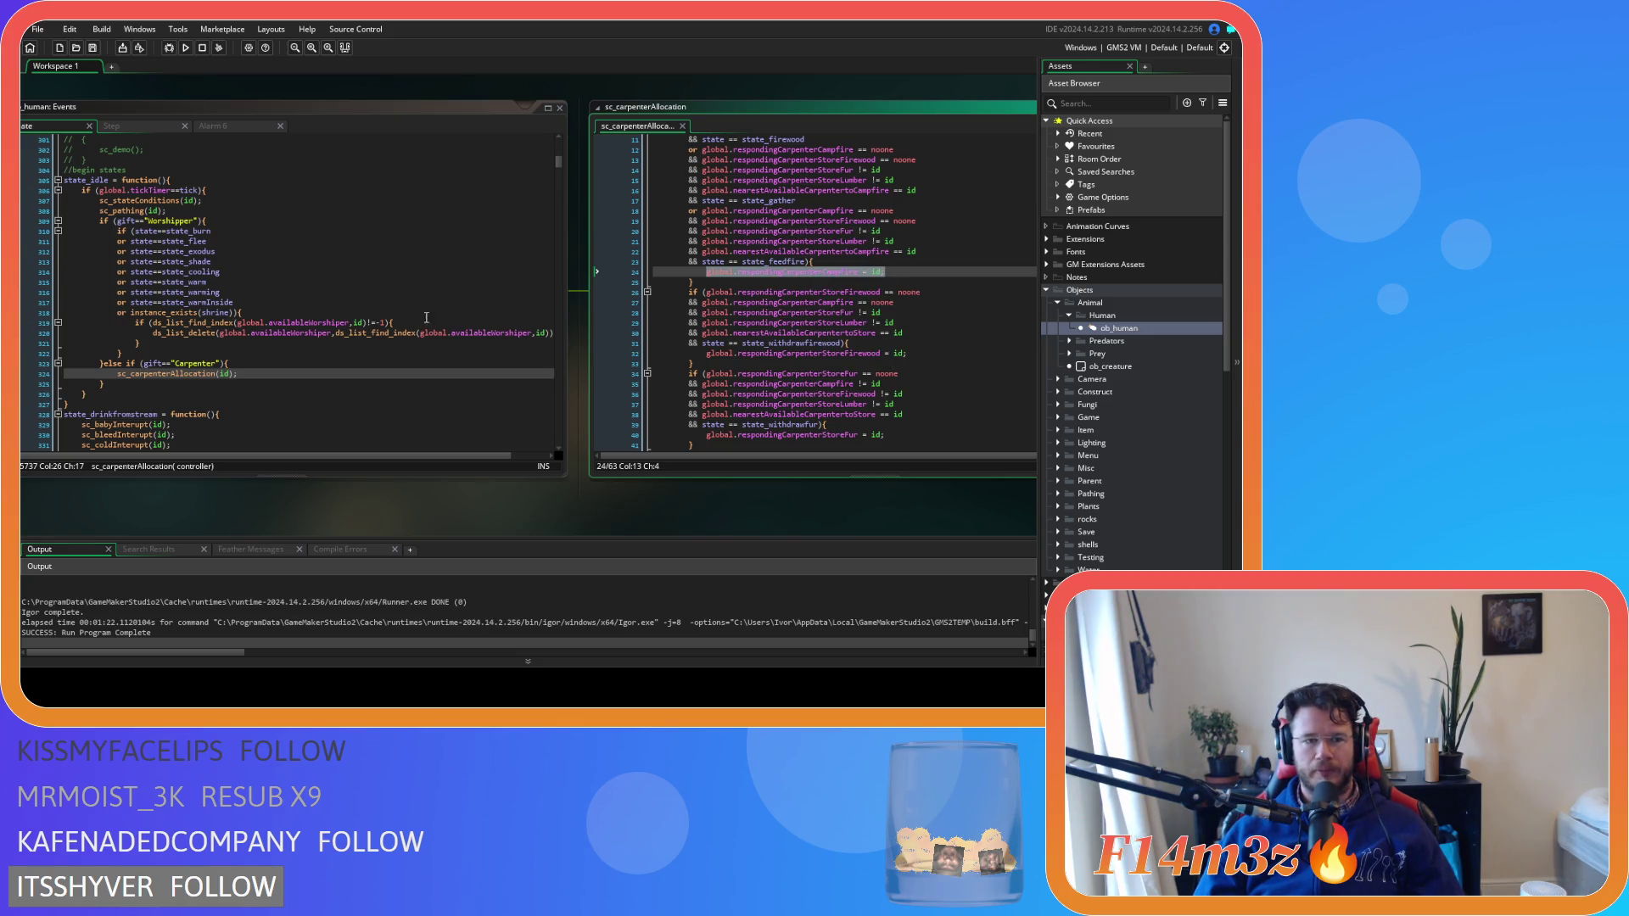
Scroll the sc_human and sc_carpenterAllocation editors and pan the workspace to the sc_stateConditions window
scroll(422, 310, "down", 2)
scroll(339, 378, "up", 1)
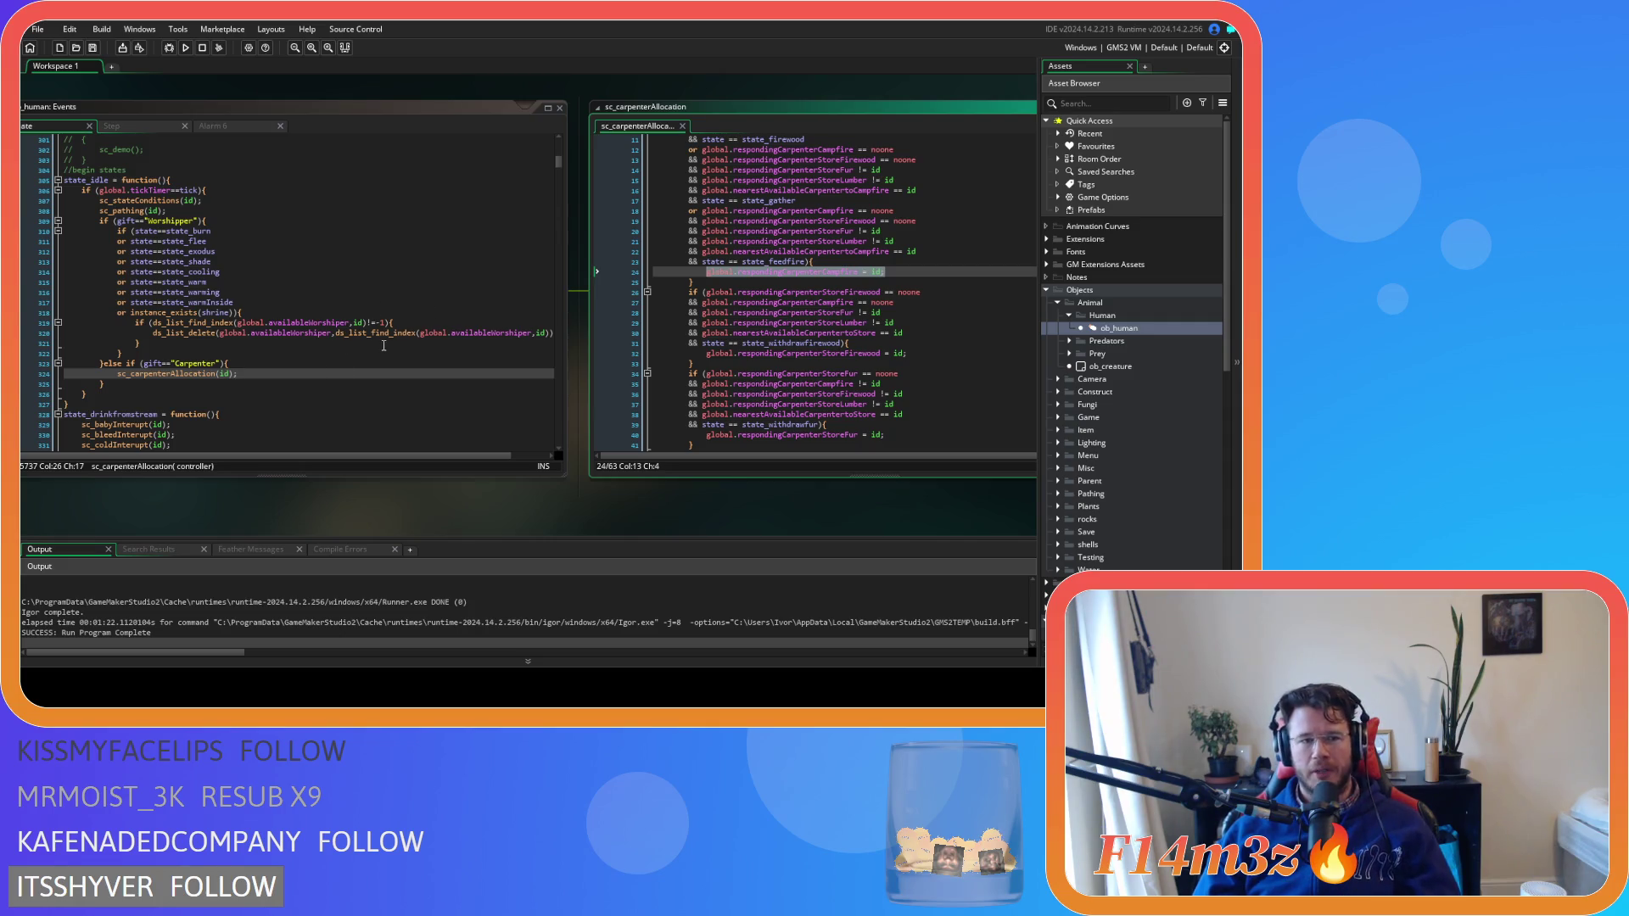
scroll(363, 362, "up", 1)
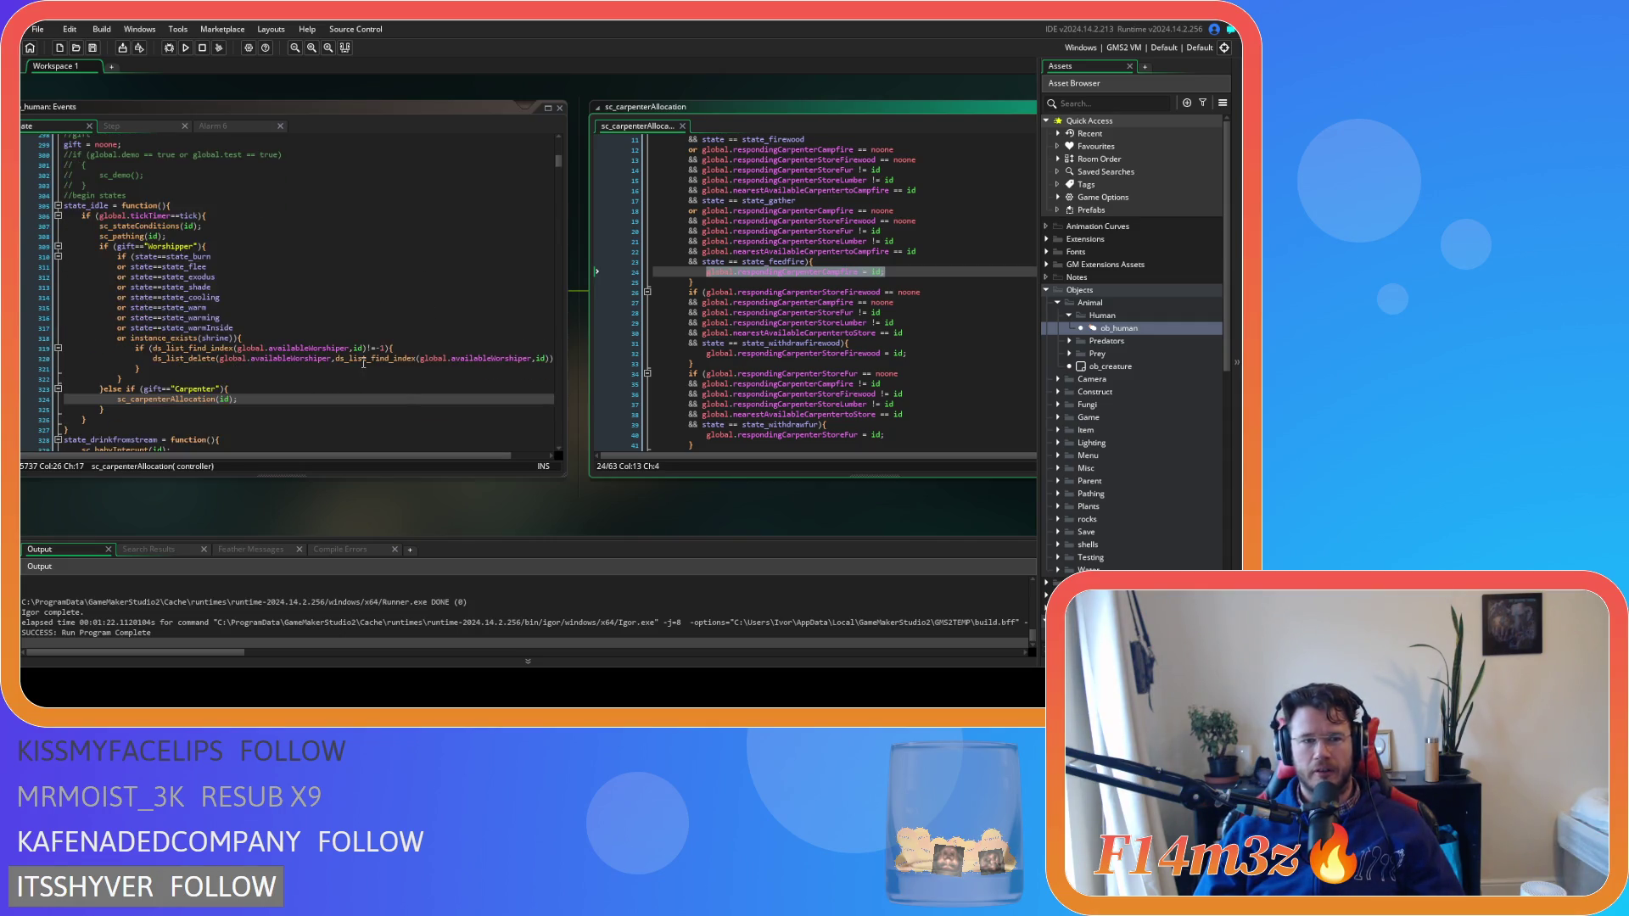
scroll(430, 521, "up", 3)
mouse_move(298, 254)
left_mouse_down()
mouse_move(630, 435)
mouse_move(711, 440)
left_mouse_up()
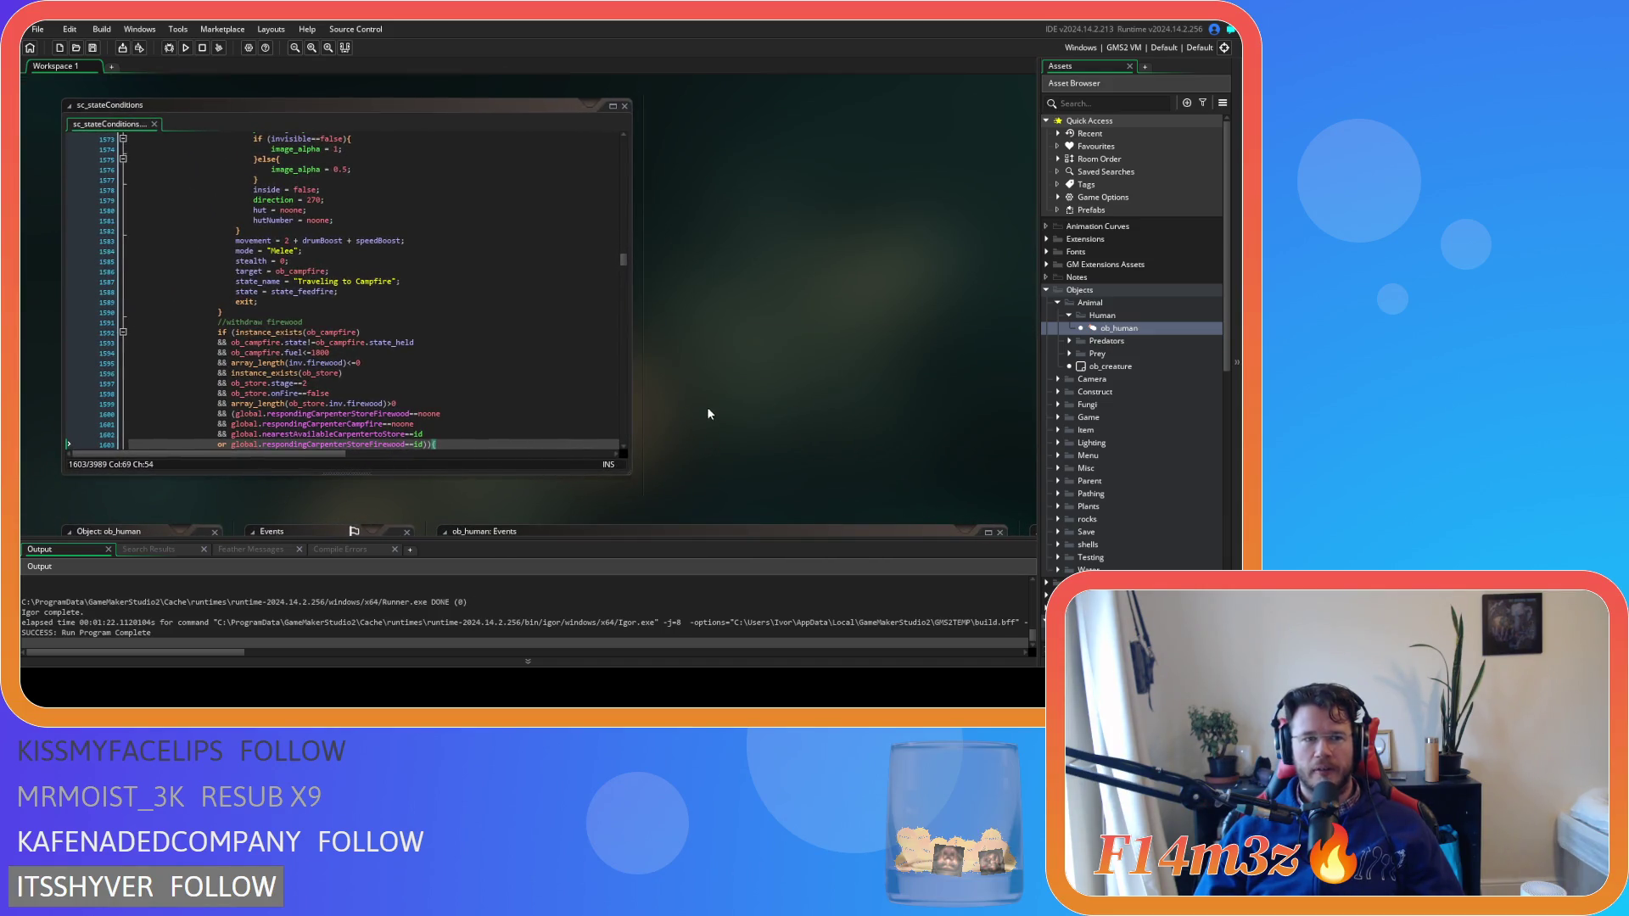
Search the sc_stateConditions script for 'state_withdraw'
left_click(531, 311)
key("ctrl+f")
type("state")
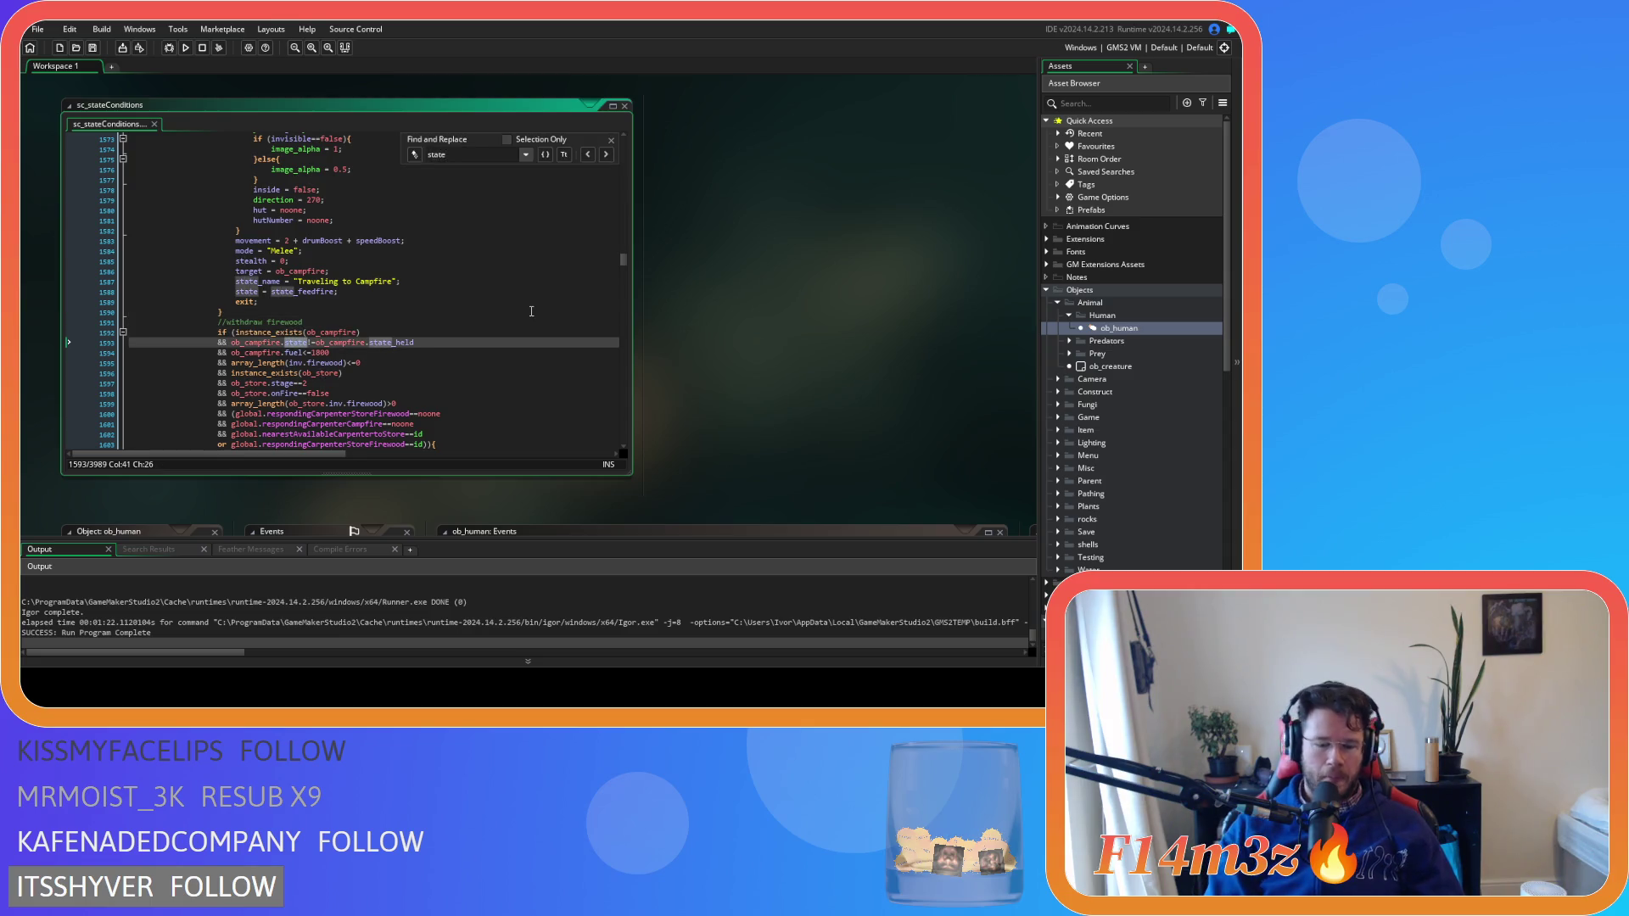
type("_withdraw")
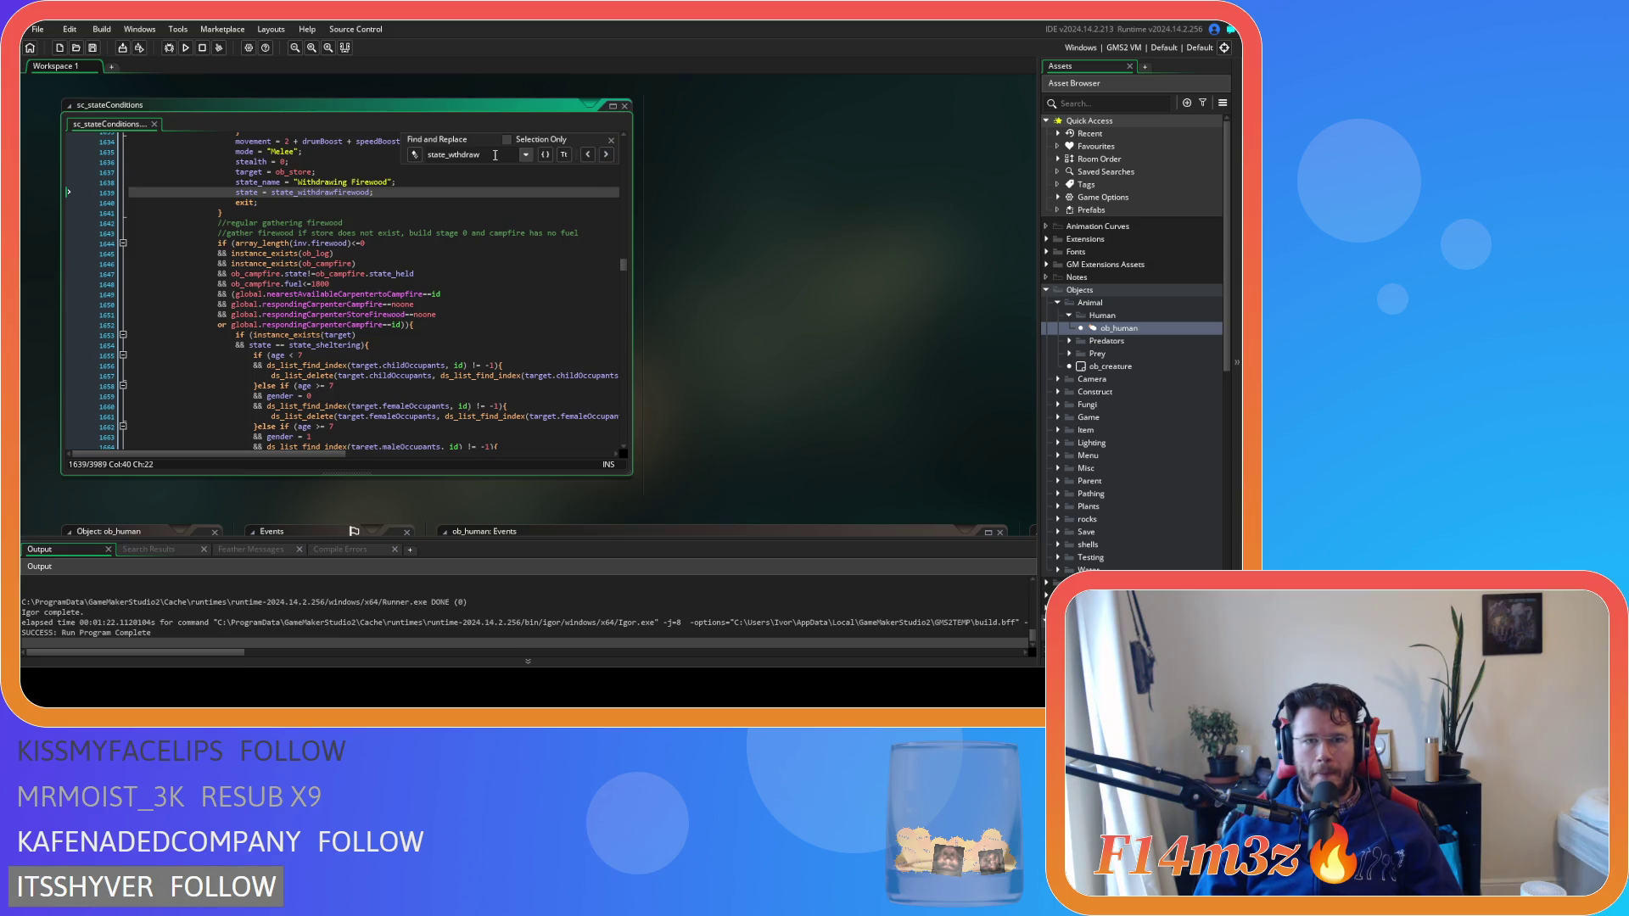
left_click_drag(480, 155, 456, 155)
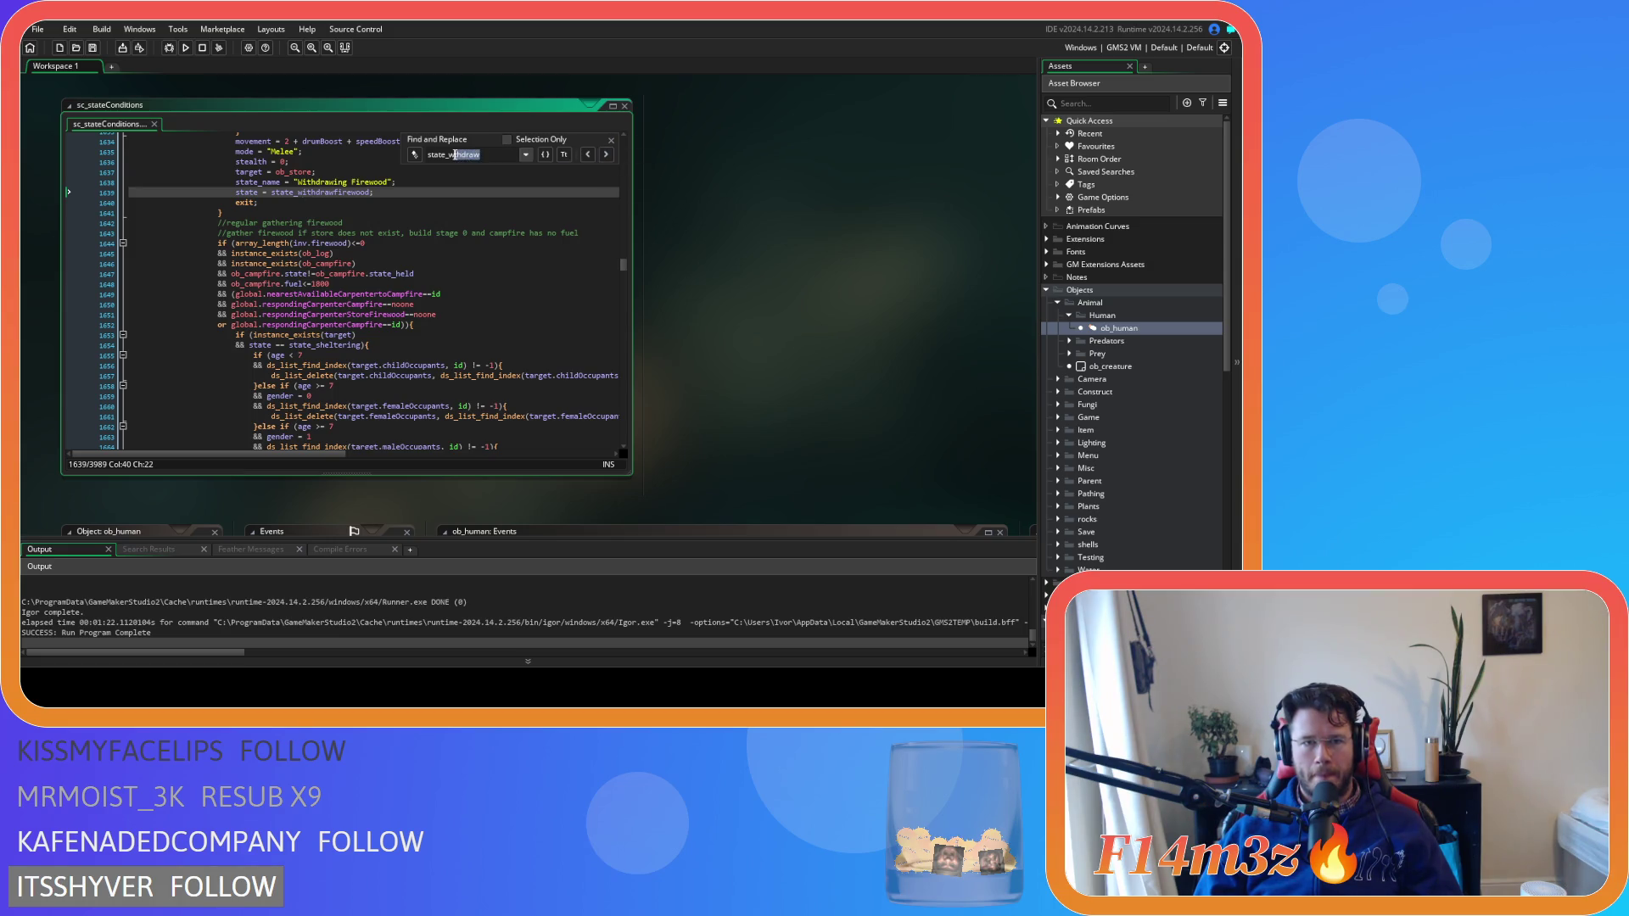
left_click(499, 159)
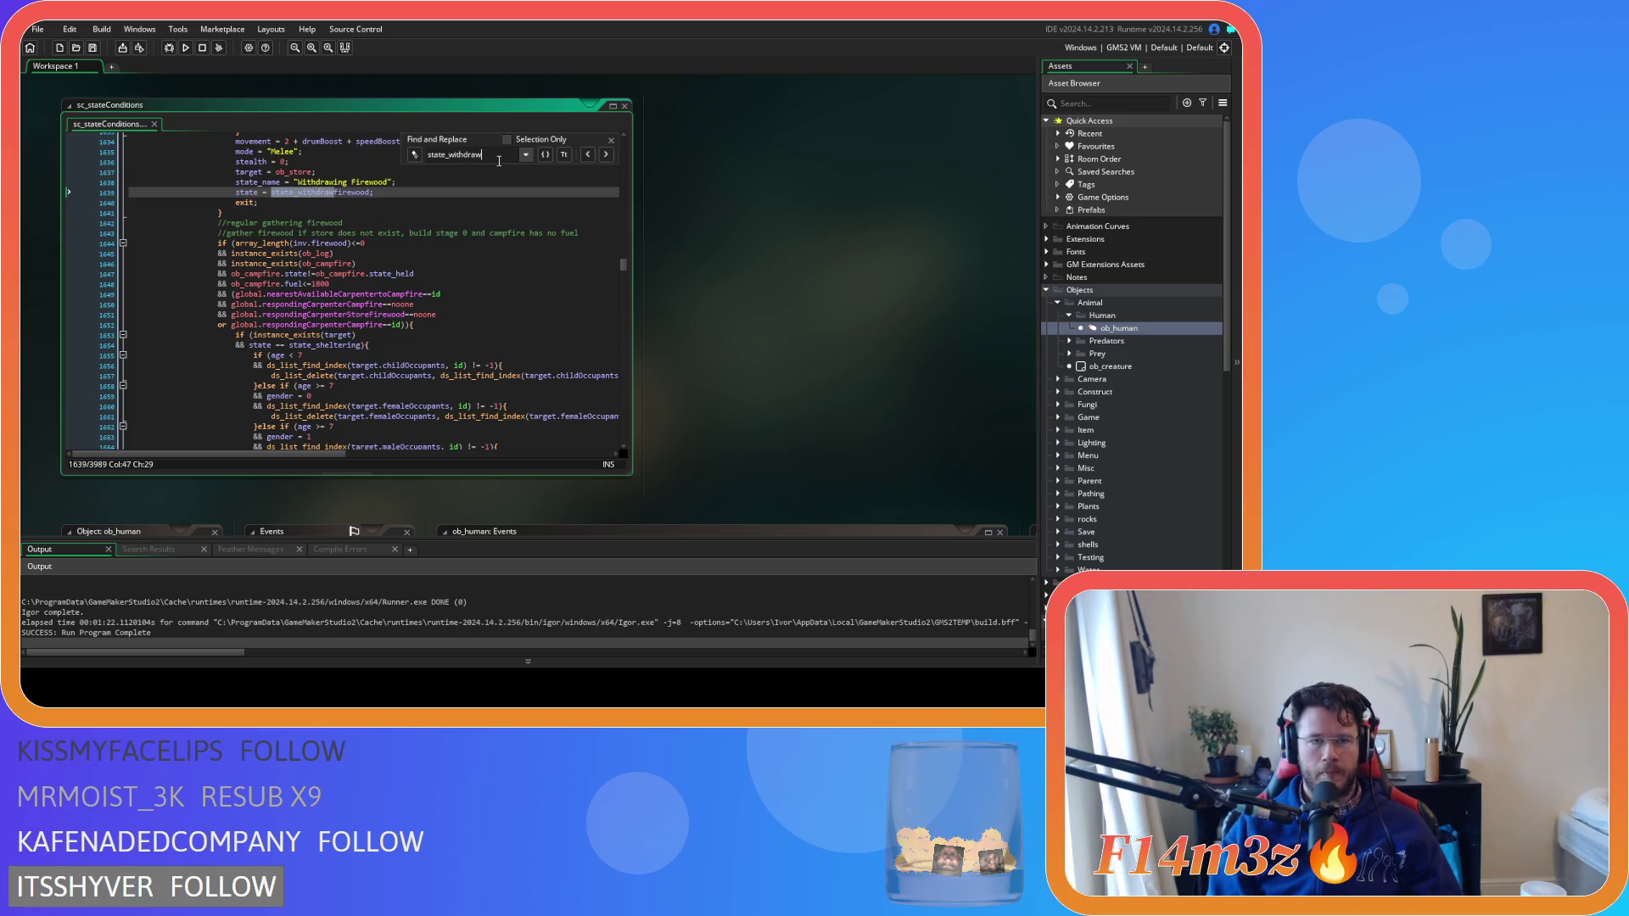
Step back through the state_withdraw matches to the carpenters' withdraw-lumber condition block
left_click(607, 156)
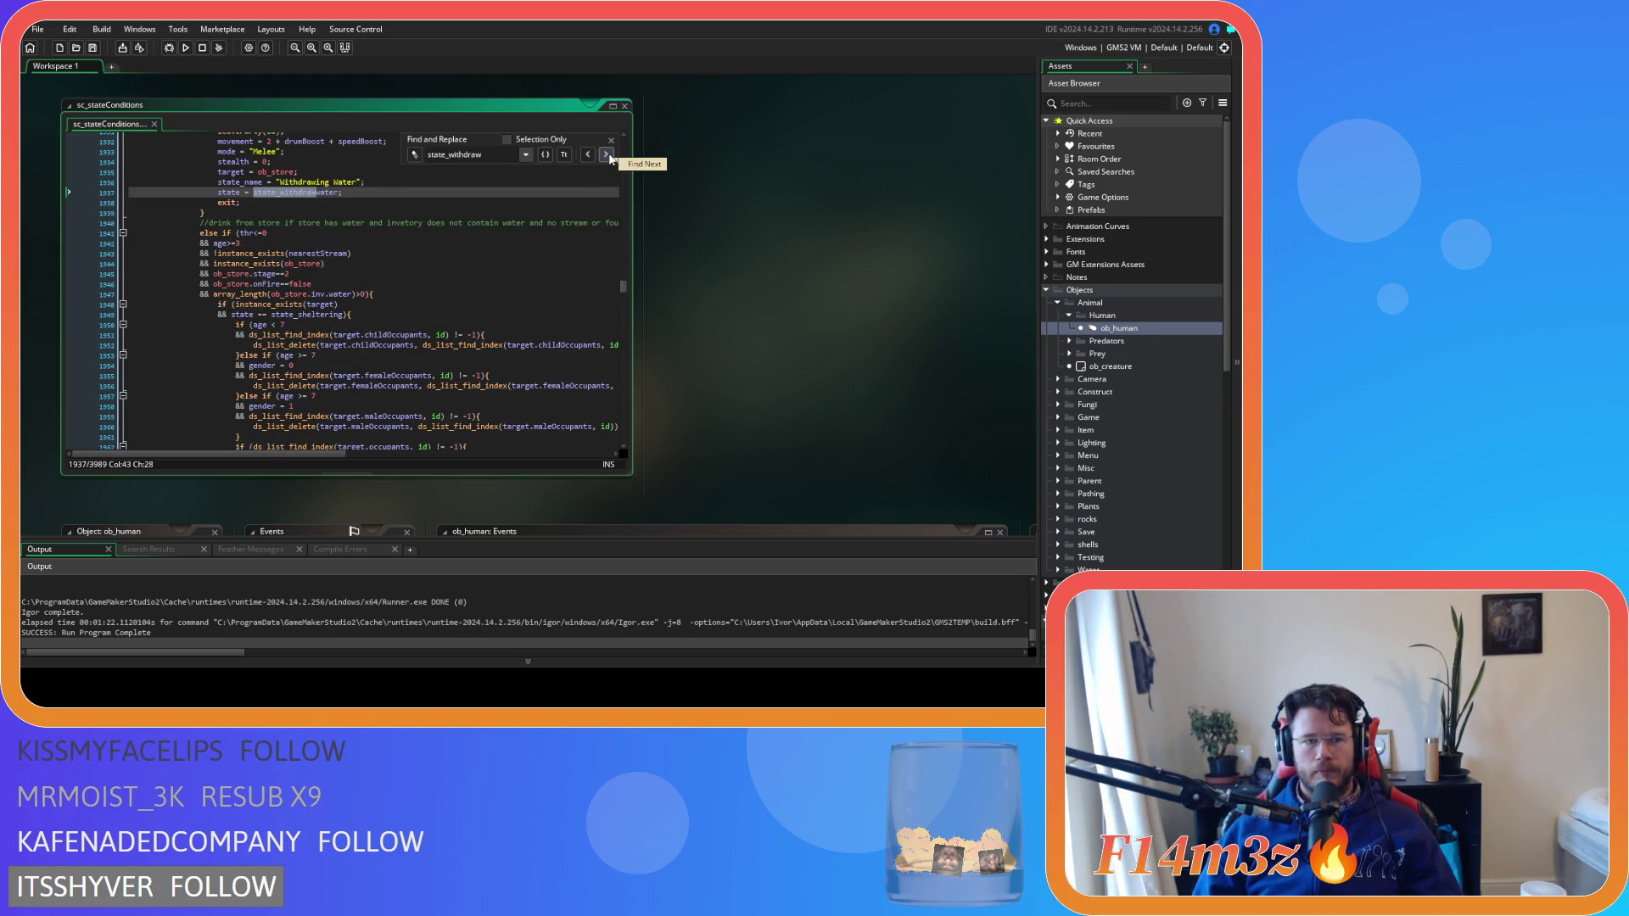
left_click(586, 155)
left_click(585, 155)
left_click(585, 155)
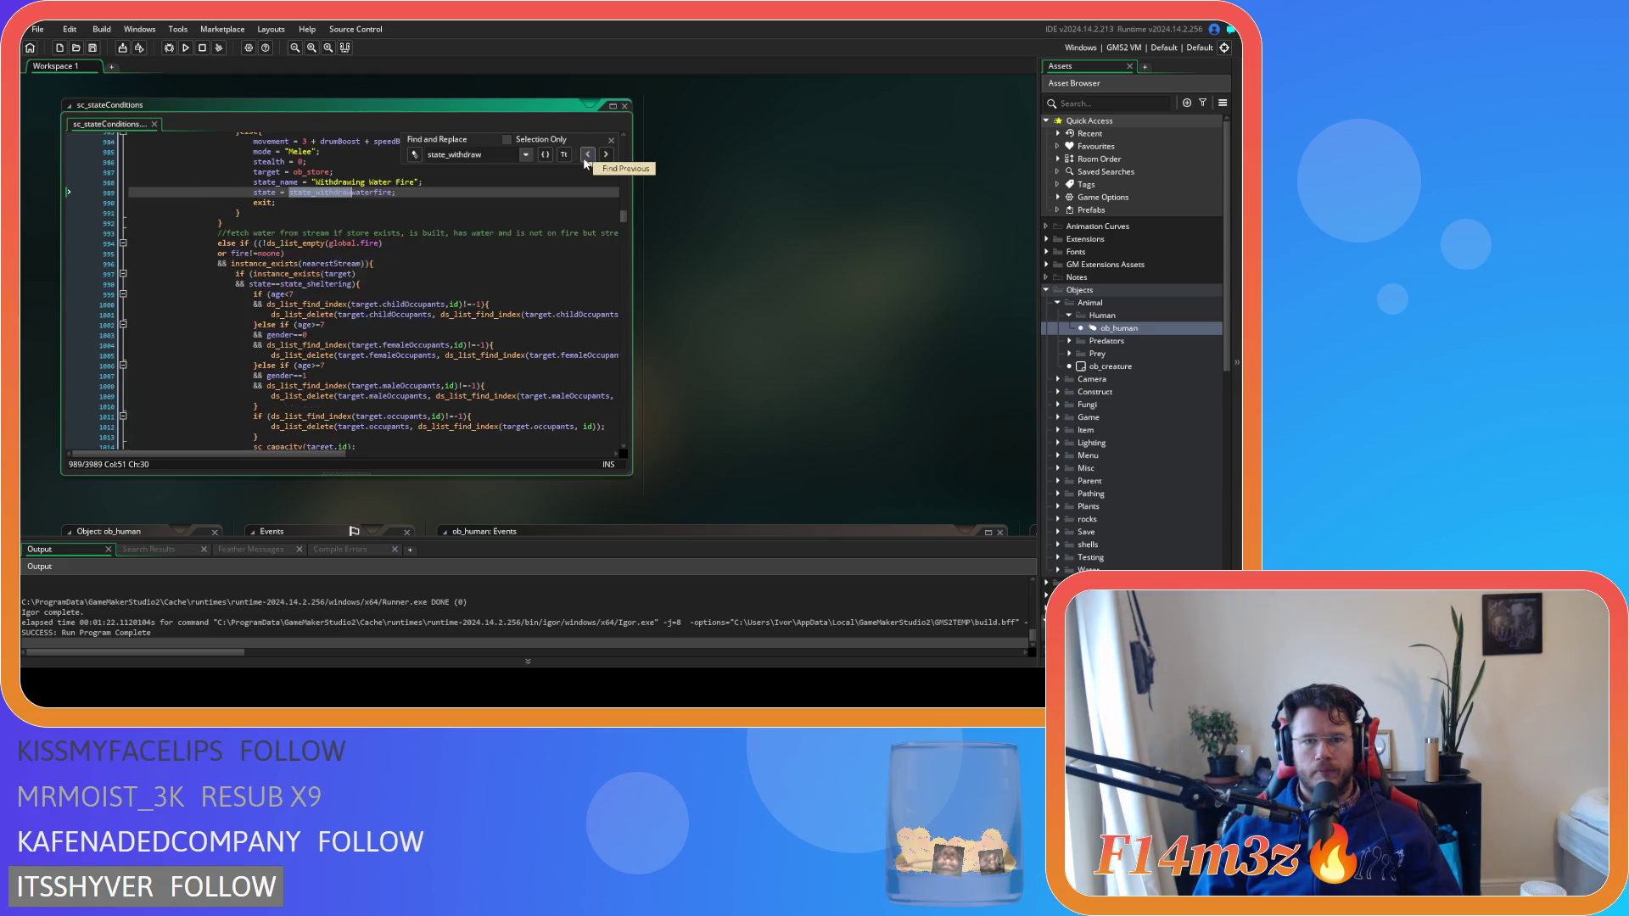
left_click(585, 155)
left_click(585, 161)
left_click(585, 161)
left_click(585, 161)
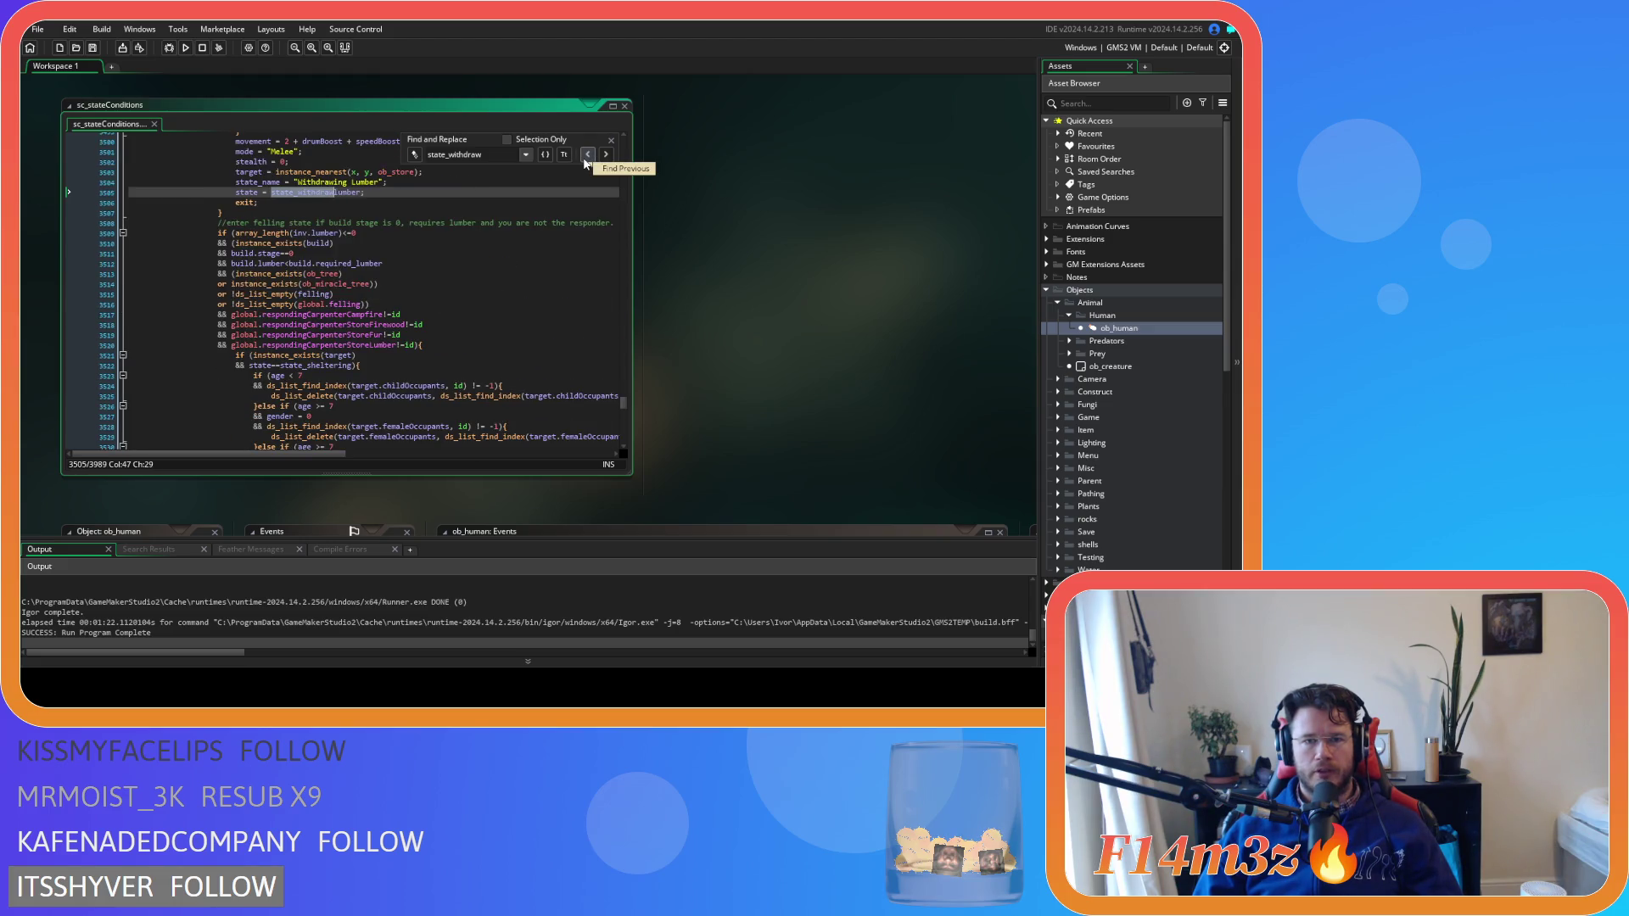
scroll(554, 266, "up", 6)
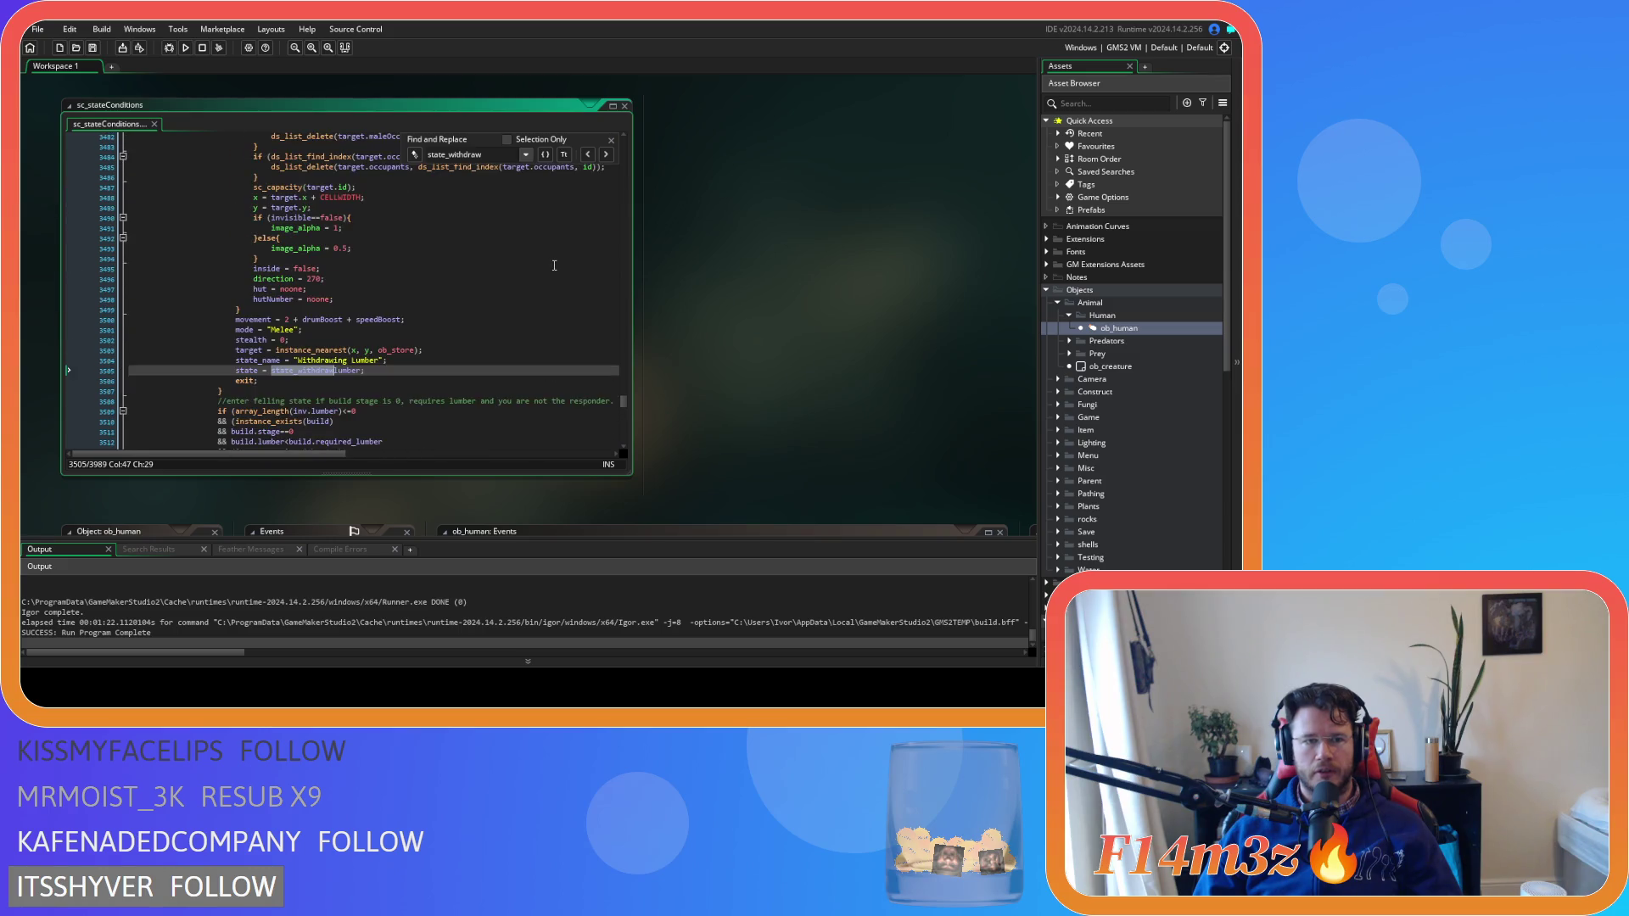
scroll(554, 266, "up", 10)
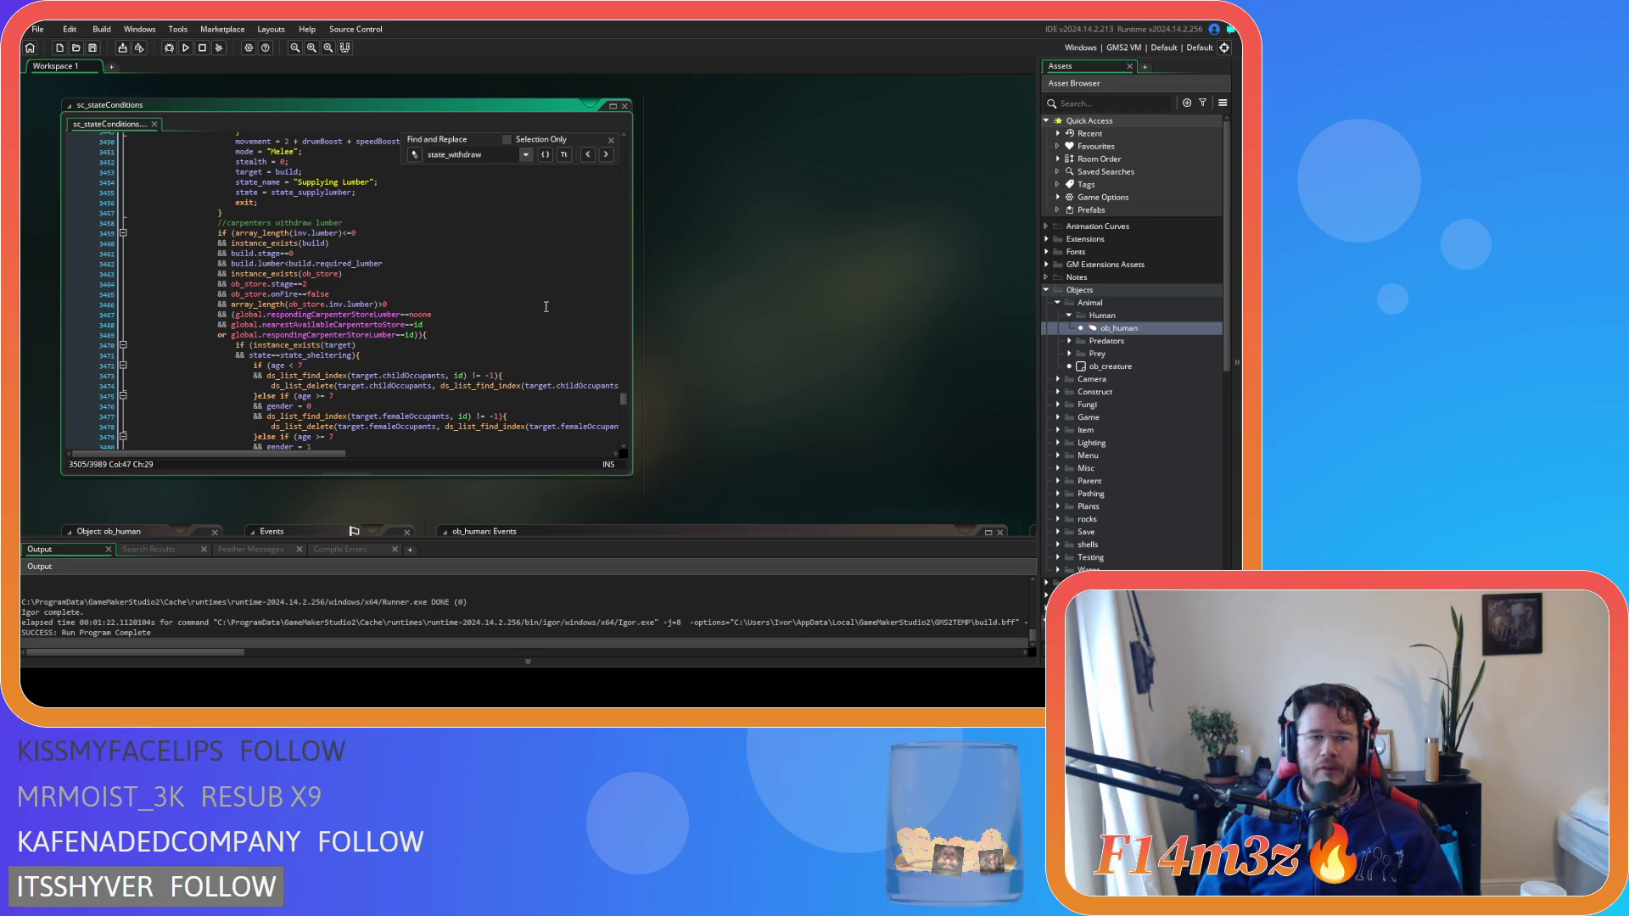
scroll(516, 294, "down", 5)
scroll(517, 294, "down", 6)
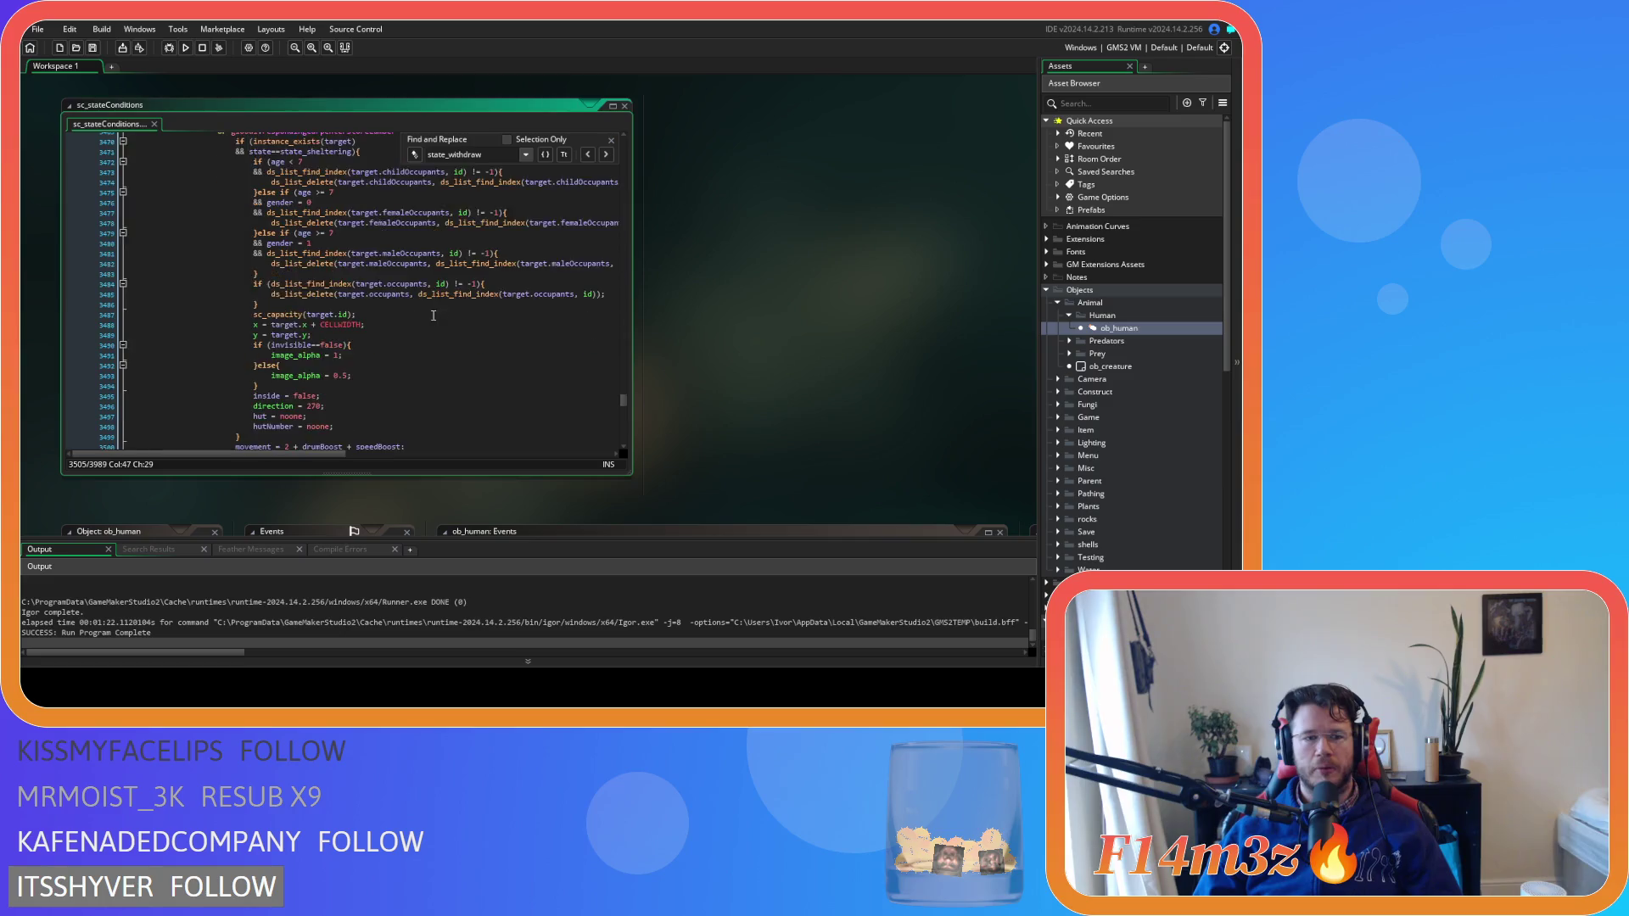
Select the lumber withdrawal block, try duplicating it, then undo the change
left_click(232, 391)
mouse_move(232, 392)
left_mouse_down()
mouse_move(222, 144)
mouse_move(220, 255)
mouse_move(218, 227)
left_mouse_up()
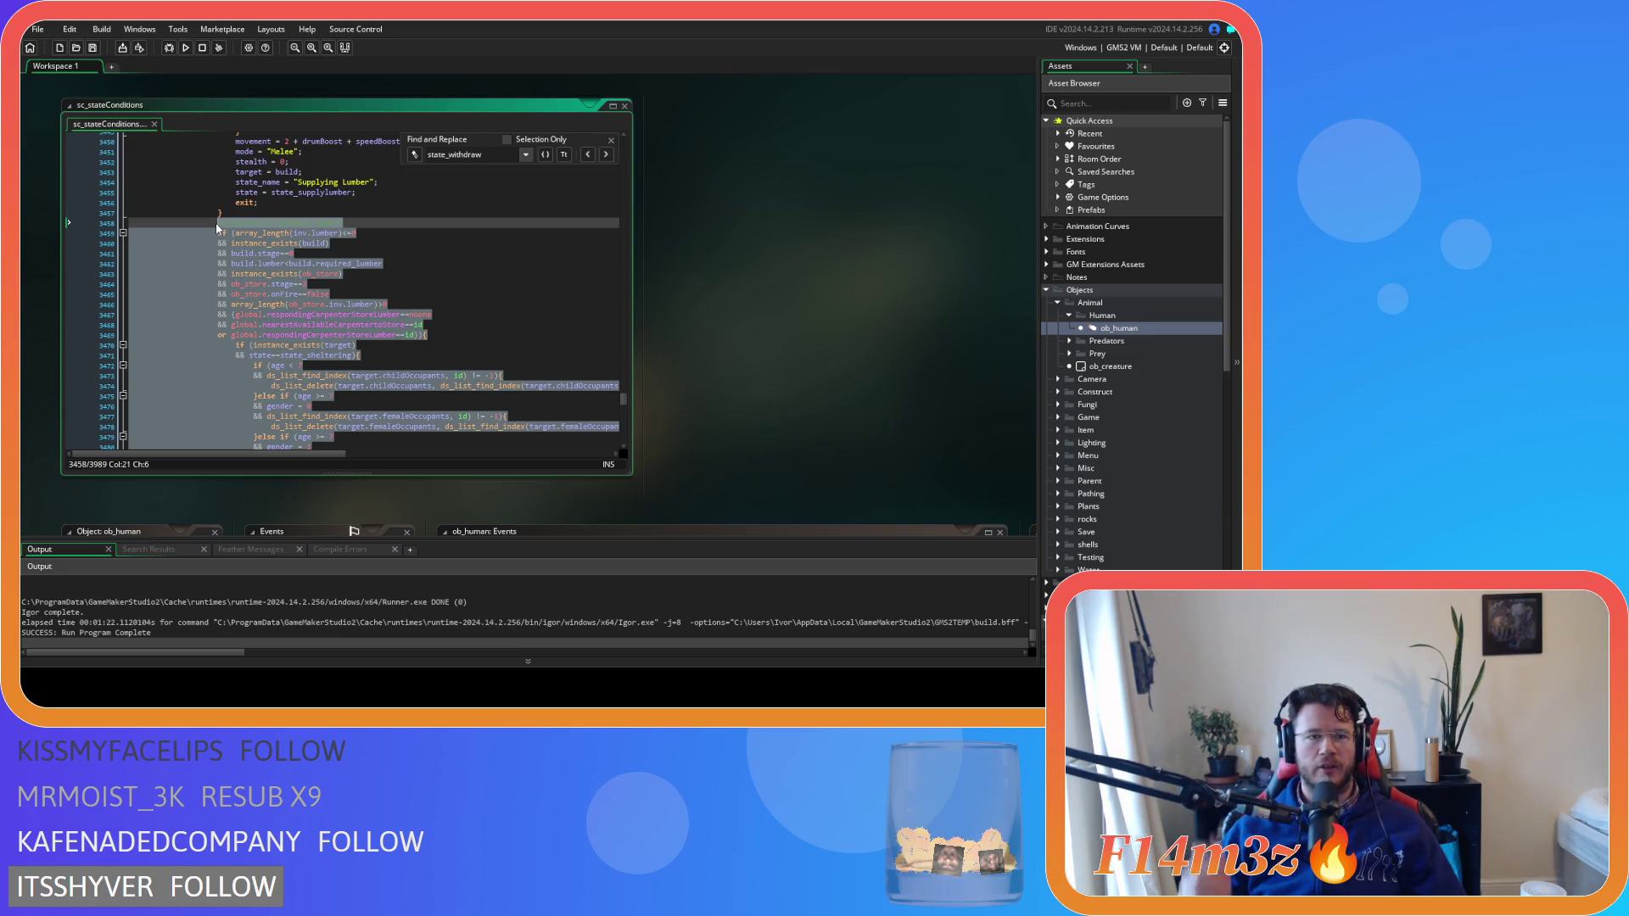
key("ctrl+v")
key("ctrl+d")
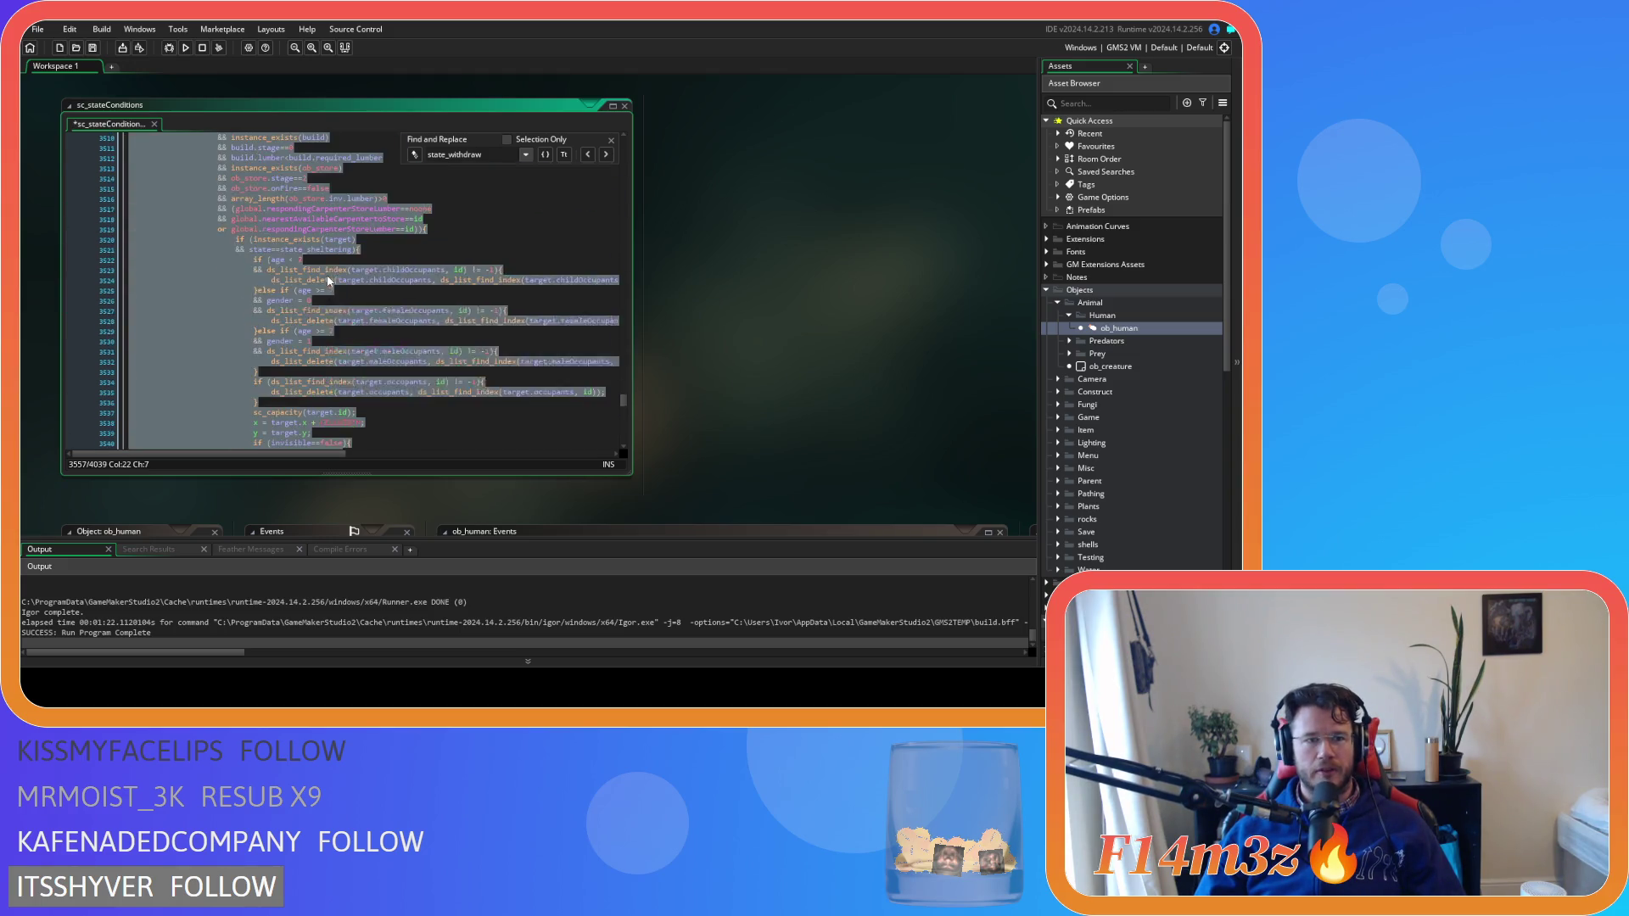
key("ctrl+z")
key("ctrl+z")
key("ctrl+z")
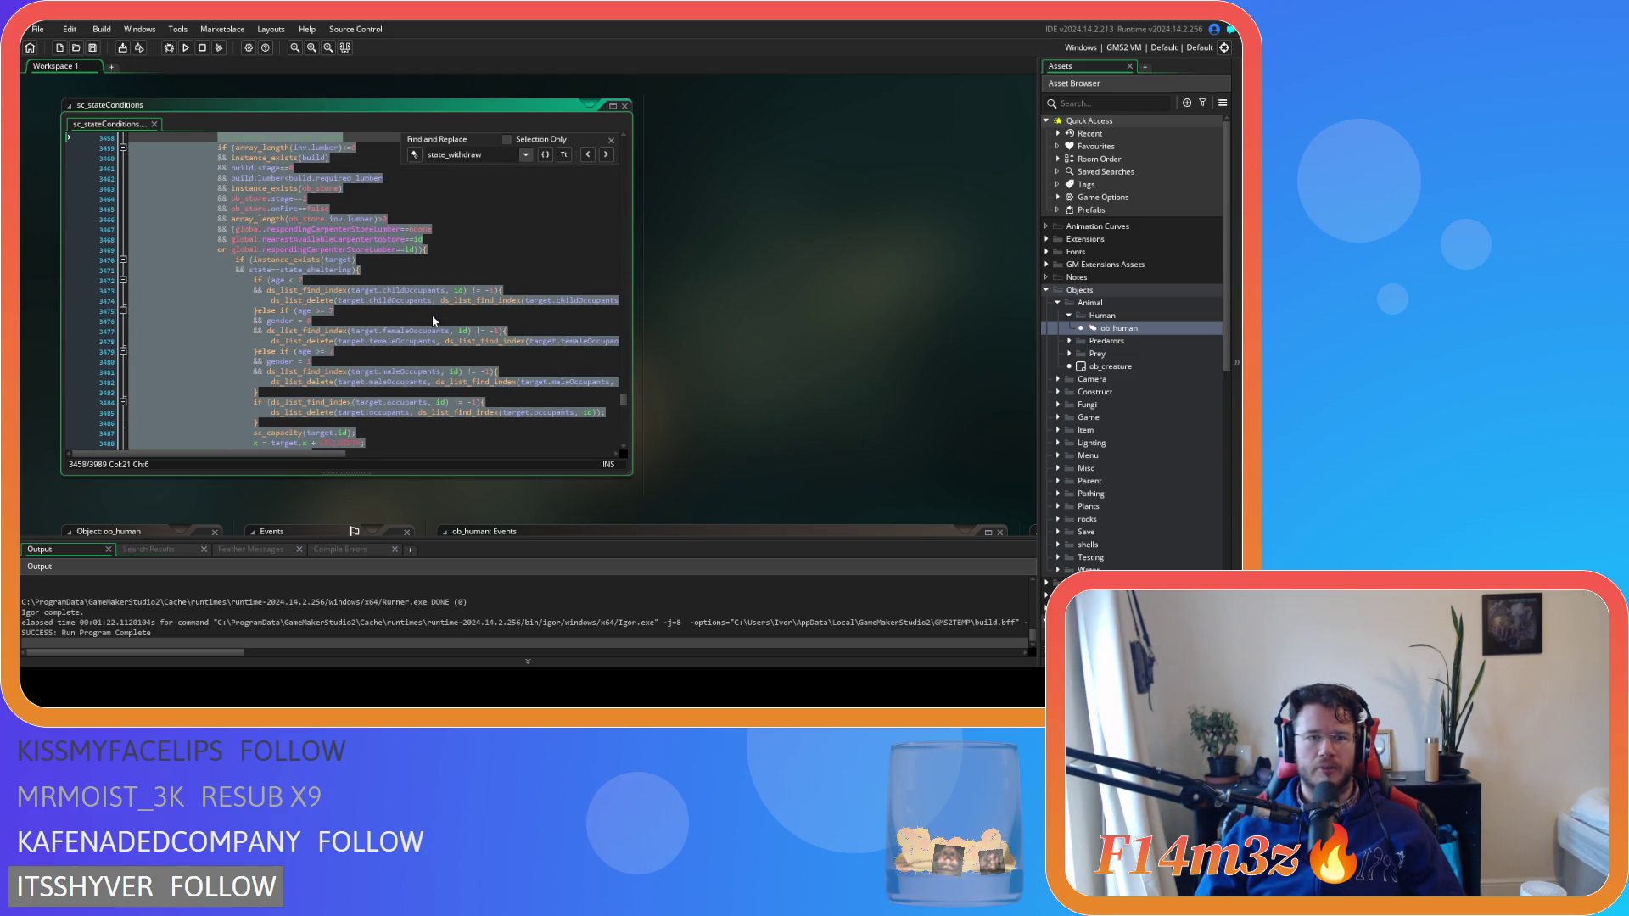
left_click(491, 213)
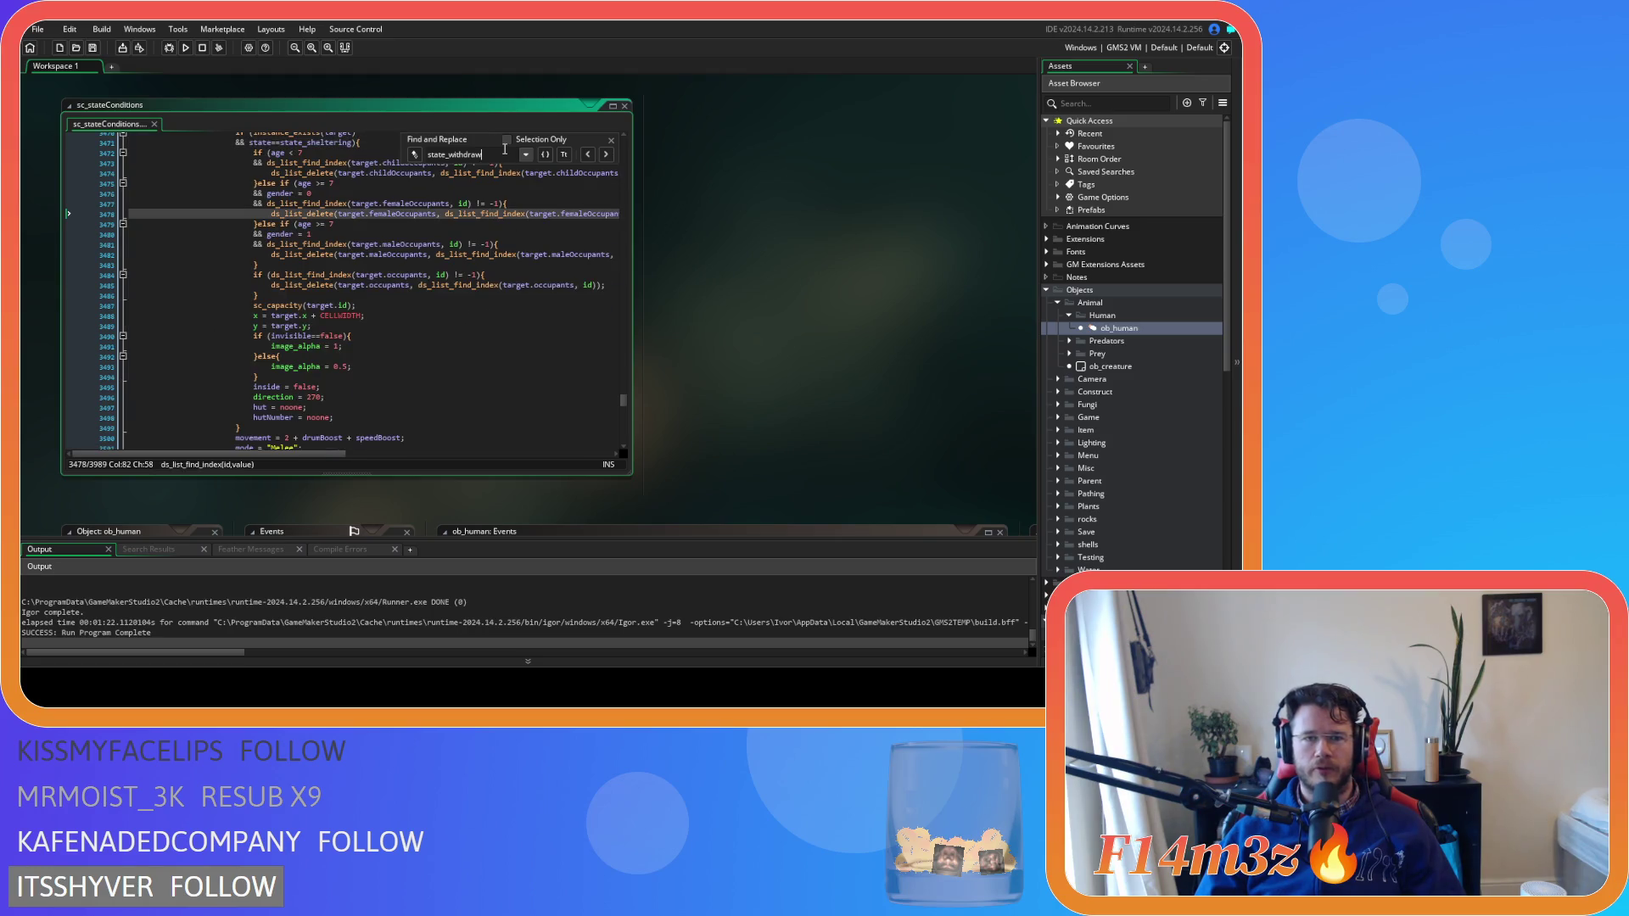
Change the search to state_withdrawfire and reach the withdraw-firewood block, undoing a stray duplicate
type("fire")
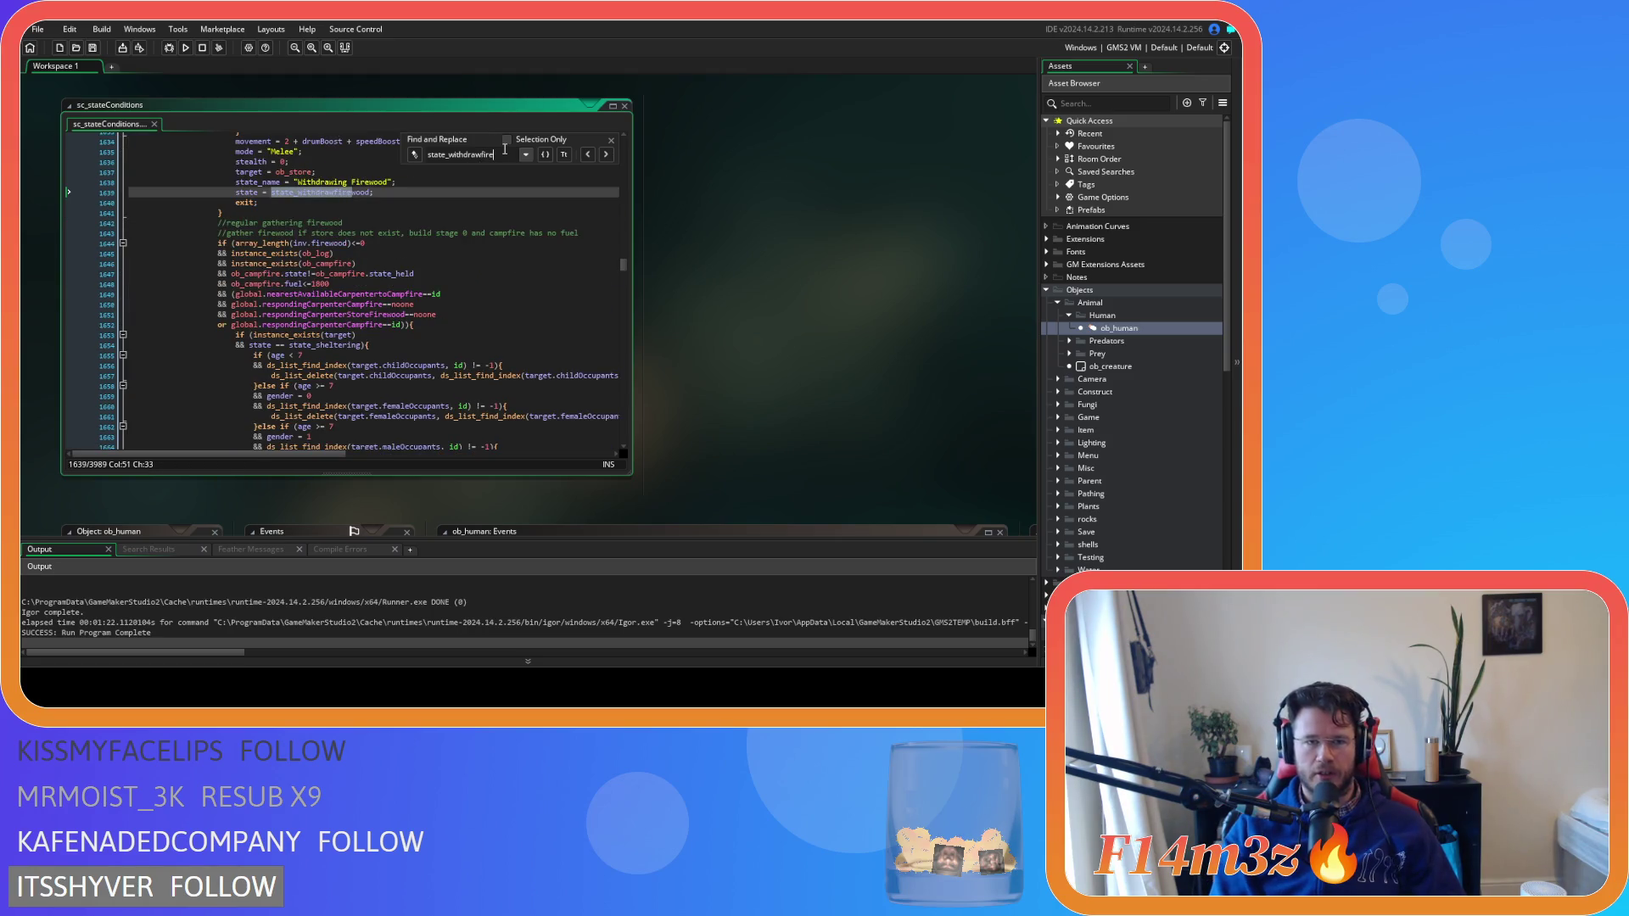
mouse_move(223, 213)
left_mouse_down()
mouse_move(221, 186)
mouse_move(223, 243)
left_mouse_up()
scroll(221, 186, "up", 4)
scroll(234, 205, "up", 8)
scroll(233, 219, "up", 5)
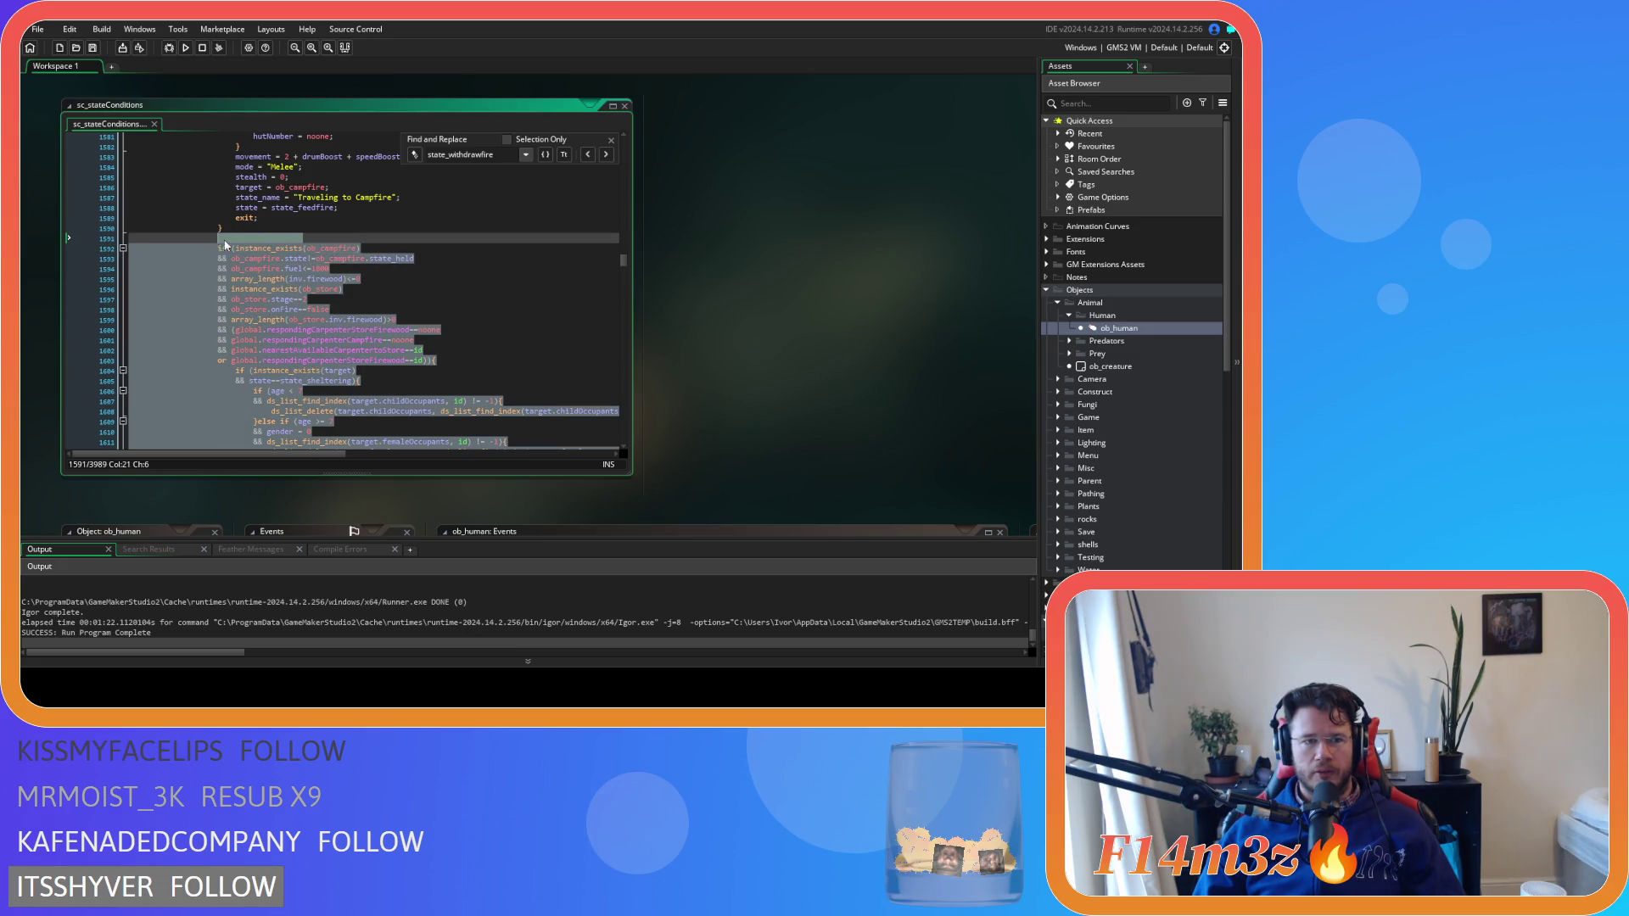
key("ctrl+d")
scroll(359, 262, "down", 15)
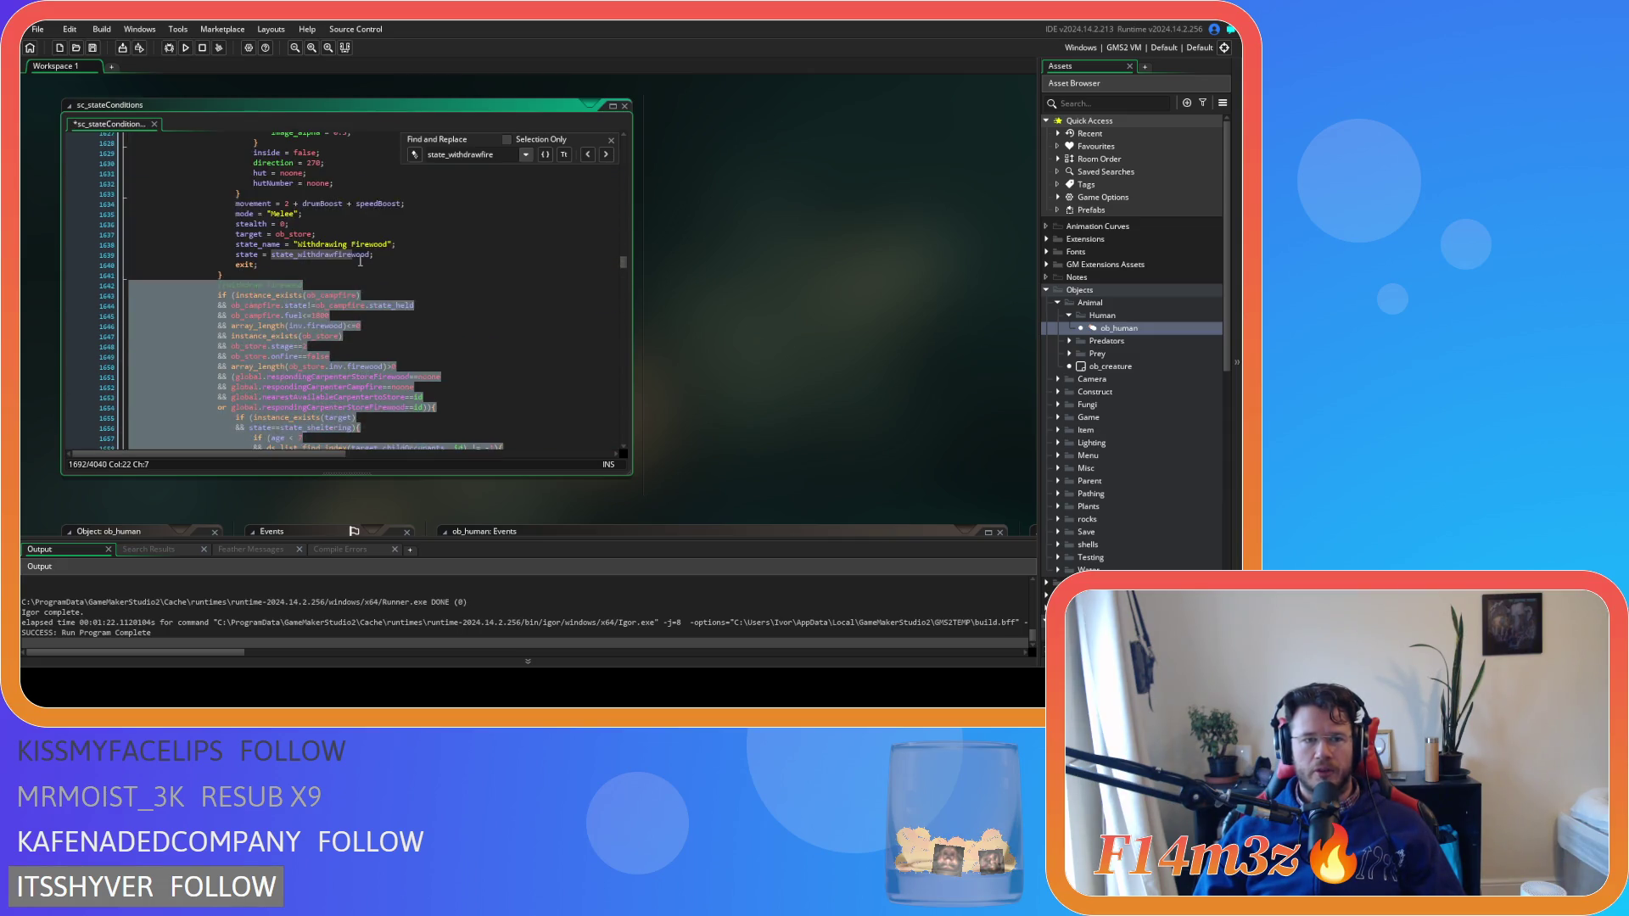
scroll(360, 261, "up", 9)
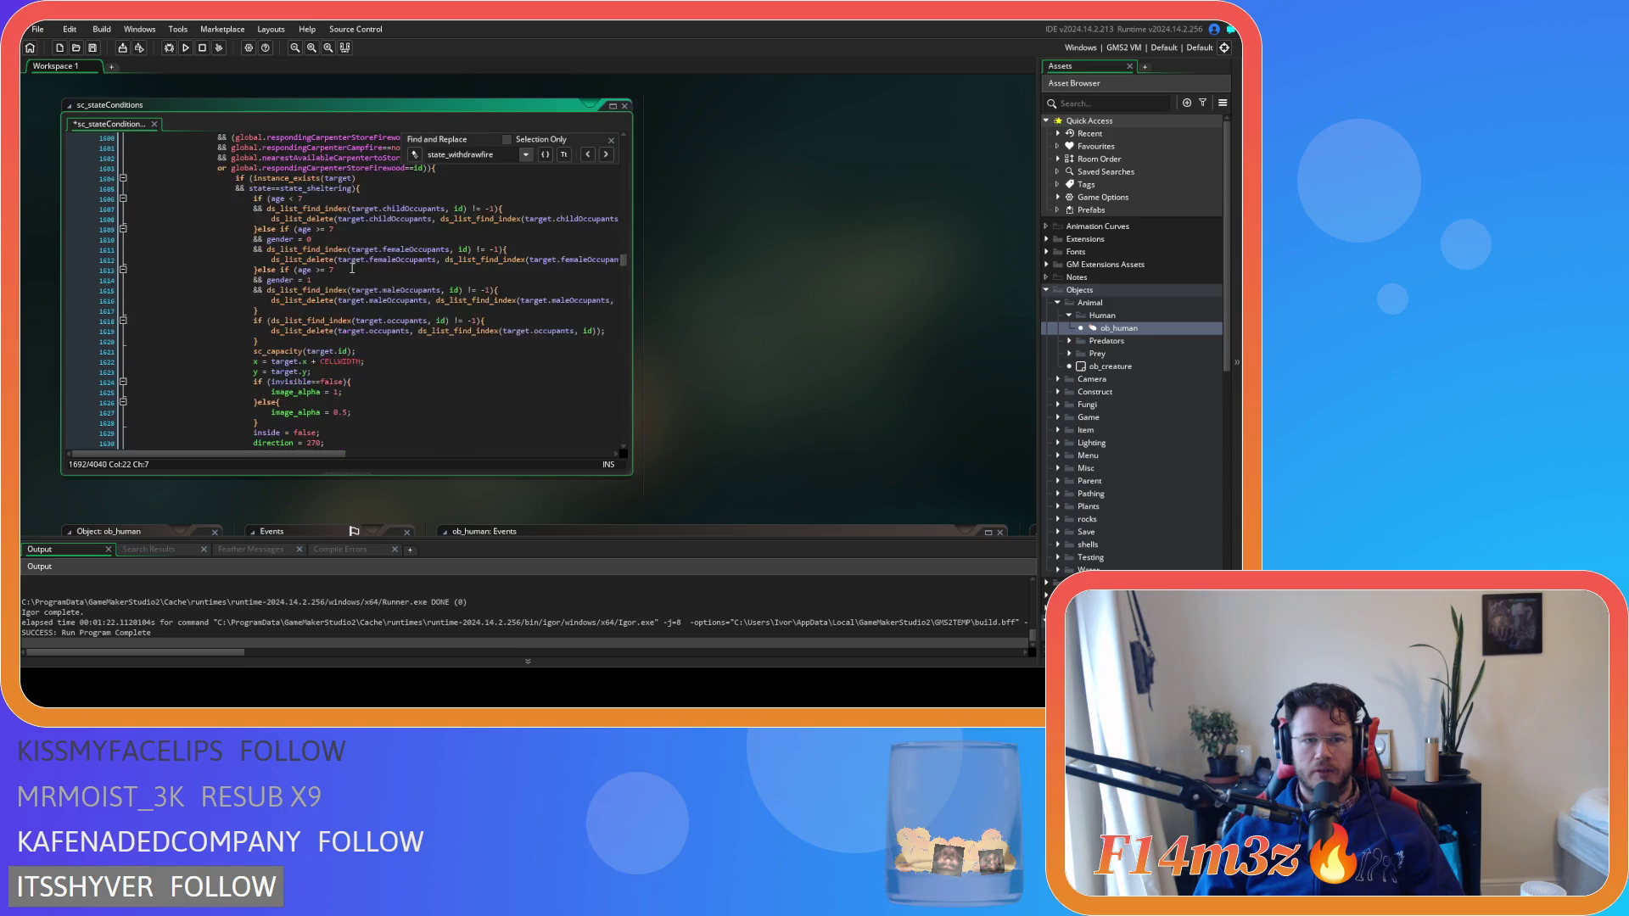
scroll(352, 268, "down", 20)
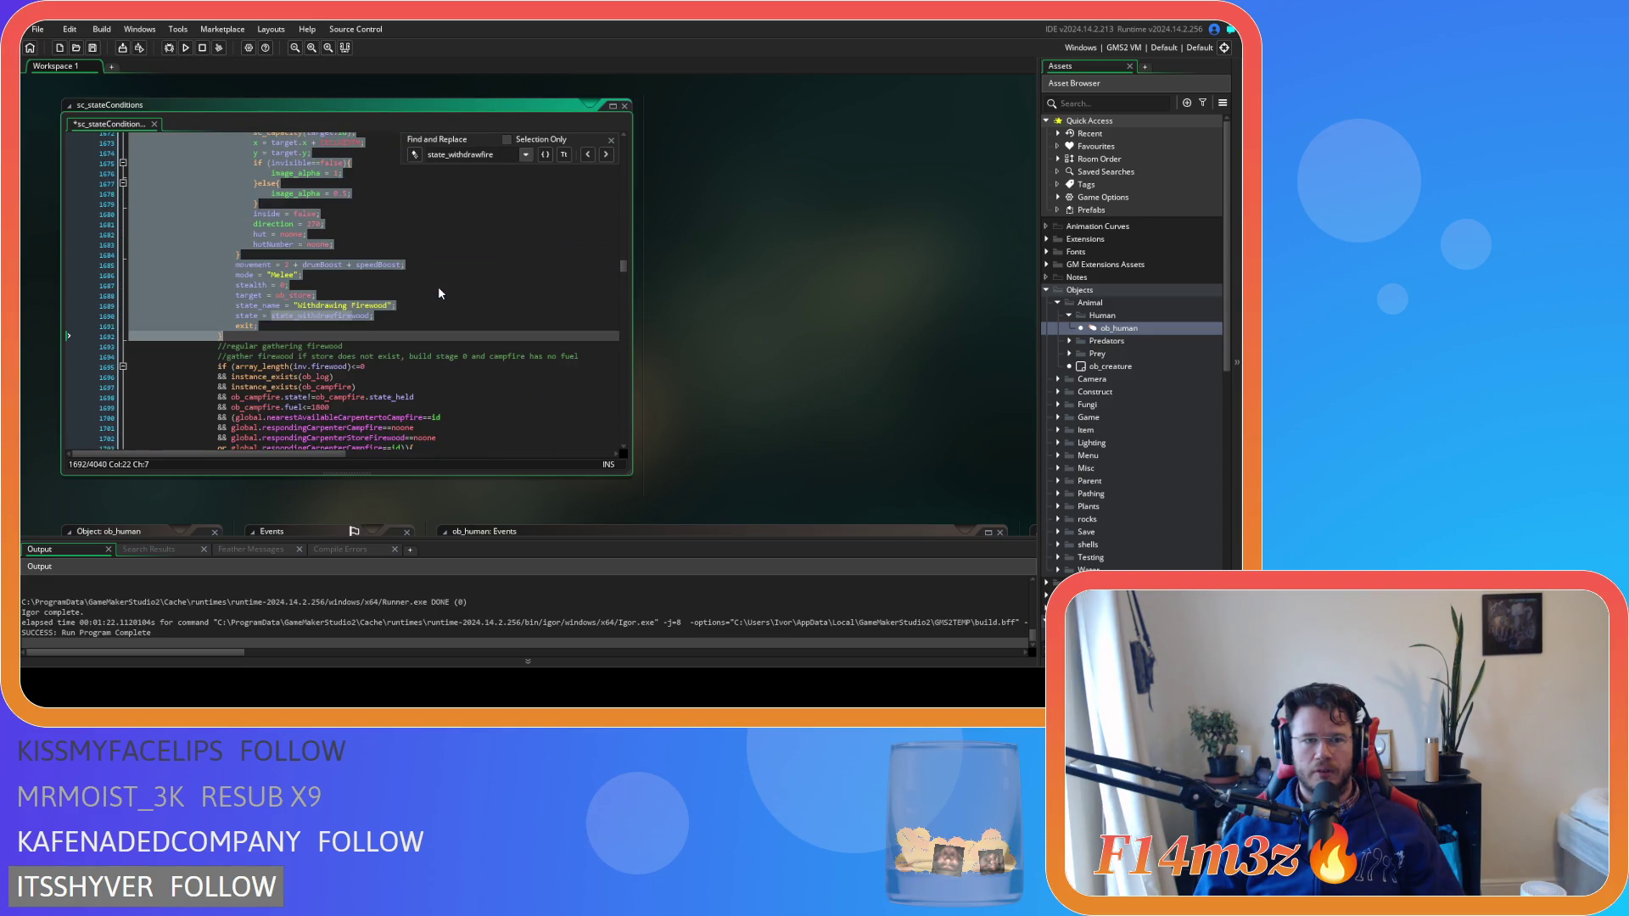
scroll(439, 293, "up", 20)
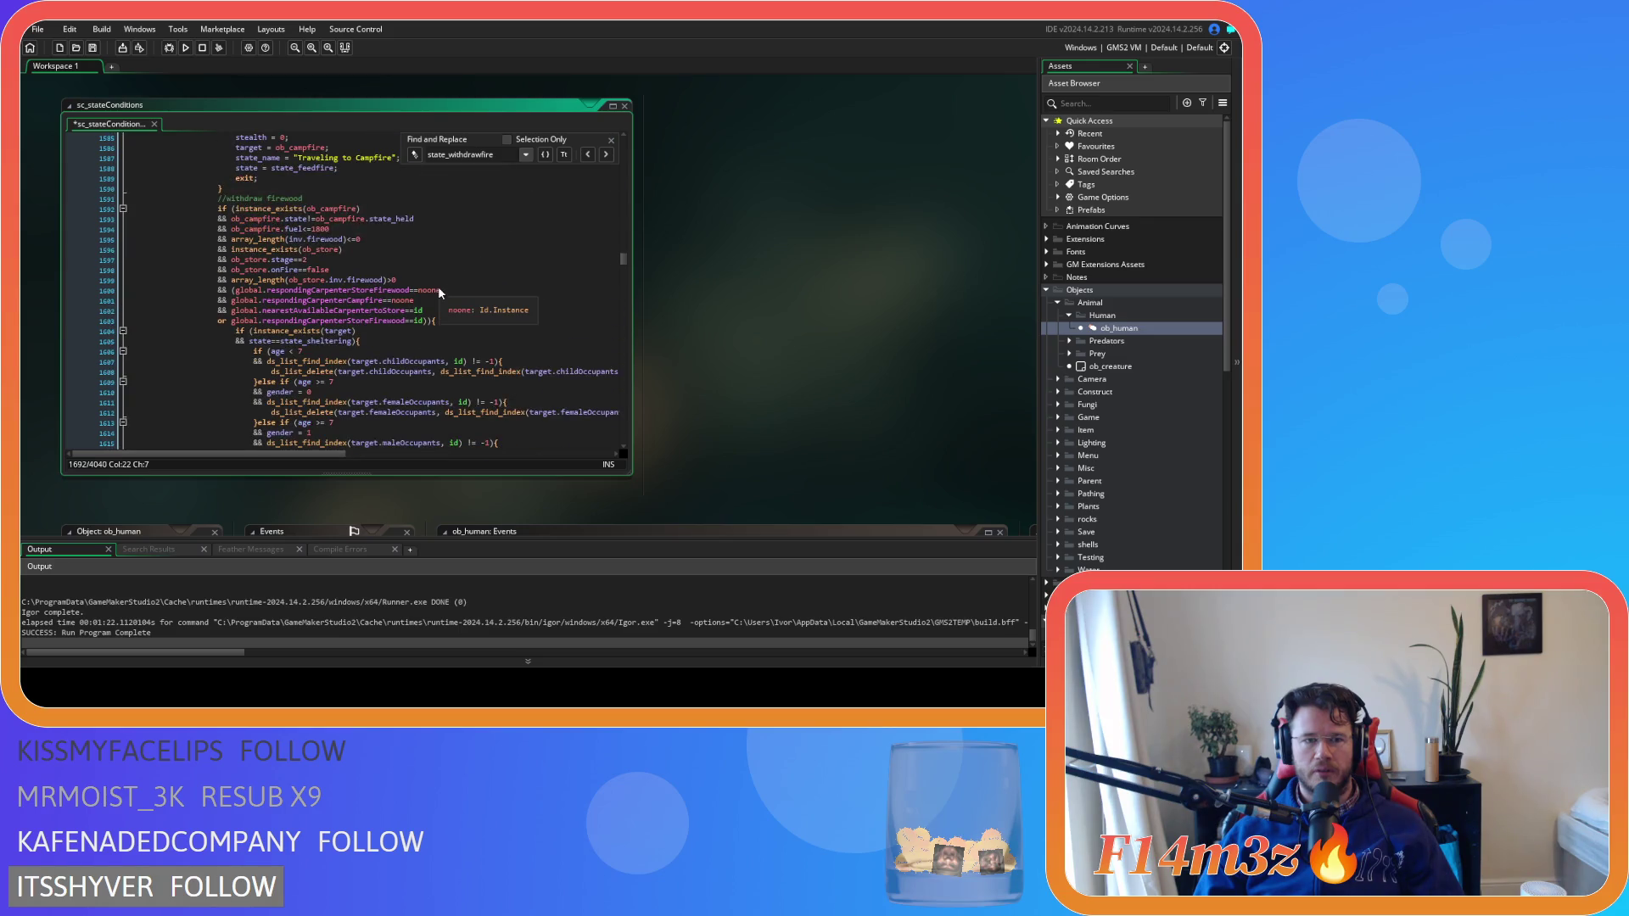
key("ctrl+z")
Scroll up to the firewood block's global carpenter checks and close the search bar
scroll(439, 293, "down", 7)
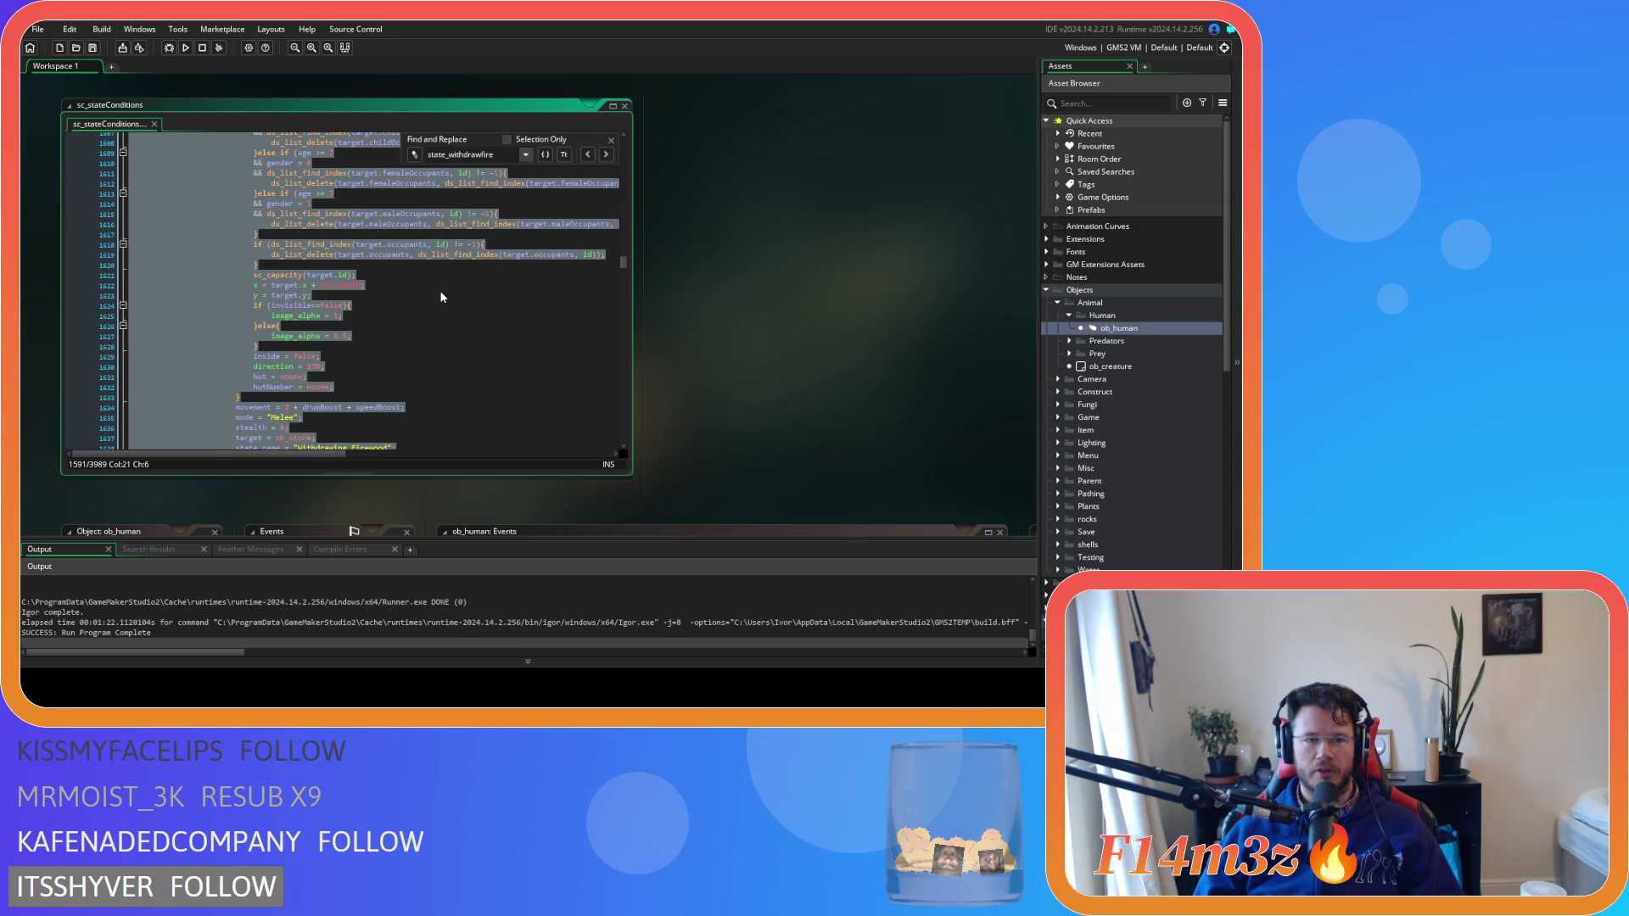
left_click(440, 293)
scroll(439, 290, "up", 3)
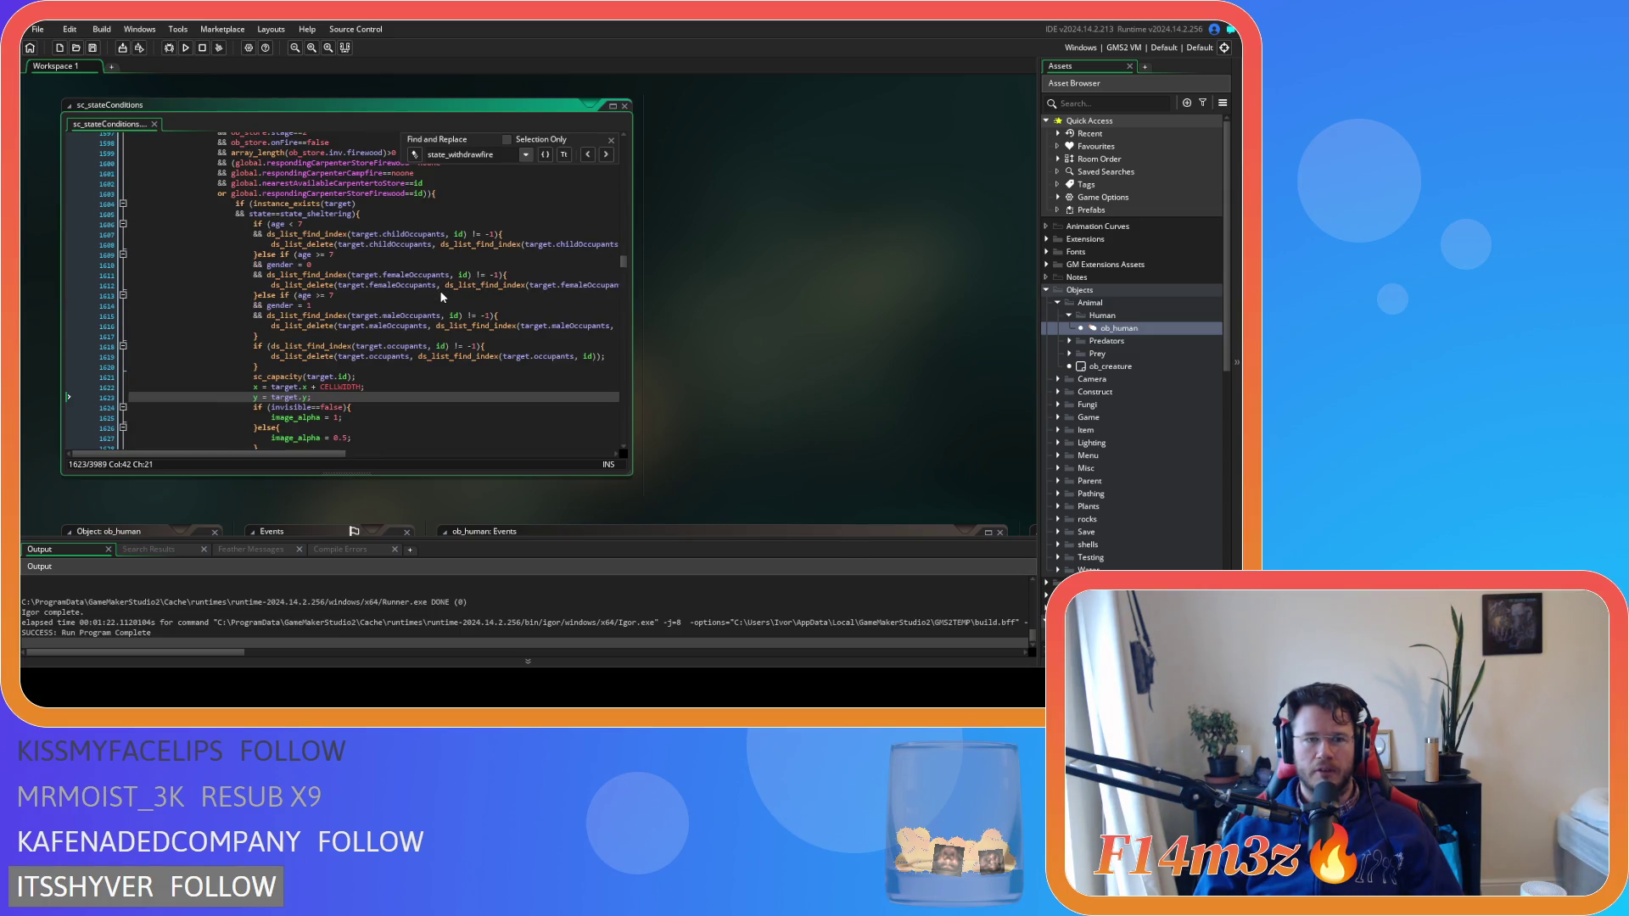
scroll(440, 293, "up", 3)
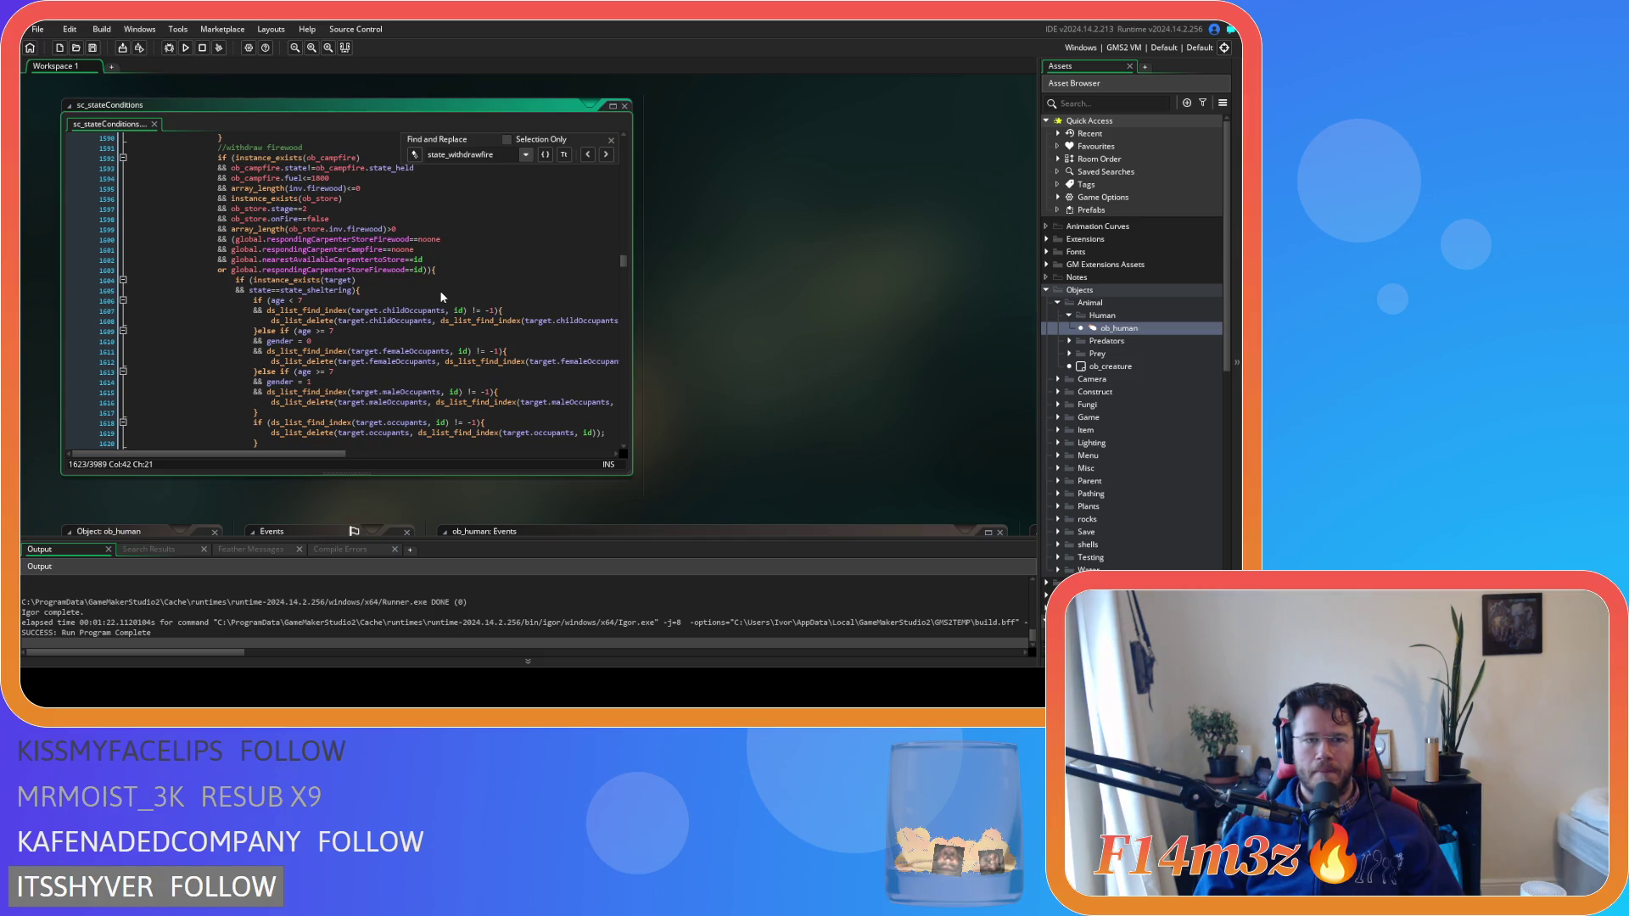
scroll(441, 295, "up", 3)
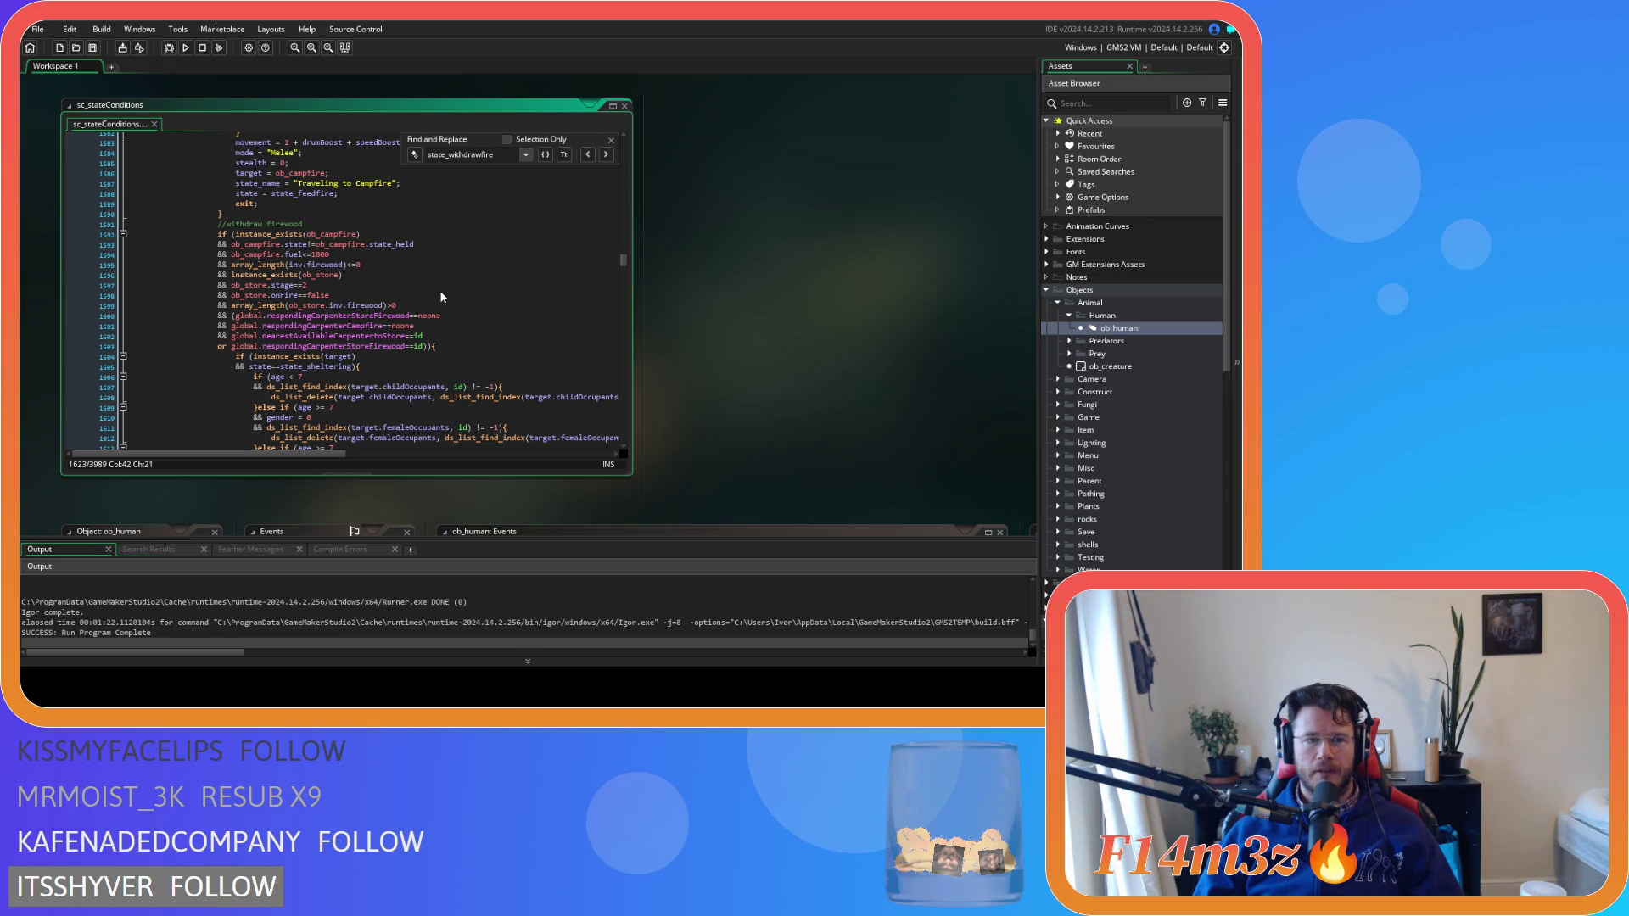
key("Escape")
double_click(1119, 327)
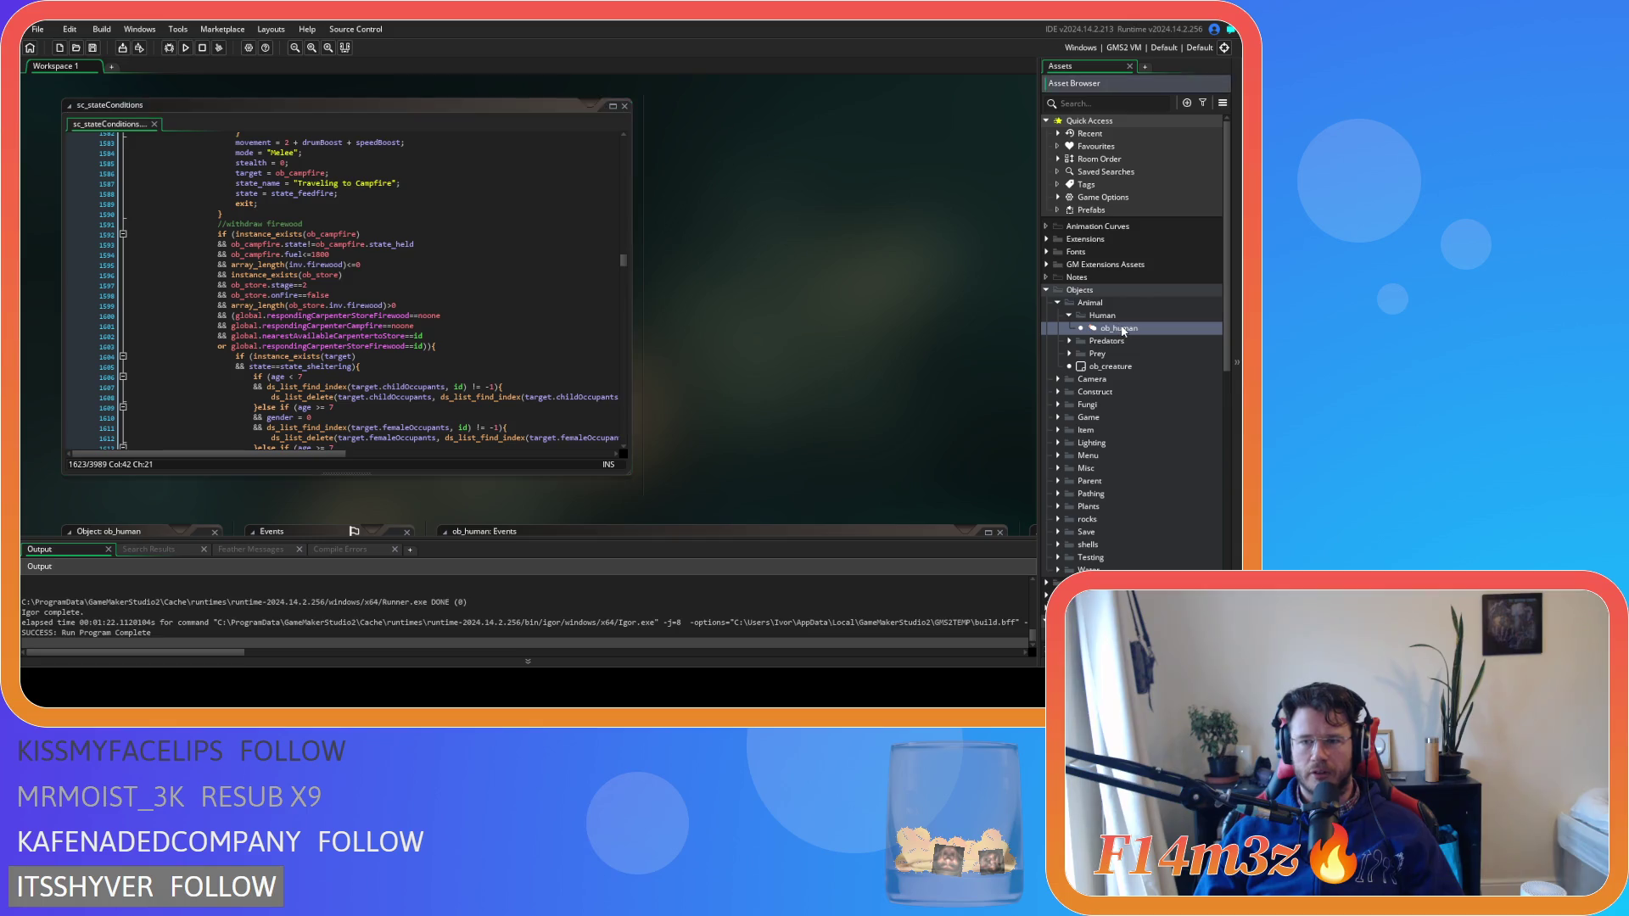
Open sc_carpenterAllocation from ob_human's Create event and arrange it beside the Create code
left_click(599, 274)
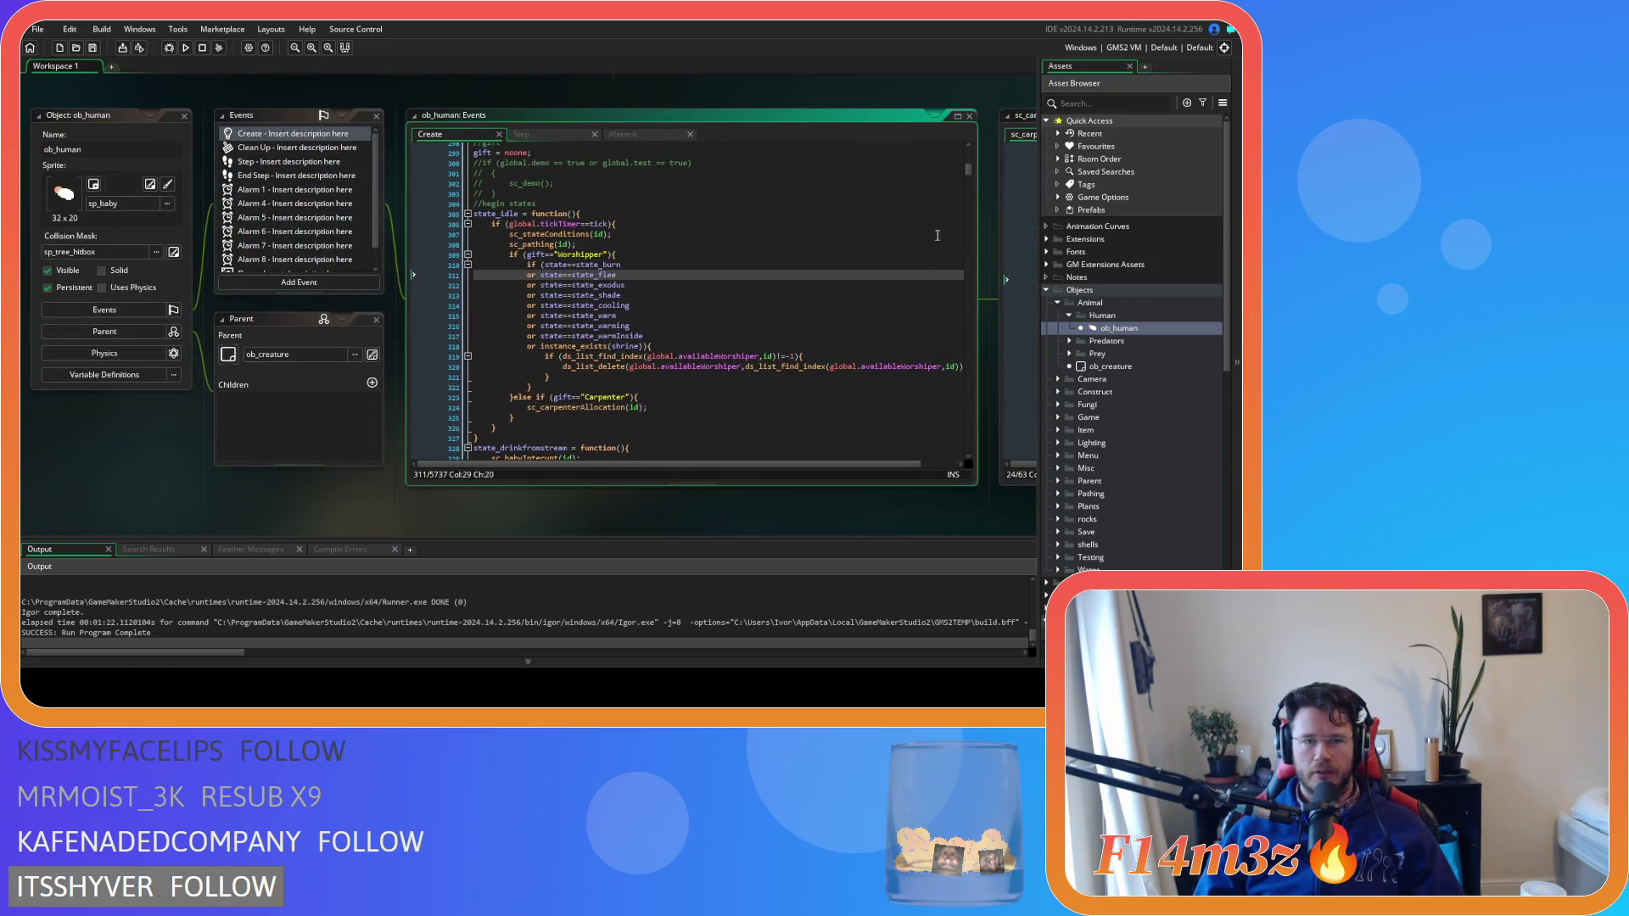
middle_click(579, 407)
left_click(898, 146)
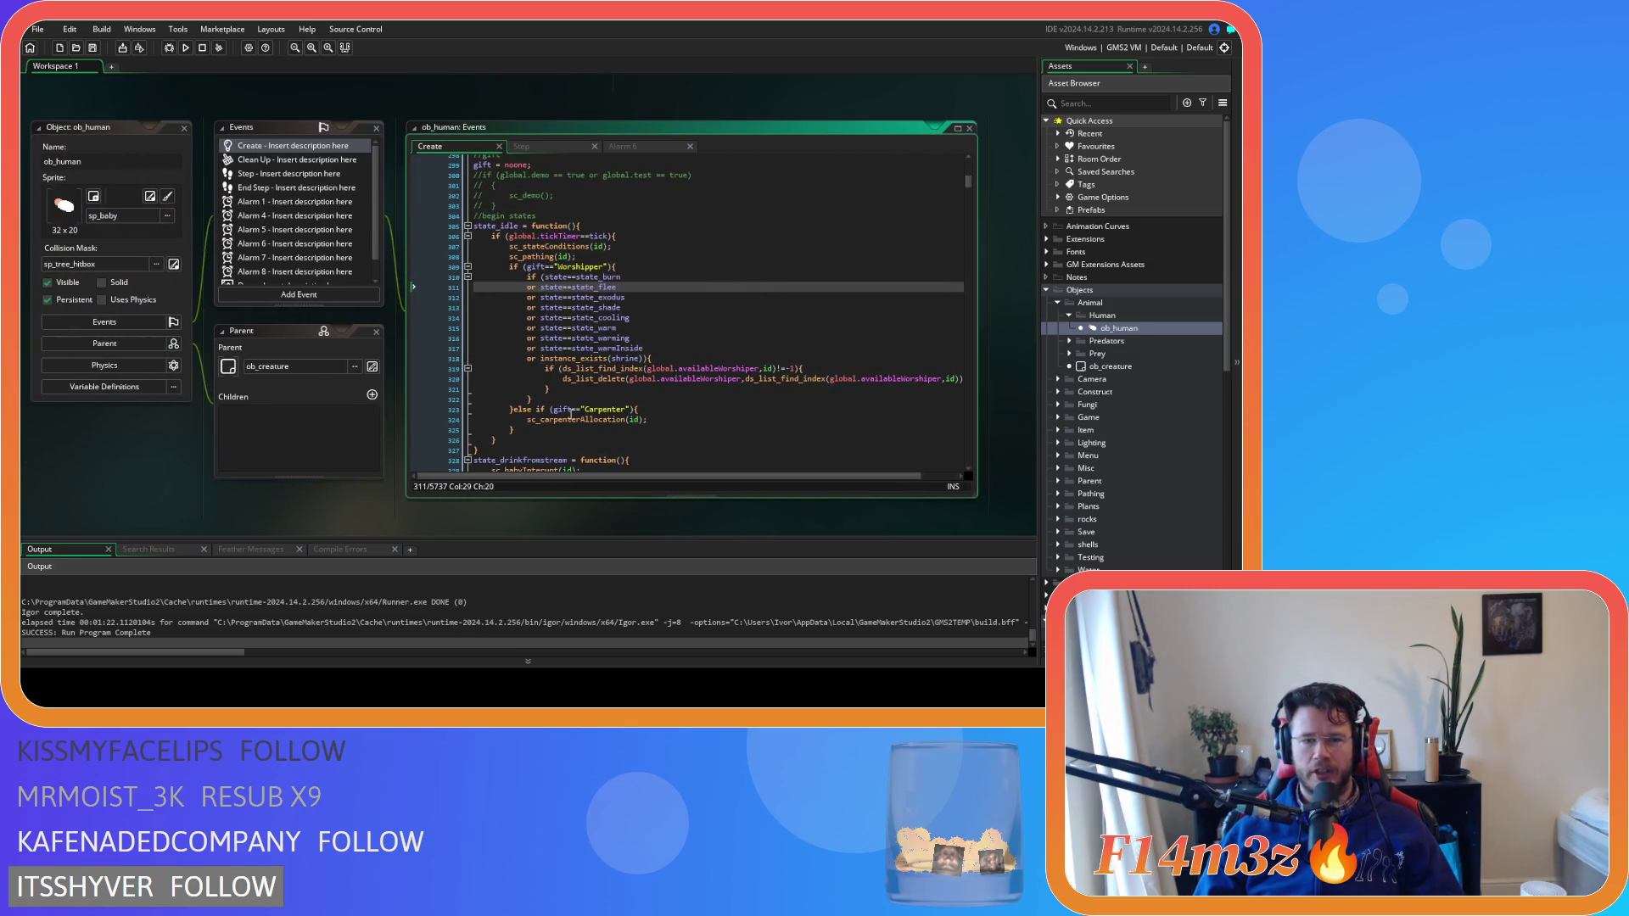
middle_click(577, 419)
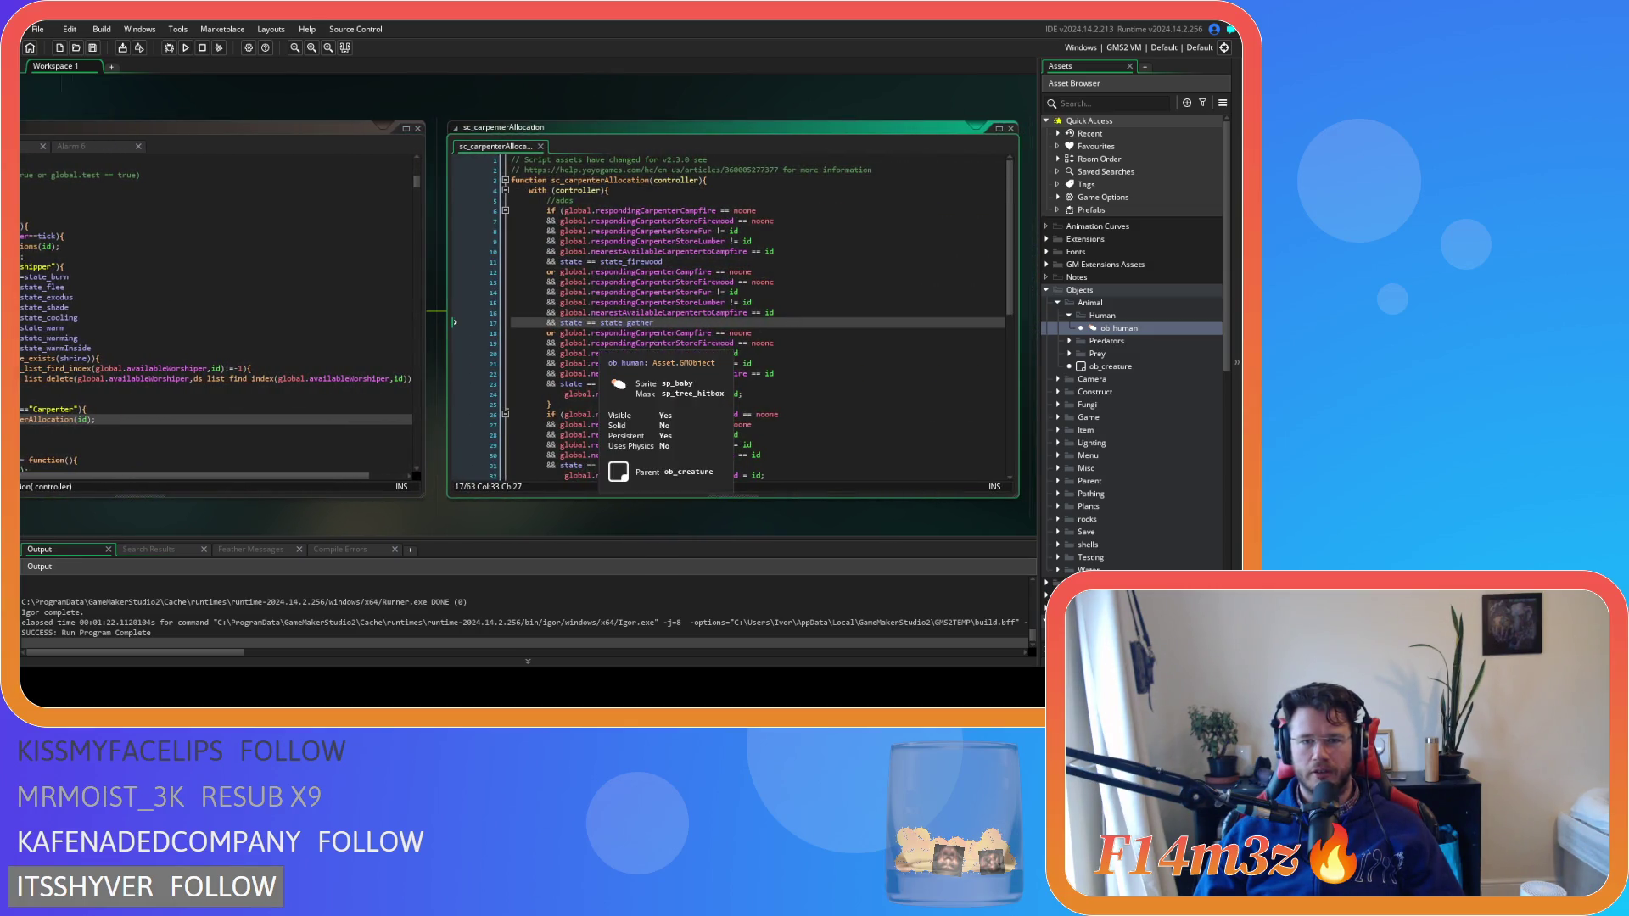
left_click(753, 342)
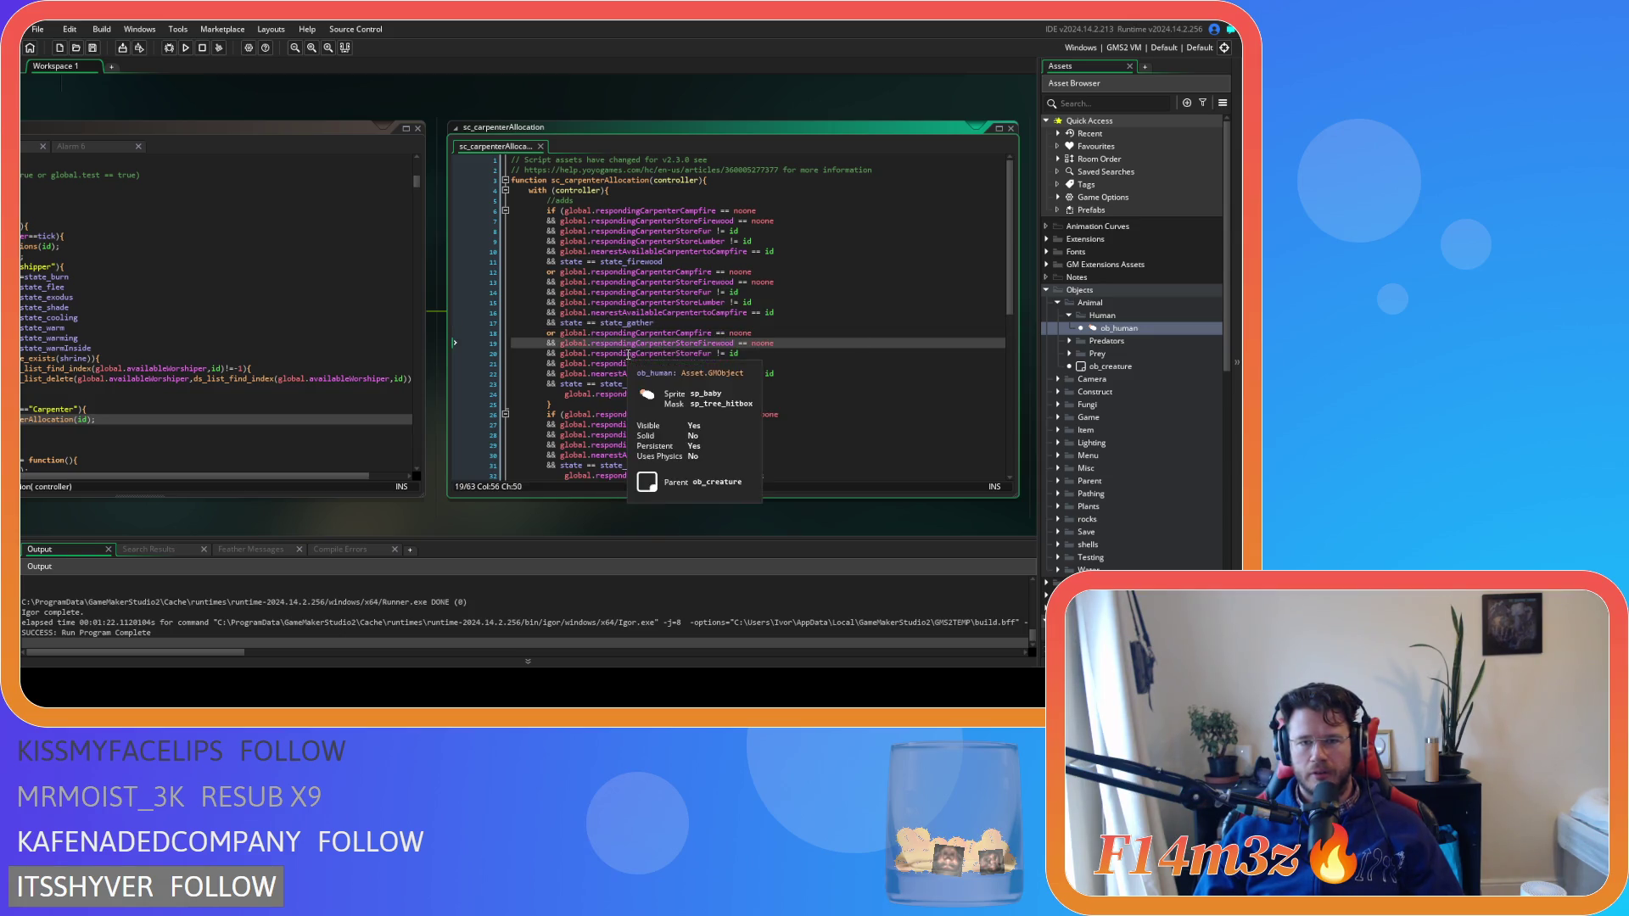
scroll(628, 347, "down", 2)
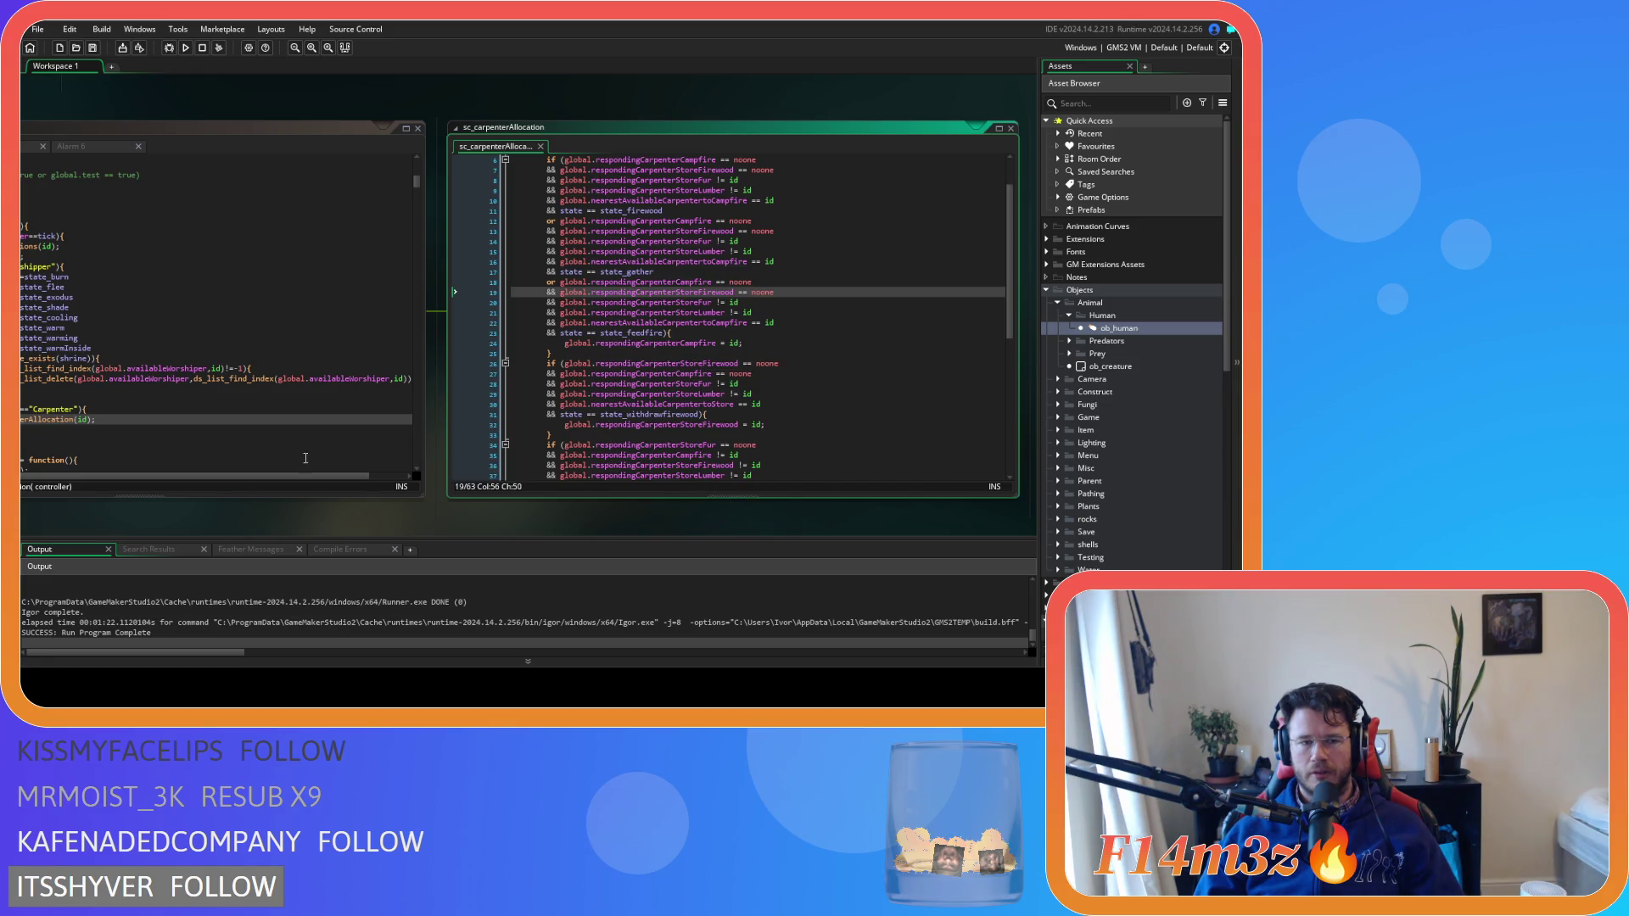
scroll(364, 154, "up", 10)
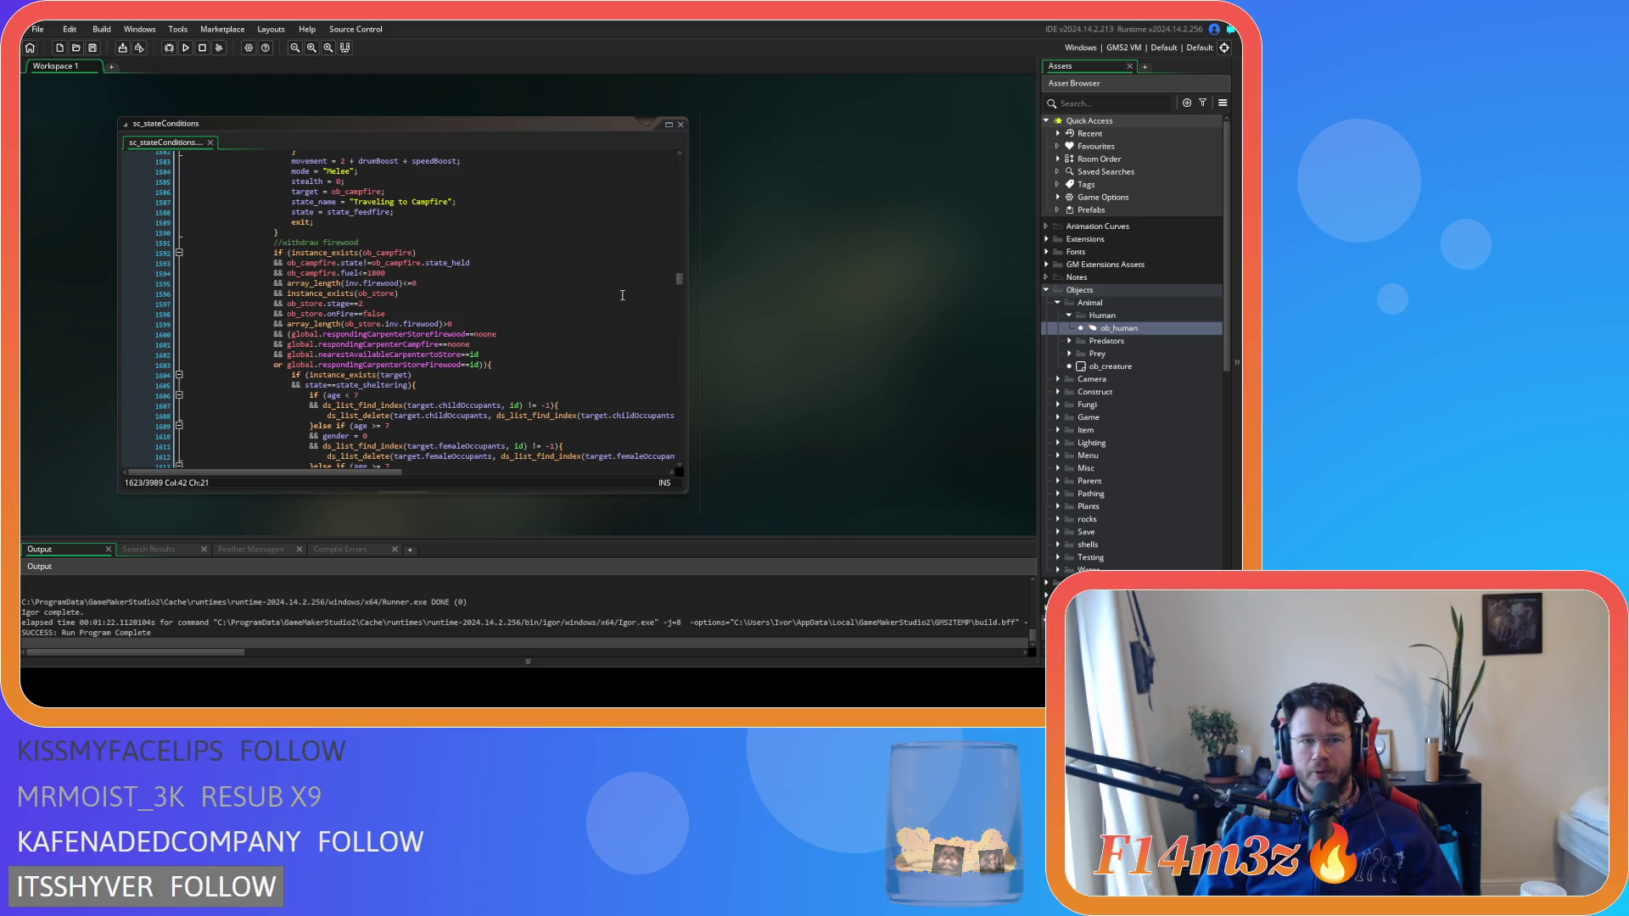
mouse_move(755, 380)
left_mouse_down()
mouse_move(665, 274)
mouse_move(429, 70)
left_mouse_up()
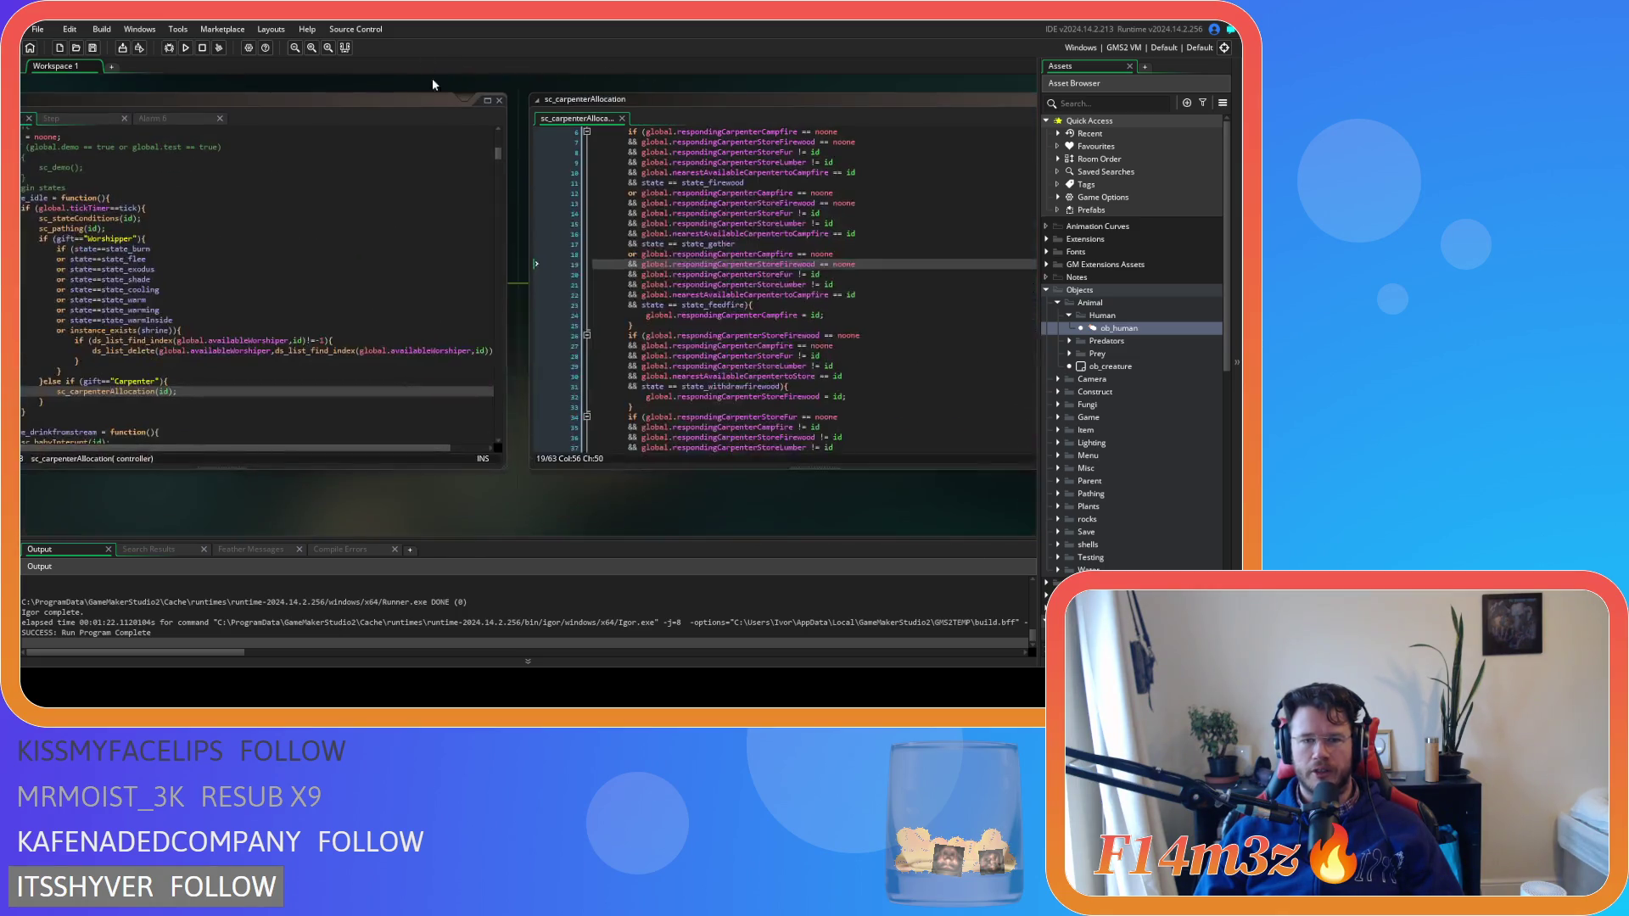
left_click_drag(380, 475, 560, 526)
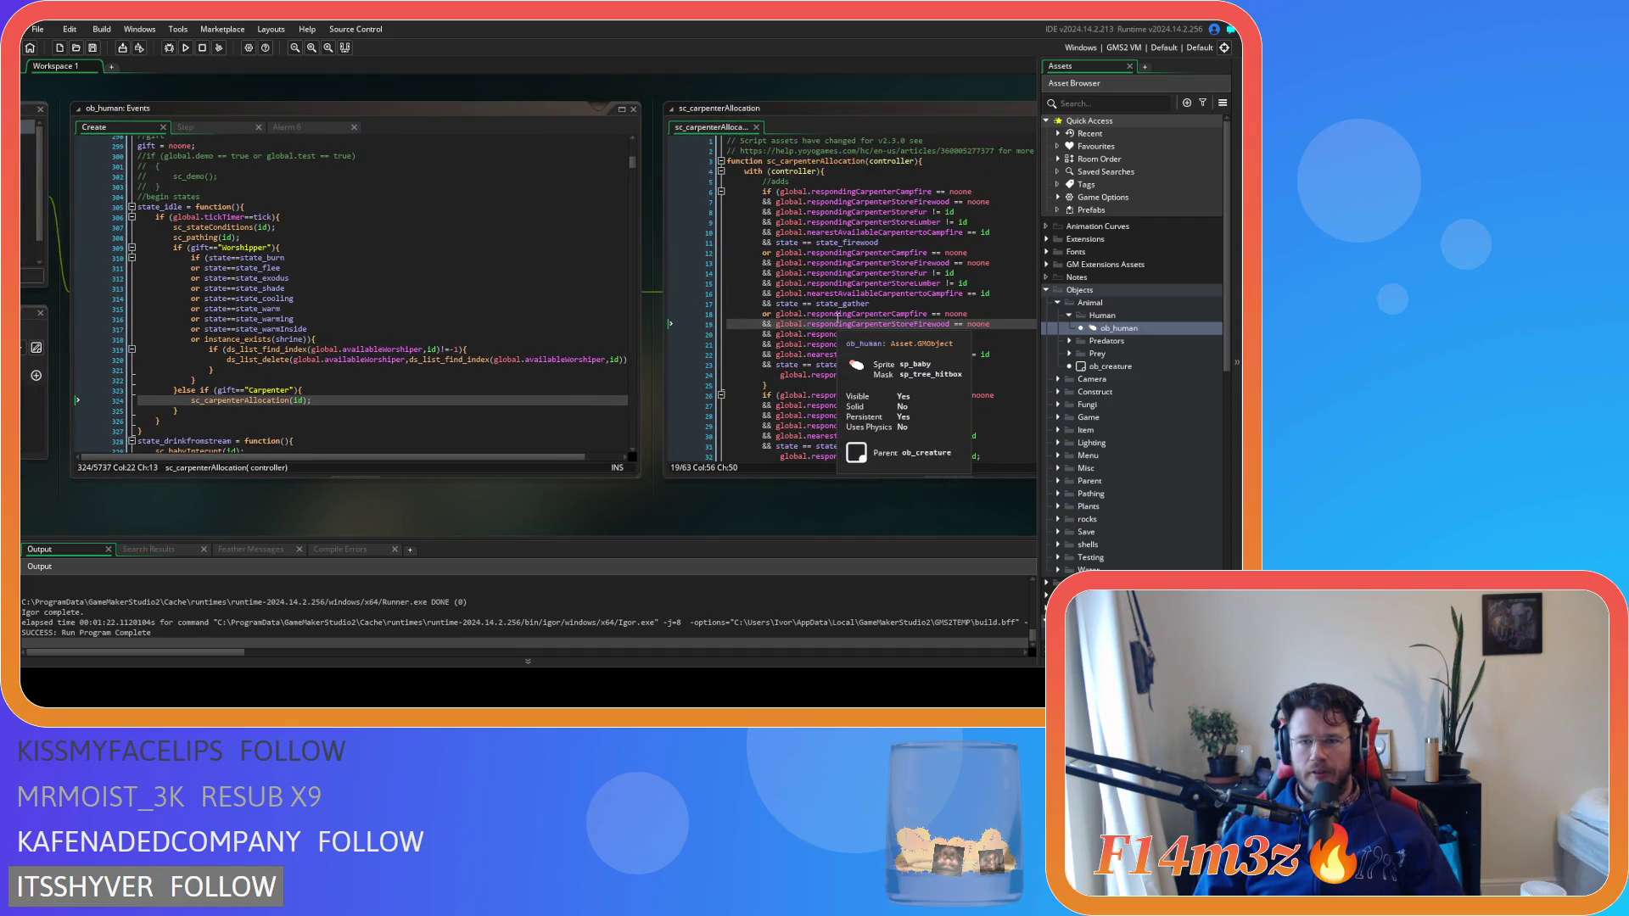
Copy the global.respondingCarpenterCampfire = id assignment from sc_carpenterAllocation
scroll(877, 255, "up", 2)
left_click(877, 242)
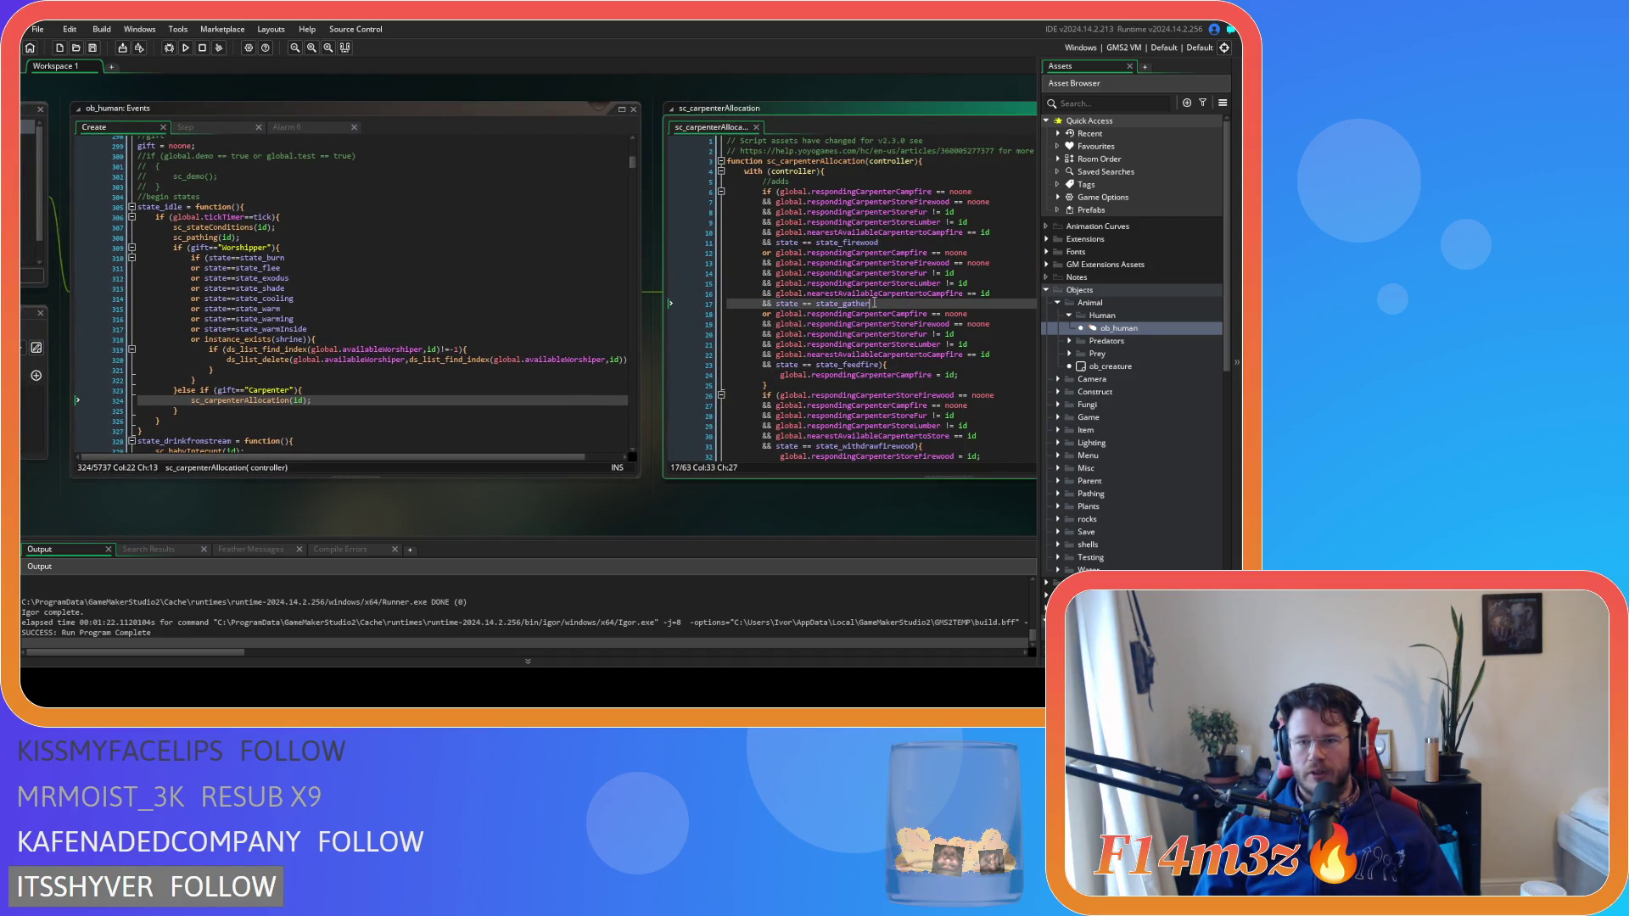
left_click_drag(958, 375, 780, 378)
right_click(780, 378)
left_click(848, 398)
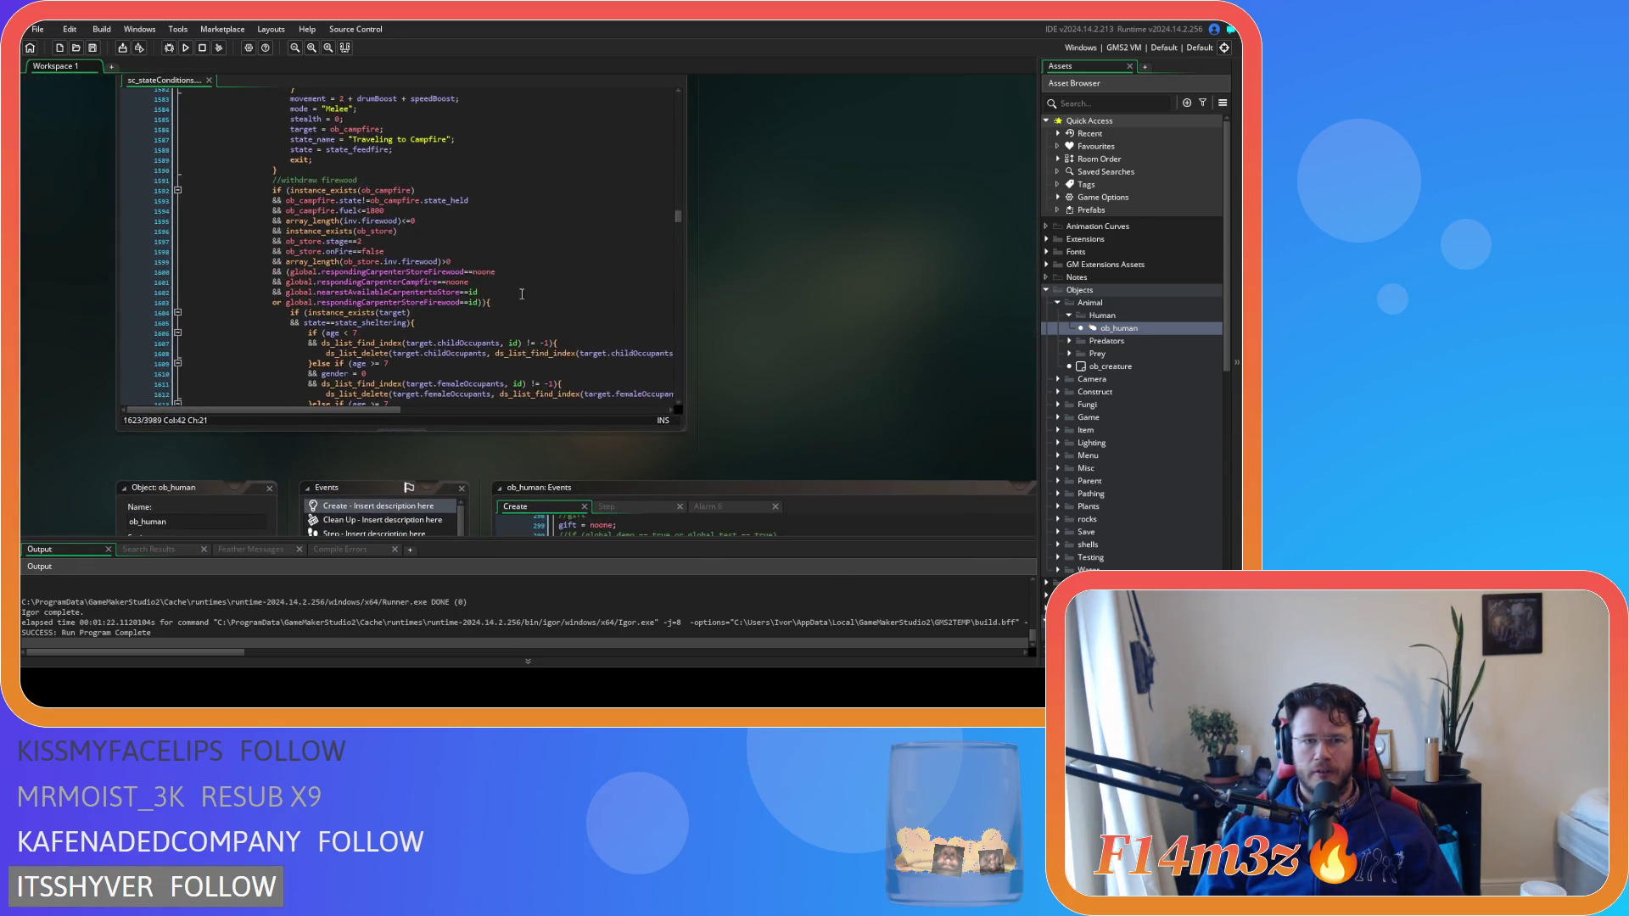
Find state_firewood and paste the campfire carpenter assignment on a new line after line 1682
left_click(498, 279)
key("ctrl+f")
type("state")
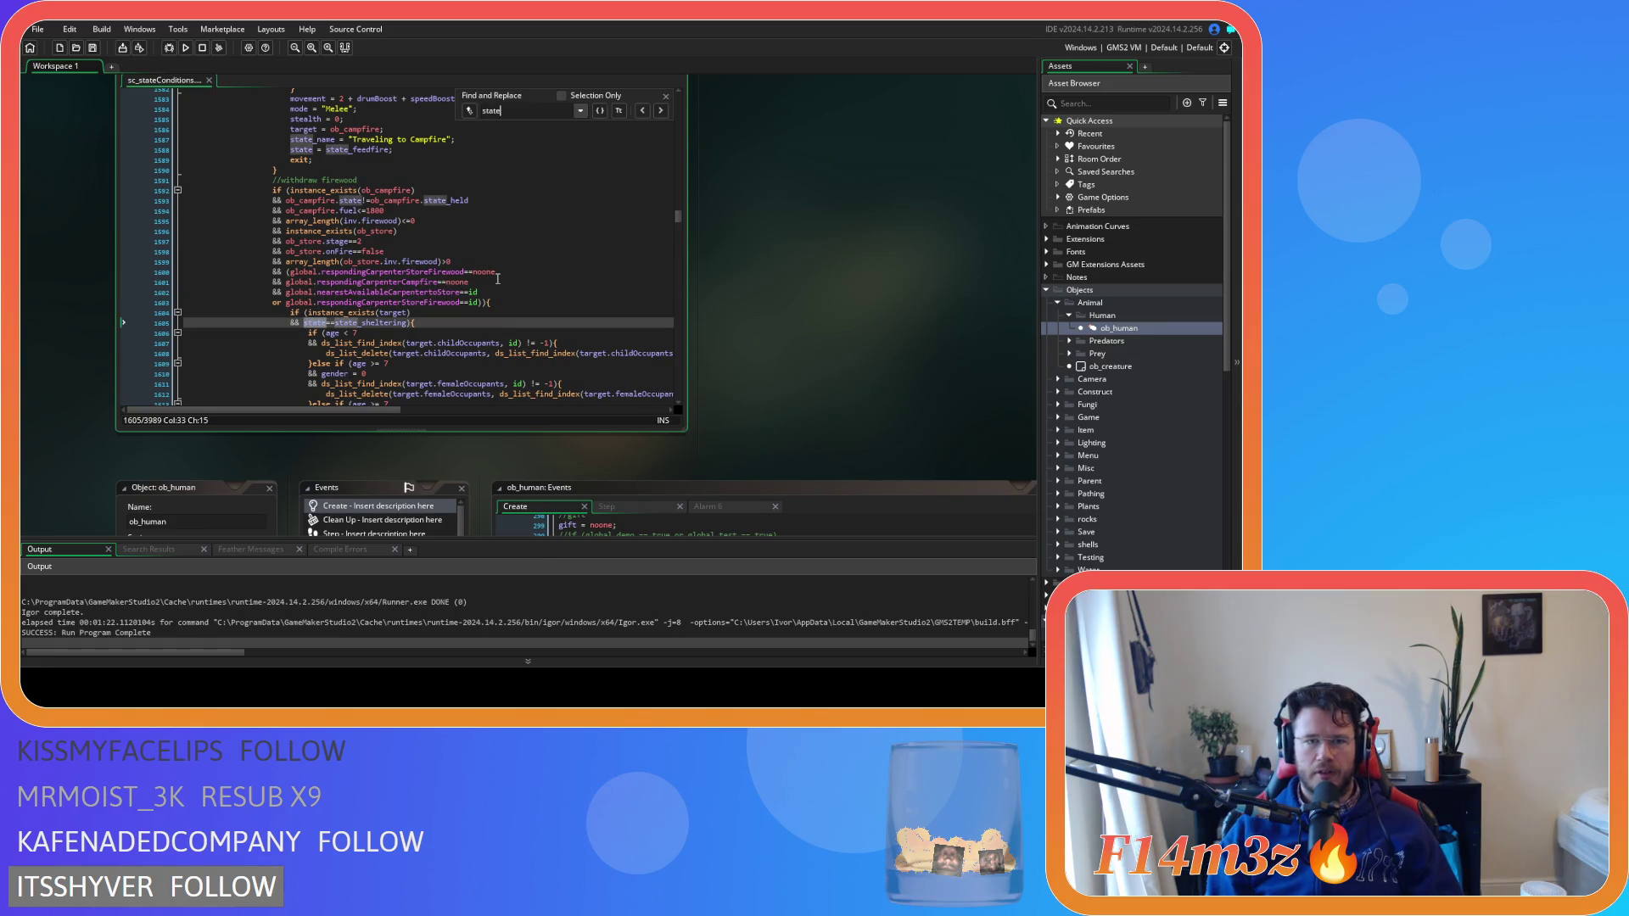
type("_firewood")
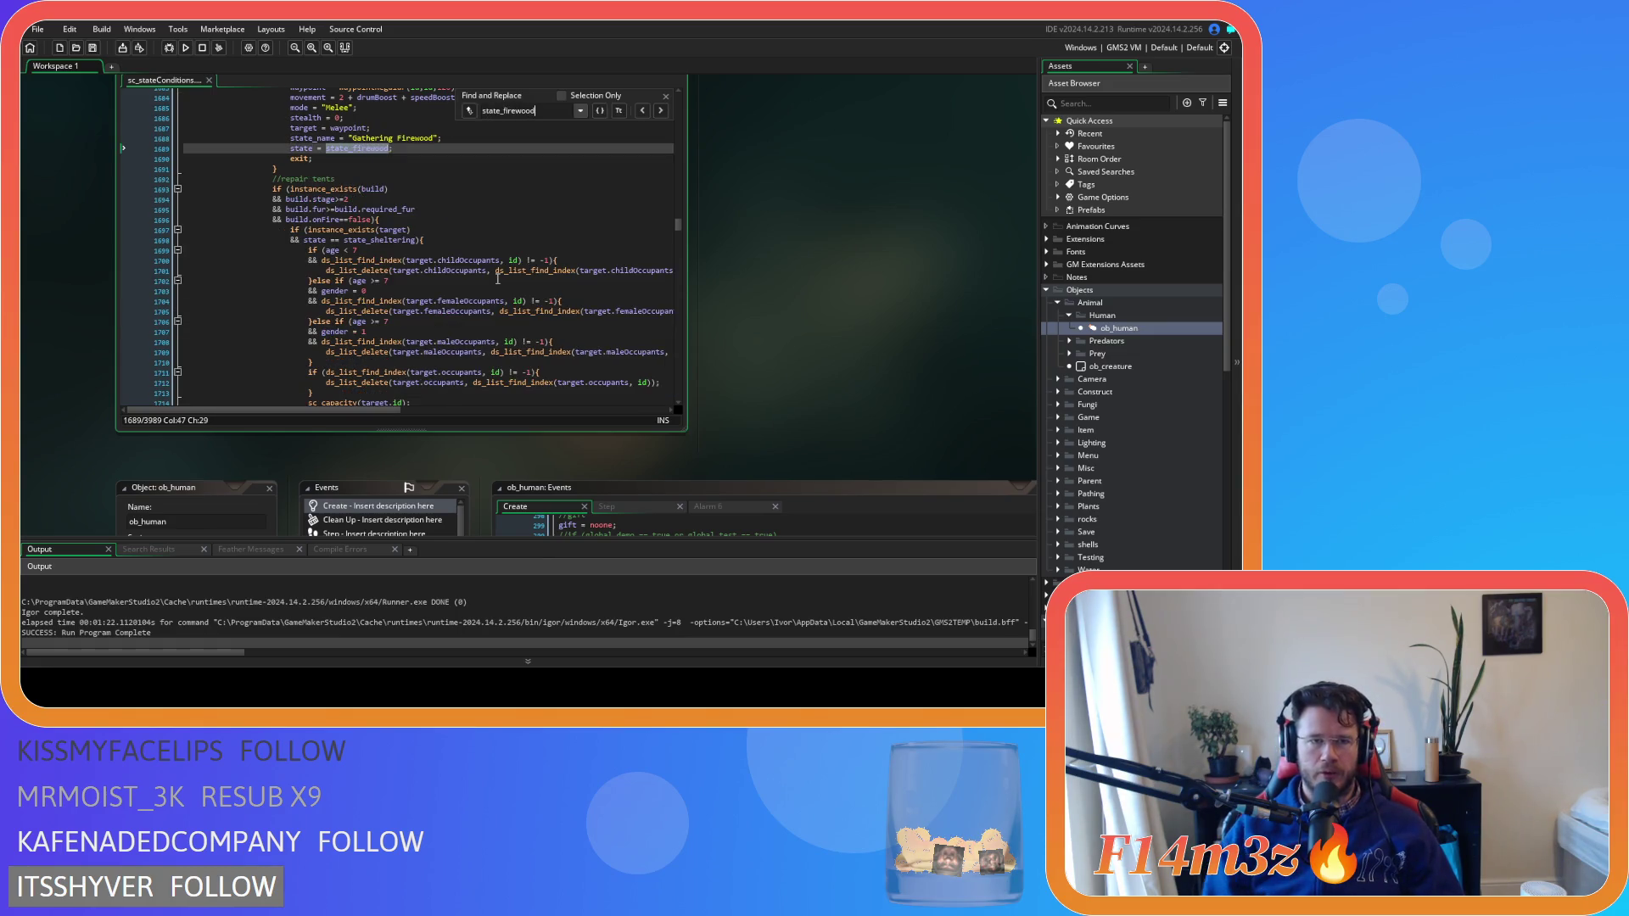
scroll(467, 288, "up", 6)
left_click(395, 279)
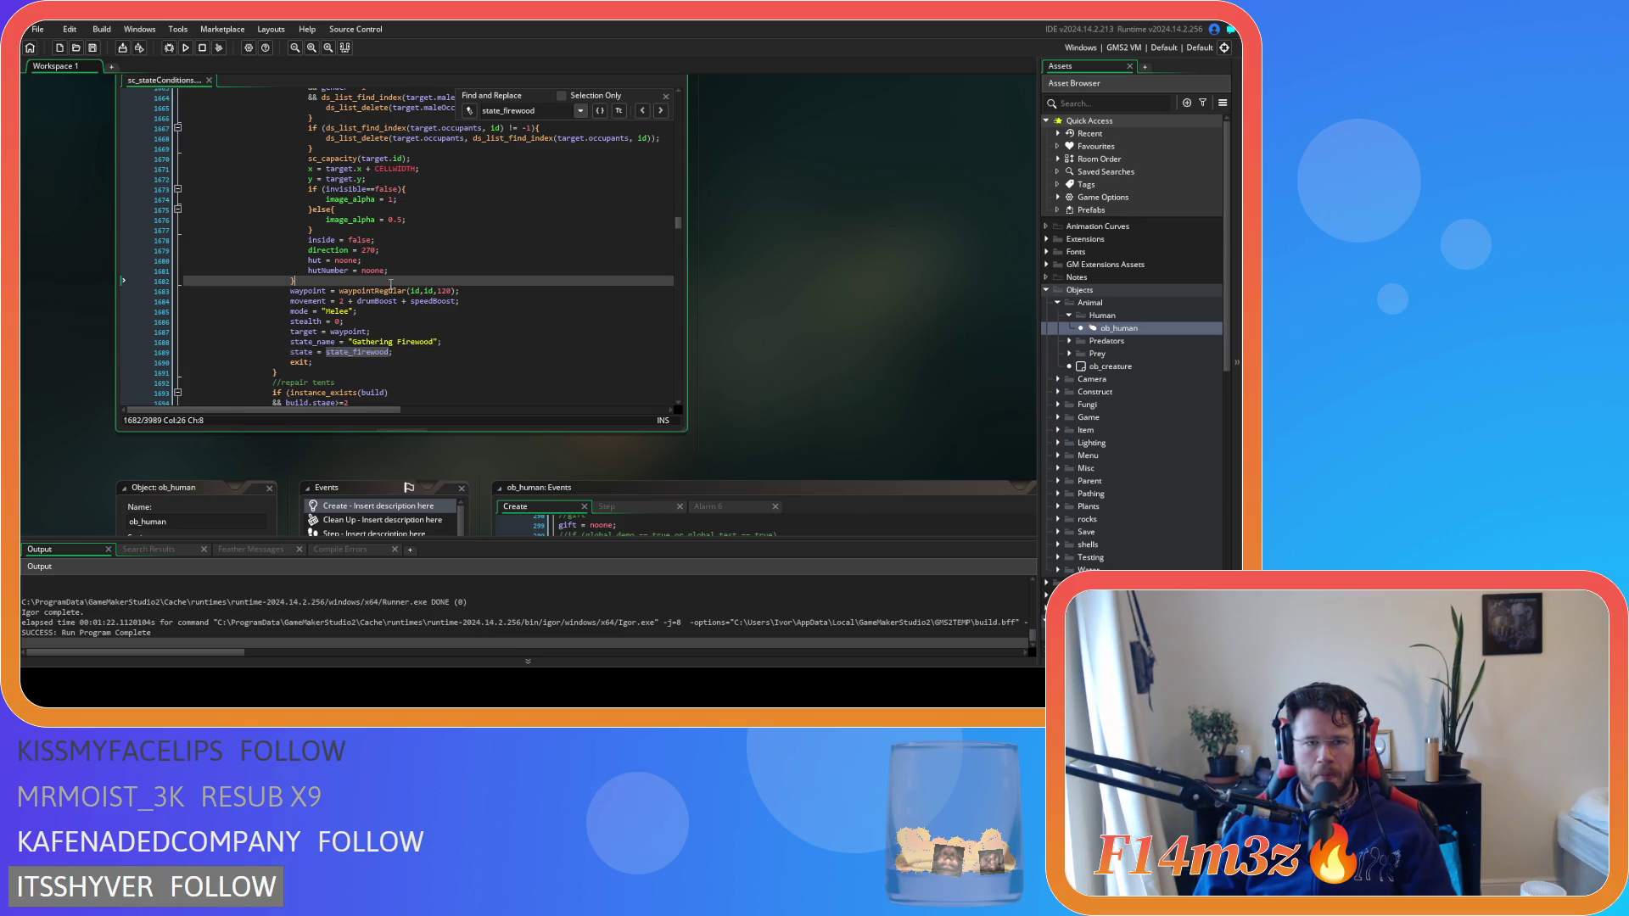
key("Return")
key("ctrl+v")
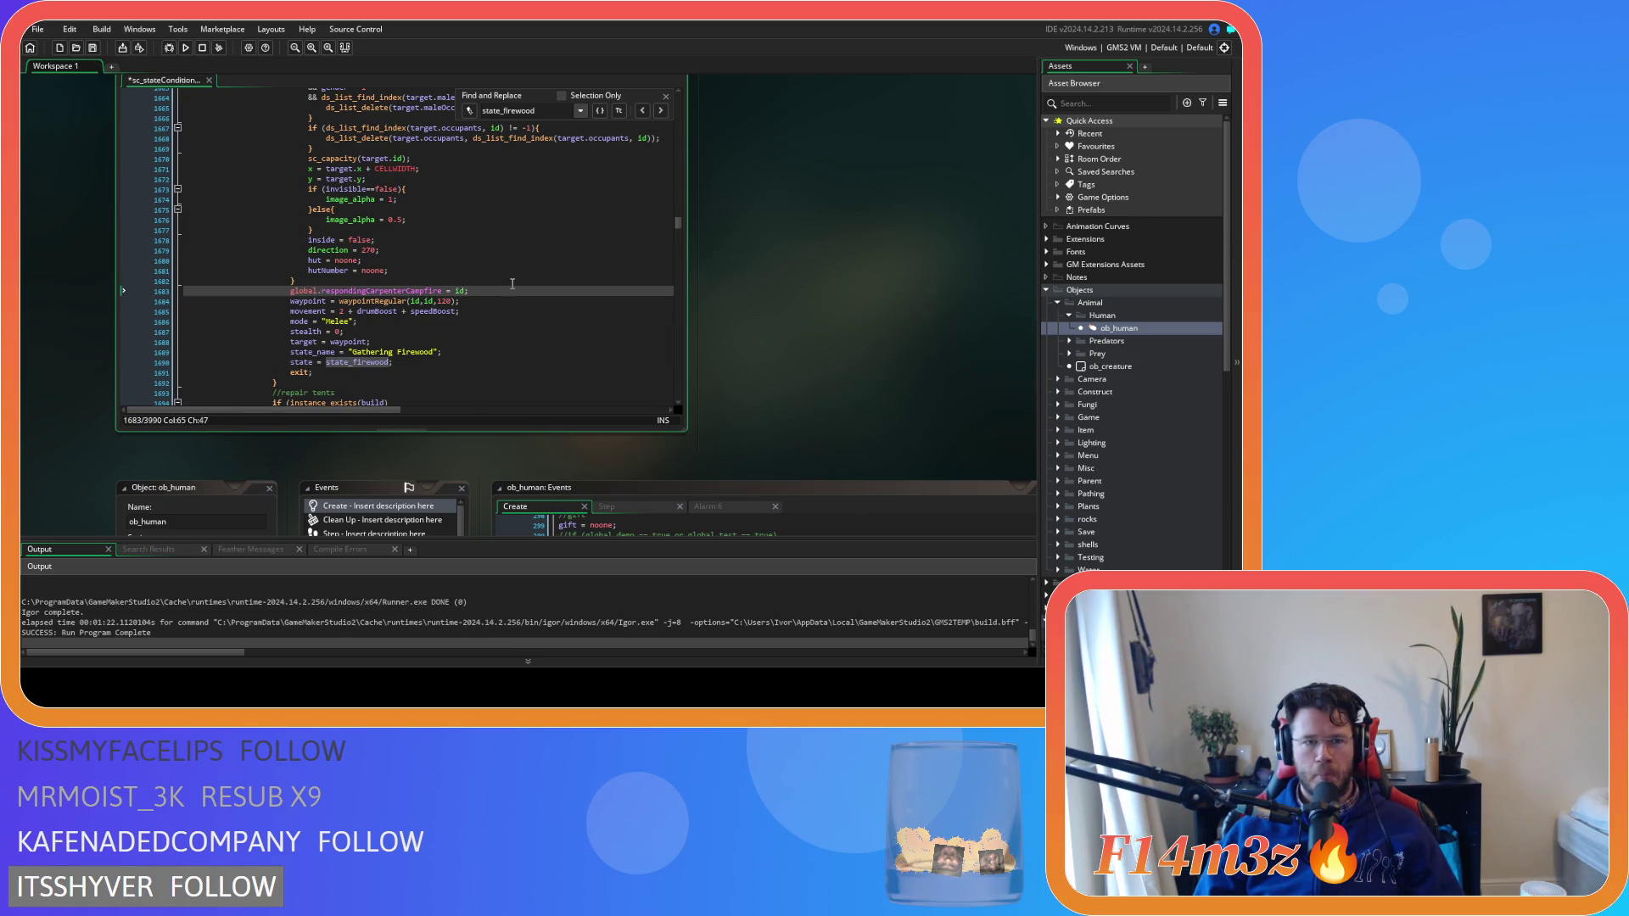
scroll(541, 185, "up", 7)
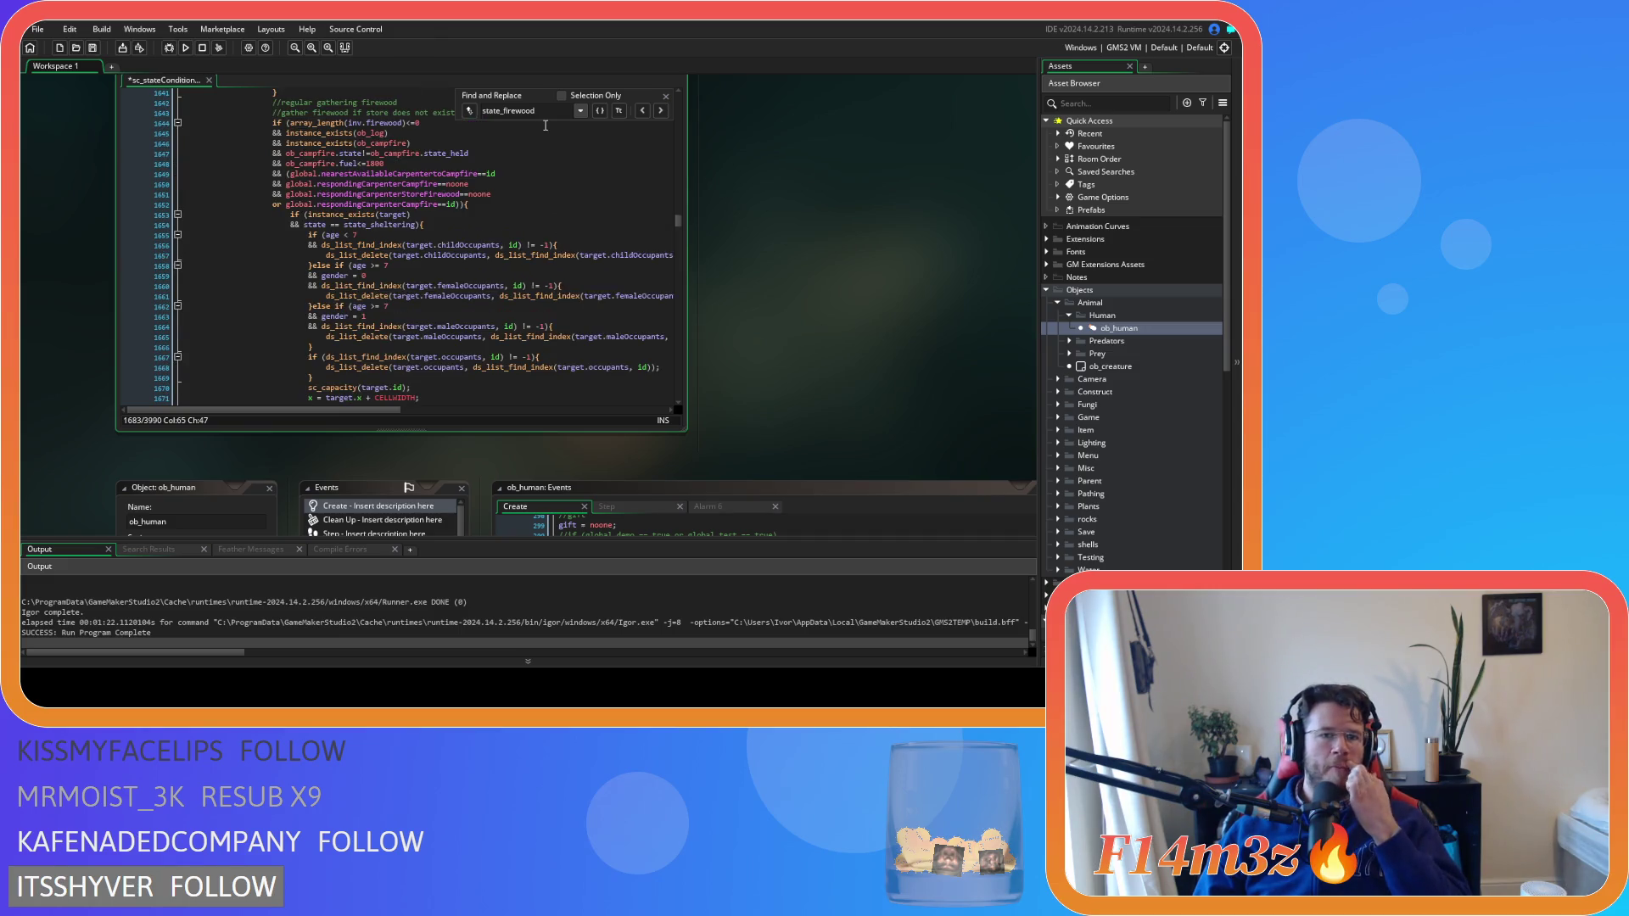
Change the search to state_gather, then pan over to the sc_carpenterAllocation script
left_click_drag(536, 111, 501, 113)
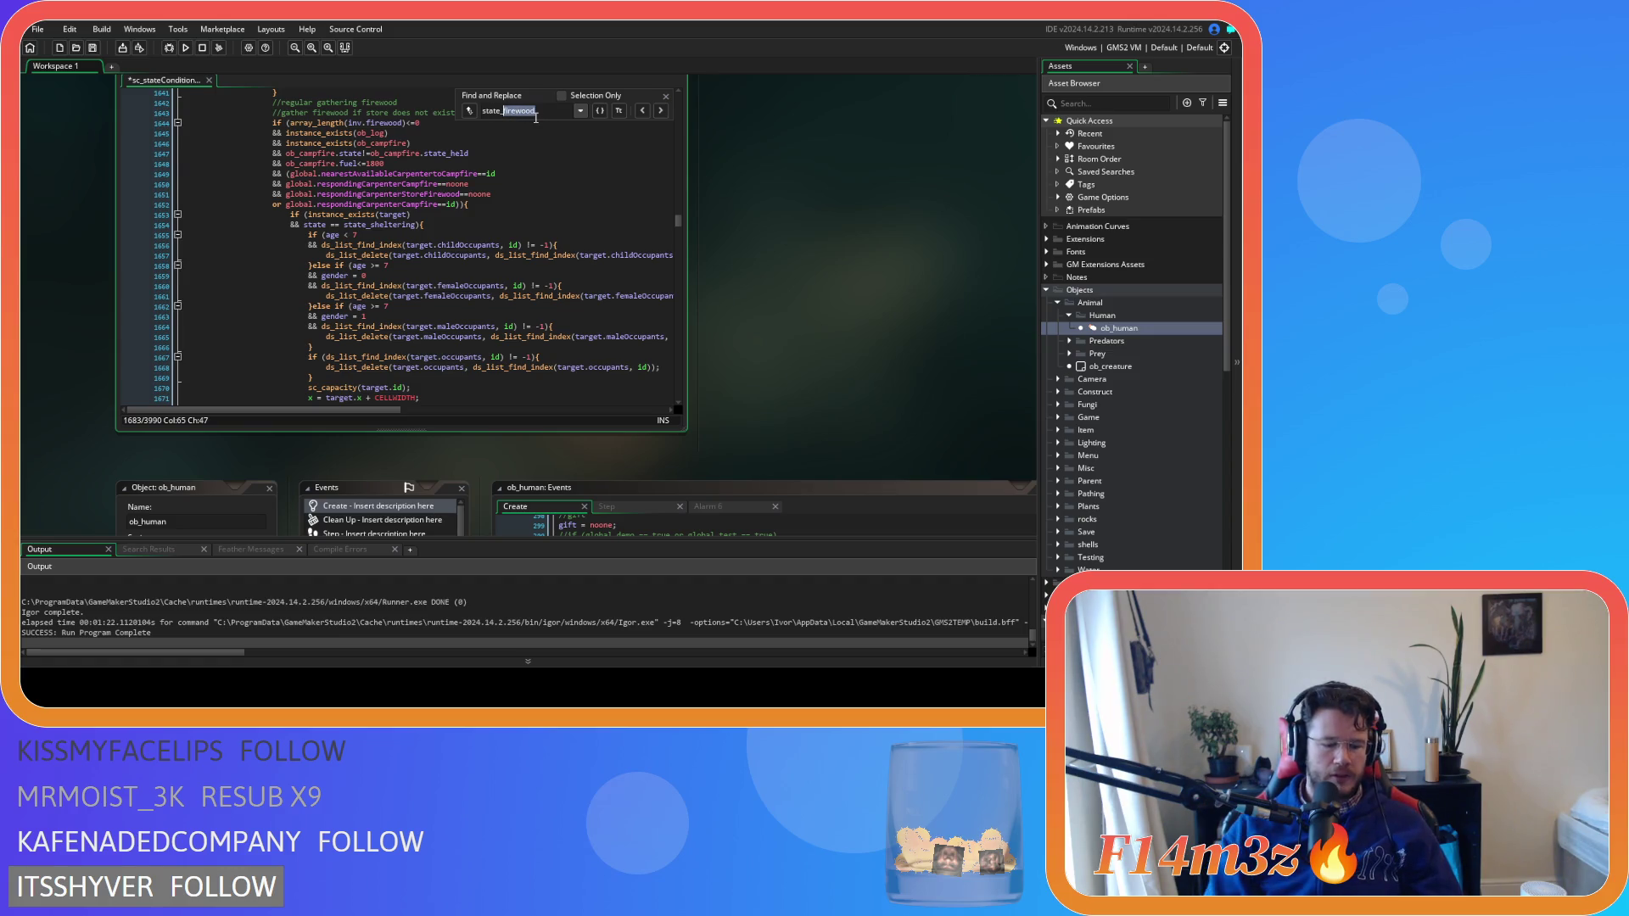
type("gather")
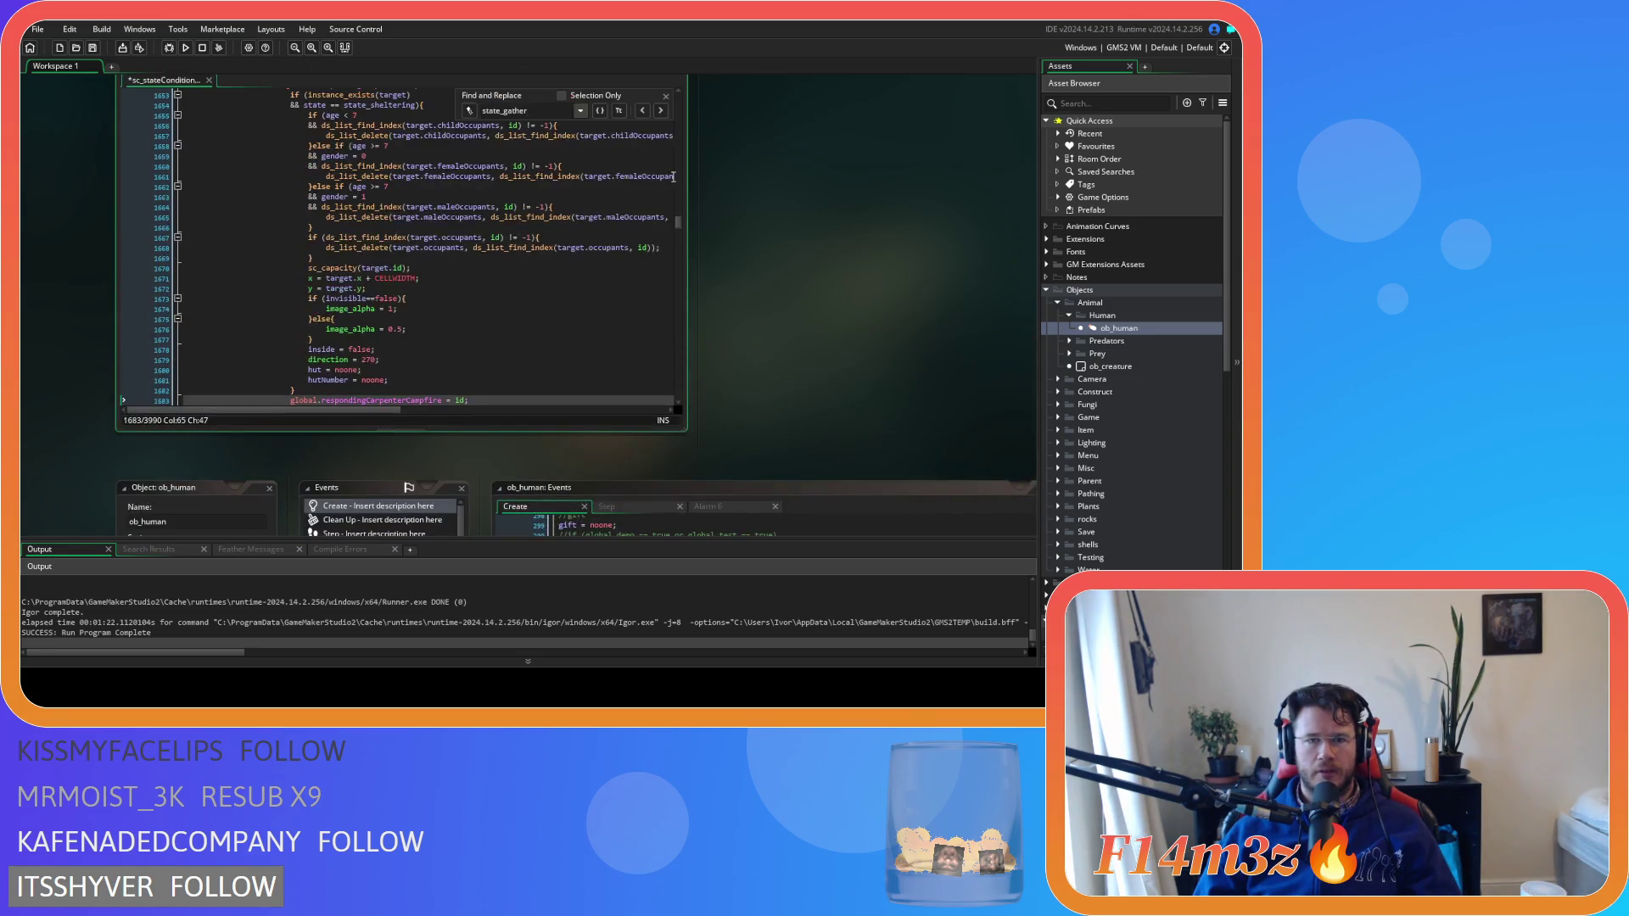
left_click(591, 316)
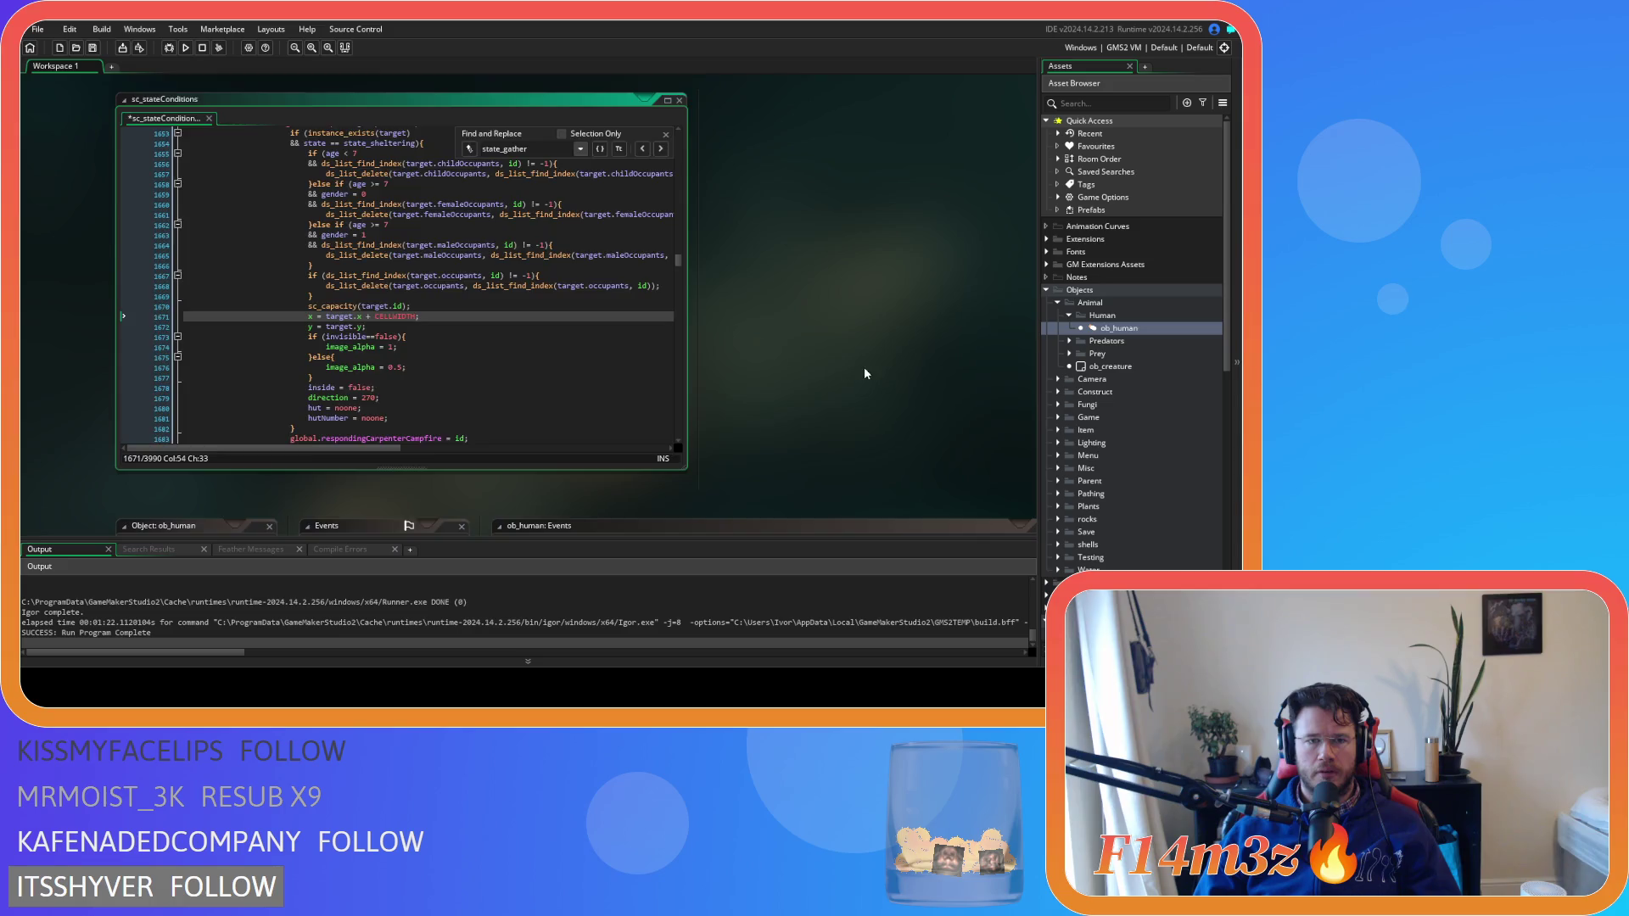
scroll(862, 373, "down", 5)
scroll(627, 179, "up", 4)
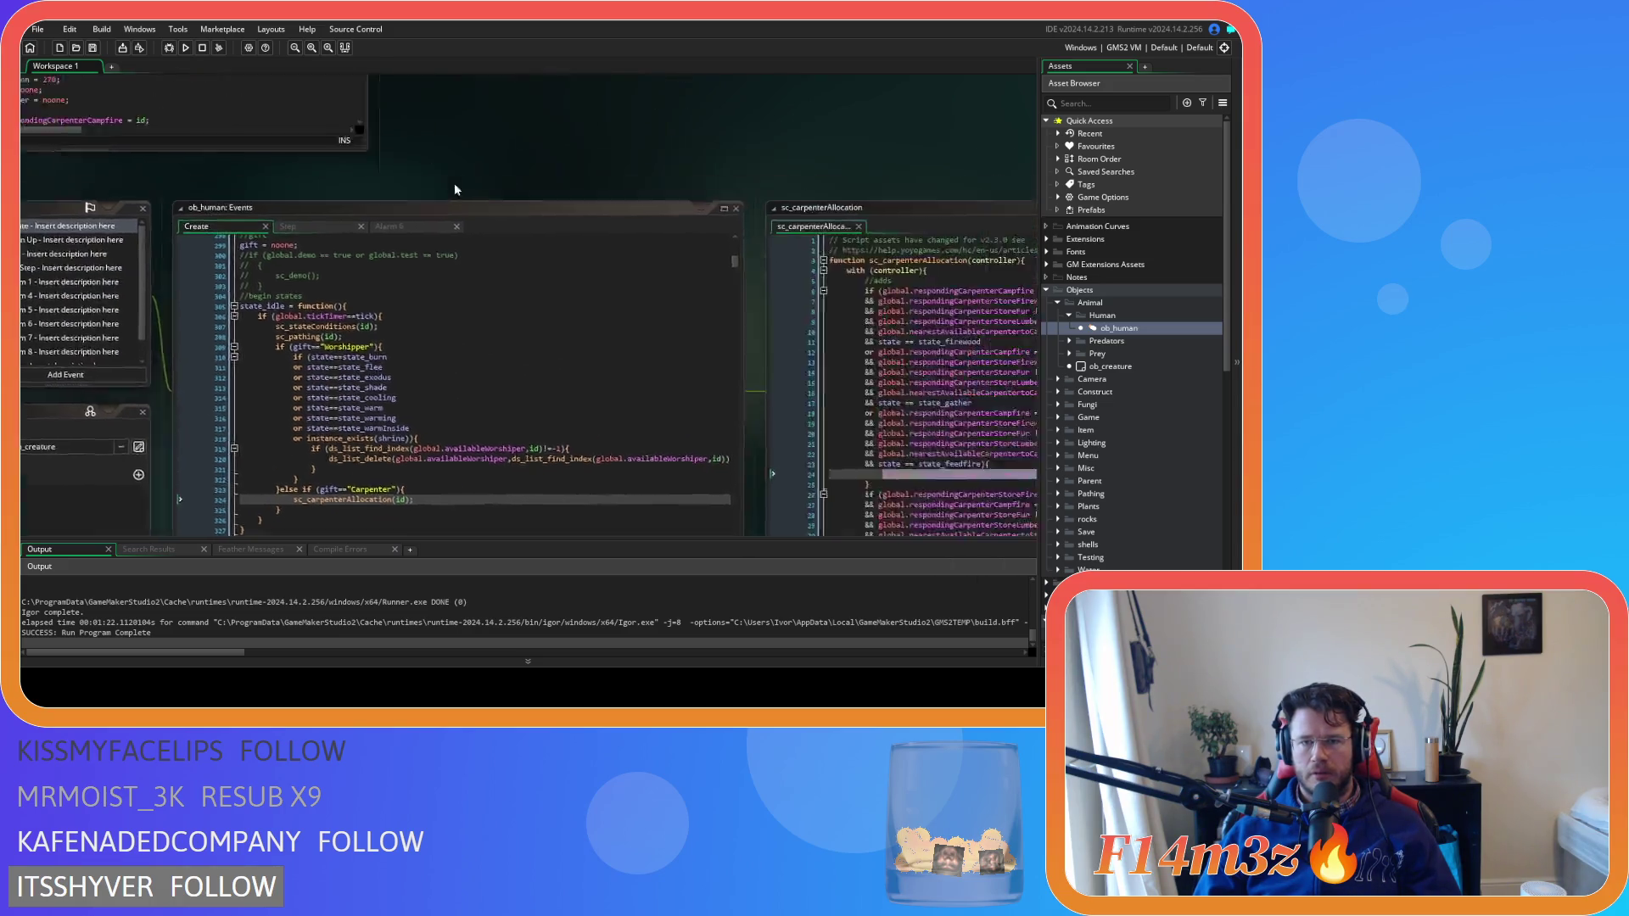
scroll(757, 408, "up", 2)
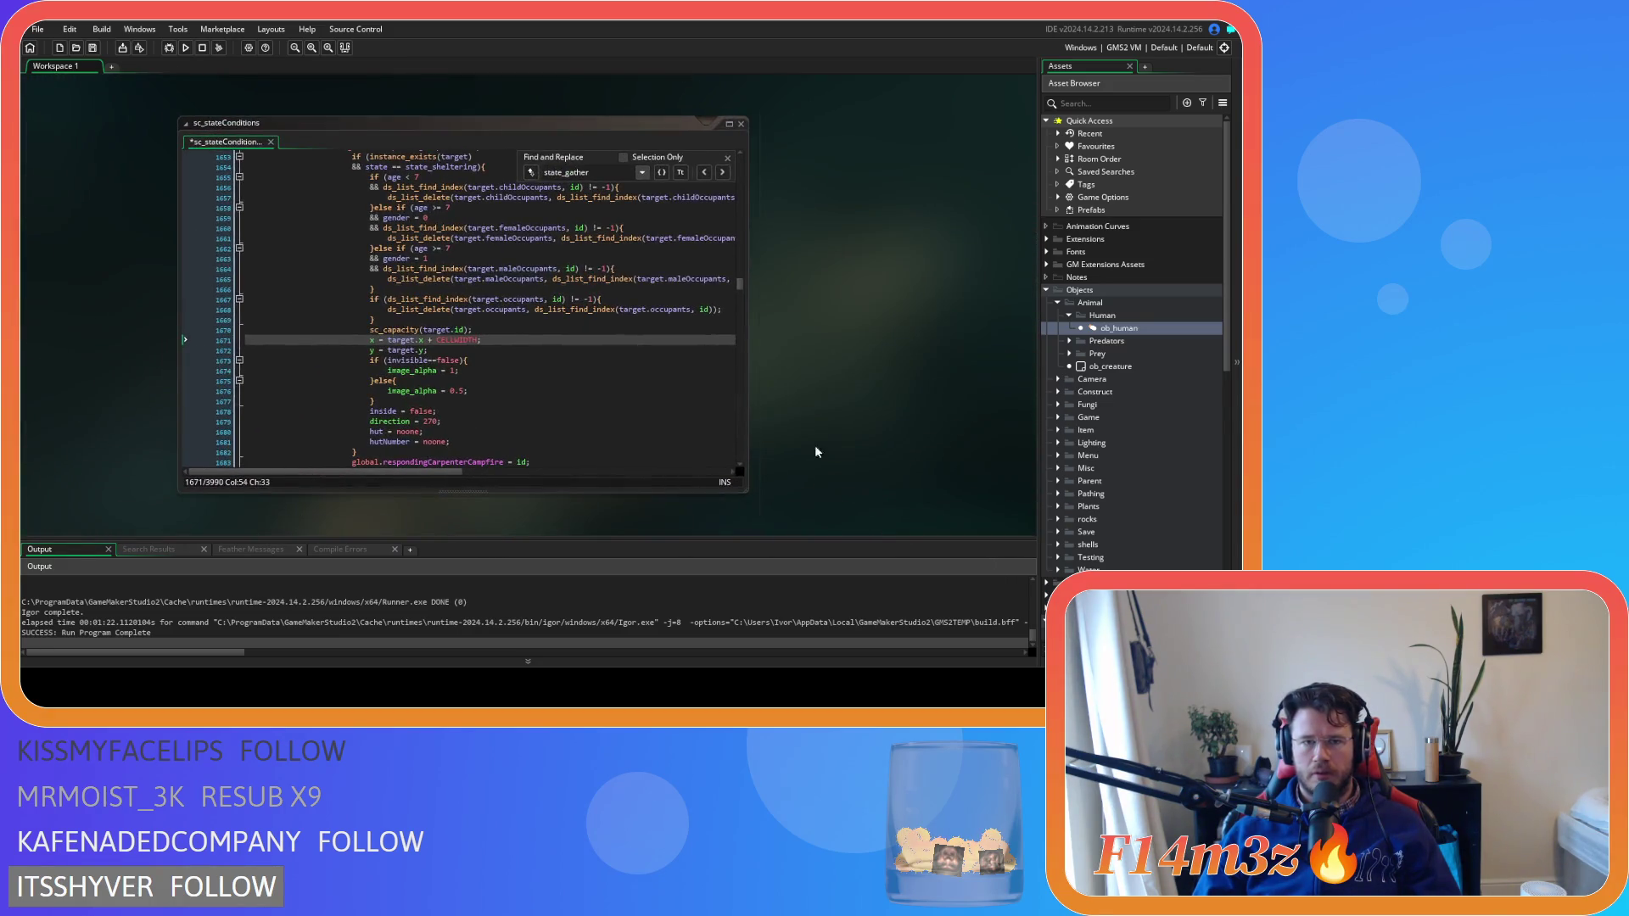
double_click(601, 173)
type("sta")
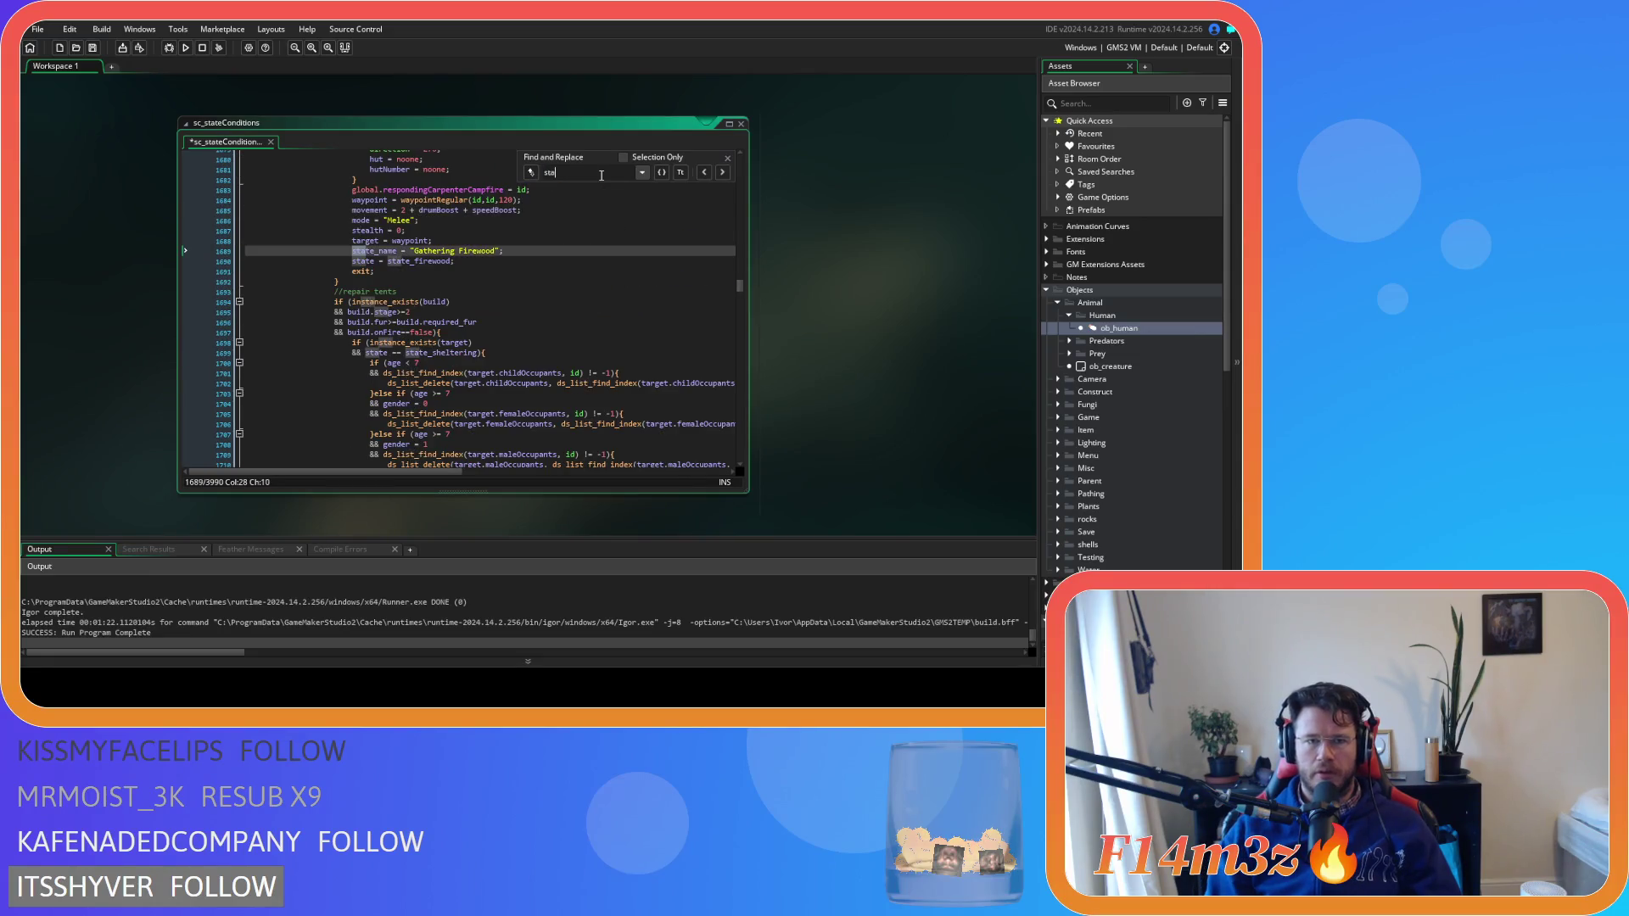
type("te")
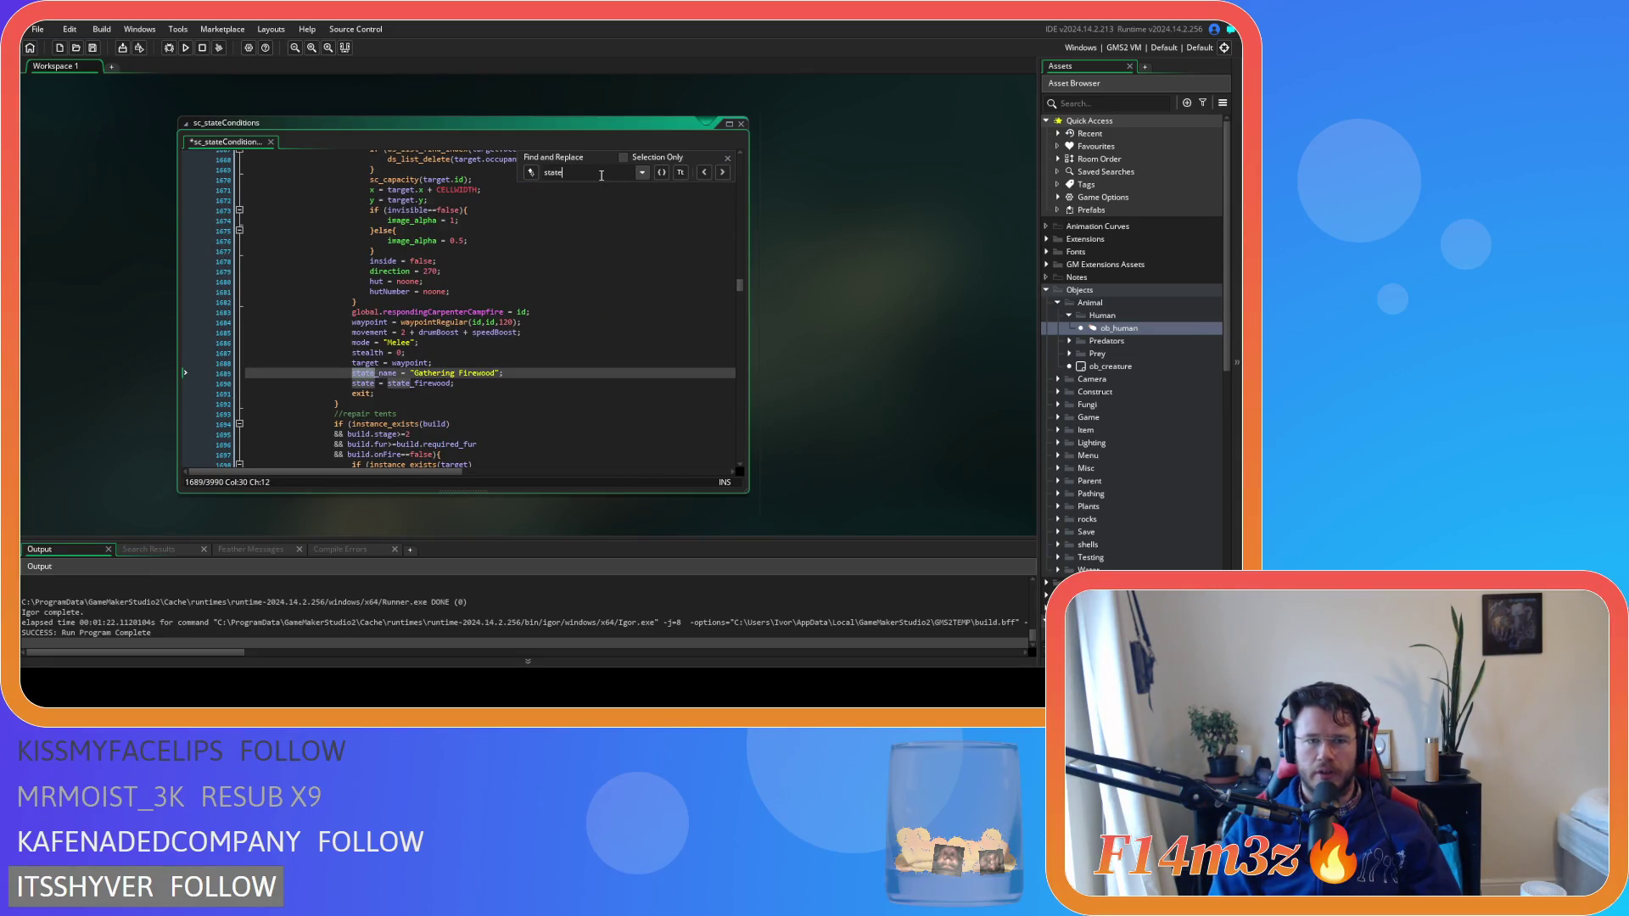
type("_father")
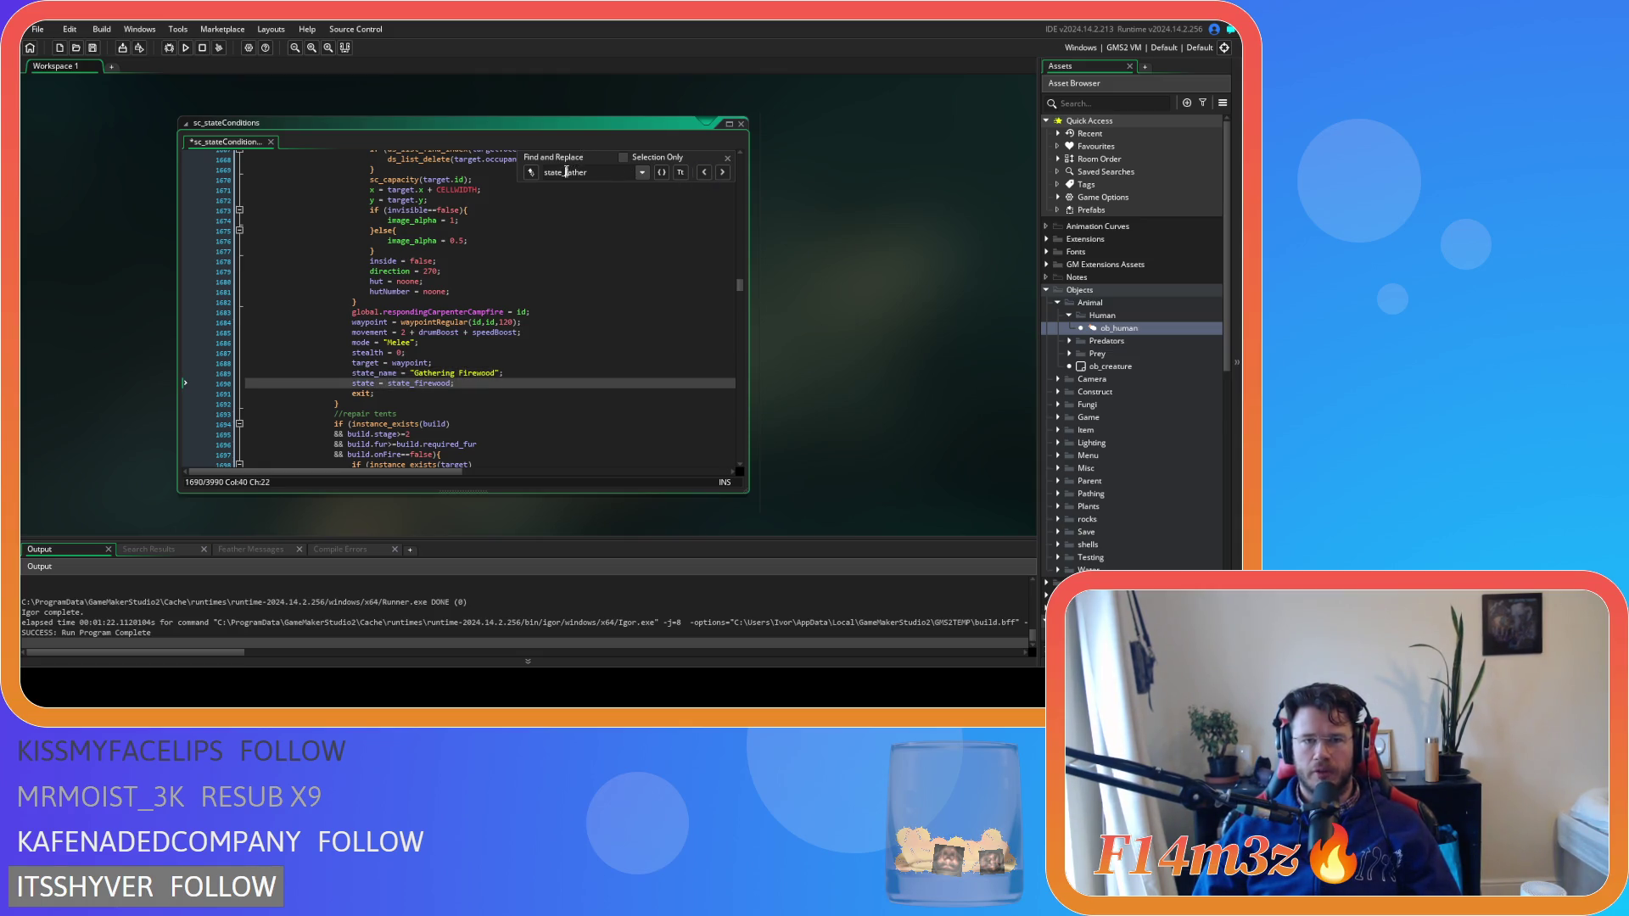
key("Delete")
type("g")
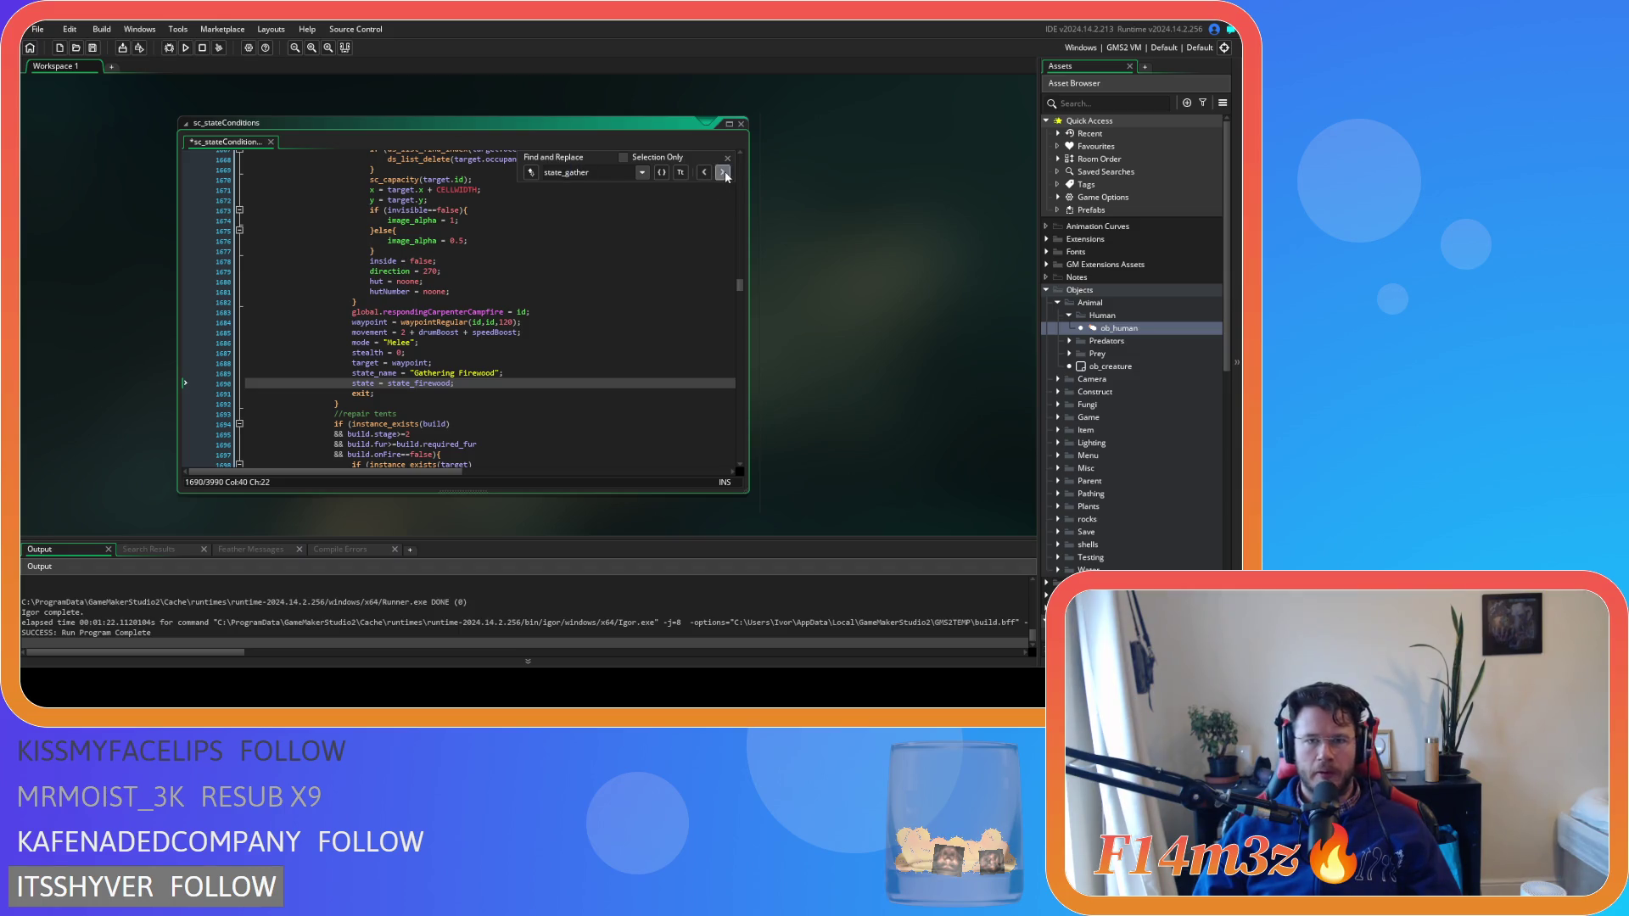
double_click(571, 172)
mouse_move(892, 399)
left_mouse_down()
mouse_move(314, 84)
mouse_move(385, 95)
left_mouse_up()
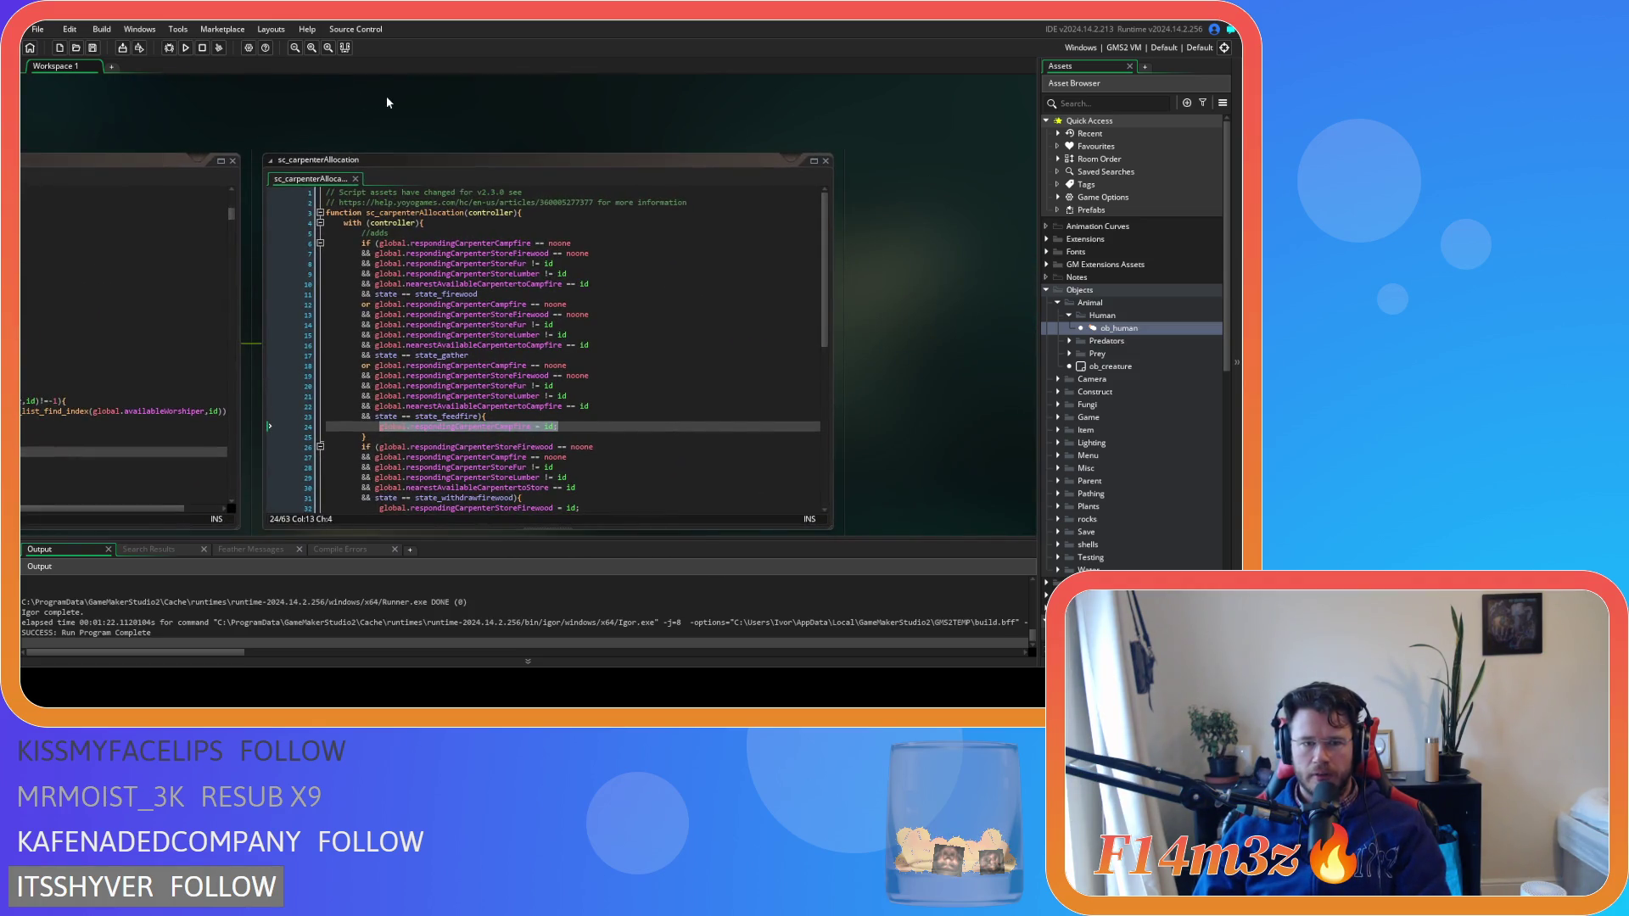
Find state_feedfire and paste the campfire responder assignment above its setup
key("ctrl+Tab")
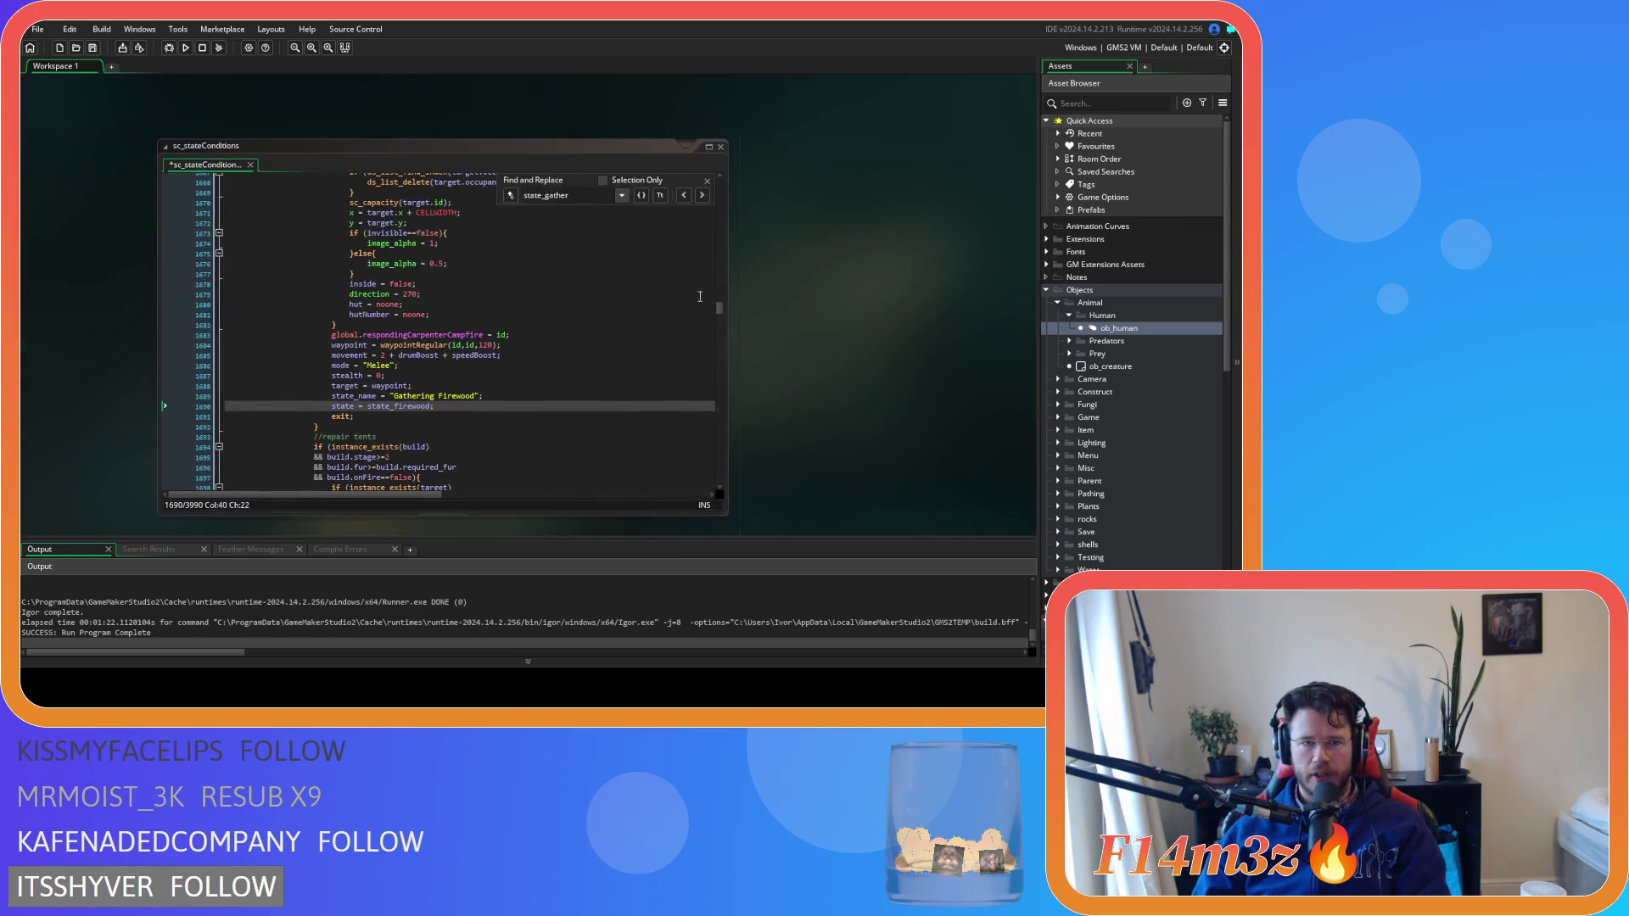
left_click_drag(583, 196, 546, 196)
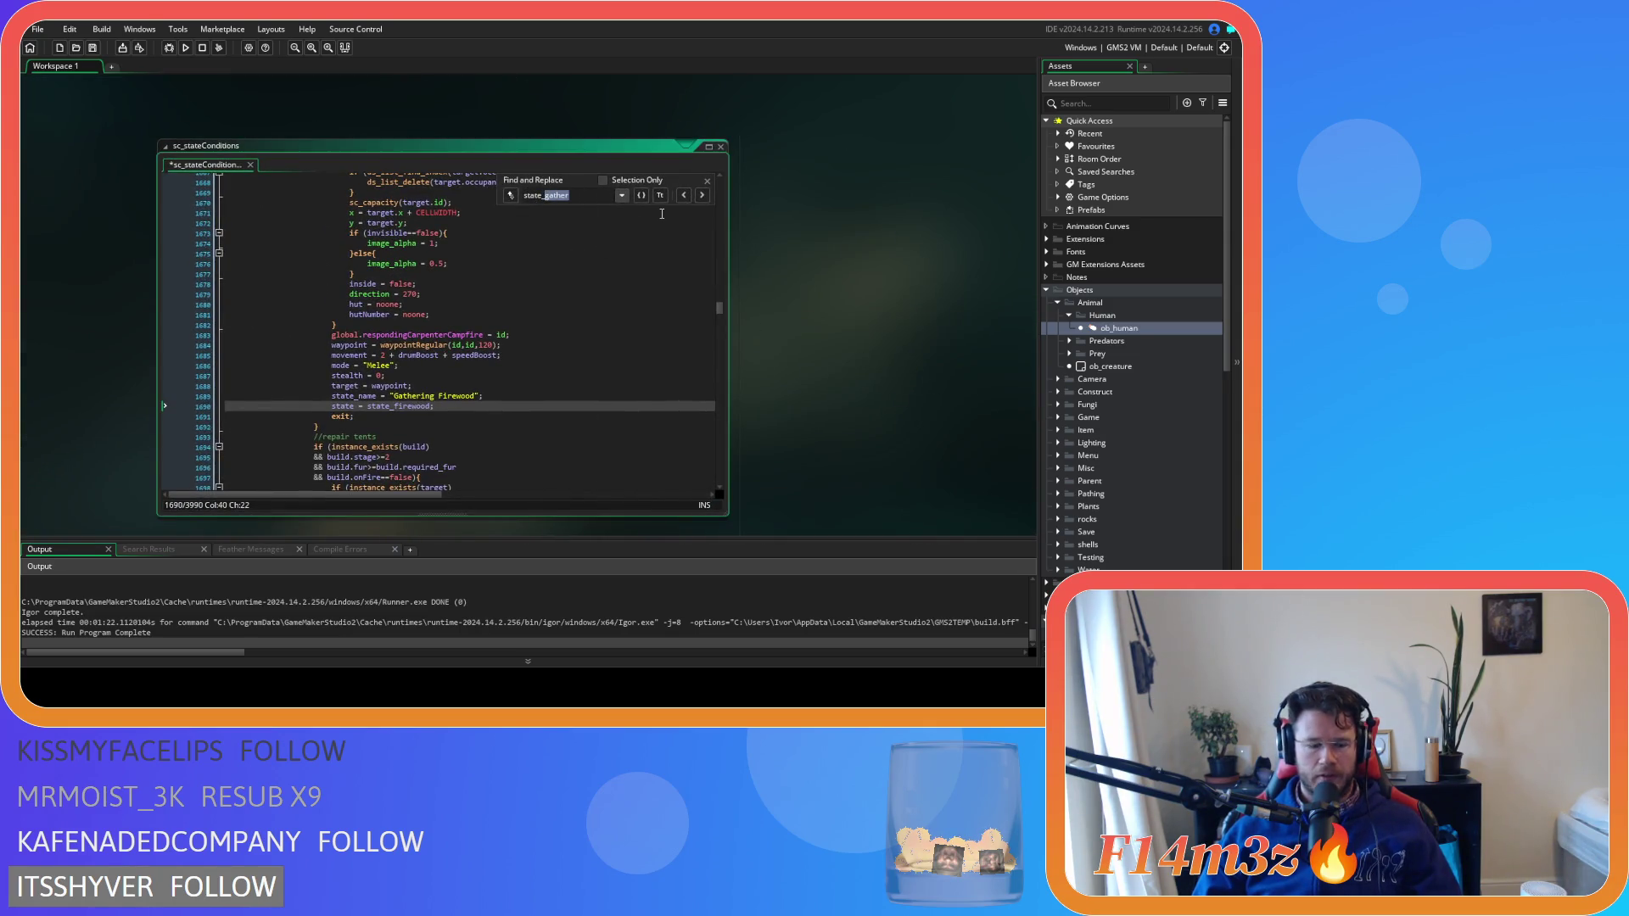
type("feed")
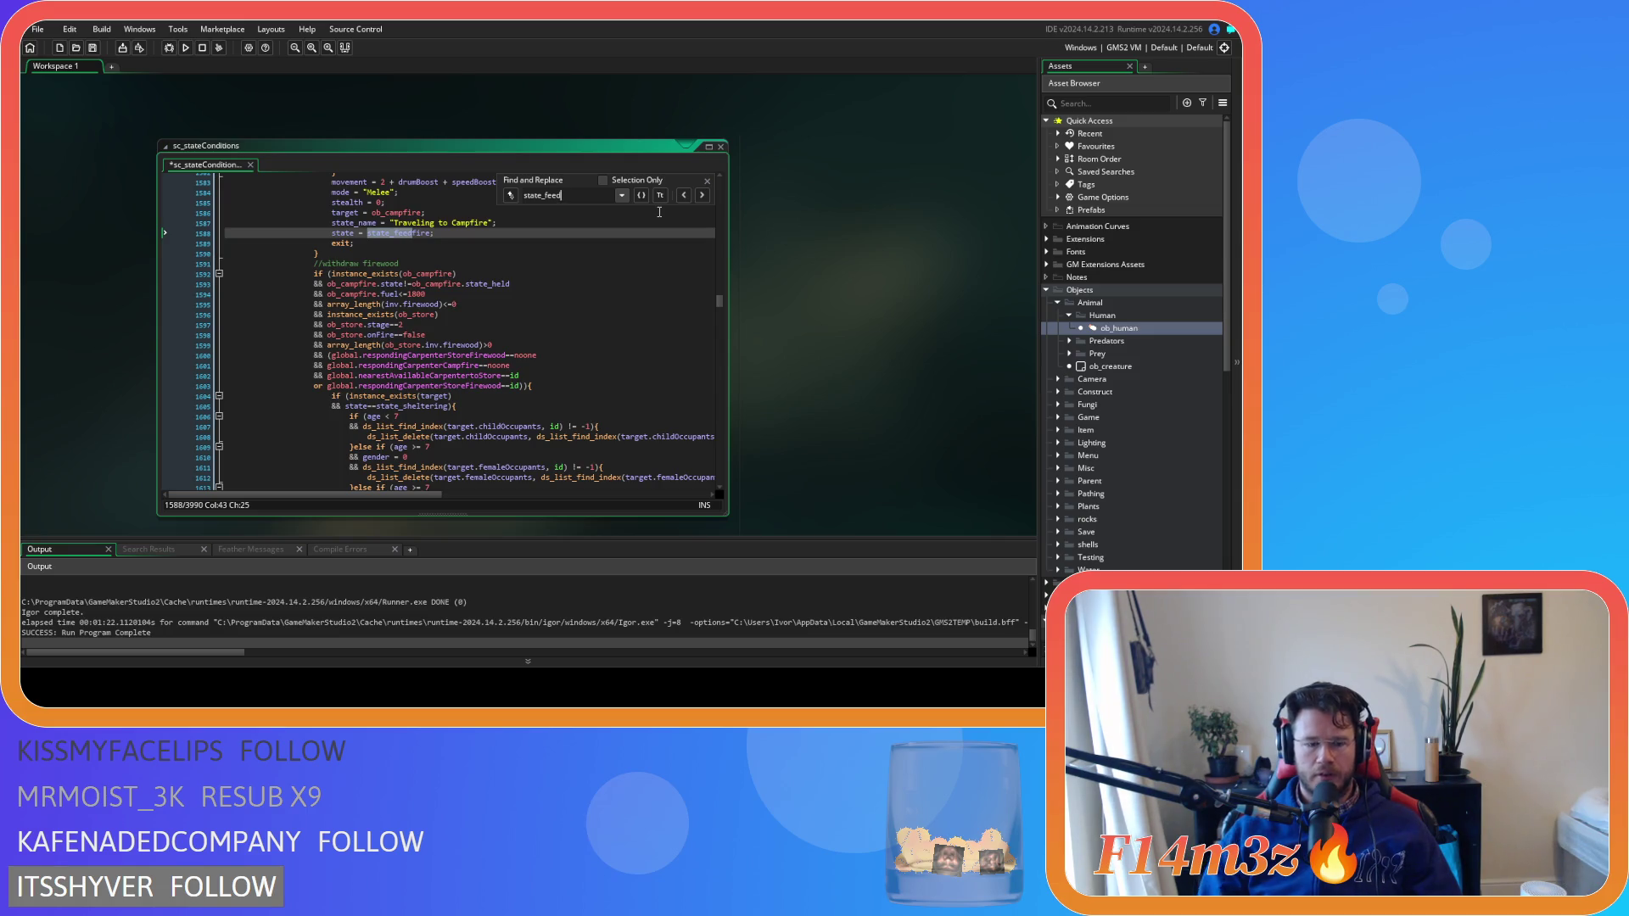
type("fire")
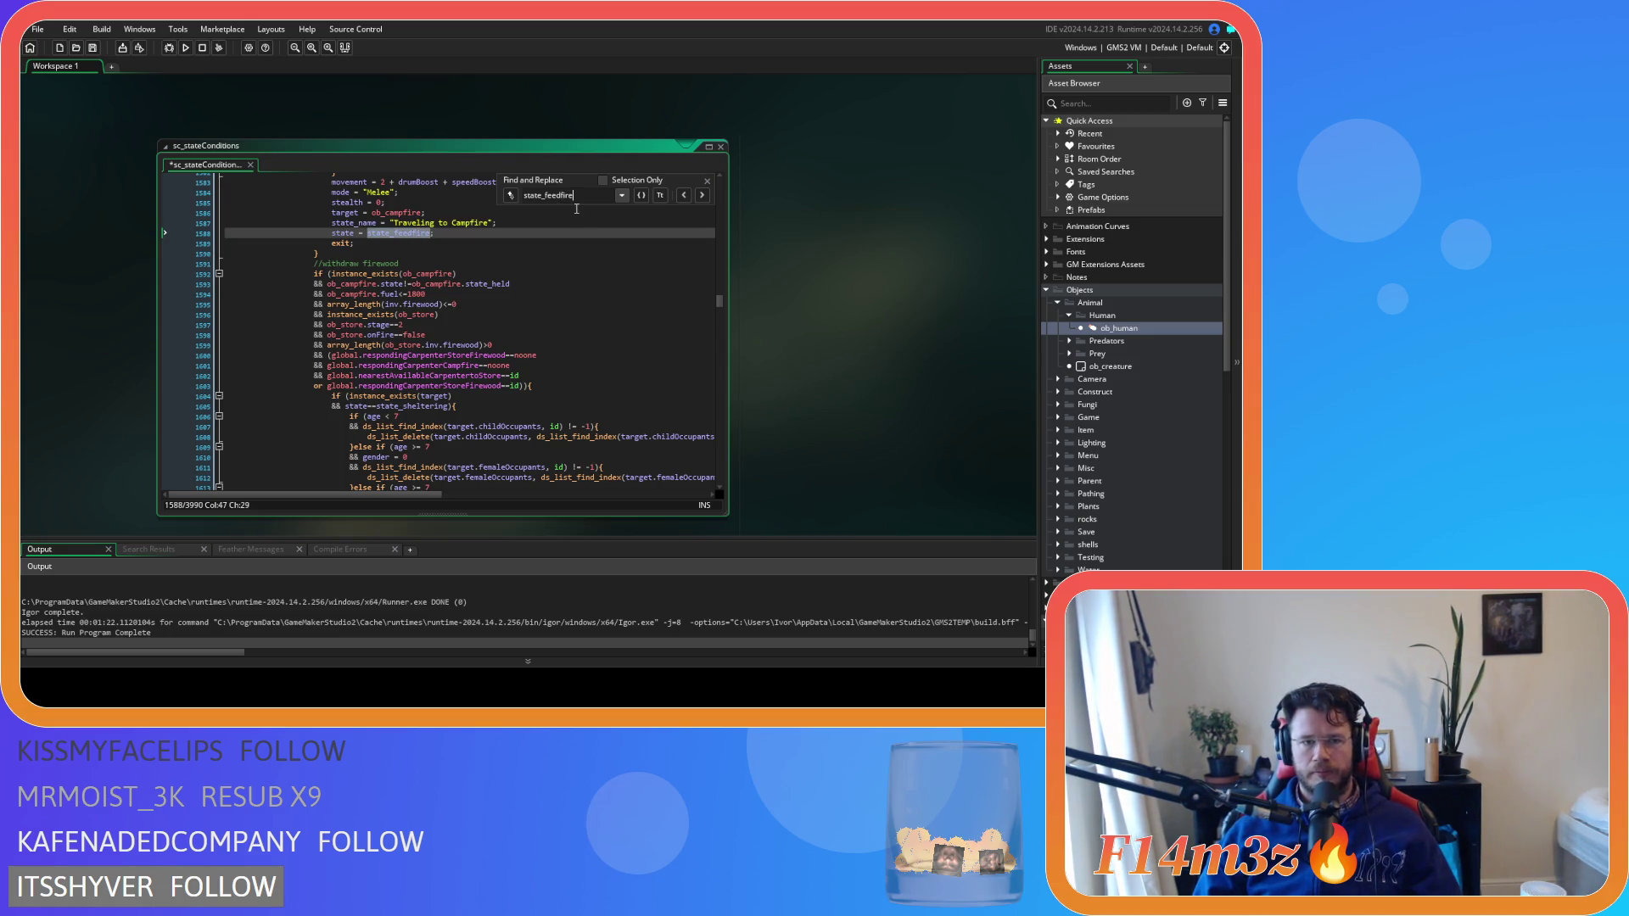
scroll(600, 292, "up", 3)
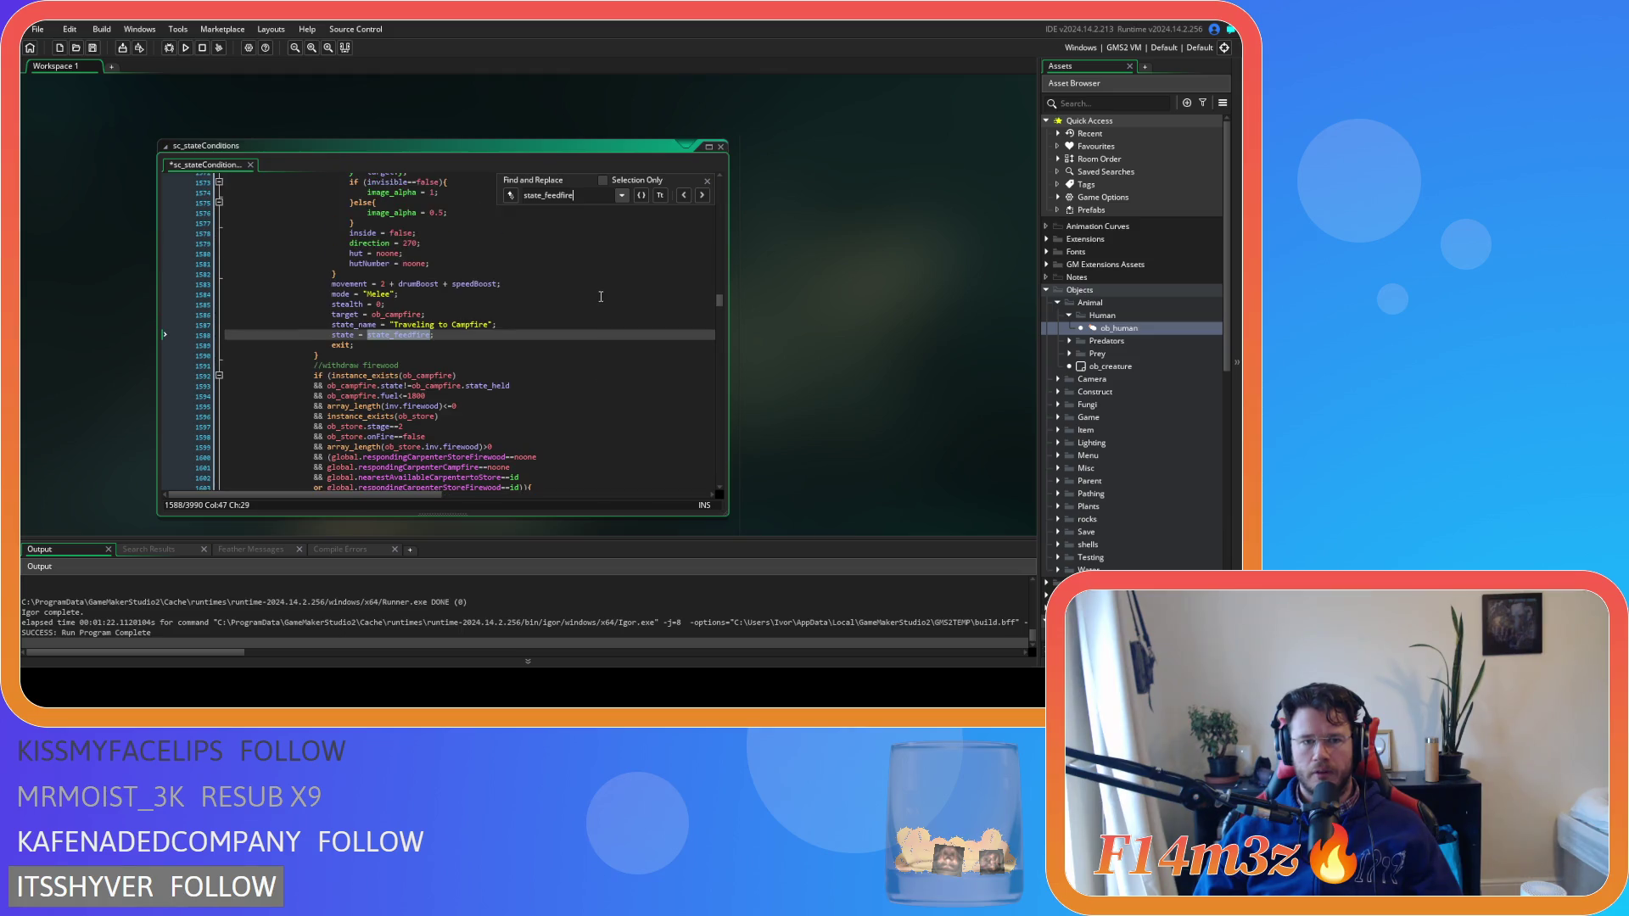
scroll(515, 317, "up", 1)
left_click(489, 299)
key("Return")
key("ctrl+v")
Copy the store-firewood responder assignment and paste it above the state_withdrawfirewood setup
mouse_move(918, 496)
left_mouse_down()
mouse_move(527, 242)
mouse_move(134, 38)
left_mouse_up()
scroll(594, 279, "down", 5)
left_click_drag(660, 280, 459, 280)
key("ctrl+c")
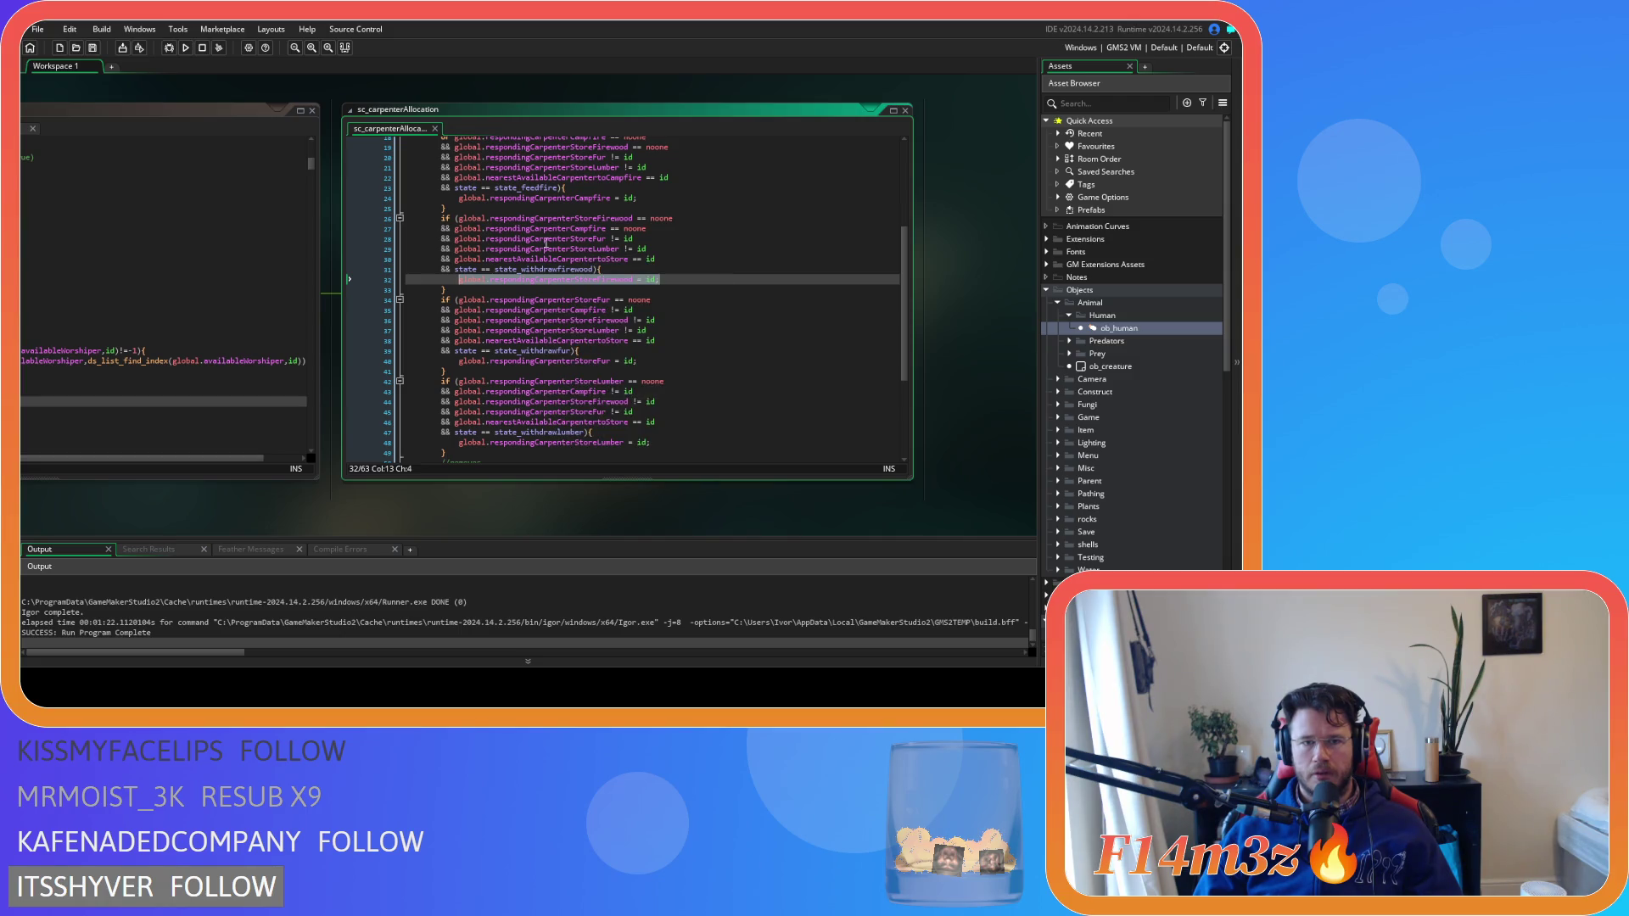
mouse_move(327, 160)
left_mouse_down()
mouse_move(364, 216)
mouse_move(558, 384)
left_mouse_up()
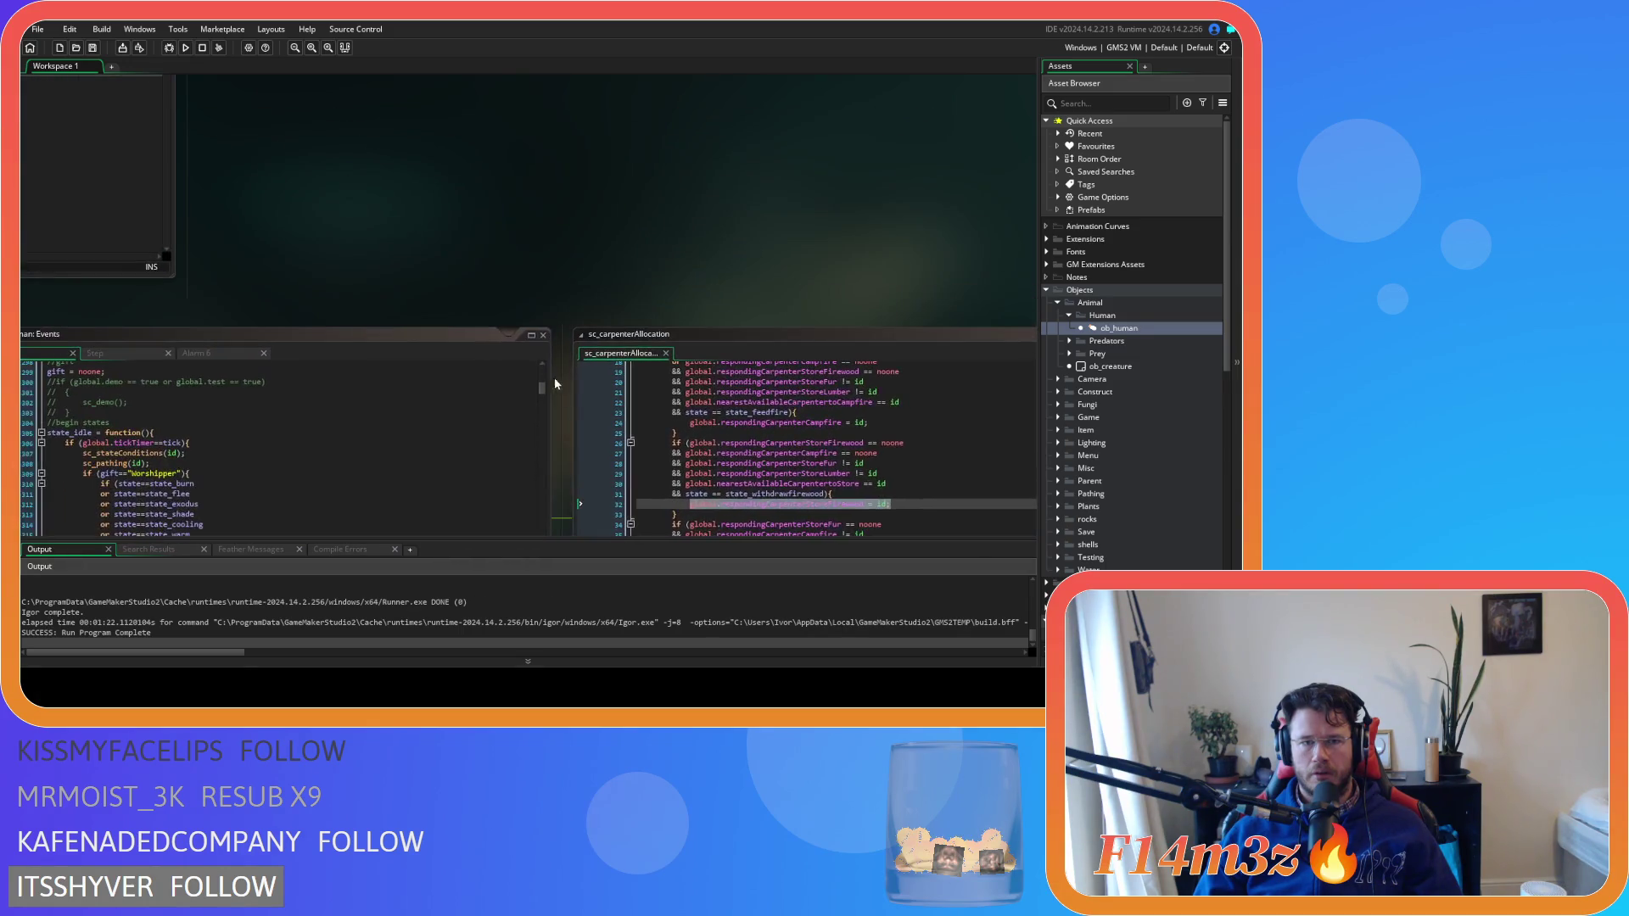
mouse_move(477, 329)
left_mouse_down()
mouse_move(235, 104)
mouse_move(497, 272)
left_mouse_up()
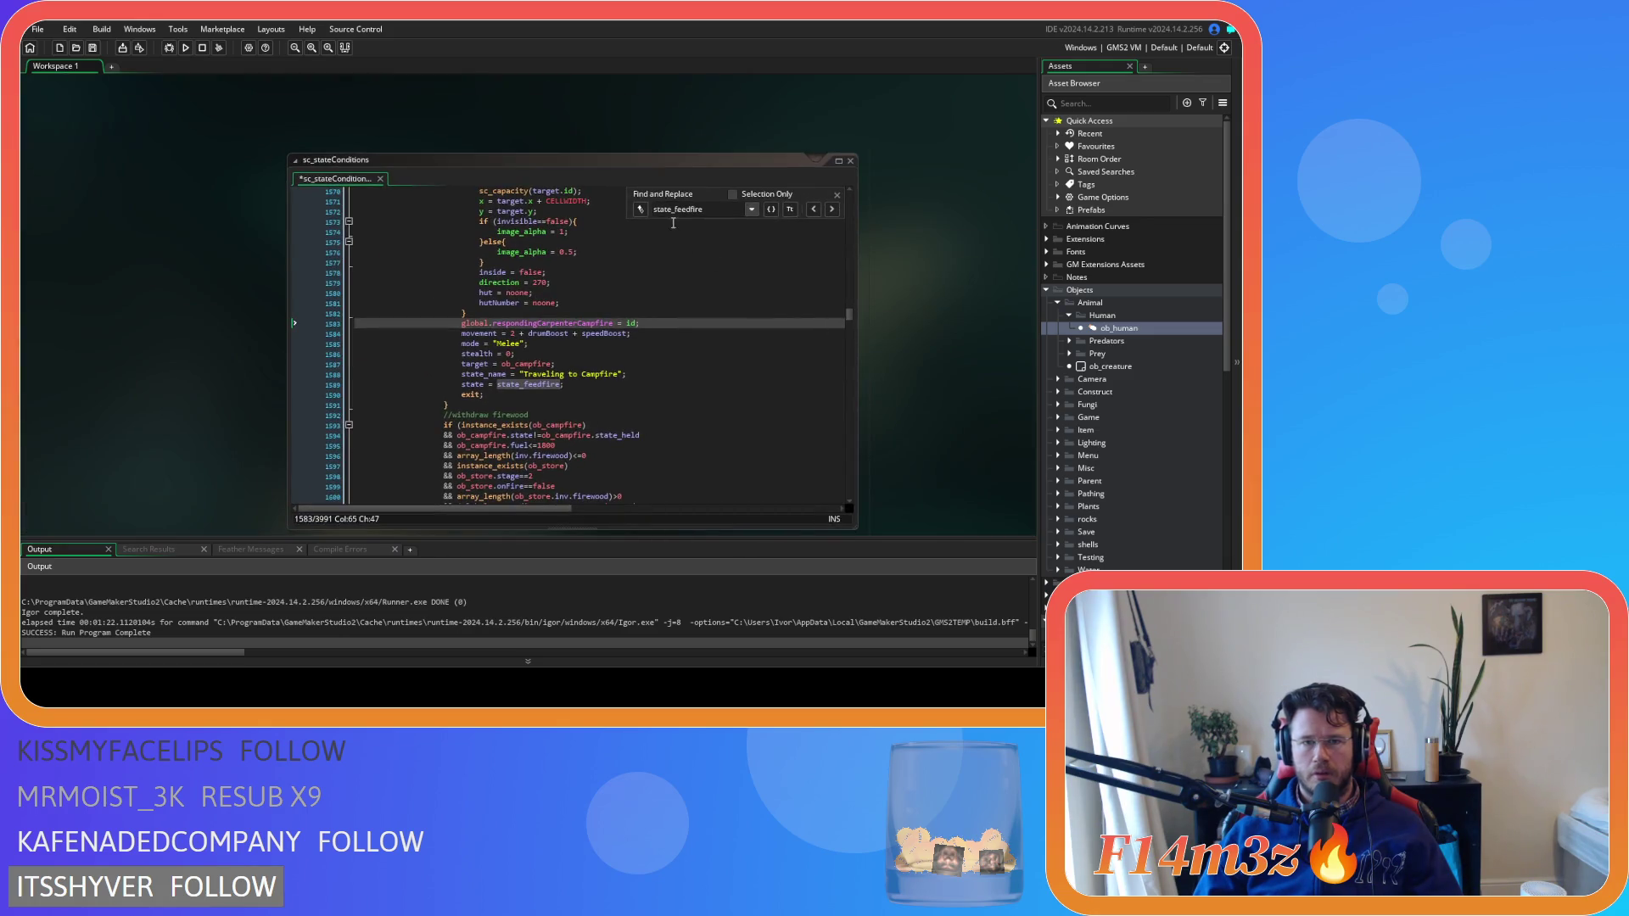
left_click_drag(711, 209, 675, 211)
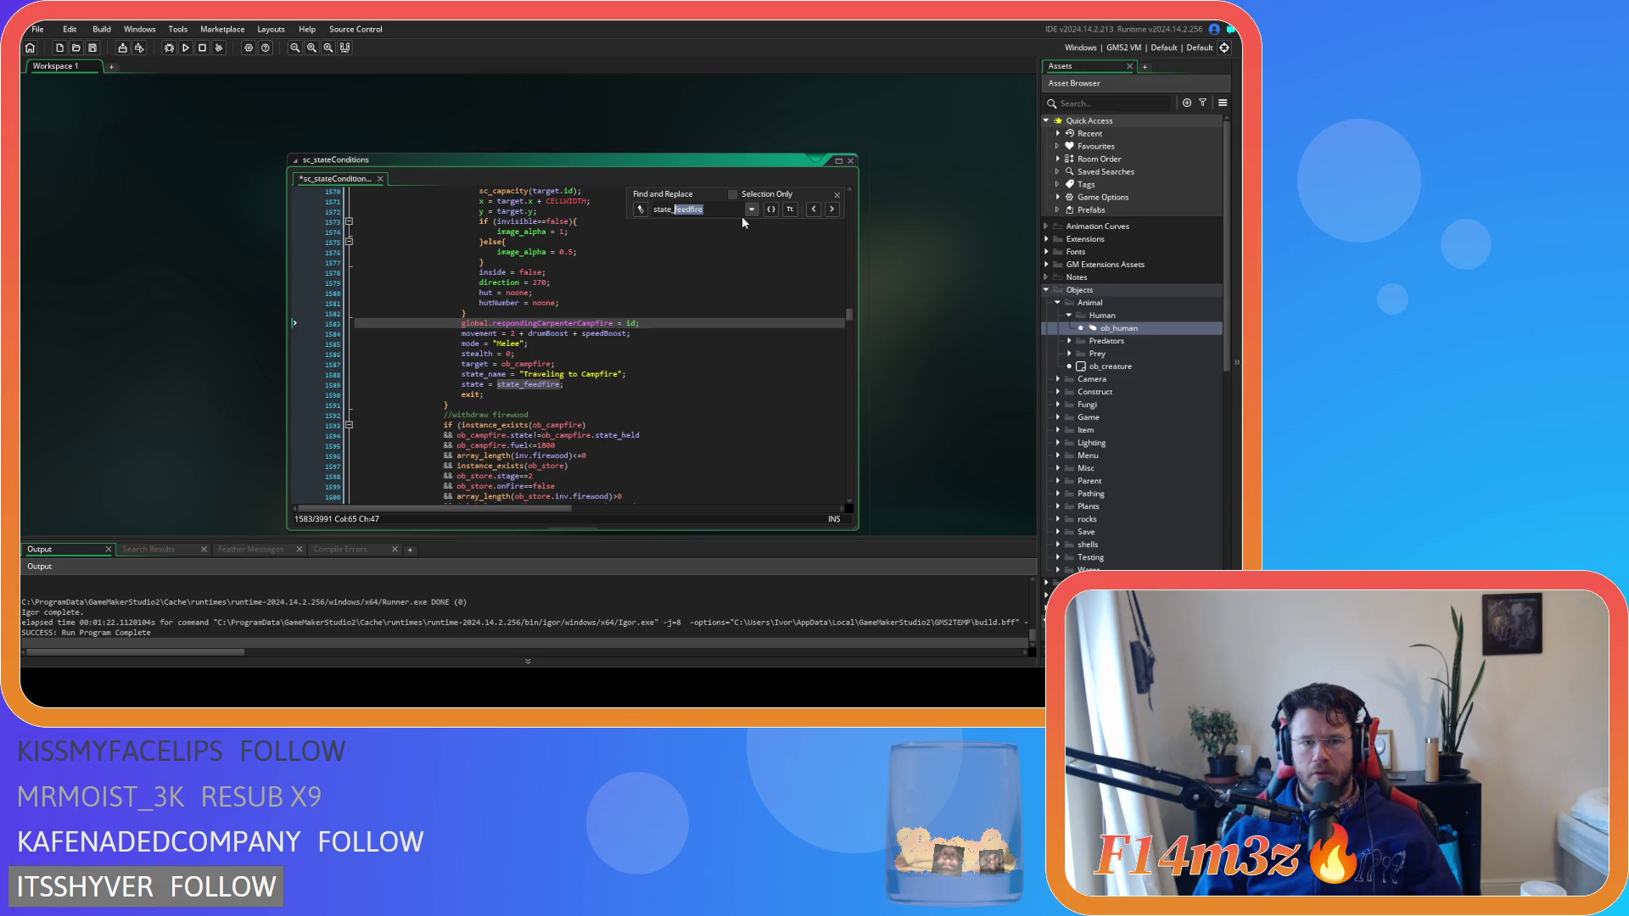
type("withdrawfire")
scroll(587, 269, "up", 7)
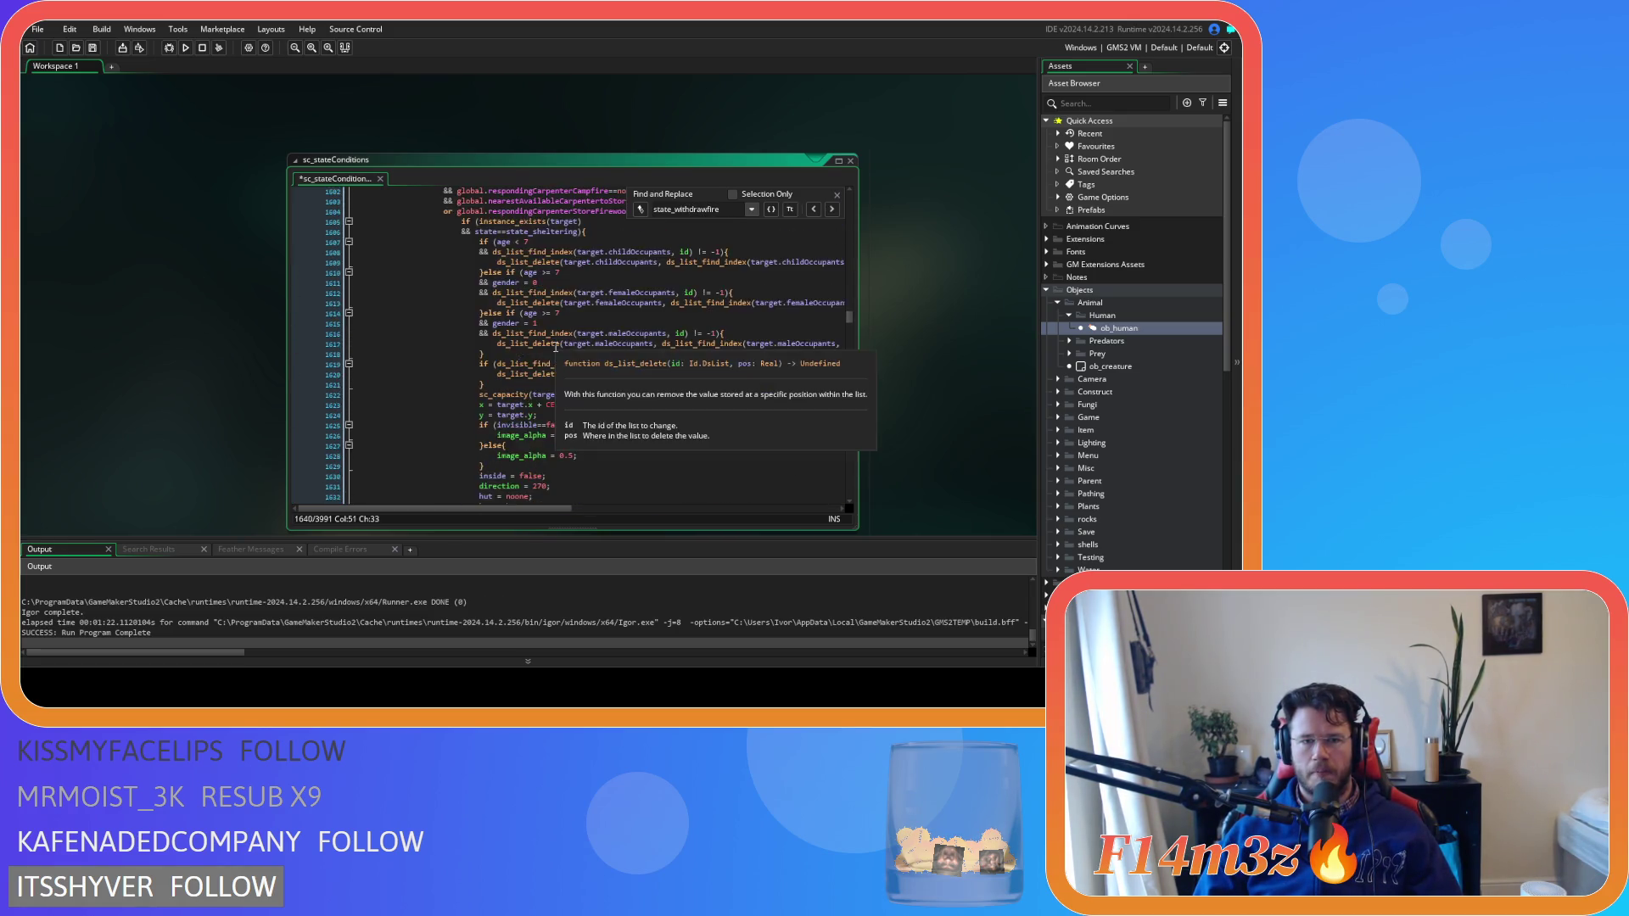
scroll(555, 347, "down", 7)
left_click(535, 314)
key("Return")
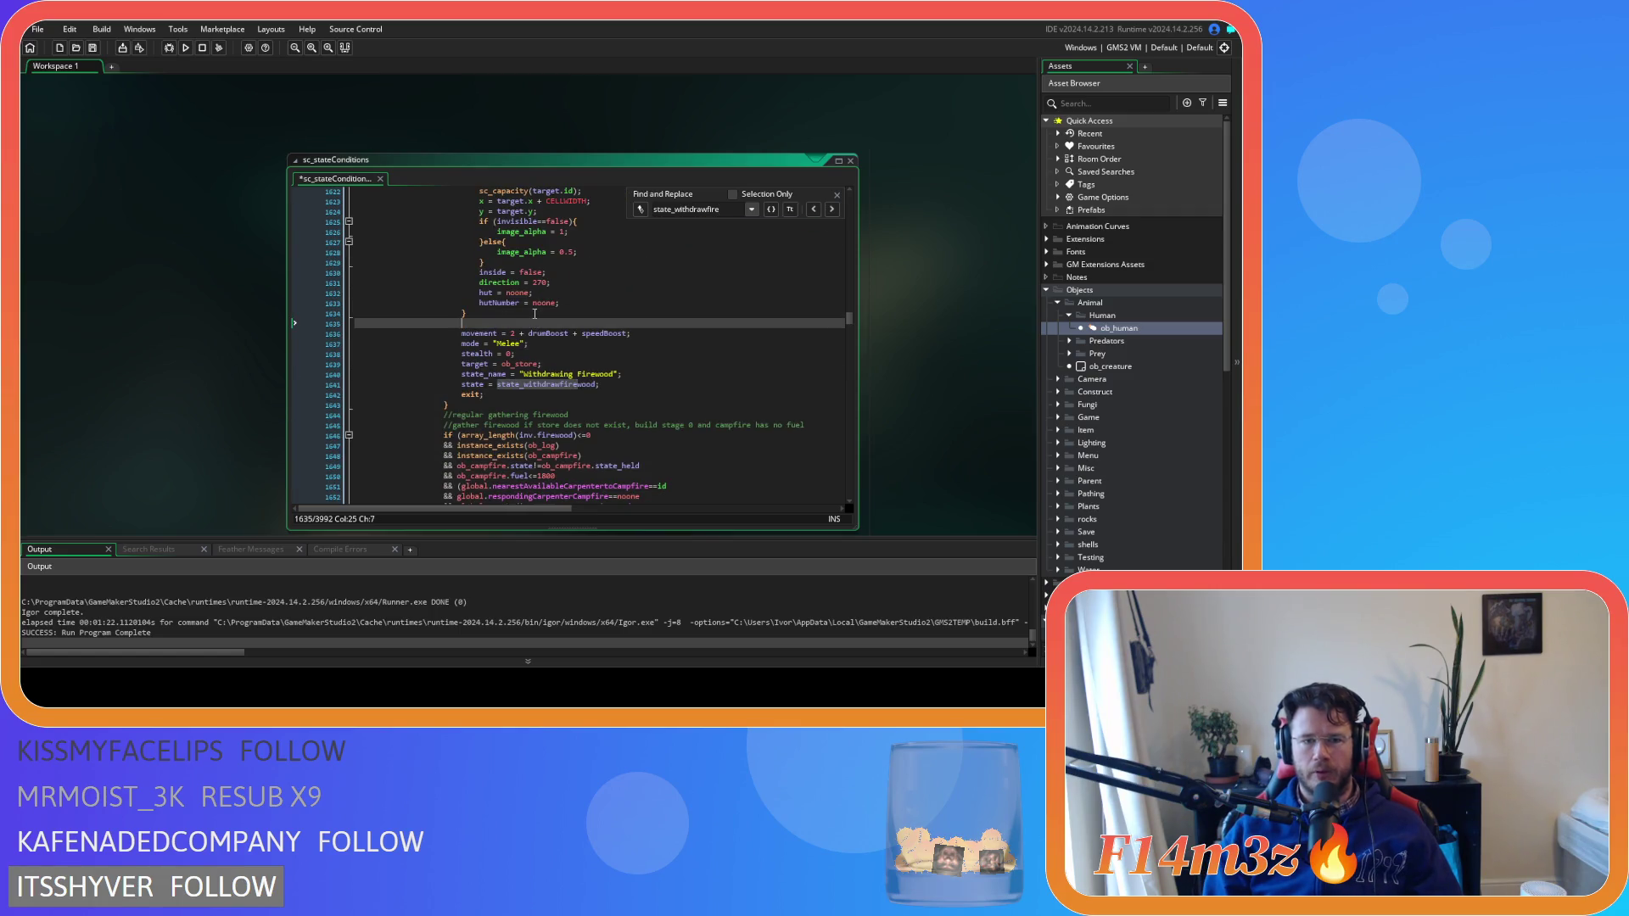
key("ctrl+v")
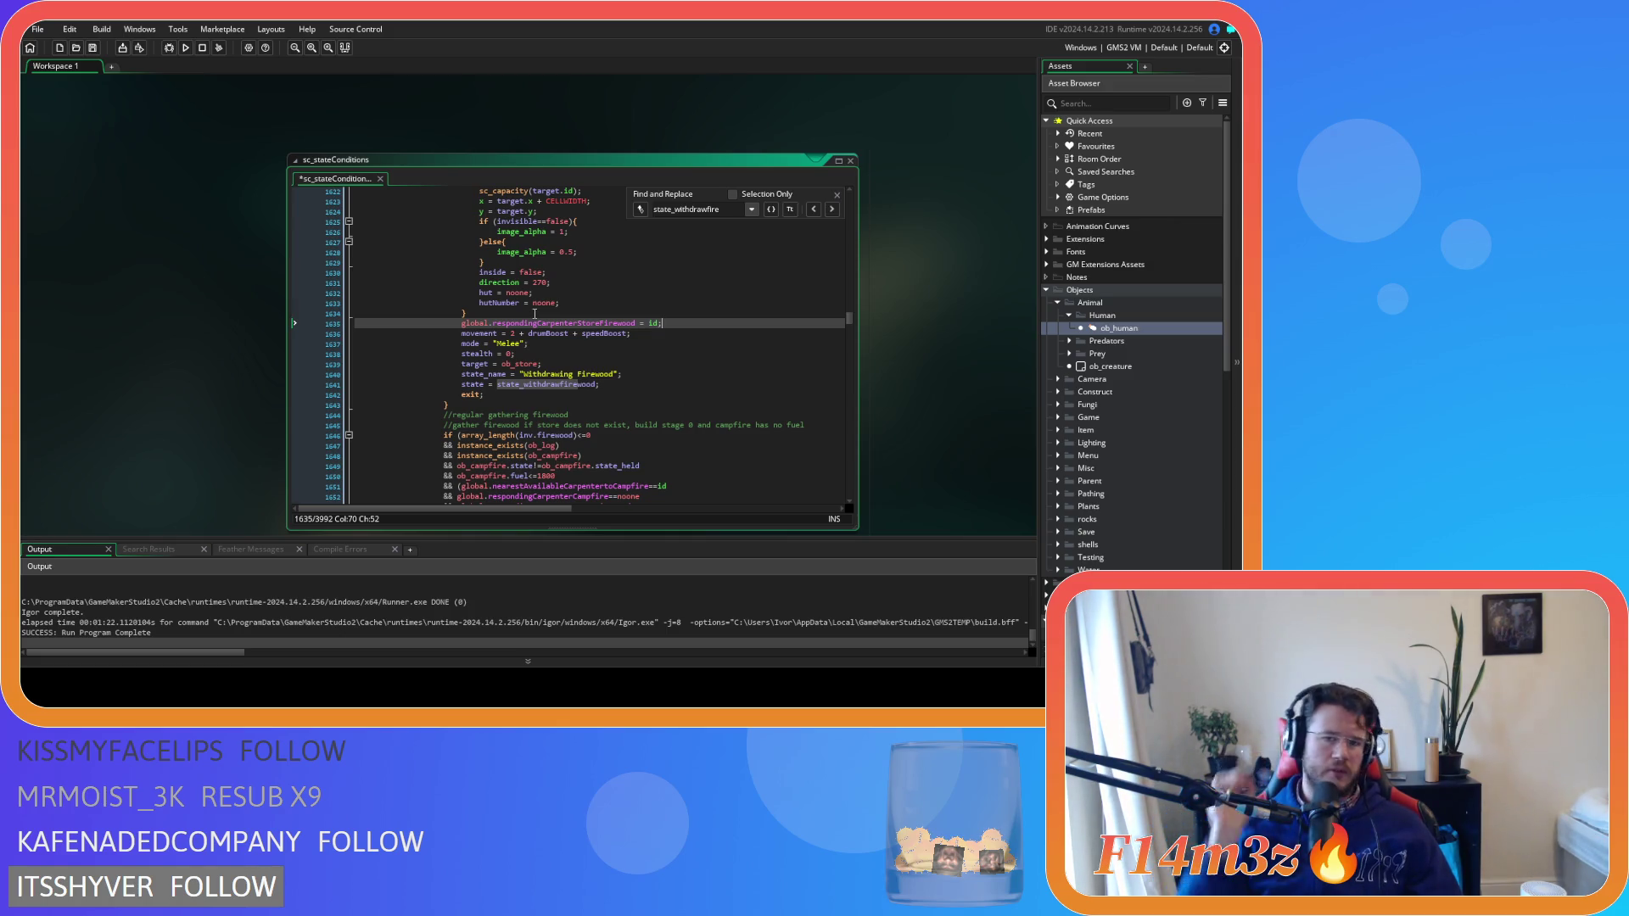
Copy the store-fur responder assignment from line 40 and paste it above the state_withdrawfur setup
mouse_move(1004, 426)
left_mouse_down()
mouse_move(619, 276)
mouse_move(838, 282)
left_mouse_up()
left_click_drag(574, 345, 371, 345)
key("ctrl+c")
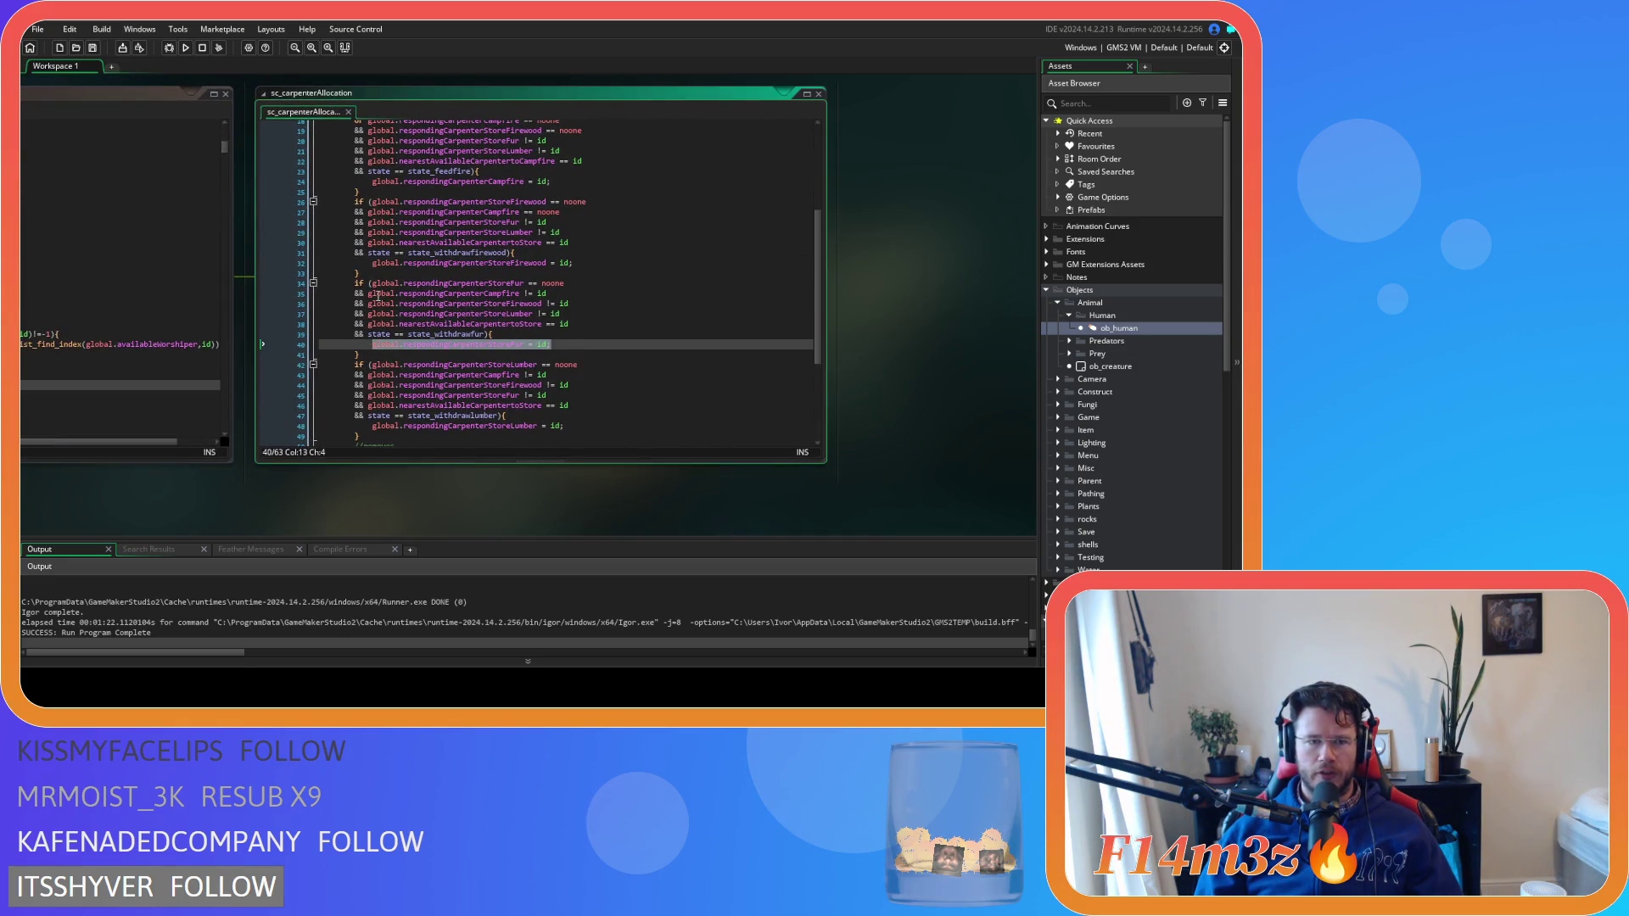
mouse_move(236, 145)
left_mouse_down()
mouse_move(670, 331)
mouse_move(656, 246)
left_mouse_up()
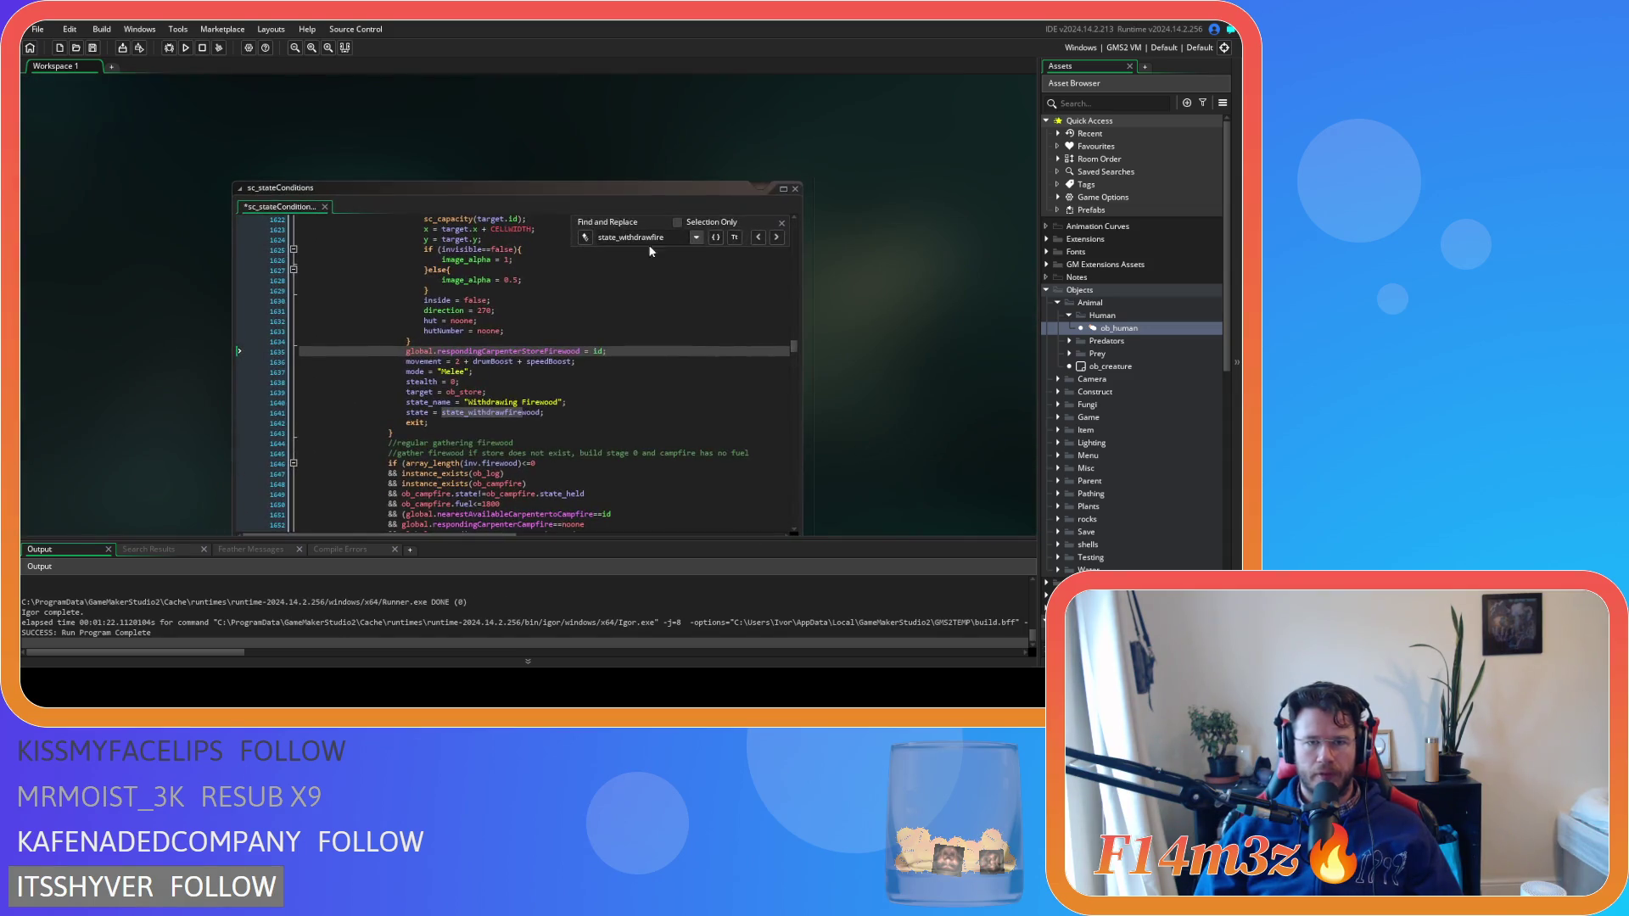
left_click(656, 241)
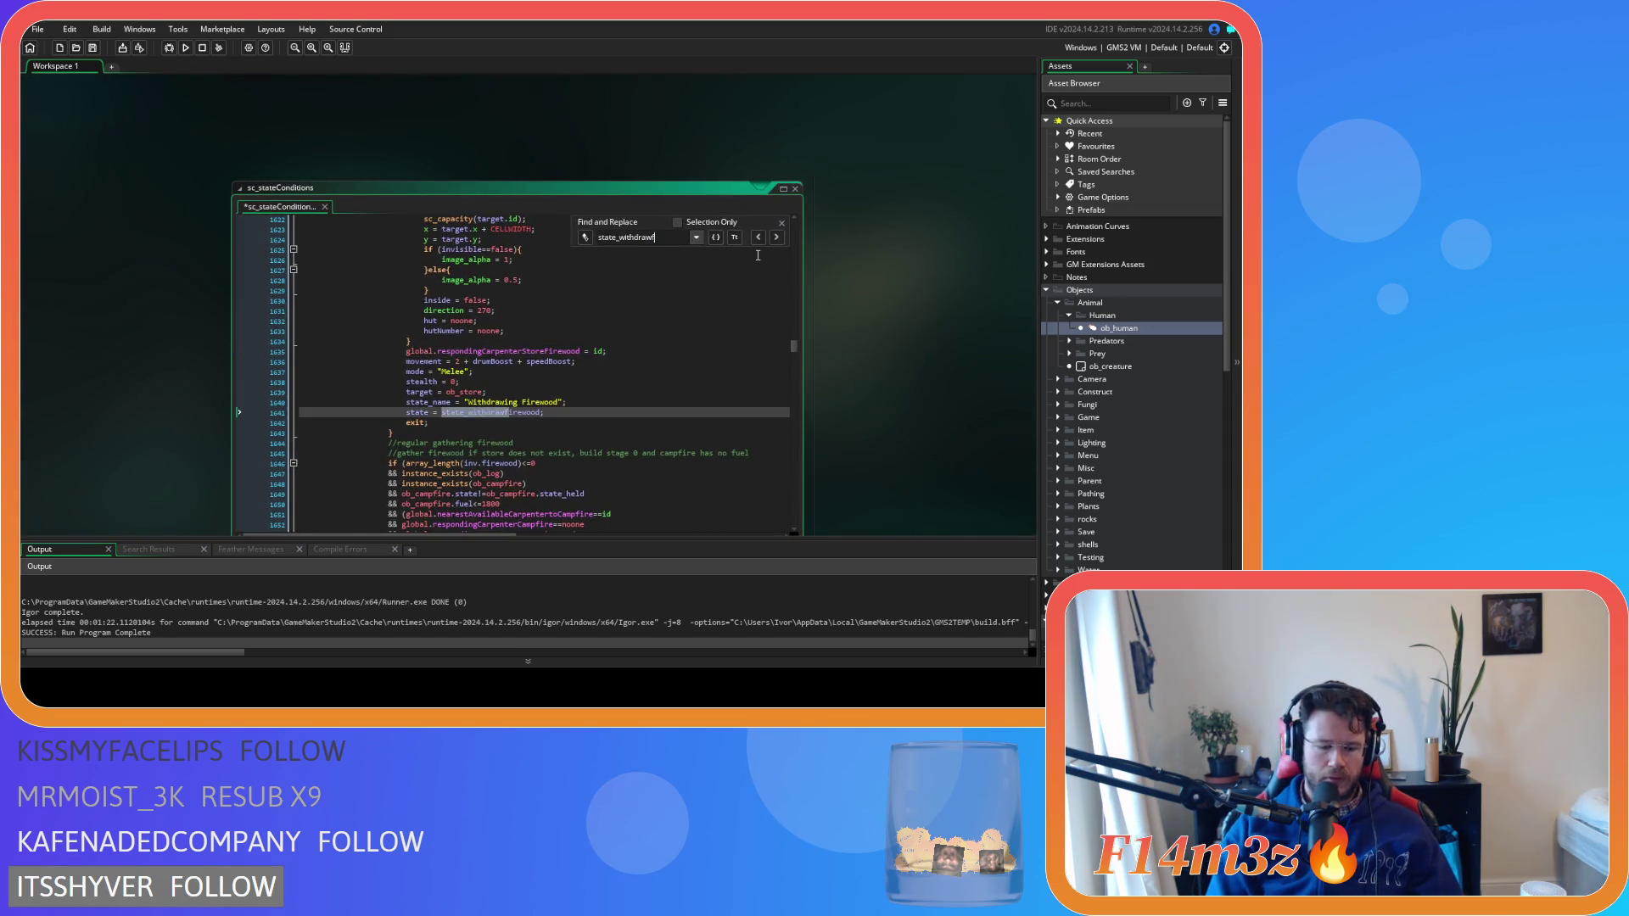
type("fur")
left_click(469, 316)
key("ctrl+v")
Copy the store-lumber responder assignment and paste it above the state_withdrawlumber setup
left_click_drag(918, 386, 719, 278)
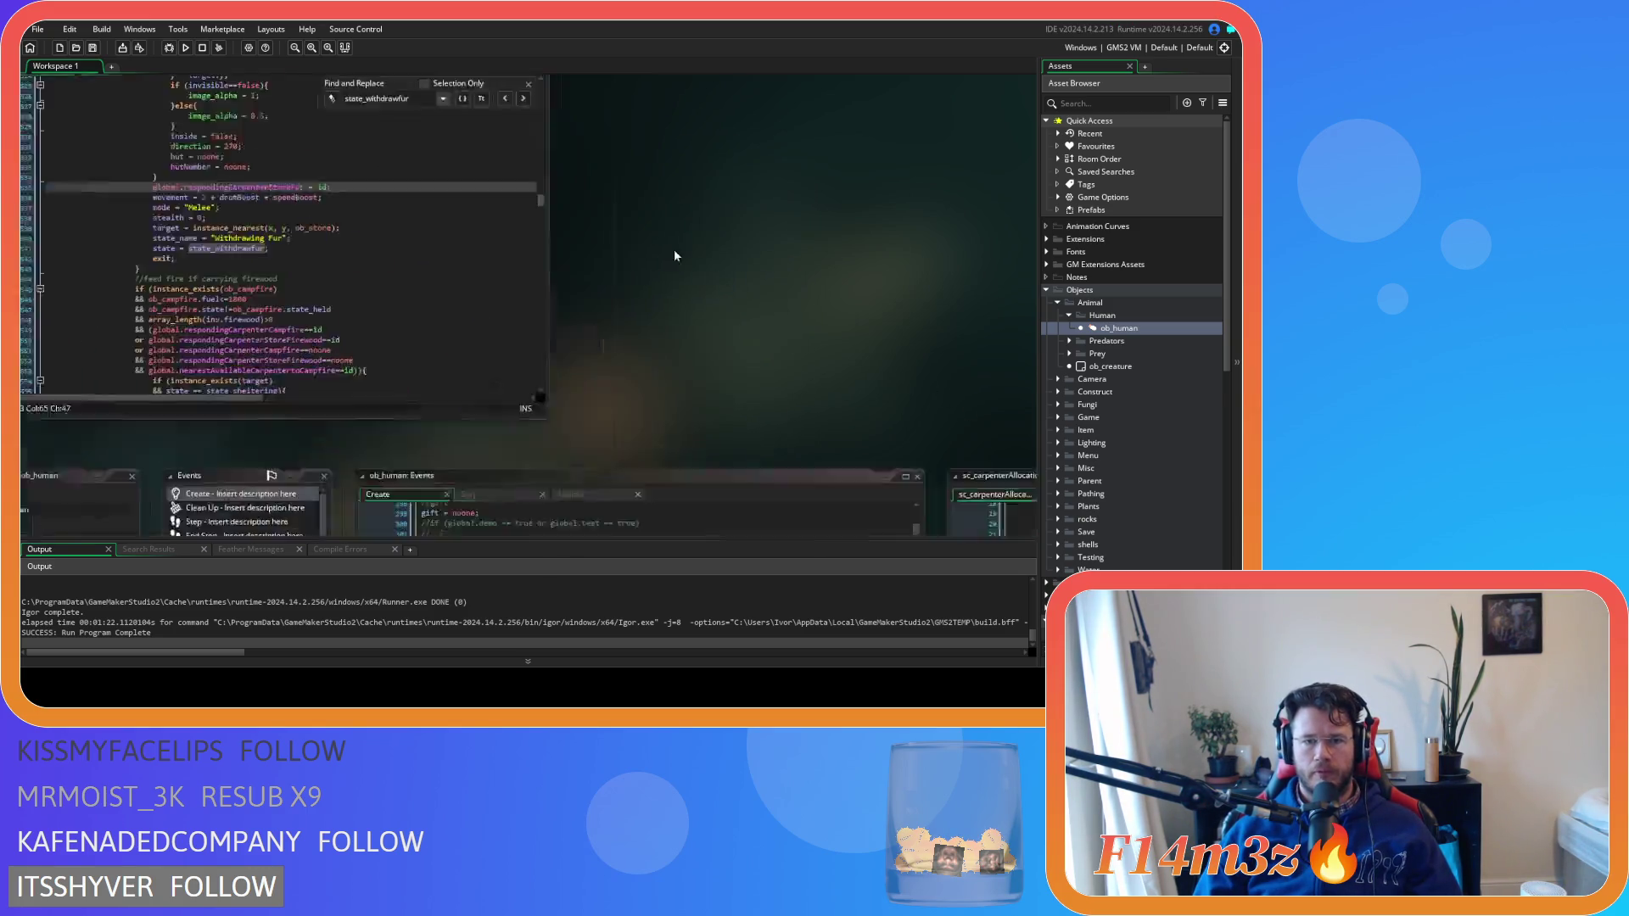
key("ctrl+Tab")
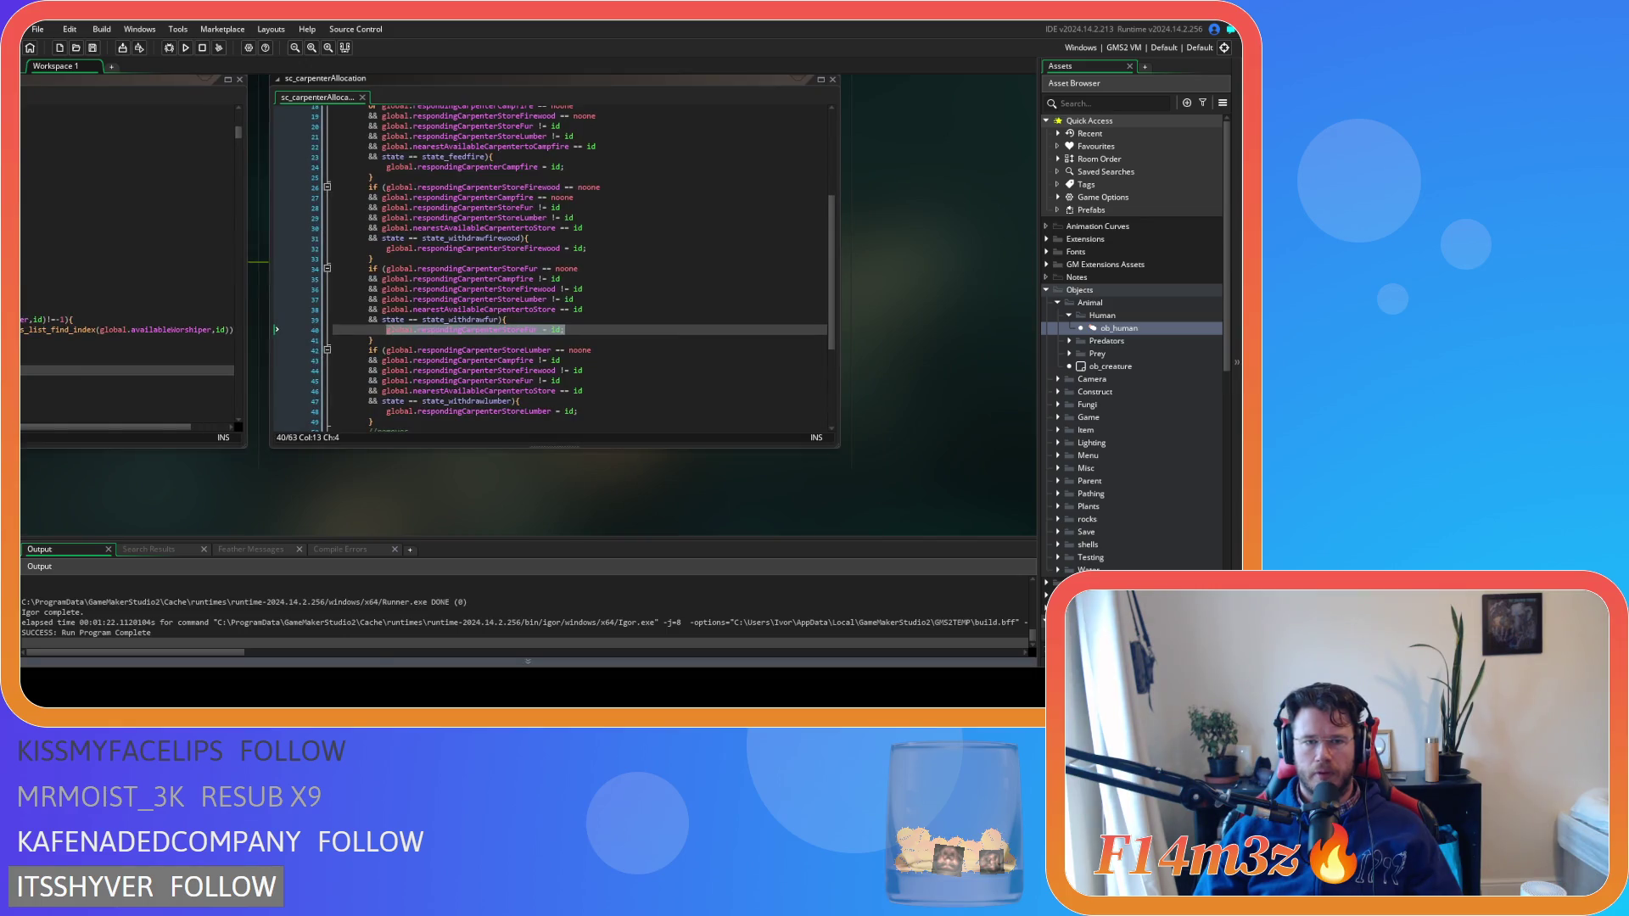
scroll(551, 263, "down", 3)
left_click_drag(577, 335, 386, 336)
key("ctrl+c")
key("ctrl+Tab")
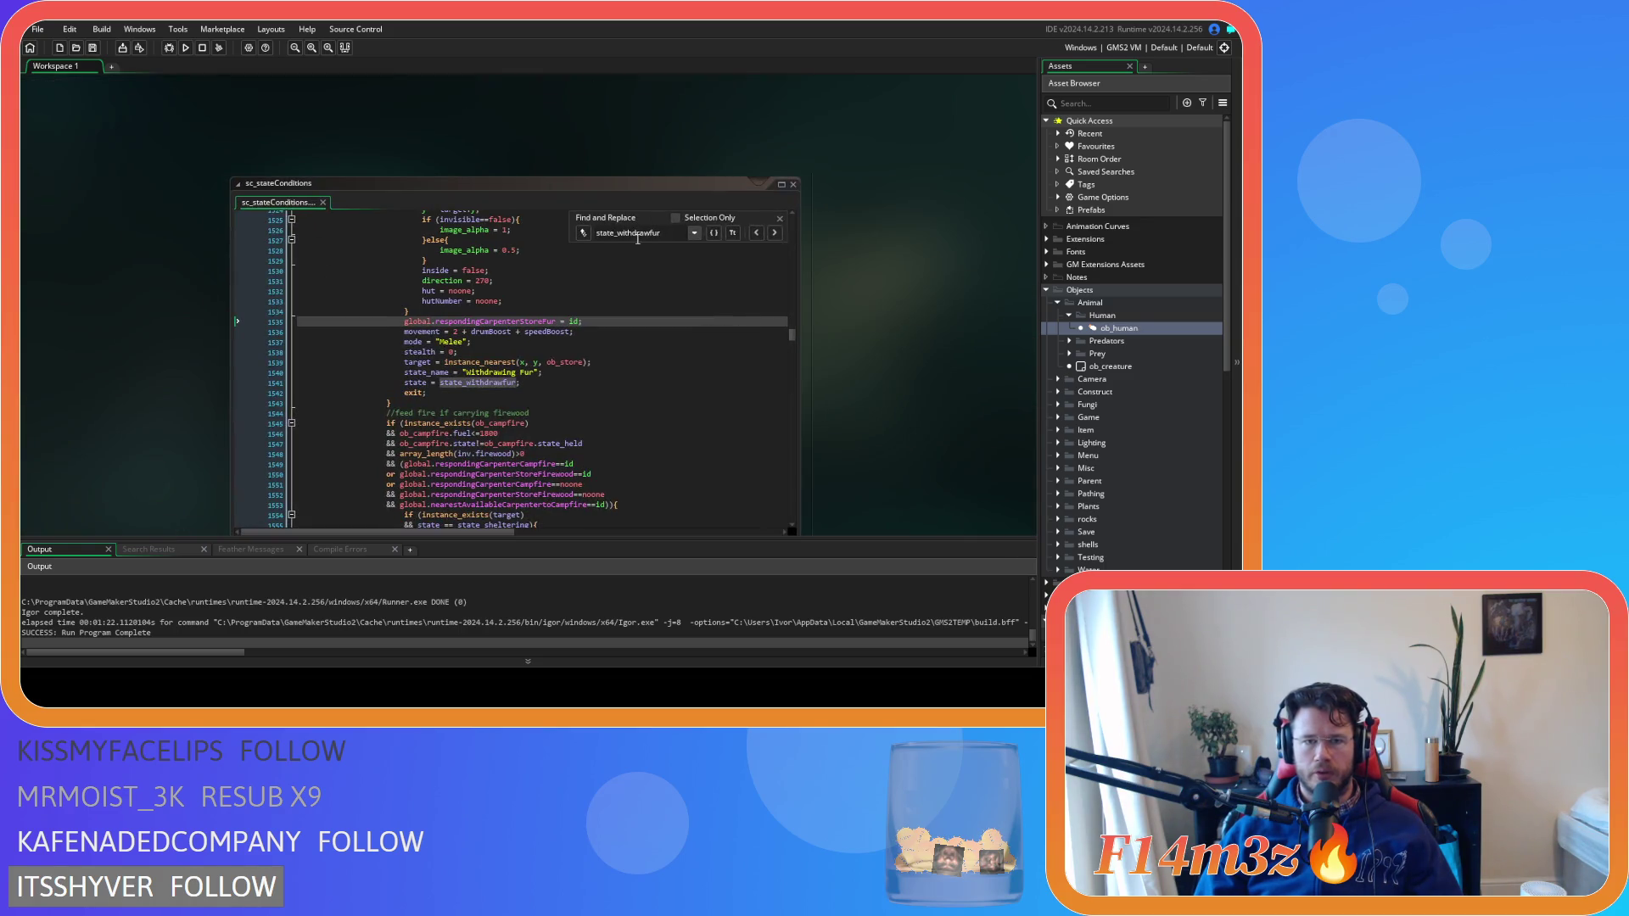
key("BackSpace")
key("BackSpace")
key("BackSpace")
key("Return")
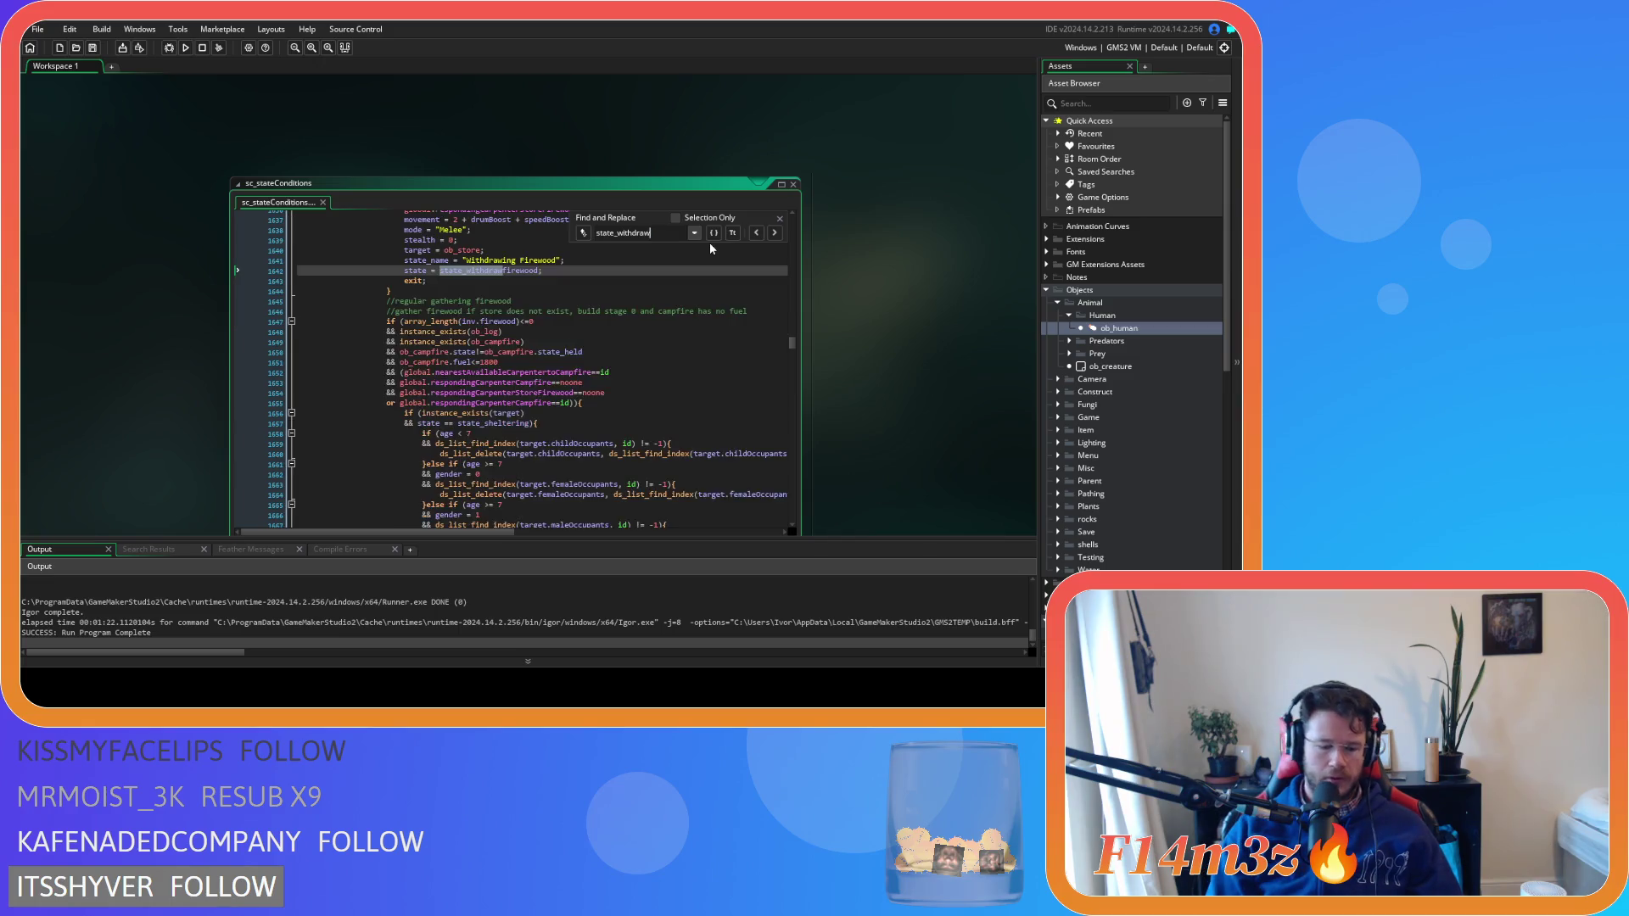
type("lumber")
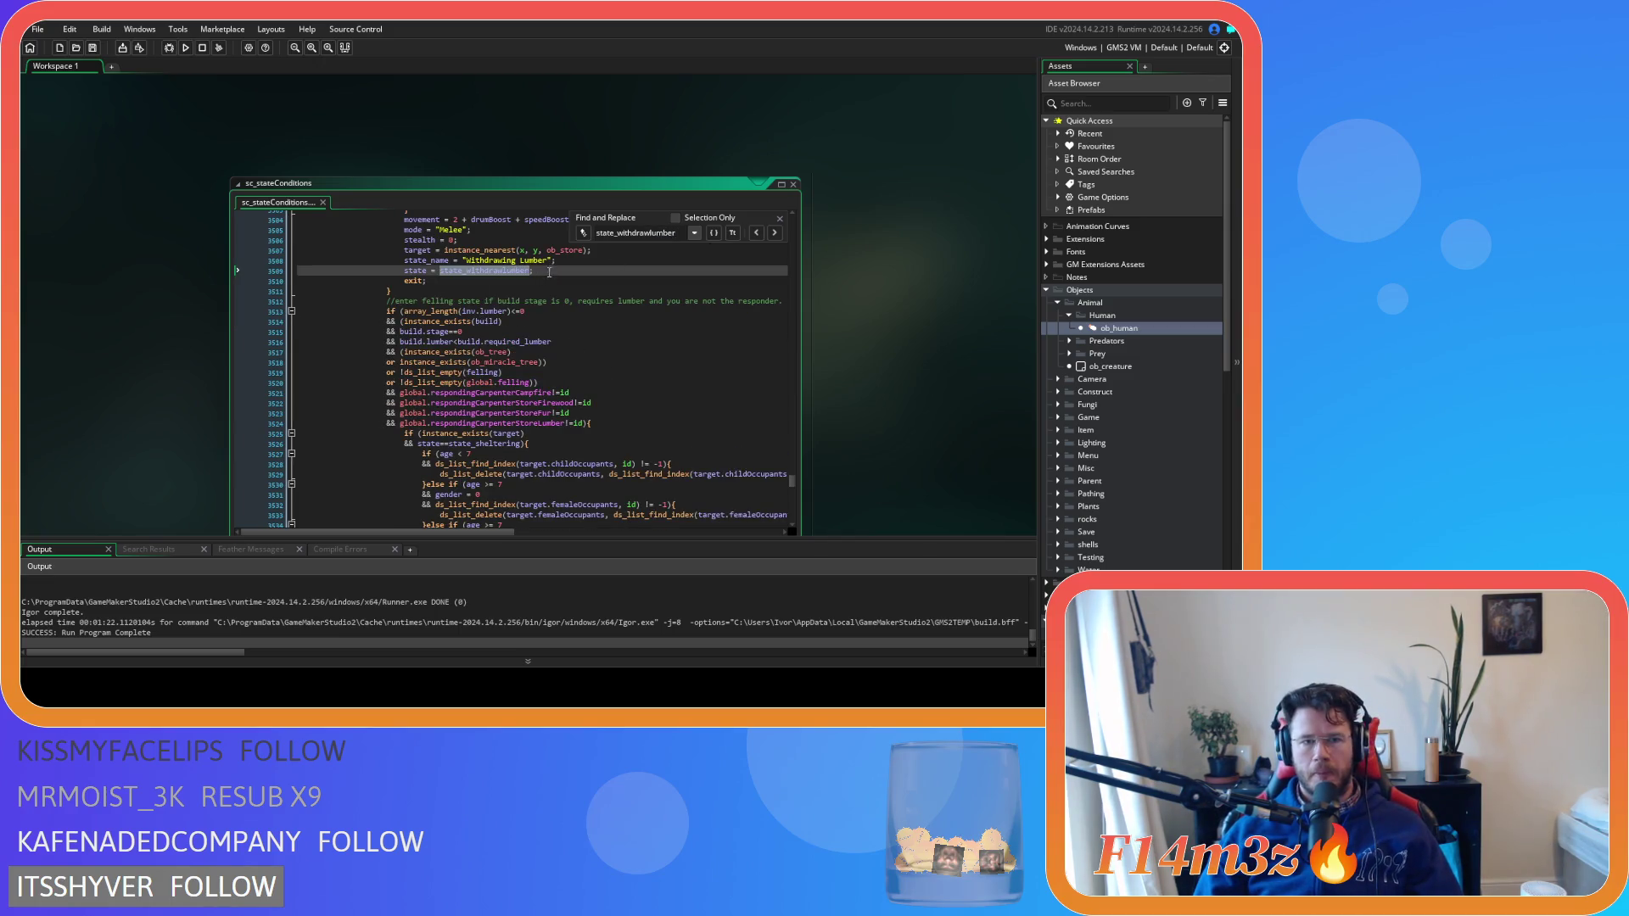
scroll(548, 273, "up", 3)
left_click(563, 313)
key("Return")
key("ctrl+v")
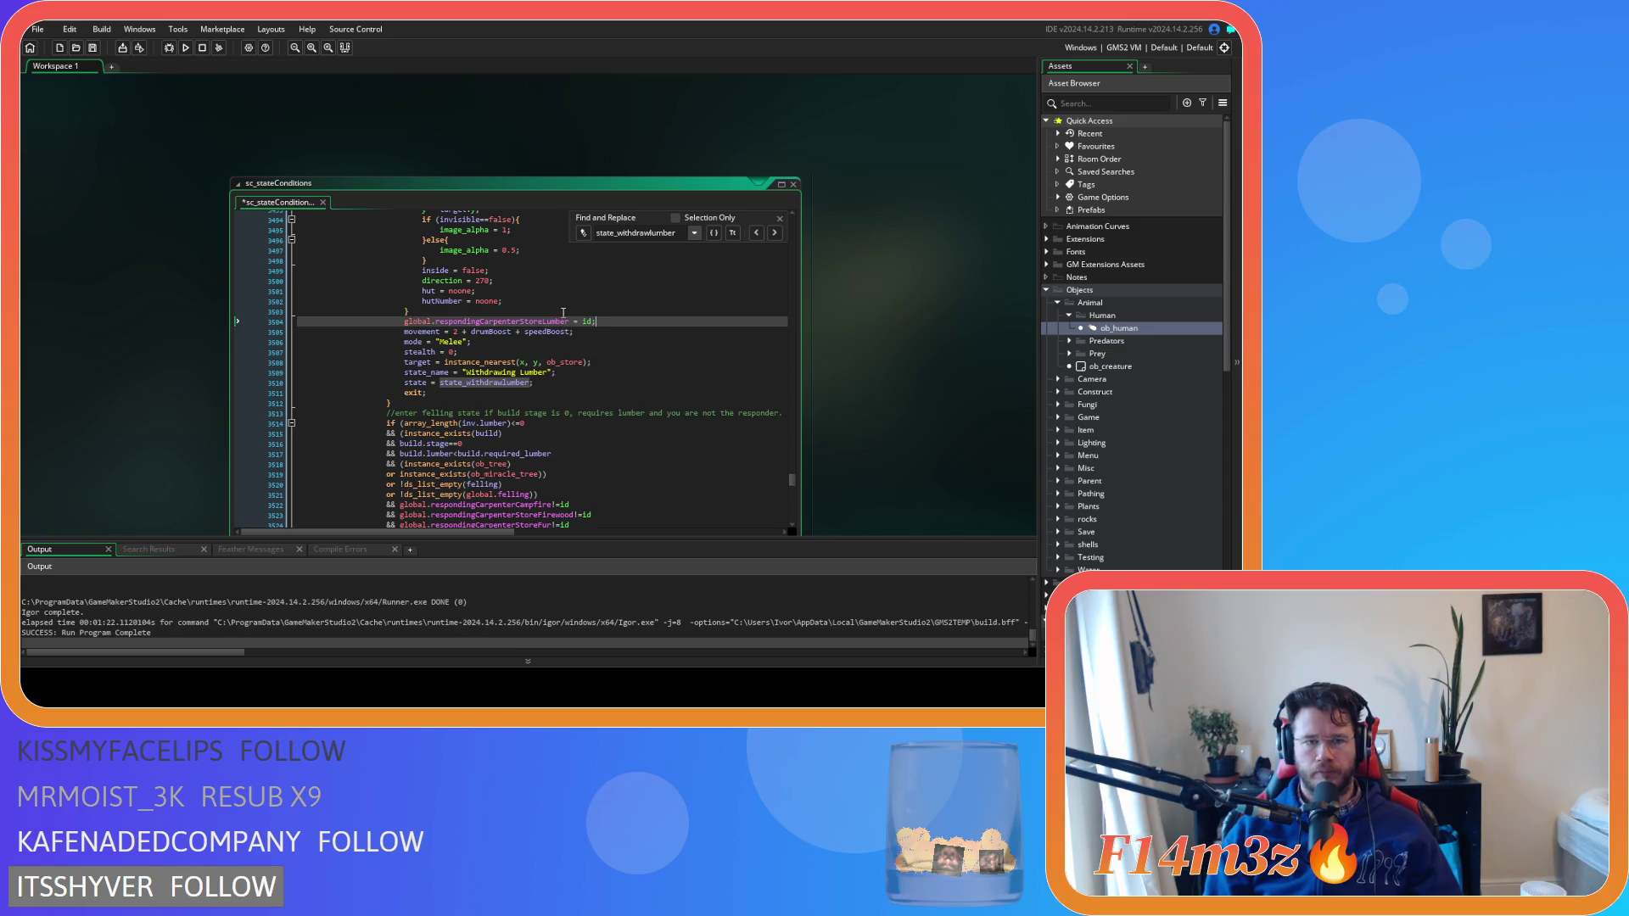
Save sc_stateConditions and return to the sc_carpenterAllocation script
key("Down")
key("ctrl+s")
left_click(780, 219)
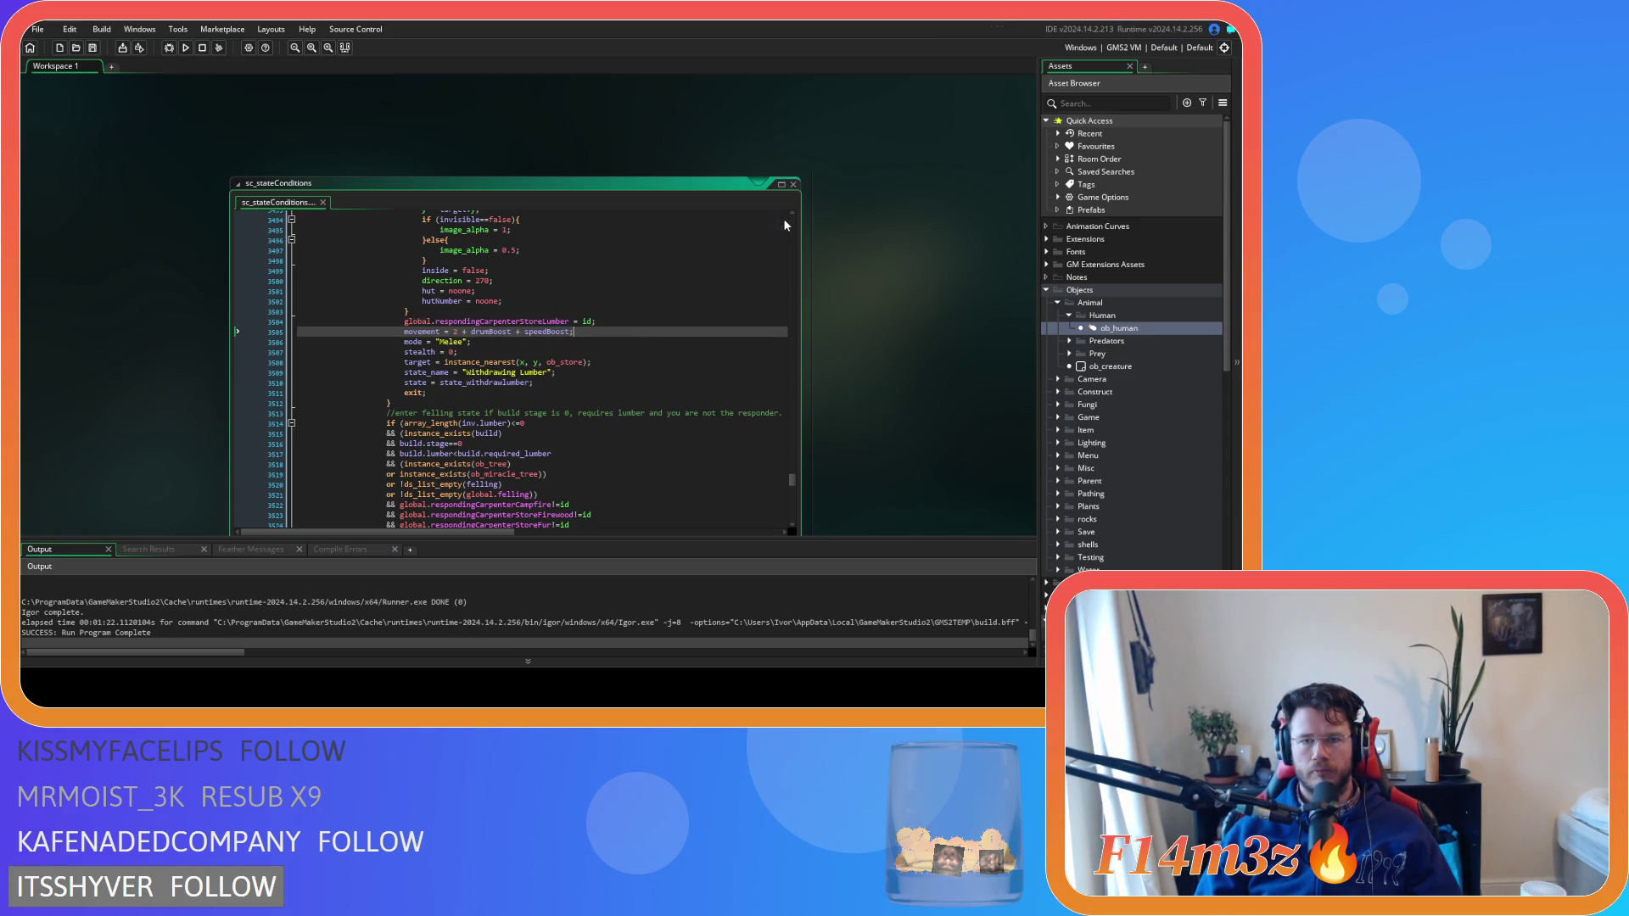
mouse_move(909, 410)
left_mouse_down()
mouse_move(509, 235)
mouse_move(381, 97)
left_mouse_up()
scroll(652, 413, "down", 3)
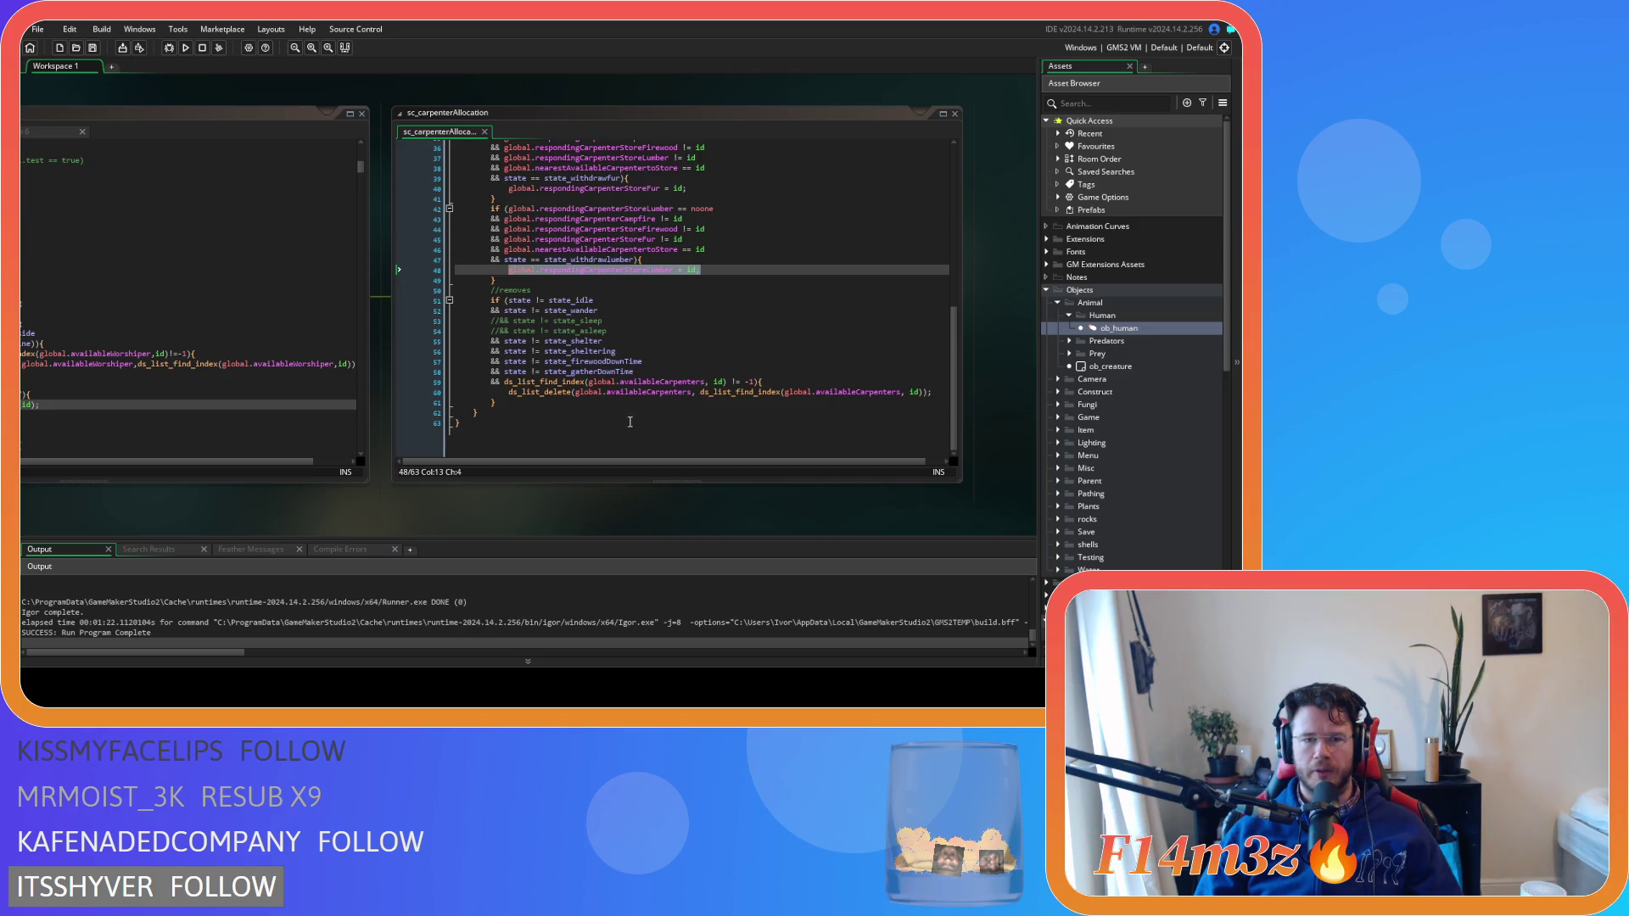
left_click(664, 371)
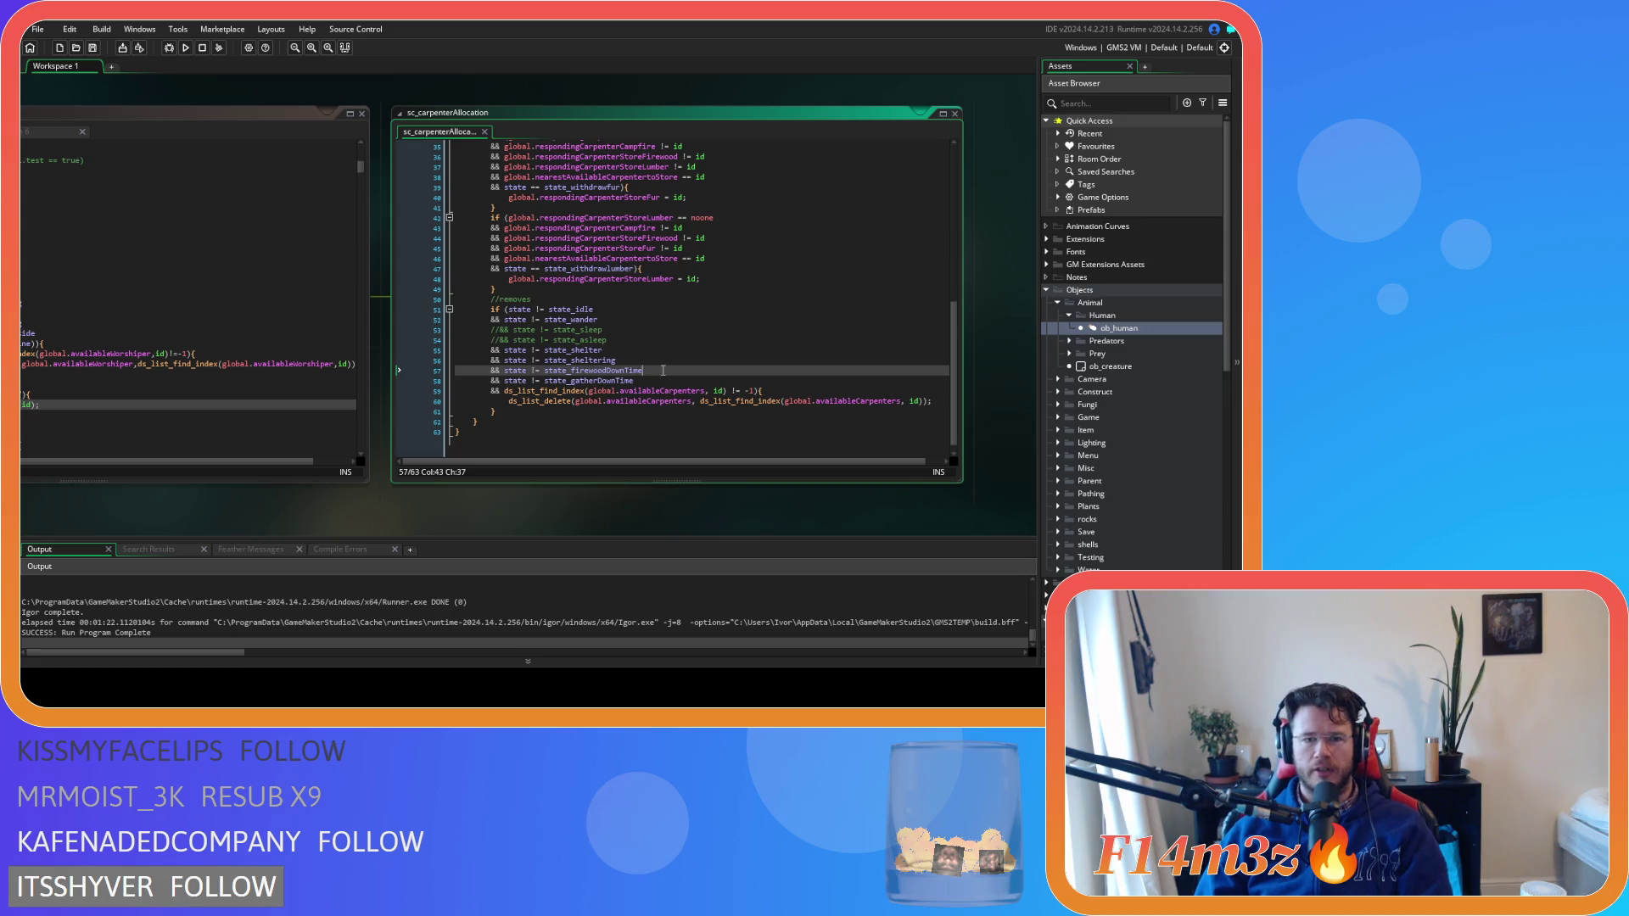
left_click(537, 412)
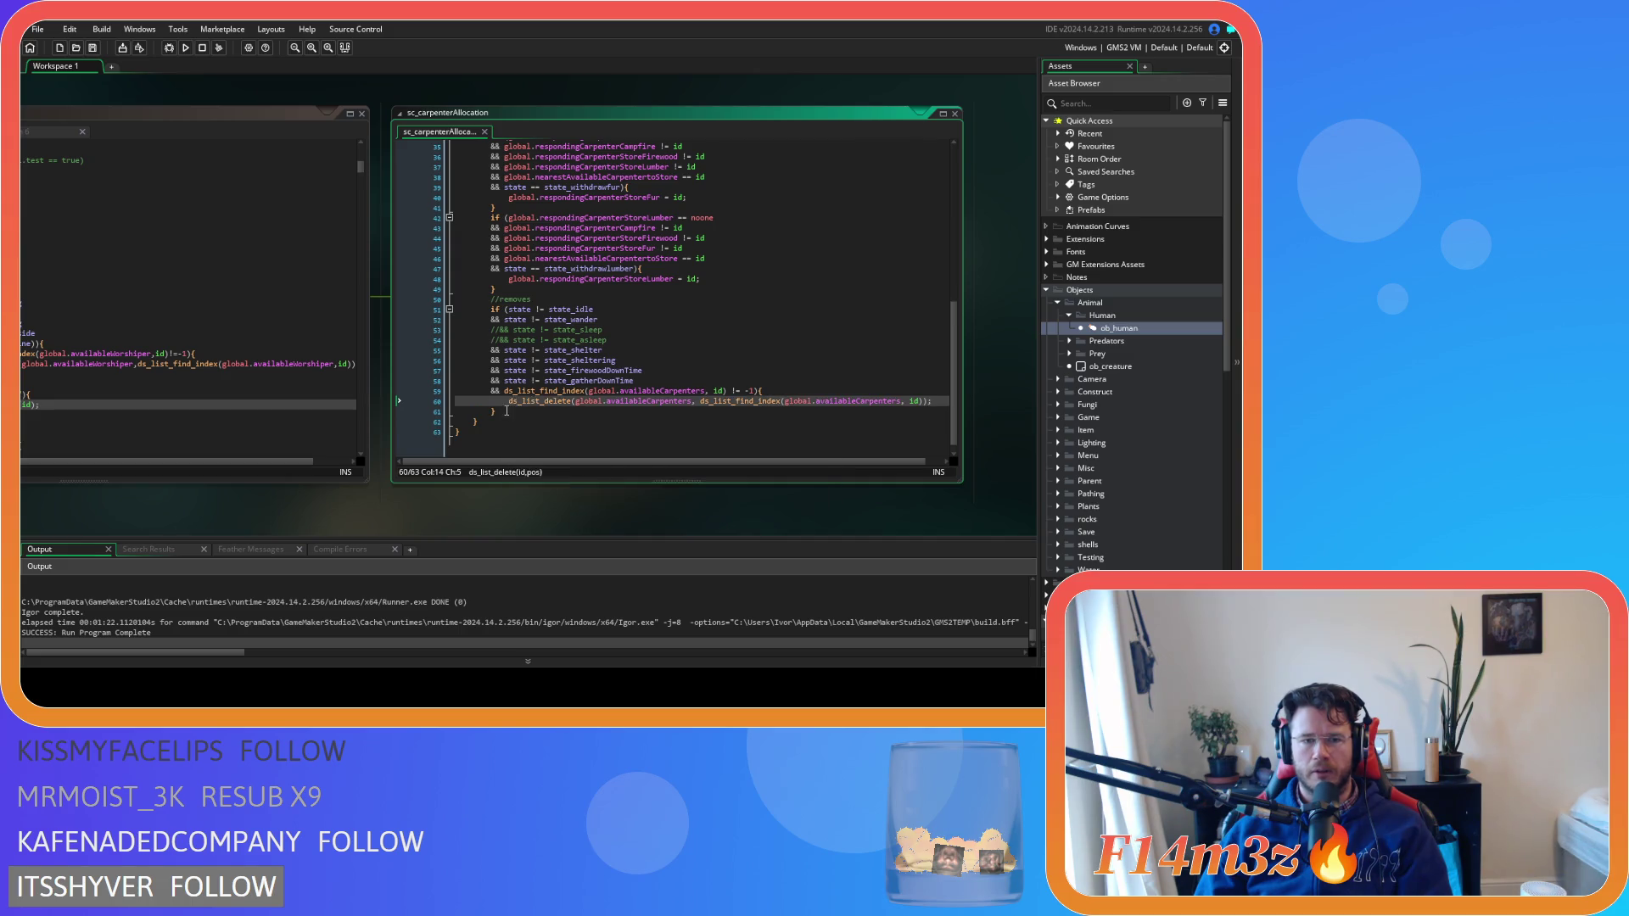
left_click(504, 388, "shift")
left_click_drag(504, 389, 489, 310)
right_click(542, 342)
left_click(579, 373)
left_click(655, 340)
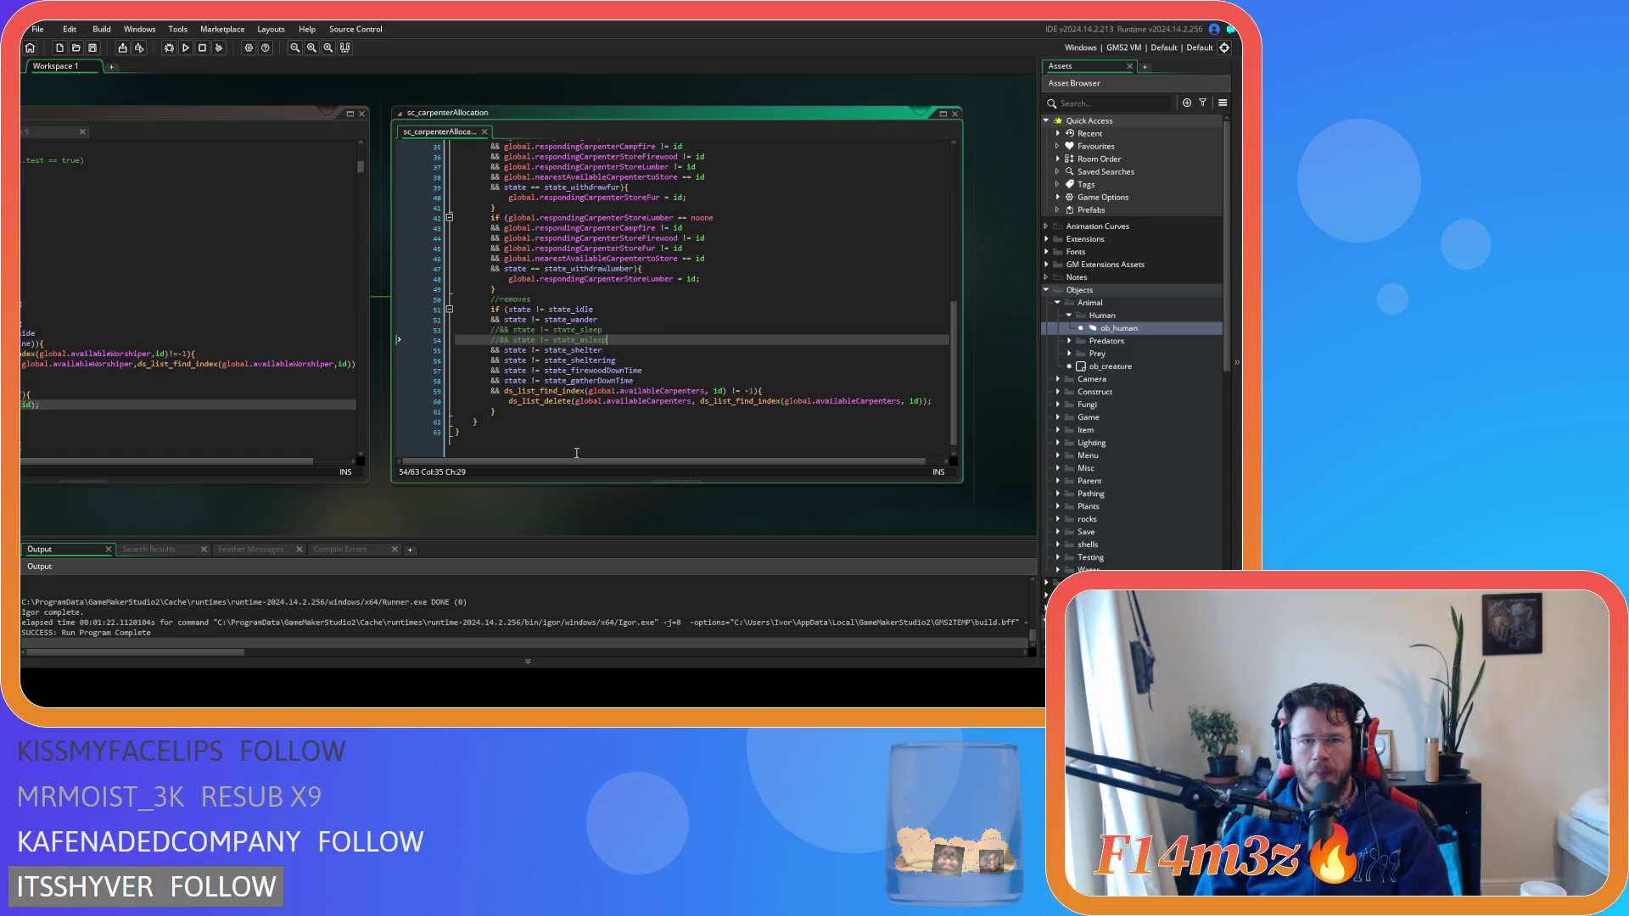
left_click_drag(531, 320, 635, 327)
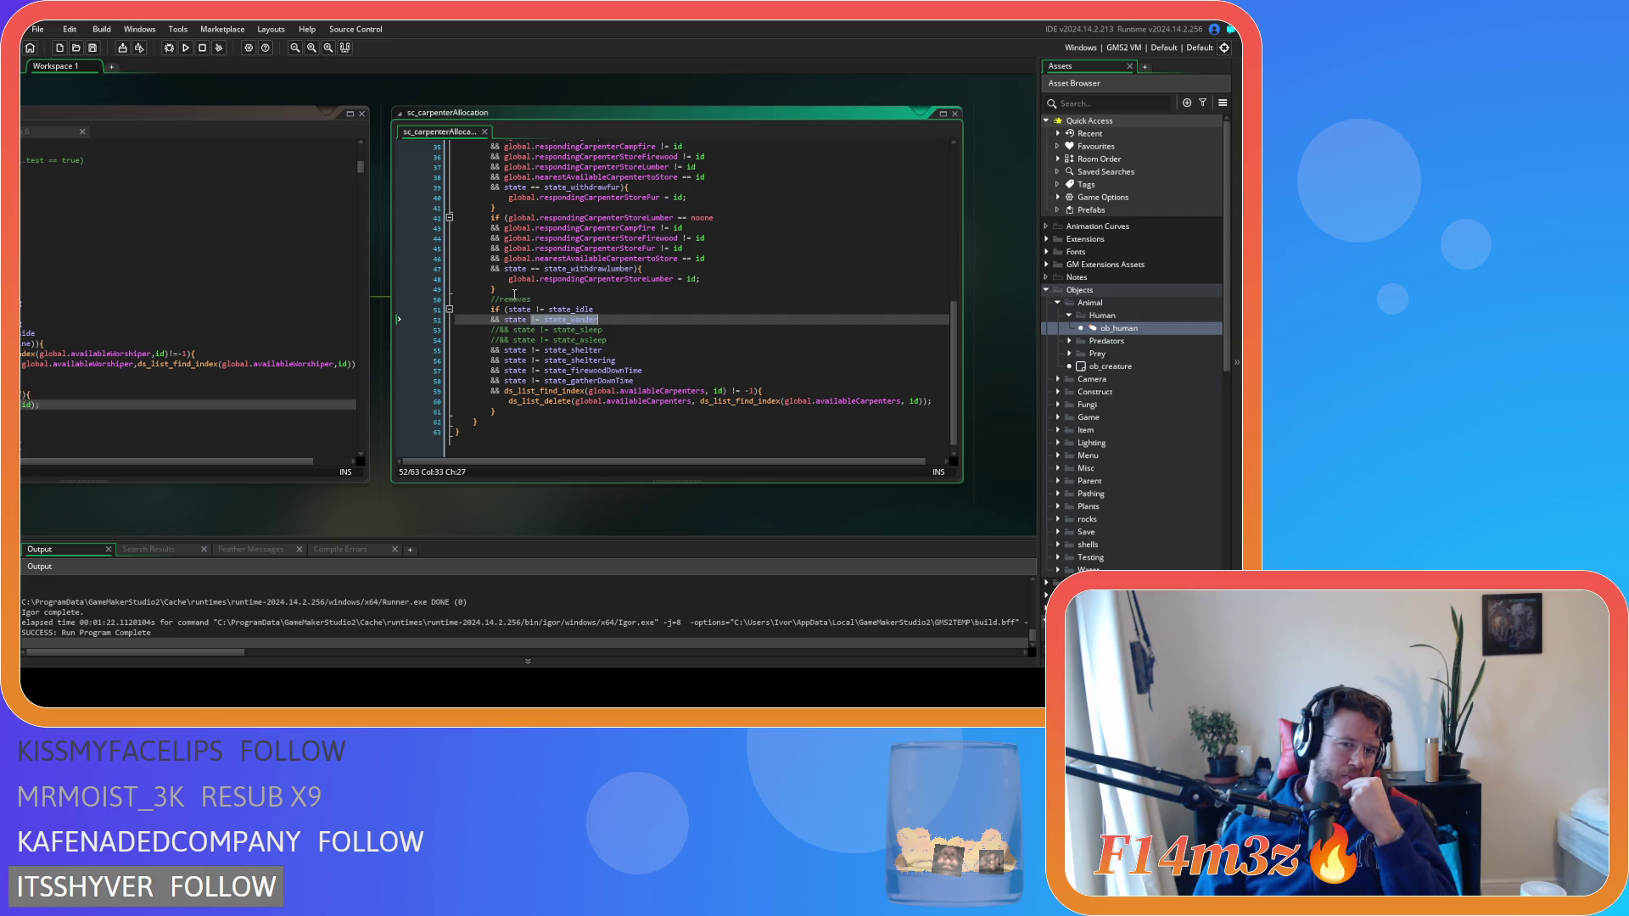
Comment out lines 10–49 of sc_carpenterAllocation with Ctrl+K and save
left_click(514, 295)
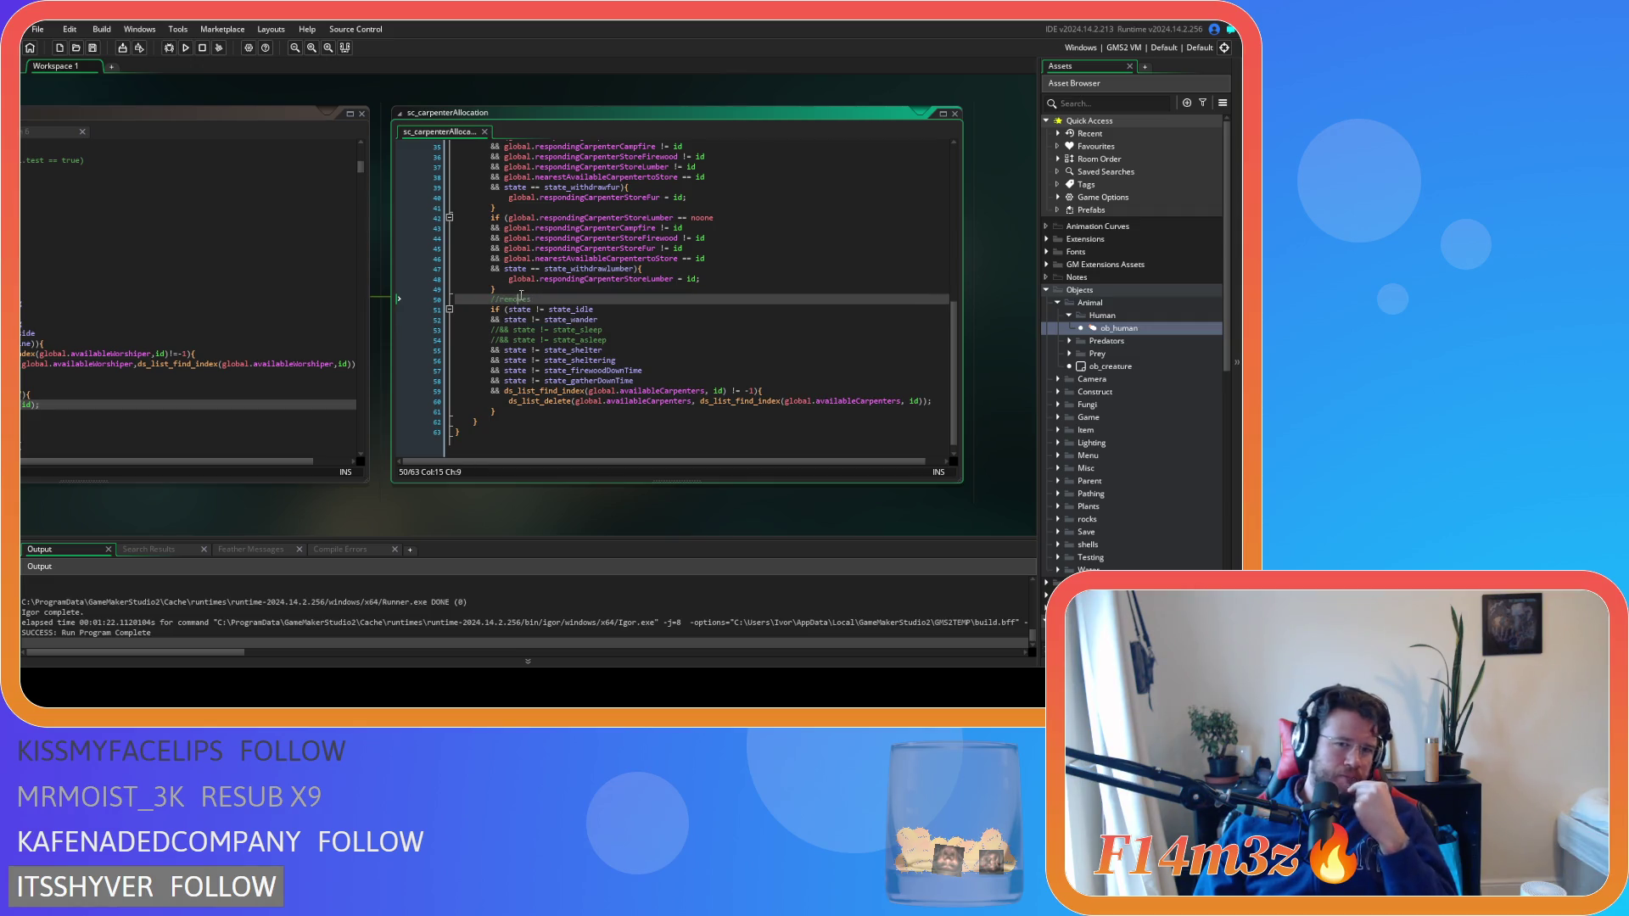
scroll(509, 280, "up", 3)
left_click(492, 268, "shift")
mouse_move(492, 268)
left_mouse_down()
mouse_move(492, 146)
mouse_move(492, 272)
mouse_move(490, 206)
left_mouse_up()
key("ctrl+k")
scroll(594, 255, "down", 6)
left_click(624, 291)
key("ctrl+s")
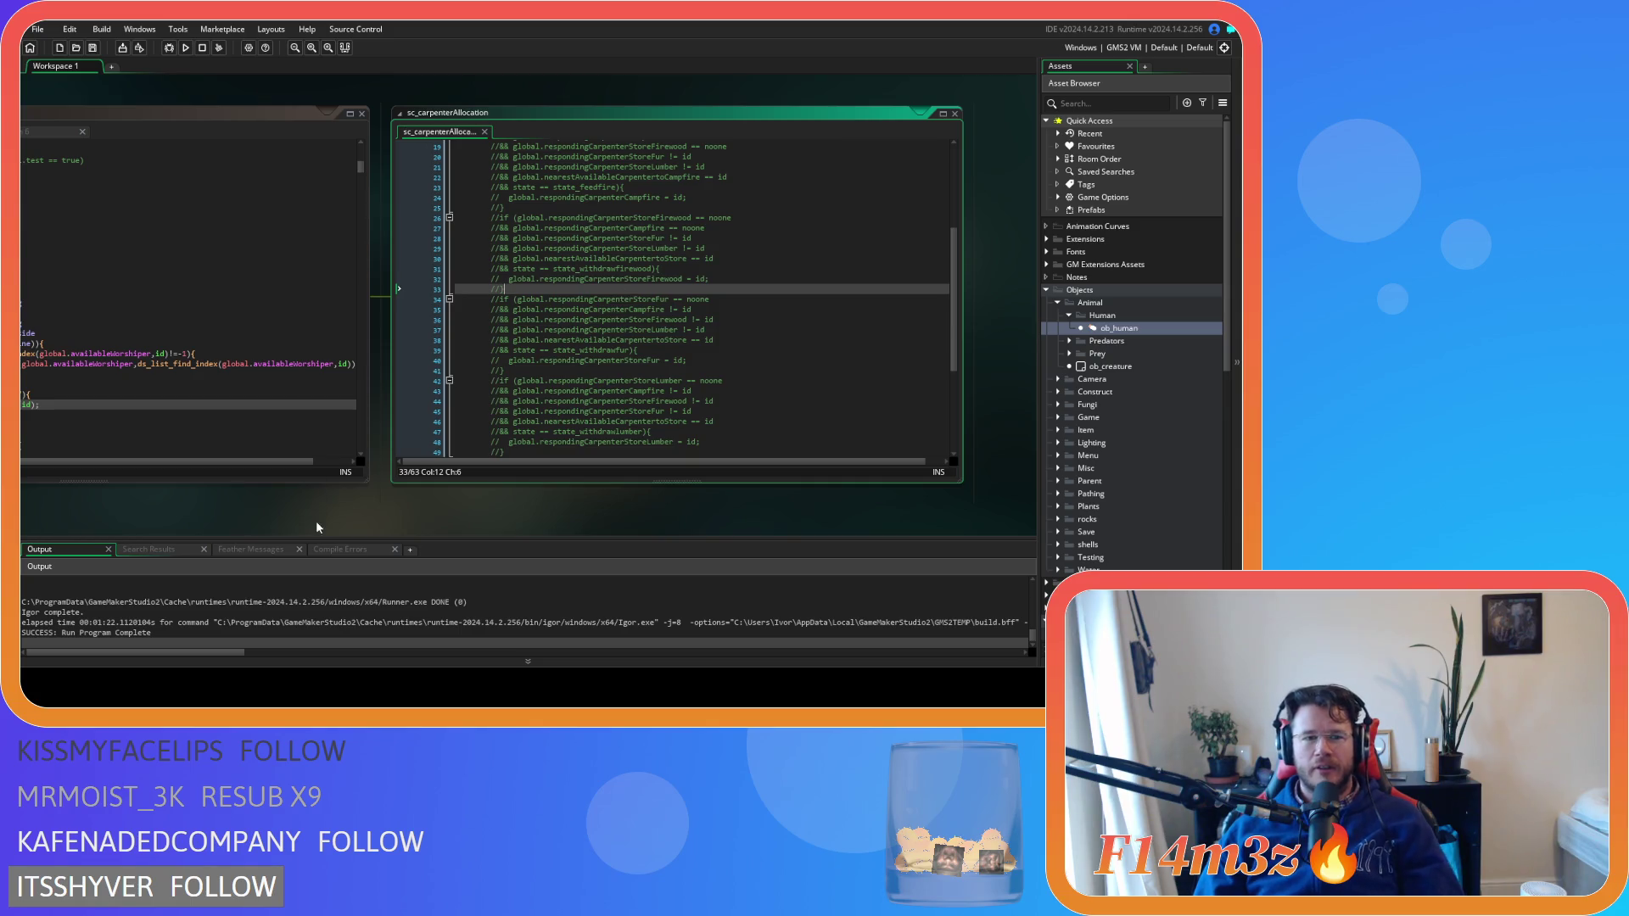
Close sc_carpenterAllocation and return to the ob_human Create event code
scroll(314, 519, "left", 2)
scroll(621, 388, "down", 6)
left_click(435, 473)
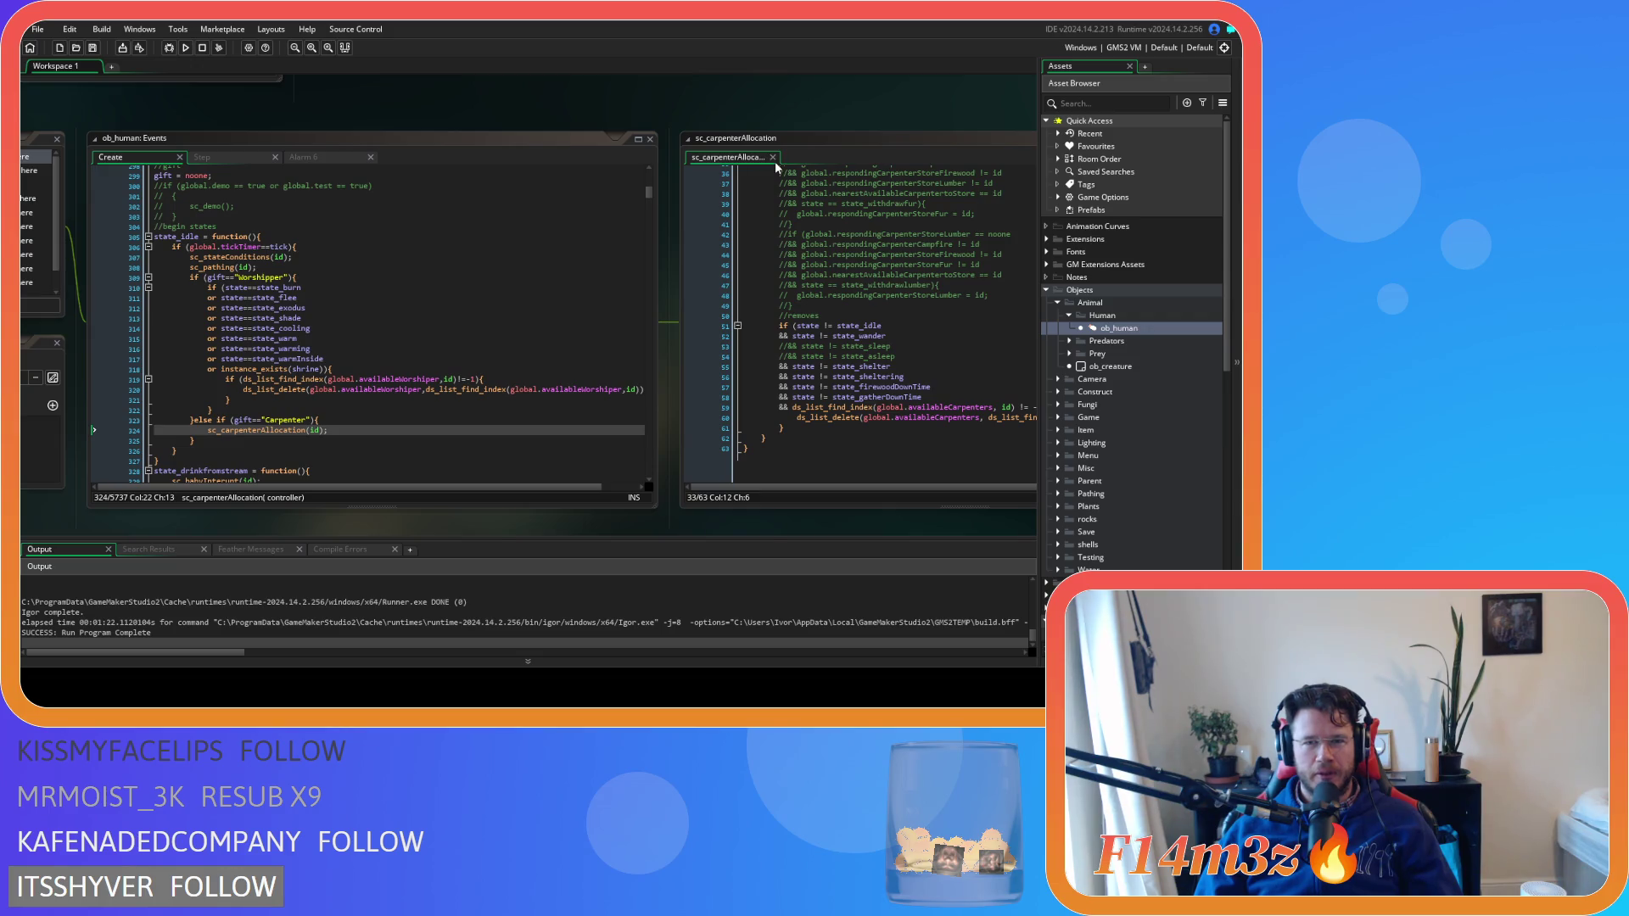
left_click(773, 157)
left_click(456, 309)
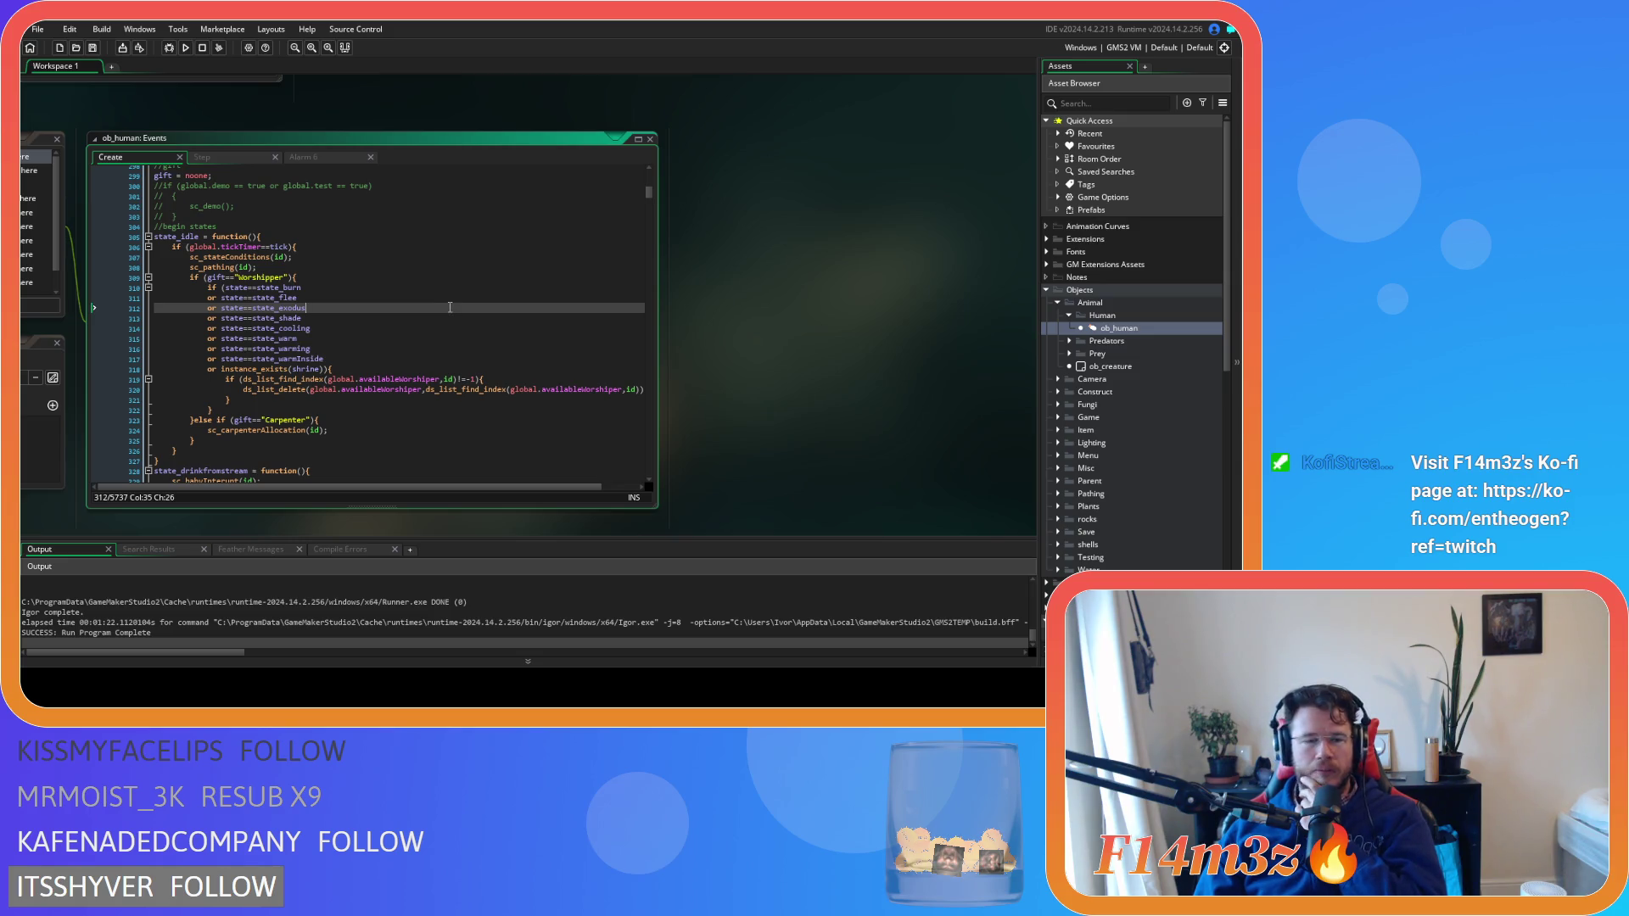
Scroll through the ob_human Create event code, stopping around lines 410–411
scroll(452, 309, "down", 3)
scroll(447, 303, "down", 12)
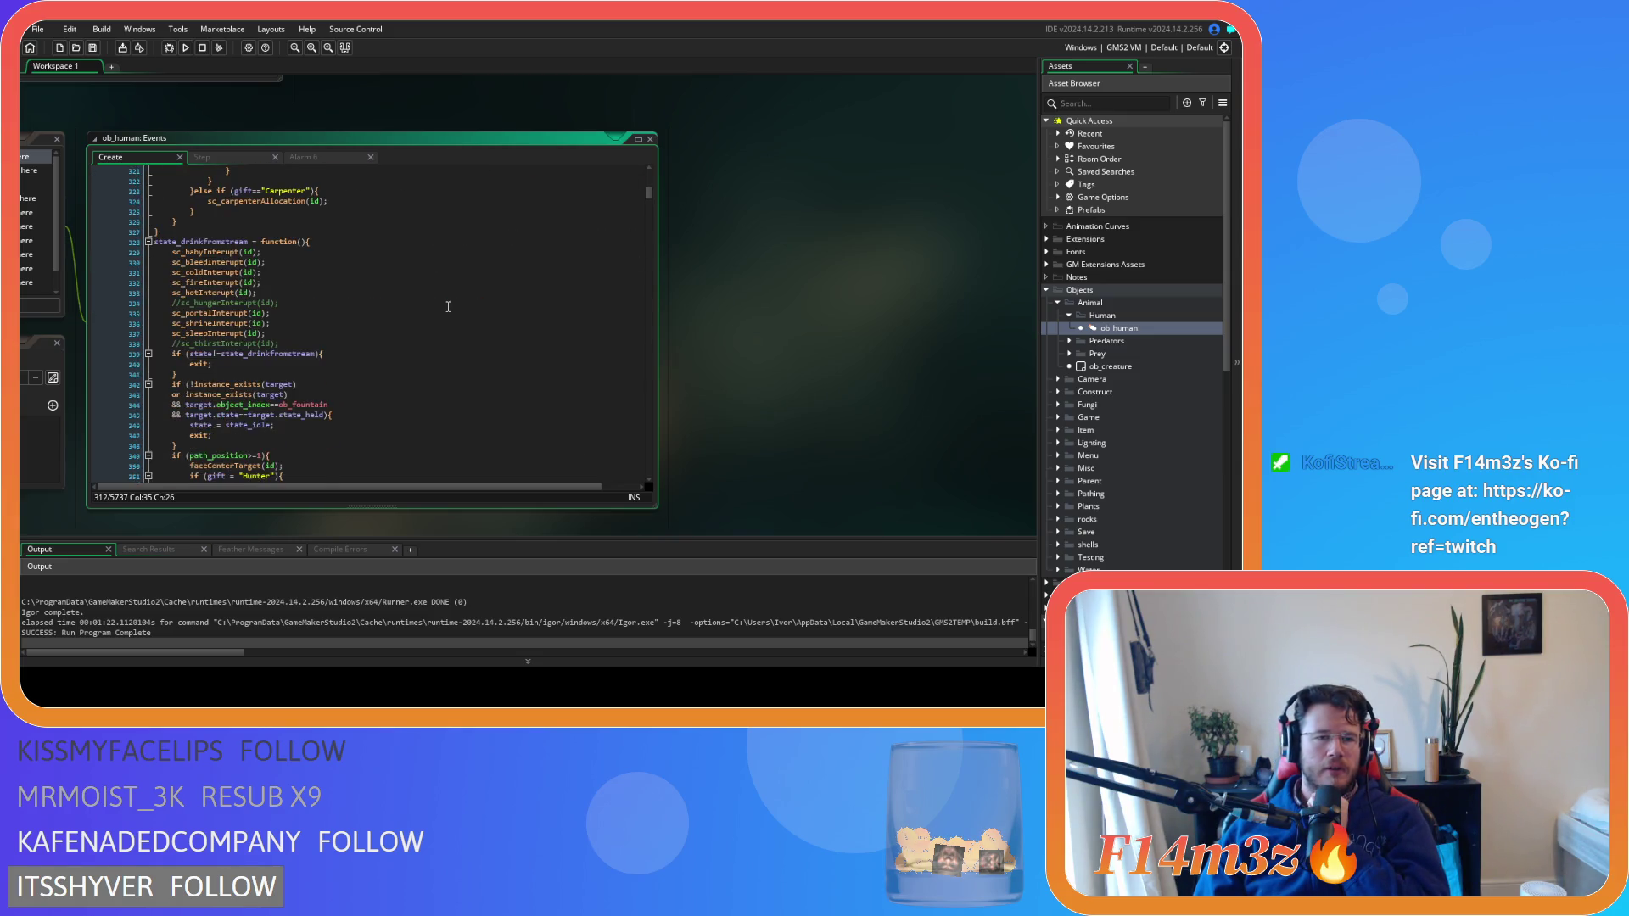
scroll(448, 306, "down", 9)
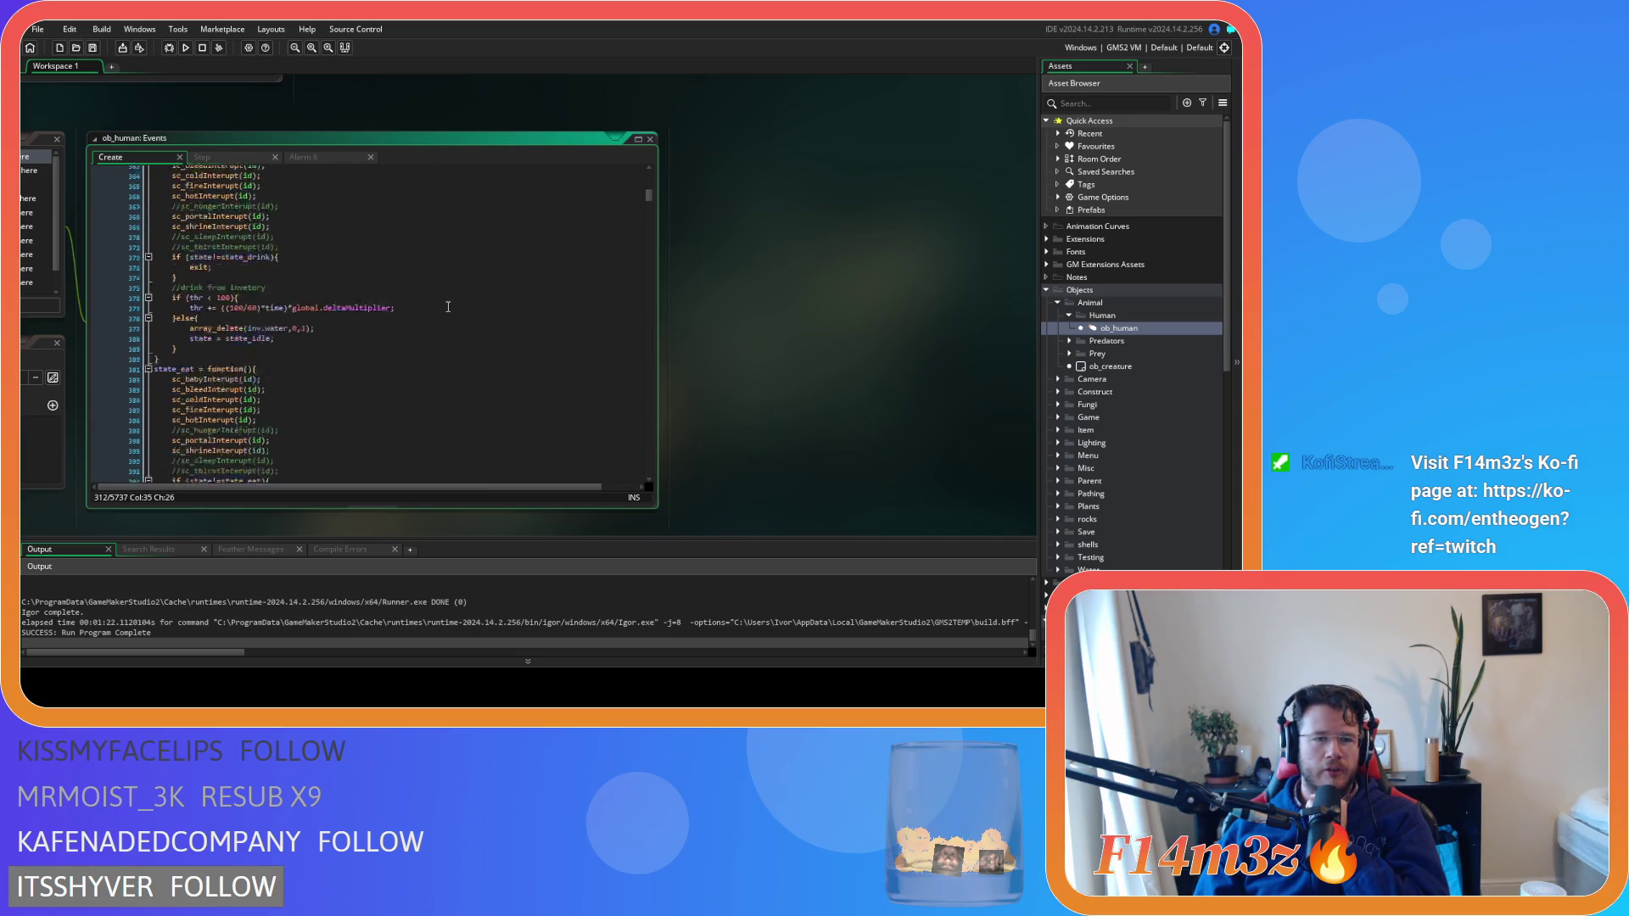
scroll(448, 307, "down", 12)
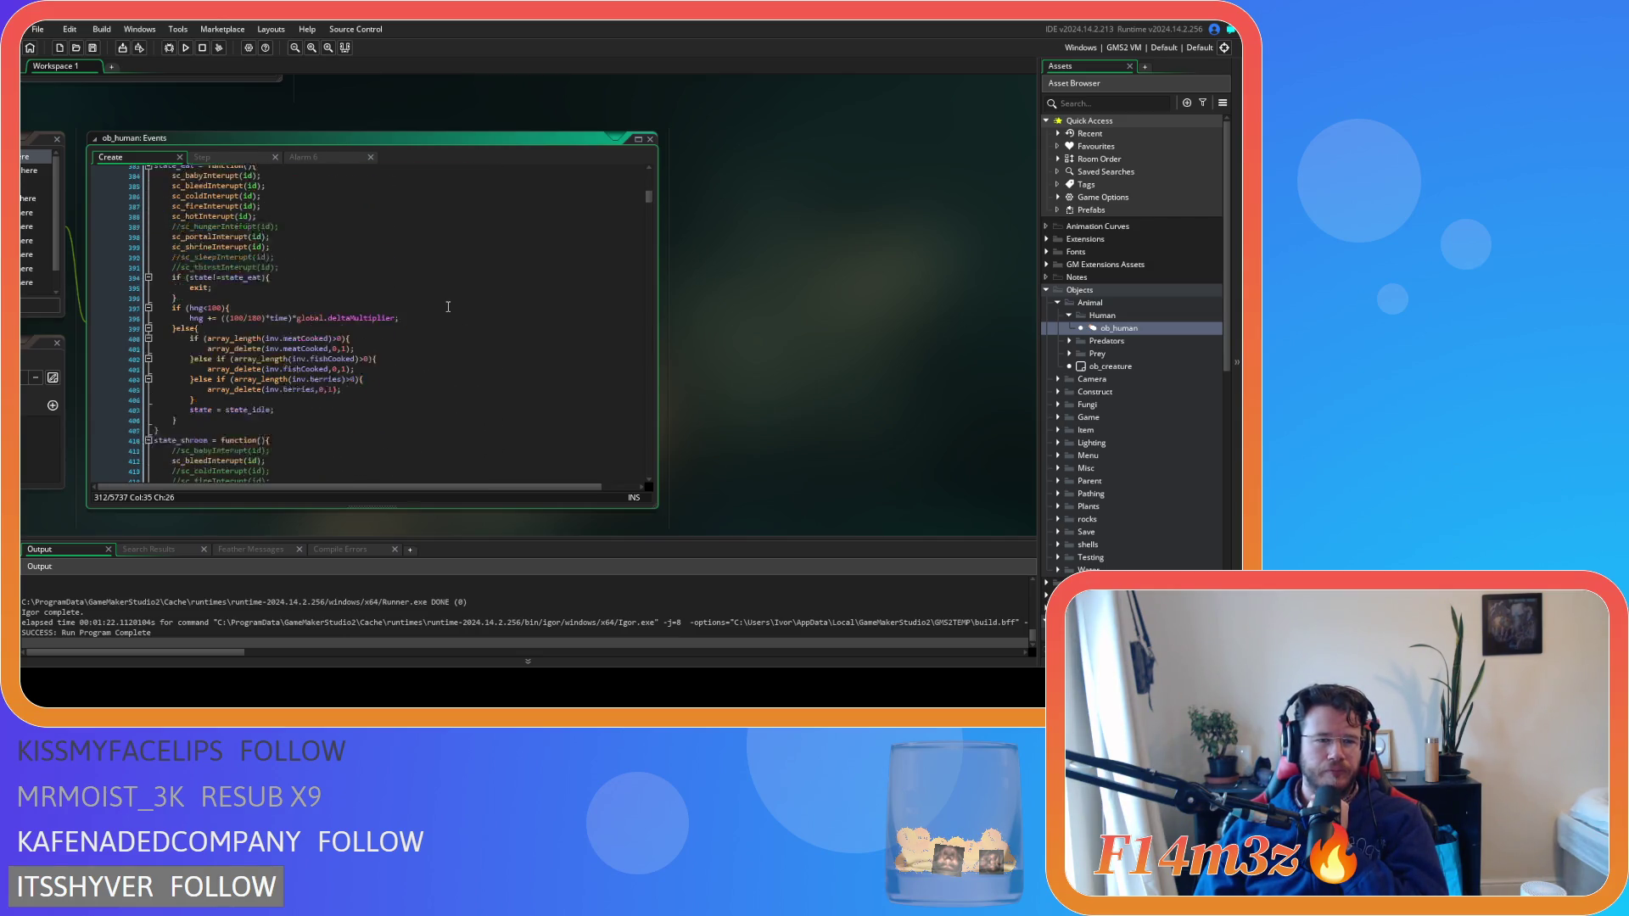
scroll(448, 306, "up", 4)
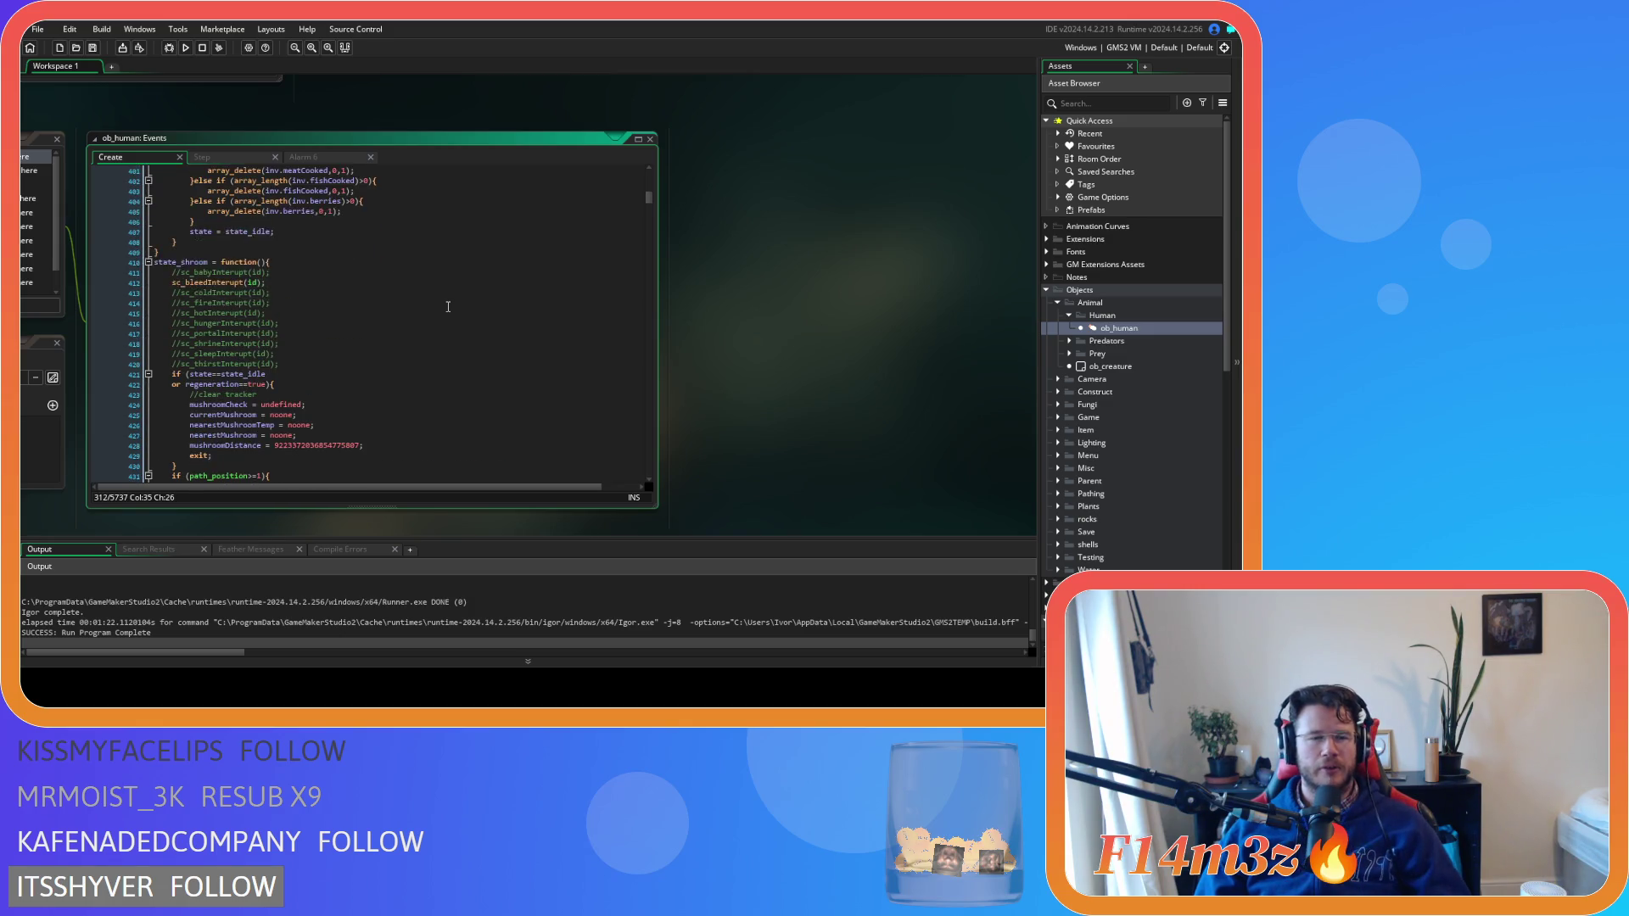
left_click(367, 336)
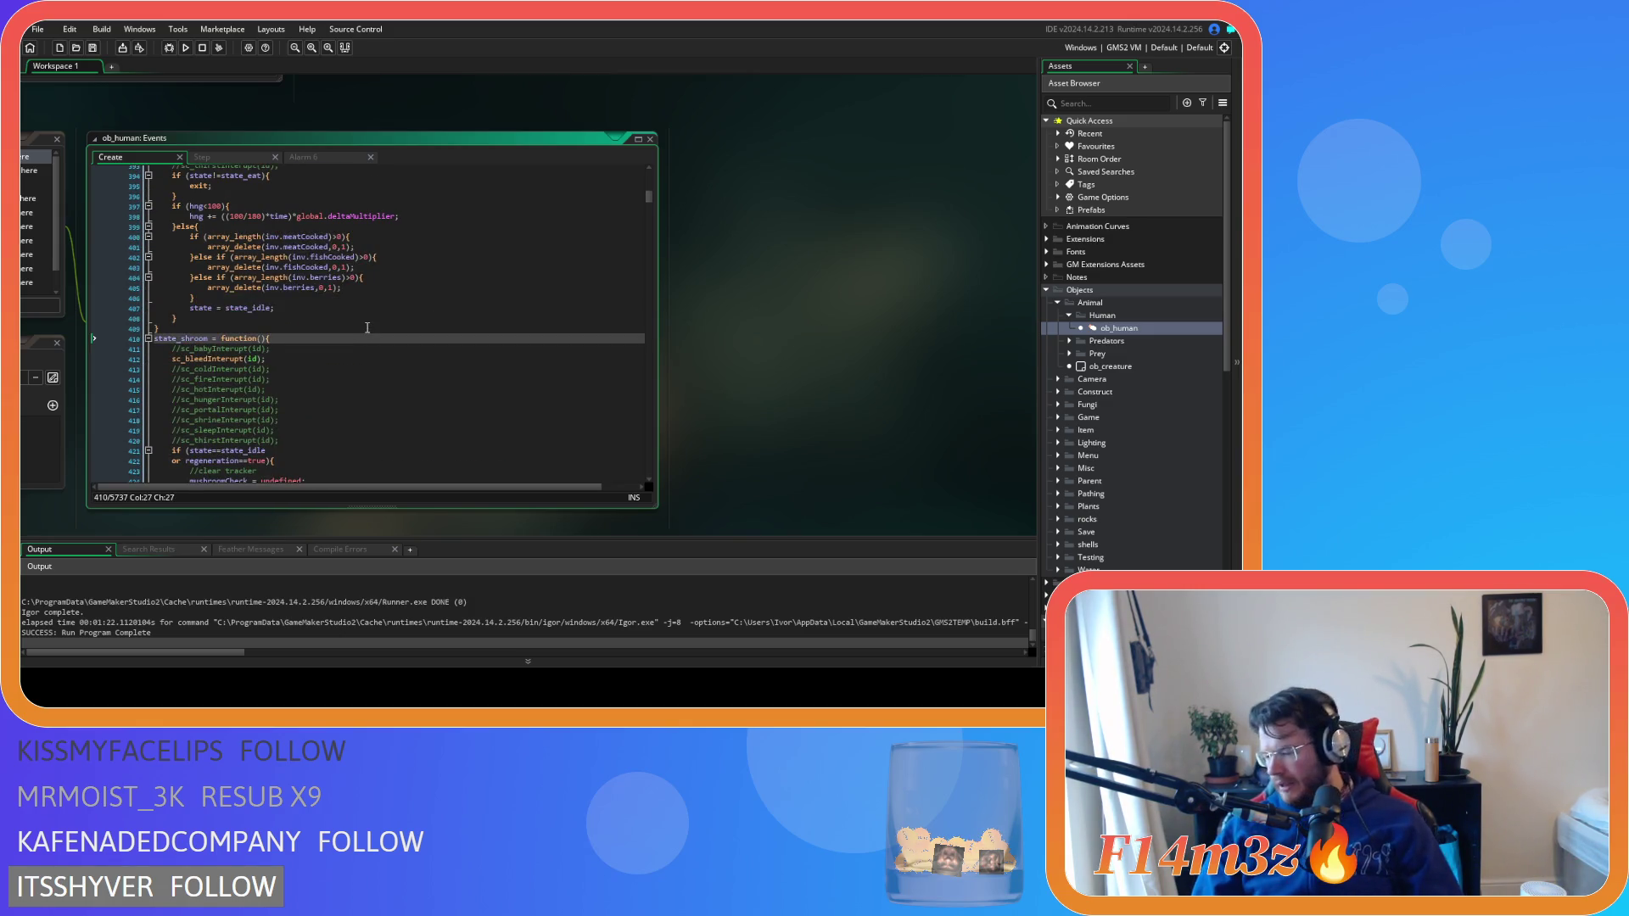
left_click(380, 350)
Pan to sc_stateConditions at the block setting global.respondingCarpenterStoreLumber to id
scroll(380, 351, "up", 10)
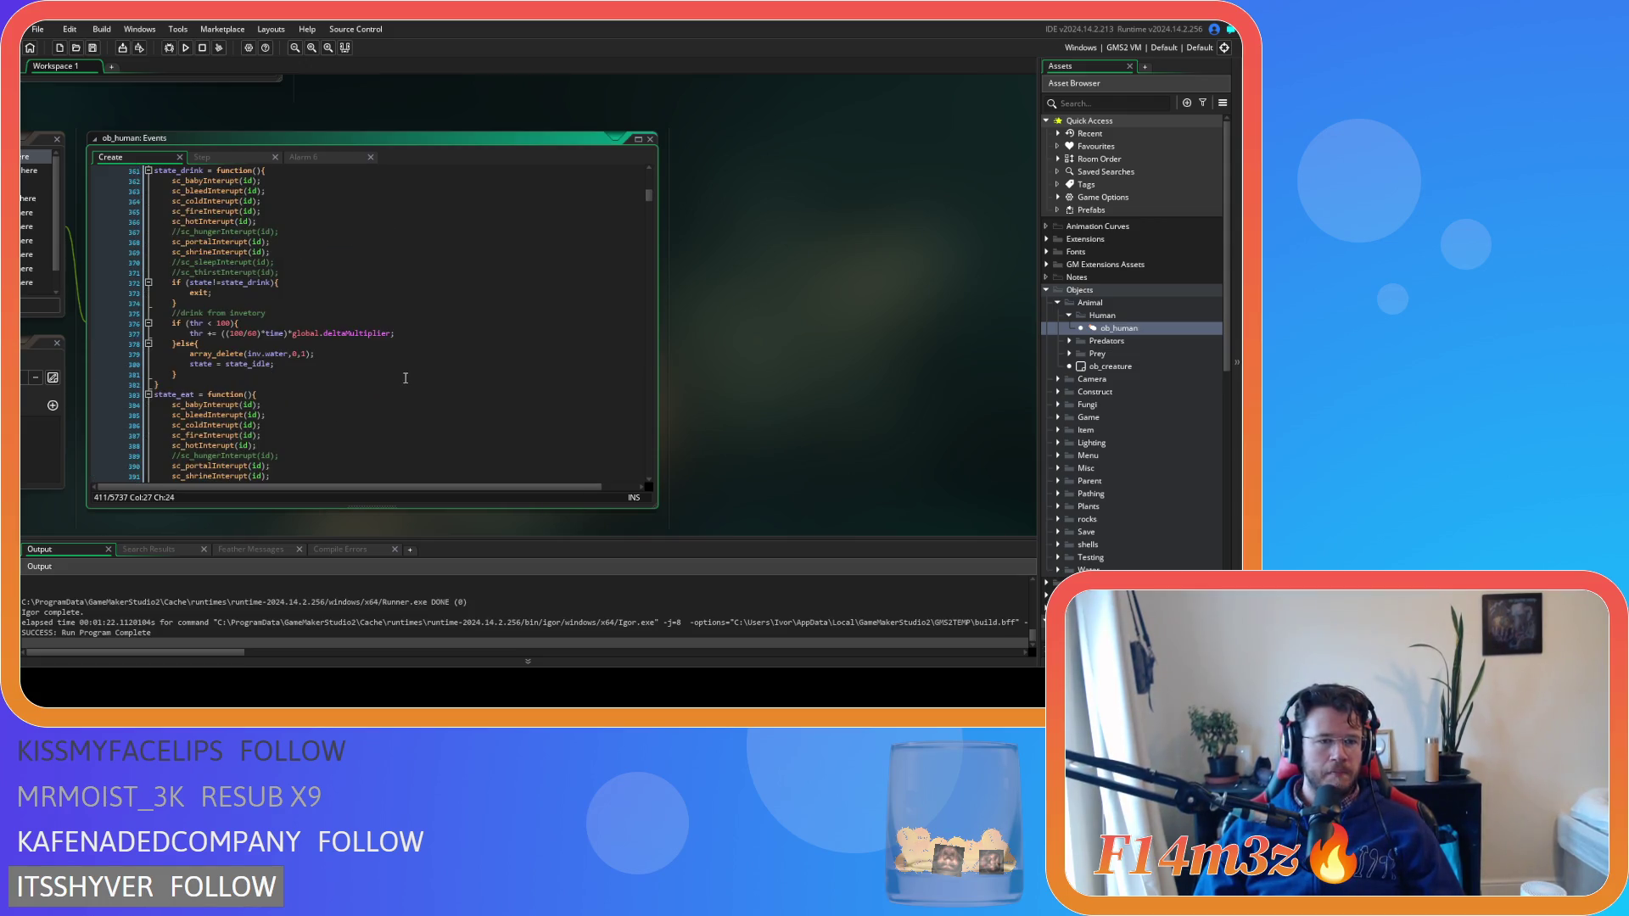
scroll(405, 377, "up", 15)
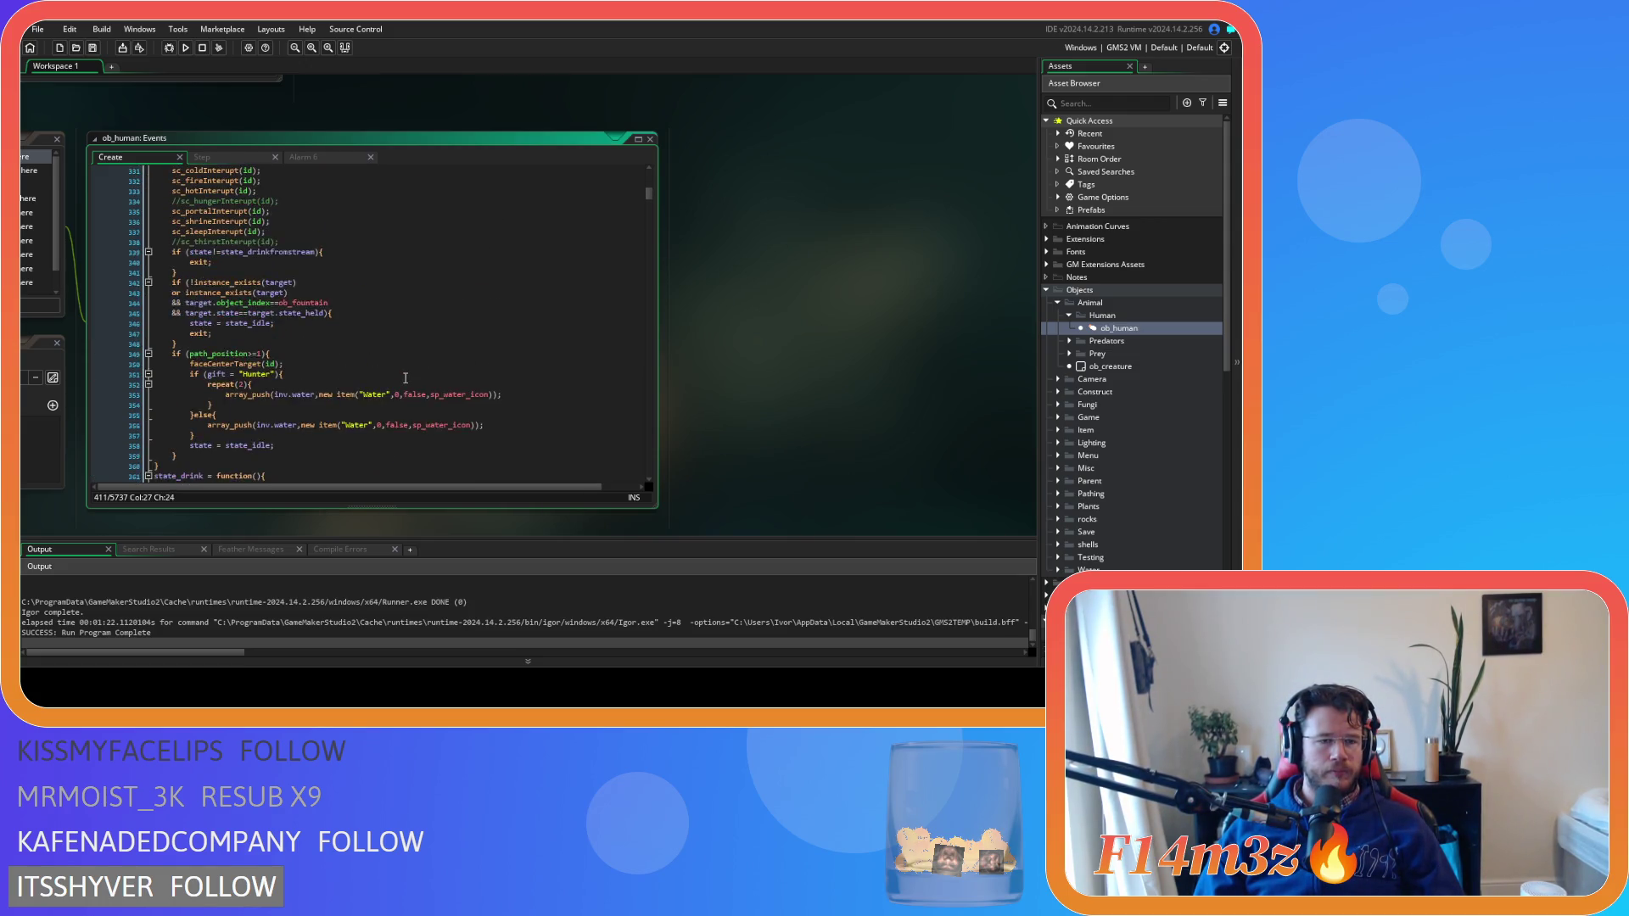
scroll(406, 378, "down", 8)
left_click(395, 375)
mouse_move(741, 378)
left_mouse_down()
mouse_move(854, 385)
mouse_move(930, 356)
left_mouse_up()
scroll(929, 354, "up", 10)
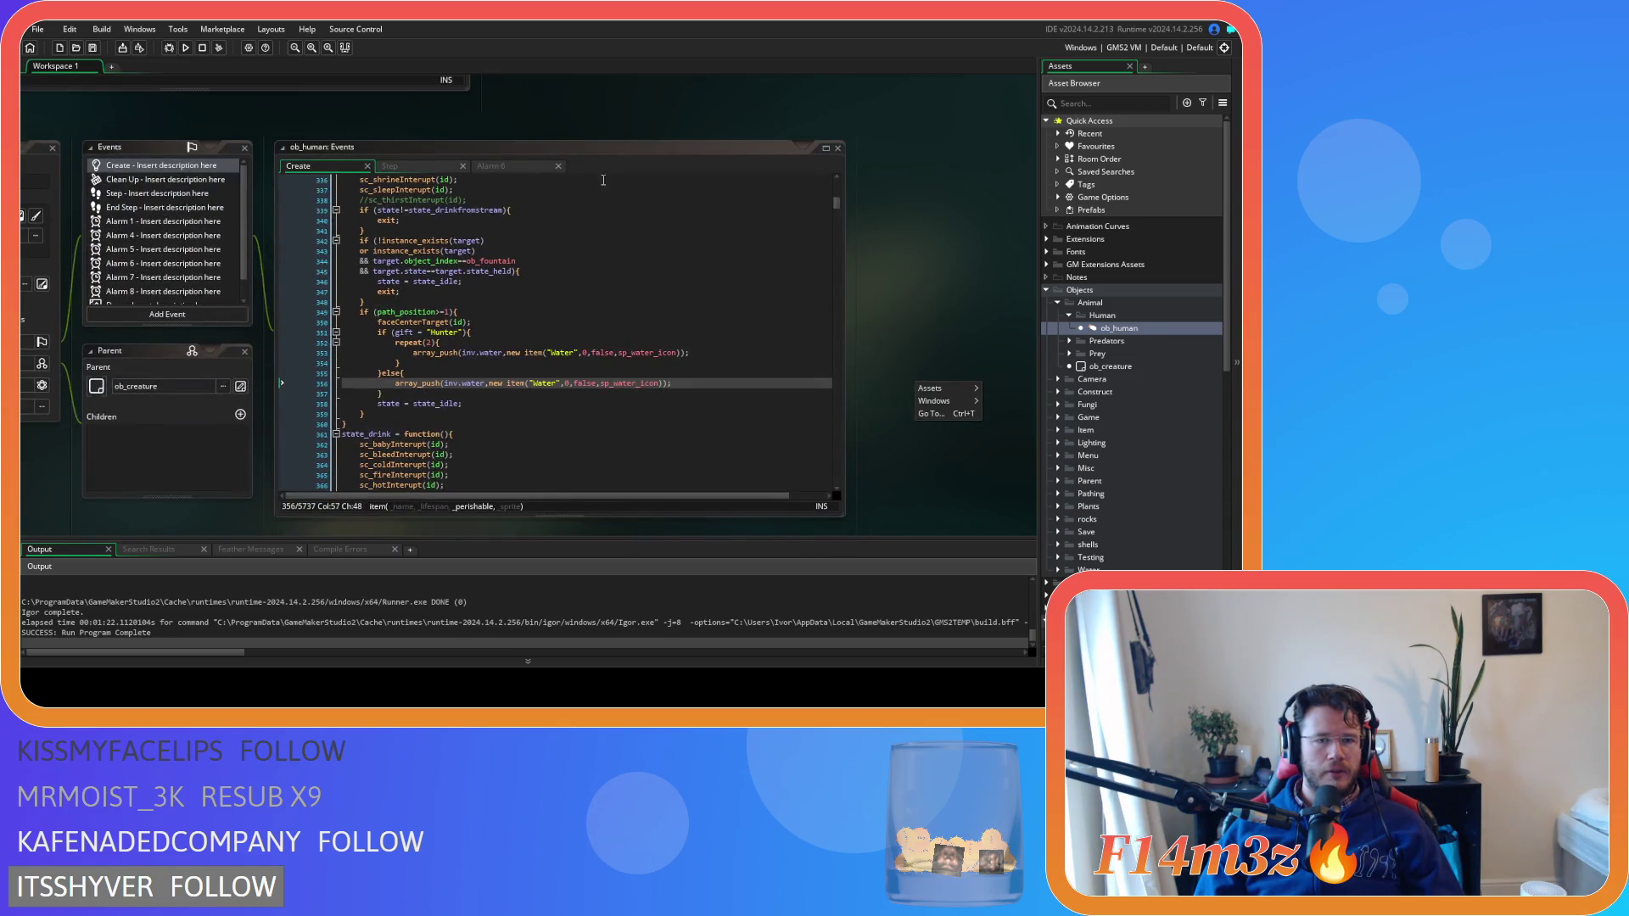
scroll(837, 253, "up", 5)
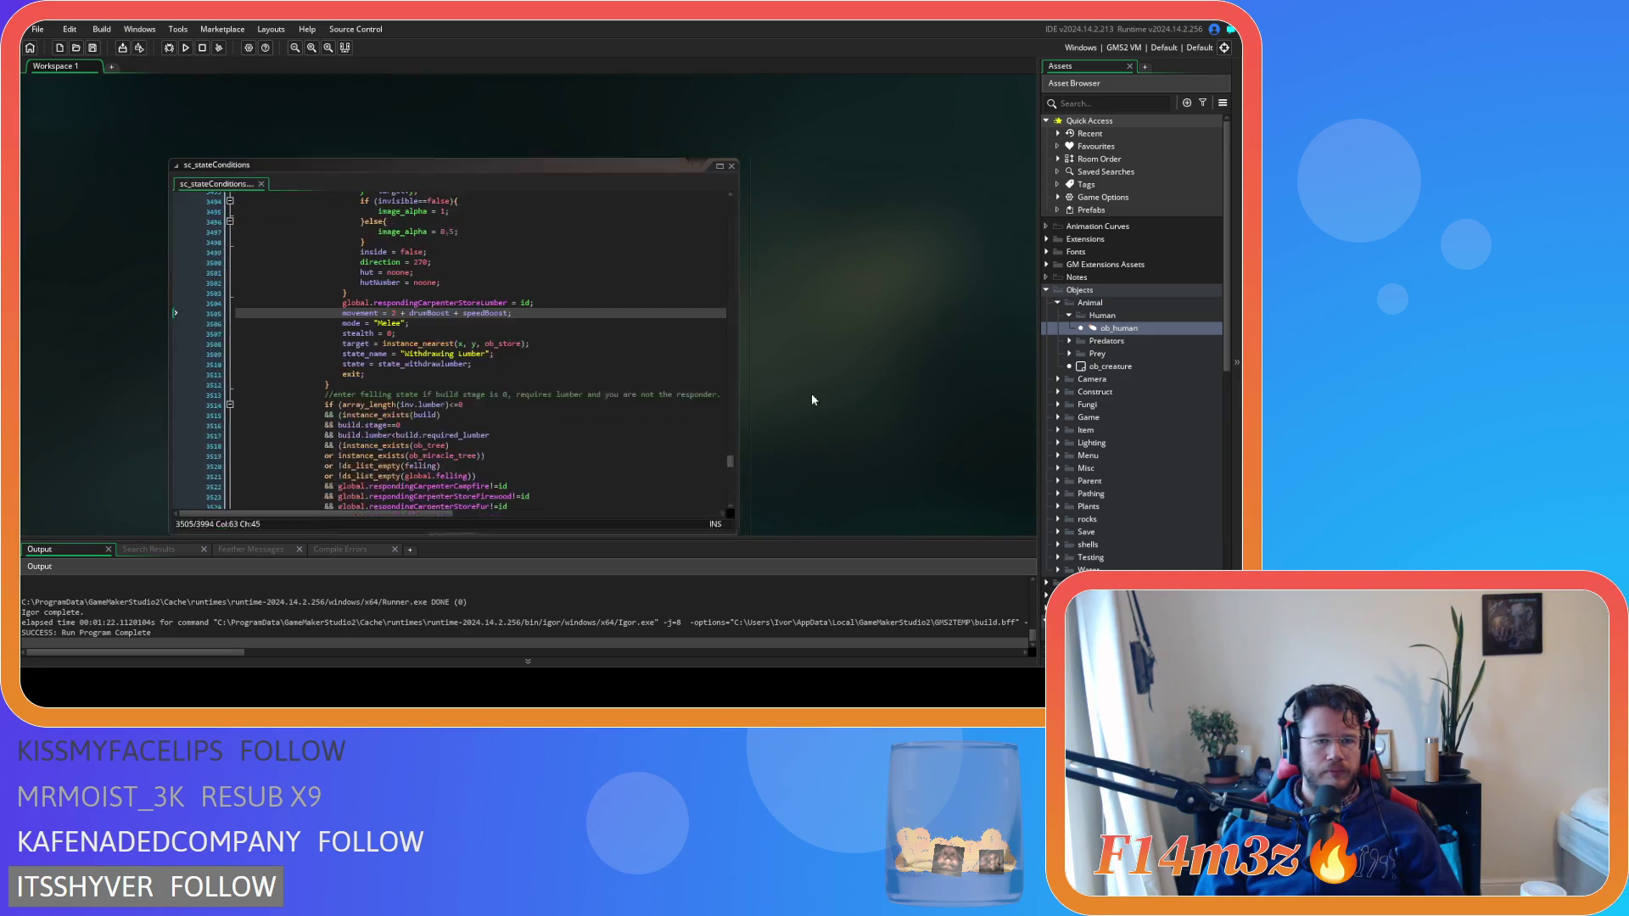
Search sc_stateConditions for 'state_withdrawfire' to locate the firewood withdrawal block
left_click(592, 346)
key("ctrl+f")
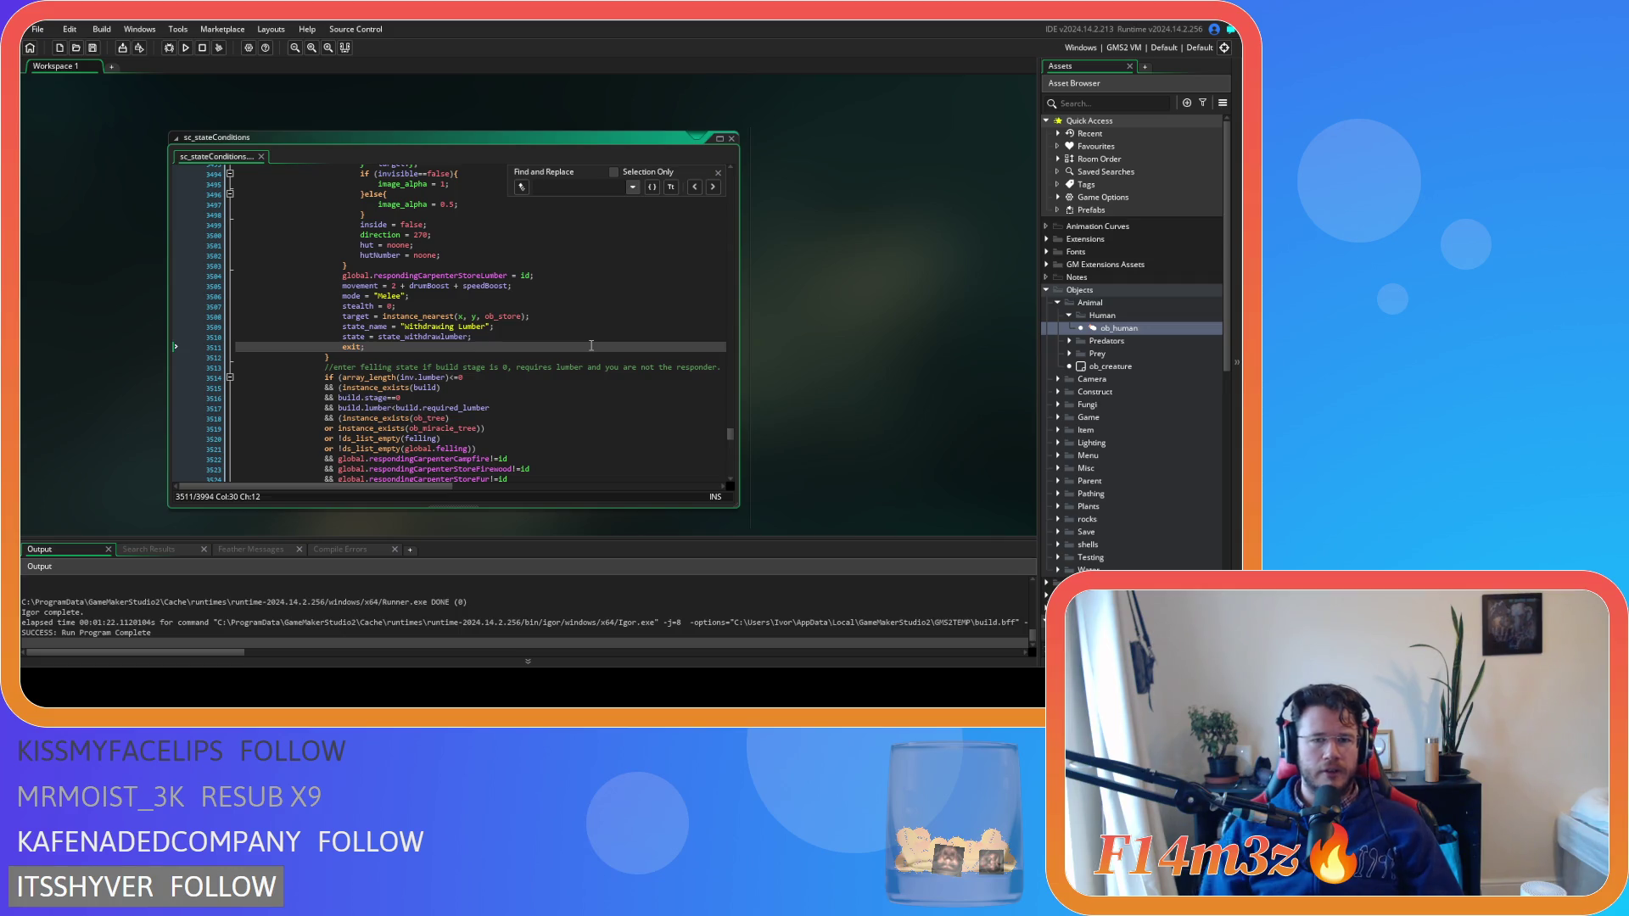
type("s")
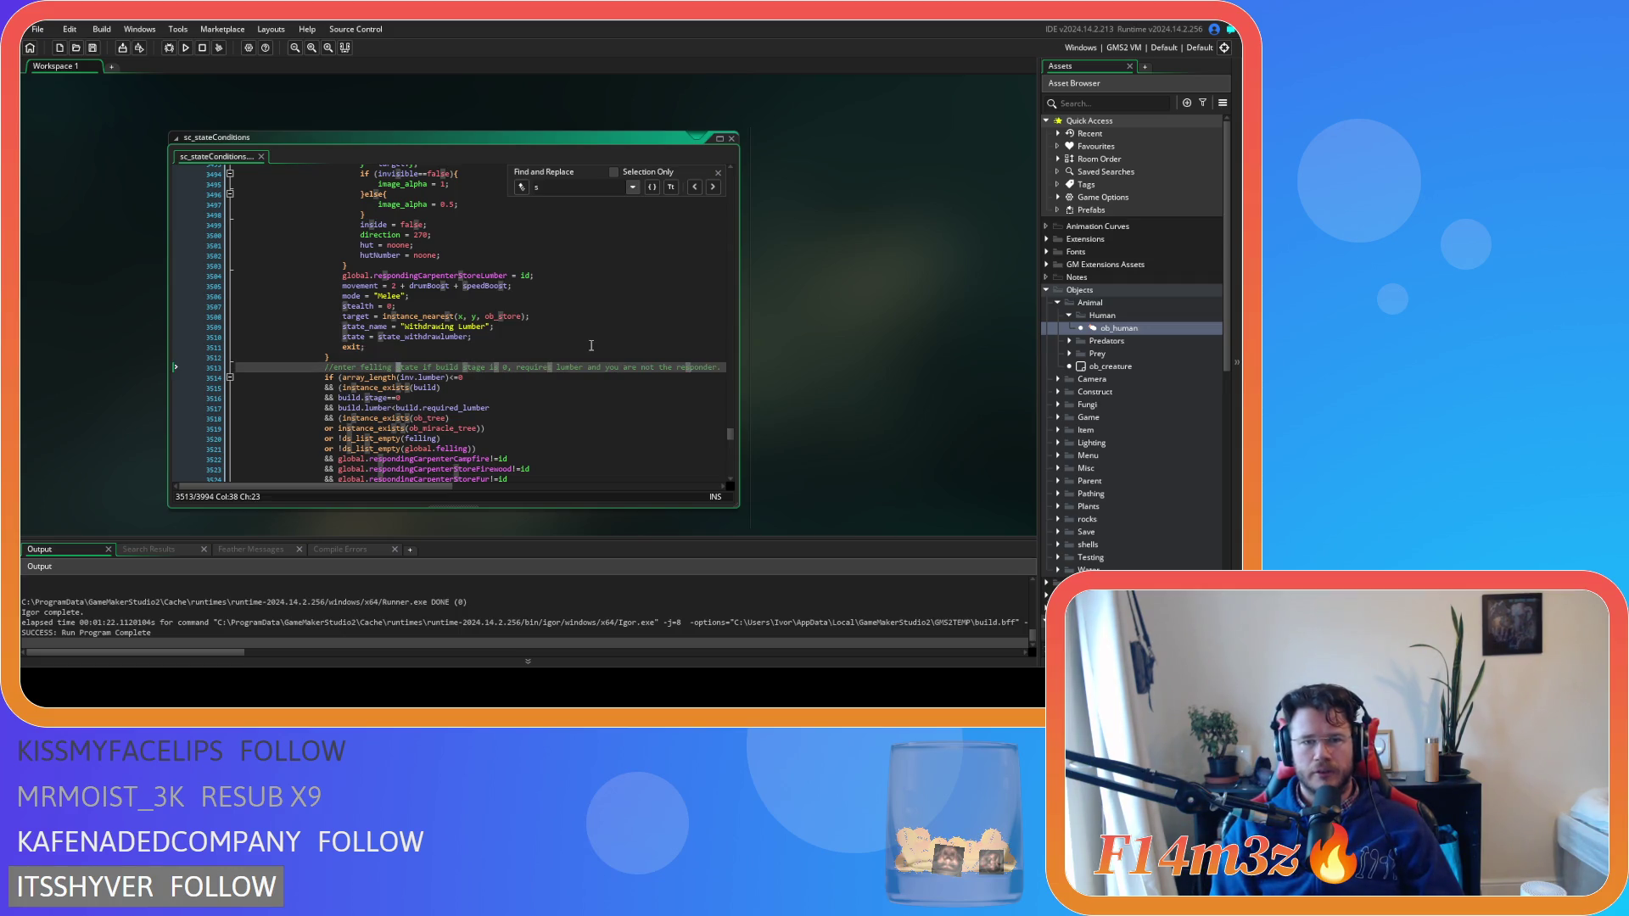
type("tate_withdaw")
key("BackSpace")
type("rawfire")
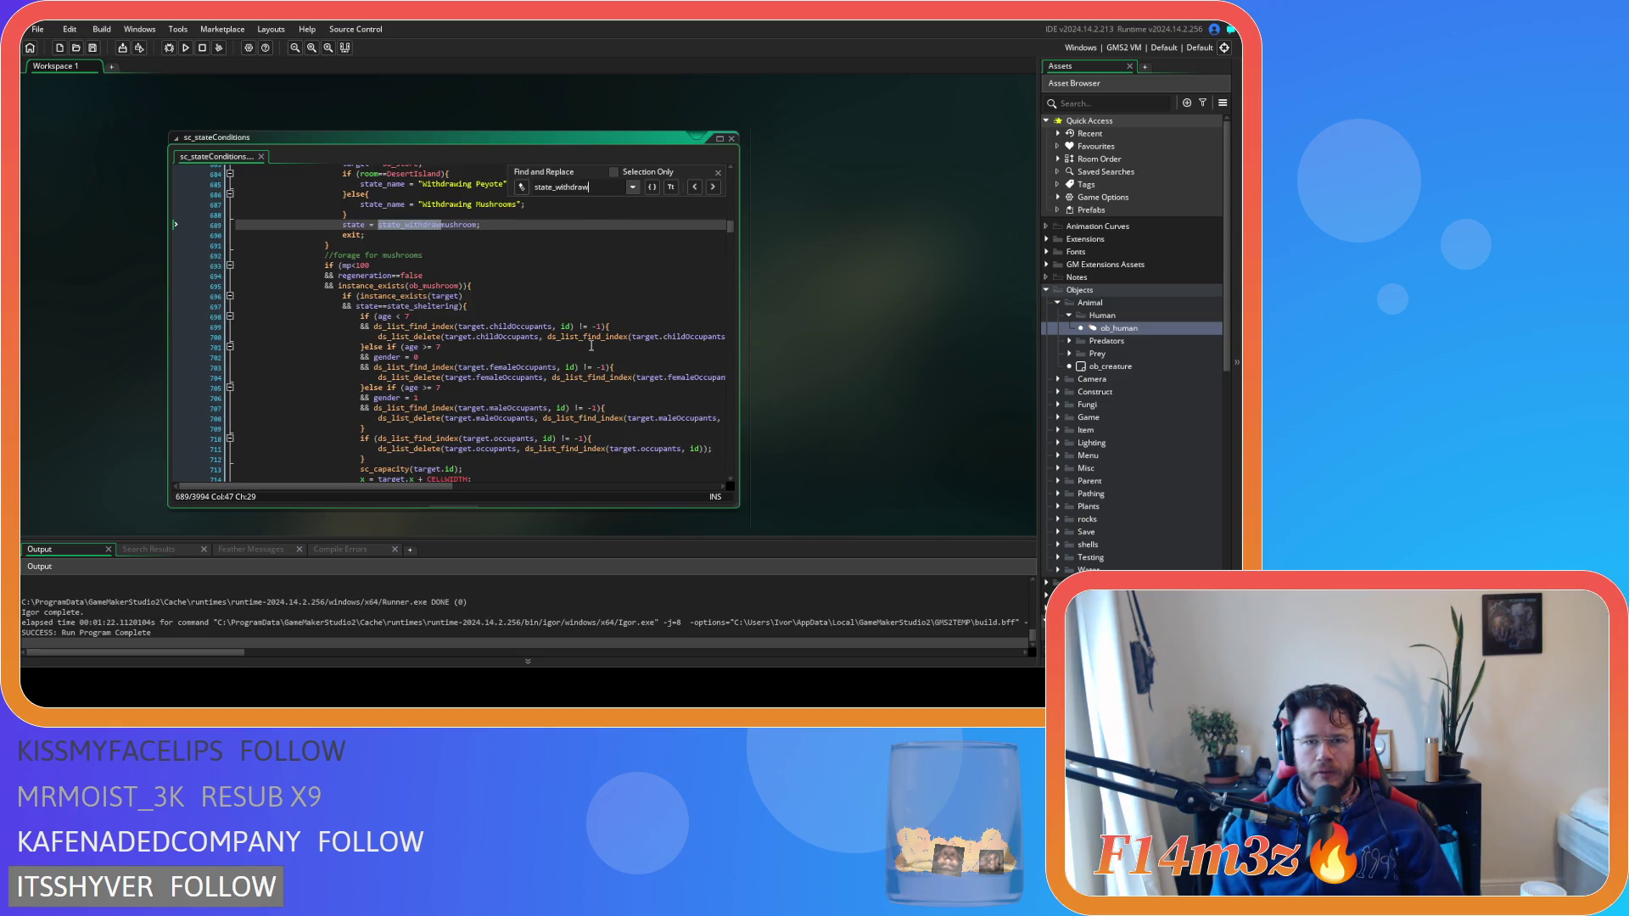
scroll(592, 345, "up", 3)
left_click(591, 347)
scroll(351, 343, "up", 5)
scroll(351, 342, "up", 6)
Duplicate the firewood withdrawal block and rename the copy's state to state_withdrawfirewoodtent
left_click(326, 316, "shift")
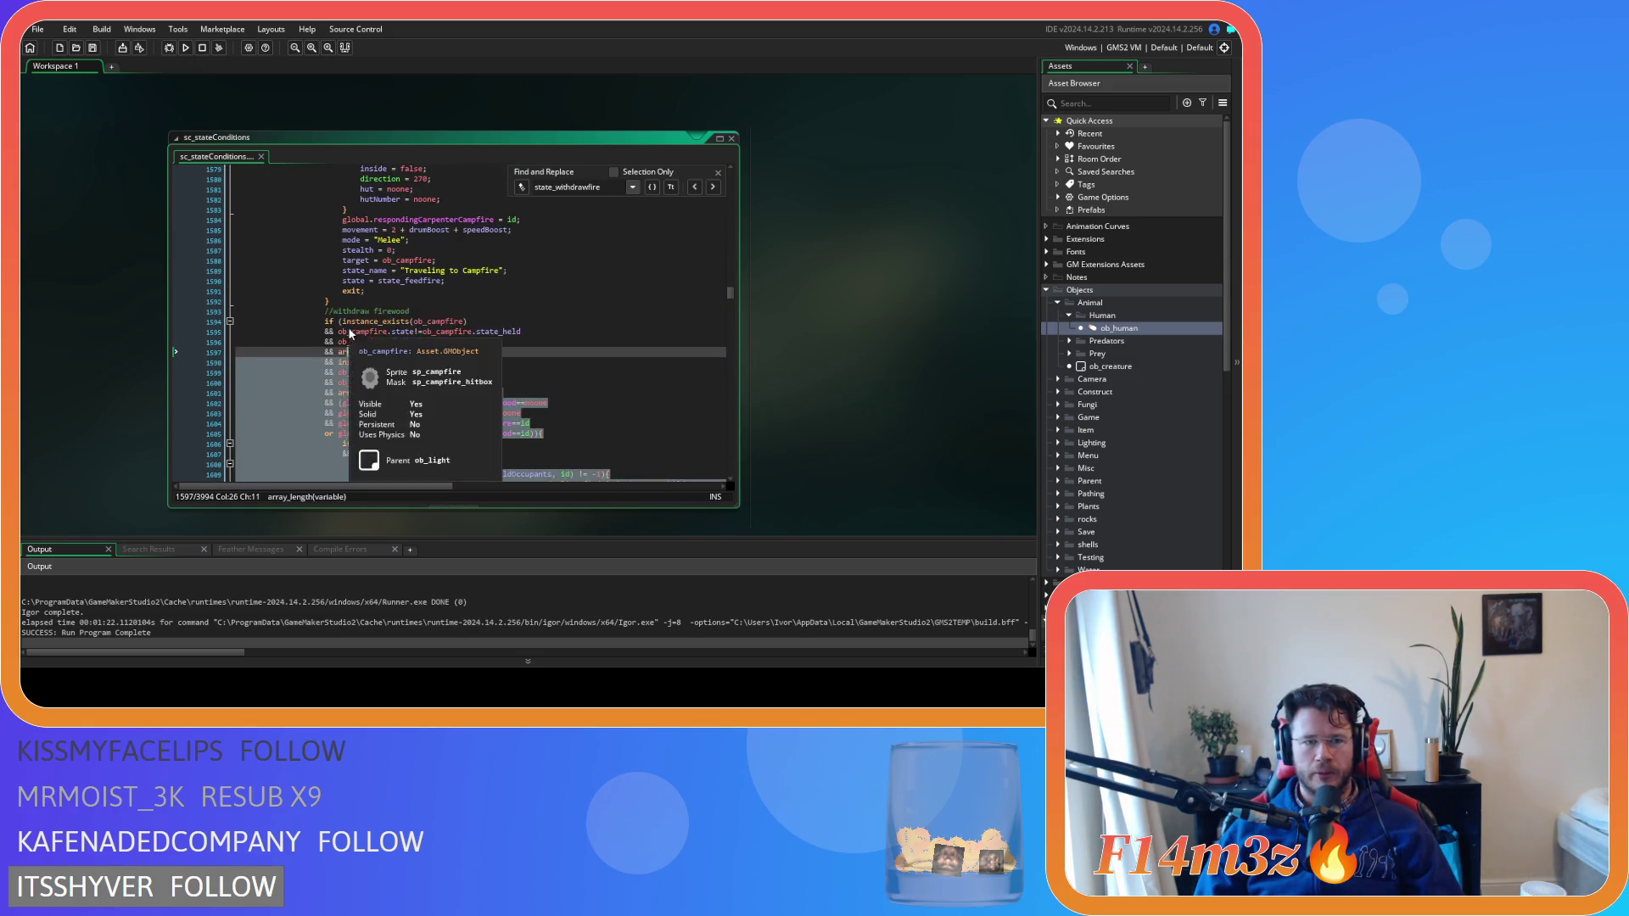
key("ctrl+d")
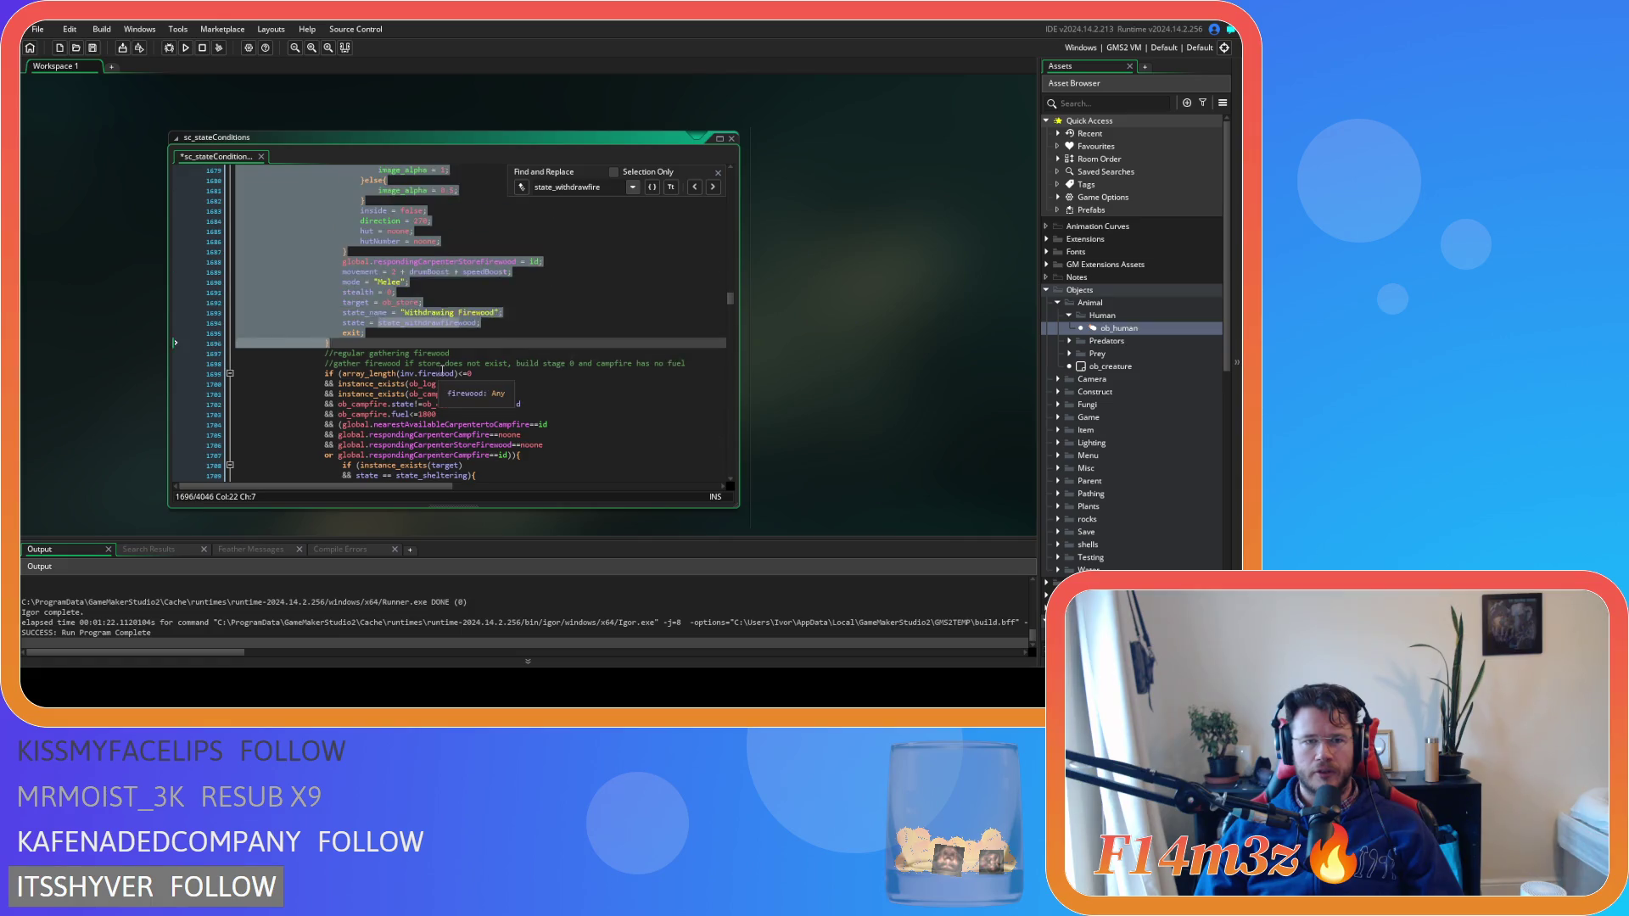
left_click(489, 375)
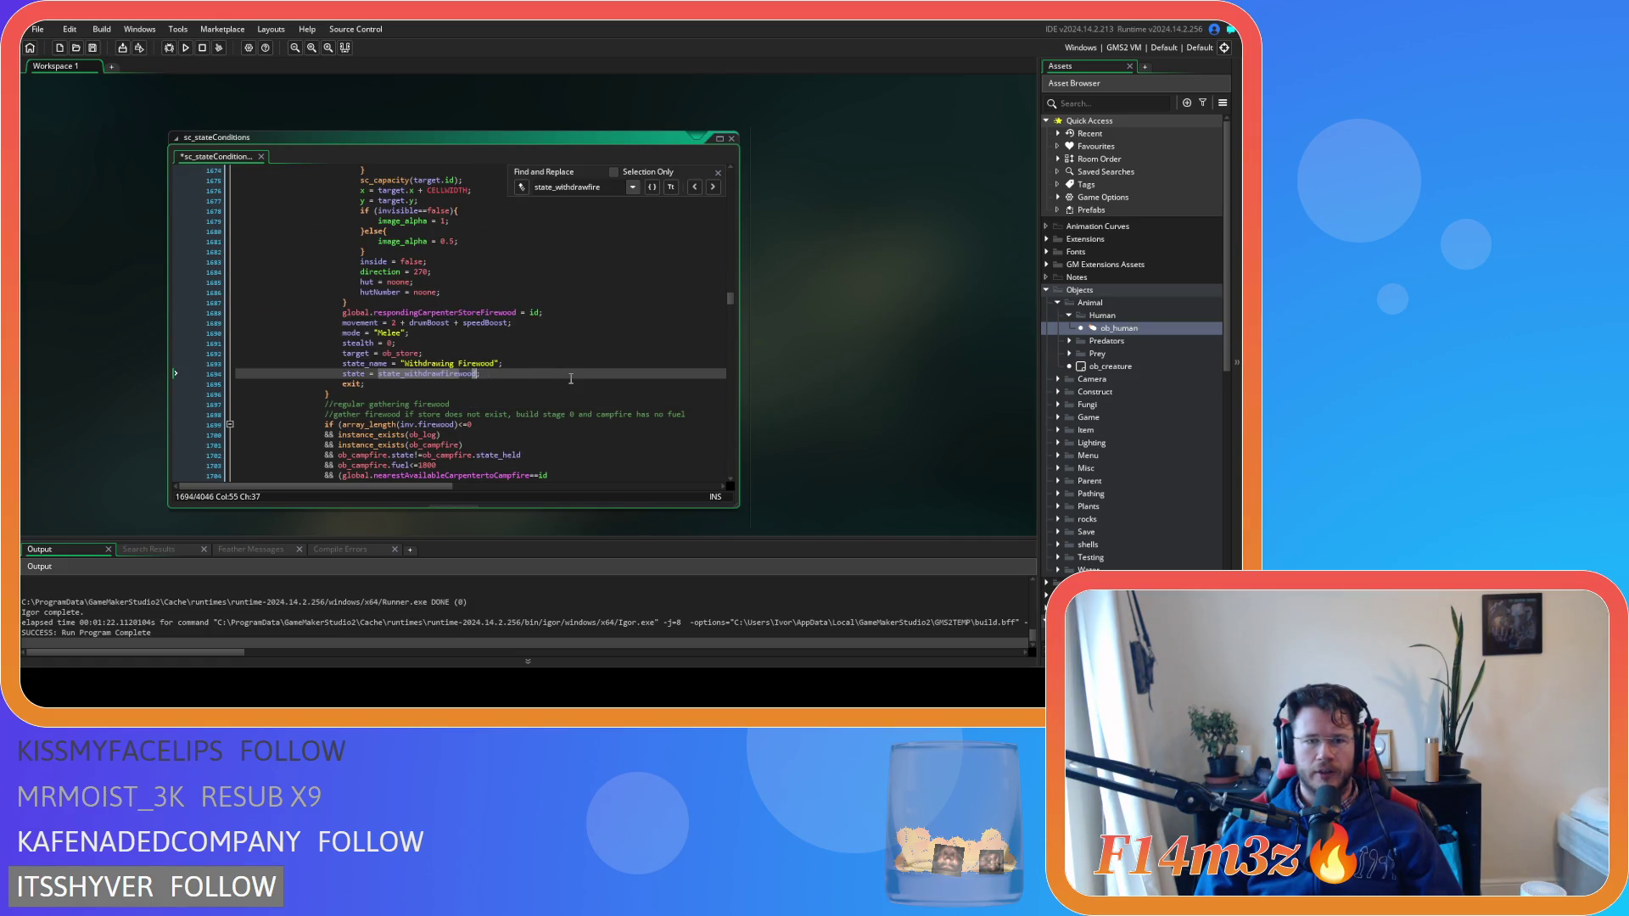
type("ent")
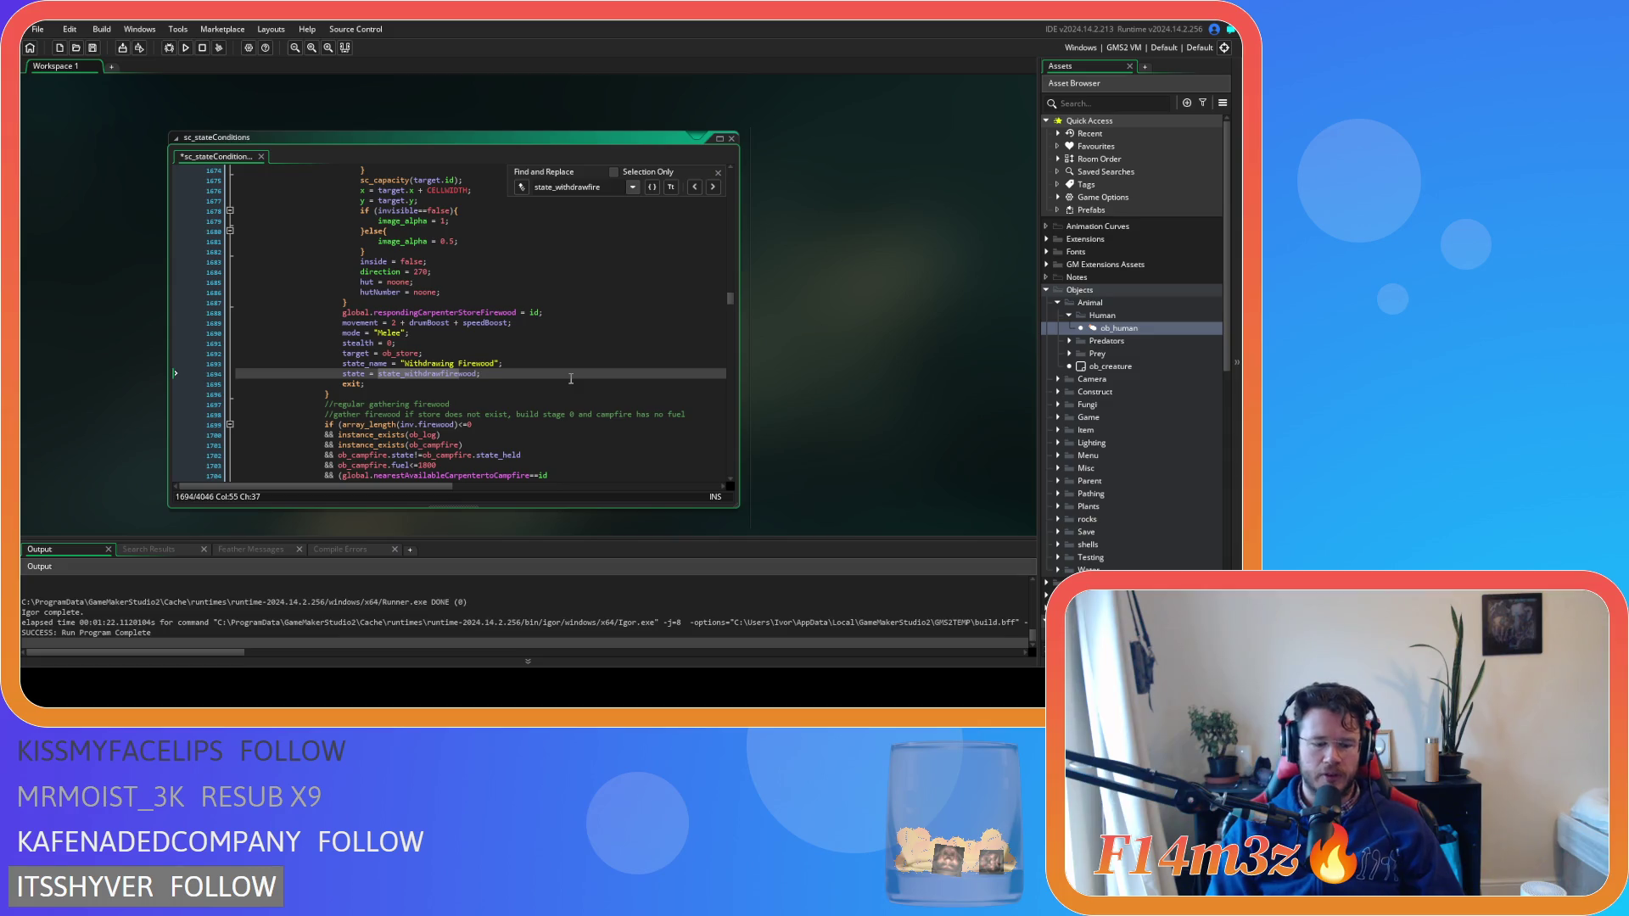
Replace the copy's global.respondingCarpenterStoreFirewood assignment with a '//remove' comment
left_click(717, 172)
left_click(539, 349)
left_click_drag(566, 312, 342, 312)
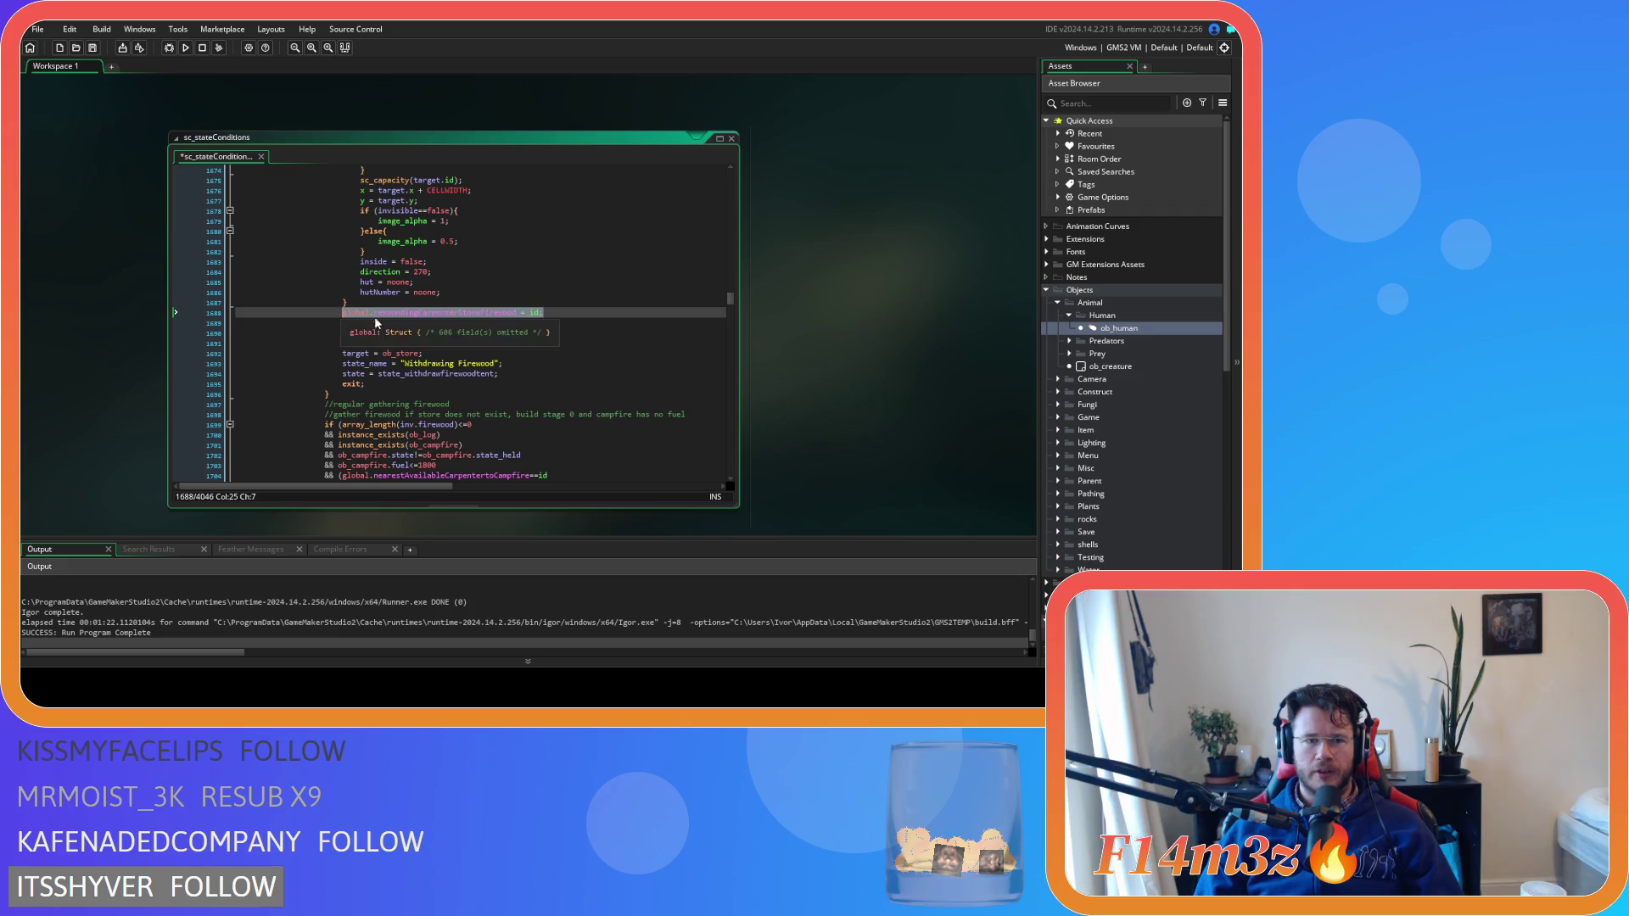
type("//")
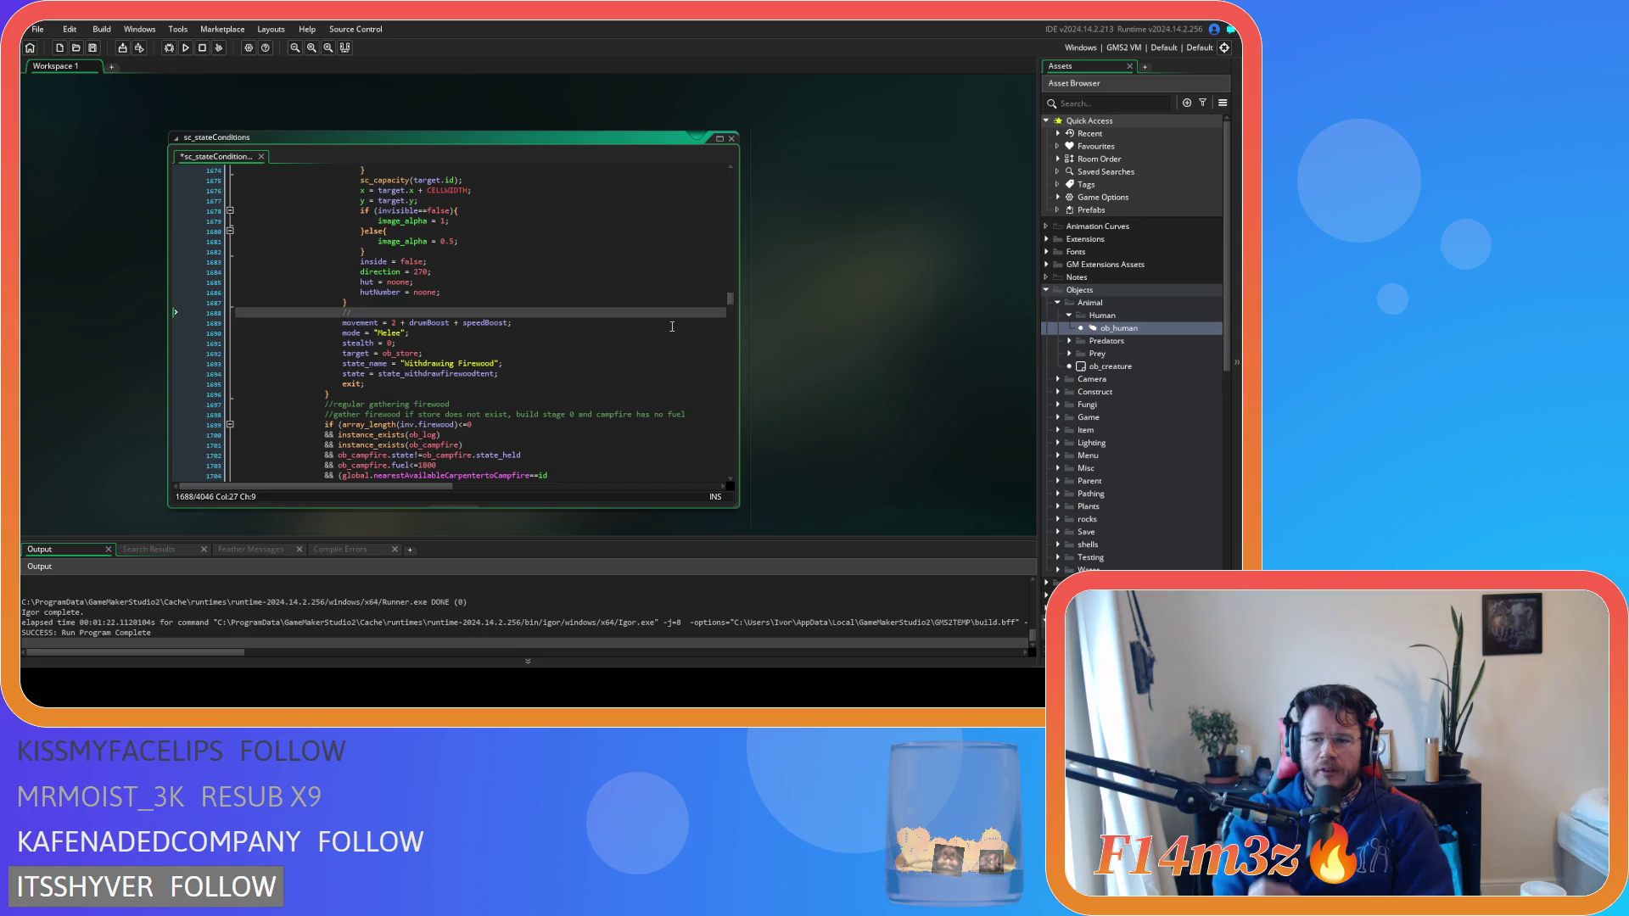
type("remove")
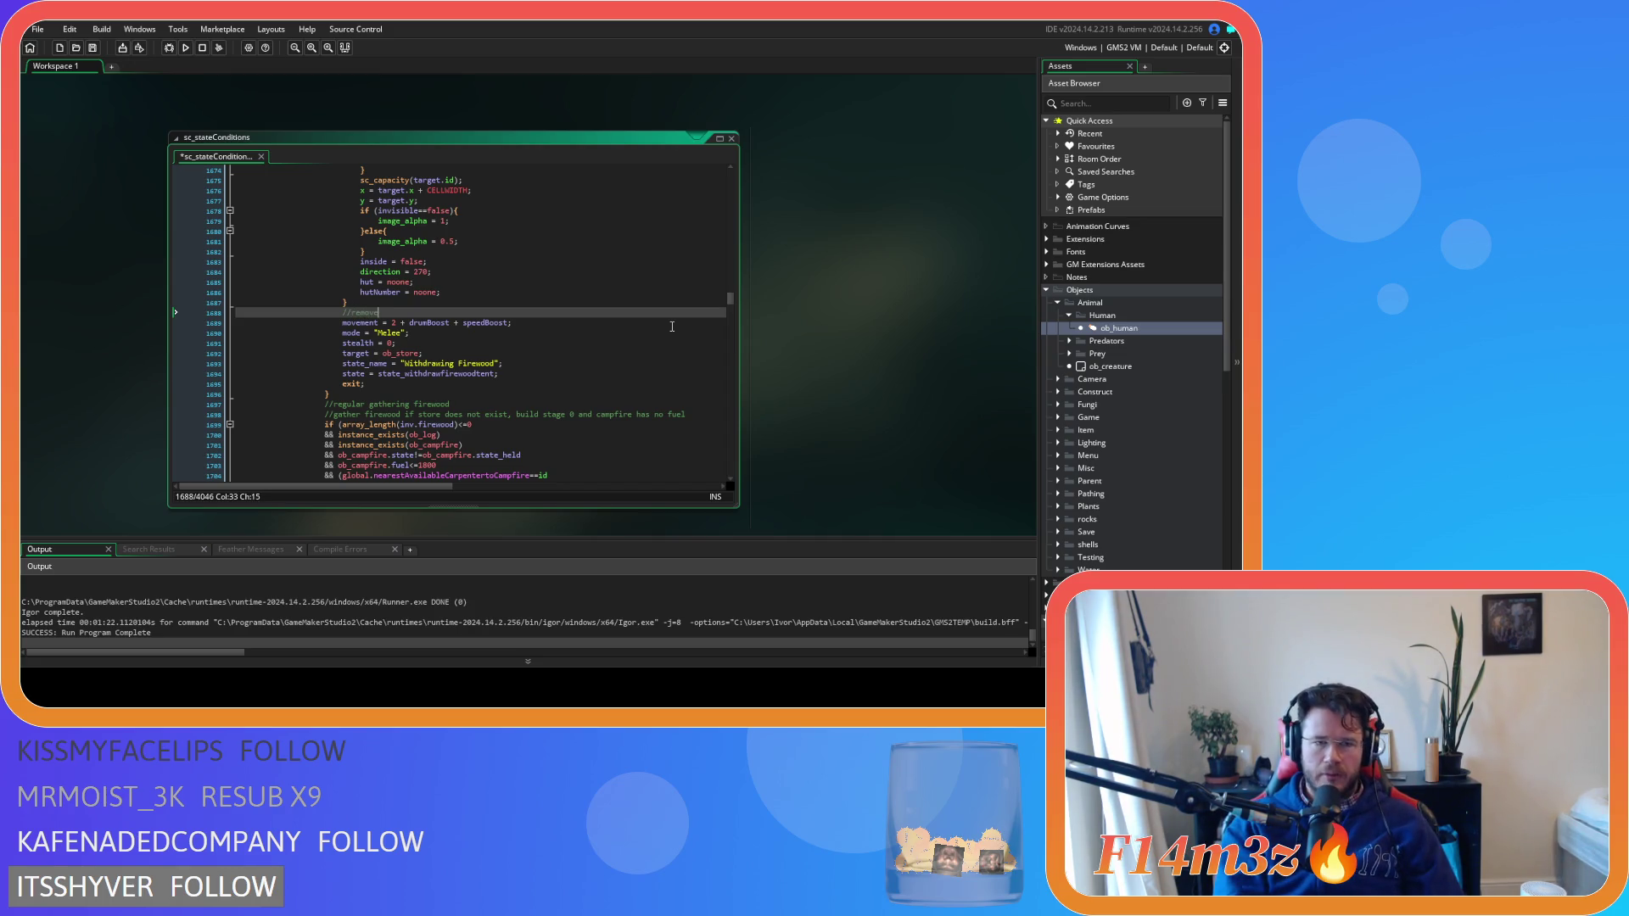